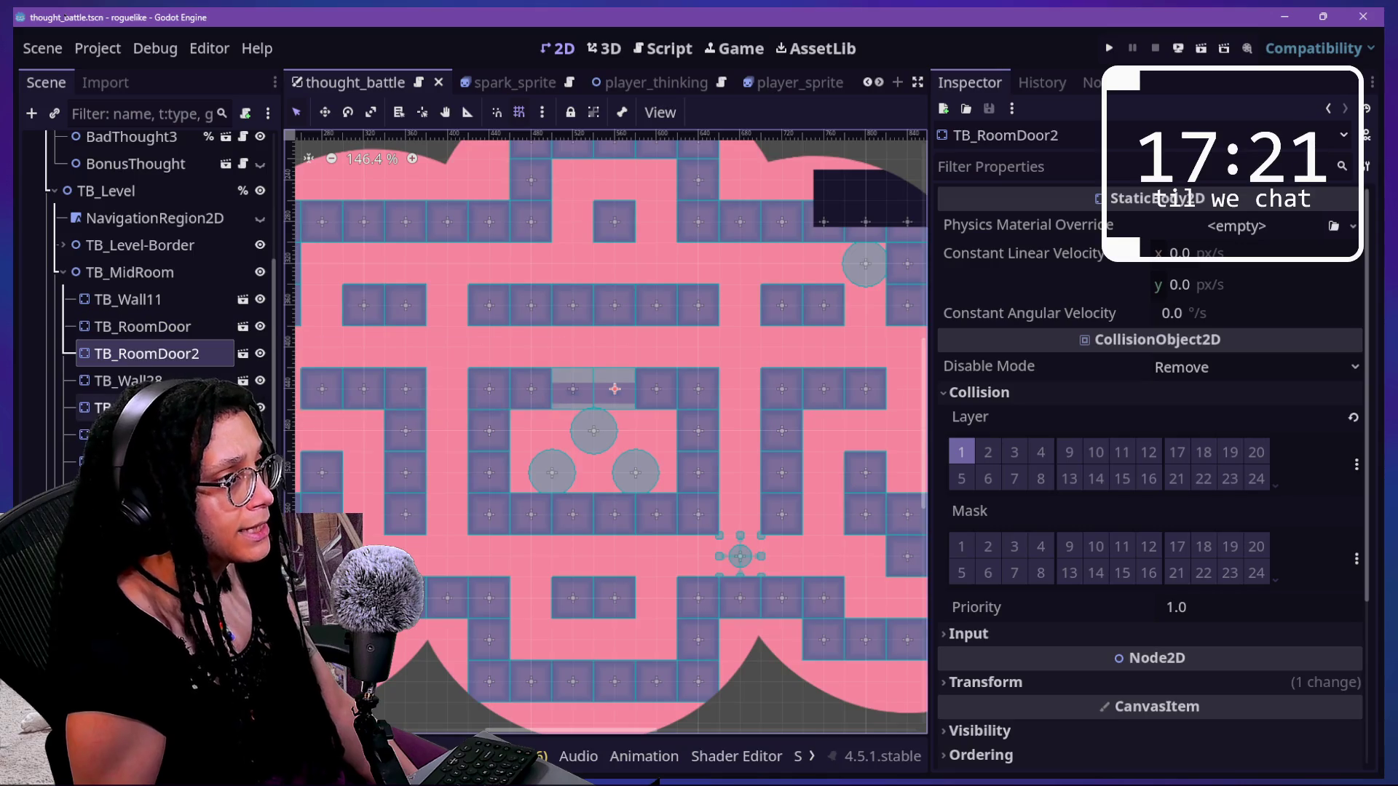
- Search Quick Open for 'player', open player_thinking.tscn and select the Ray_Up_Collision node
{"action": "scroll", "coordinate": [131, 351], "scroll_direction": "up", "scroll_amount": 8}
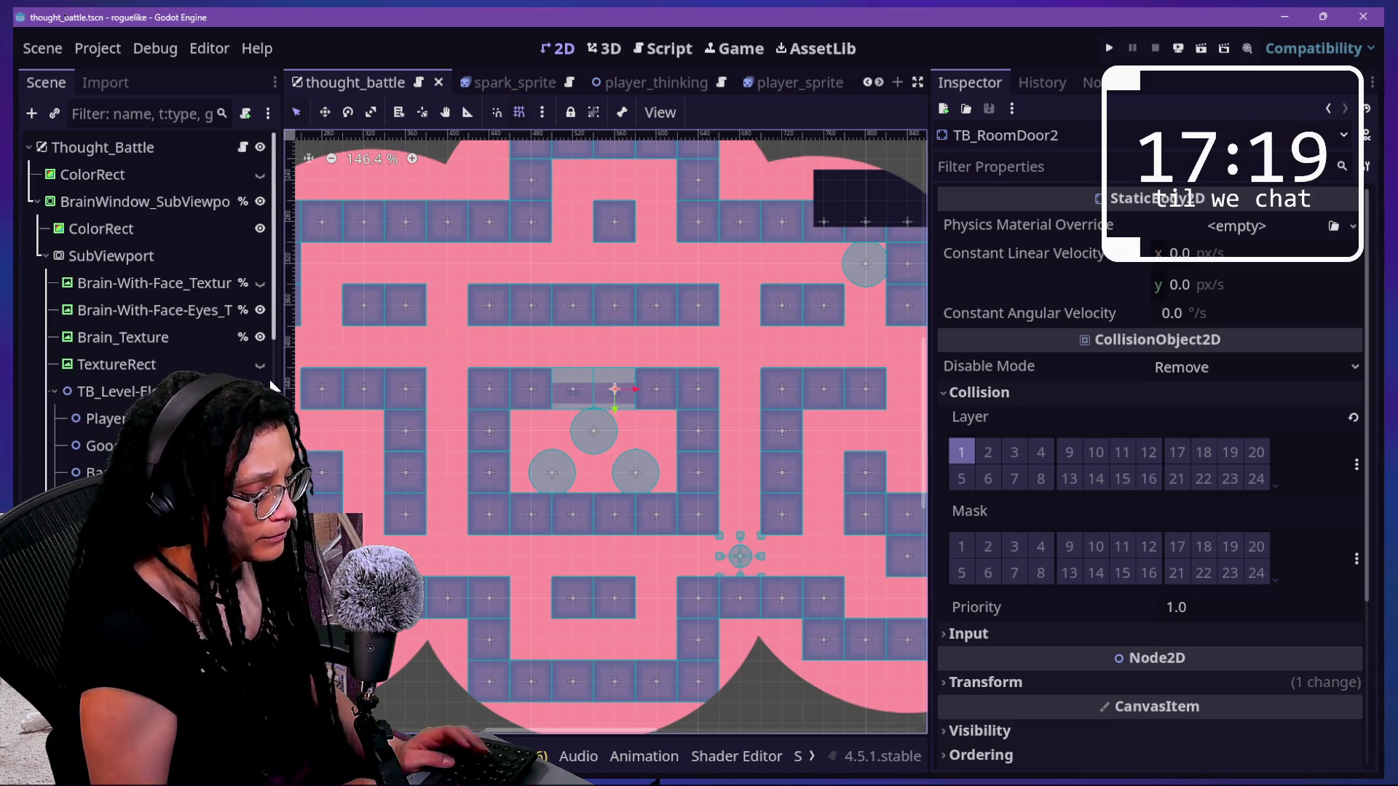
{"action": "key", "text": "shift+alt+o"}
{"action": "type", "text": "player"}
{"action": "key", "text": "Down"}
{"action": "key", "text": "Down"}
{"action": "key", "text": "Down"}
{"action": "key", "text": "Return"}
{"action": "left_click", "coordinate": [67, 284]}
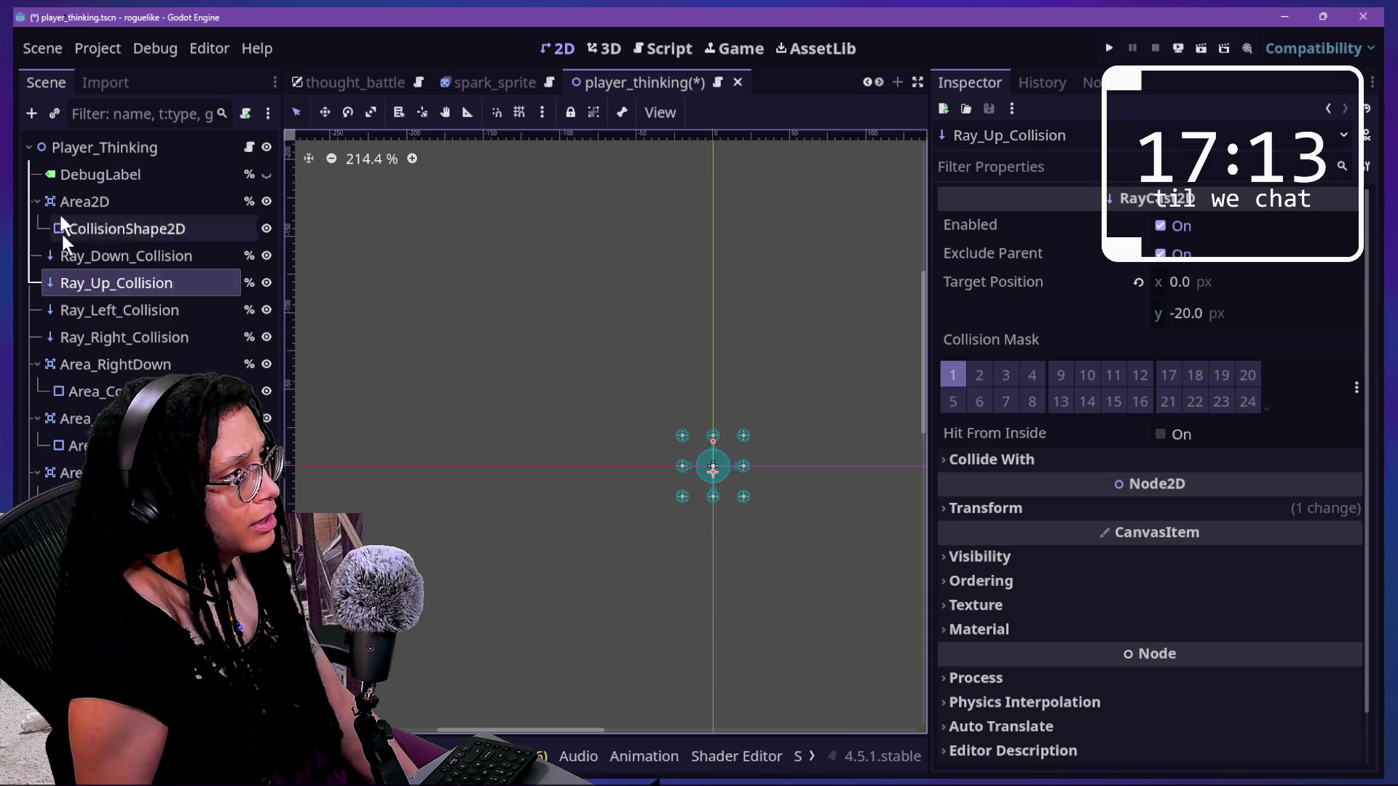
- Inspect the DebugLabel, collision rays and corner areas, comparing Area_LeftDown's mask with Ray_Up_Collision's
{"action": "left_click", "coordinate": [72, 175]}
{"action": "left_click", "coordinate": [73, 202]}
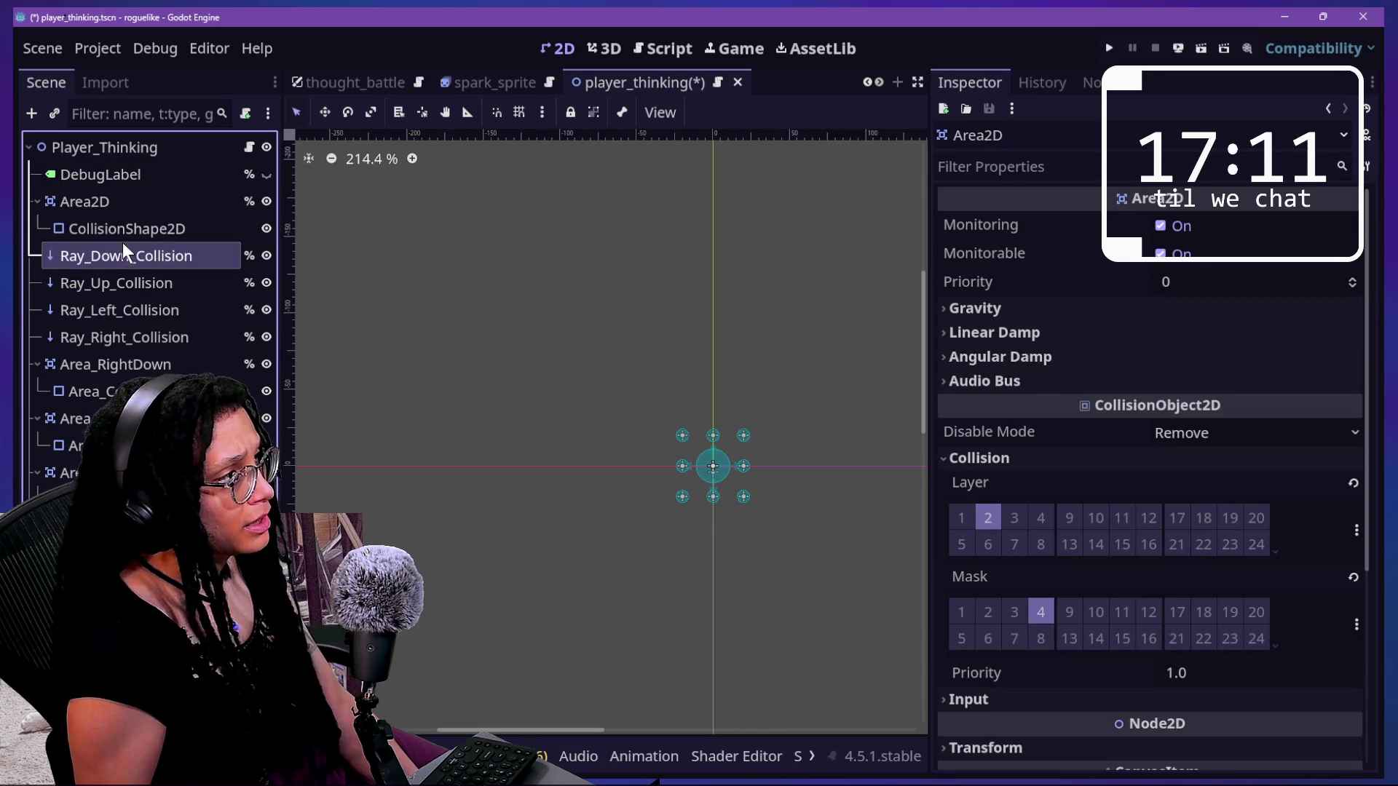
{"action": "left_click", "coordinate": [122, 254]}
{"action": "left_click", "coordinate": [128, 283]}
{"action": "left_click", "coordinate": [135, 310]}
{"action": "left_click", "coordinate": [137, 337]}
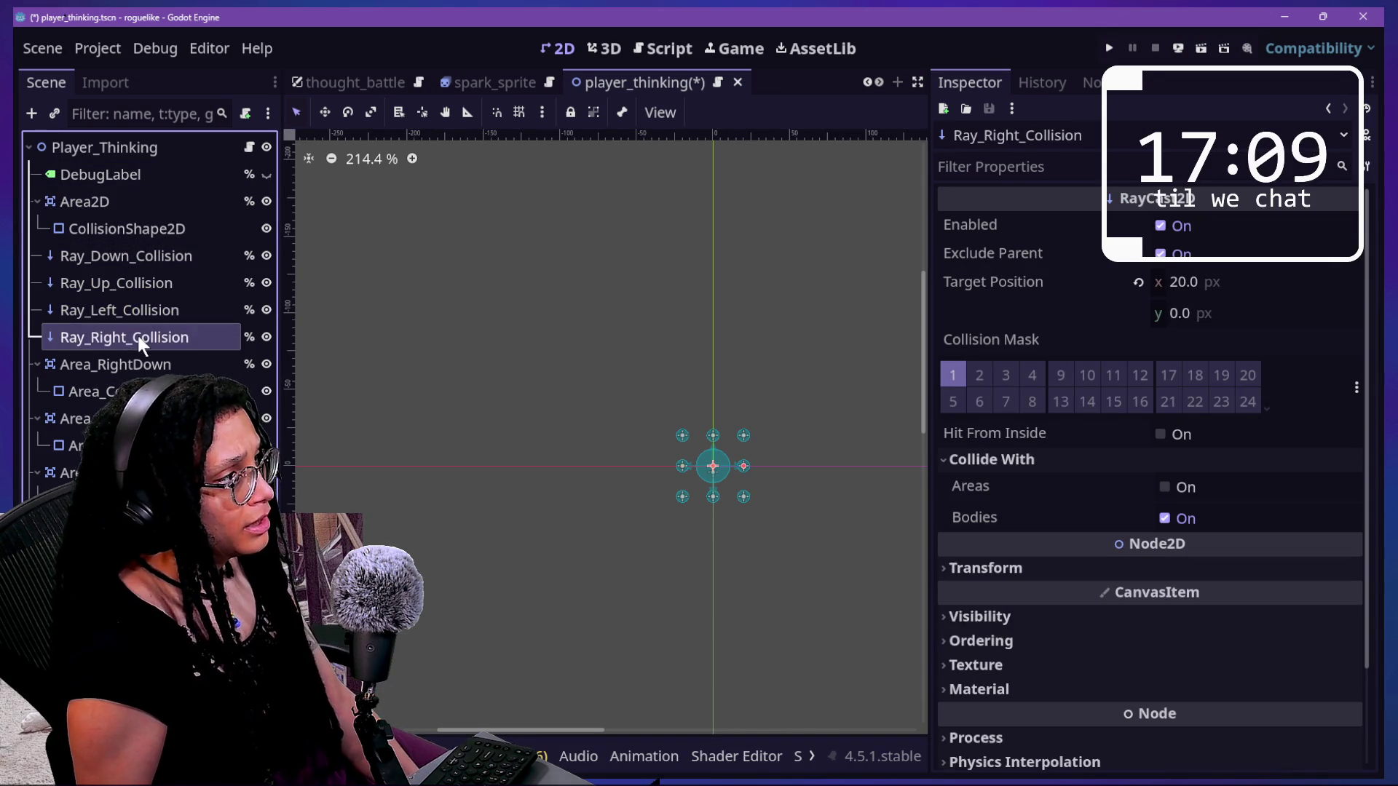
{"action": "left_click", "coordinate": [117, 364]}
{"action": "left_click", "coordinate": [73, 418]}
{"action": "left_click", "coordinate": [116, 364]}
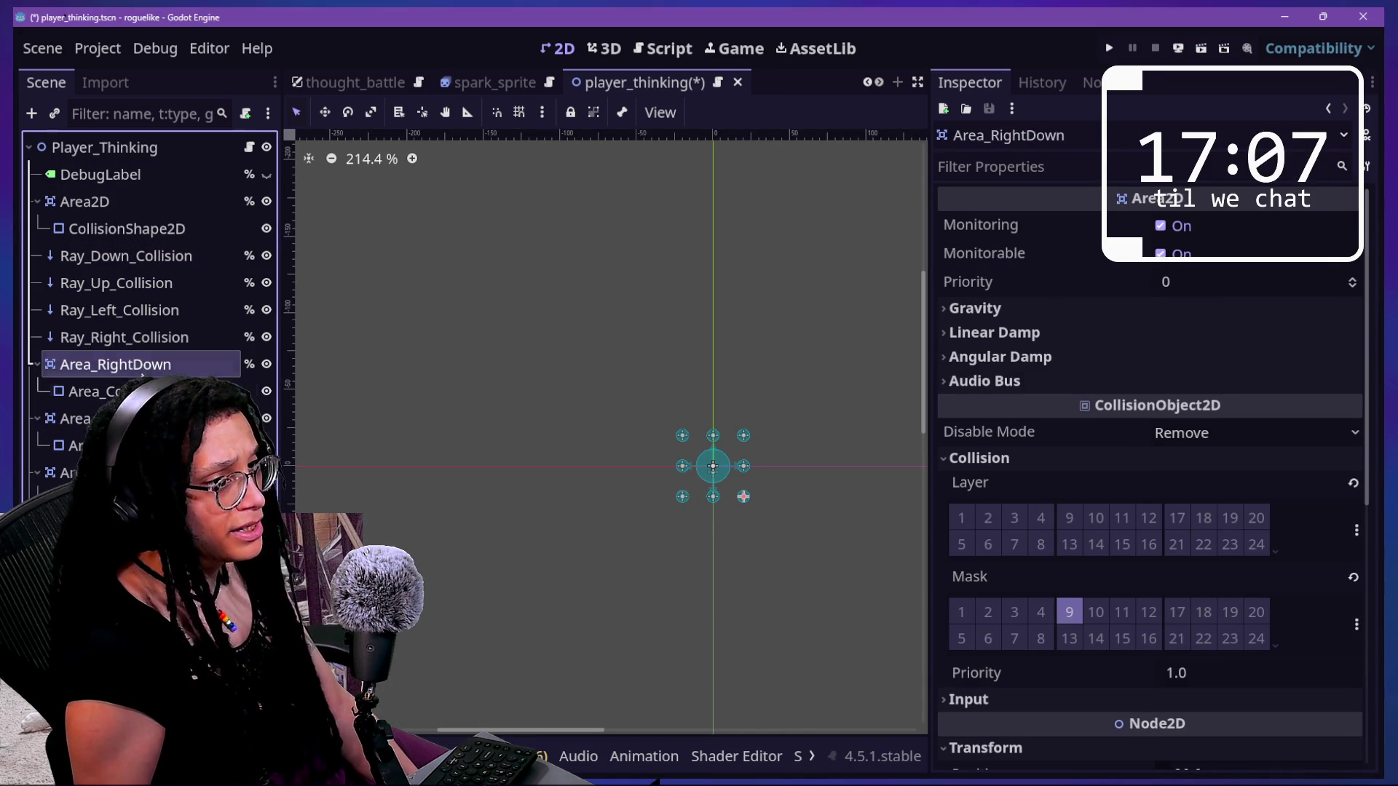
{"action": "left_click", "coordinate": [117, 365]}
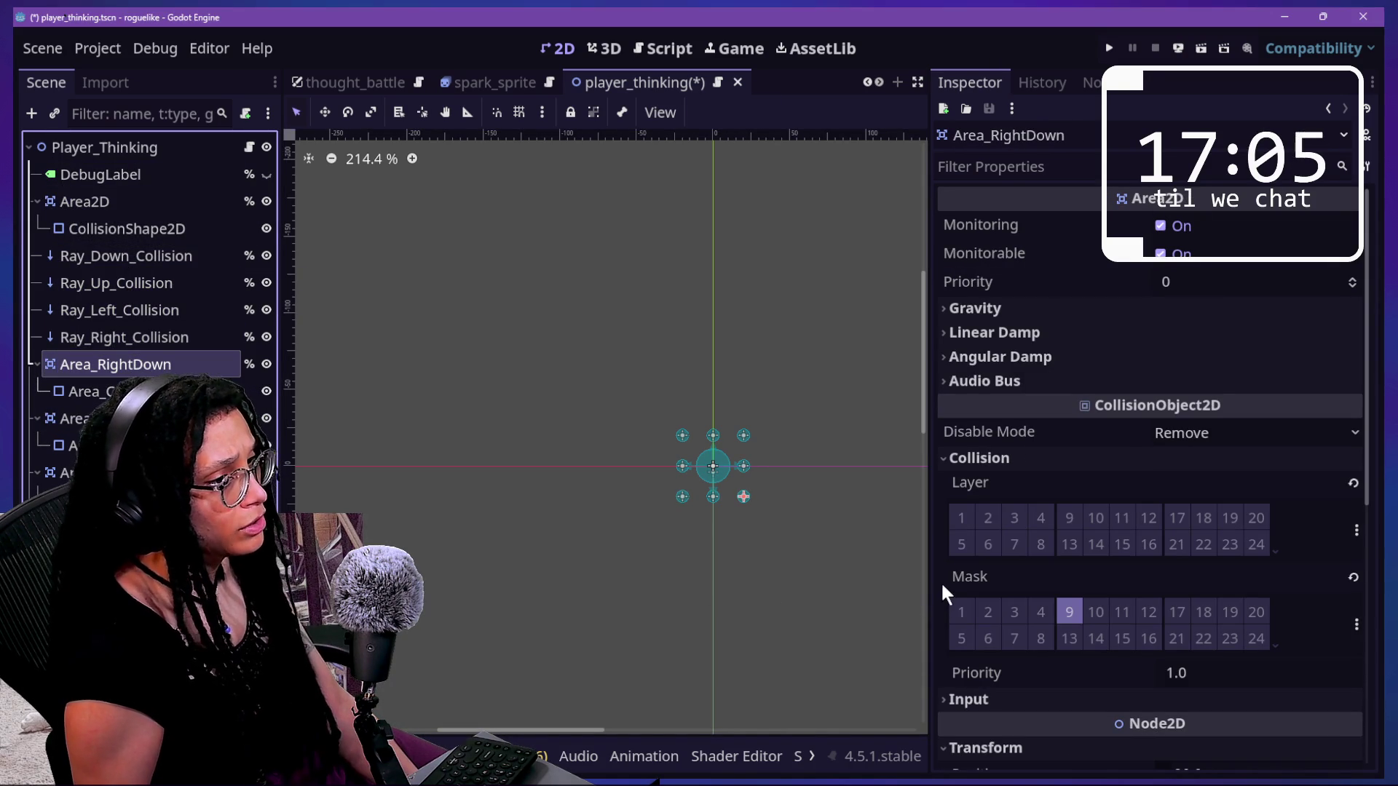
{"action": "left_click", "coordinate": [682, 496]}
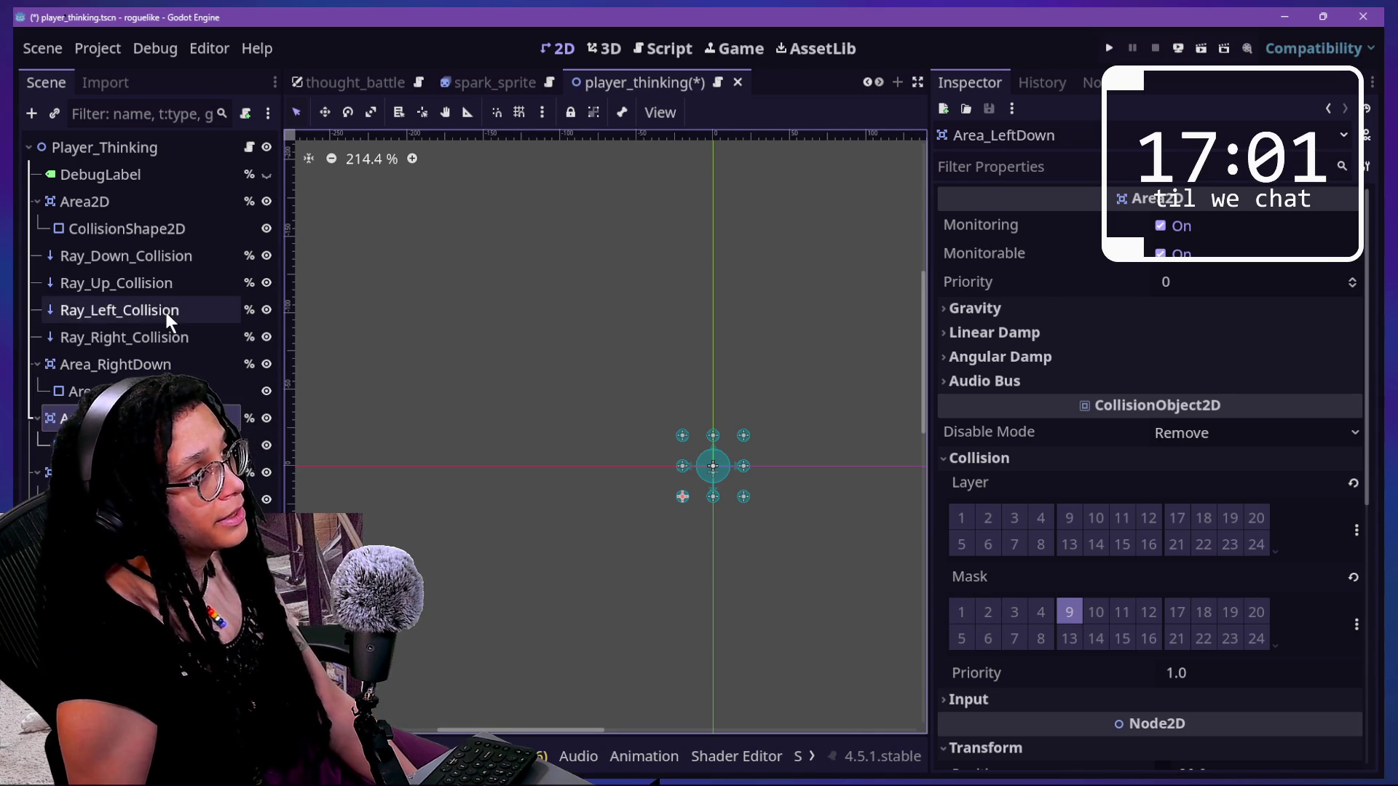
{"action": "left_click", "coordinate": [151, 285]}
{"action": "left_click", "coordinate": [146, 419]}
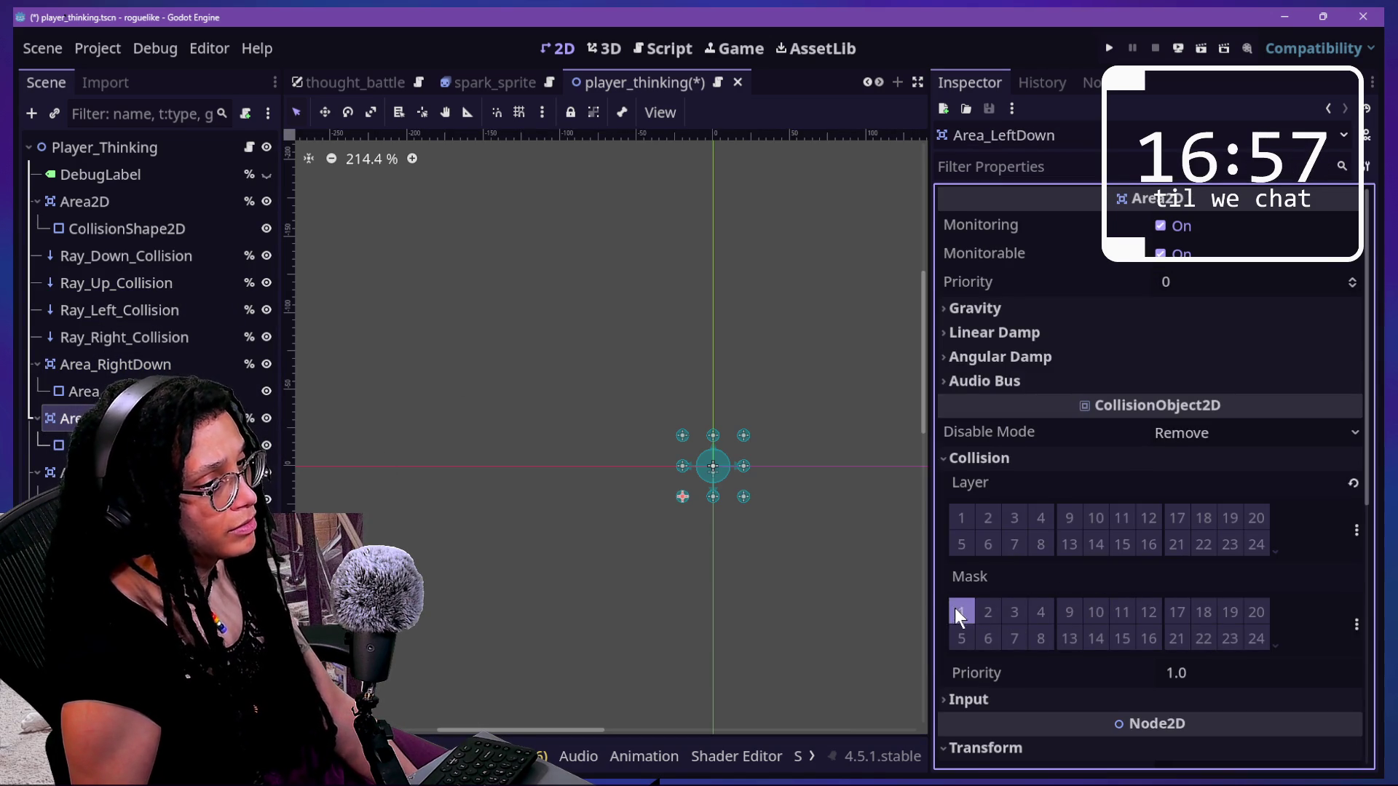
- Untick collision mask layer 9 on Area_LeftUp and Area_Right, also checking Area_RightUp's masks
{"action": "left_click", "coordinate": [94, 472]}
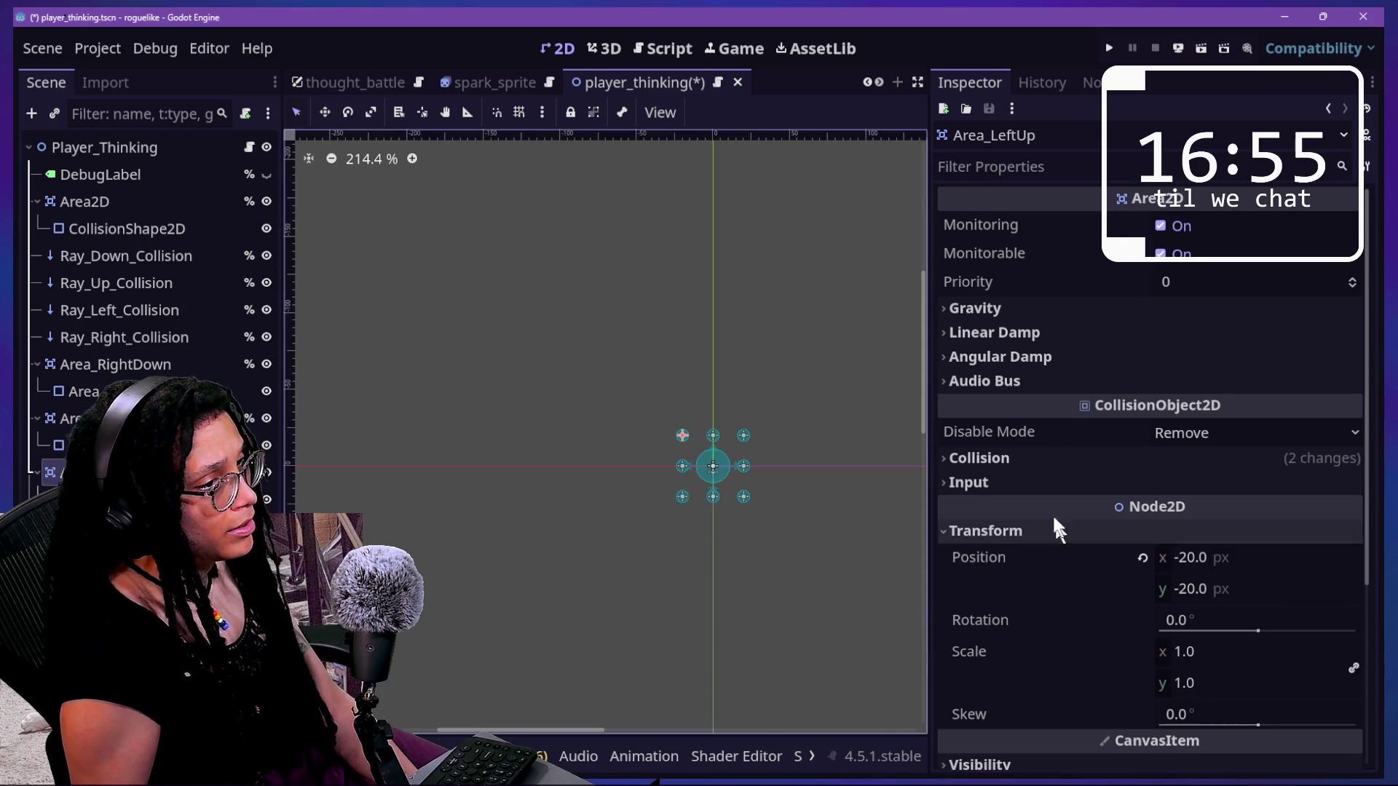
{"action": "left_click", "coordinate": [1069, 457]}
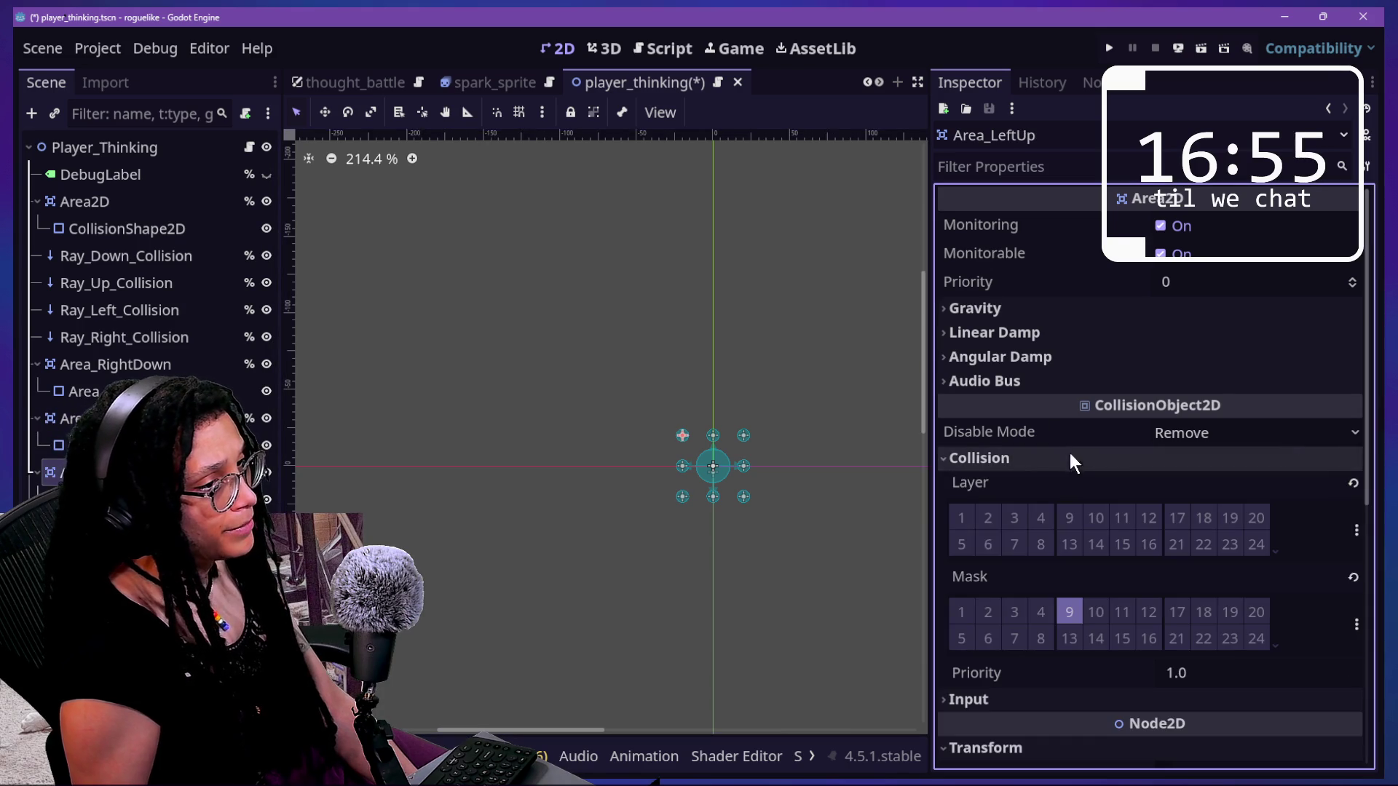
{"action": "left_click", "coordinate": [1072, 607]}
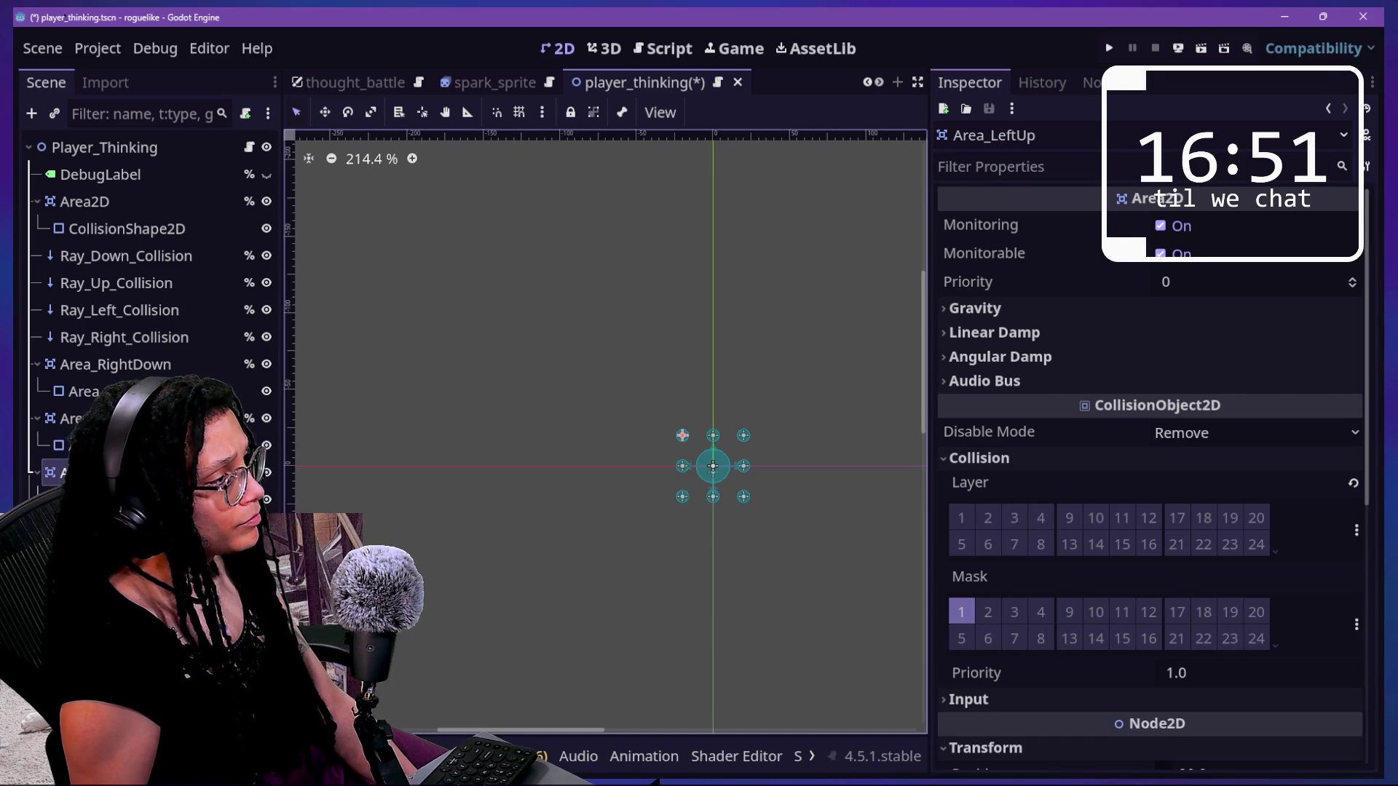
{"action": "left_click", "coordinate": [94, 526]}
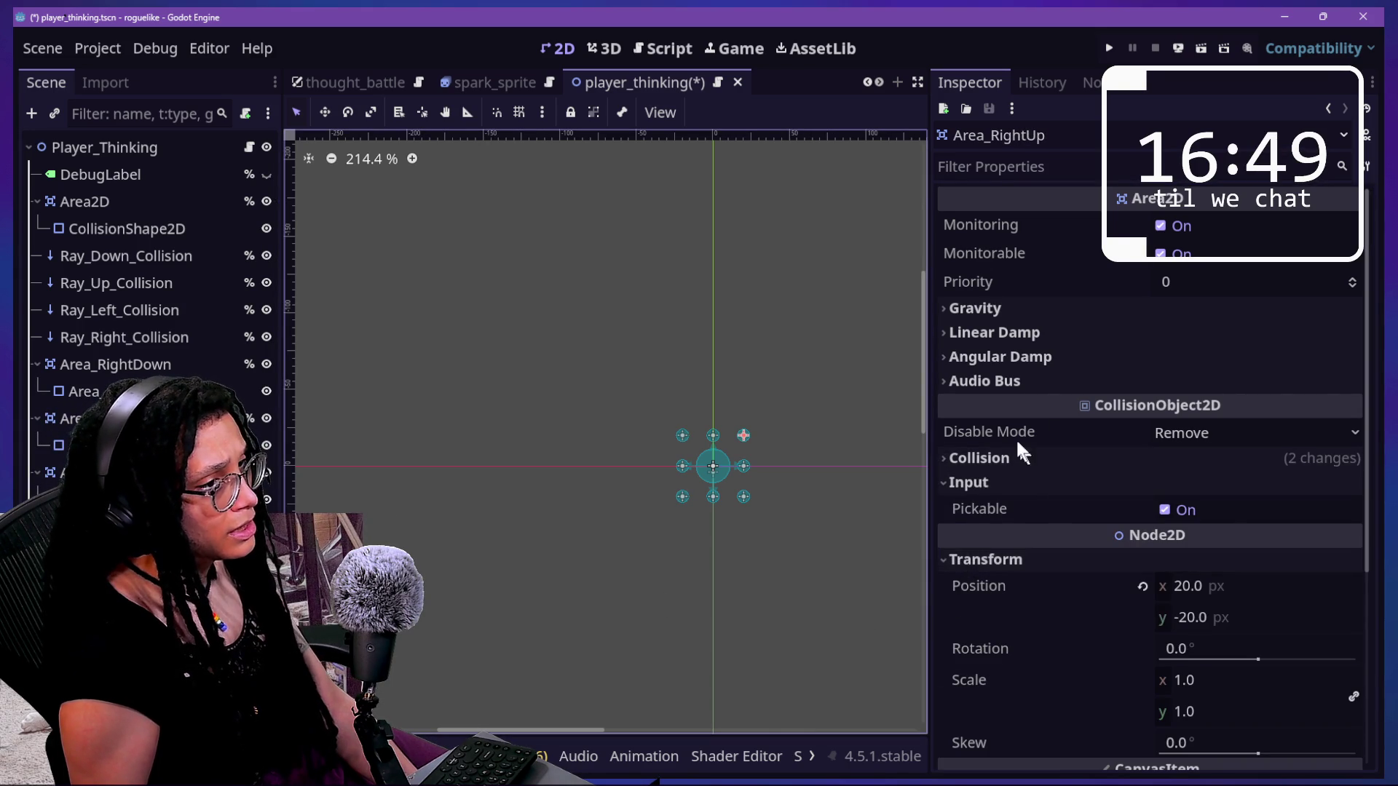
{"action": "scroll", "coordinate": [1025, 581], "scroll_direction": "down", "scroll_amount": 2}
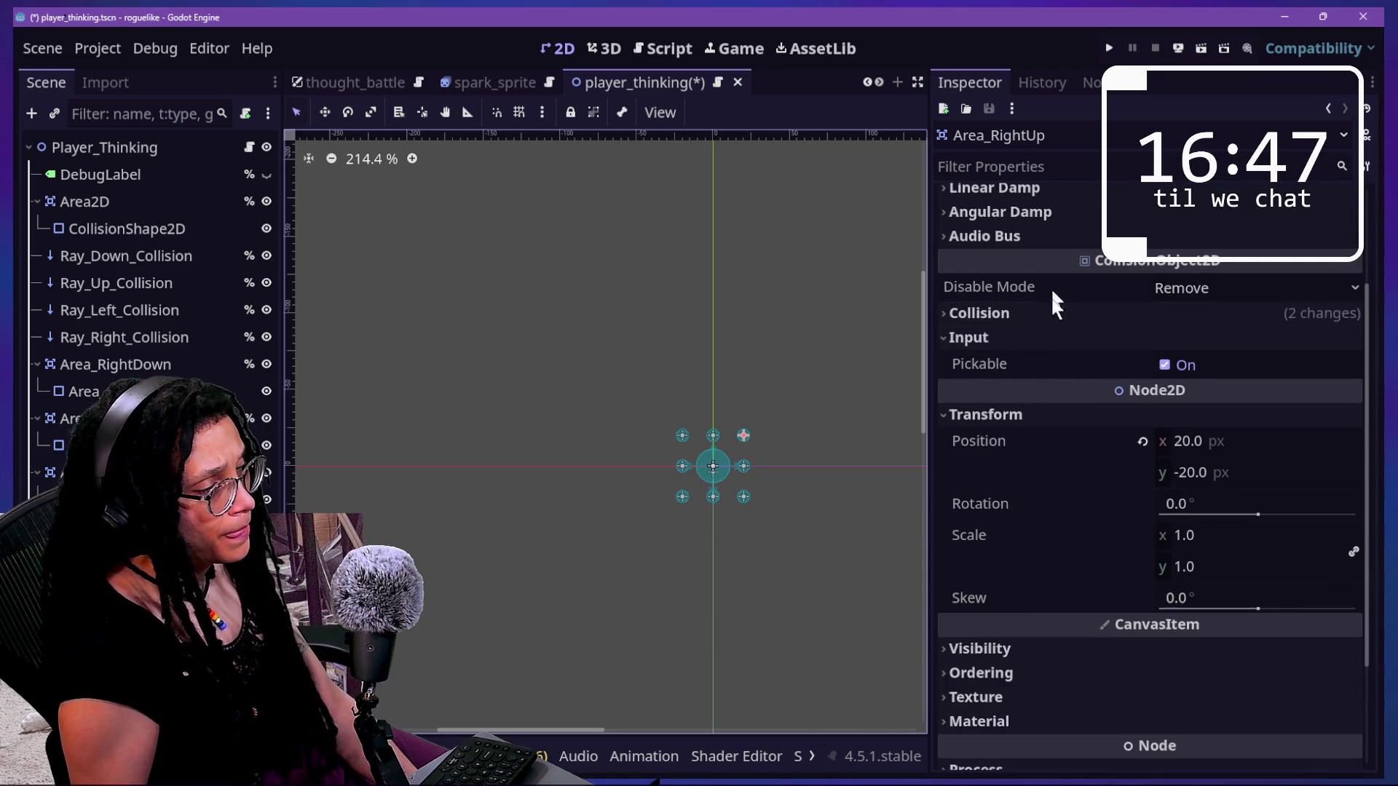
{"action": "left_click", "coordinate": [1052, 313]}
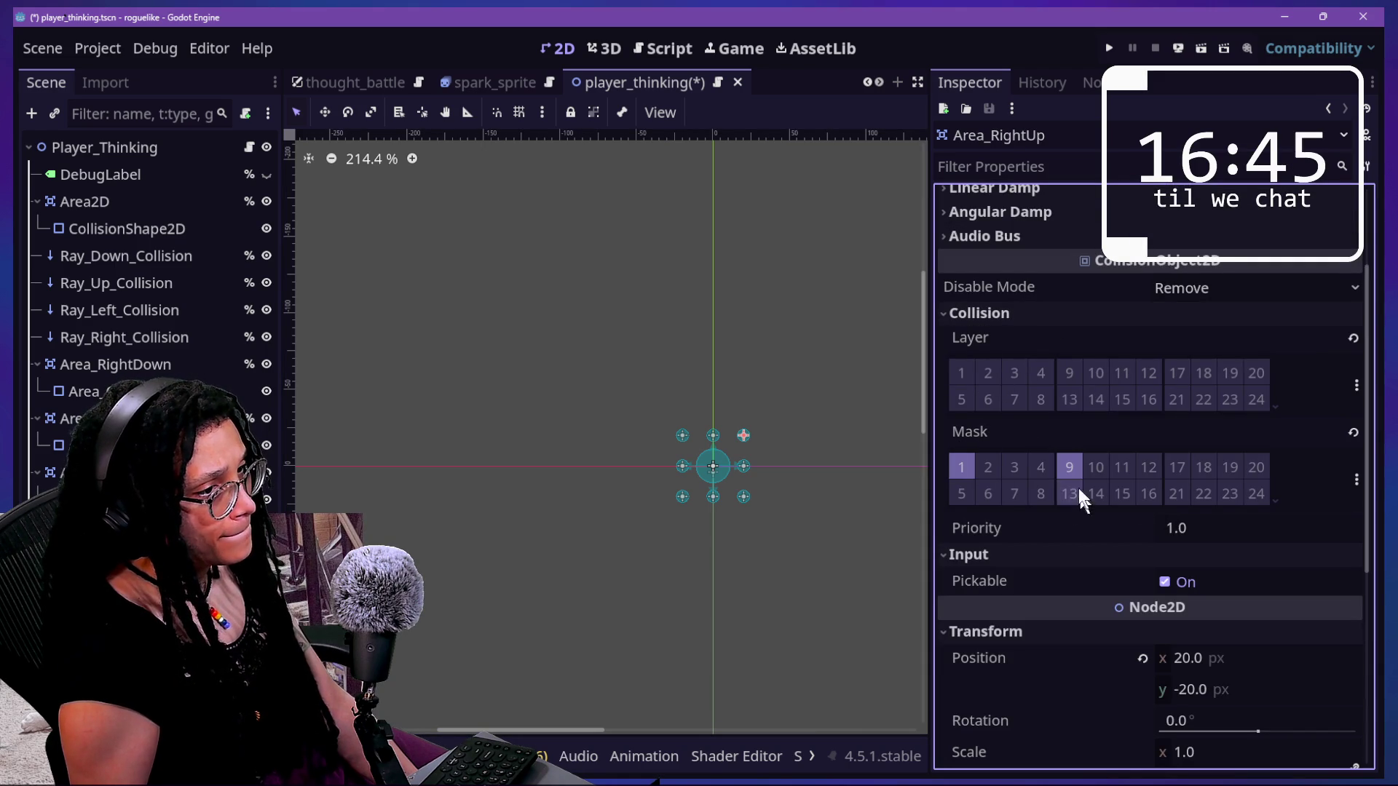
{"action": "left_click", "coordinate": [88, 471]}
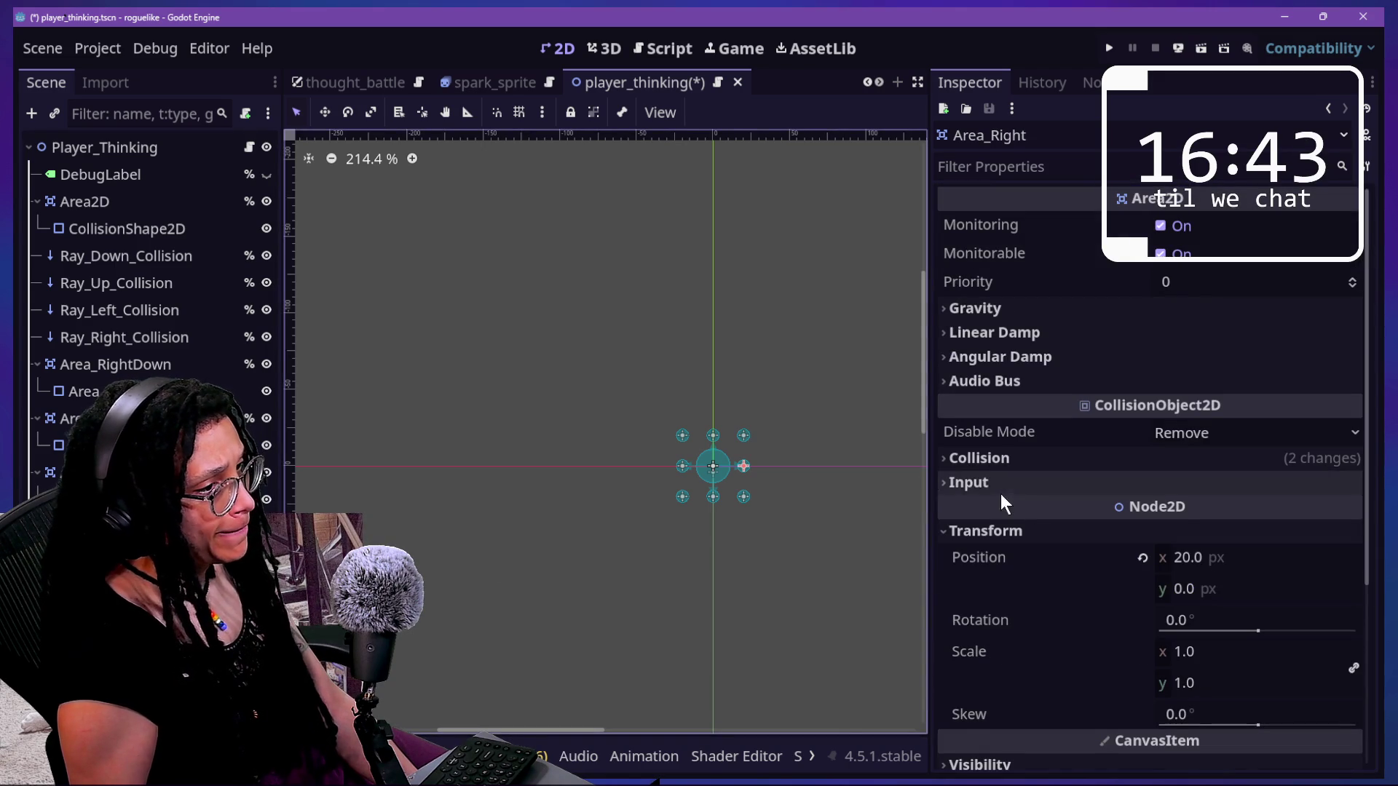
{"action": "left_click", "coordinate": [1002, 460]}
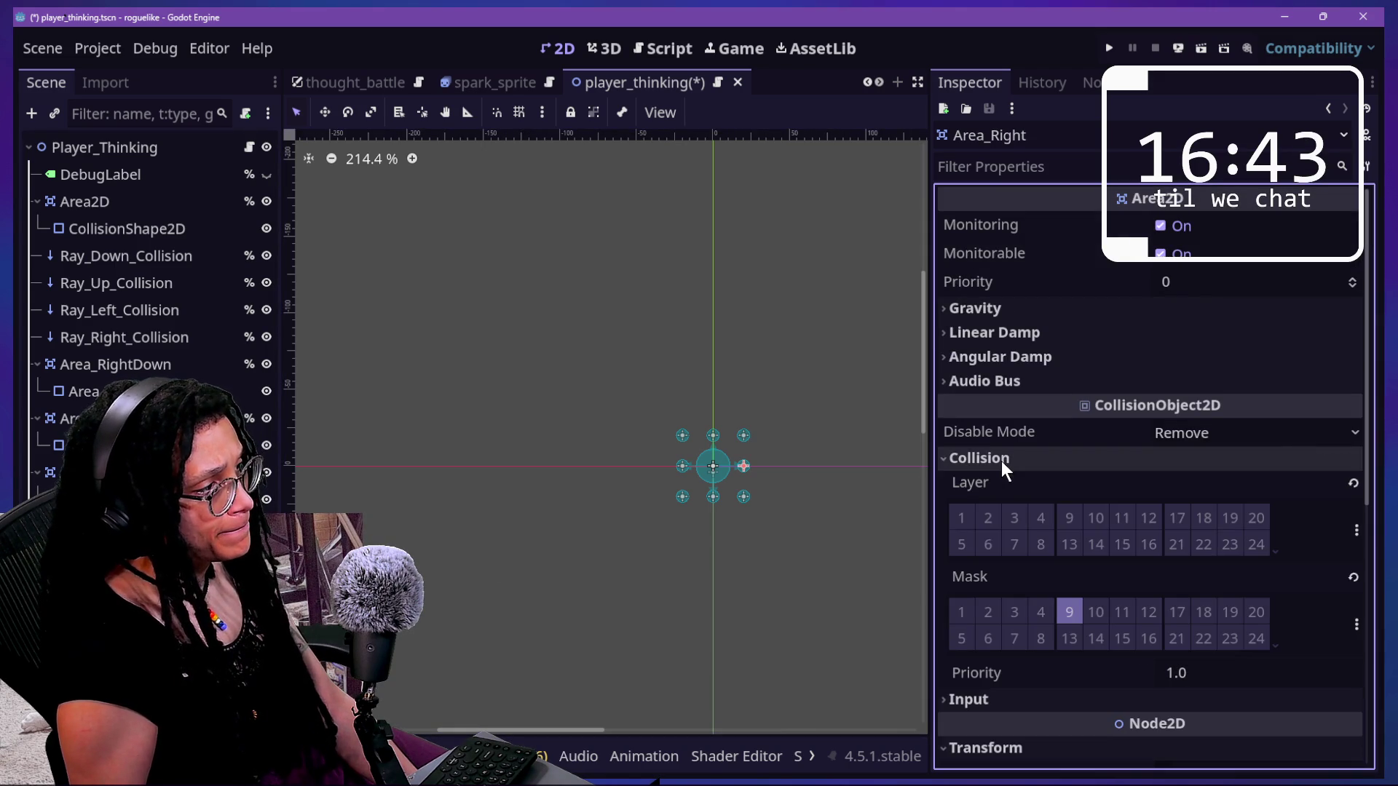
{"action": "left_click", "coordinate": [1071, 612]}
- Leave Area_Left and Area_Down masking only layer 1, then save player_thinking
{"action": "left_click", "coordinate": [682, 466]}
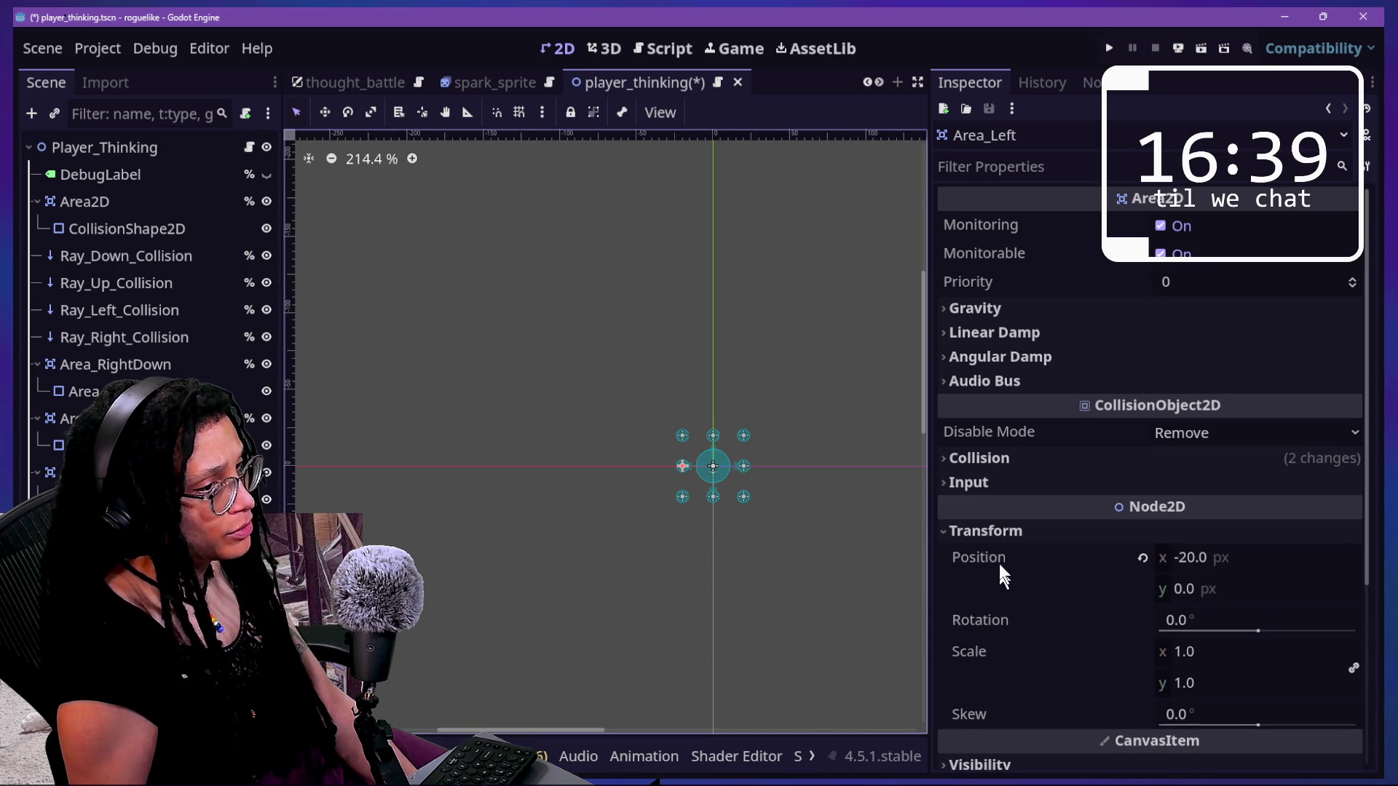
{"action": "left_click", "coordinate": [998, 458]}
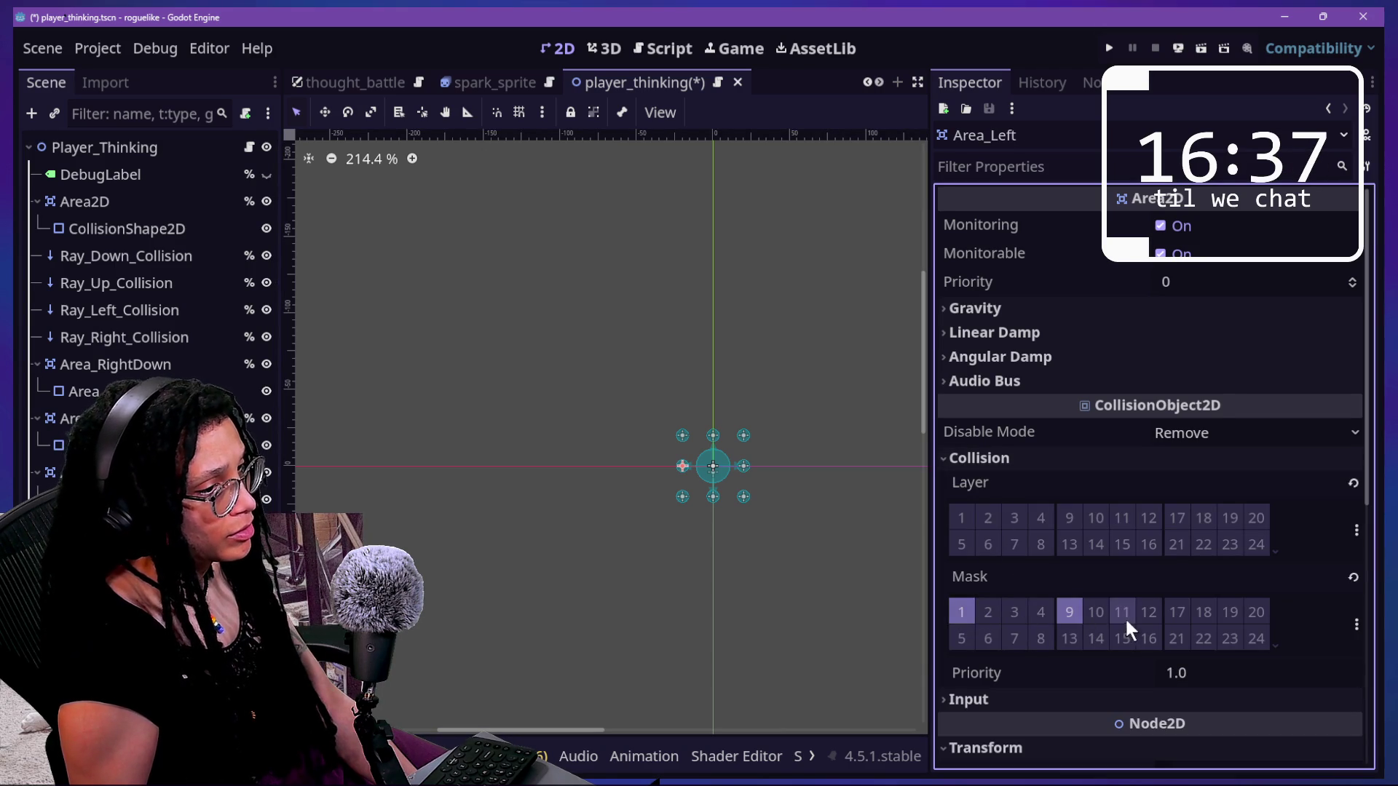
{"action": "left_click", "coordinate": [1068, 613]}
{"action": "left_click", "coordinate": [1040, 612]}
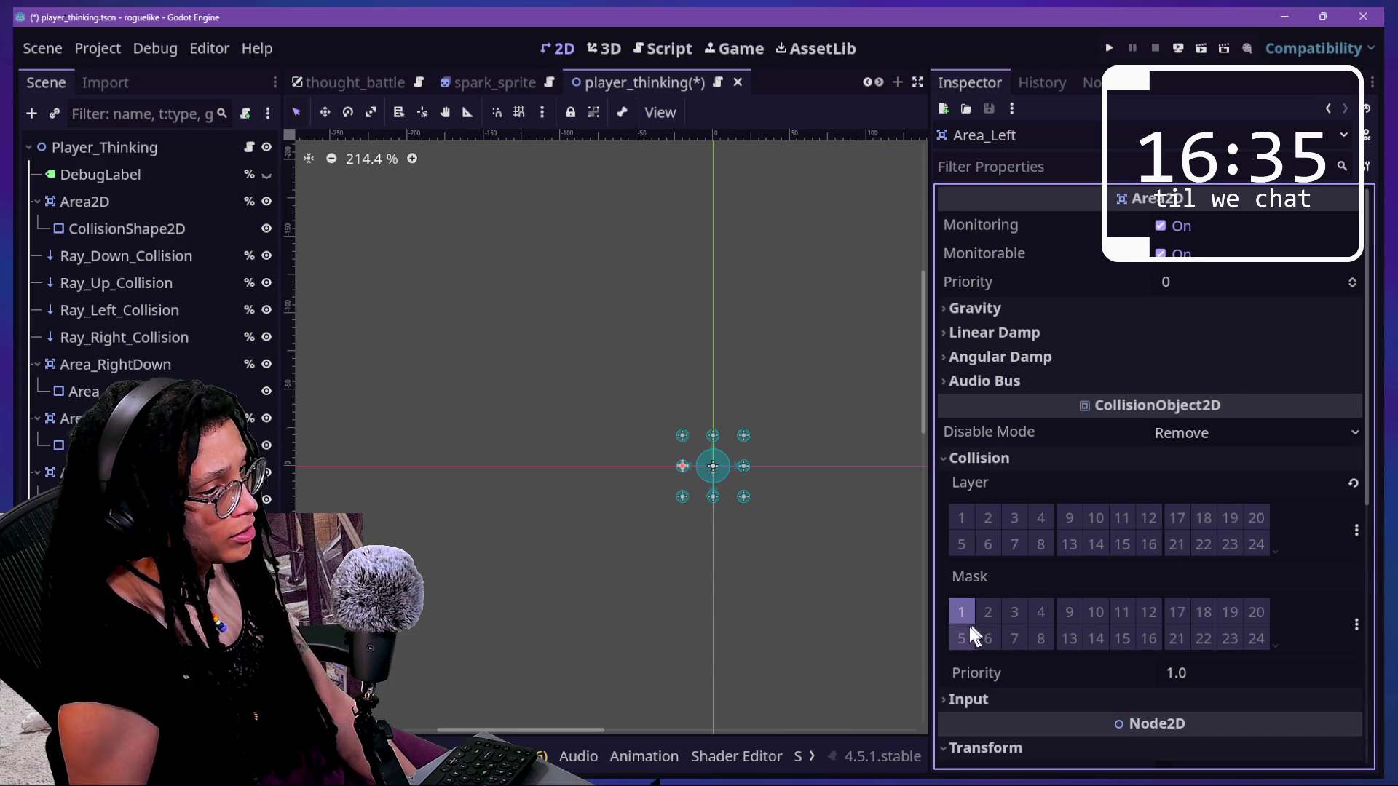
{"action": "left_click", "coordinate": [713, 436]}
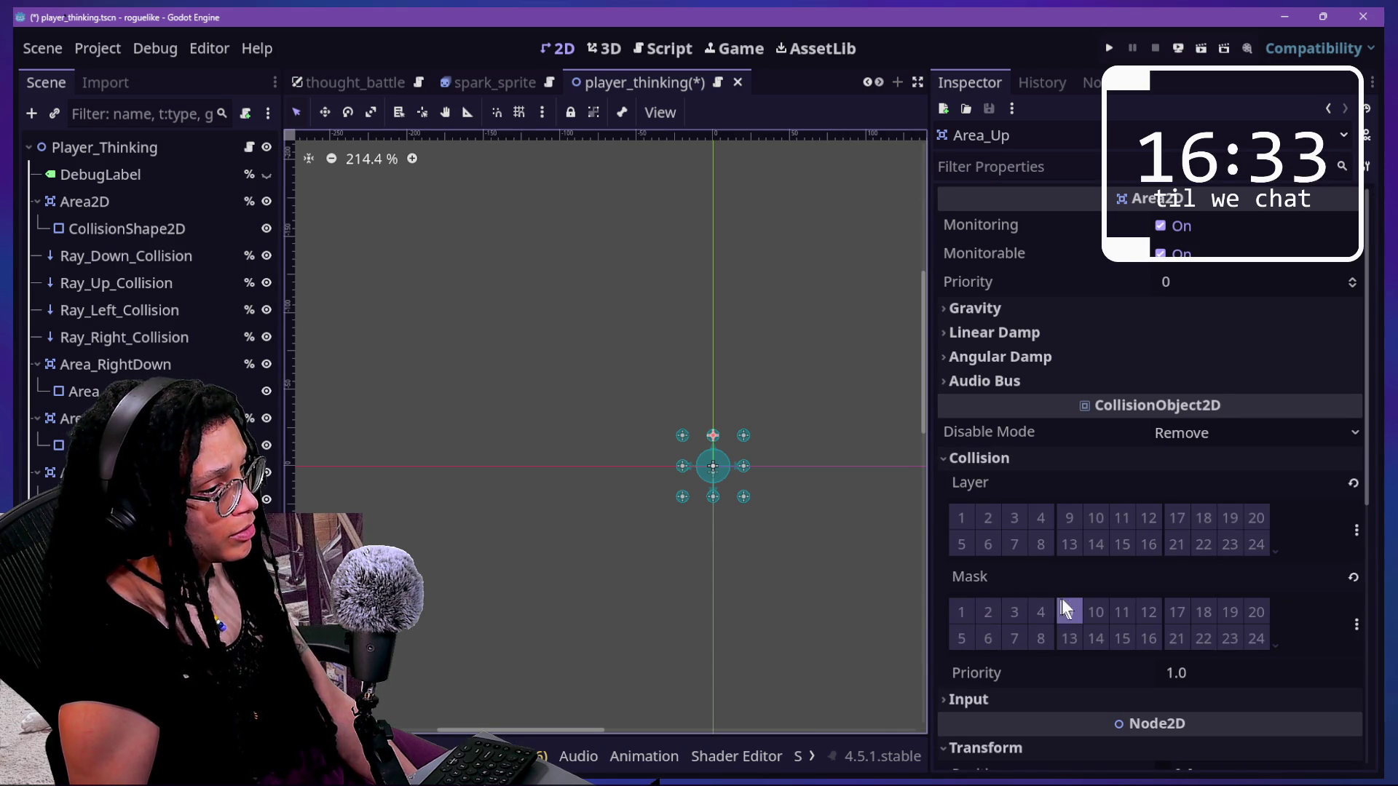
{"action": "left_click", "coordinate": [712, 496]}
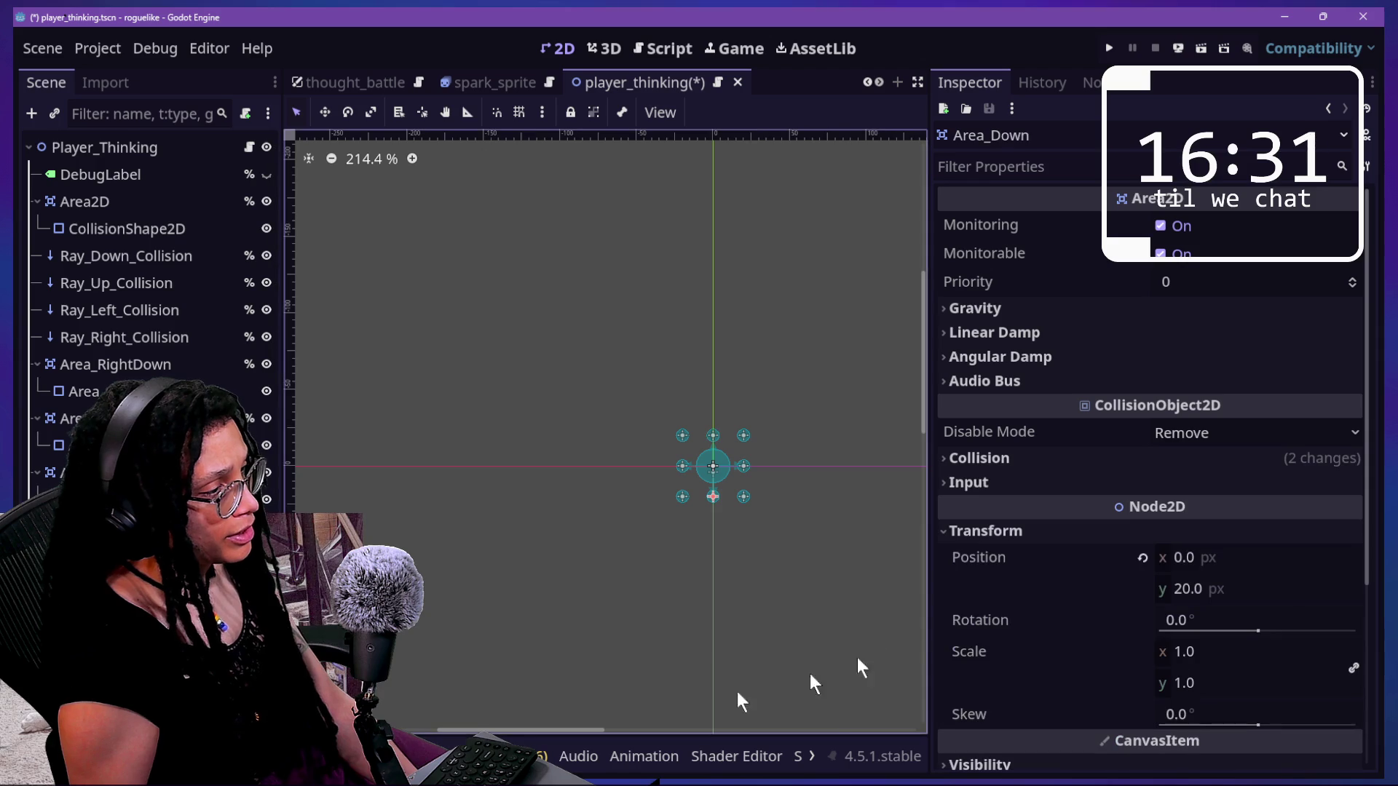
{"action": "scroll", "coordinate": [1056, 603], "scroll_direction": "down", "scroll_amount": 4}
{"action": "left_click", "coordinate": [1051, 216]}
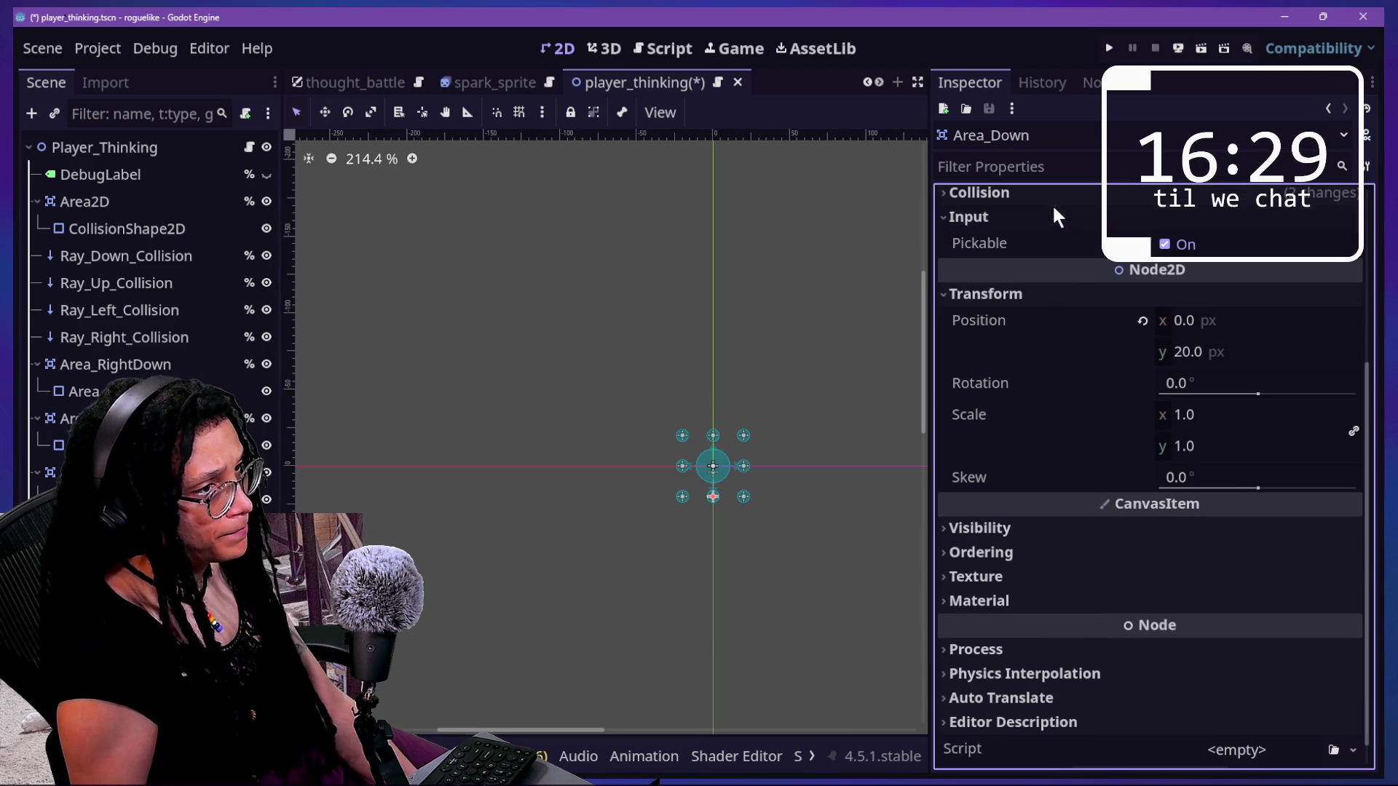
{"action": "left_click", "coordinate": [1056, 195]}
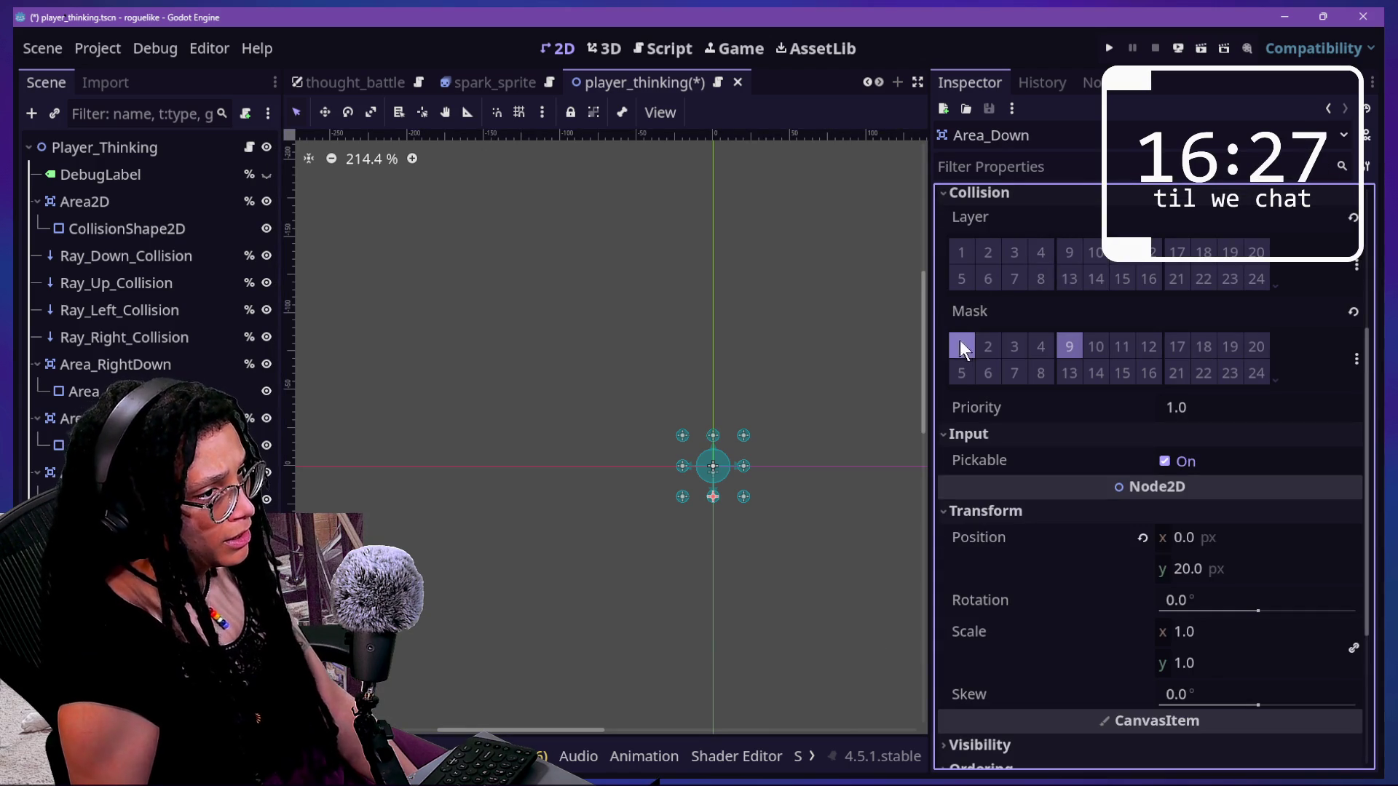
{"action": "left_click", "coordinate": [1066, 348]}
{"action": "key", "text": "ctrl+s"}
{"action": "left_click", "coordinate": [662, 48]}
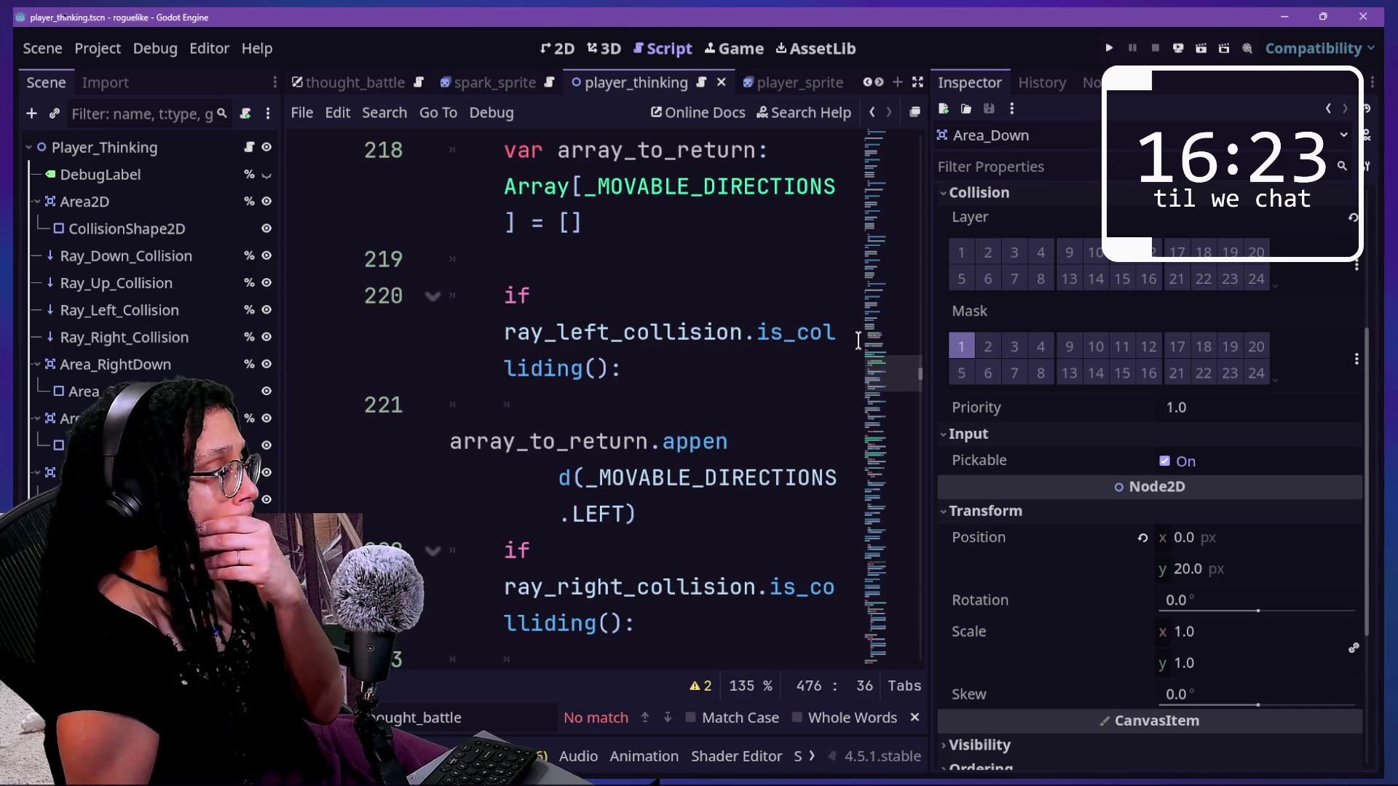
- Check the collision test on script line 220, then bring up Quick Open Scene from the 2D view
{"action": "left_click", "coordinate": [781, 333]}
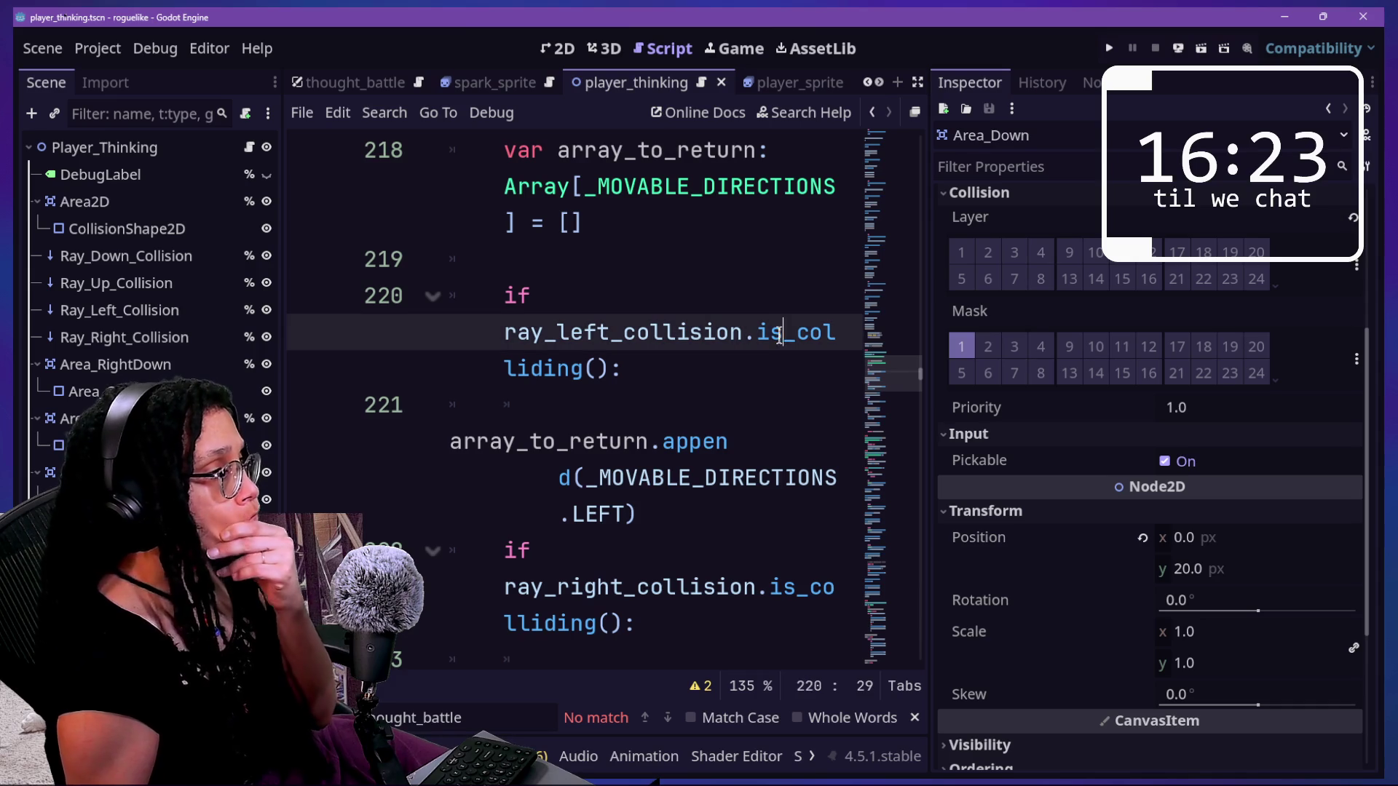
{"action": "left_click", "coordinate": [560, 48]}
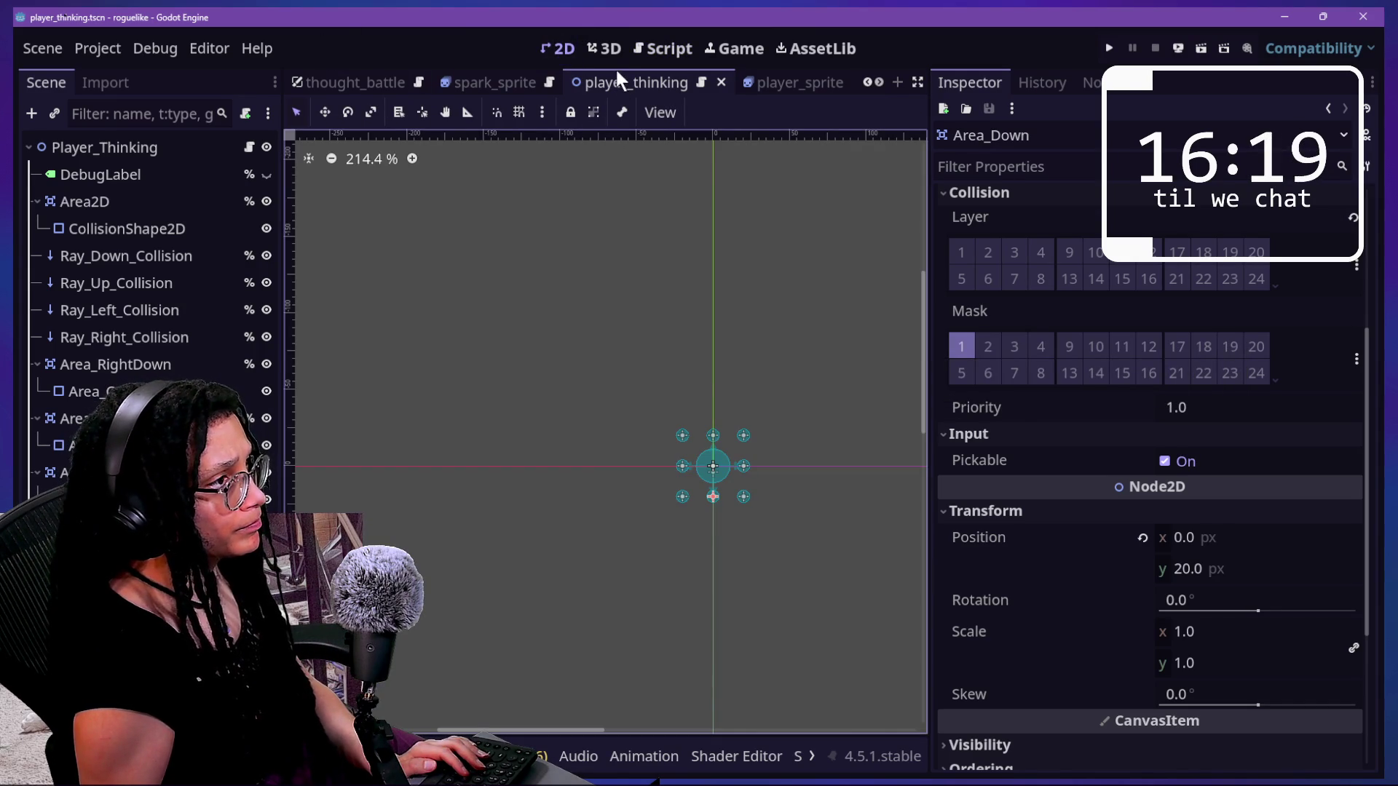
{"action": "key", "text": "shift+alt+o"}
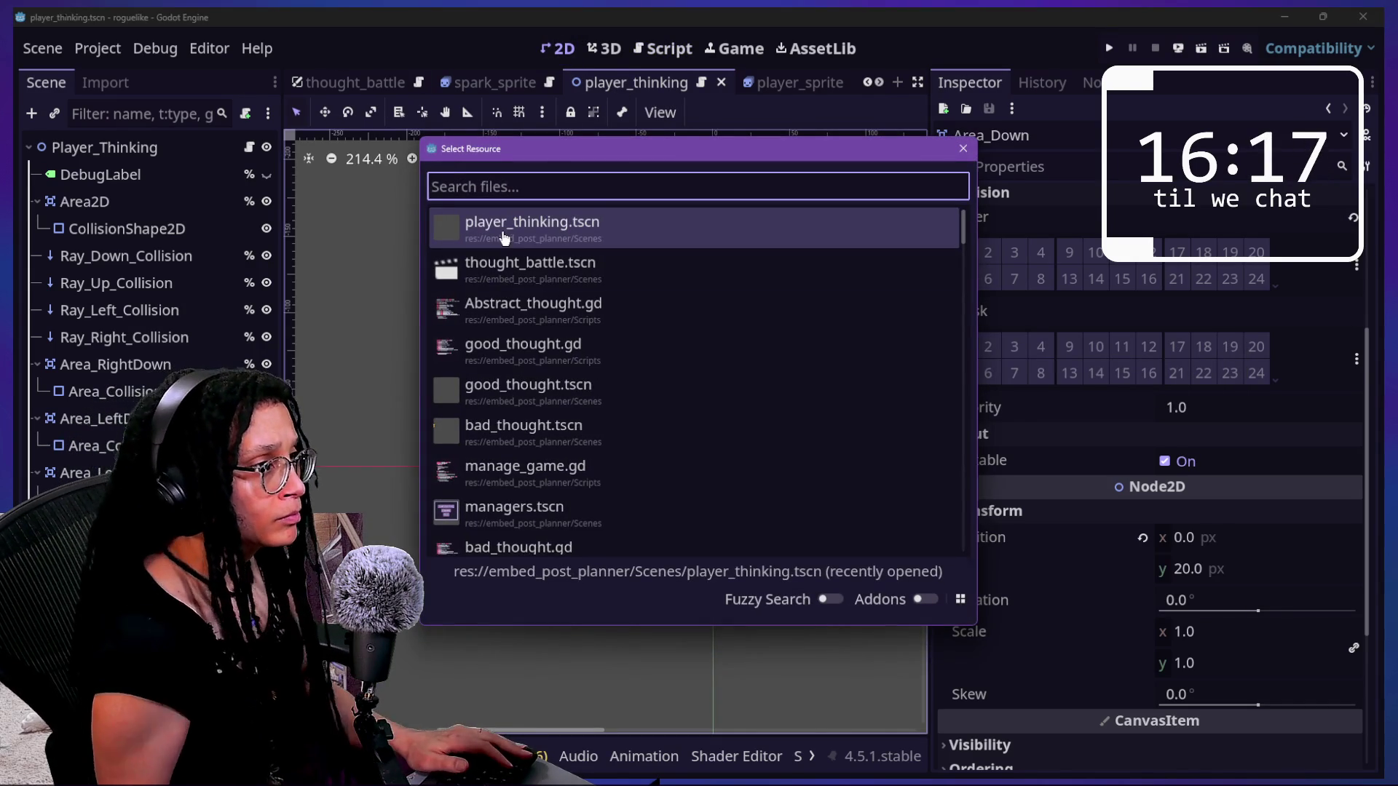
- Open the thought_battle scene and view TB_RoomDoor2's transform values
{"action": "double_click", "coordinate": [517, 263]}
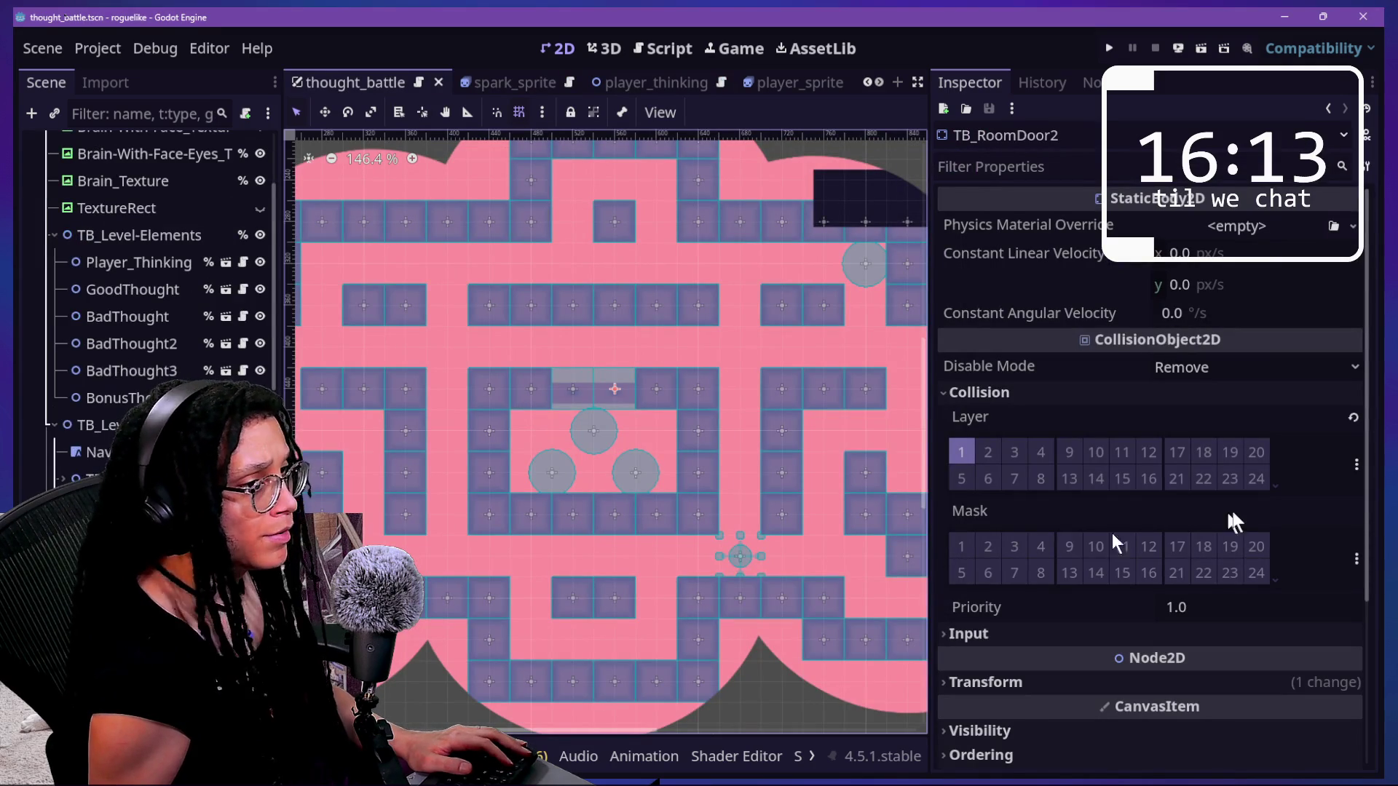
{"action": "scroll", "coordinate": [1121, 495], "scroll_direction": "down", "scroll_amount": 2}
{"action": "left_click", "coordinate": [1130, 608]}
{"action": "scroll", "coordinate": [1130, 611], "scroll_direction": "down", "scroll_amount": 4}
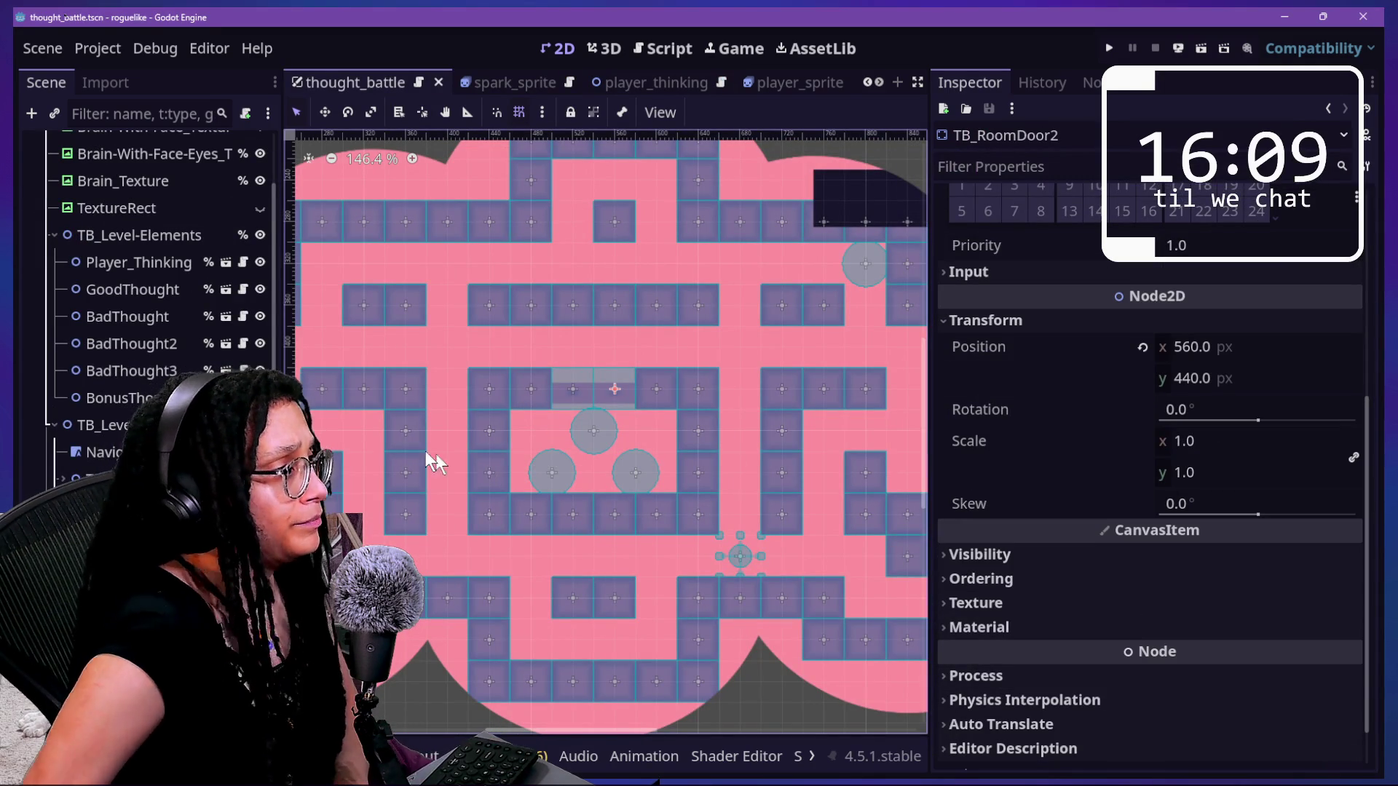
{"action": "key", "text": "Down"}
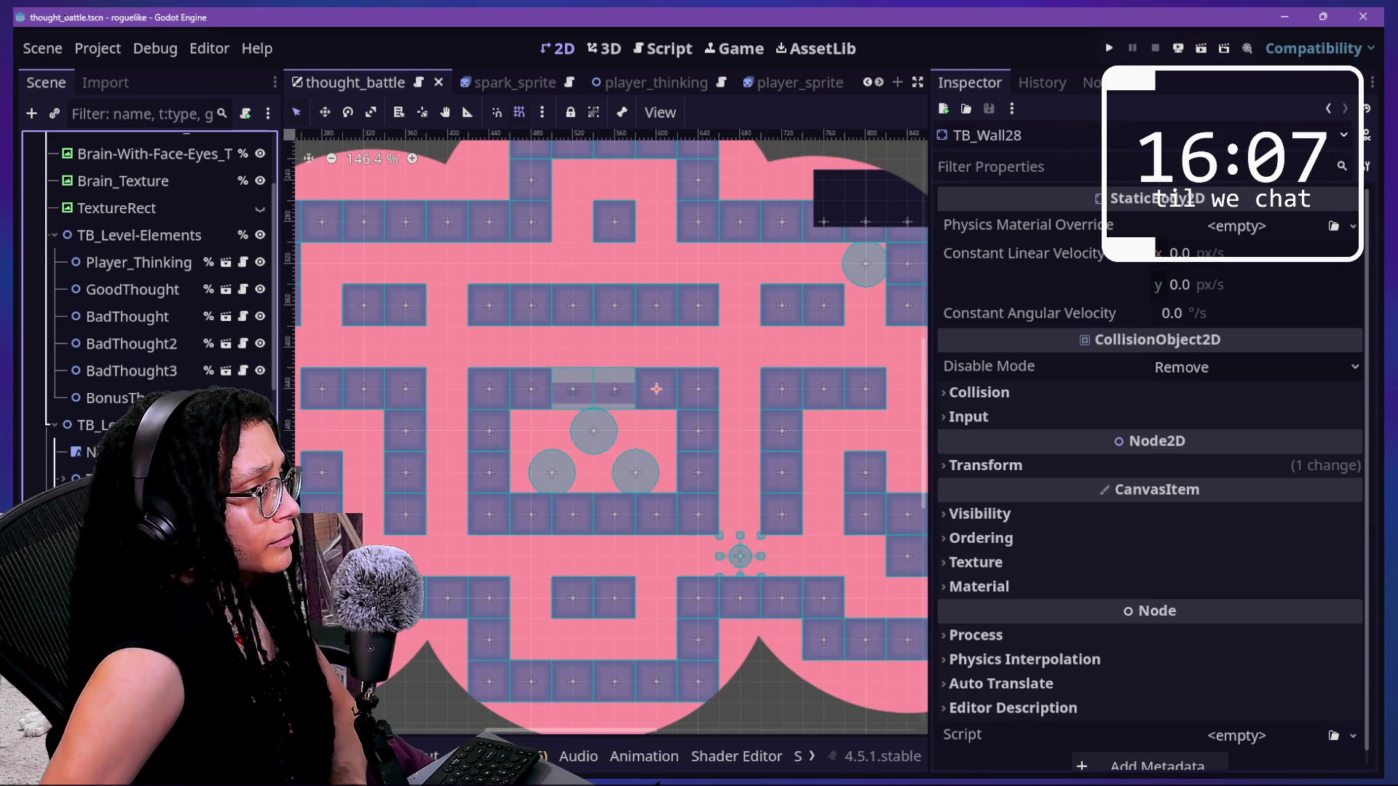
{"action": "key", "text": "Up"}
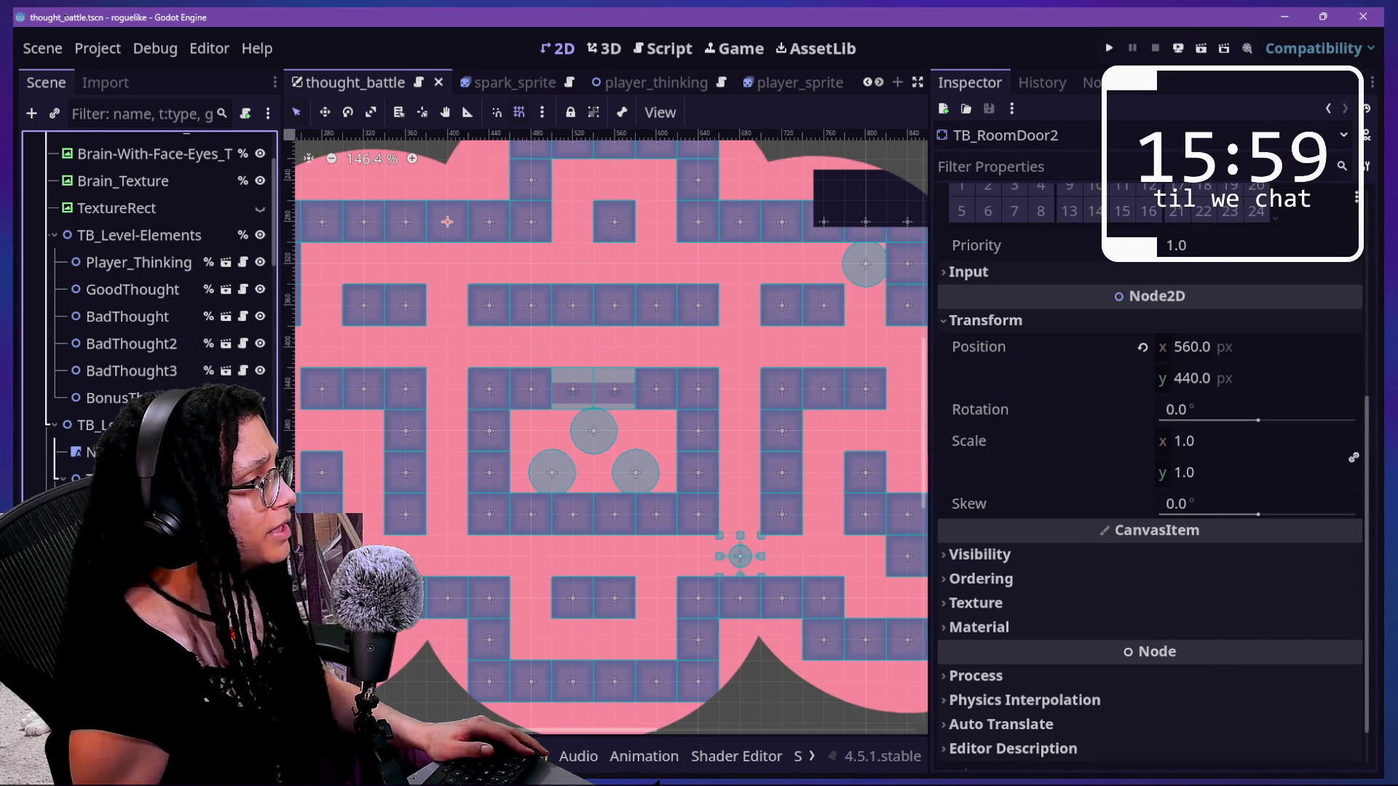
- Select TB_Wall to read its position 403.4788, 283.478 and zoom out to 82.6%
{"action": "left_click", "coordinate": [518, 462]}
{"action": "left_click", "coordinate": [1133, 470]}
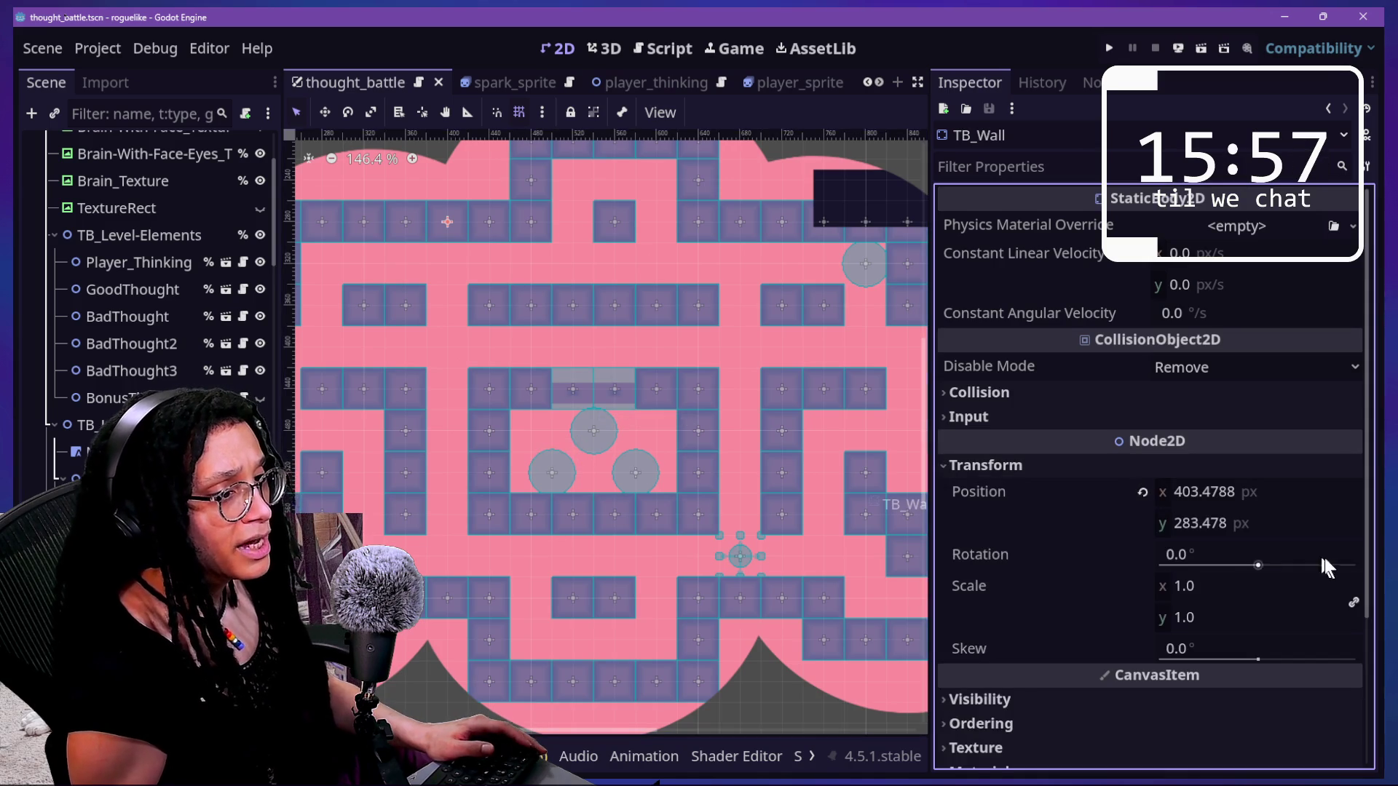
{"action": "scroll", "coordinate": [724, 514], "scroll_direction": "down", "scroll_amount": 3}
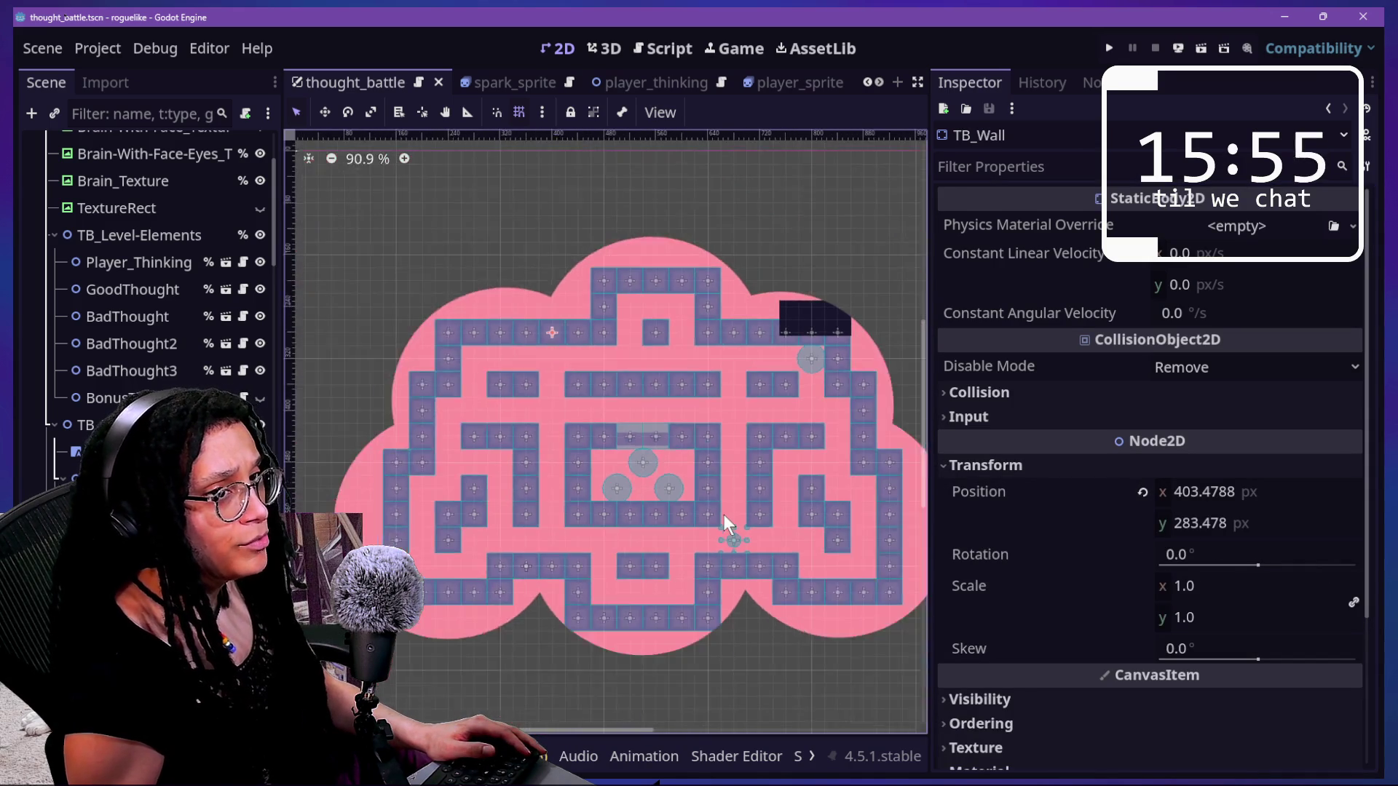
- Read the positions of walls TB_Wall43, TB_Wall5 and TB_Wall42
{"action": "left_click", "coordinate": [884, 567]}
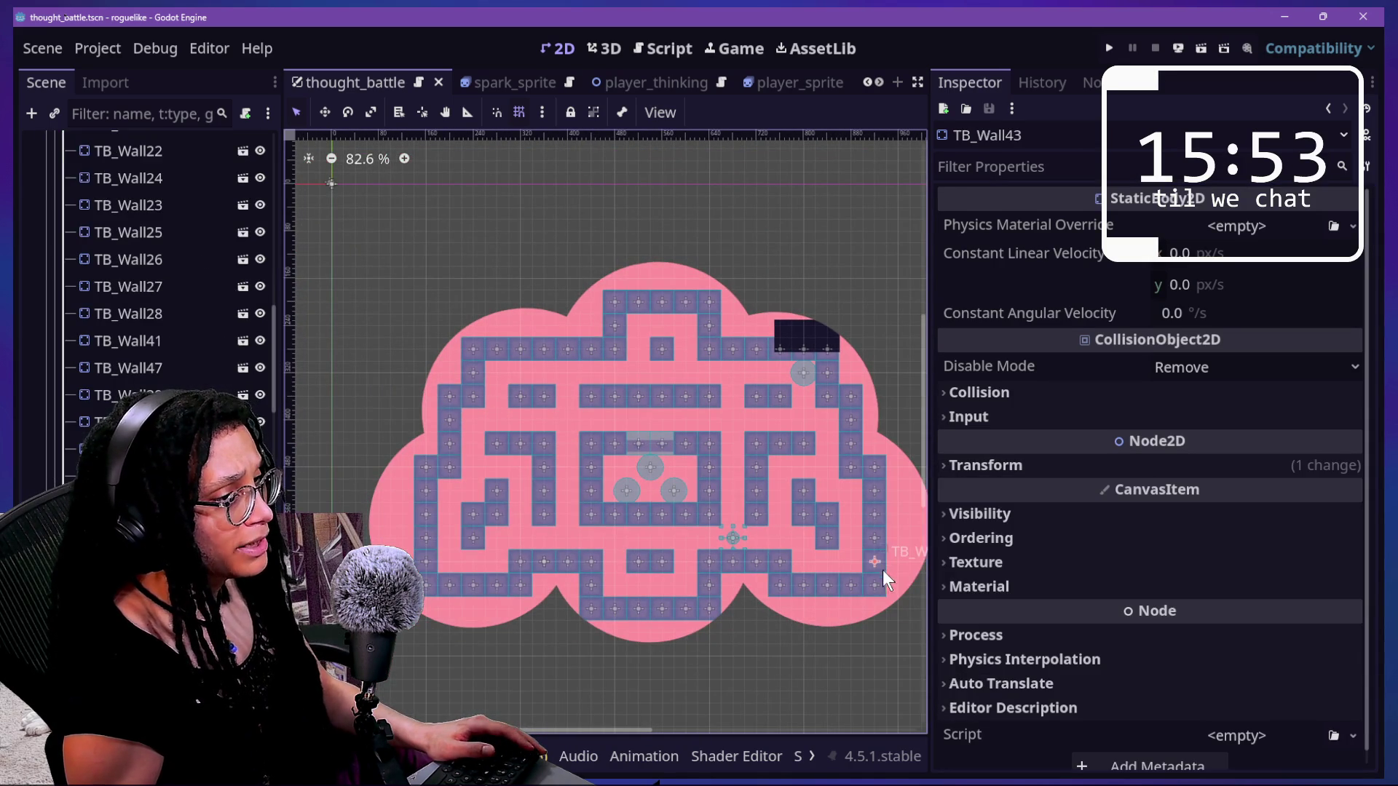
{"action": "left_click", "coordinate": [1038, 463]}
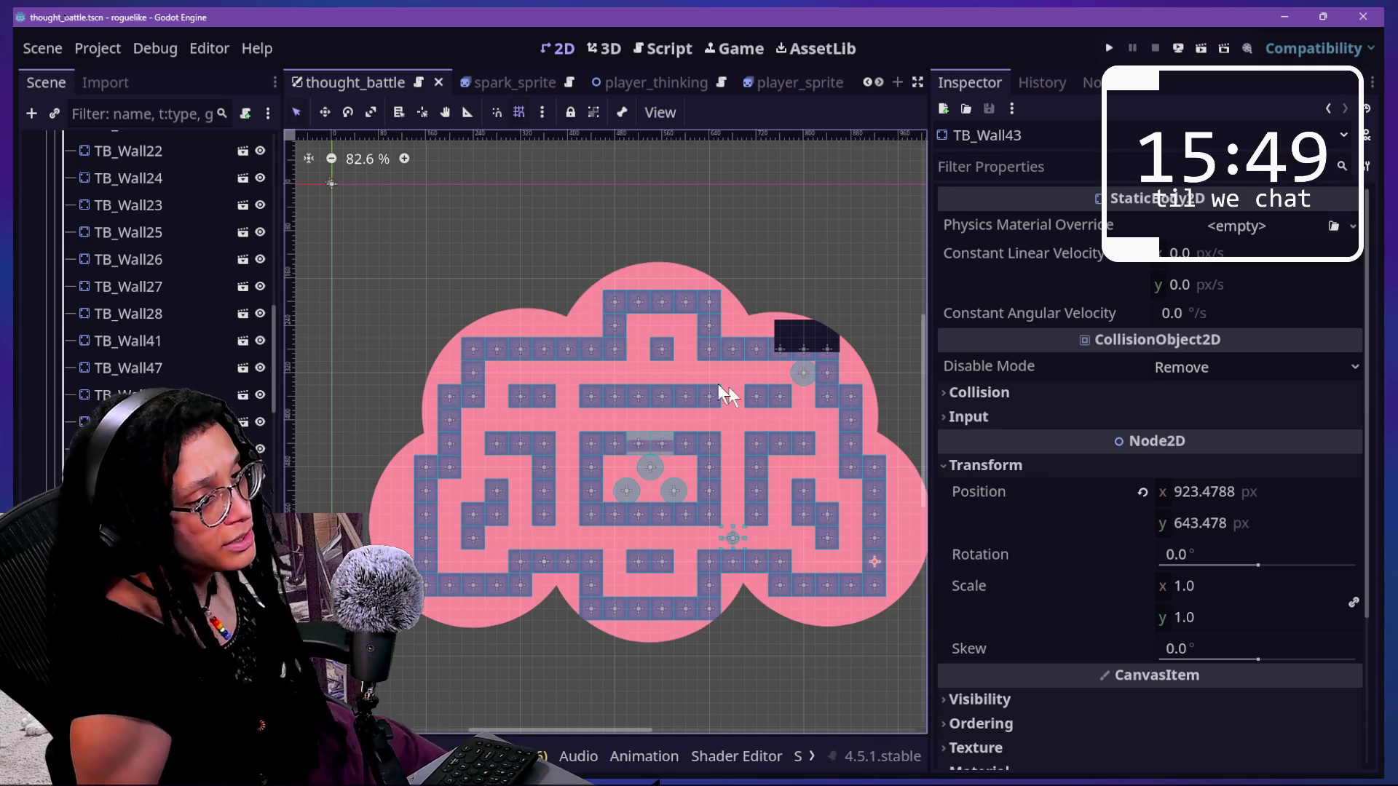
{"action": "left_click", "coordinate": [470, 348]}
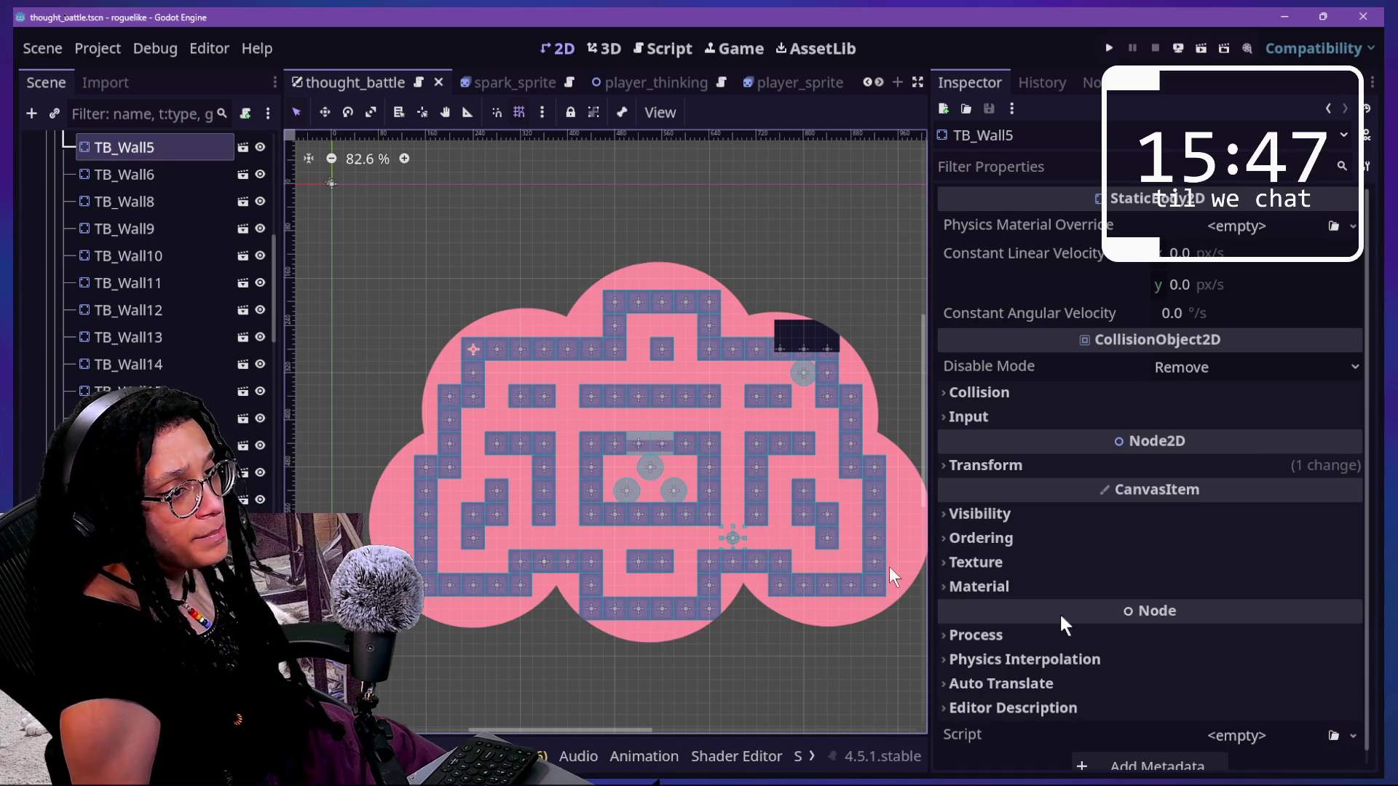
{"action": "left_click", "coordinate": [1069, 464]}
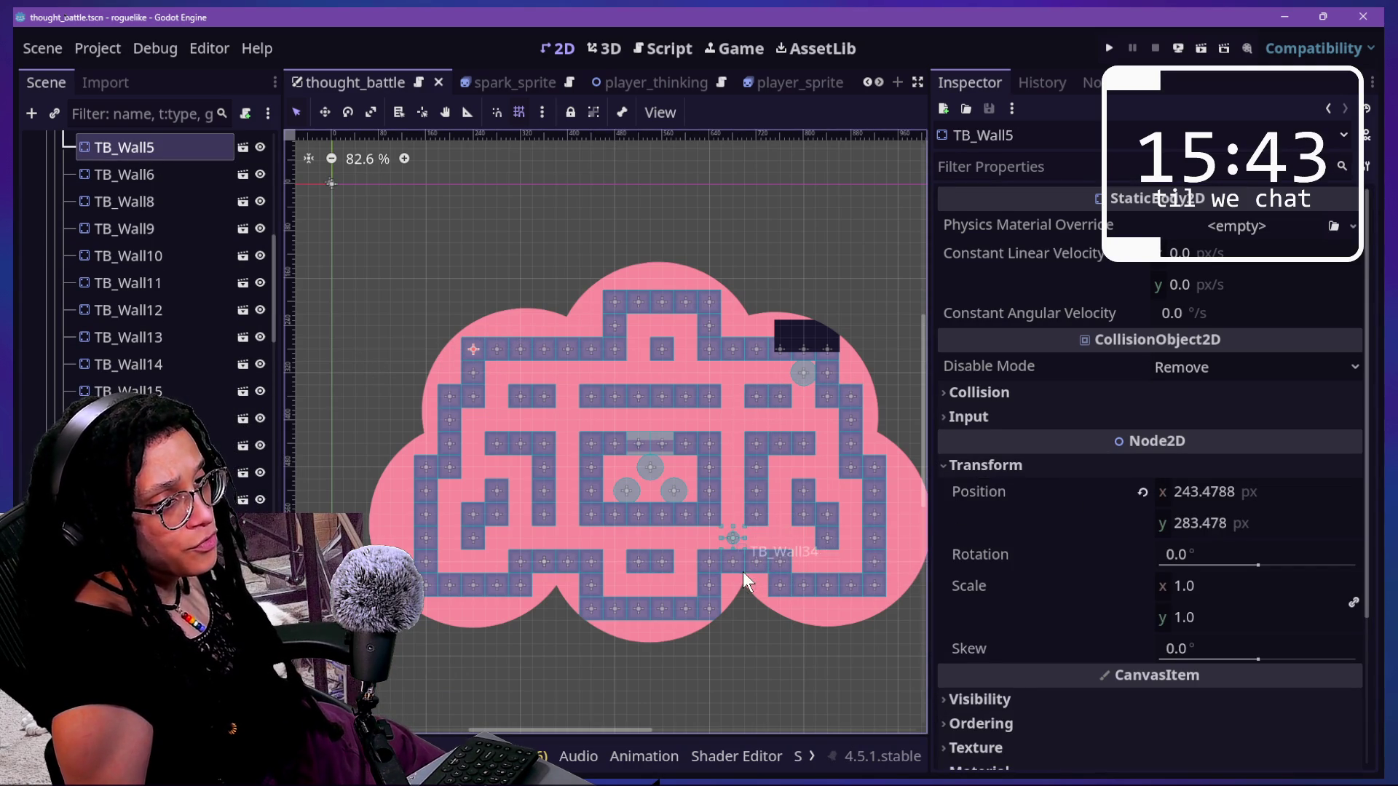
{"action": "left_click", "coordinate": [873, 586]}
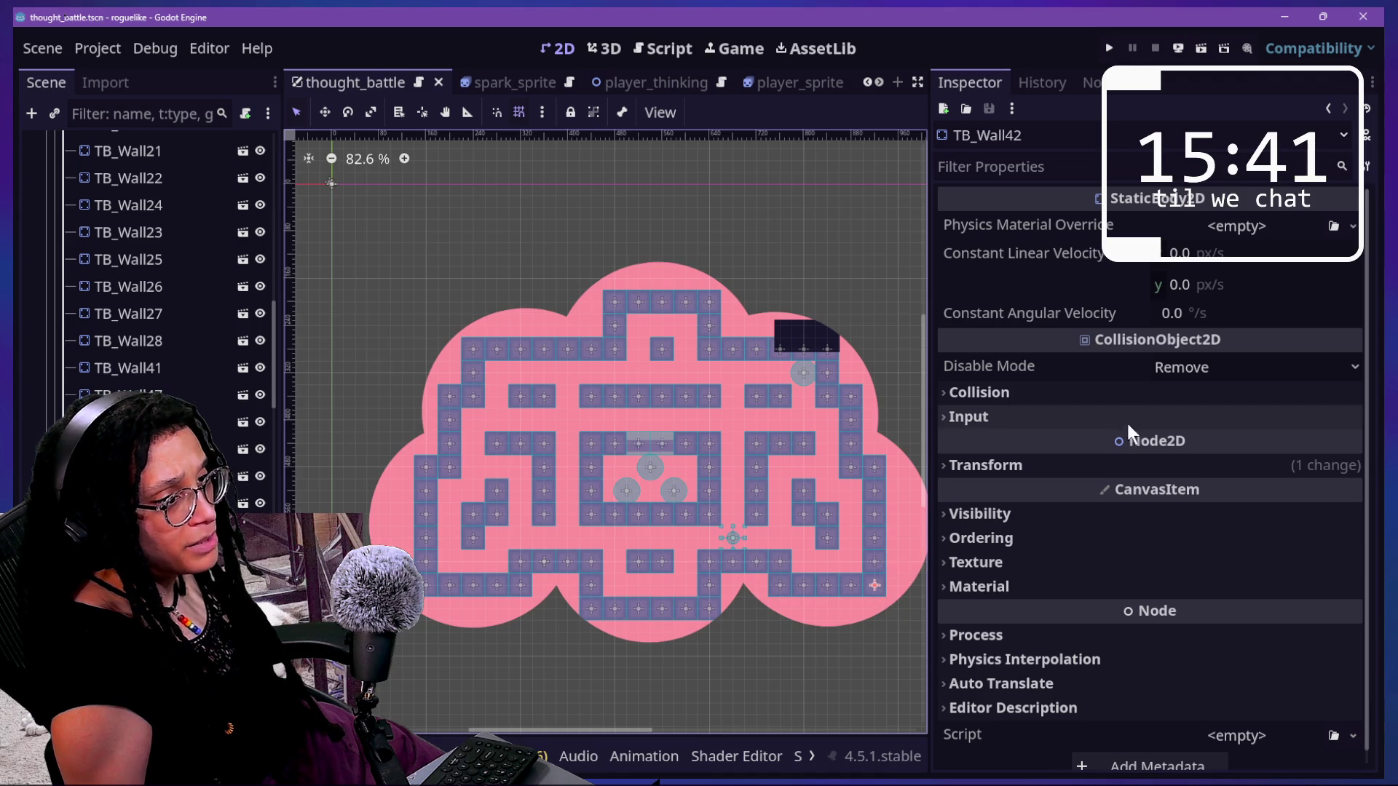
{"action": "left_click", "coordinate": [1072, 466]}
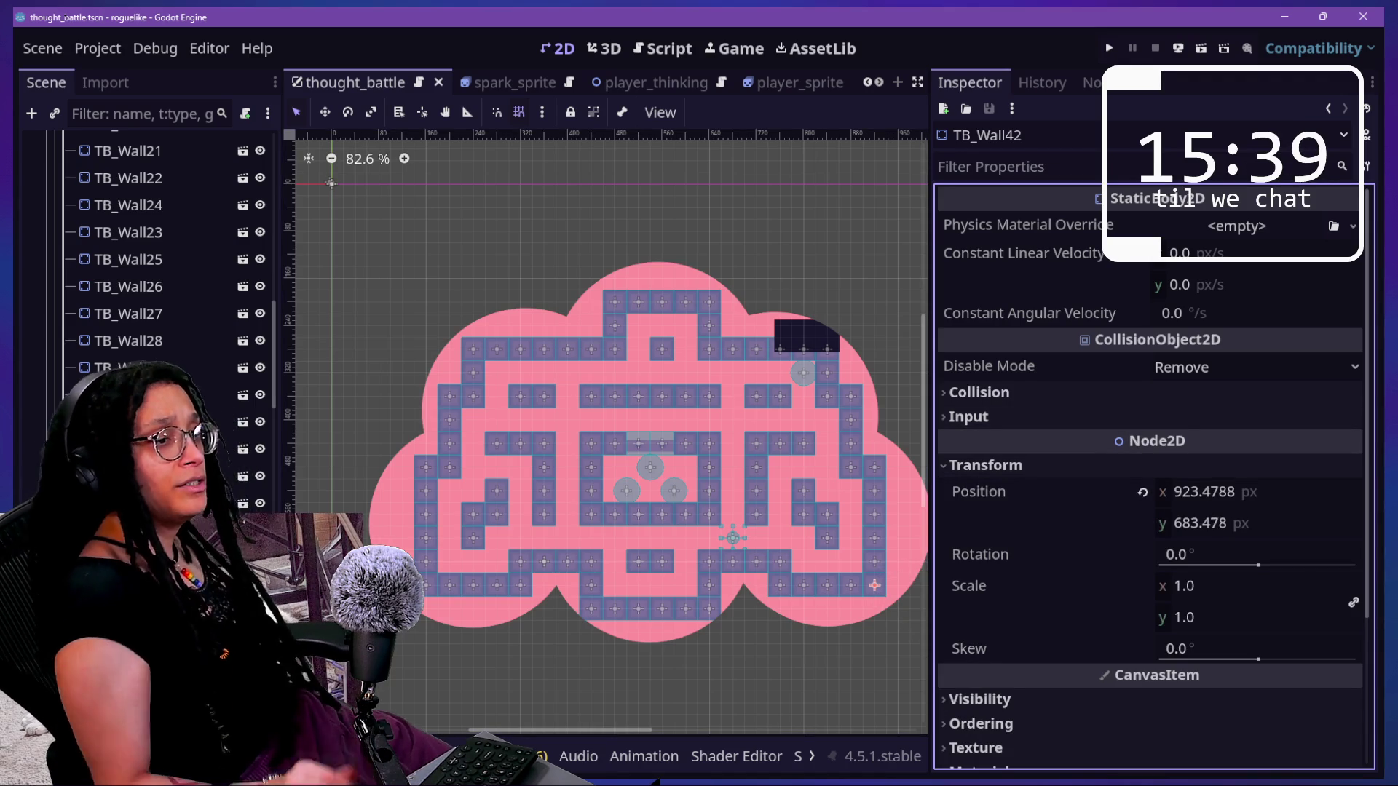
{"action": "left_click", "coordinate": [472, 349]}
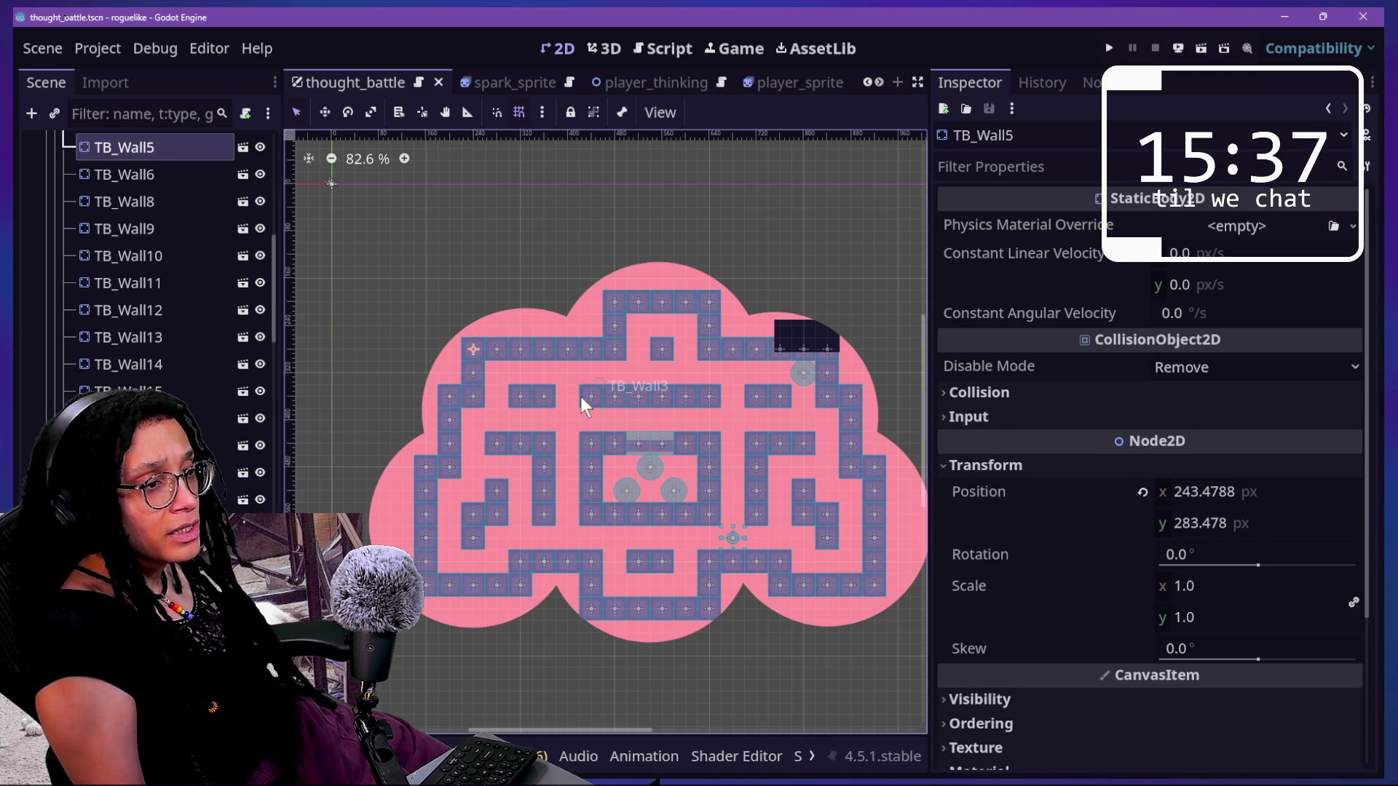
{"action": "left_click", "coordinate": [872, 583]}
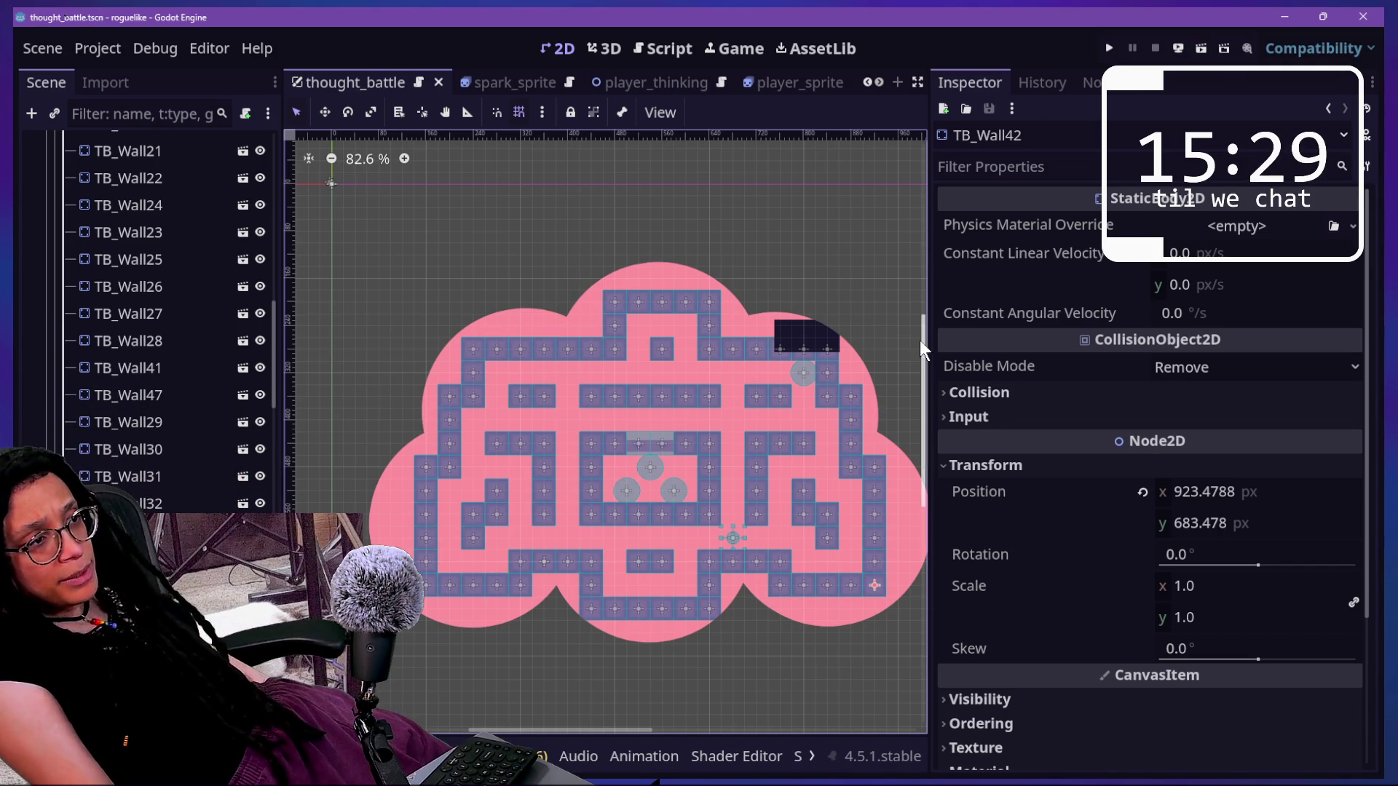
- Read the positions of TB_Wall55 and TB_Wall17, rechecking TB_Wall42 and TB_Wall55
{"action": "left_click", "coordinate": [823, 364]}
{"action": "left_click", "coordinate": [1060, 466]}
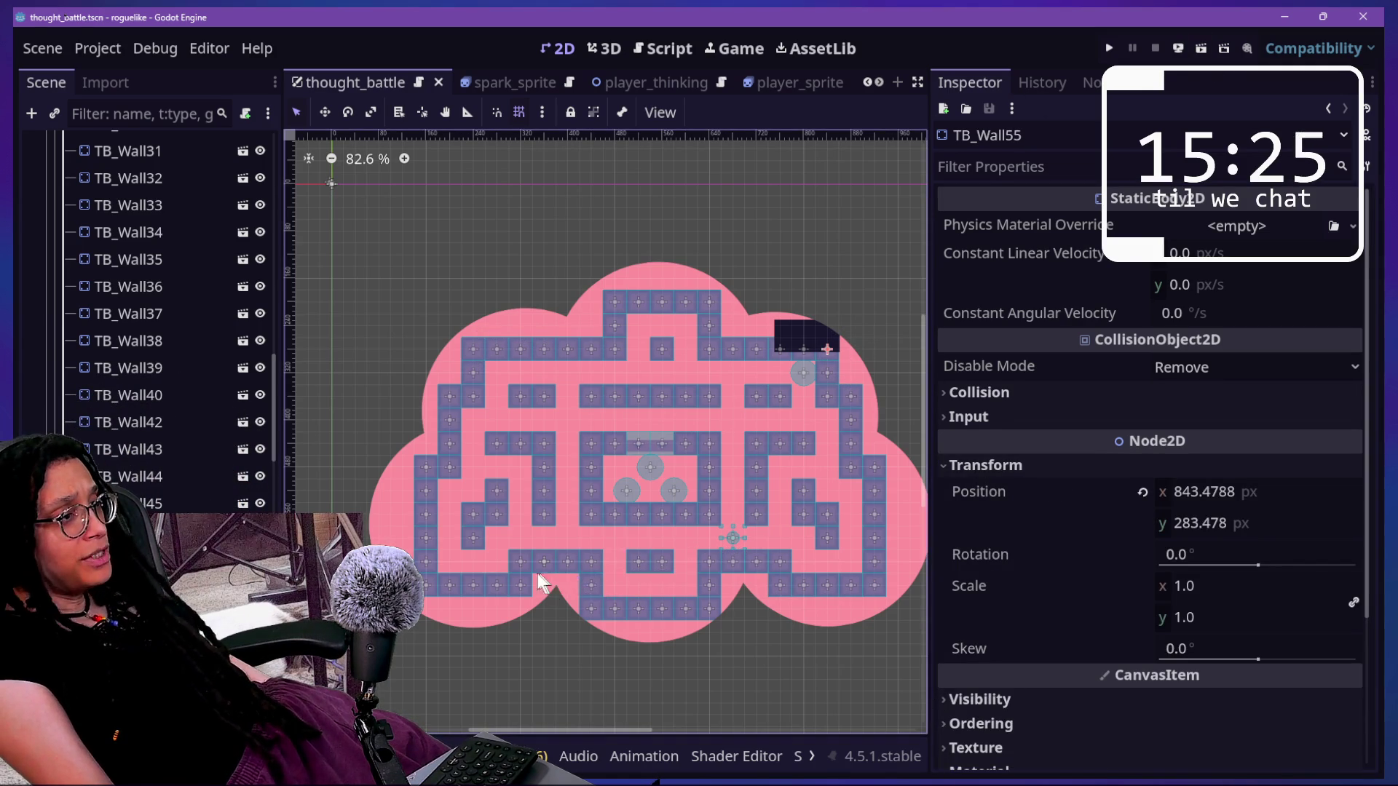
{"action": "left_click", "coordinate": [435, 583]}
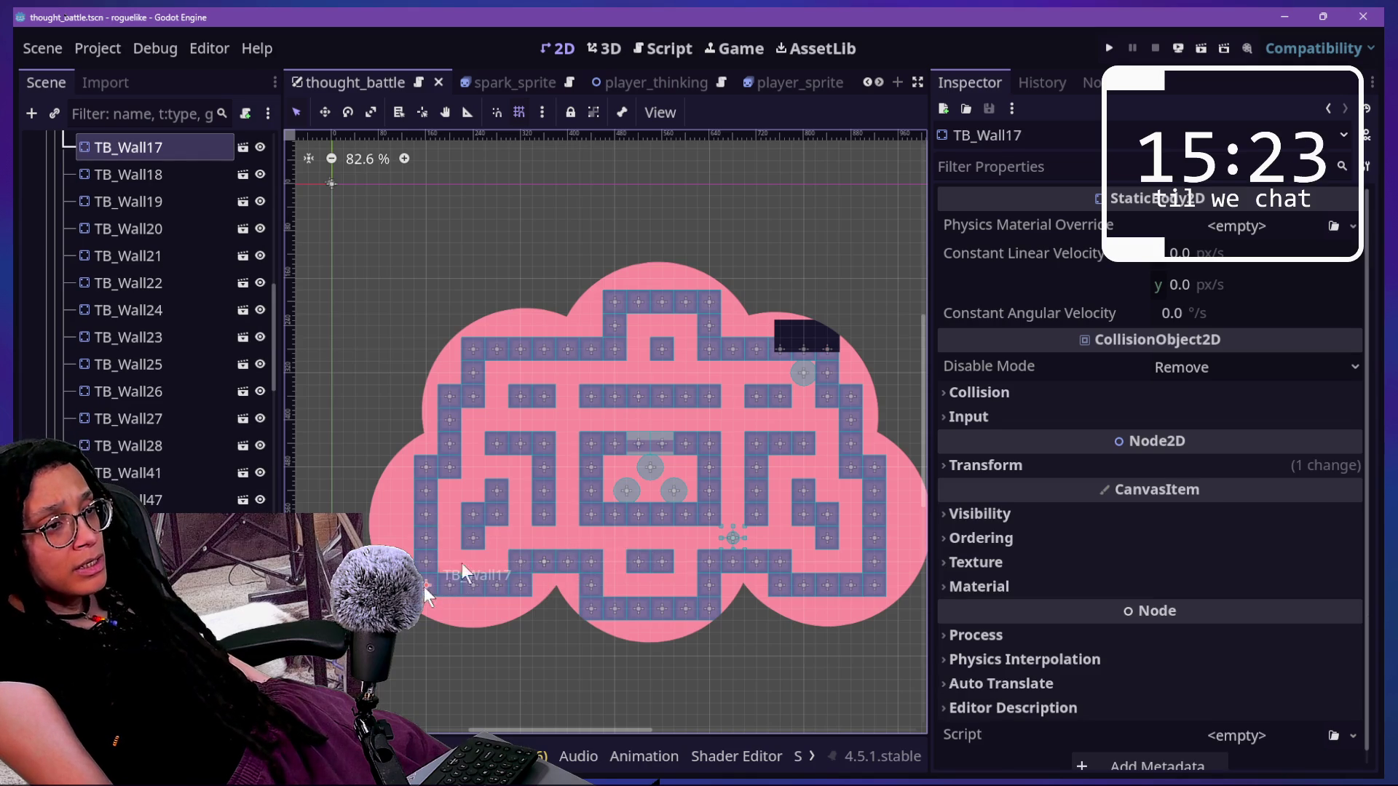
{"action": "left_click", "coordinate": [1060, 466]}
{"action": "mouse_move", "coordinate": [985, 523]}
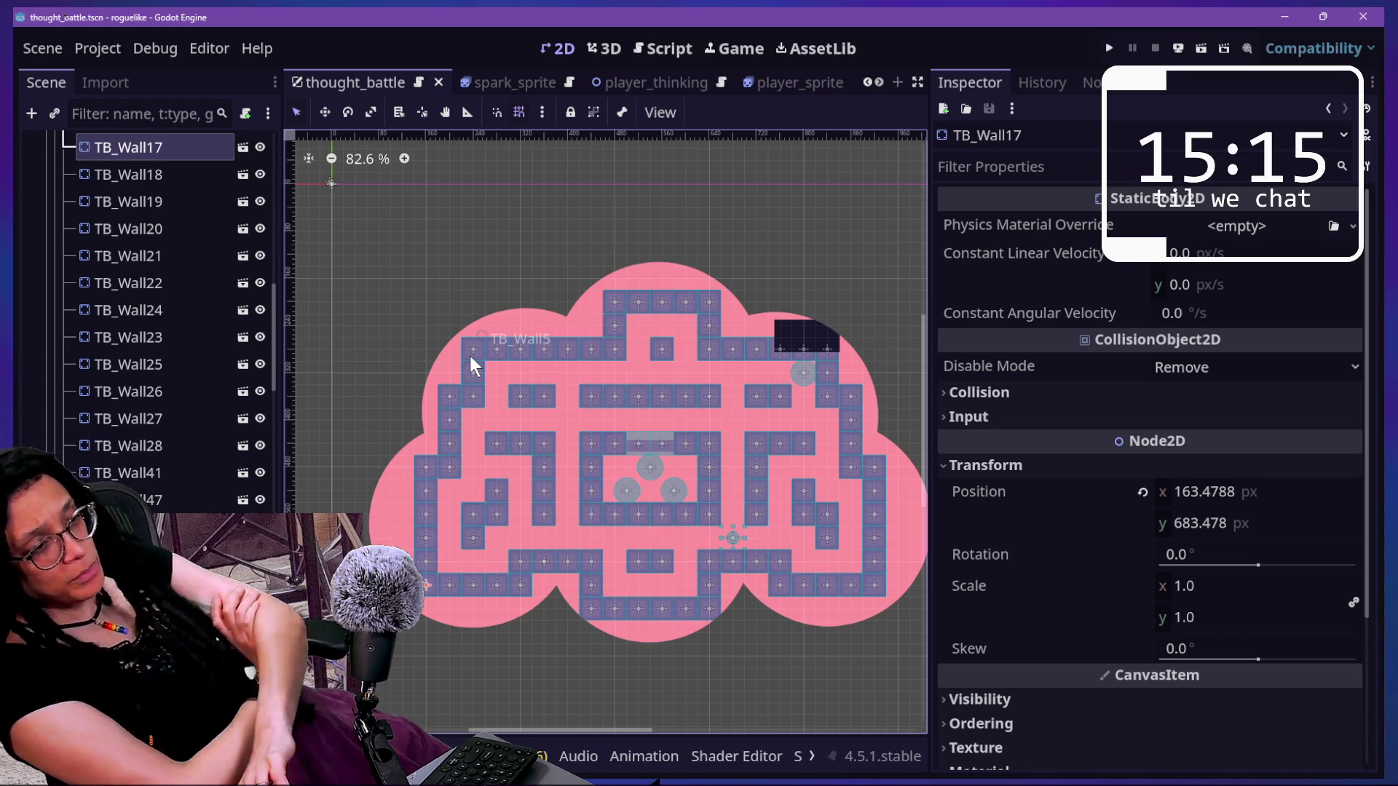
{"action": "left_click", "coordinate": [875, 583]}
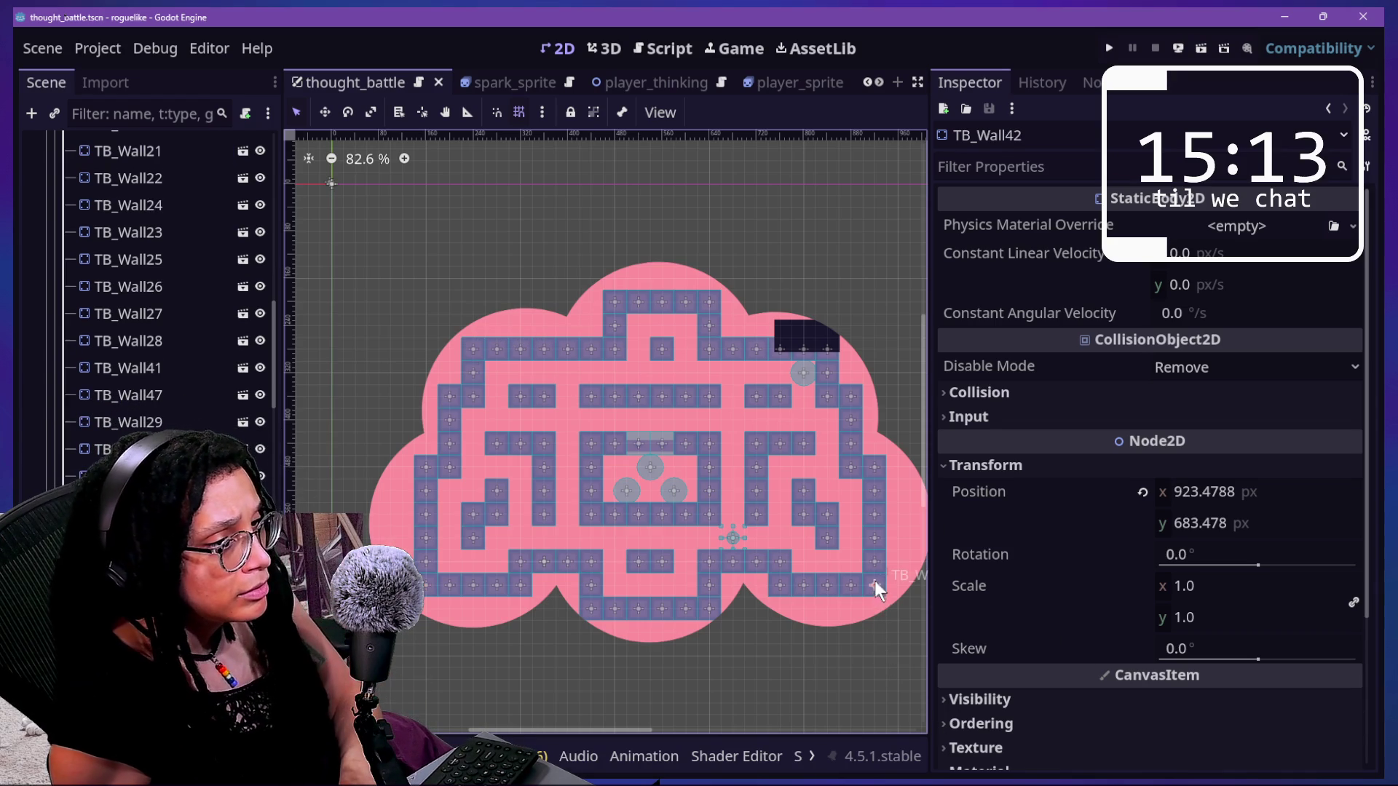
{"action": "left_click", "coordinate": [827, 348]}
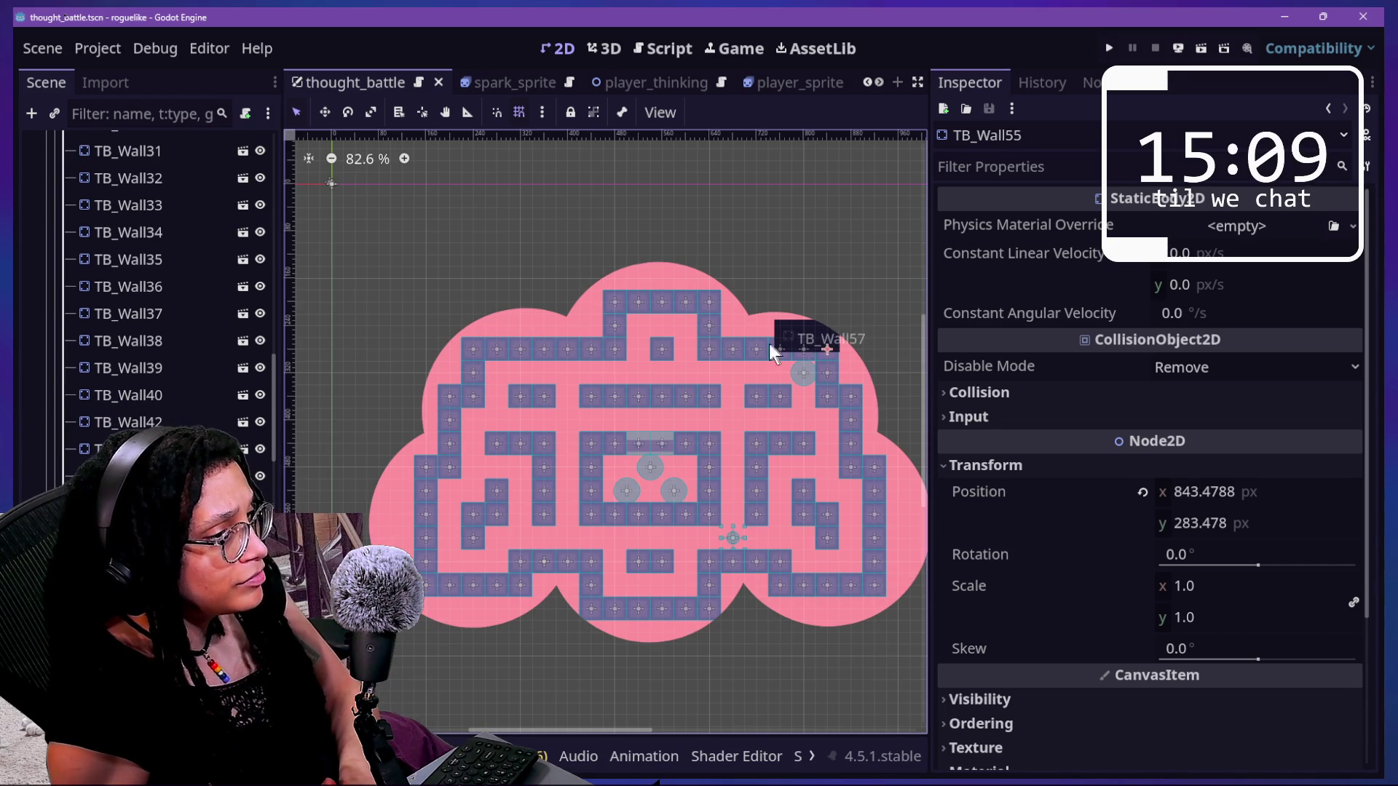
- Check a top-edge wall, left walls TB_Wall8, TB_Wall17, TB_Wall15, TB_Wall12, and TB_Wall42 at 923.4788, 683.478
{"action": "left_click", "coordinate": [712, 307]}
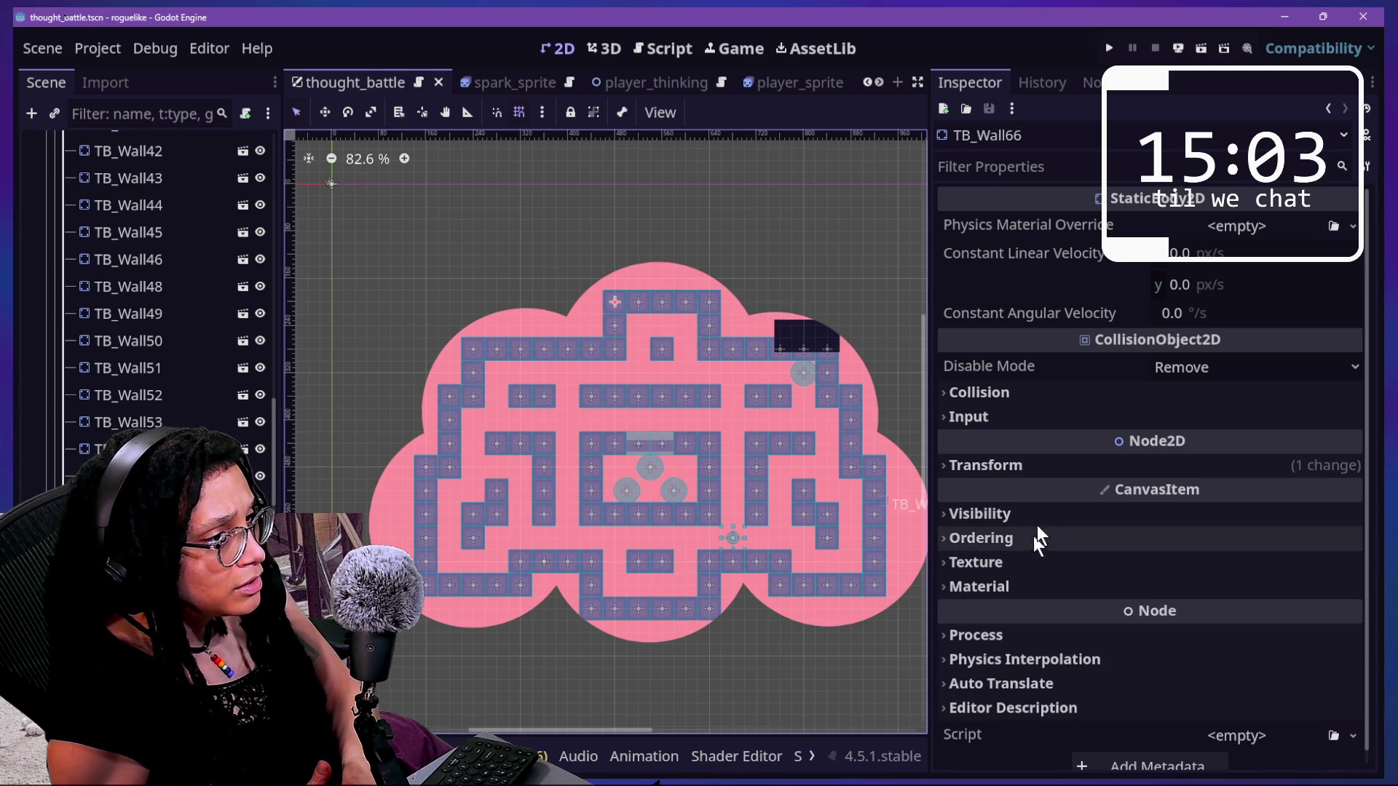
{"action": "left_click", "coordinate": [1050, 468]}
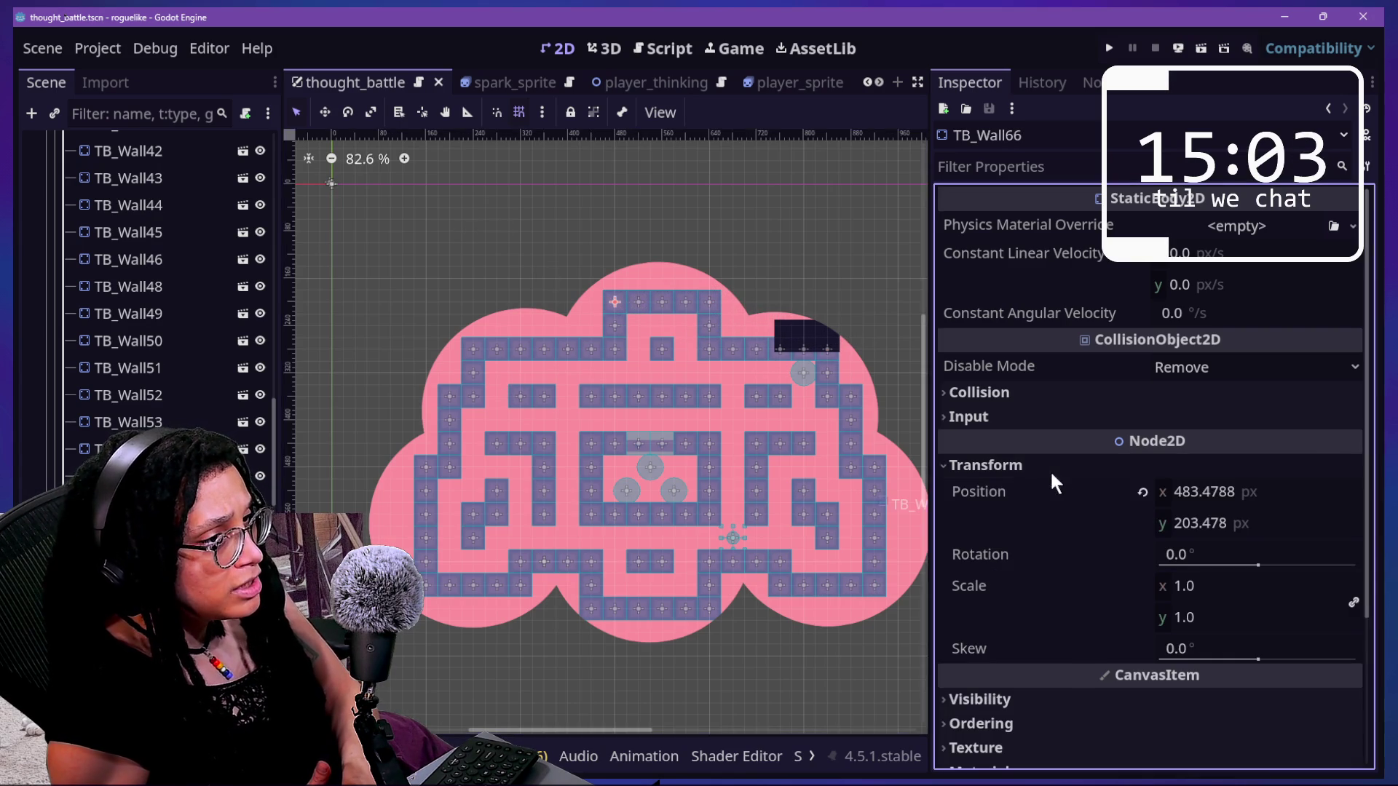
{"action": "left_click", "coordinate": [469, 347]}
{"action": "left_click", "coordinate": [447, 399]}
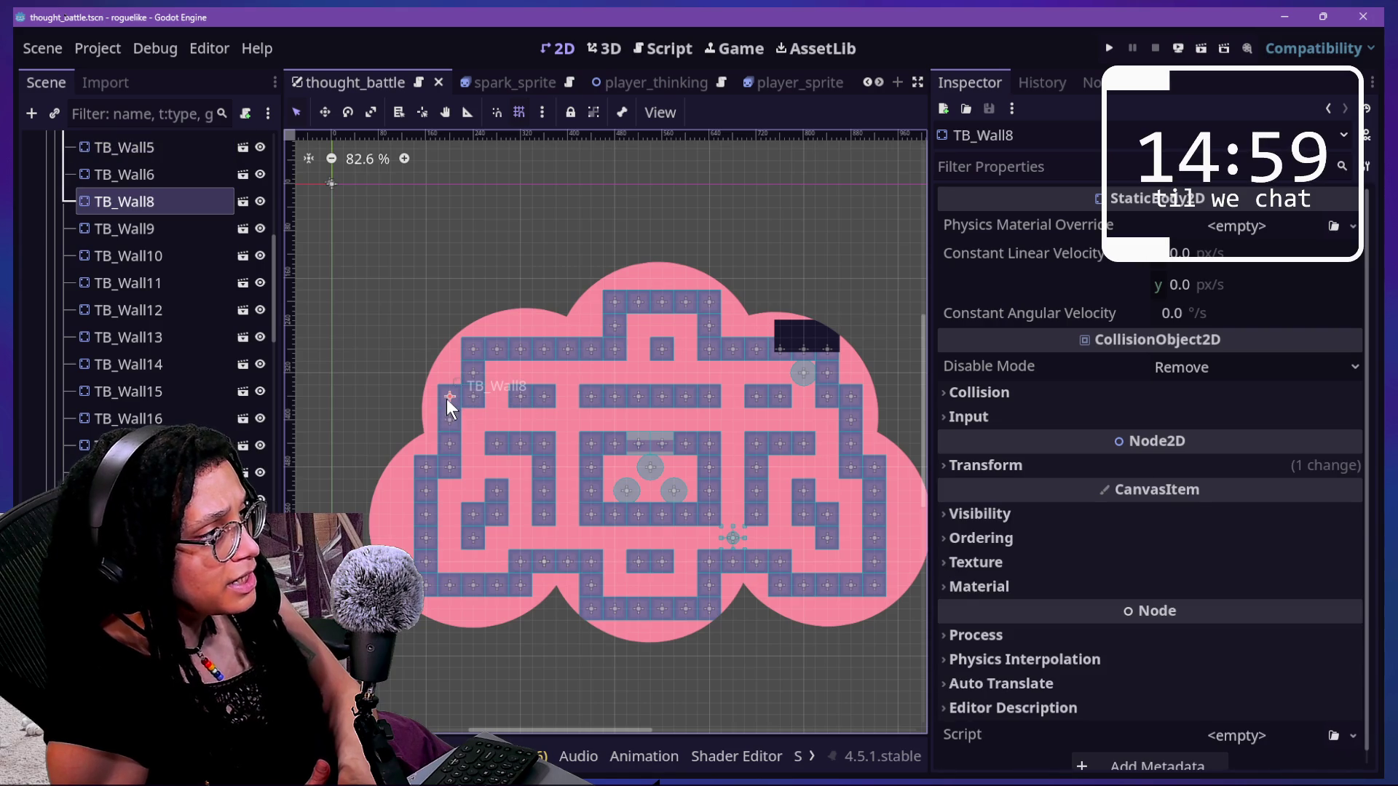
{"action": "left_click", "coordinate": [426, 577]}
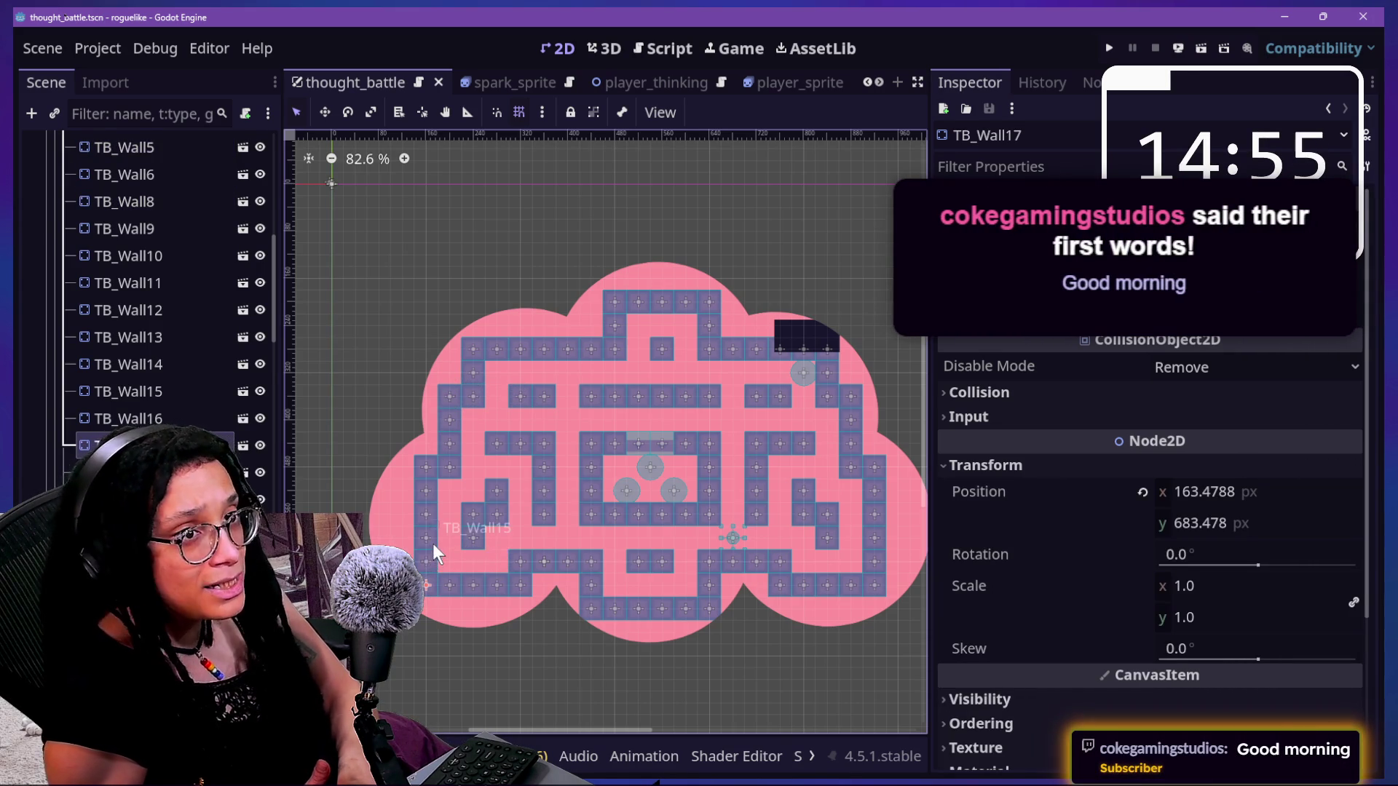
{"action": "left_click", "coordinate": [429, 544]}
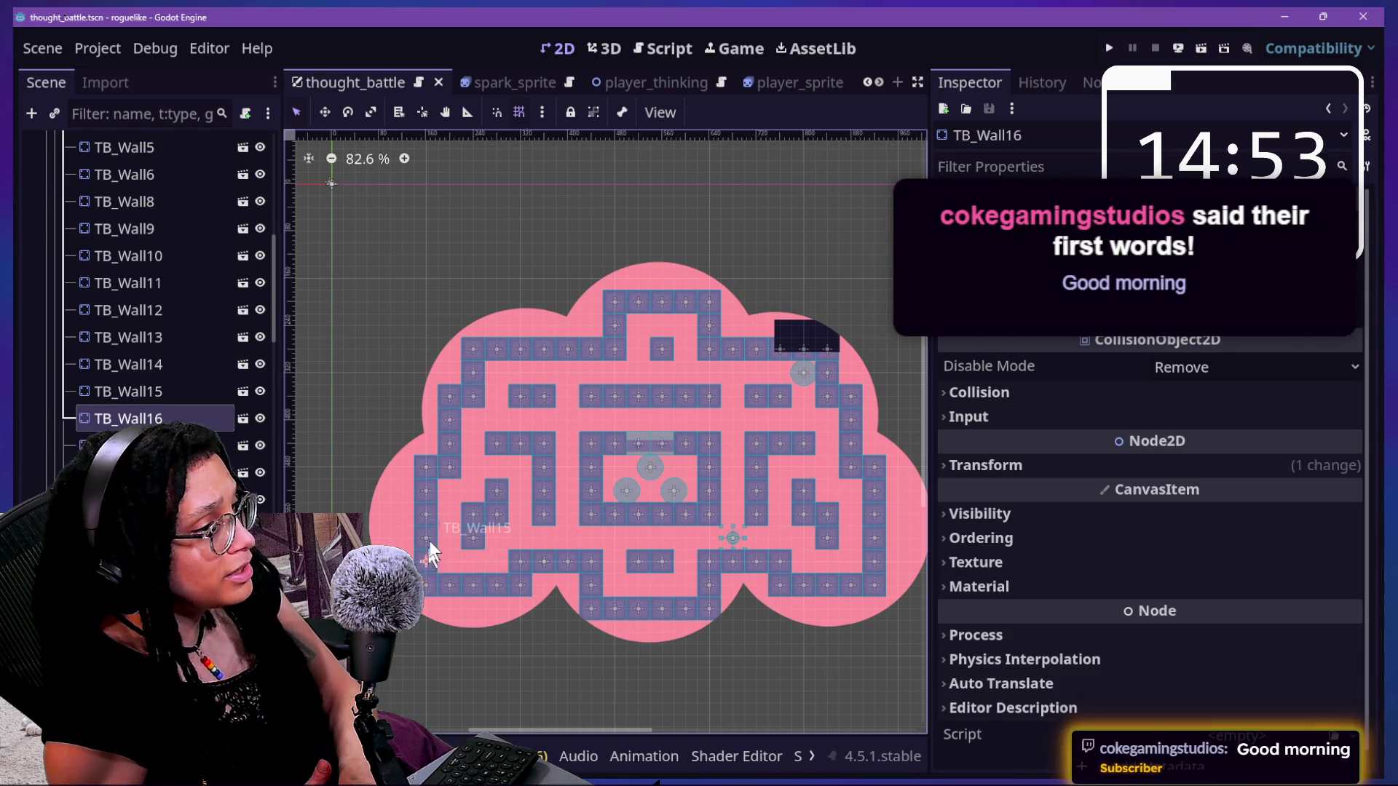
{"action": "left_click", "coordinate": [964, 465]}
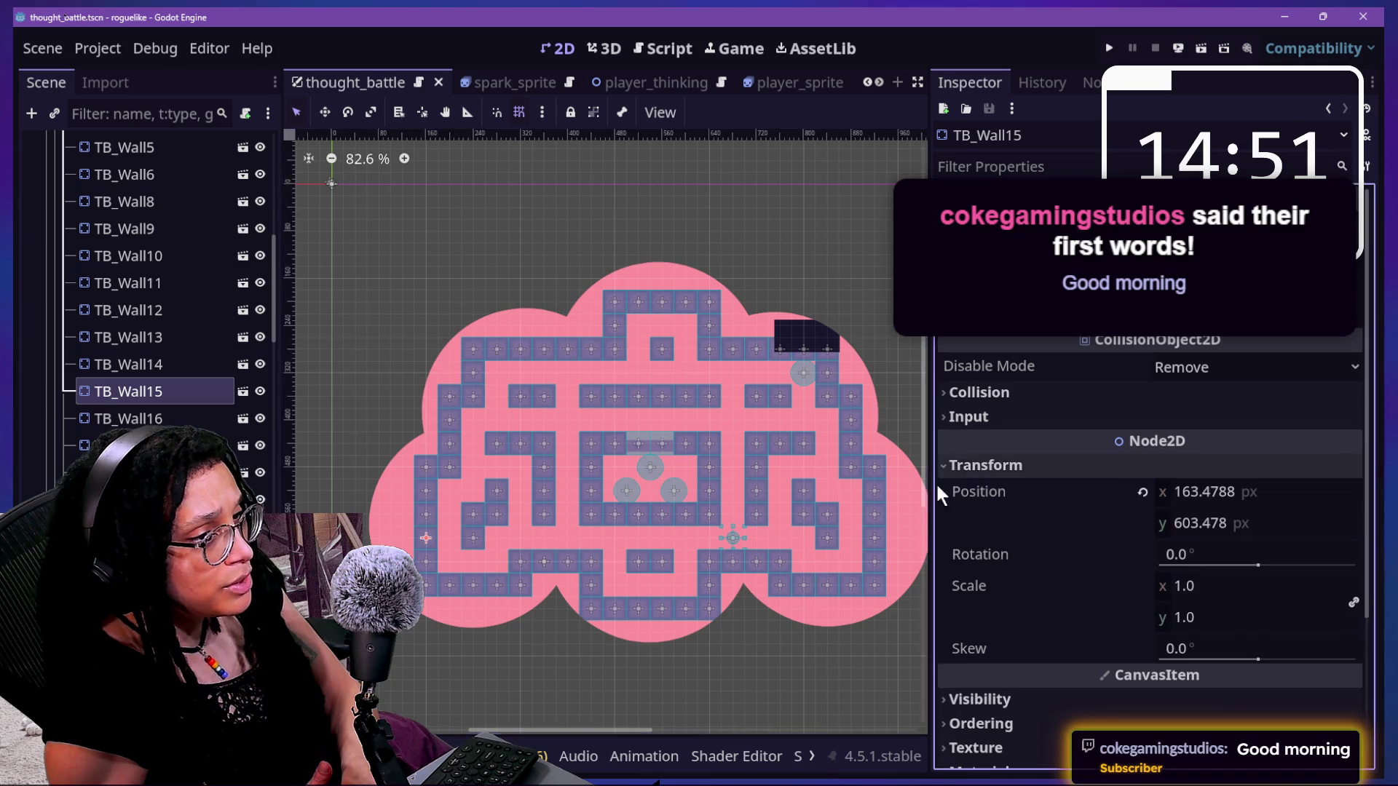
{"action": "left_click", "coordinate": [428, 471]}
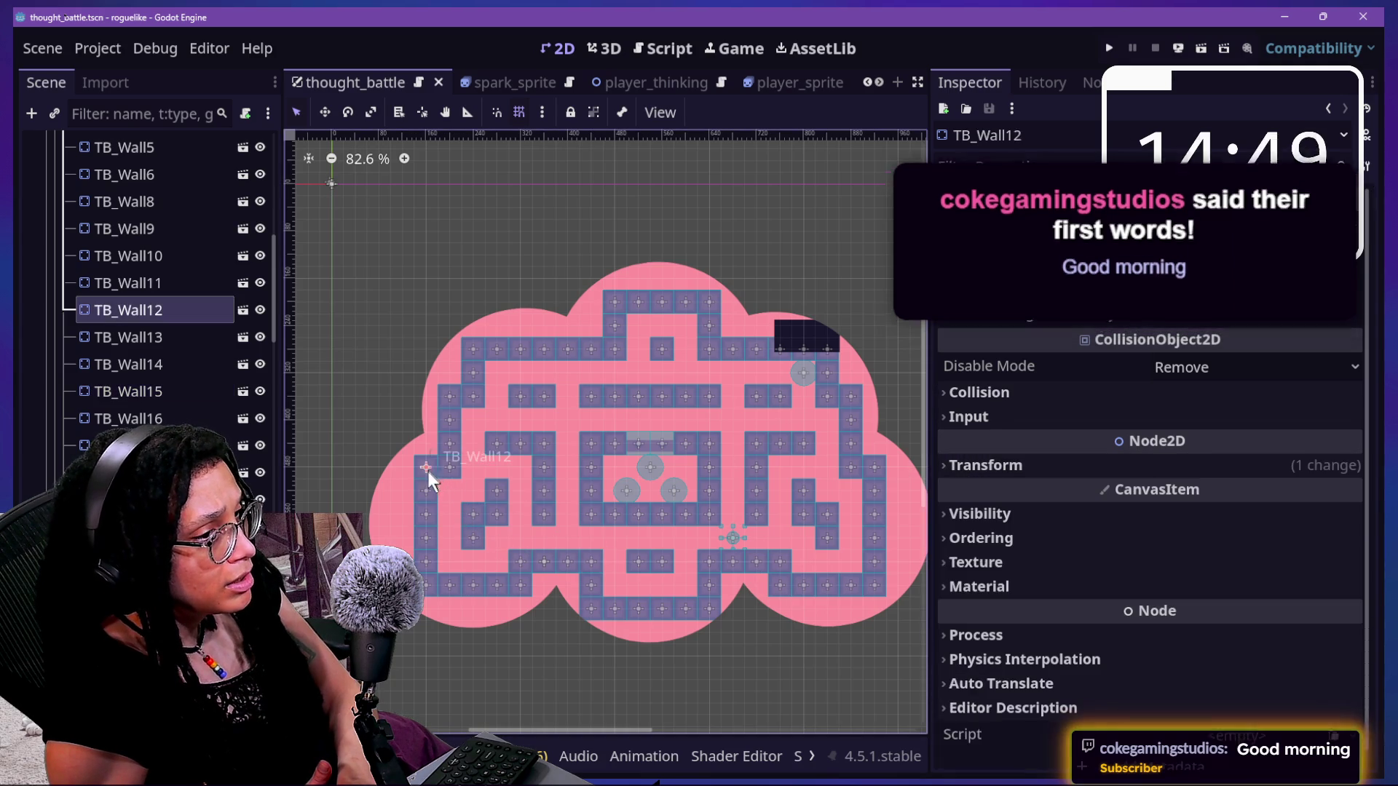
{"action": "left_click", "coordinate": [1136, 465]}
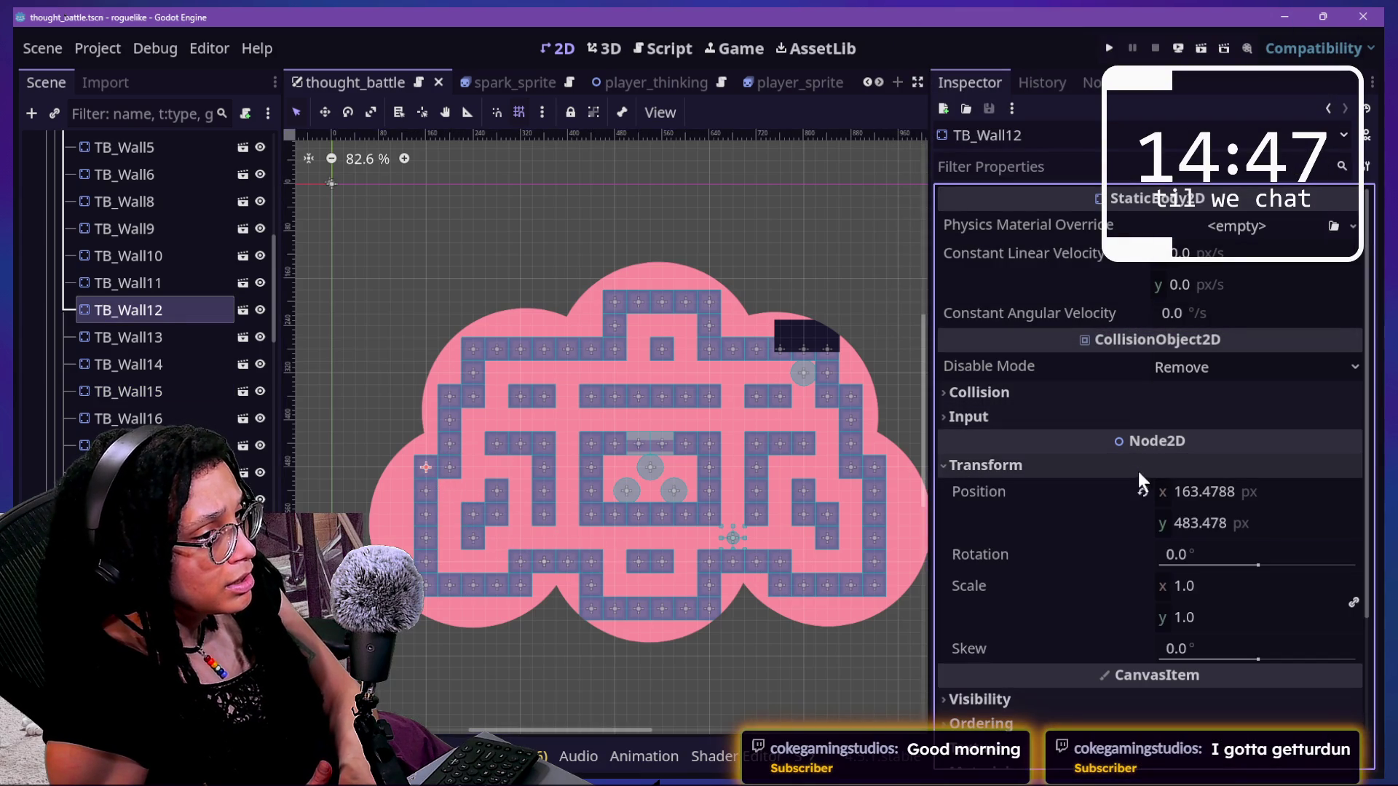
{"action": "left_click", "coordinate": [859, 584]}
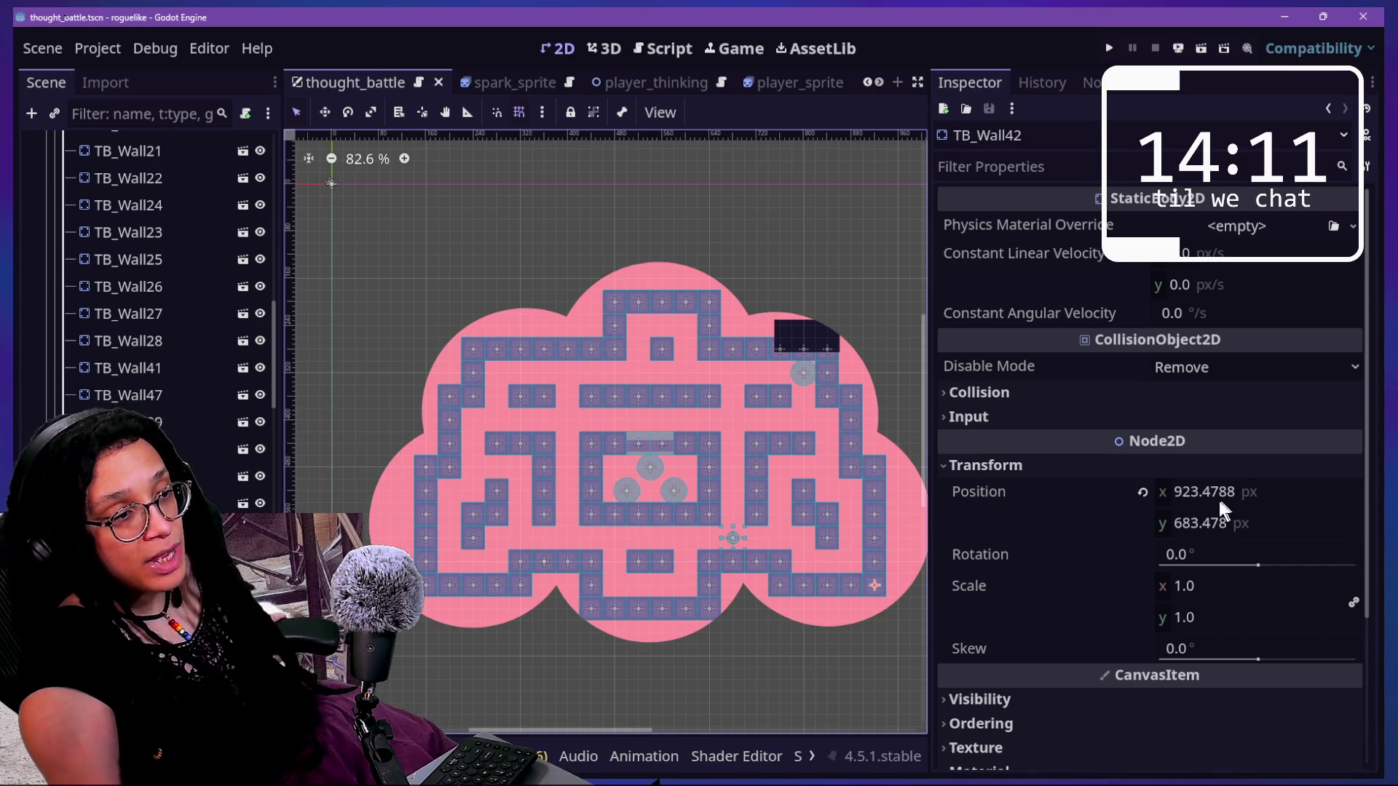
{"action": "left_click", "coordinate": [468, 356]}
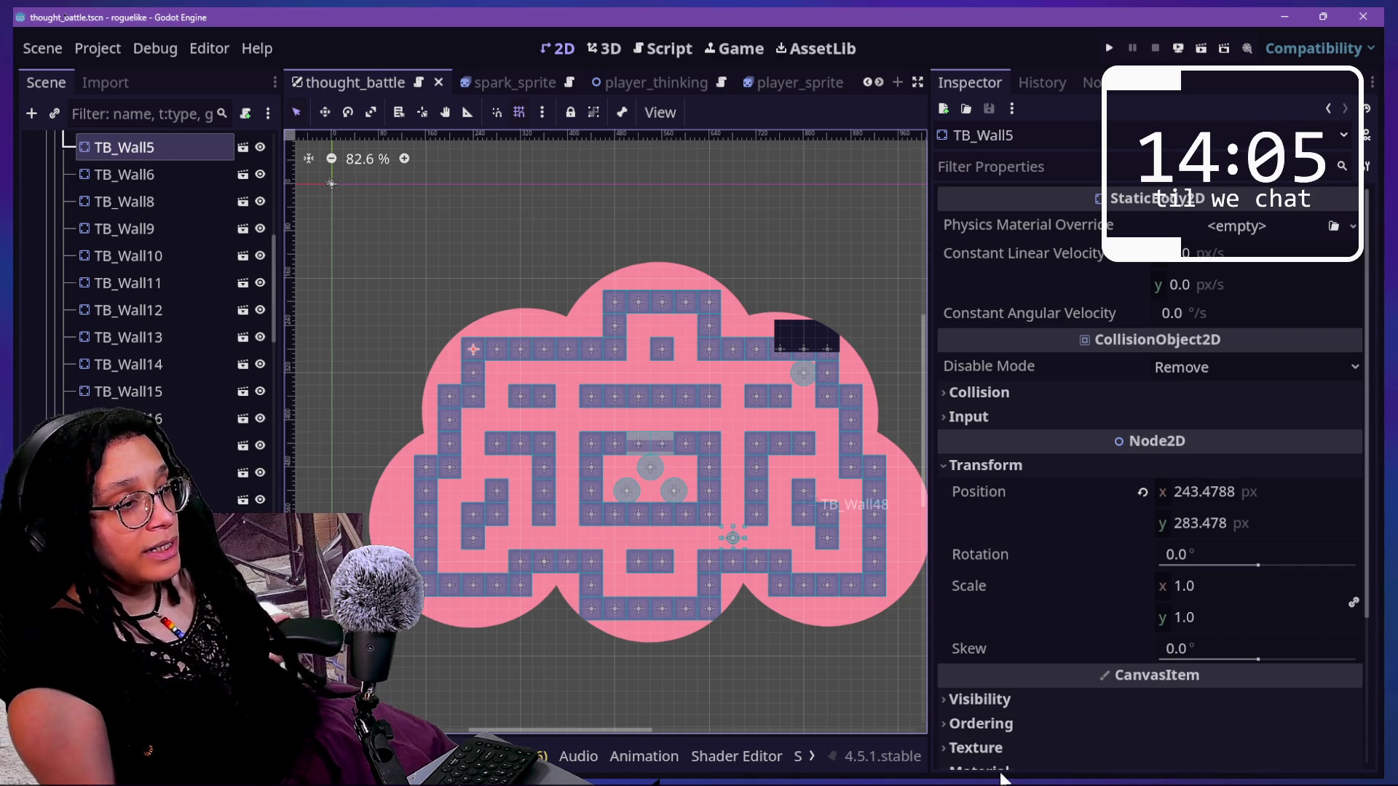
{"action": "left_click", "coordinate": [876, 584]}
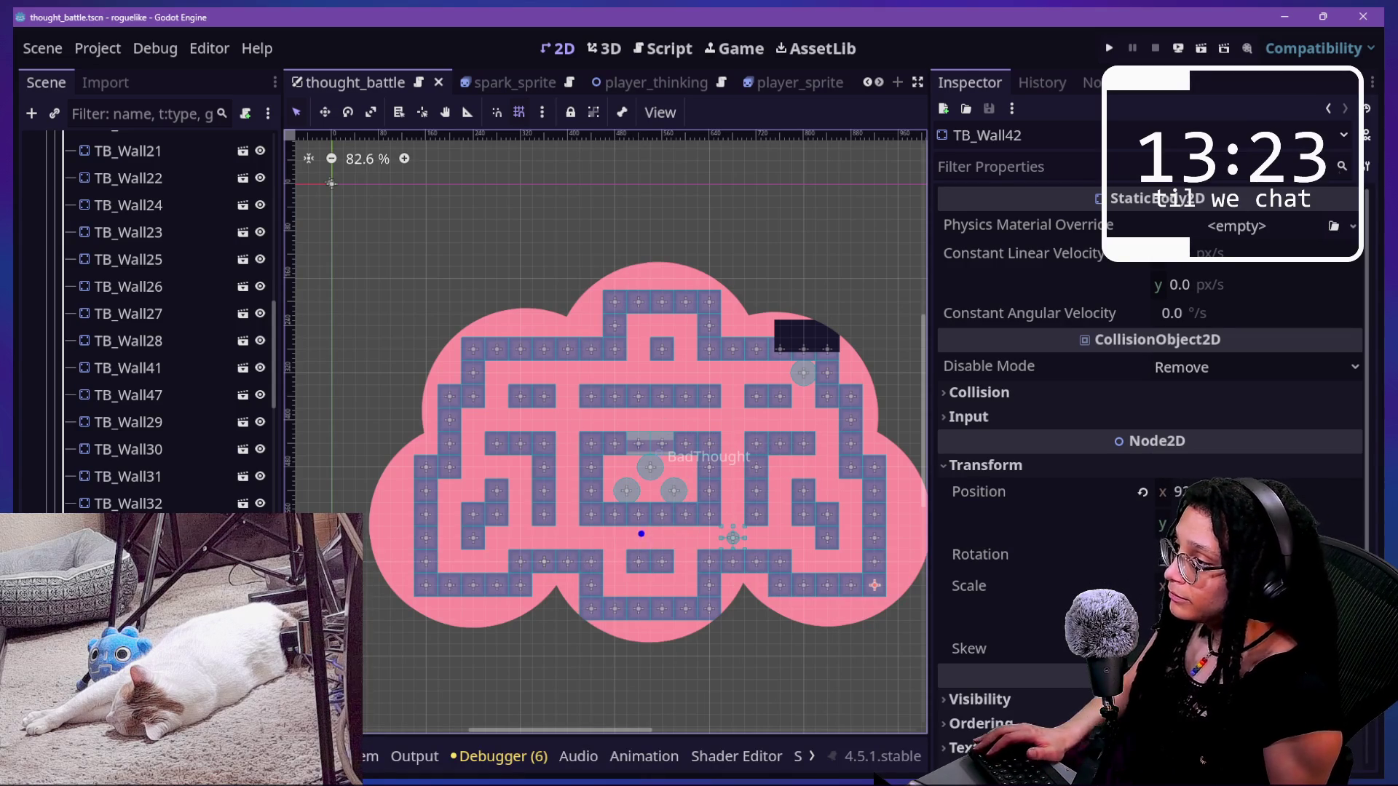
{"action": "mouse_move", "coordinate": [634, 532]}
{"action": "left_mouse_down"}
{"action": "mouse_move", "coordinate": [640, 555]}
{"action": "mouse_move", "coordinate": [639, 533]}
{"action": "left_mouse_up"}
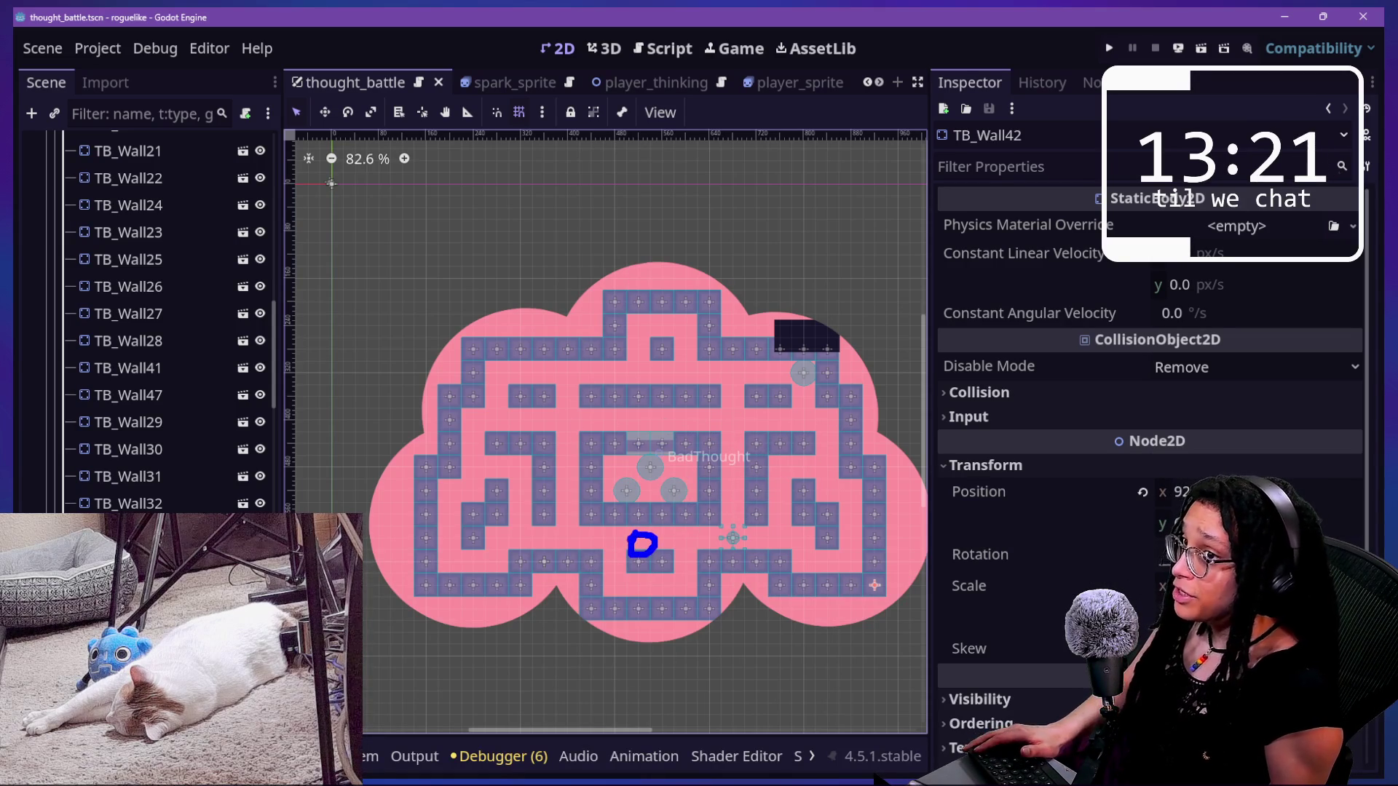
- Draw a yellow loop right of the blue mark and a red circle above BadThought
{"action": "mouse_move", "coordinate": [805, 530]}
{"action": "left_mouse_down"}
{"action": "mouse_move", "coordinate": [788, 546]}
{"action": "mouse_move", "coordinate": [827, 537]}
{"action": "mouse_move", "coordinate": [803, 521]}
{"action": "left_mouse_up"}
{"action": "left_click", "coordinate": [824, 501]}
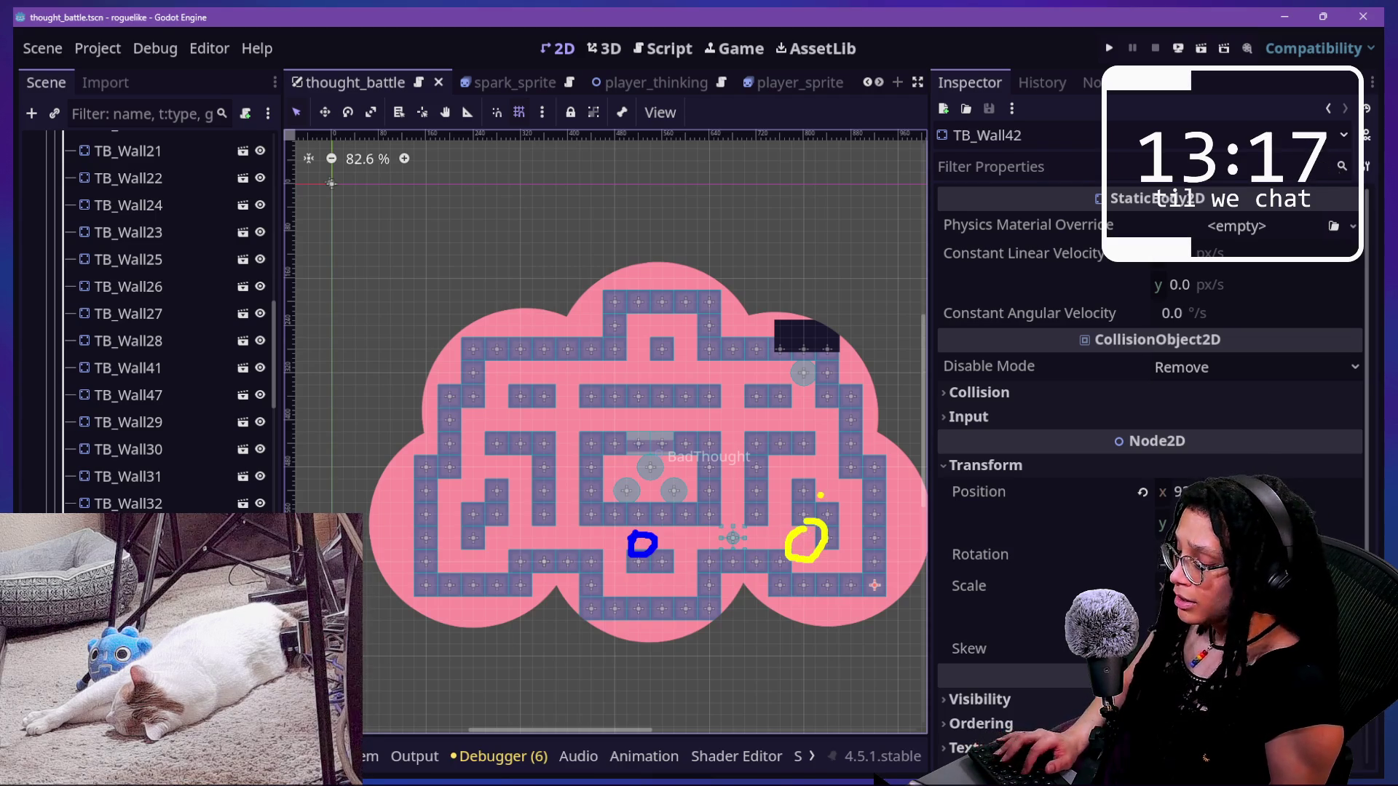
{"action": "mouse_move", "coordinate": [667, 364]}
{"action": "left_mouse_down"}
{"action": "mouse_move", "coordinate": [659, 390]}
{"action": "mouse_move", "coordinate": [692, 371]}
{"action": "mouse_move", "coordinate": [652, 373]}
{"action": "left_mouse_up"}
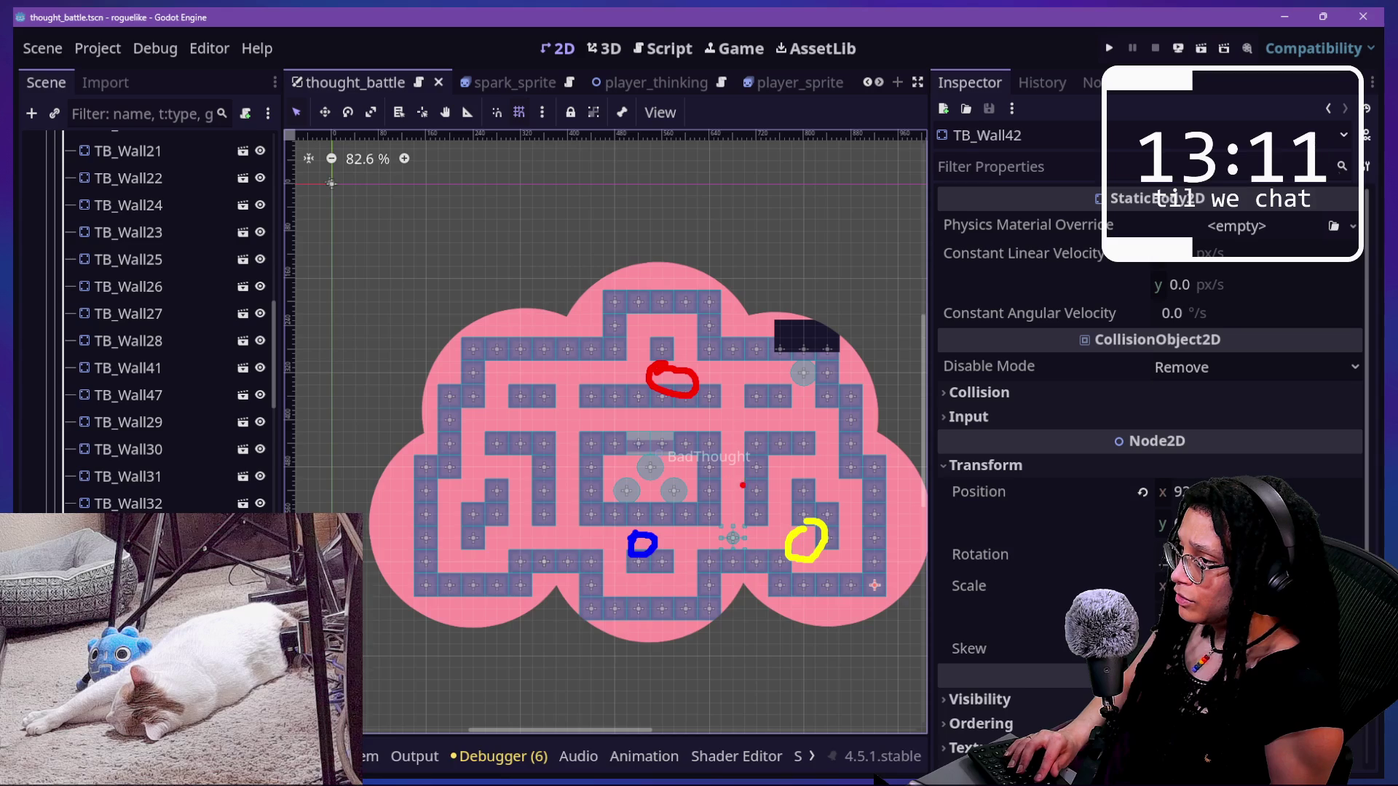
- Try and undo green paths, remove the first red circle, and redraw it above the yellow circle
{"action": "key", "text": "g"}
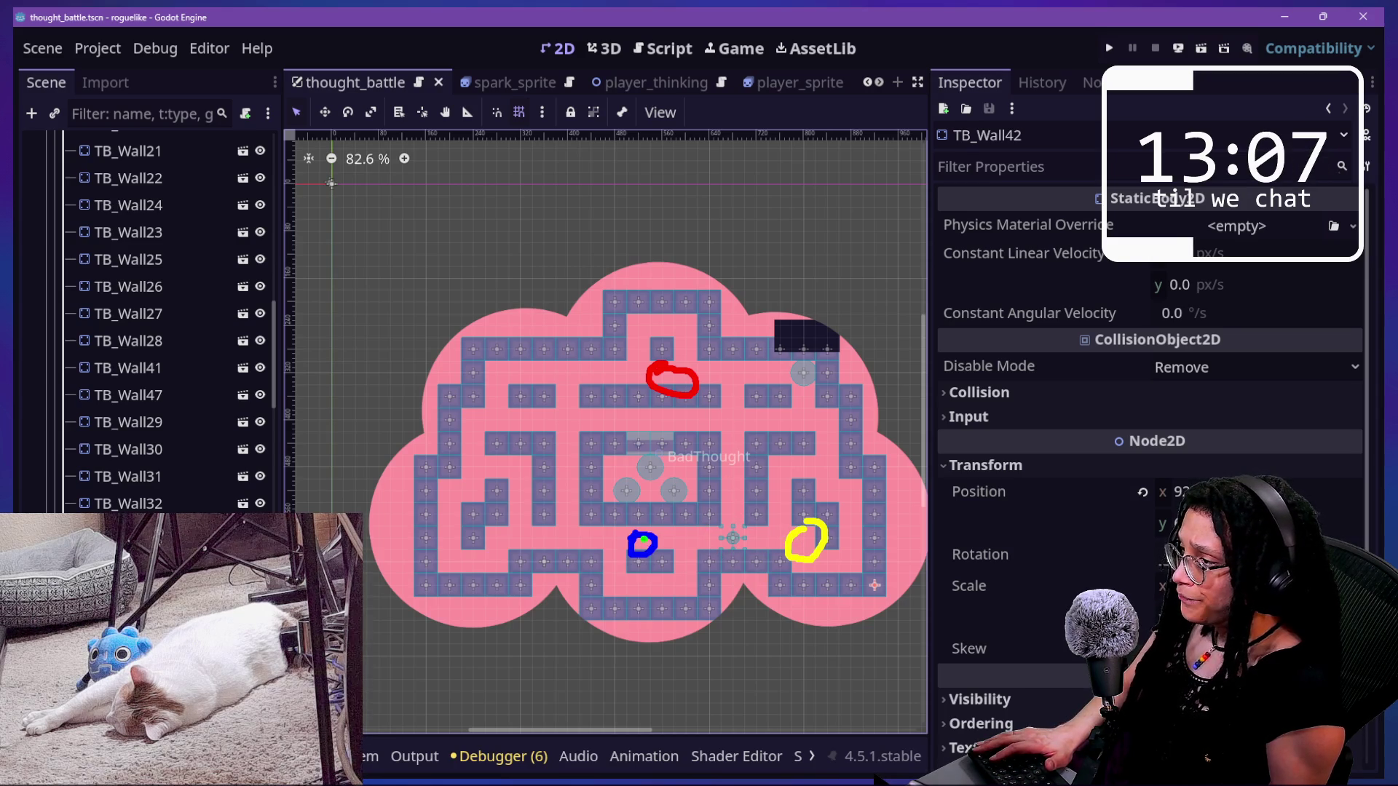
{"action": "left_click_drag", "start_coordinate": [663, 539], "coordinate": [811, 541]}
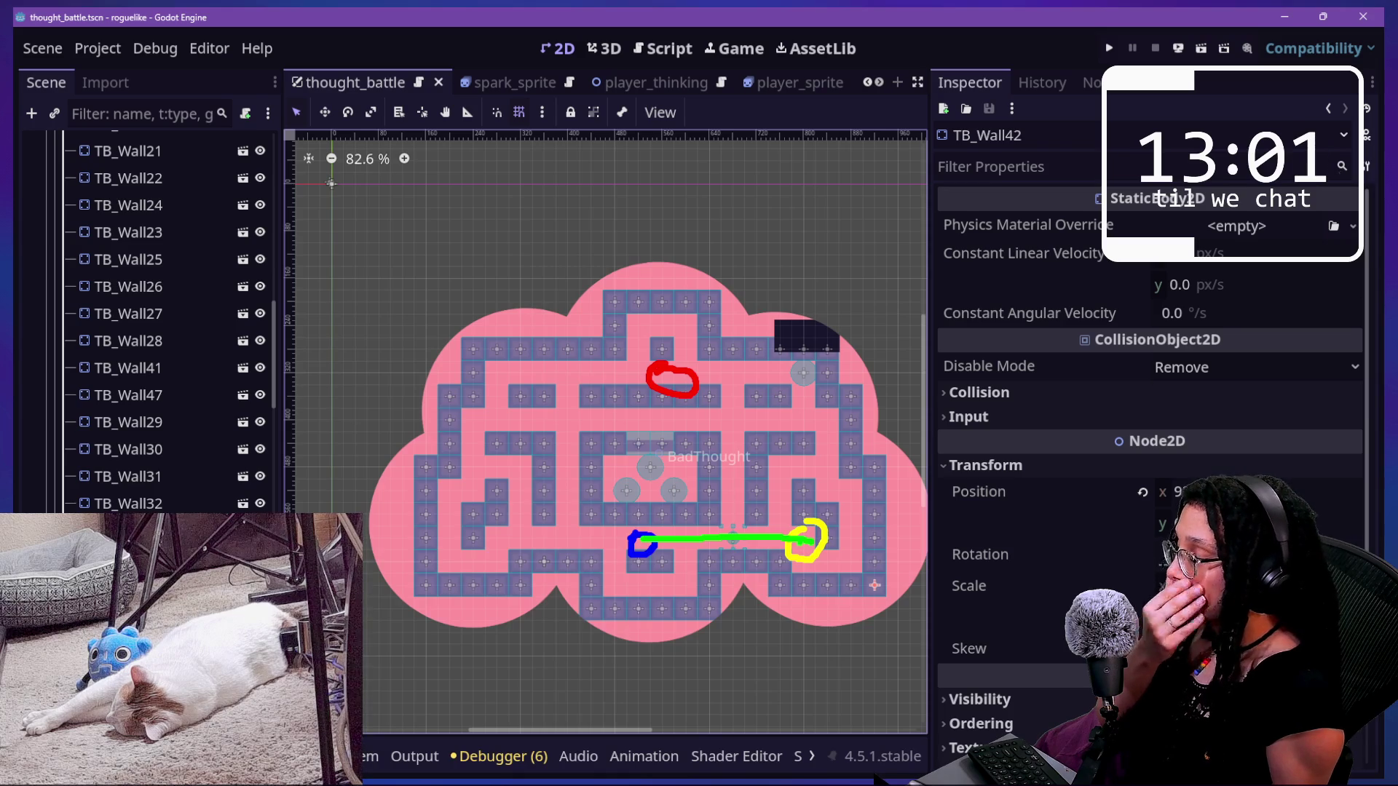
{"action": "key", "text": "ctrl+z"}
{"action": "left_click_drag", "start_coordinate": [678, 384], "coordinate": [636, 542]}
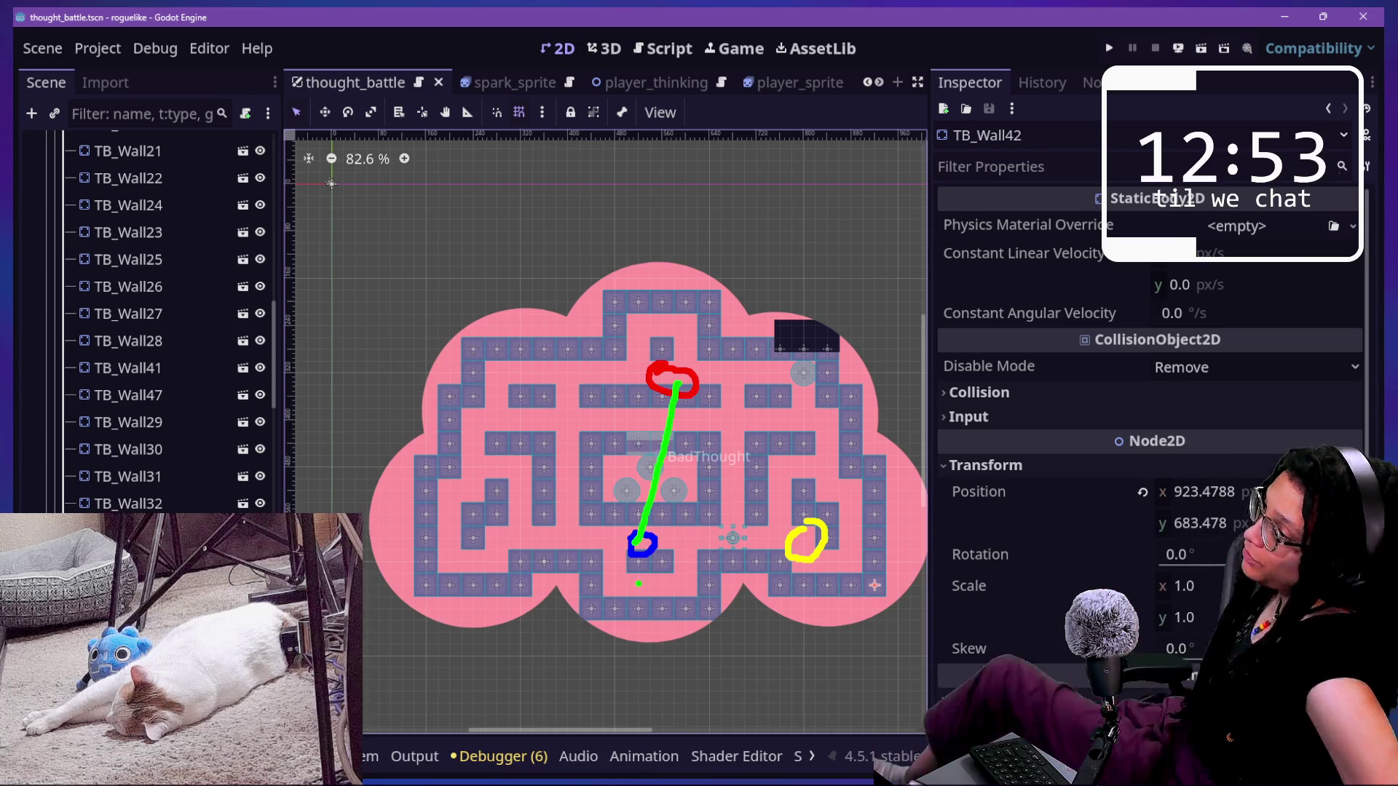
{"action": "key", "text": "ctrl+z"}
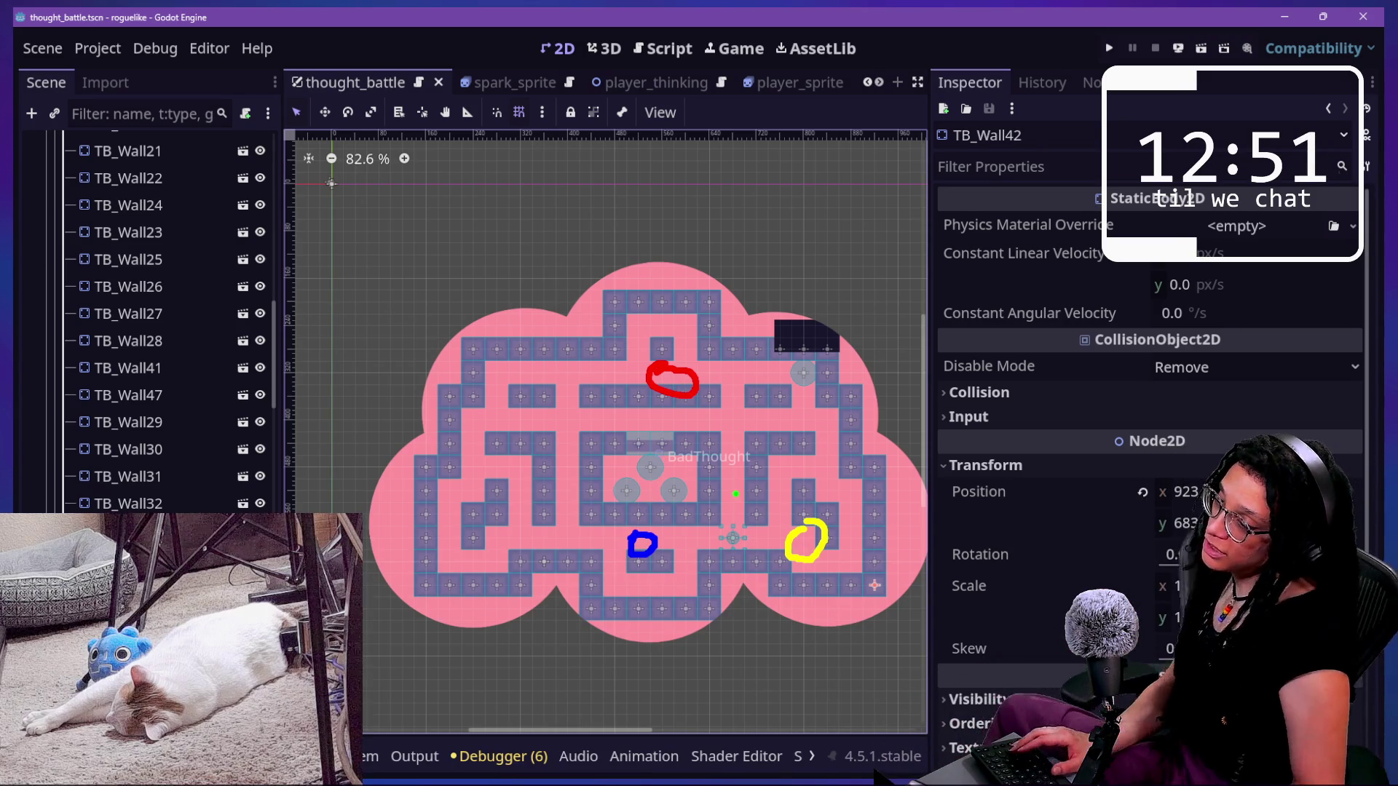
{"action": "key", "text": "ctrl+z"}
{"action": "key", "text": "r"}
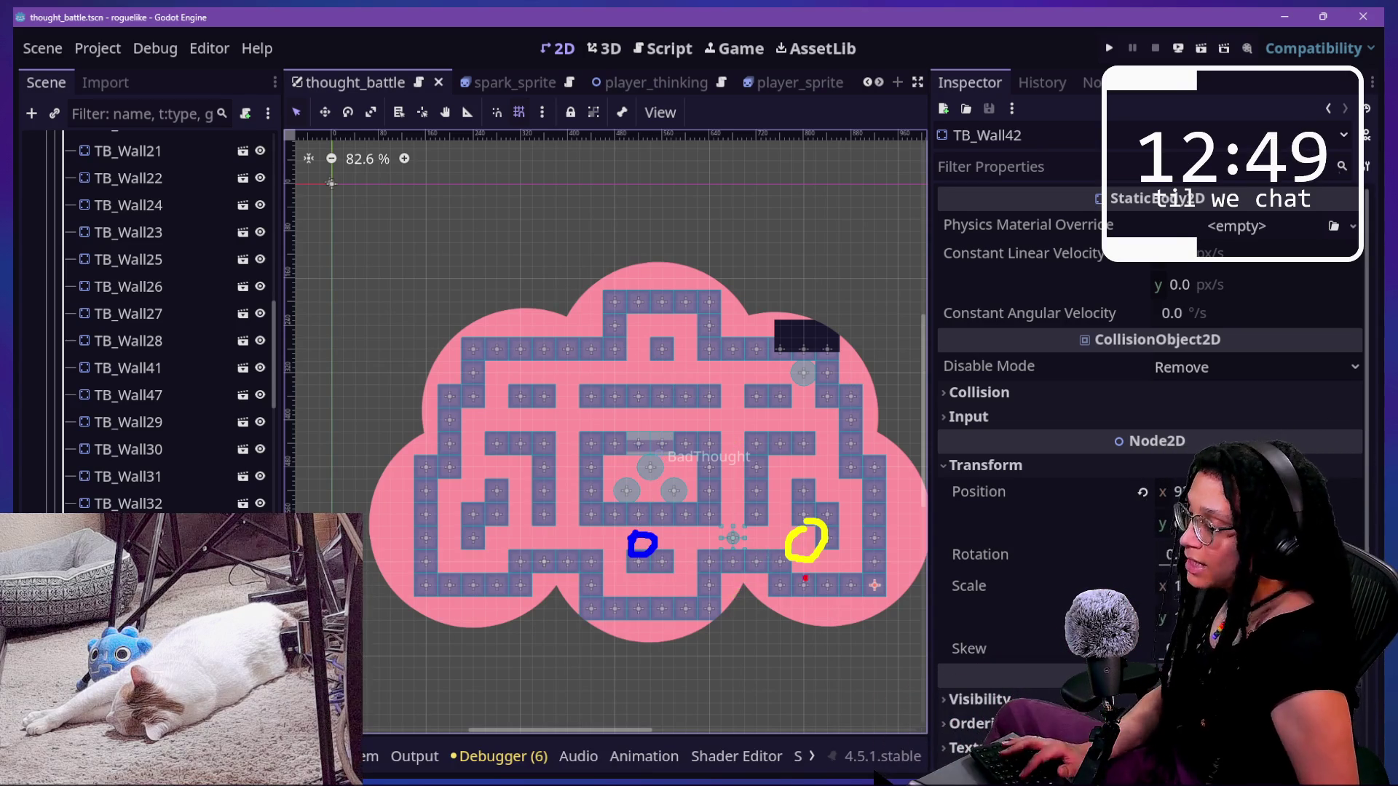
{"action": "mouse_move", "coordinate": [830, 454]}
{"action": "left_mouse_down"}
{"action": "mouse_move", "coordinate": [816, 463]}
{"action": "mouse_move", "coordinate": [824, 487]}
{"action": "mouse_move", "coordinate": [829, 446]}
{"action": "mouse_move", "coordinate": [813, 438]}
{"action": "left_mouse_up"}
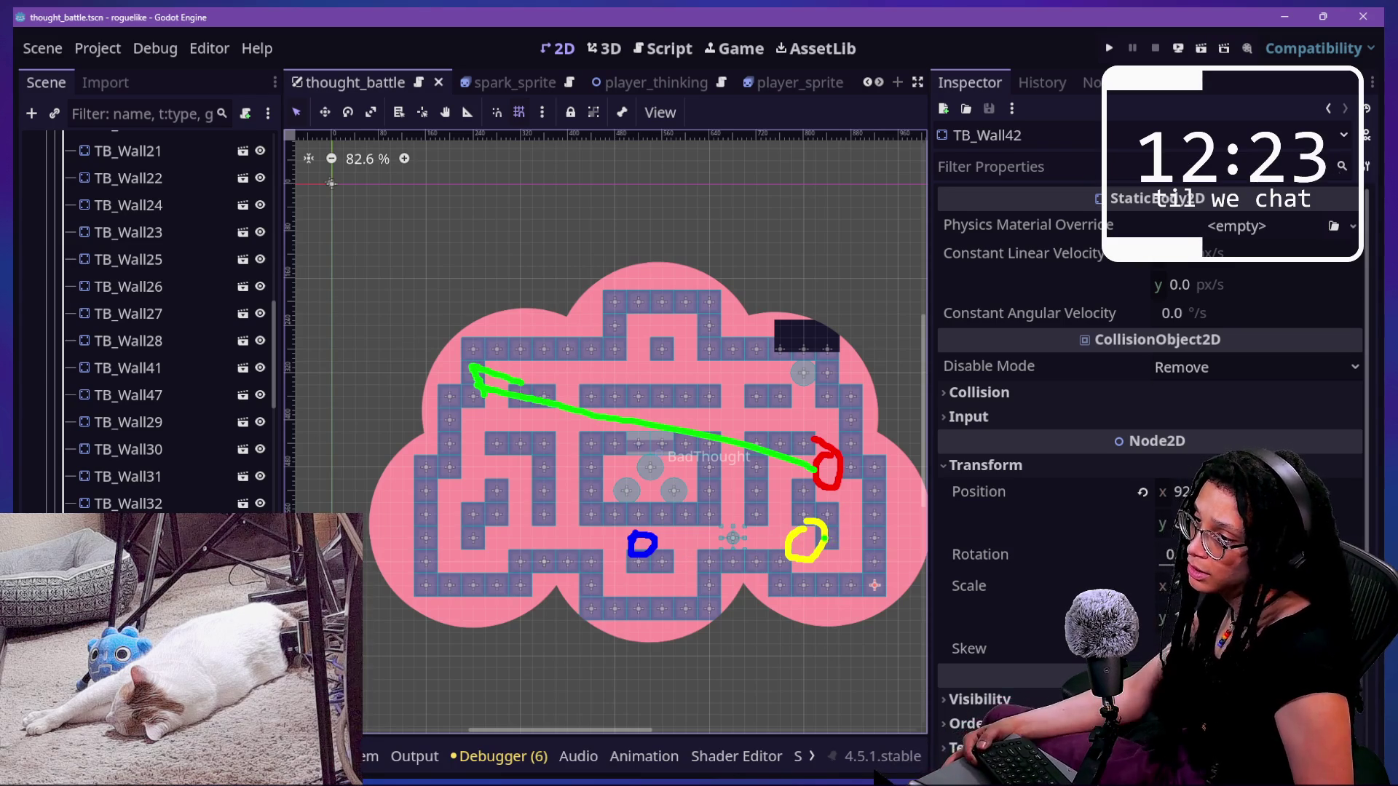
{"action": "left_click_drag", "start_coordinate": [819, 540], "coordinate": [443, 555]}
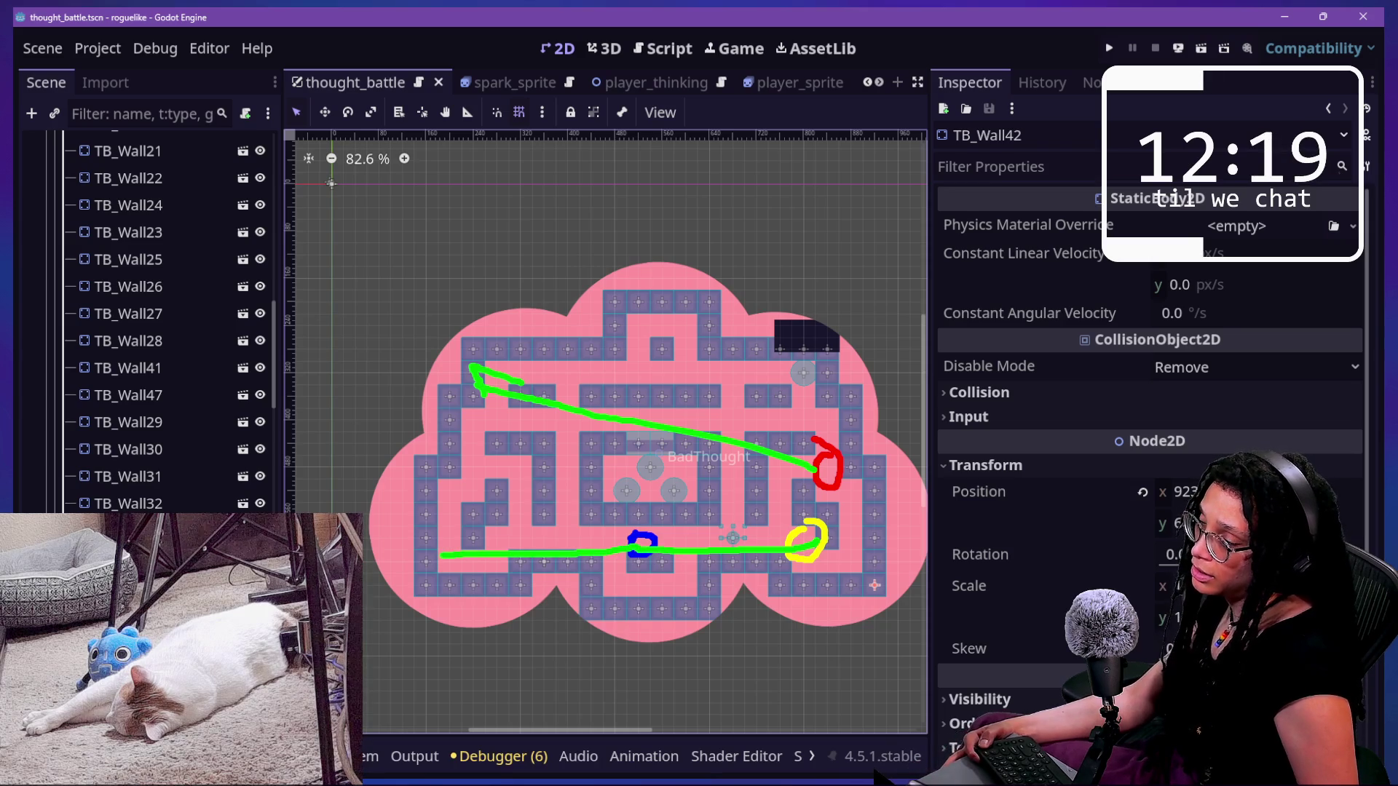
{"action": "key", "text": "ctrl+z"}
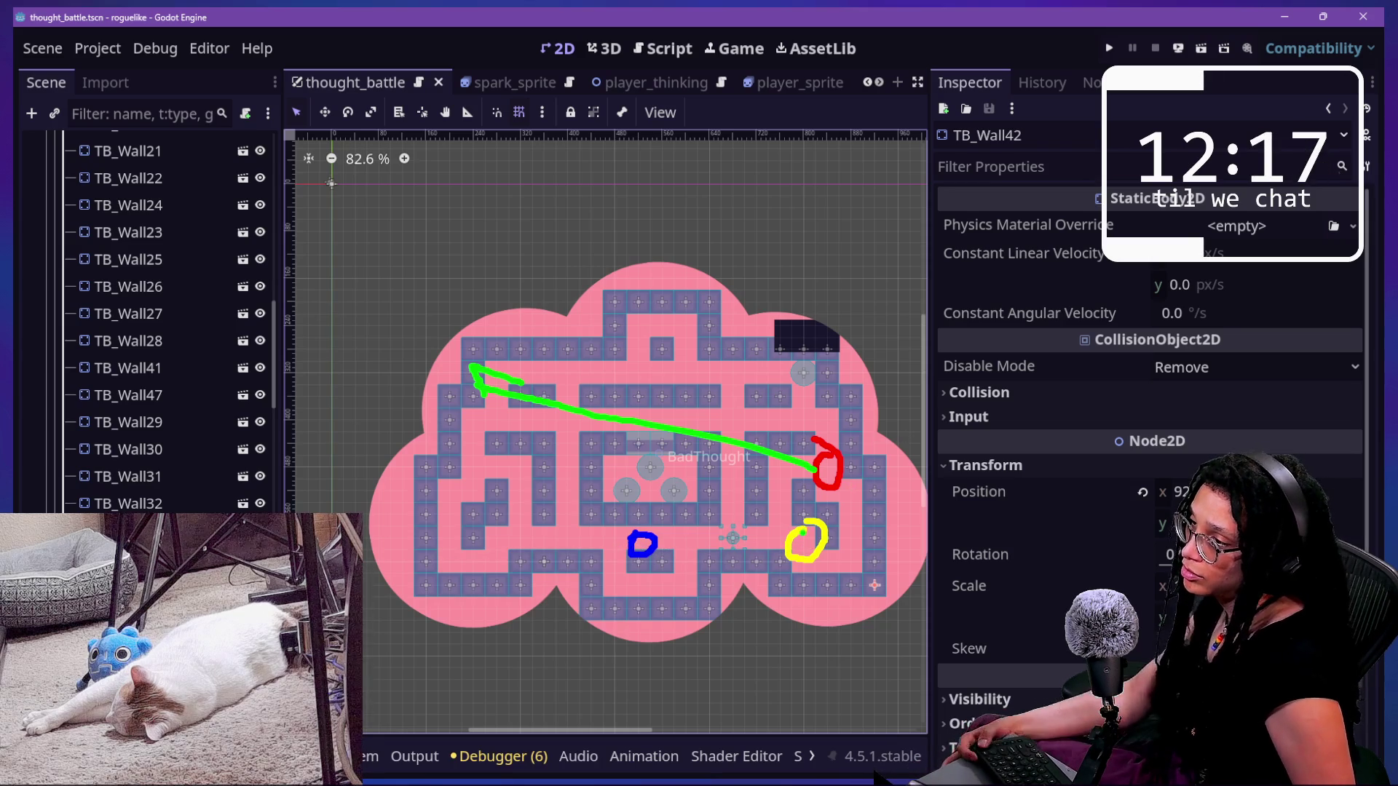
{"action": "left_click_drag", "start_coordinate": [811, 542], "coordinate": [463, 421]}
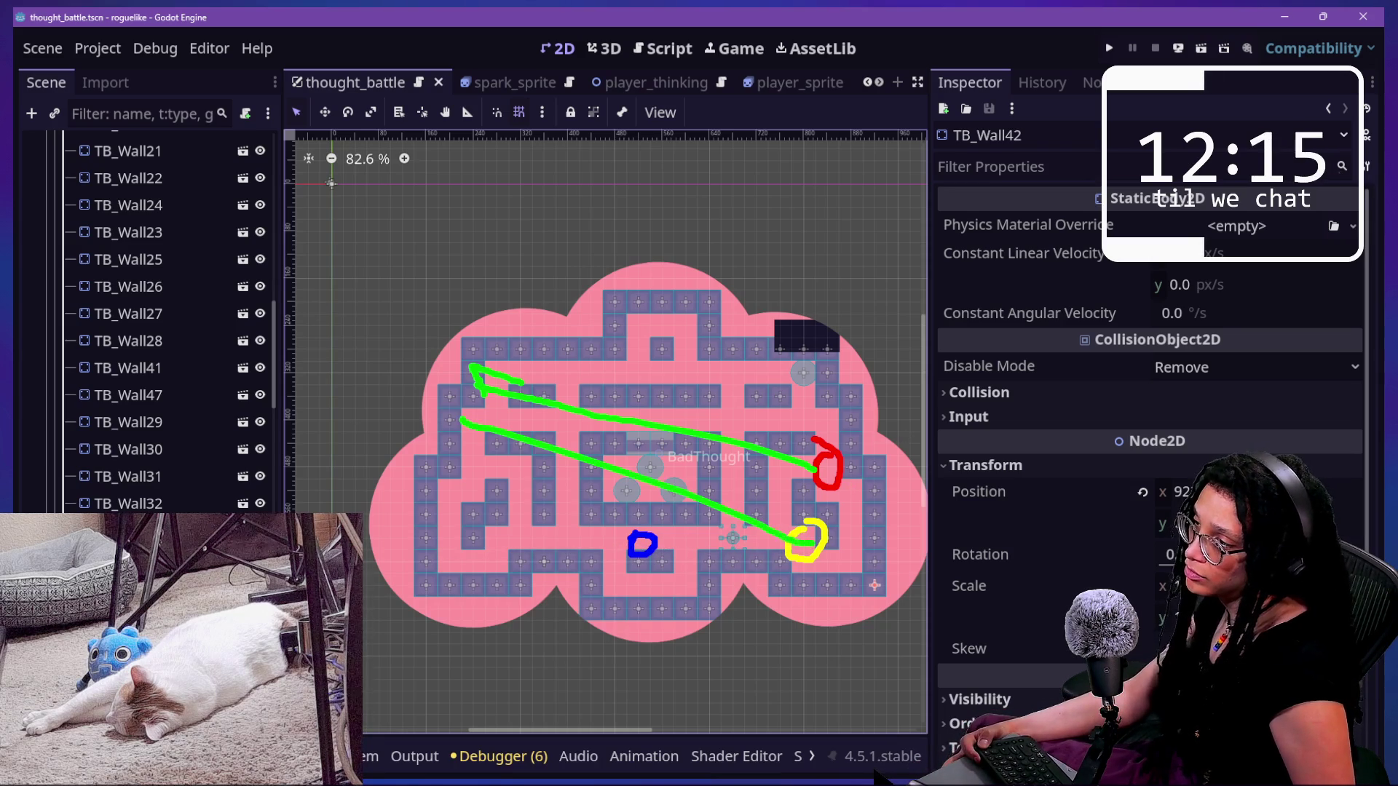
{"action": "key", "text": "ctrl+z"}
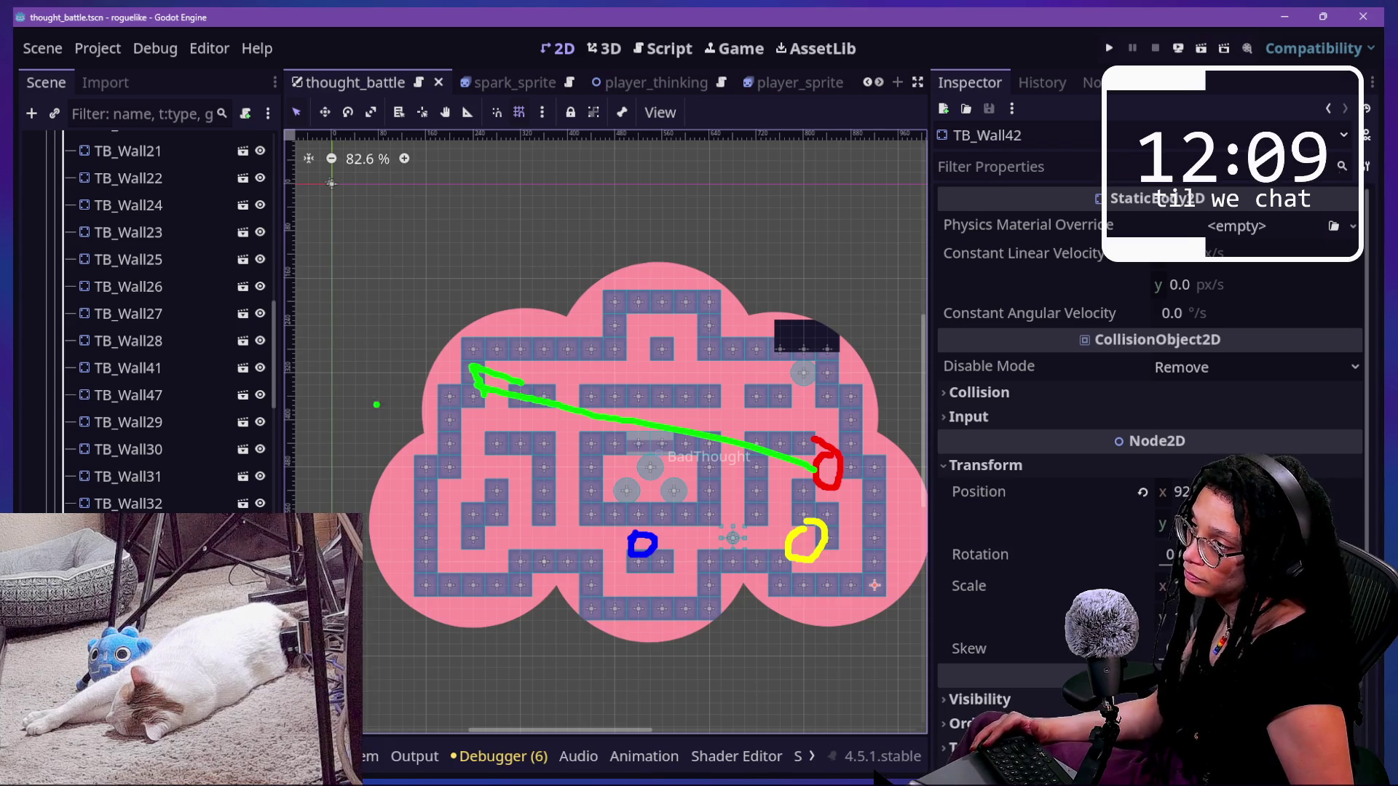
{"action": "left_click_drag", "start_coordinate": [416, 360], "coordinate": [936, 611]}
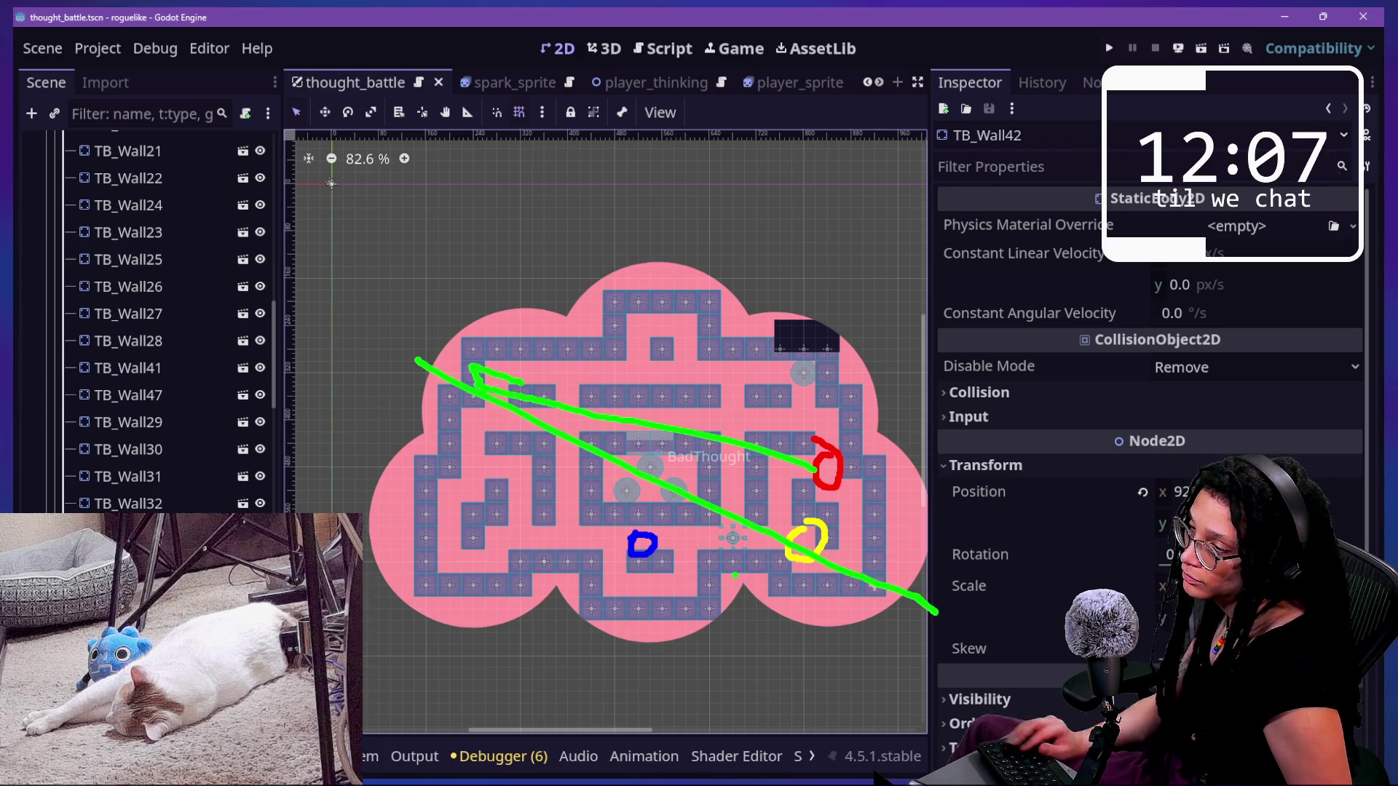
{"action": "key", "text": "ctrl+z"}
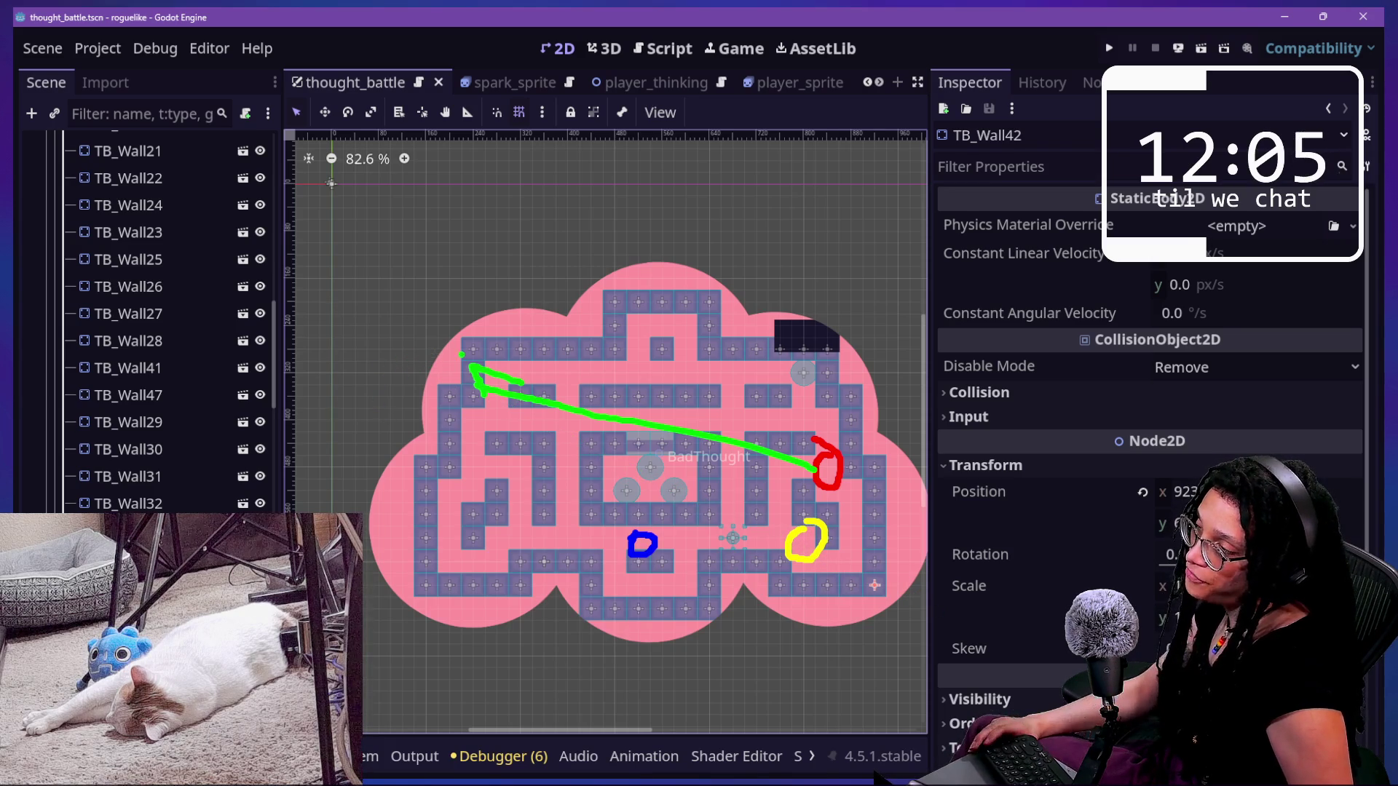
{"action": "mouse_move", "coordinate": [460, 348]}
{"action": "left_mouse_down"}
{"action": "mouse_move", "coordinate": [892, 601]}
{"action": "mouse_move", "coordinate": [1029, 659]}
{"action": "left_mouse_up"}
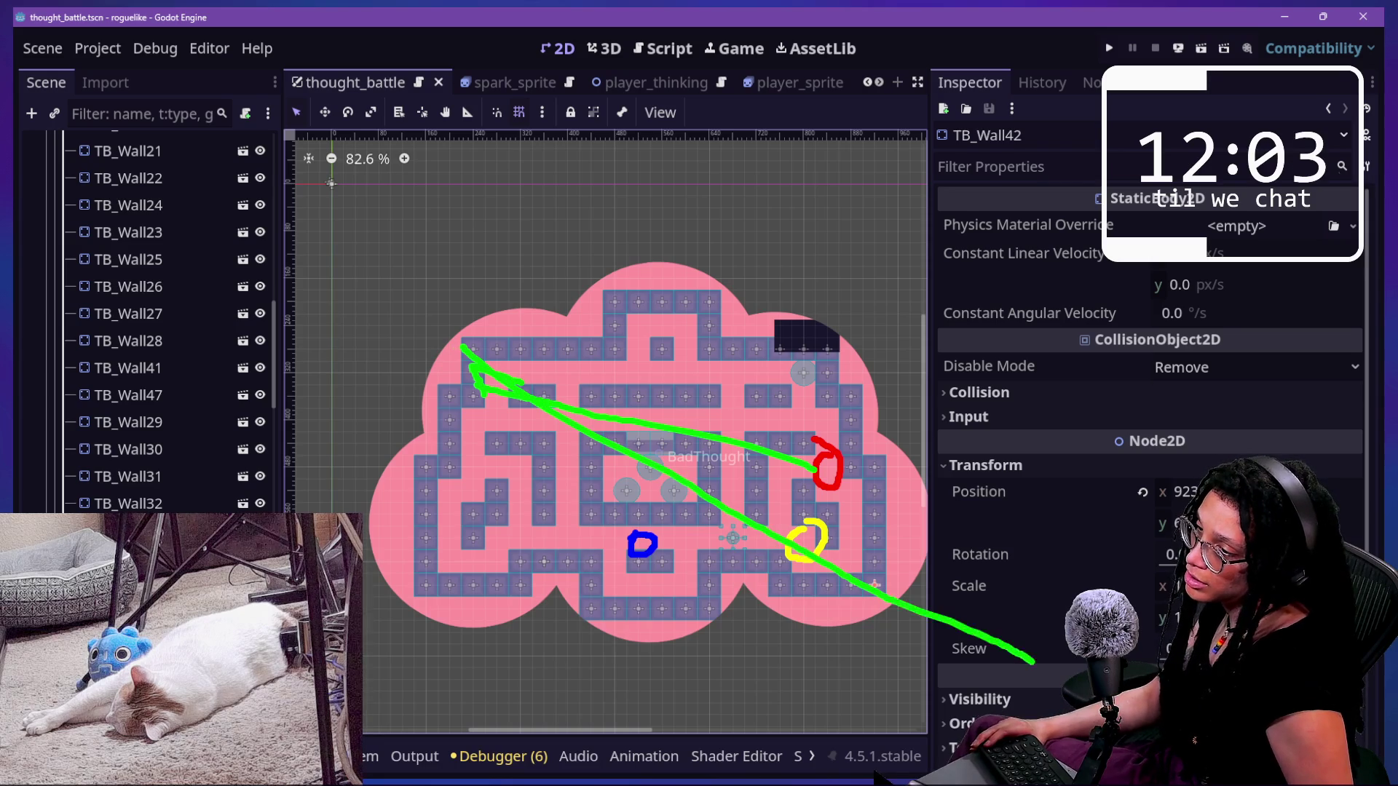
{"action": "key", "text": "ctrl+z"}
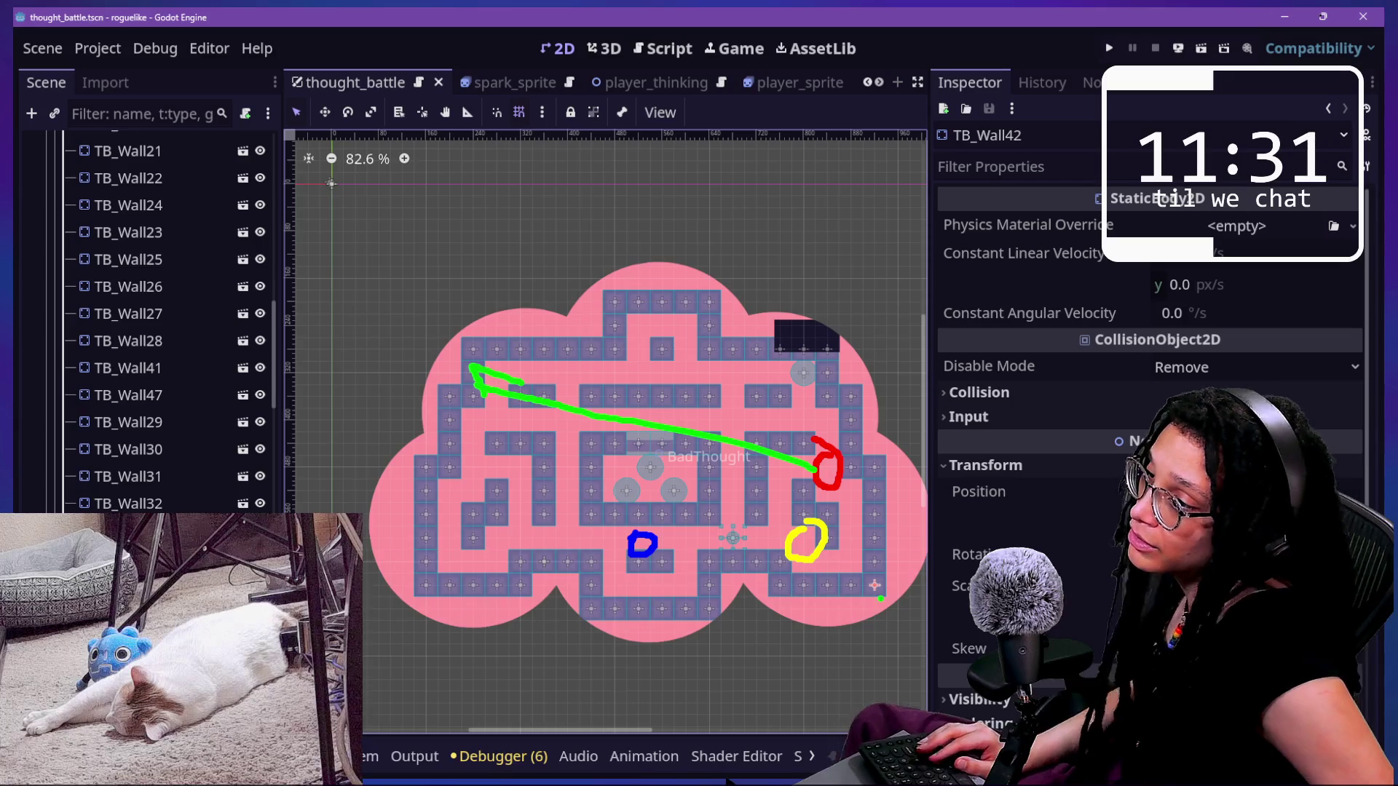
{"action": "key", "text": "ctrl+z"}
{"action": "key", "text": "ctrl+z"}
- Draw a short green stroke from the red to the yellow circle, then clear all annotations
{"action": "left_click_drag", "start_coordinate": [822, 493], "coordinate": [822, 539]}
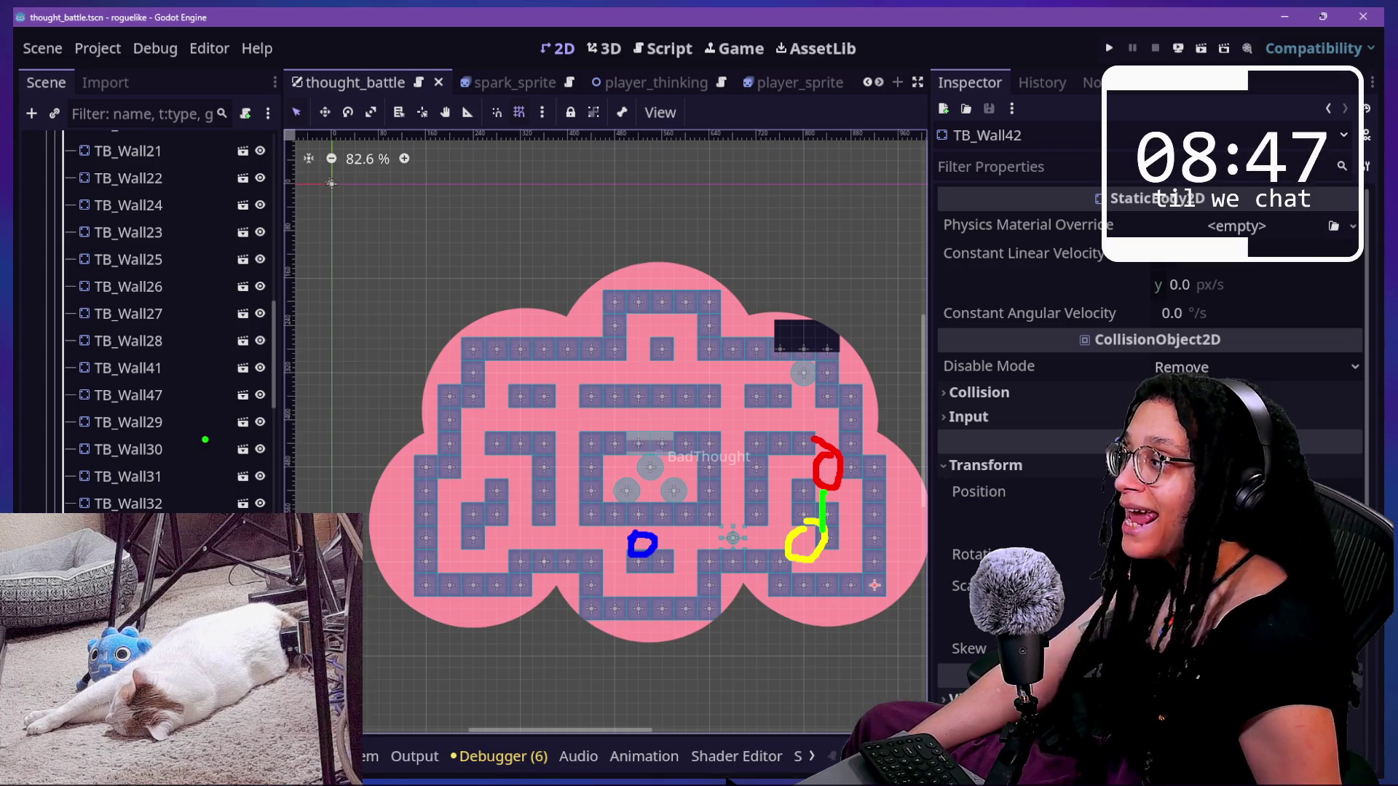
{"action": "key", "text": "Escape"}
{"action": "scroll", "coordinate": [261, 468], "scroll_direction": "up", "scroll_amount": 15}
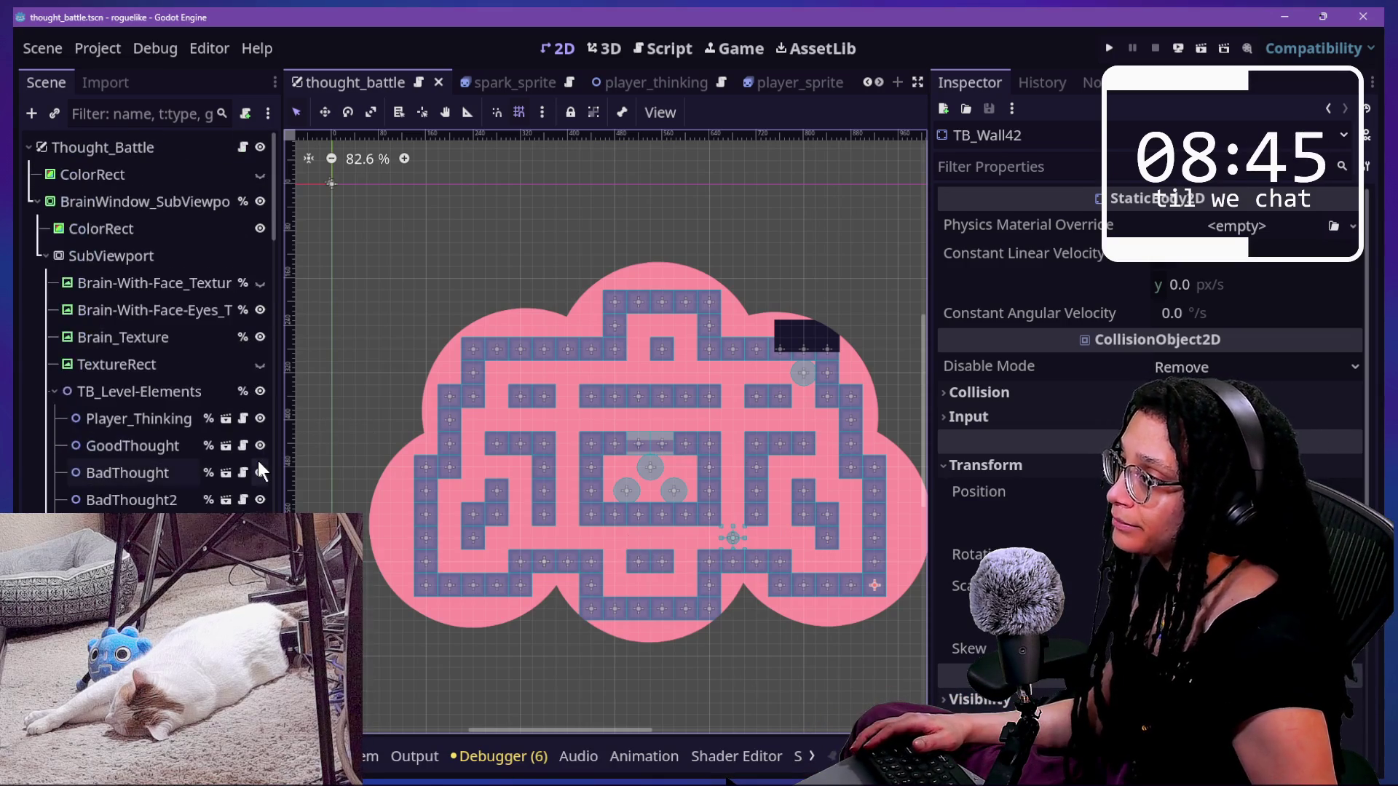
- Open NavigationRegion2D's class reference from the Inspector and hide the side docks in distraction-free mode
{"action": "left_click", "coordinate": [902, 437]}
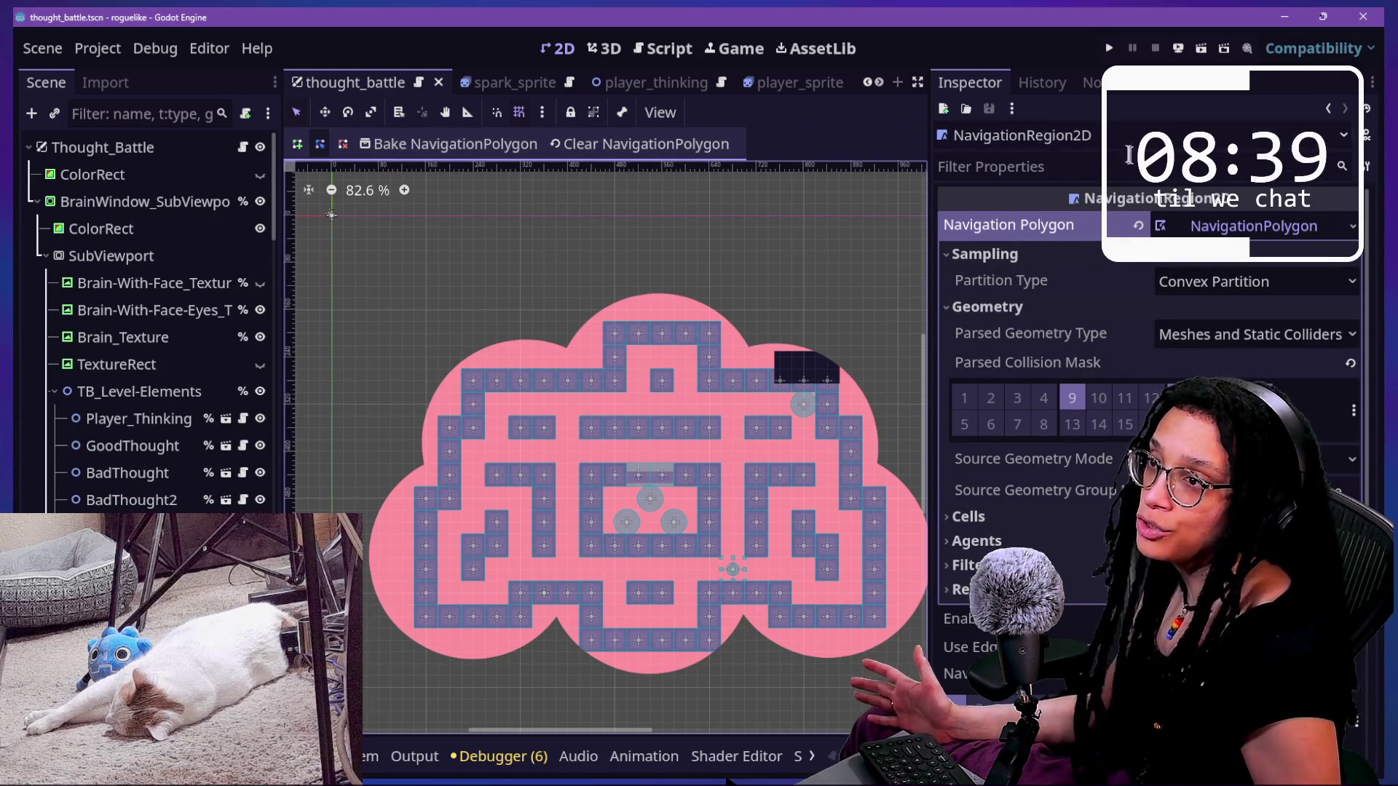
{"action": "left_click", "coordinate": [1011, 108]}
{"action": "left_click", "coordinate": [964, 282]}
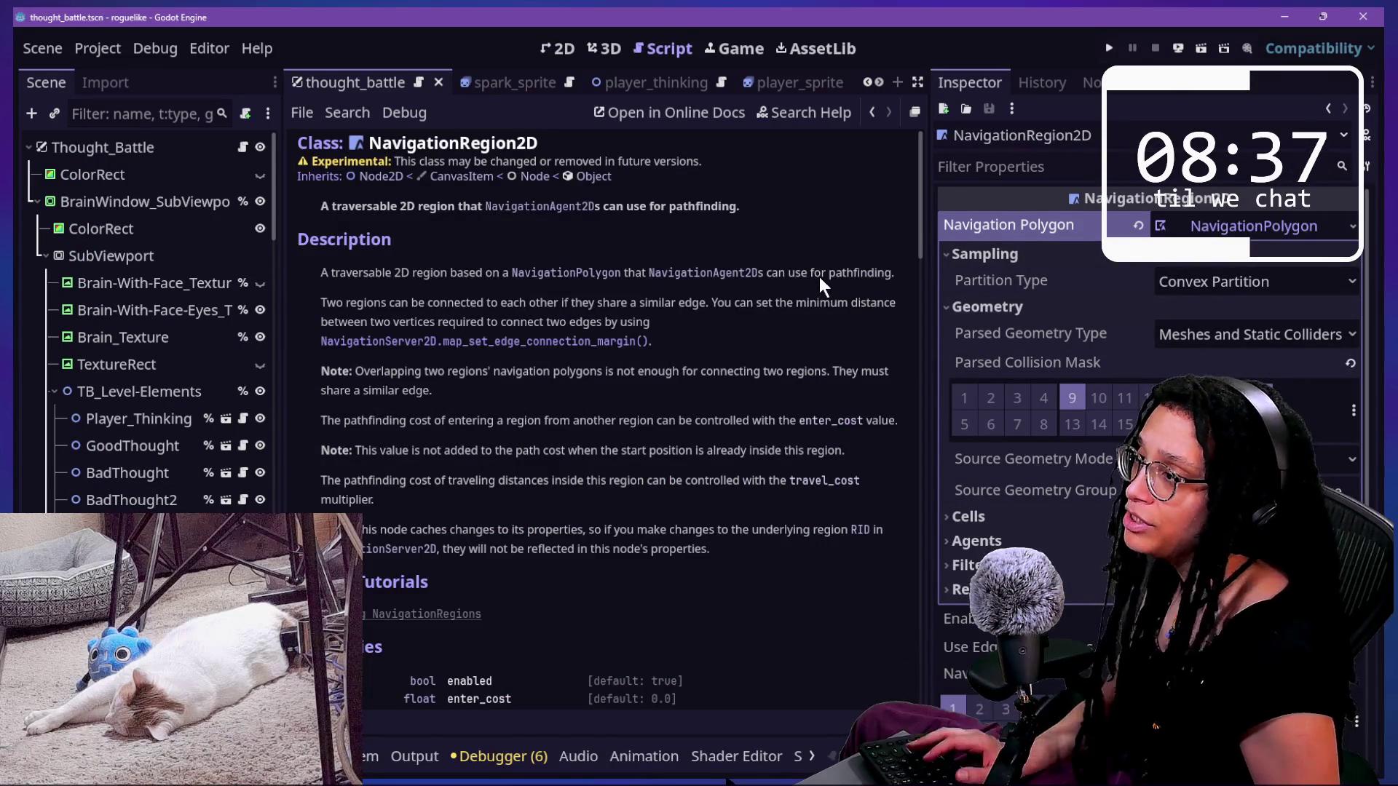
{"action": "key", "text": "ctrl+shift+F11"}
{"action": "scroll", "coordinate": [589, 557], "scroll_direction": "down", "scroll_amount": 5}
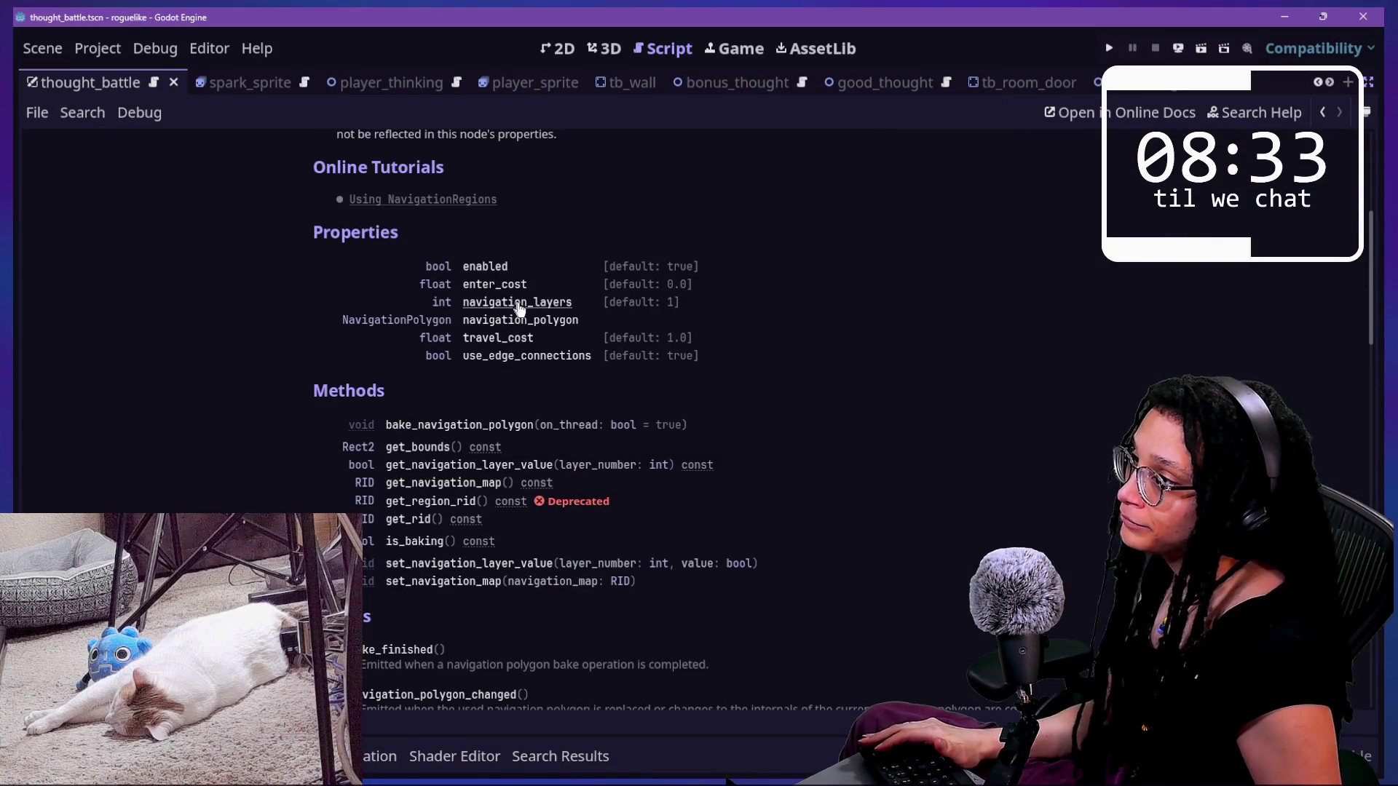
{"action": "scroll", "coordinate": [493, 348], "scroll_direction": "down", "scroll_amount": 2}
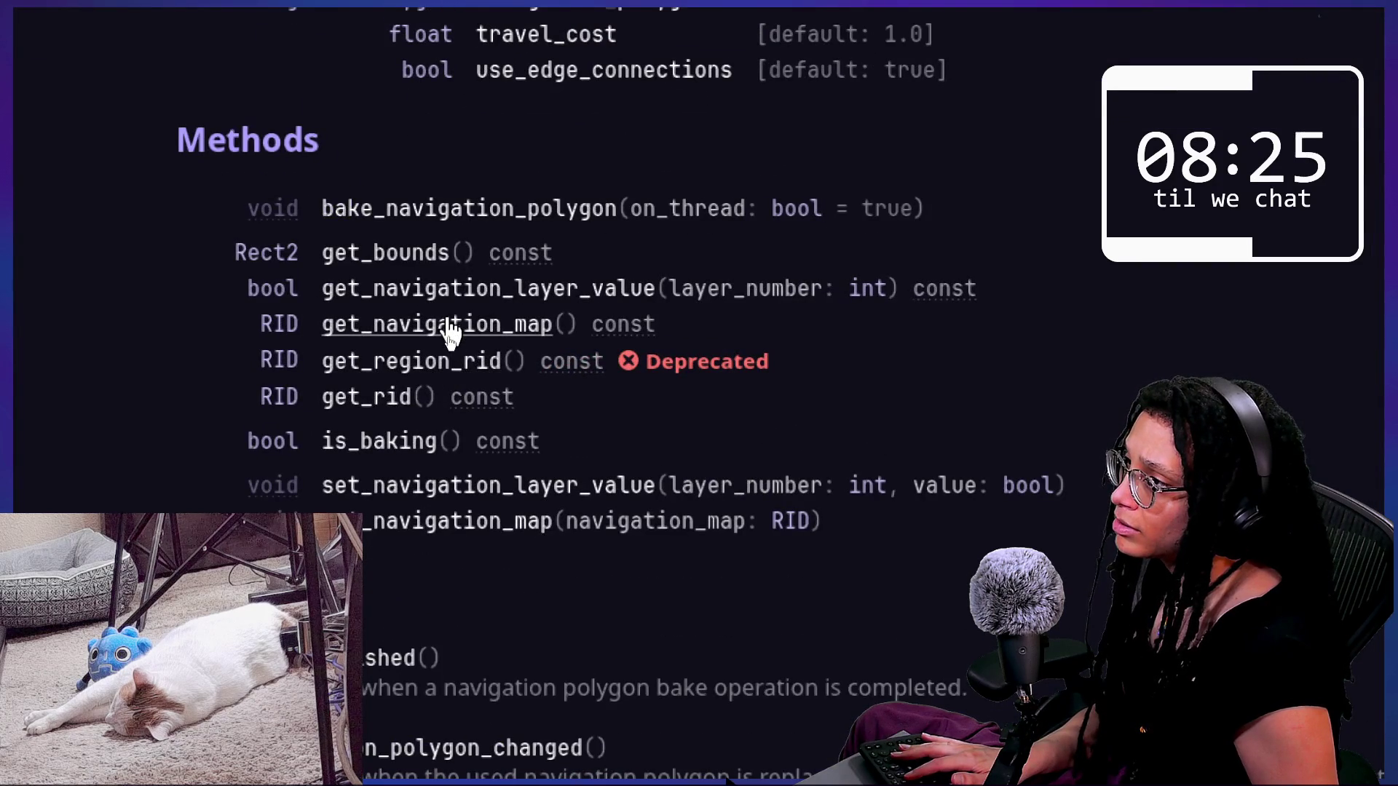
- Read the get_navigation_map description, then open Search Help
{"action": "left_click", "coordinate": [450, 331]}
{"action": "scroll", "coordinate": [634, 142], "scroll_direction": "up", "scroll_amount": 2}
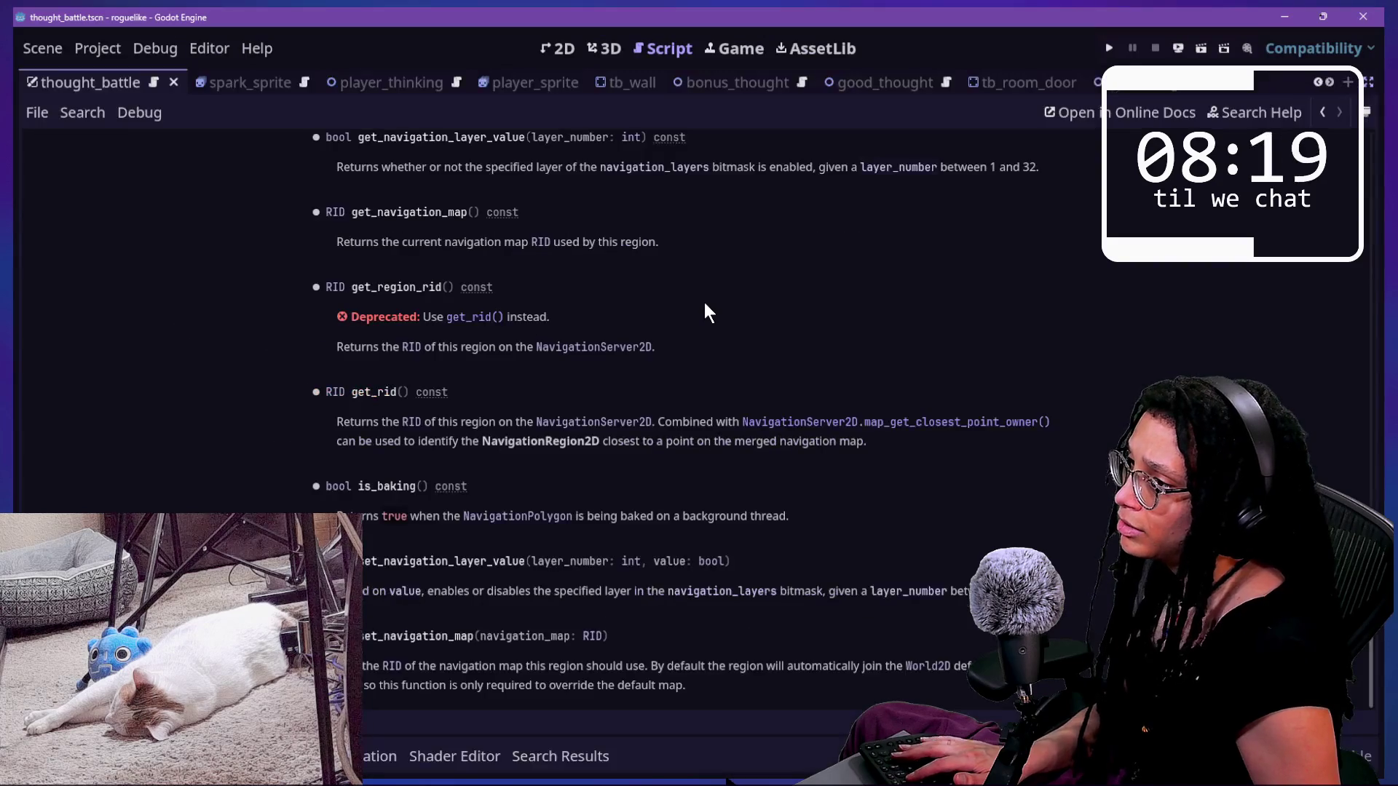
{"action": "scroll", "coordinate": [705, 303], "scroll_direction": "up", "scroll_amount": 15}
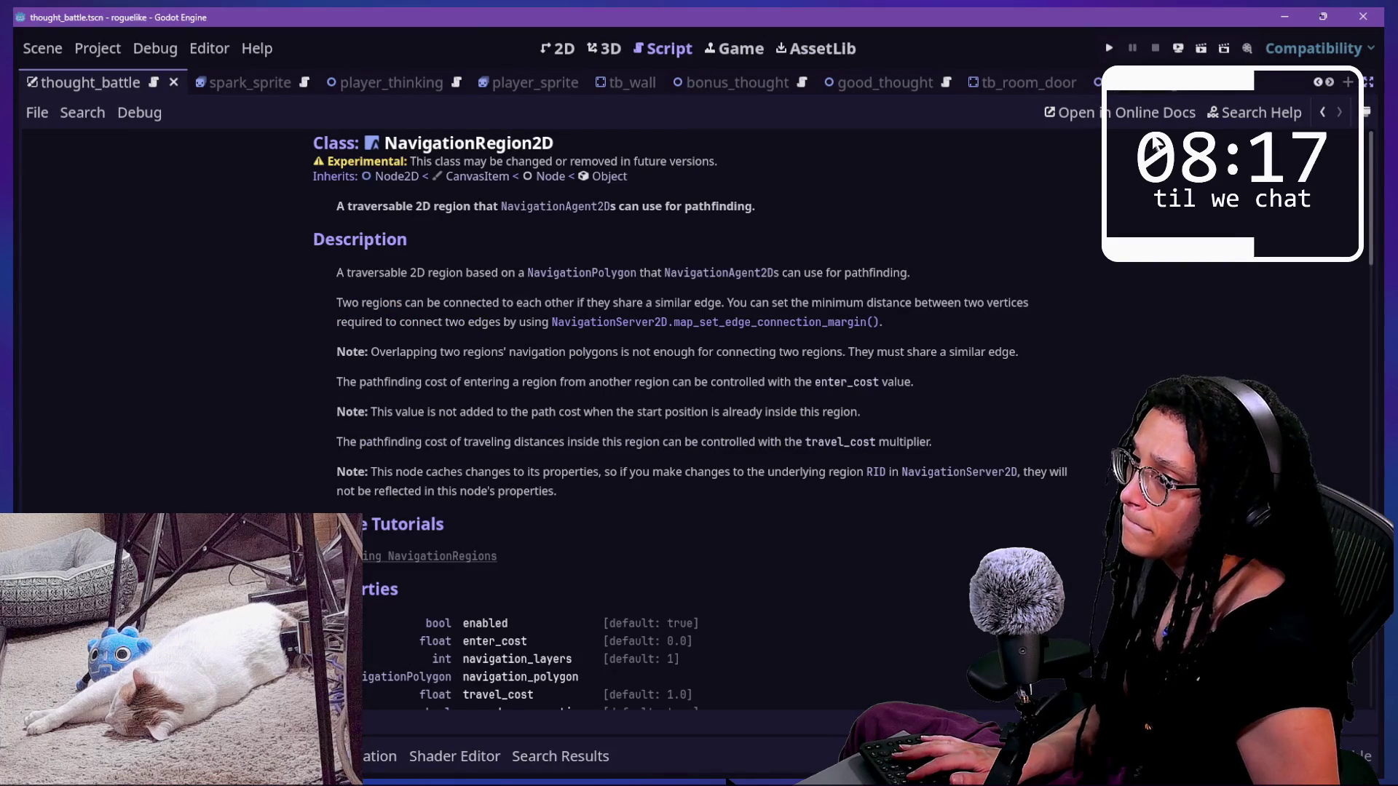
{"action": "left_click", "coordinate": [1216, 117]}
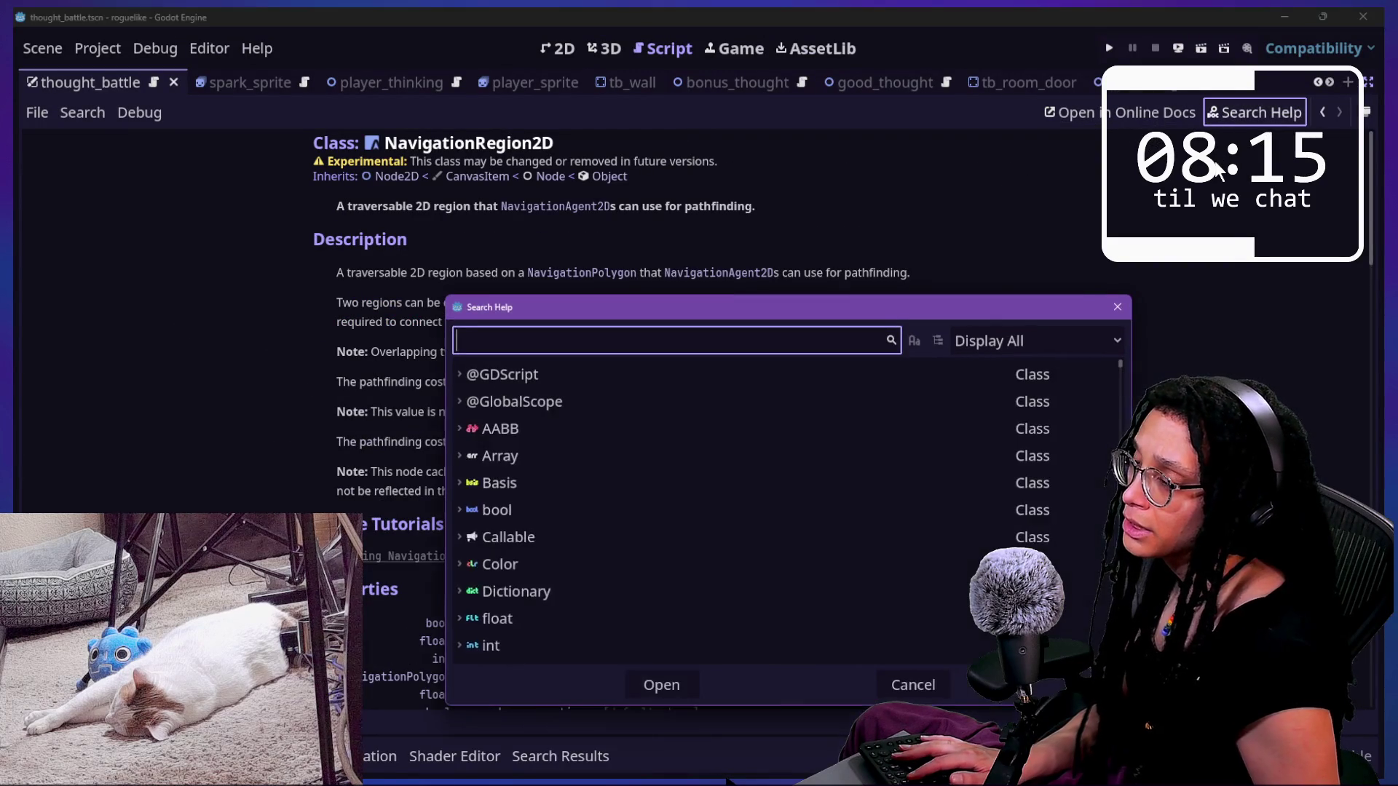
- Search the help for 'navigation' and open TileData's get_navigation_polygon method documentation
{"action": "type", "text": "map"}
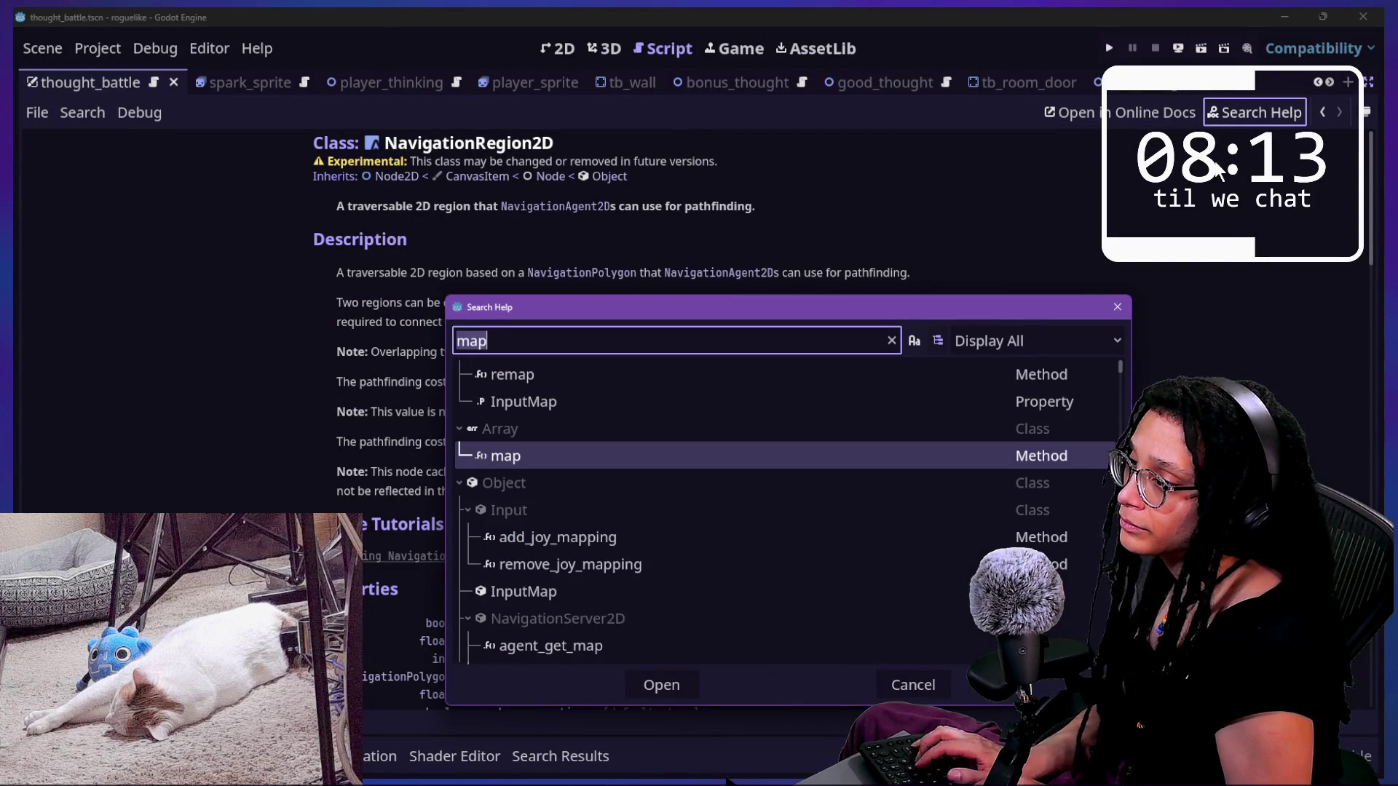
{"action": "key", "text": "BackSpace"}
{"action": "key", "text": "BackSpace"}
{"action": "key", "text": "BackSpace"}
{"action": "type", "text": "navigation"}
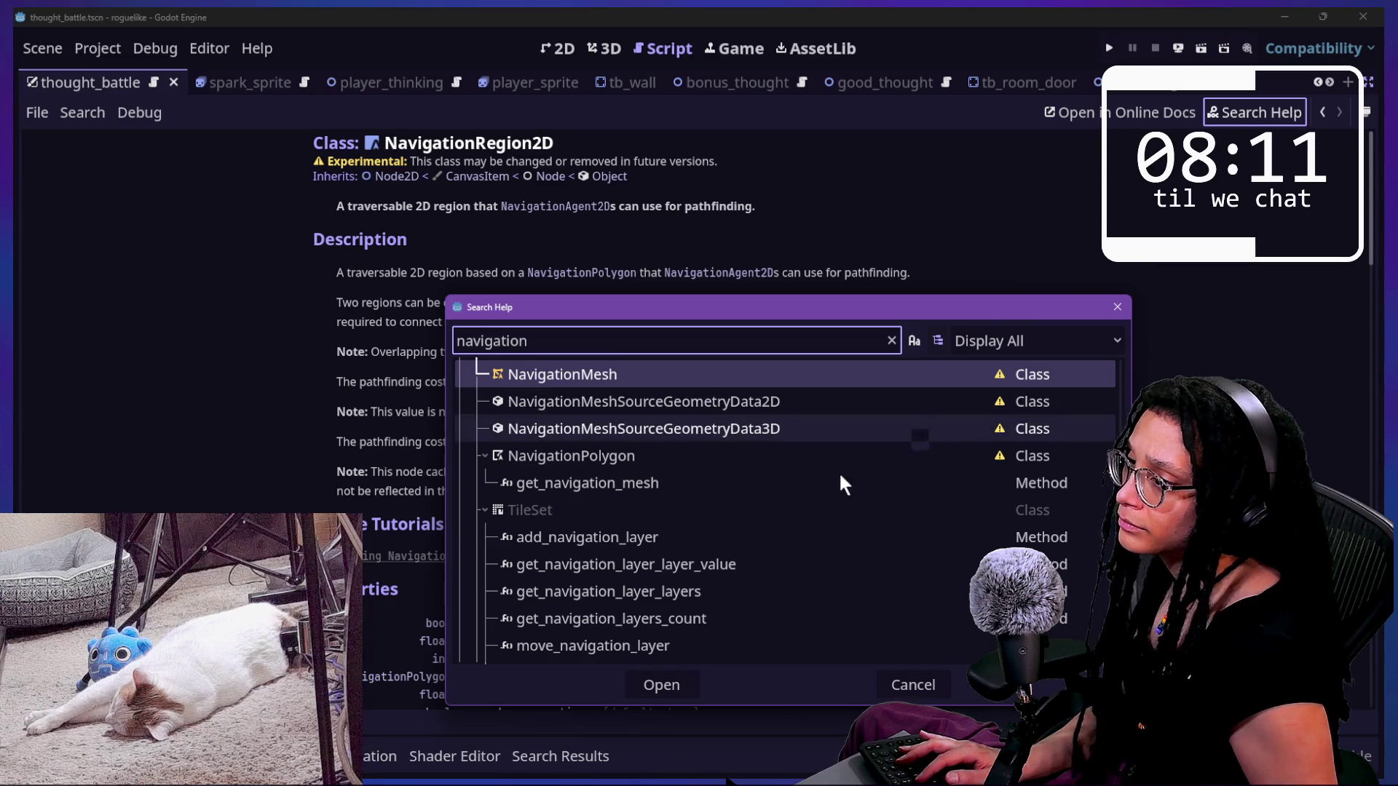
{"action": "scroll", "coordinate": [803, 497], "scroll_direction": "down", "scroll_amount": 2}
{"action": "scroll", "coordinate": [780, 514], "scroll_direction": "down", "scroll_amount": 2}
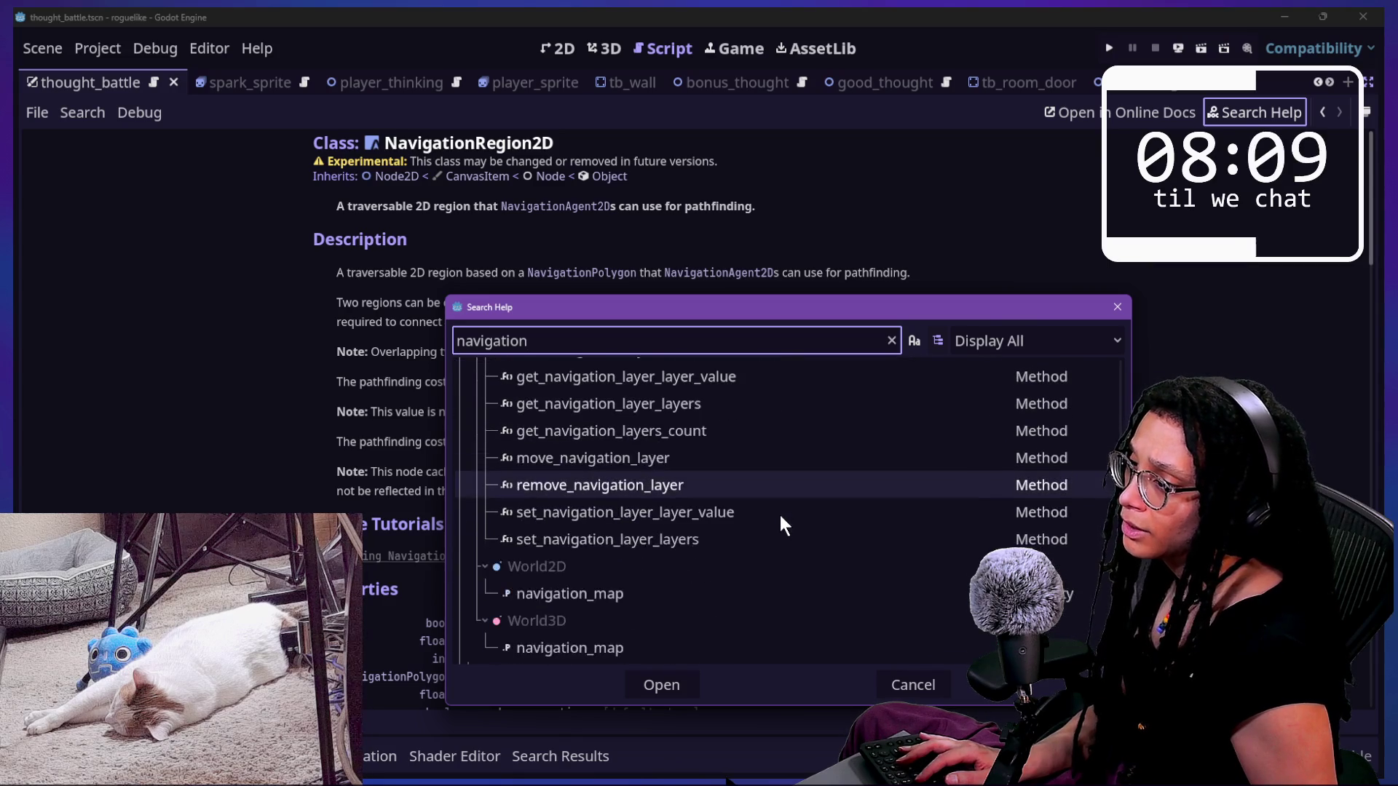
{"action": "scroll", "coordinate": [780, 514], "scroll_direction": "down", "scroll_amount": 2}
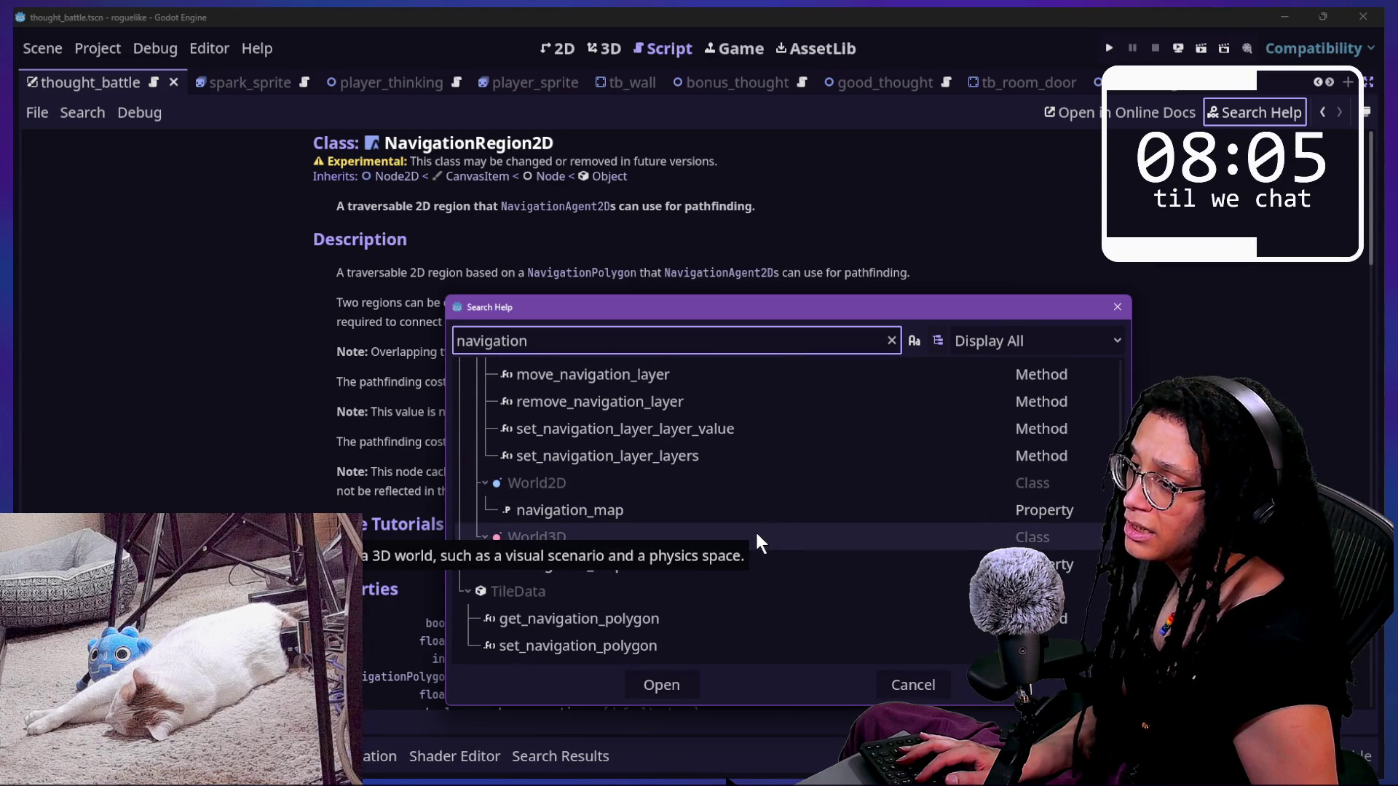
{"action": "scroll", "coordinate": [655, 597], "scroll_direction": "up", "scroll_amount": 4}
{"action": "scroll", "coordinate": [550, 546], "scroll_direction": "down", "scroll_amount": 3}
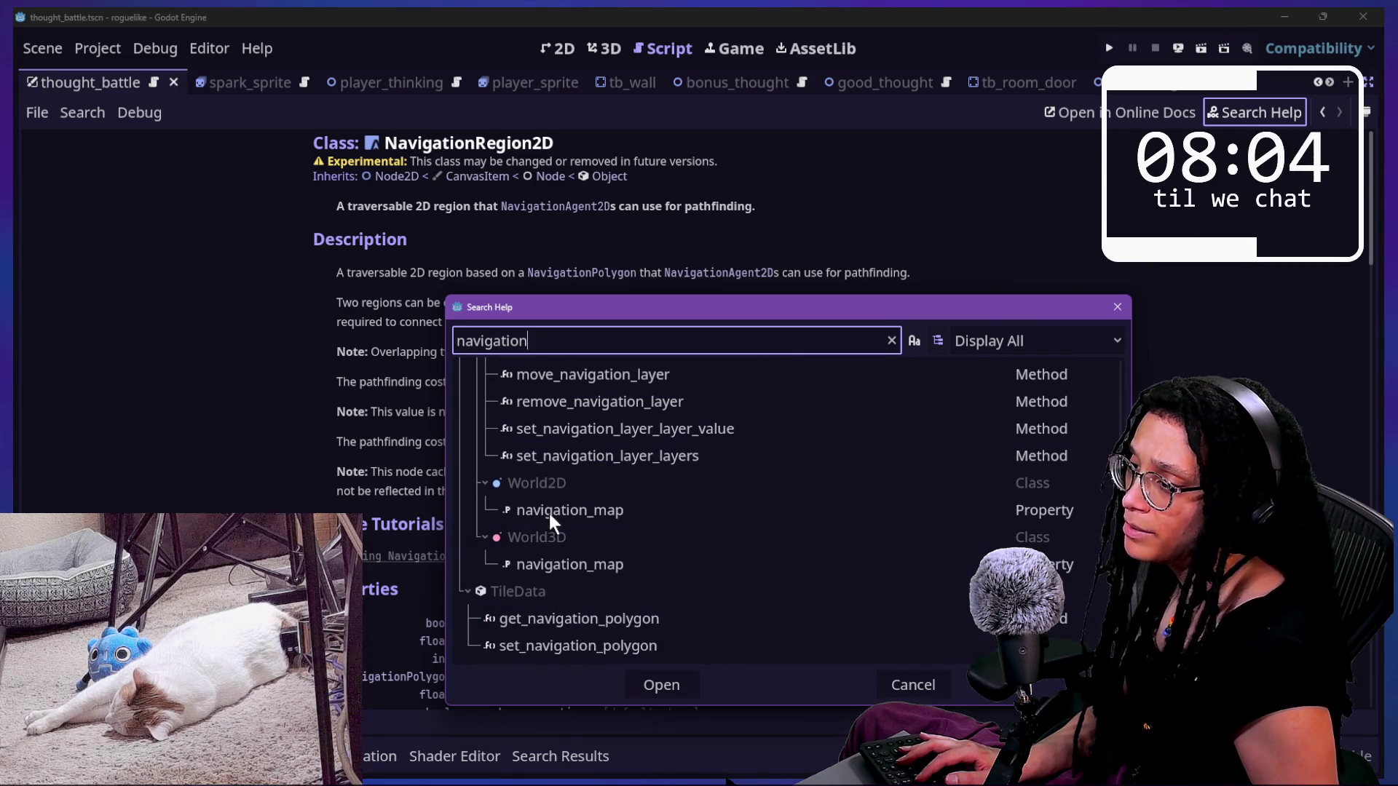
{"action": "left_click", "coordinate": [600, 618]}
{"action": "double_click", "coordinate": [670, 619]}
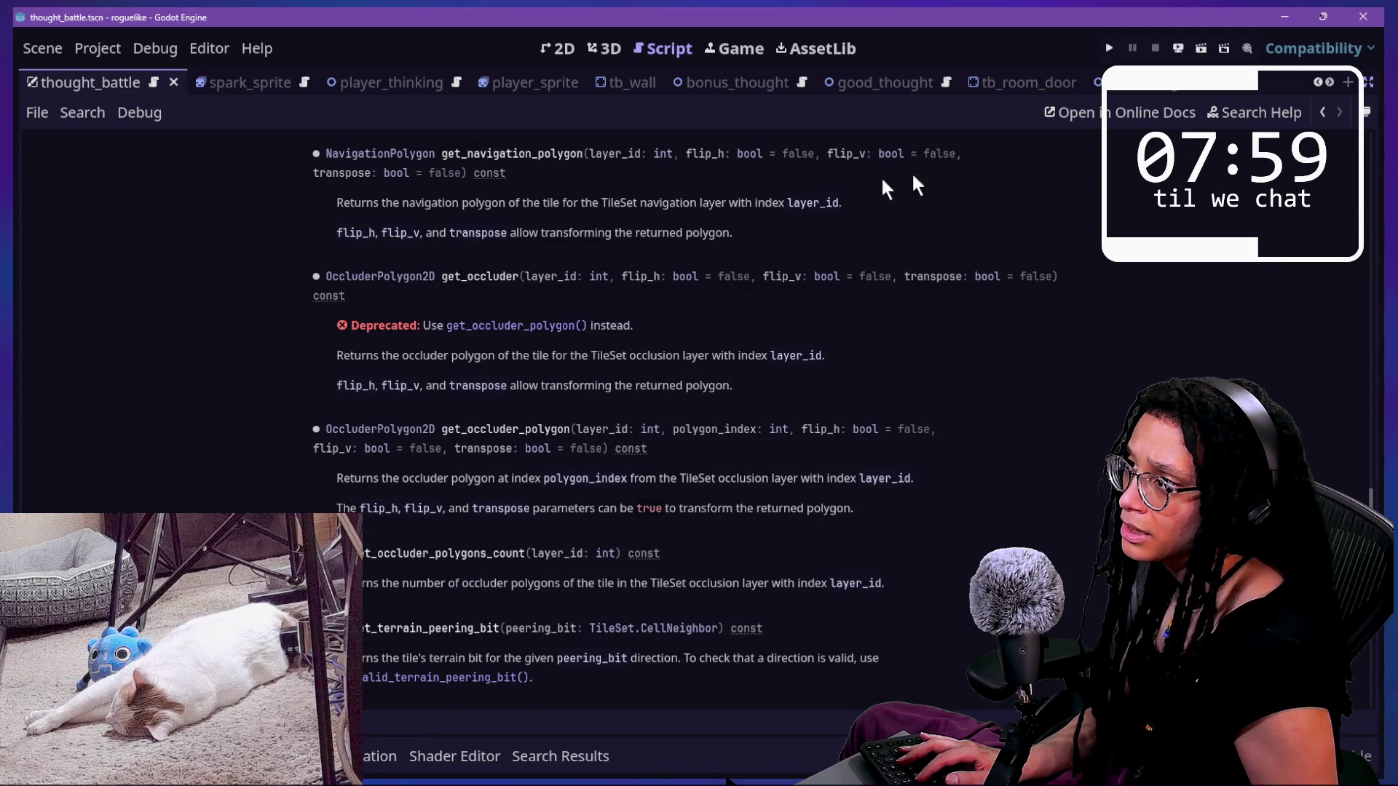
- Search 'navigation polygon', open the navigation_polygon property, then follow the NavigationPolygon type link
{"action": "left_click", "coordinate": [1226, 116]}
{"action": "type", "text": "navigatino_"}
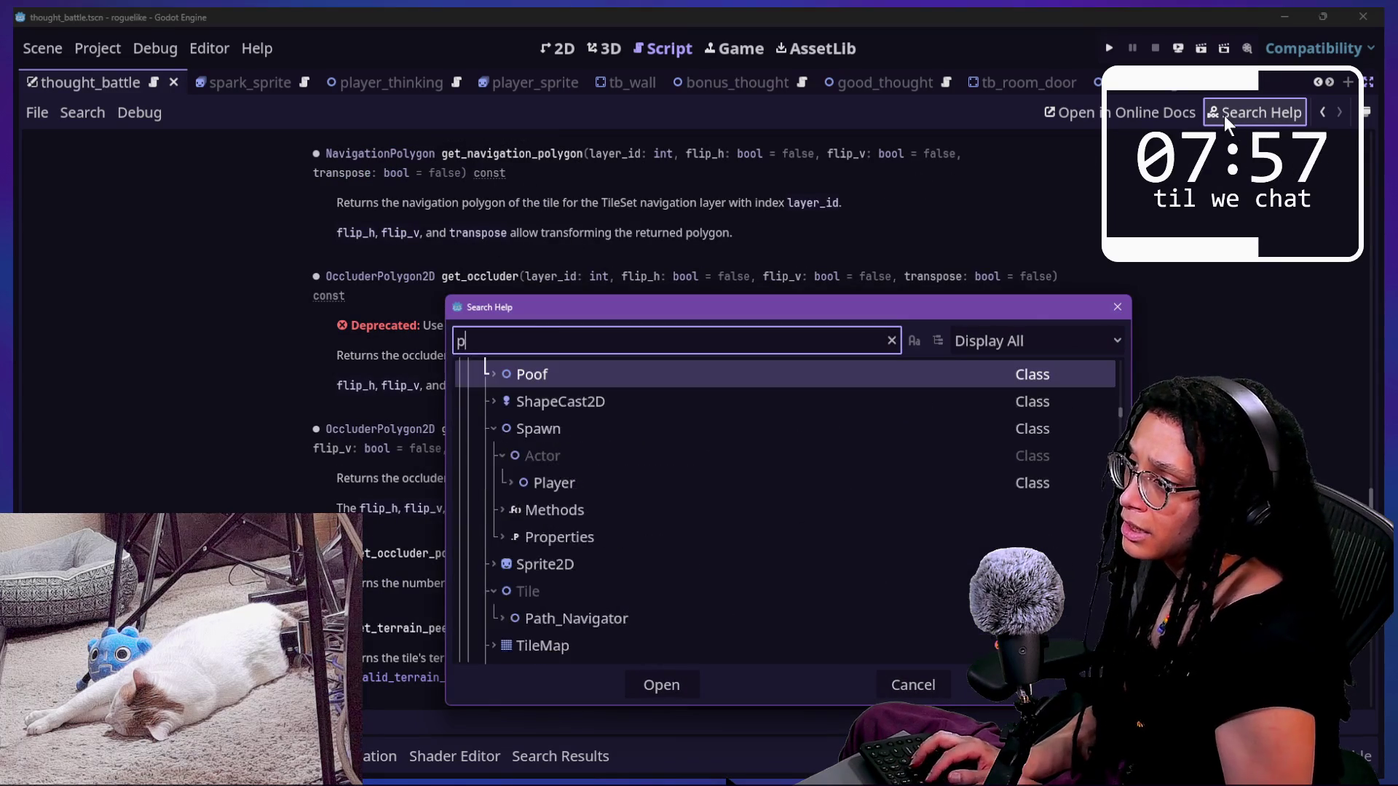
{"action": "key", "text": "BackSpace"}
{"action": "key", "text": "BackSpace"}
{"action": "key", "text": "BackSpace"}
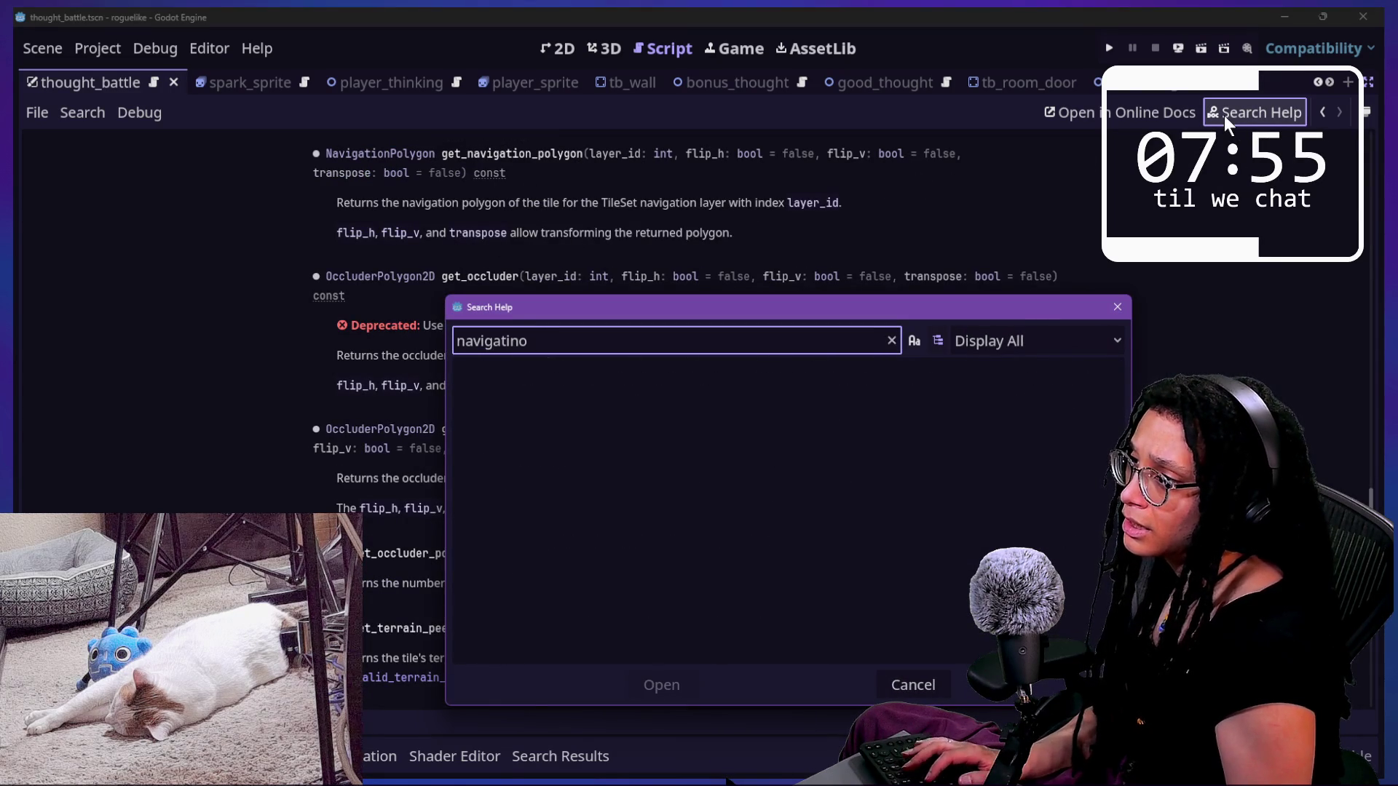
{"action": "type", "text": "on polo"}
{"action": "key", "text": "BackSpace"}
{"action": "type", "text": "ygon"}
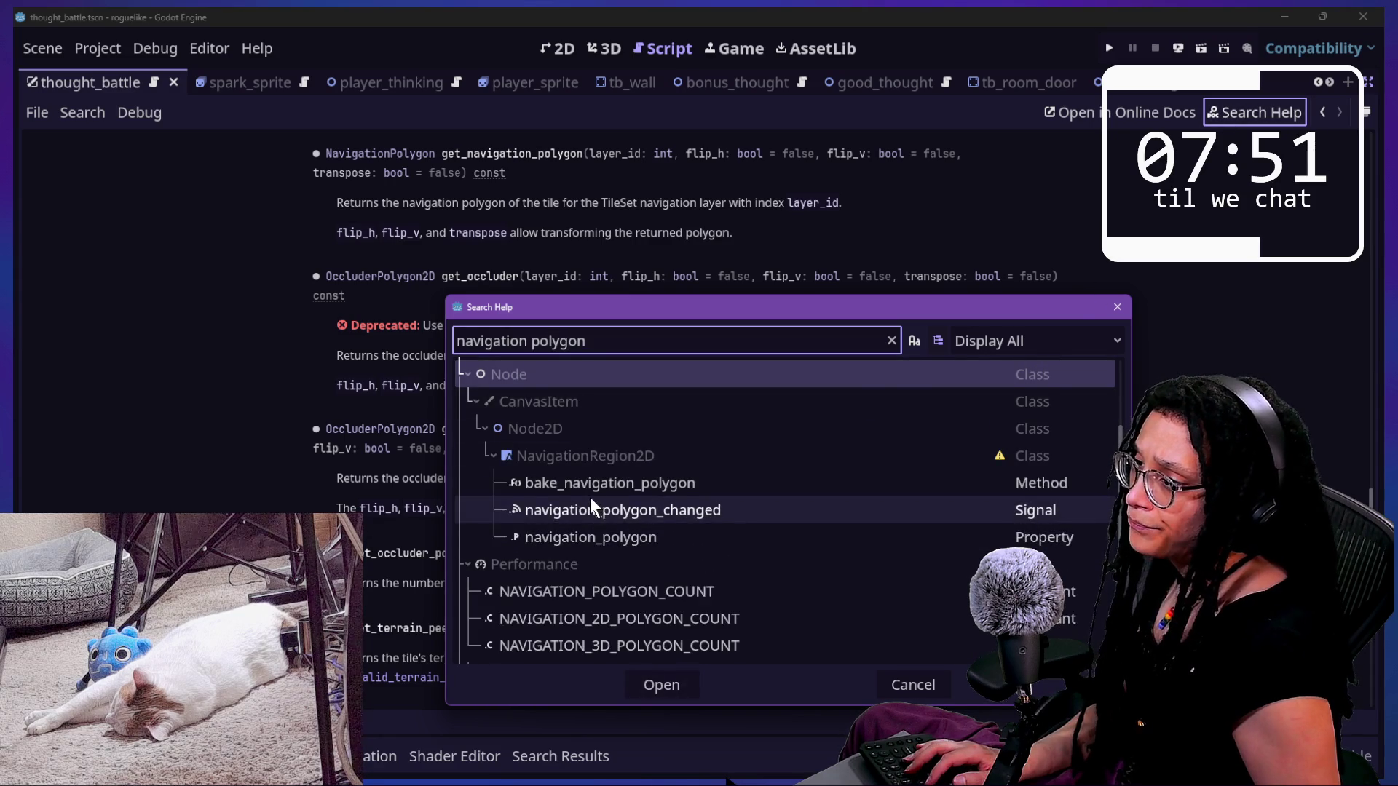
{"action": "scroll", "coordinate": [589, 497], "scroll_direction": "down", "scroll_amount": 2}
{"action": "double_click", "coordinate": [602, 467]}
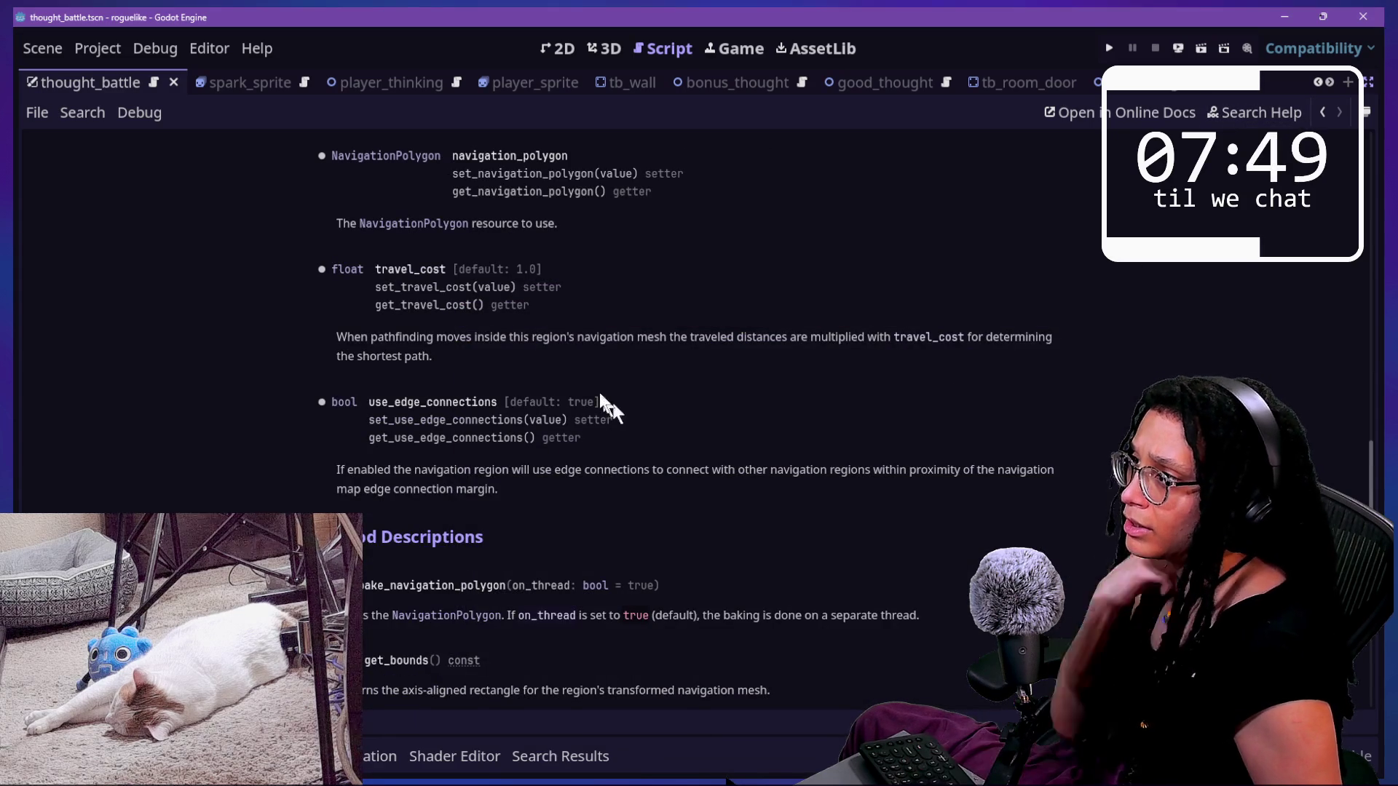
{"action": "left_click", "coordinate": [412, 224]}
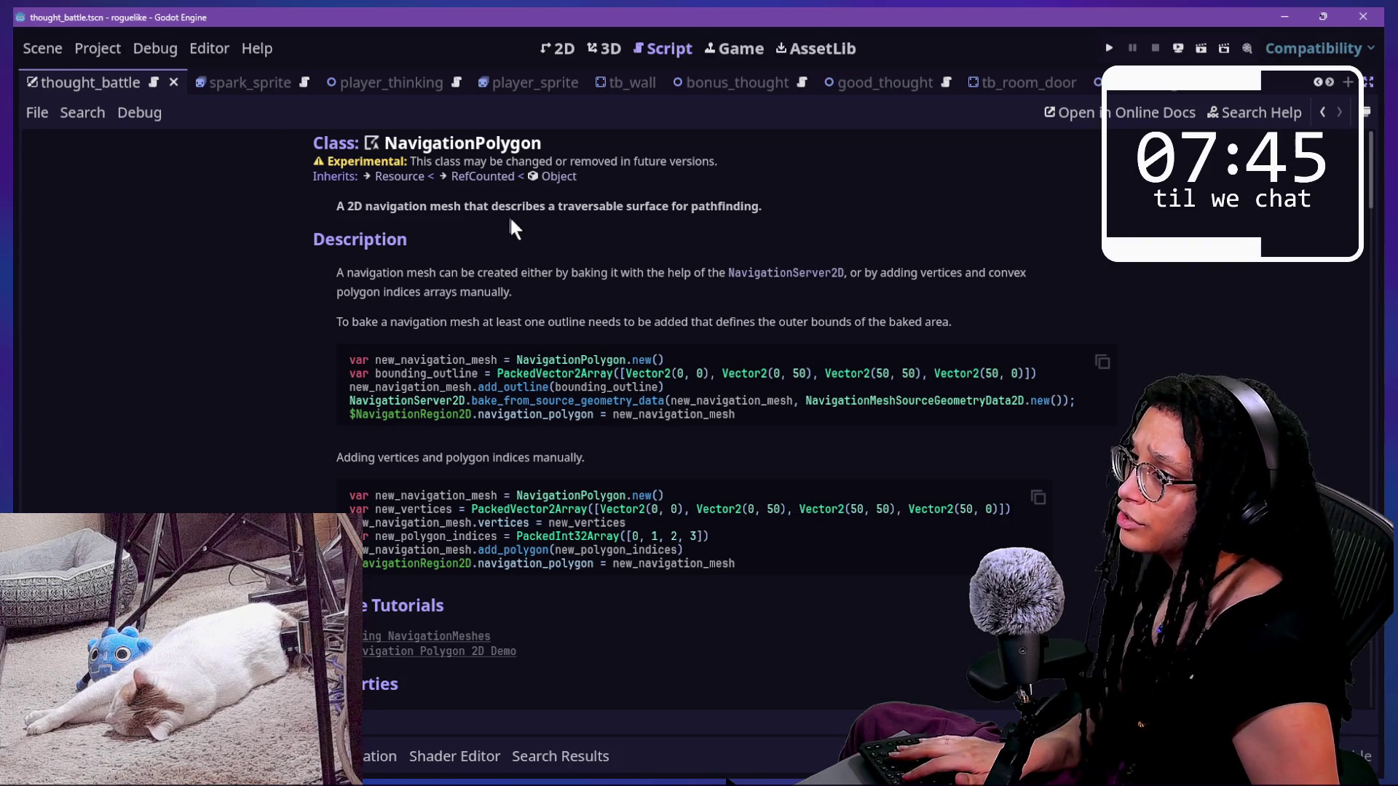
- Skim the NavigationPolygon description, then switch to the cat-care-game Godot window
{"action": "left_click_drag", "start_coordinate": [582, 213], "coordinate": [737, 213]}
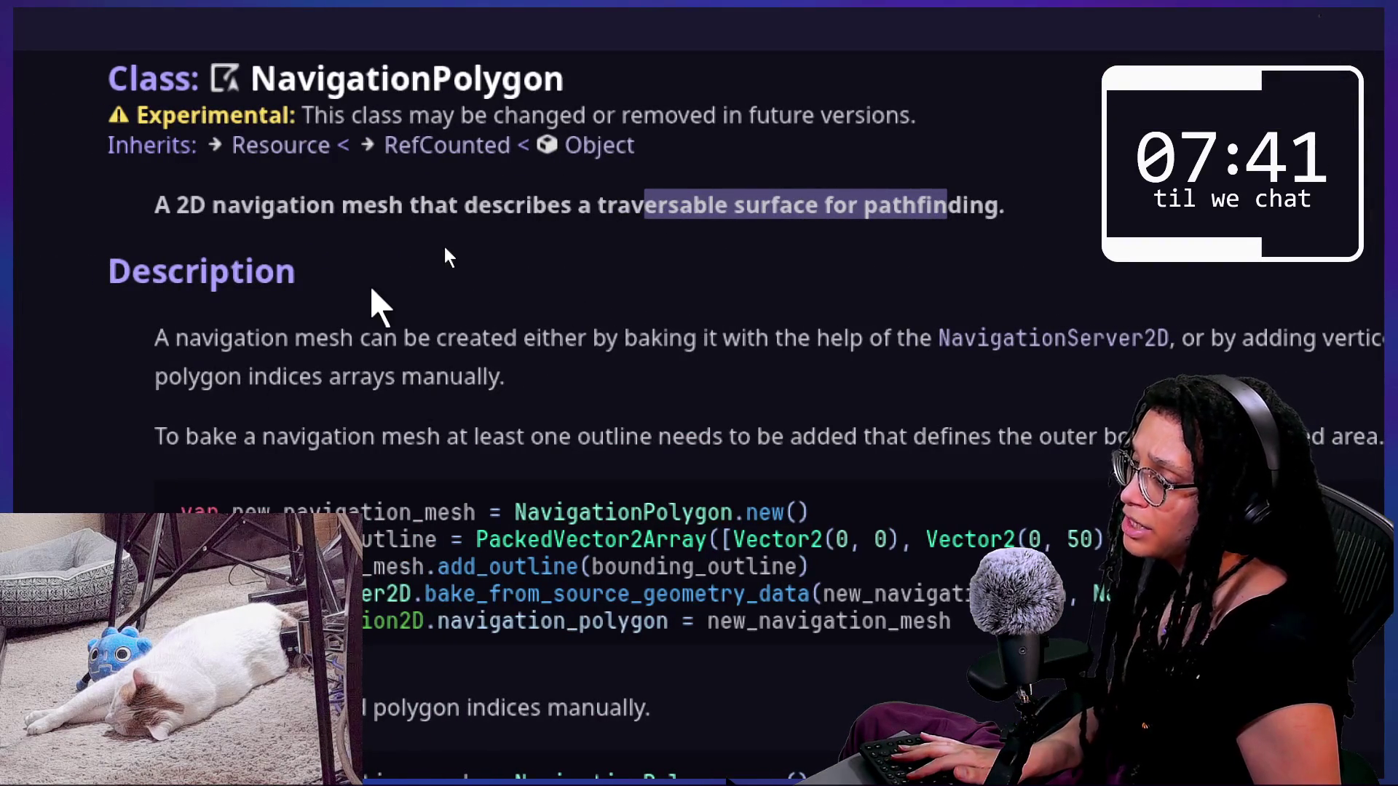
{"action": "mouse_move", "coordinate": [155, 338]}
{"action": "left_mouse_down"}
{"action": "mouse_move", "coordinate": [712, 335]}
{"action": "mouse_move", "coordinate": [938, 360]}
{"action": "left_mouse_up"}
{"action": "left_click", "coordinate": [939, 364]}
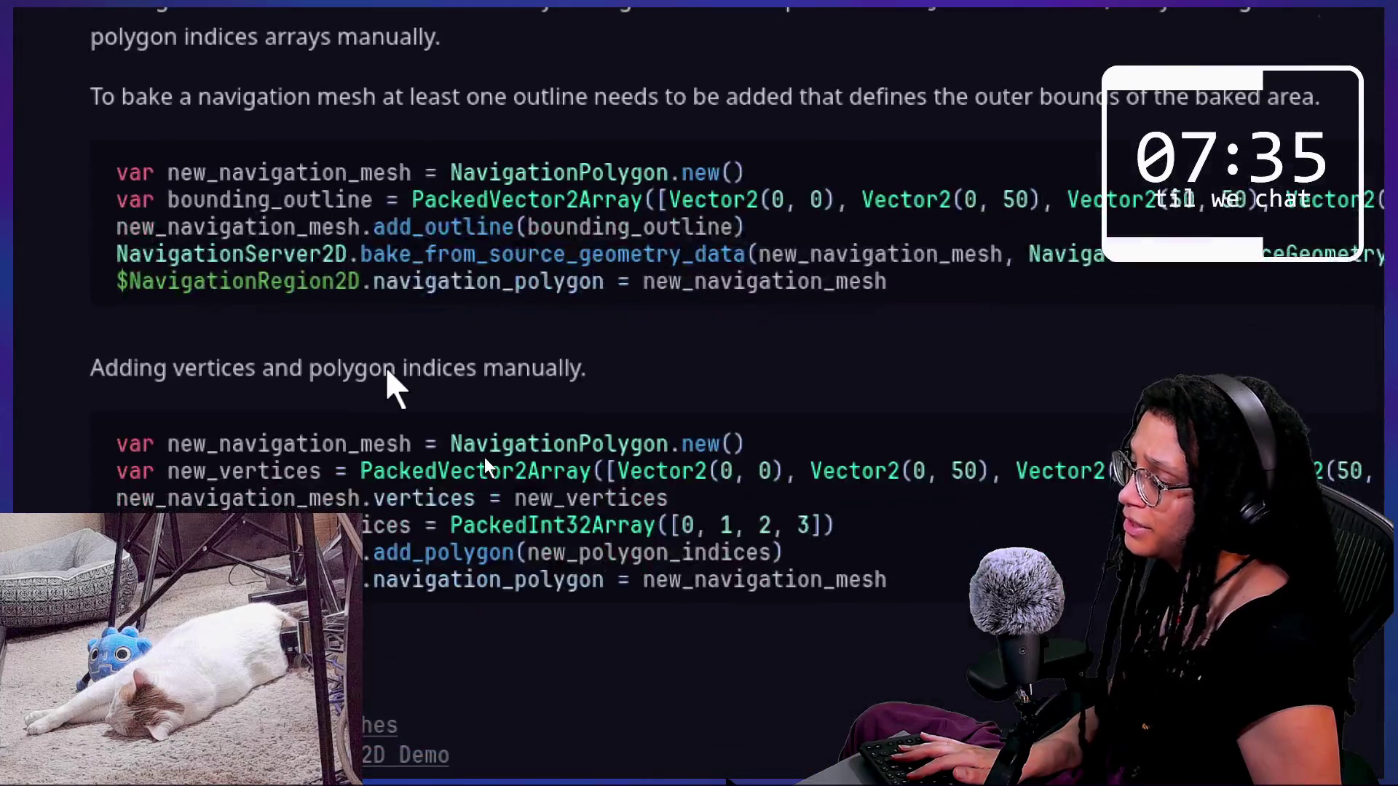
{"action": "scroll", "coordinate": [390, 379], "scroll_direction": "down", "scroll_amount": 5}
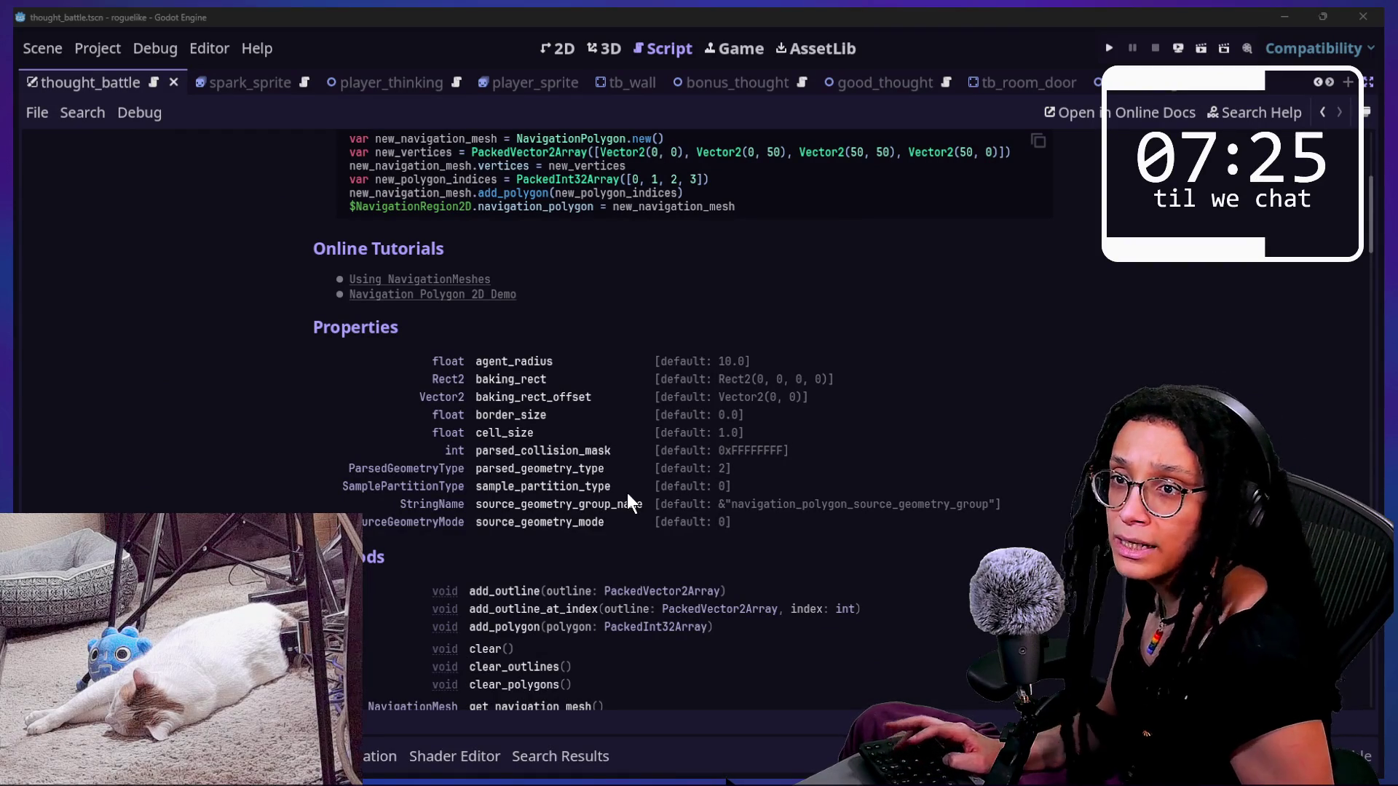
{"action": "key", "text": "alt+Tab"}
{"action": "key", "text": "alt+Tab"}
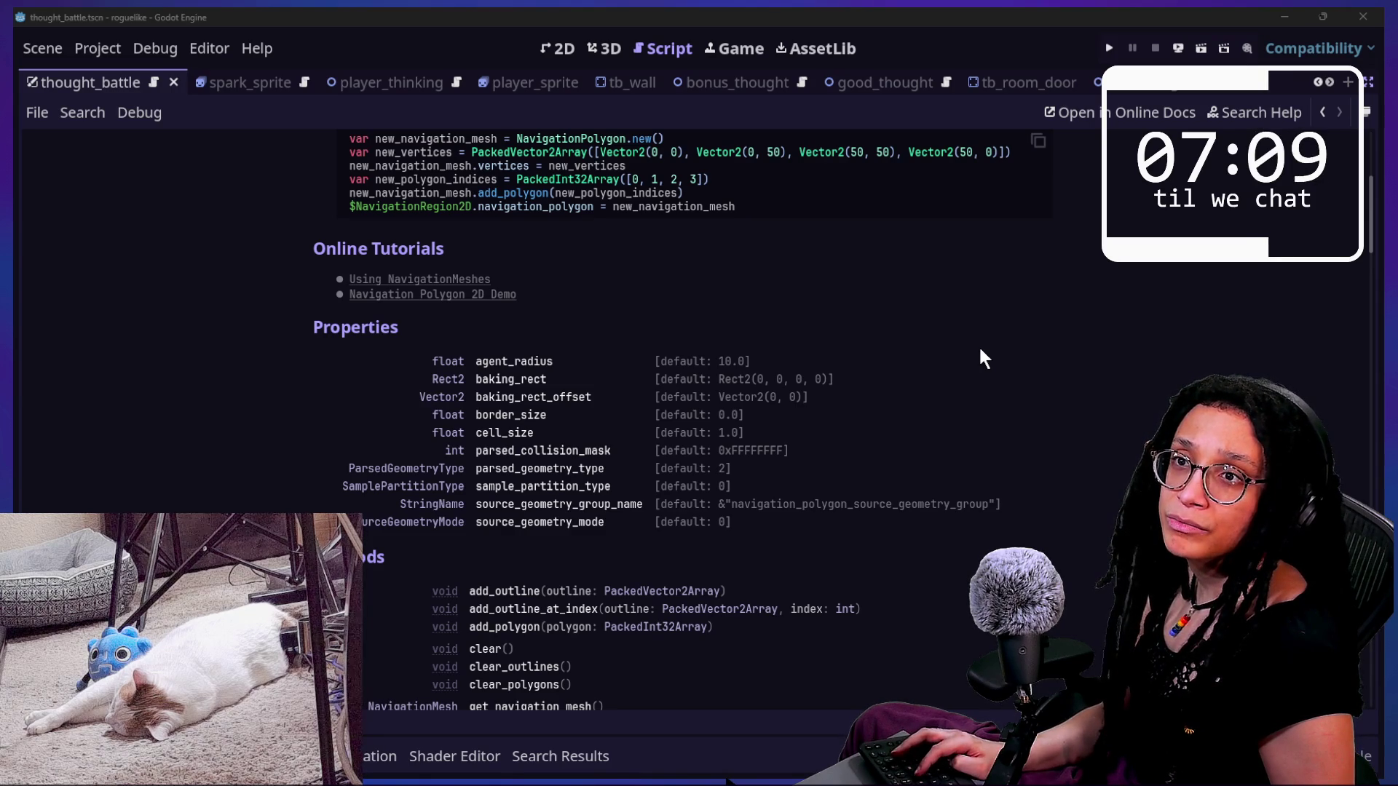
{"action": "key", "text": "alt+Tab"}
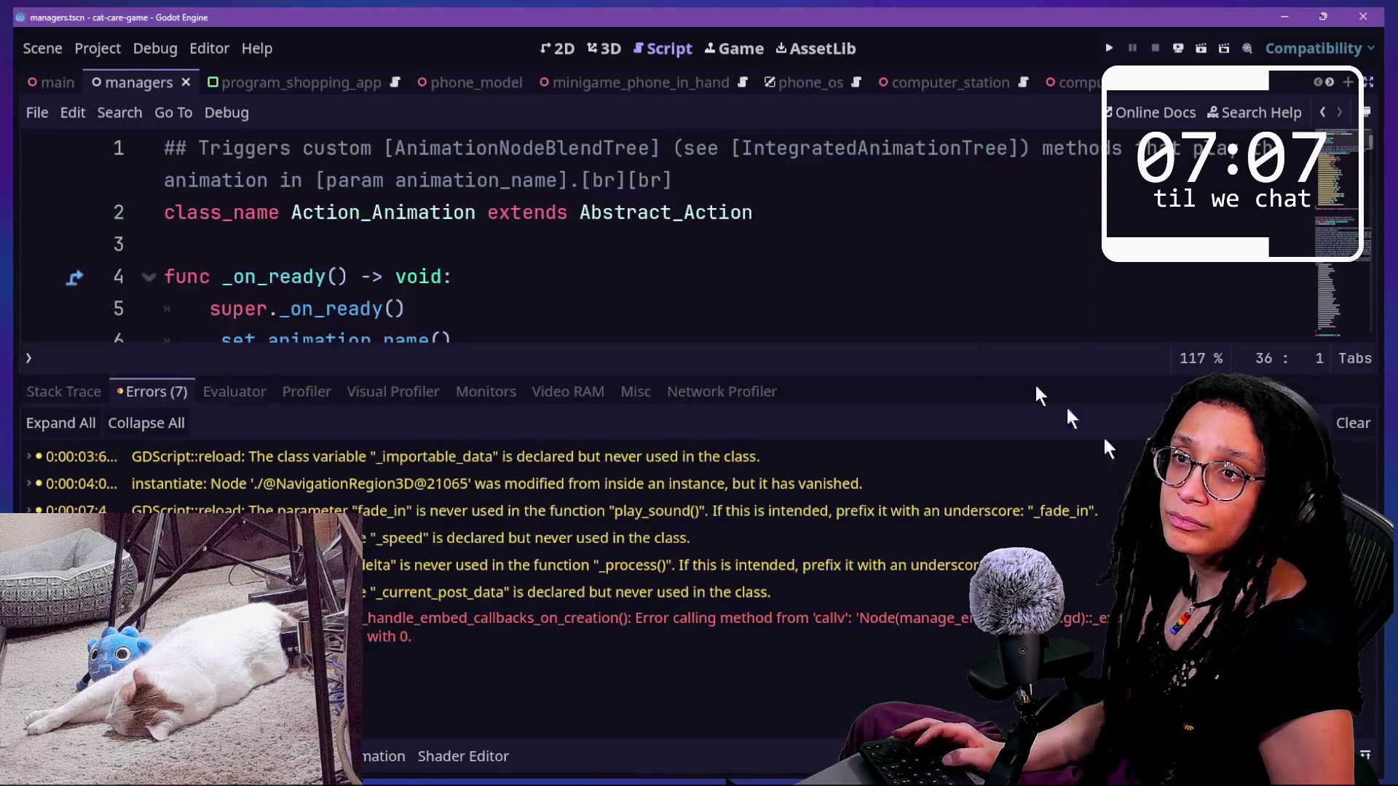
- Run the cat-care-game project embedded in the editor and restore the docks around it
{"action": "left_click", "coordinate": [708, 246]}
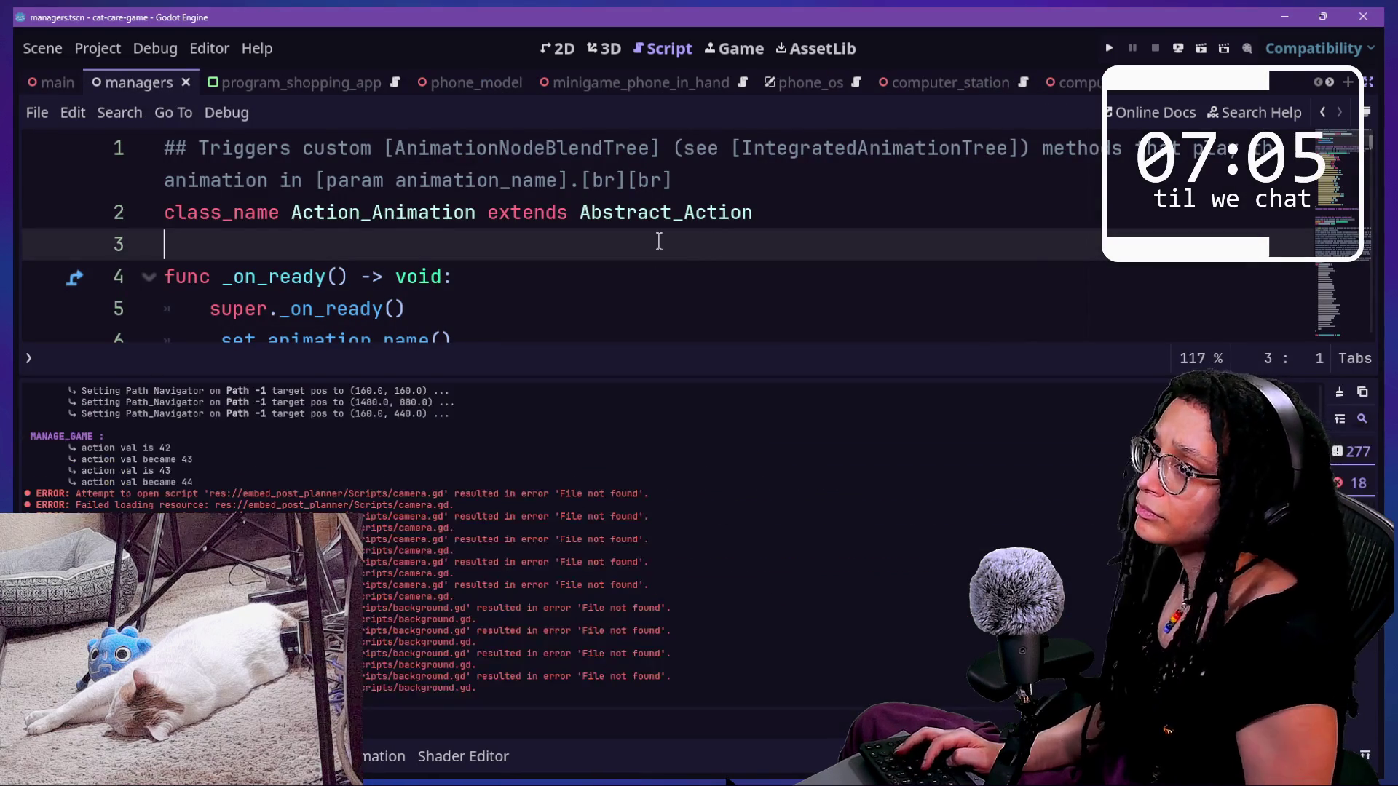
{"action": "left_click", "coordinate": [1106, 53]}
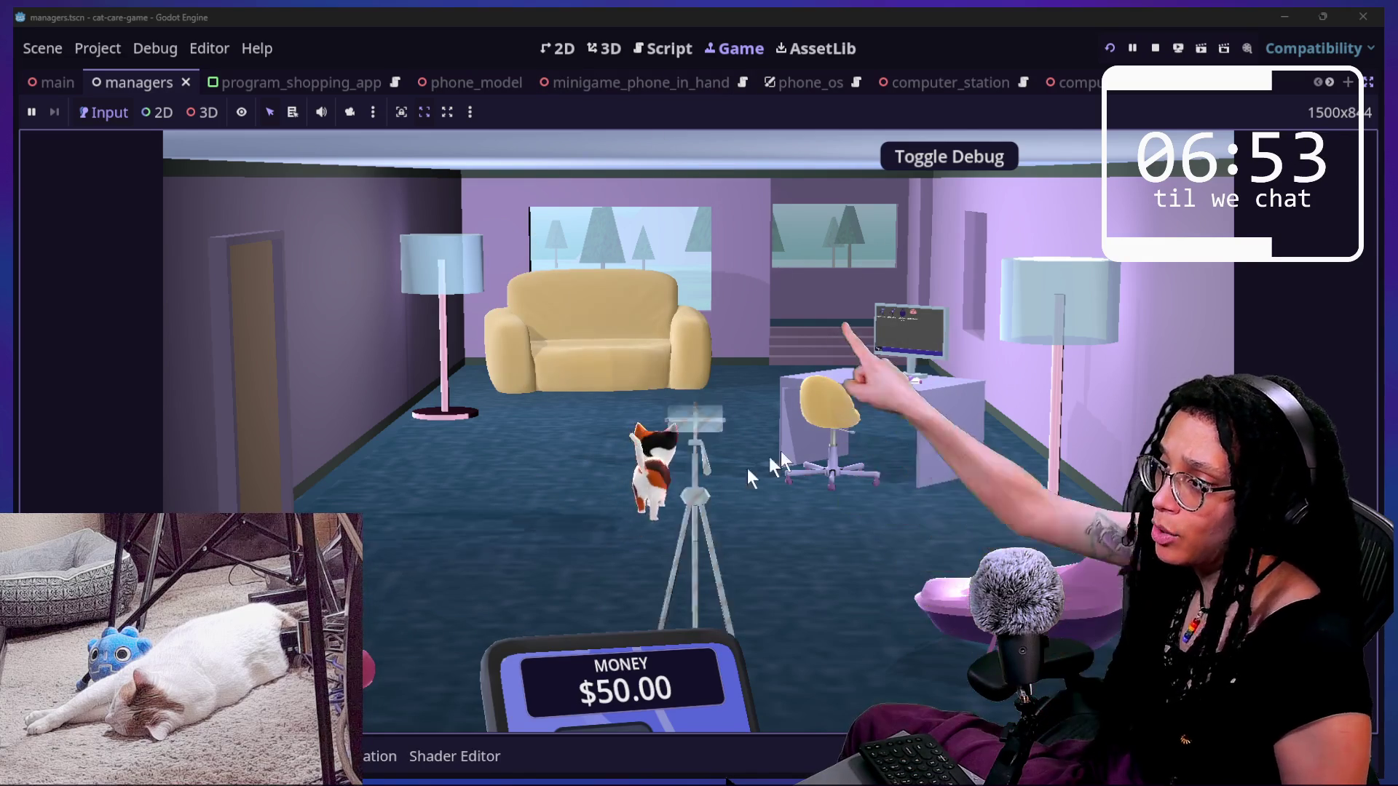
{"action": "left_click", "coordinate": [1368, 82]}
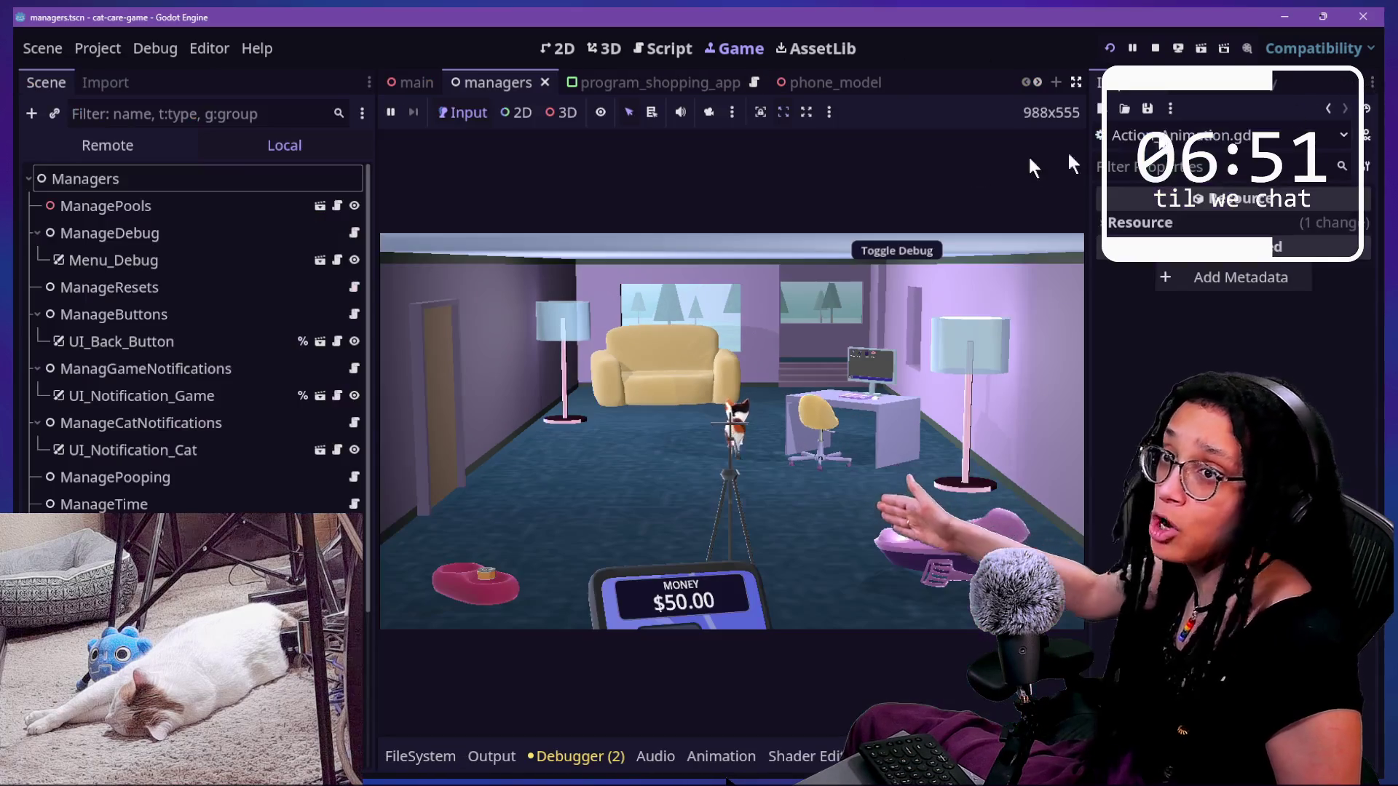
- From the main scene tab, select the Cat node and open its scene for editing
{"action": "left_click", "coordinate": [409, 83]}
{"action": "left_click", "coordinate": [116, 394]}
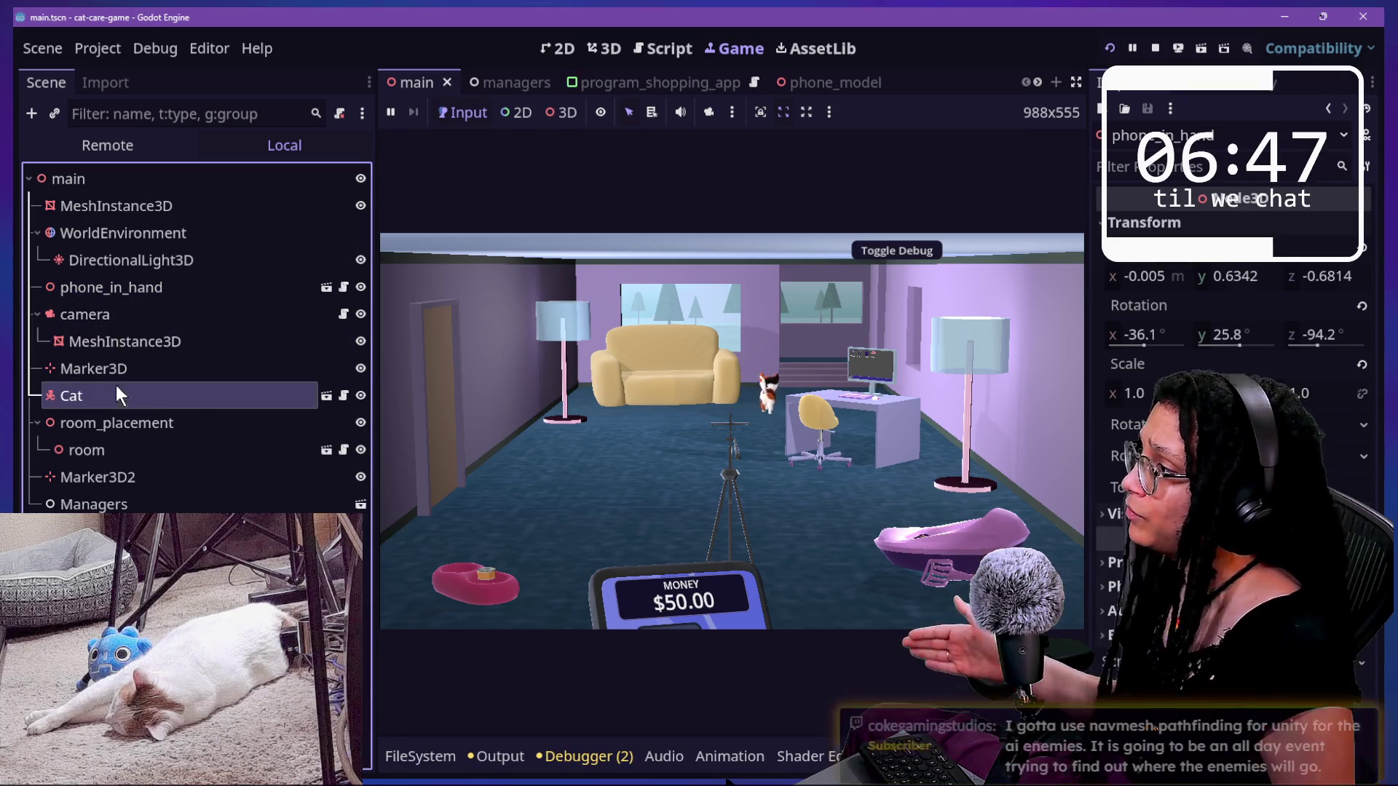
{"action": "left_click", "coordinate": [540, 365]}
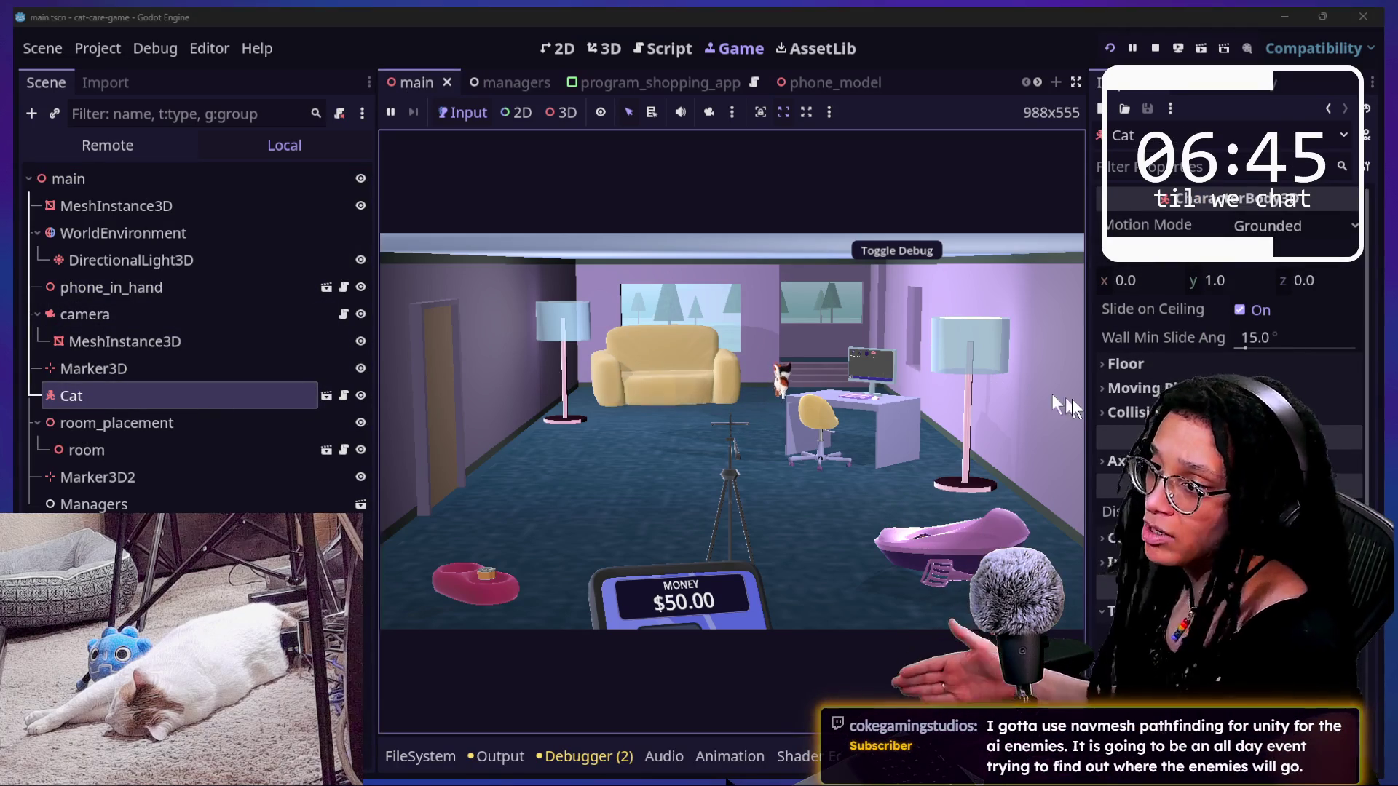
{"action": "left_click", "coordinate": [327, 395]}
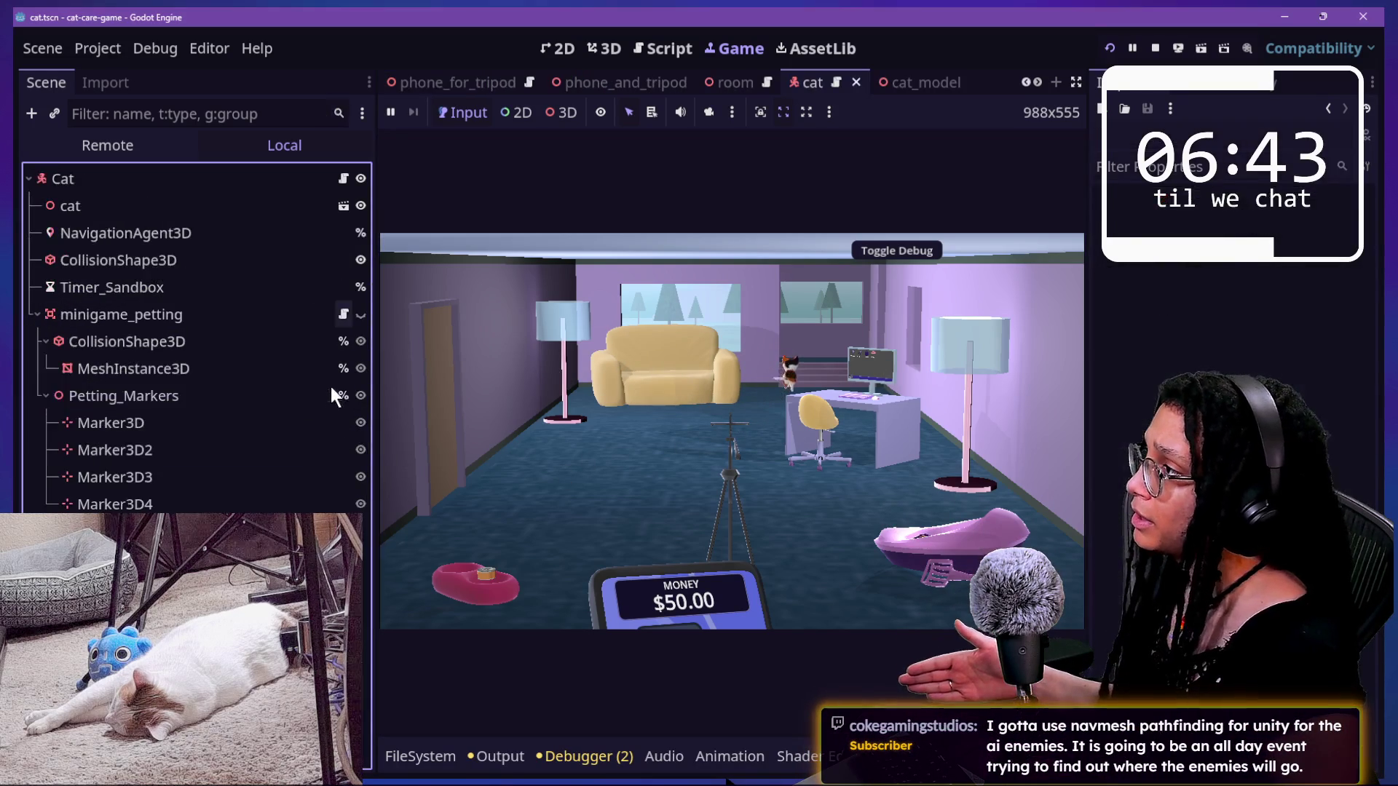
- Select the cat's NavigationAgent3D, review its Avoidance properties in the Inspector, and change one setting
{"action": "left_click", "coordinate": [227, 256]}
{"action": "left_click", "coordinate": [229, 236]}
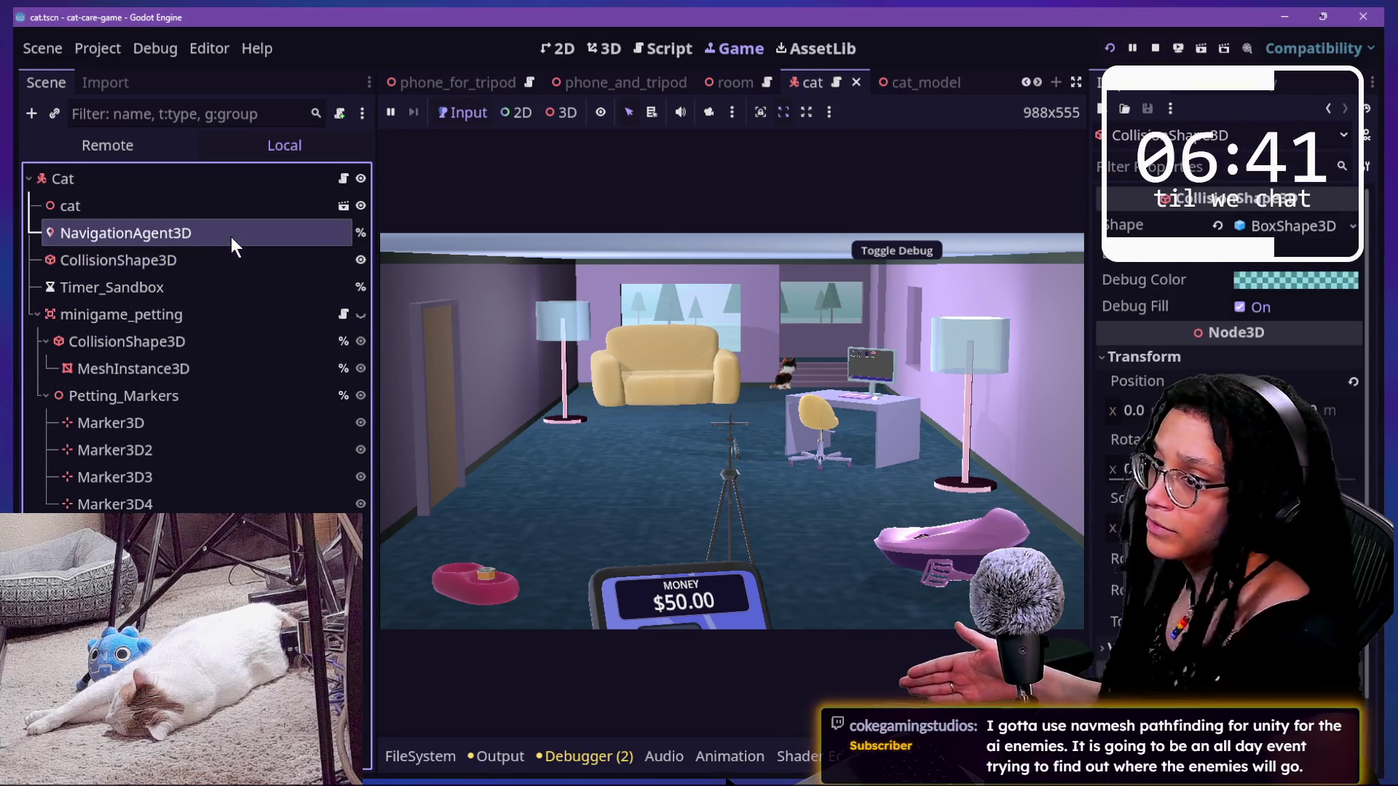
{"action": "scroll", "coordinate": [1230, 328], "scroll_direction": "down", "scroll_amount": 8}
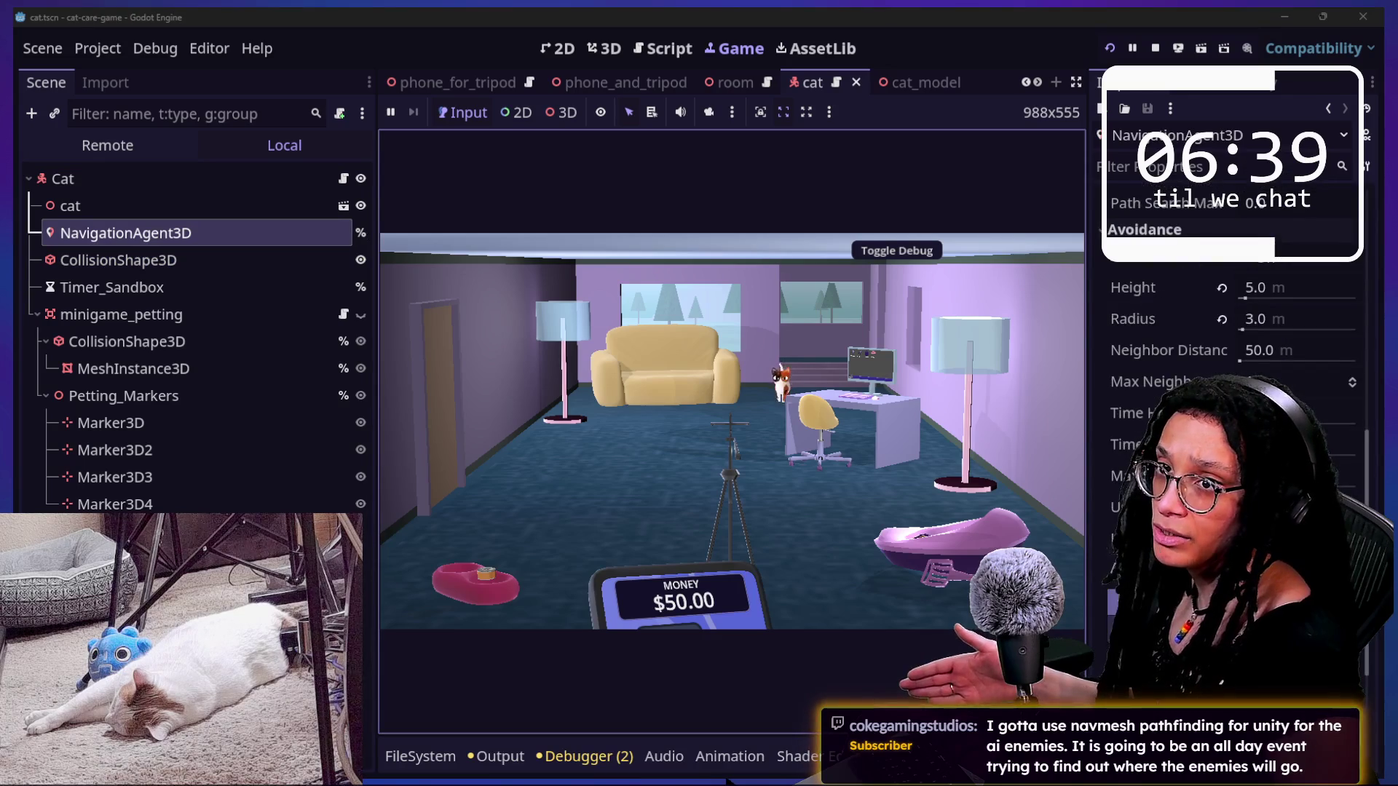
{"action": "mouse_move", "coordinate": [1130, 514]}
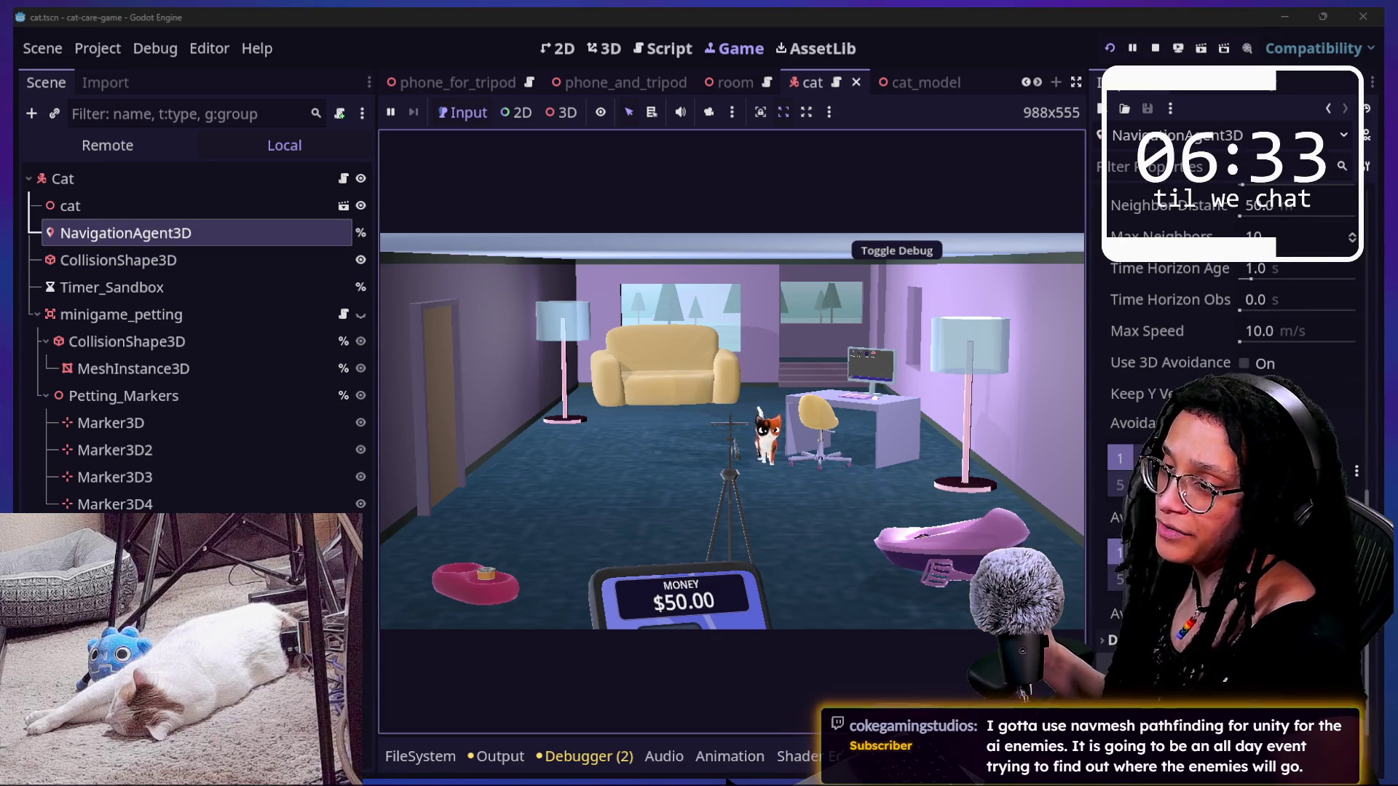
{"action": "scroll", "coordinate": [1231, 408], "scroll_direction": "down", "scroll_amount": 2}
{"action": "scroll", "coordinate": [1230, 408], "scroll_direction": "up", "scroll_amount": 5}
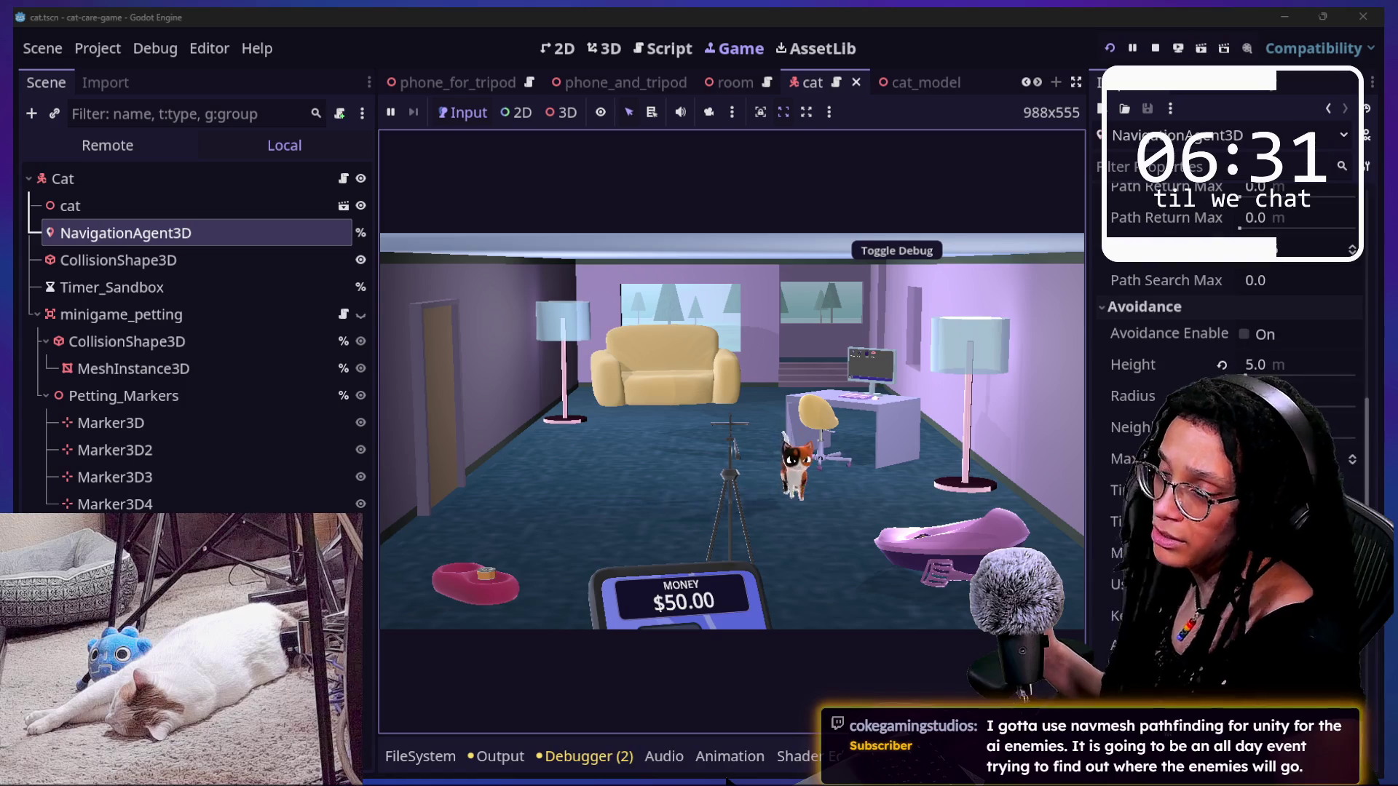
{"action": "scroll", "coordinate": [1230, 408], "scroll_direction": "up", "scroll_amount": 5}
{"action": "scroll", "coordinate": [1230, 407], "scroll_direction": "down", "scroll_amount": 12}
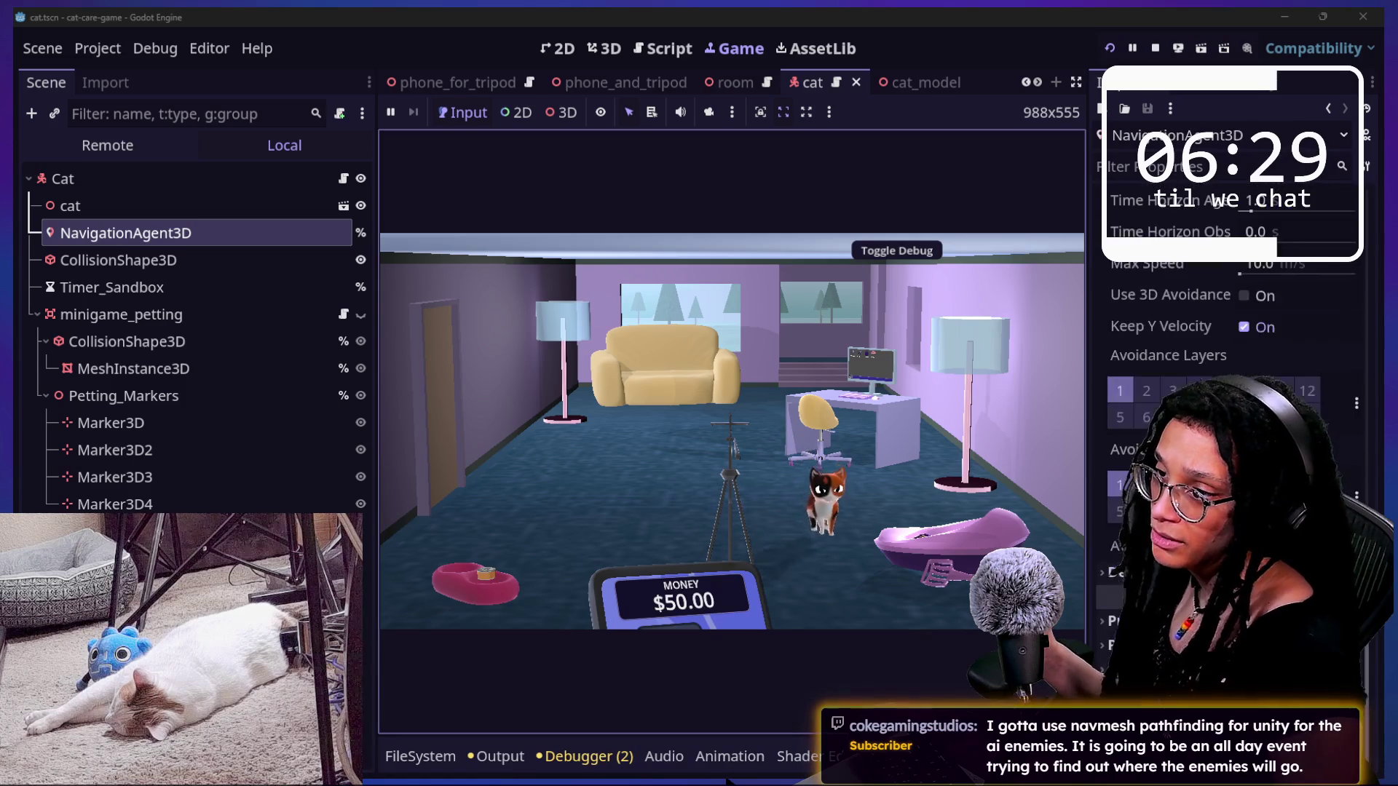
{"action": "mouse_move", "coordinate": [1151, 542]}
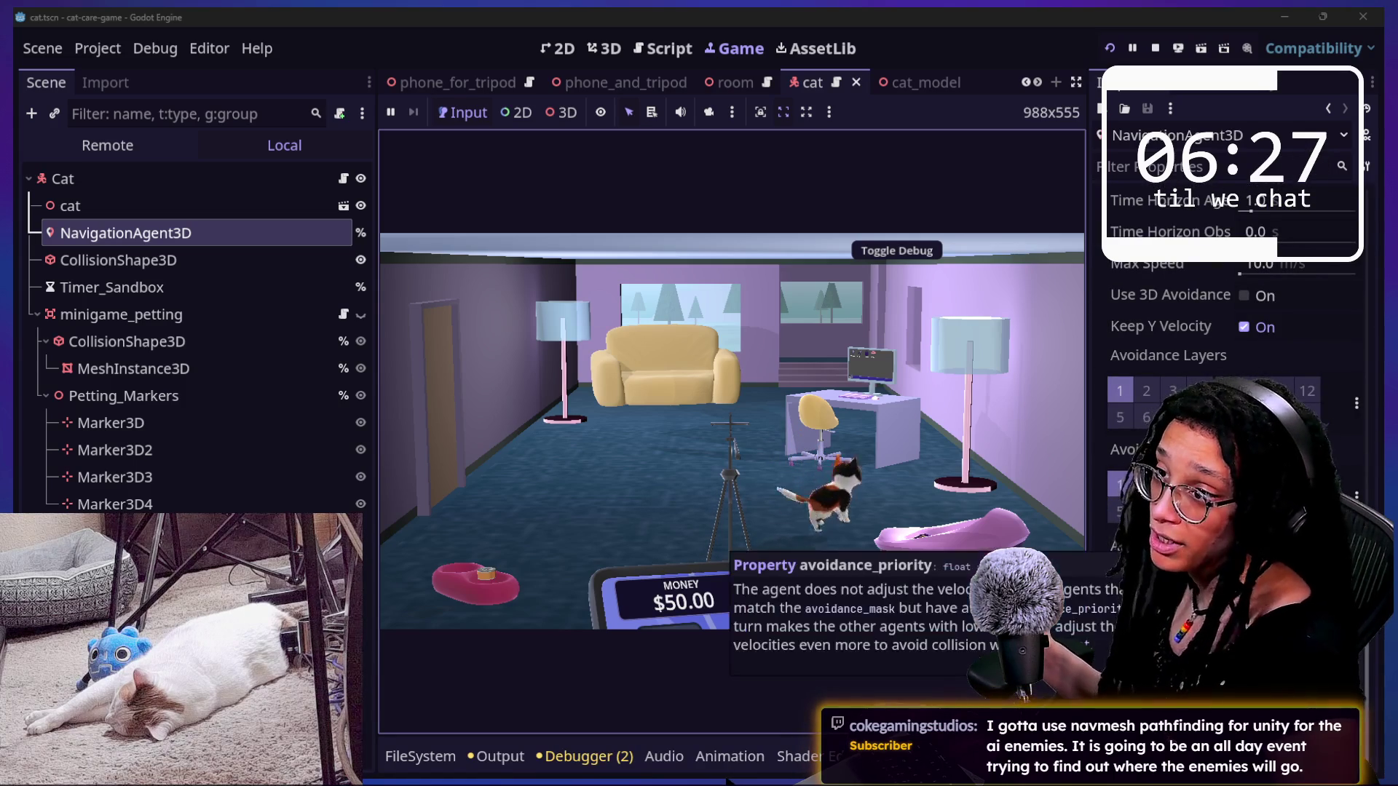
{"action": "left_click", "coordinate": [1151, 543]}
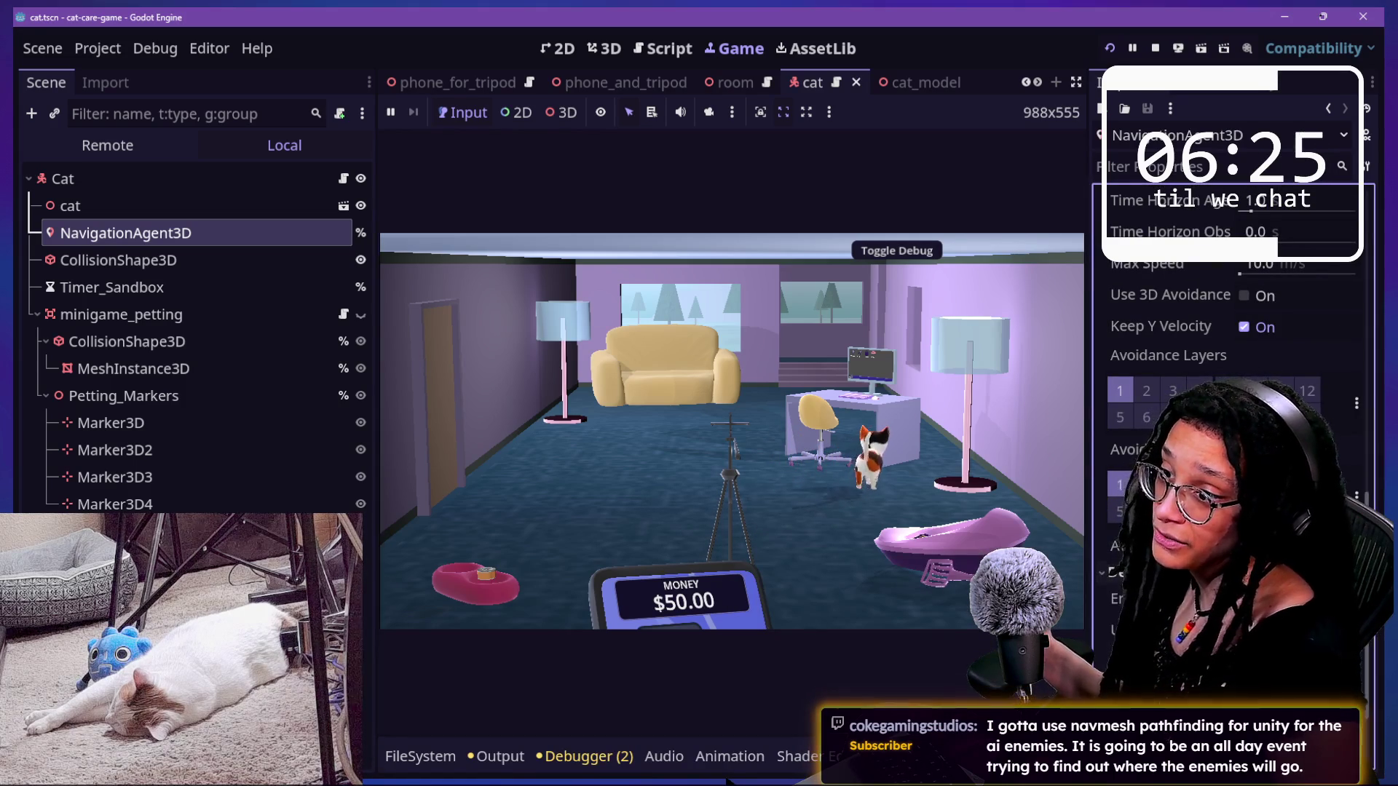
{"action": "key", "text": "Return"}
- Pick a new colour for the NavigationAgent3D's debug path
{"action": "left_click", "coordinate": [1282, 659]}
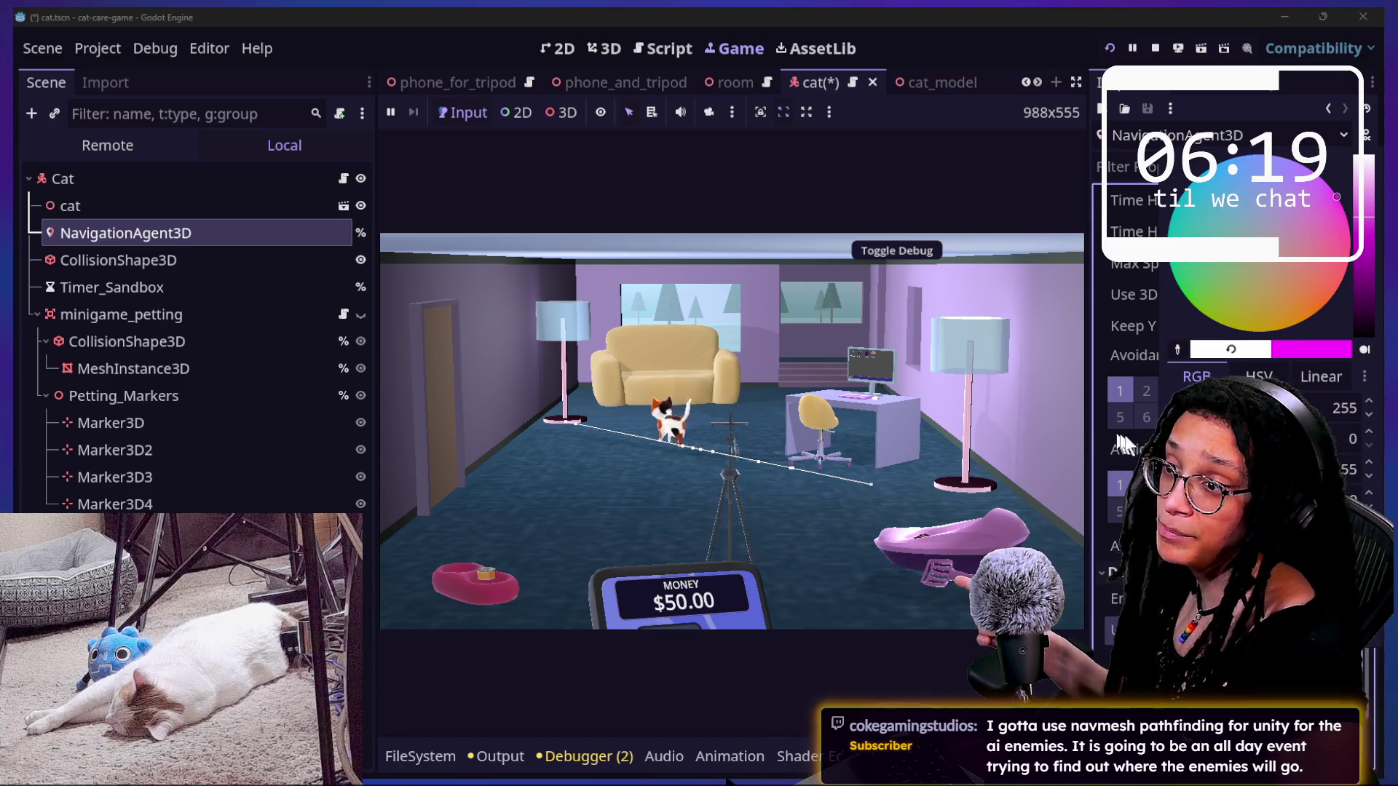
{"action": "left_click", "coordinate": [1346, 271]}
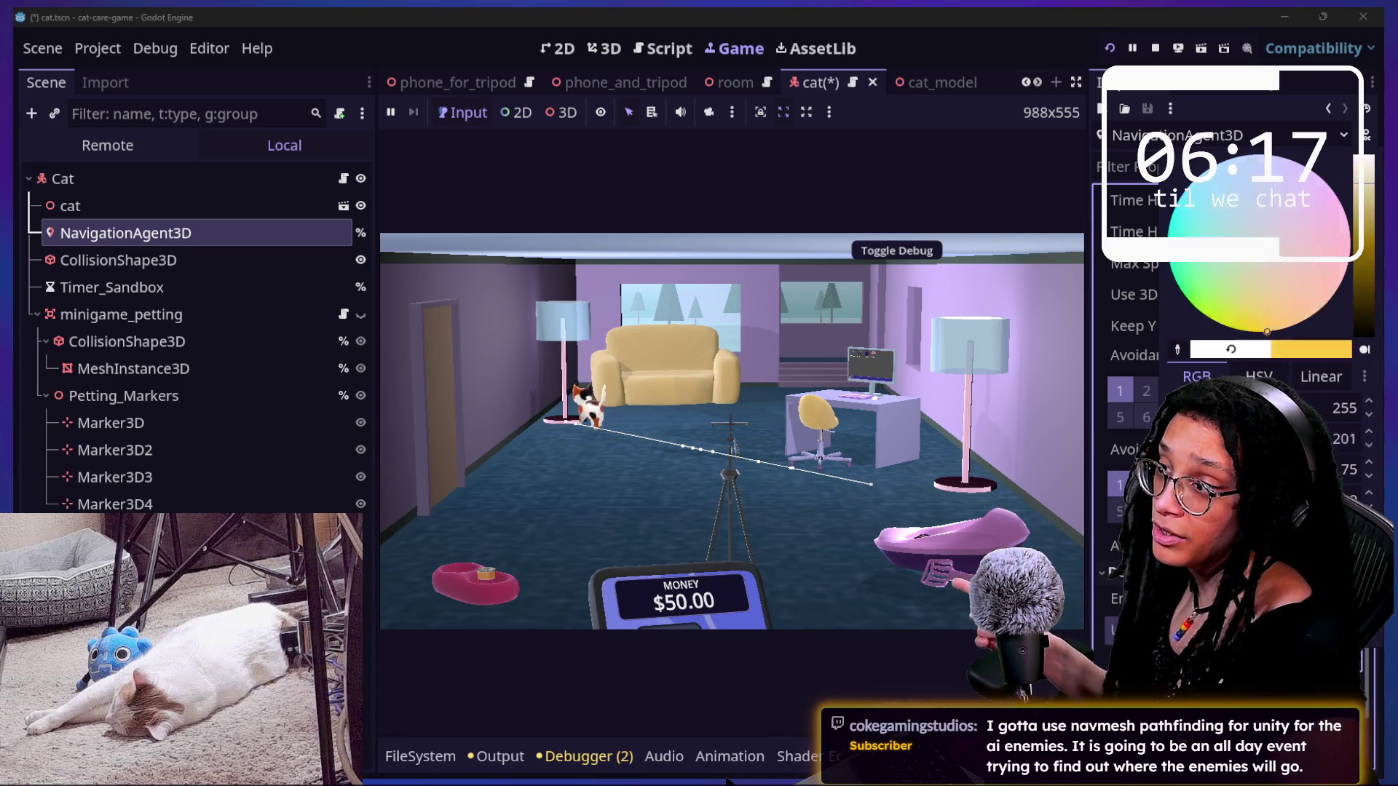
{"action": "left_click", "coordinate": [876, 484]}
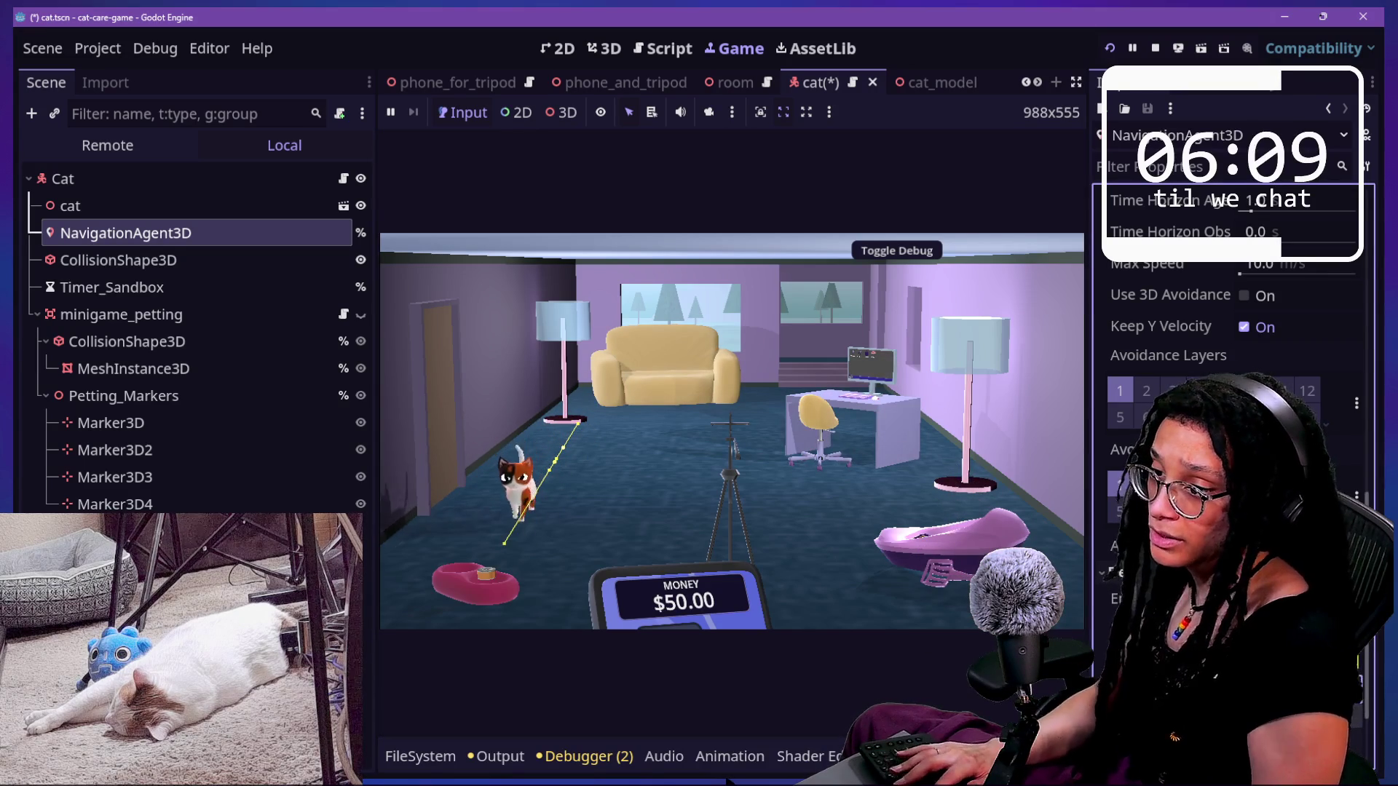
- Return from the running game to the main scene tab
{"action": "left_click", "coordinate": [482, 368]}
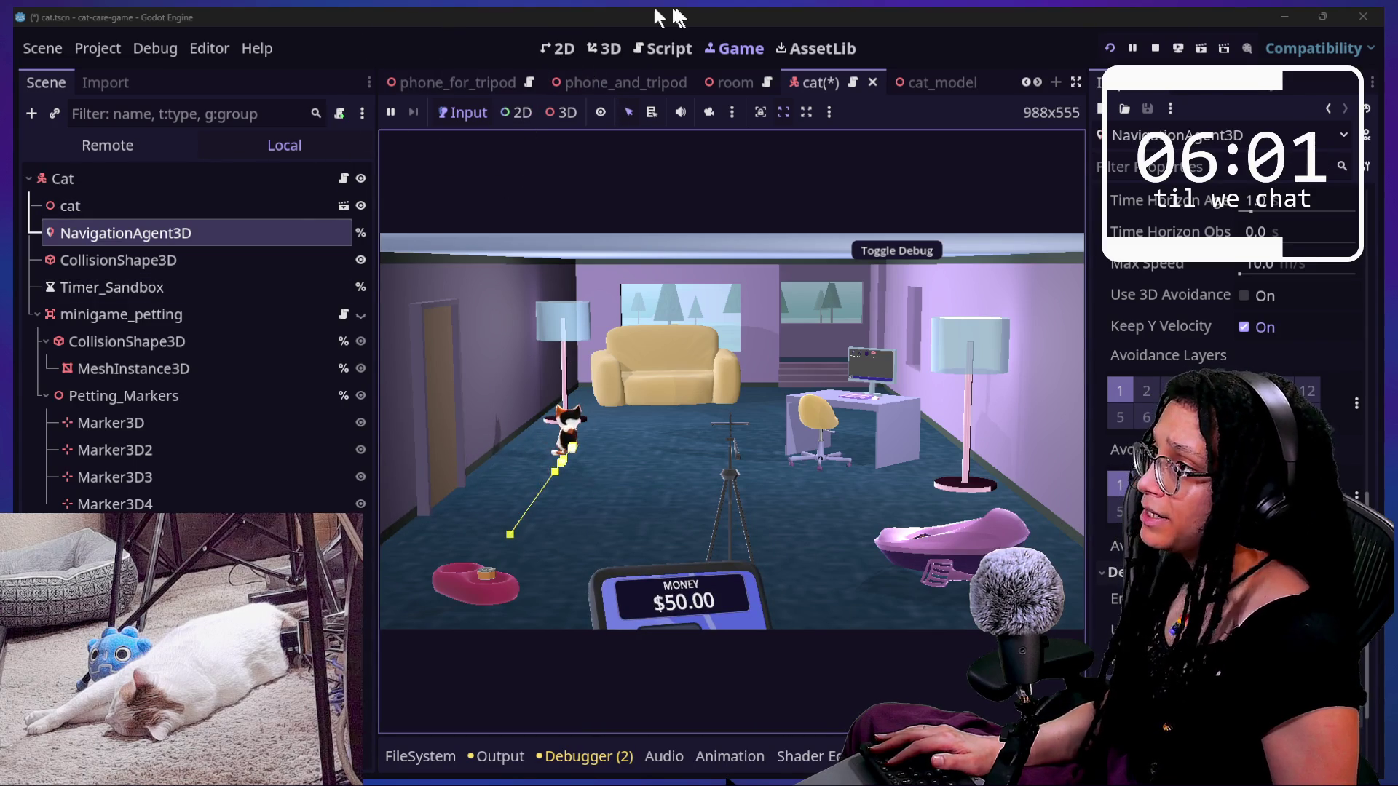
{"action": "scroll", "coordinate": [486, 80], "scroll_direction": "up", "scroll_amount": 8}
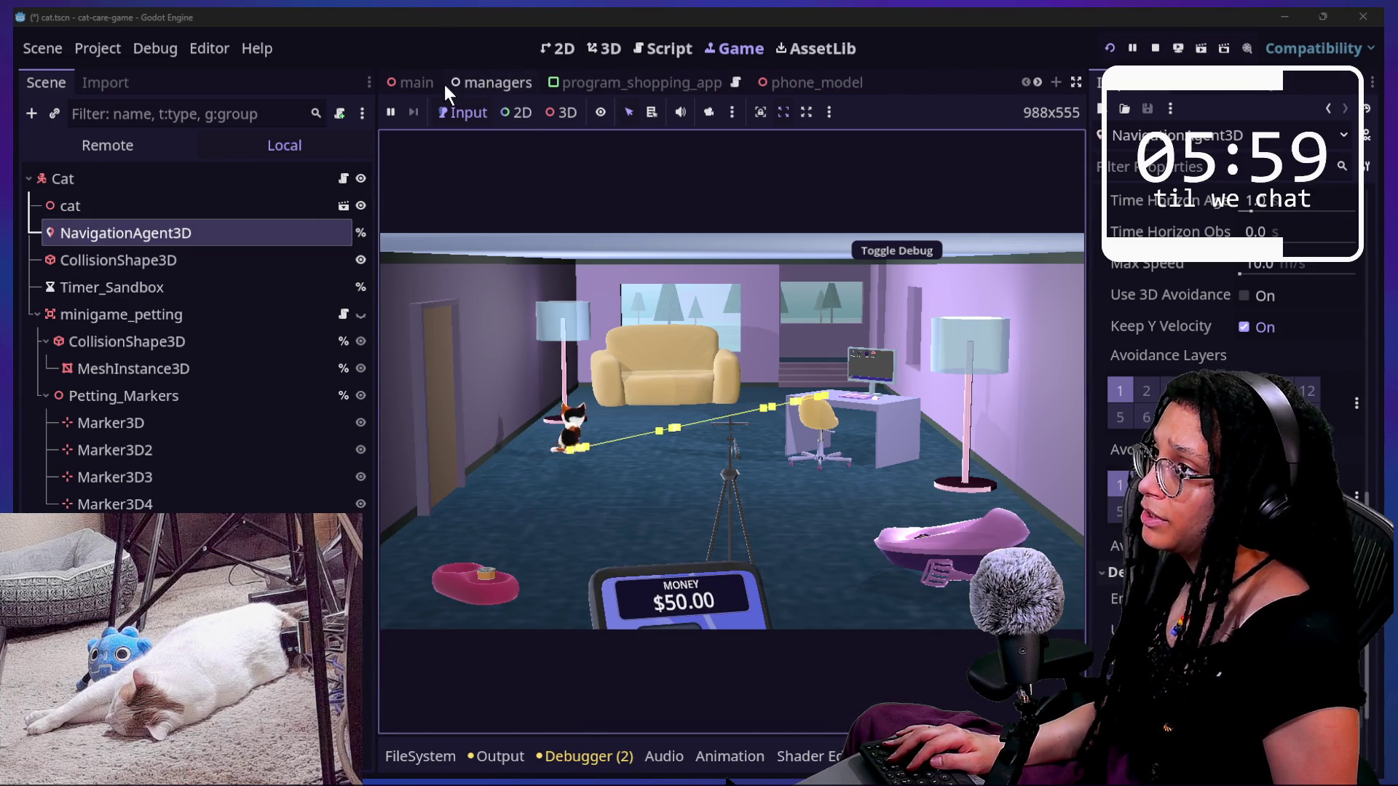
{"action": "left_click", "coordinate": [421, 82]}
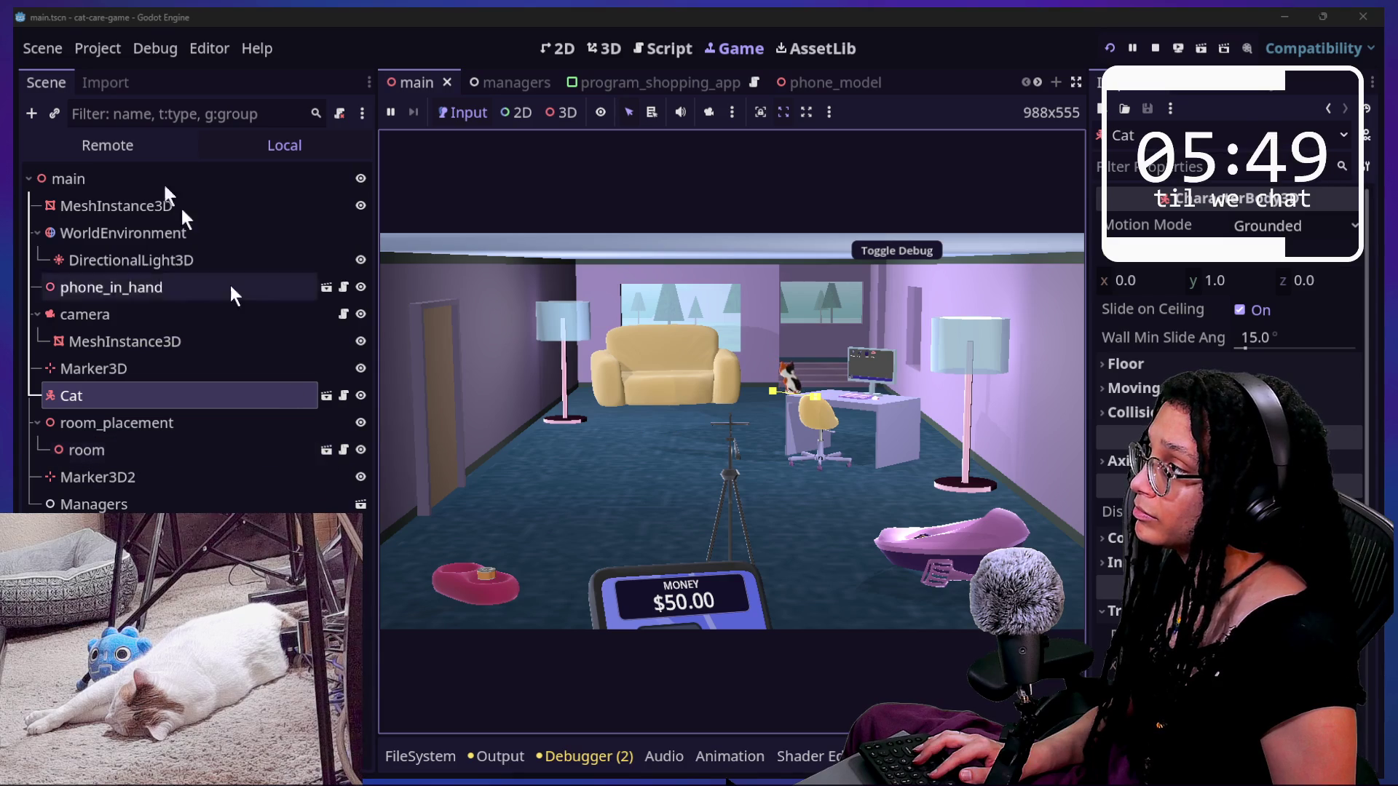
- Filter the Remote scene tree for 'region', compare the two navigation region nodes, then clear the filter
{"action": "left_click", "coordinate": [125, 143]}
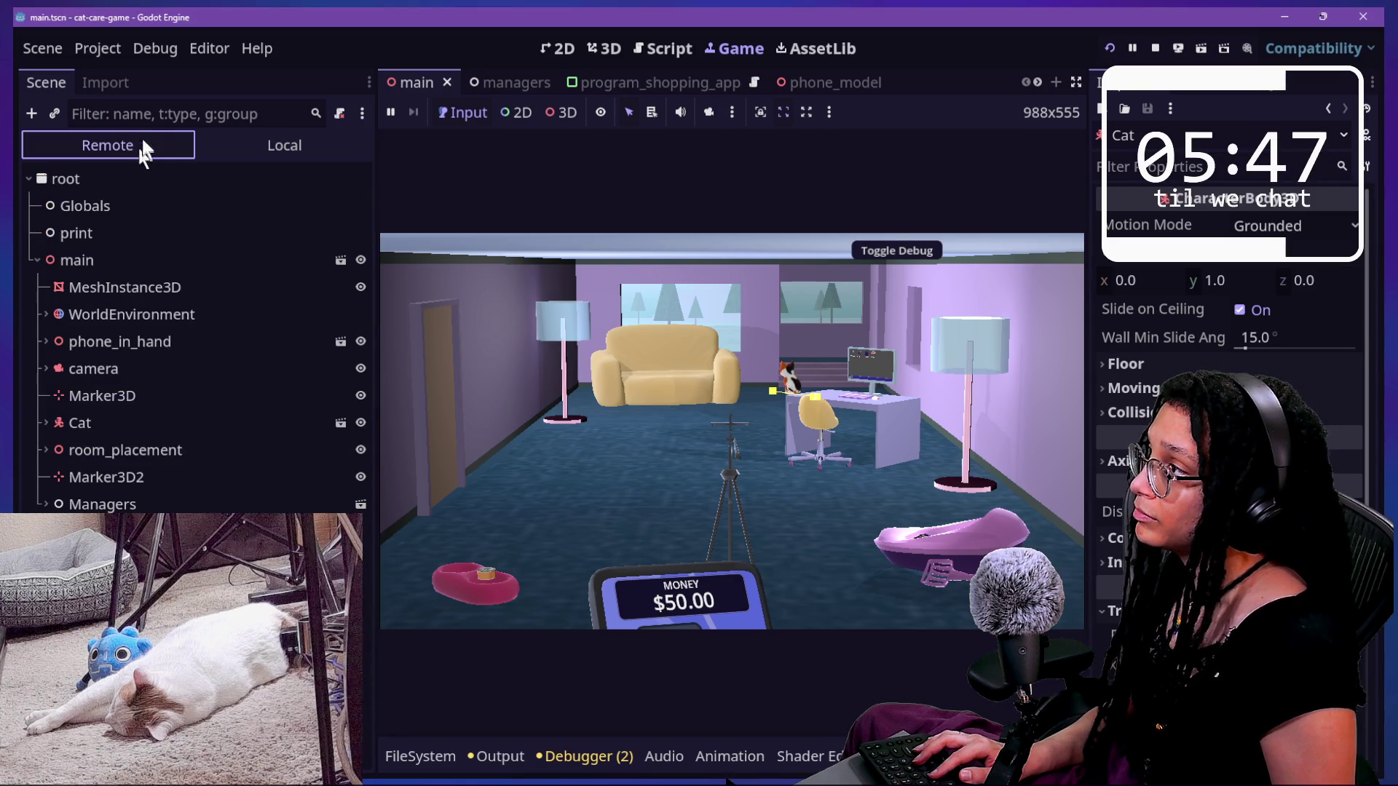
{"action": "left_click", "coordinate": [147, 120]}
{"action": "type", "text": "region"}
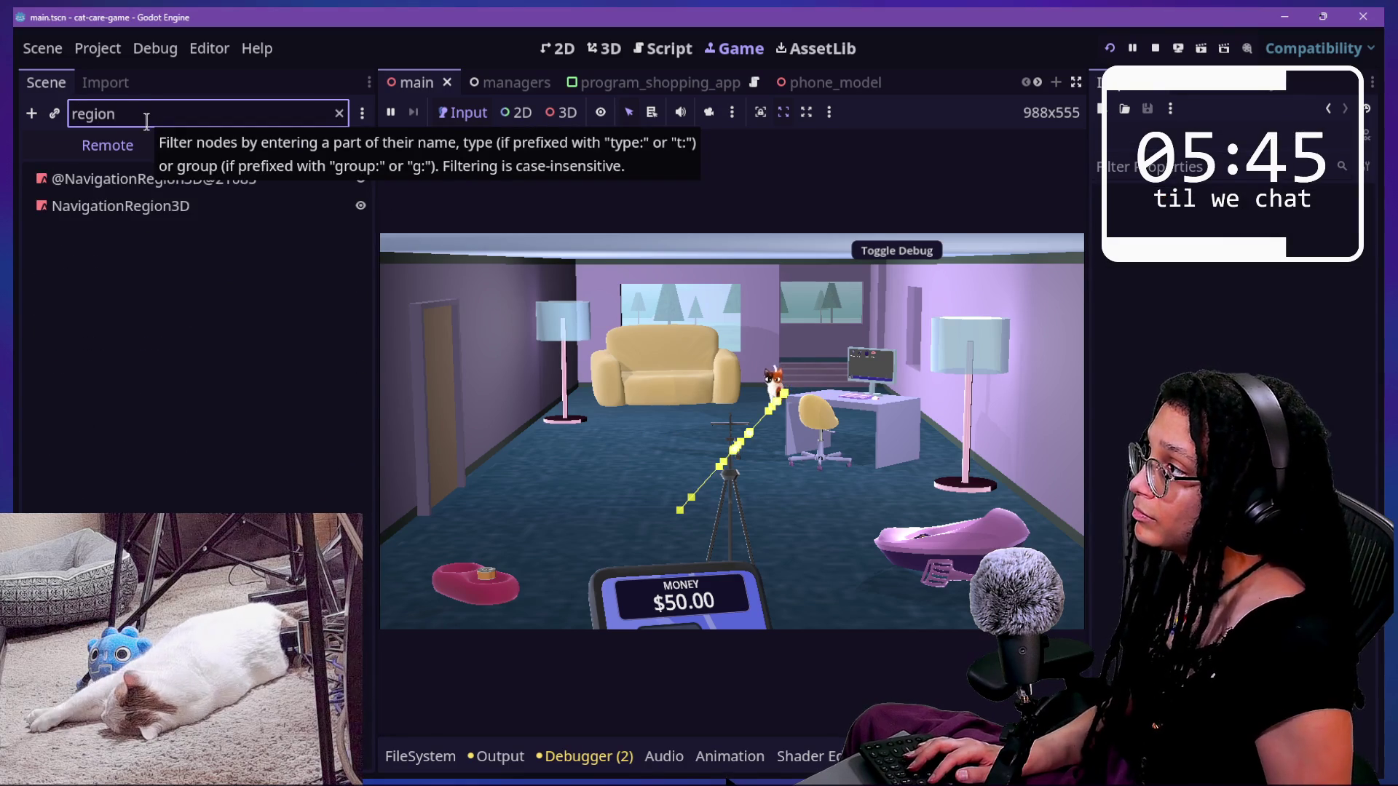
{"action": "left_click", "coordinate": [221, 178]}
{"action": "left_click", "coordinate": [210, 206]}
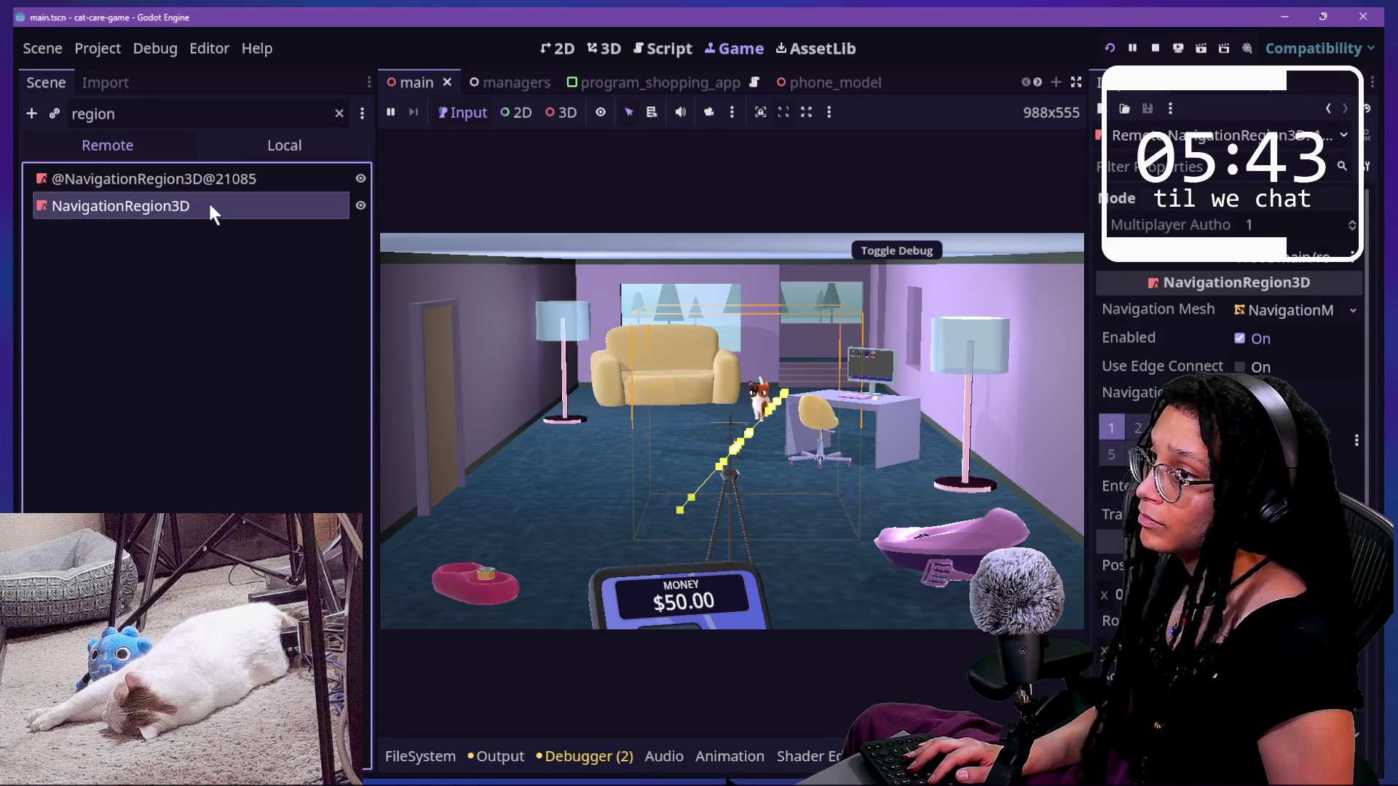
{"action": "left_click", "coordinate": [212, 178]}
{"action": "left_click", "coordinate": [212, 206]}
{"action": "left_click", "coordinate": [202, 108]}
{"action": "key", "text": "BackSpace"}
{"action": "key", "text": "BackSpace"}
{"action": "key", "text": "BackSpace"}
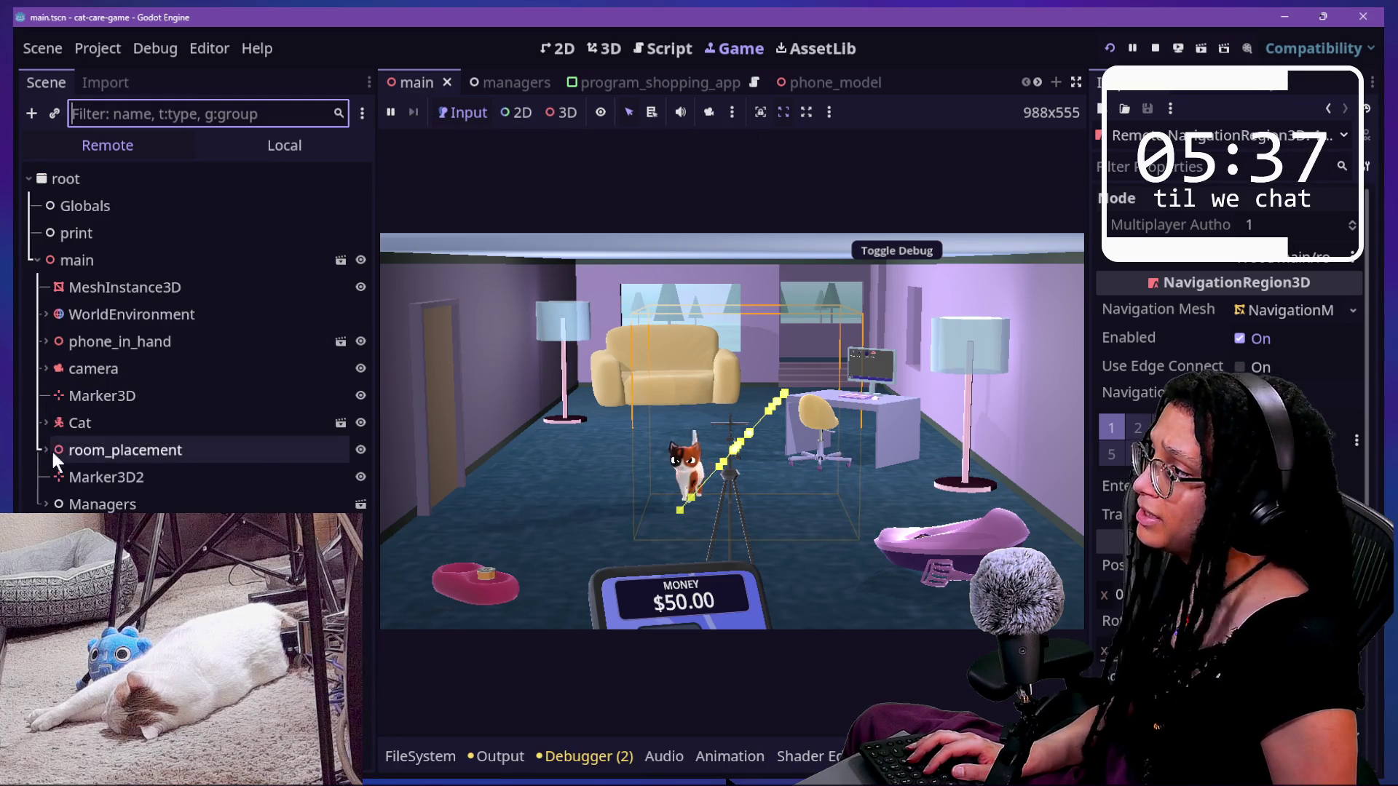
- Open the room scene locally, filter for 'nav', and toggle NavigationRegion3D's visibility off and on
{"action": "left_click", "coordinate": [249, 149]}
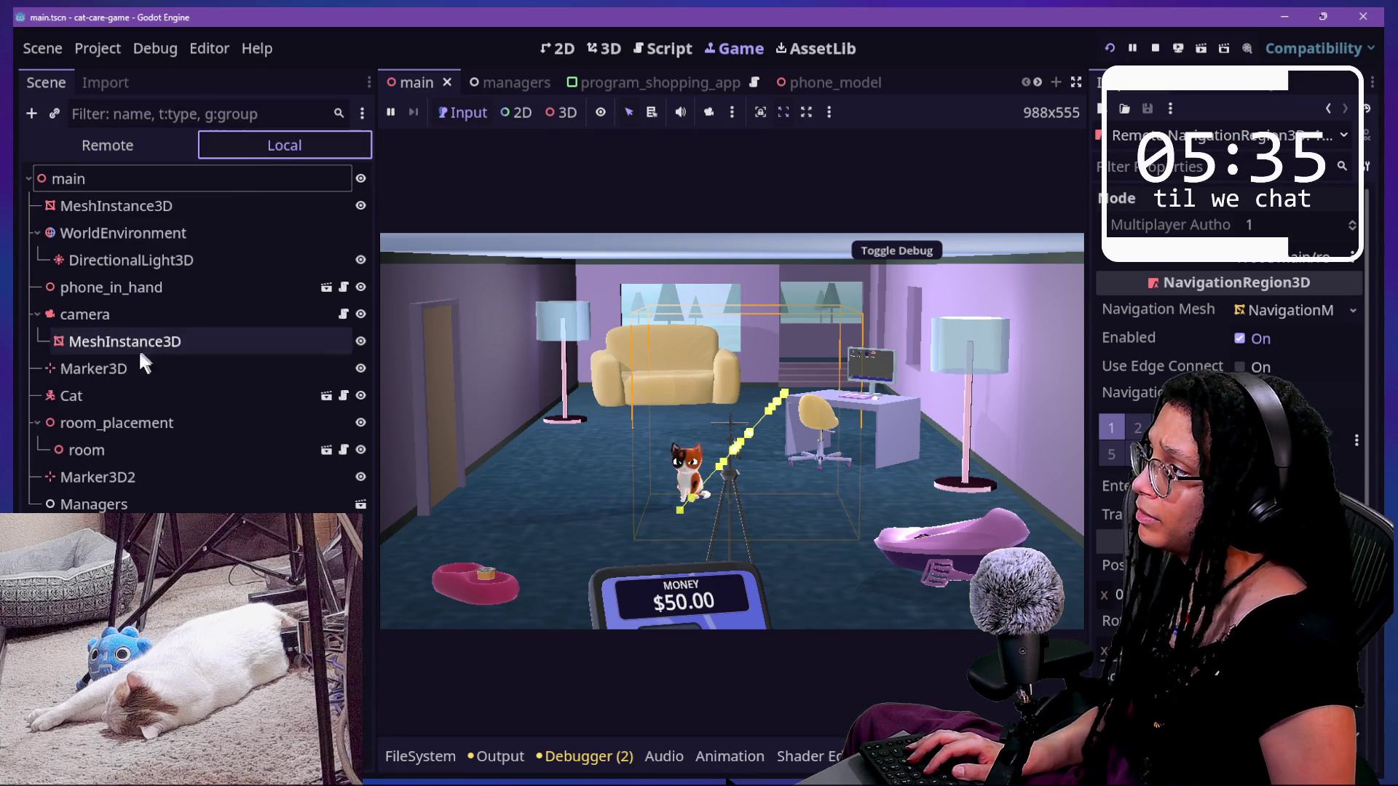
{"action": "left_click", "coordinate": [326, 450]}
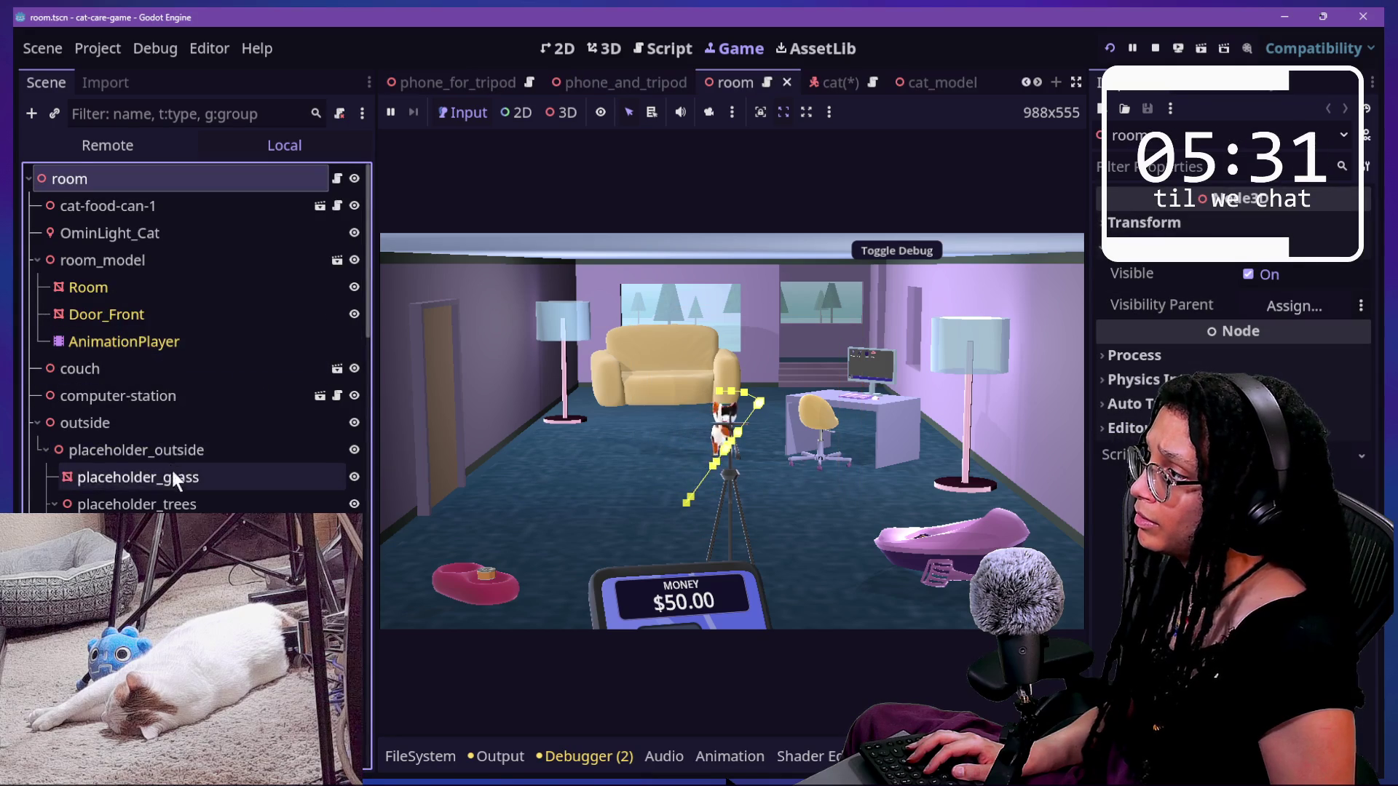
{"action": "scroll", "coordinate": [168, 387], "scroll_direction": "down", "scroll_amount": 10}
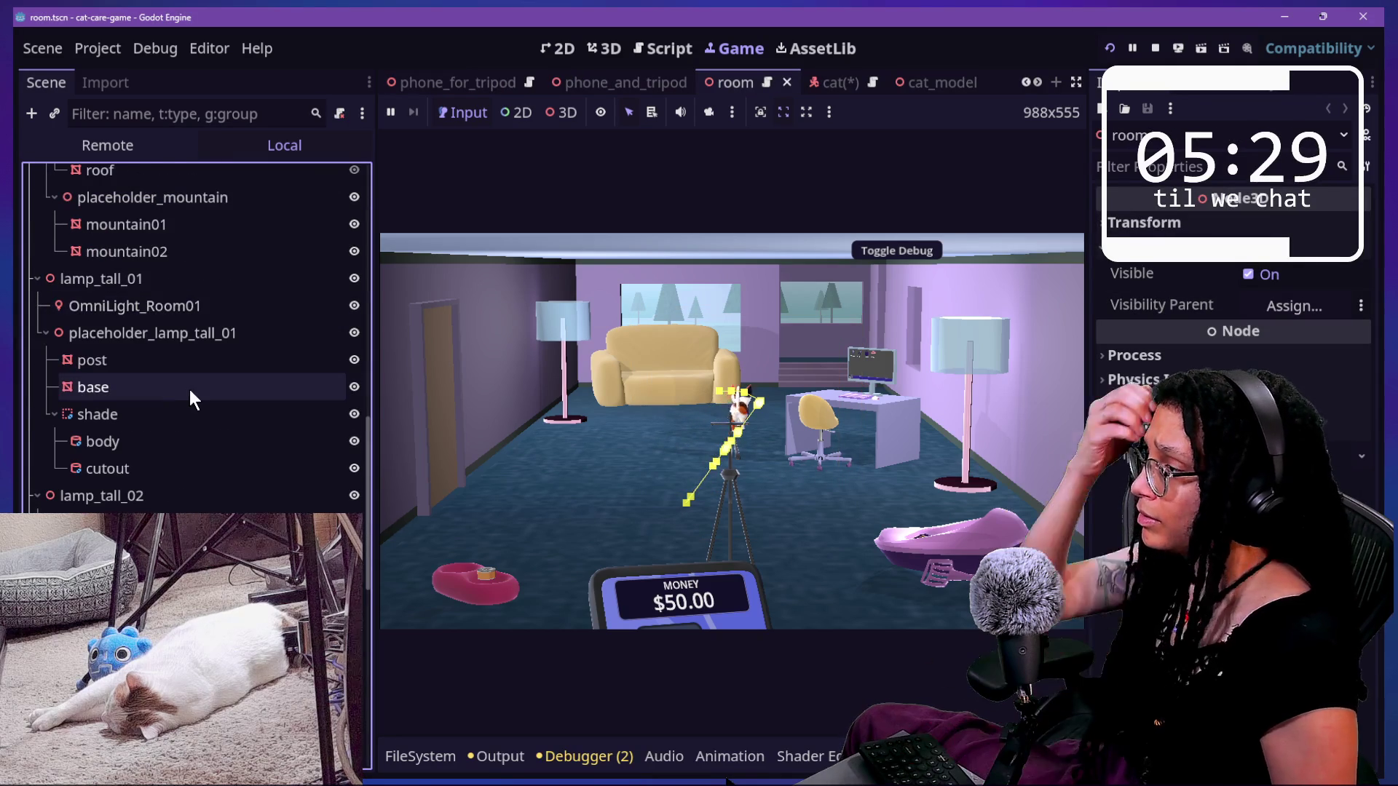
{"action": "left_click", "coordinate": [160, 114]}
{"action": "type", "text": "nav"}
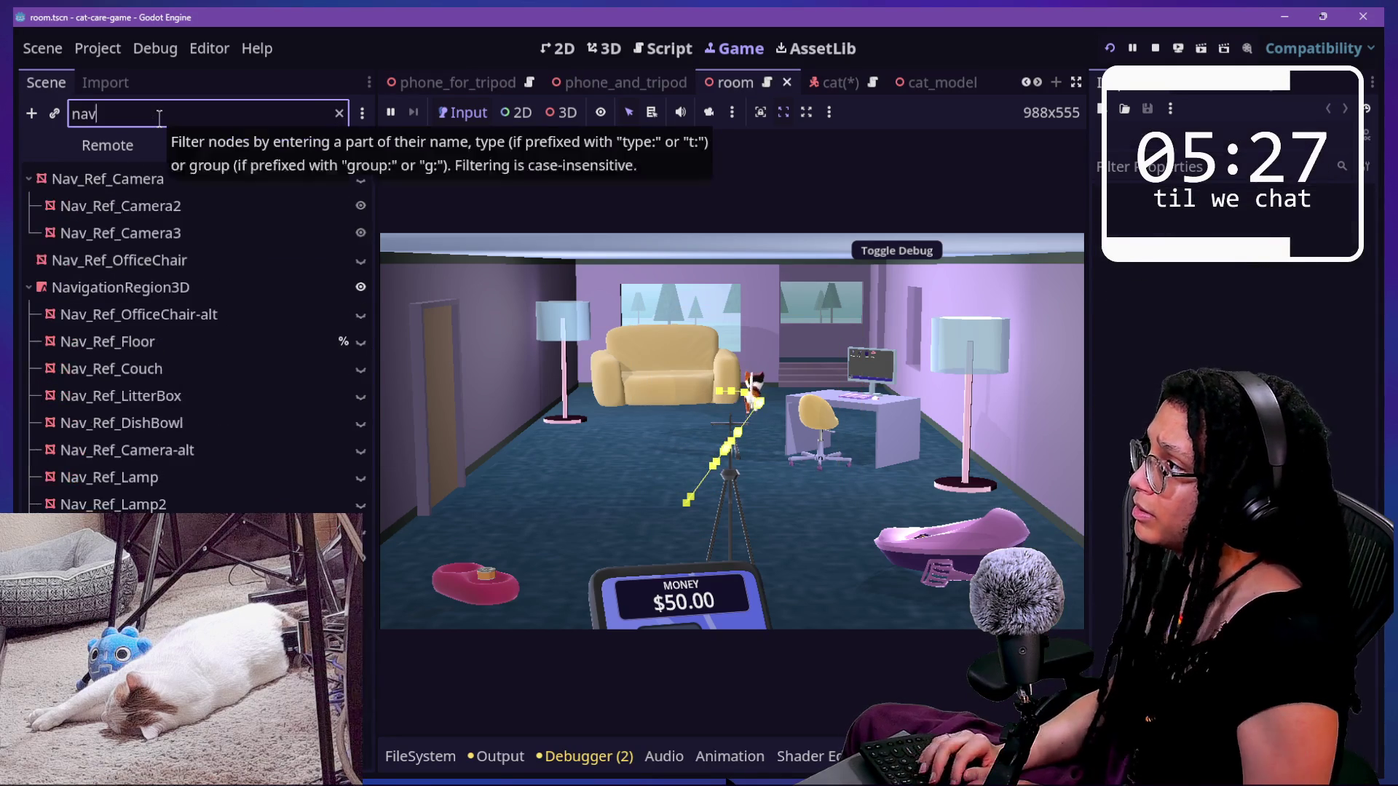
{"action": "left_click", "coordinate": [175, 289]}
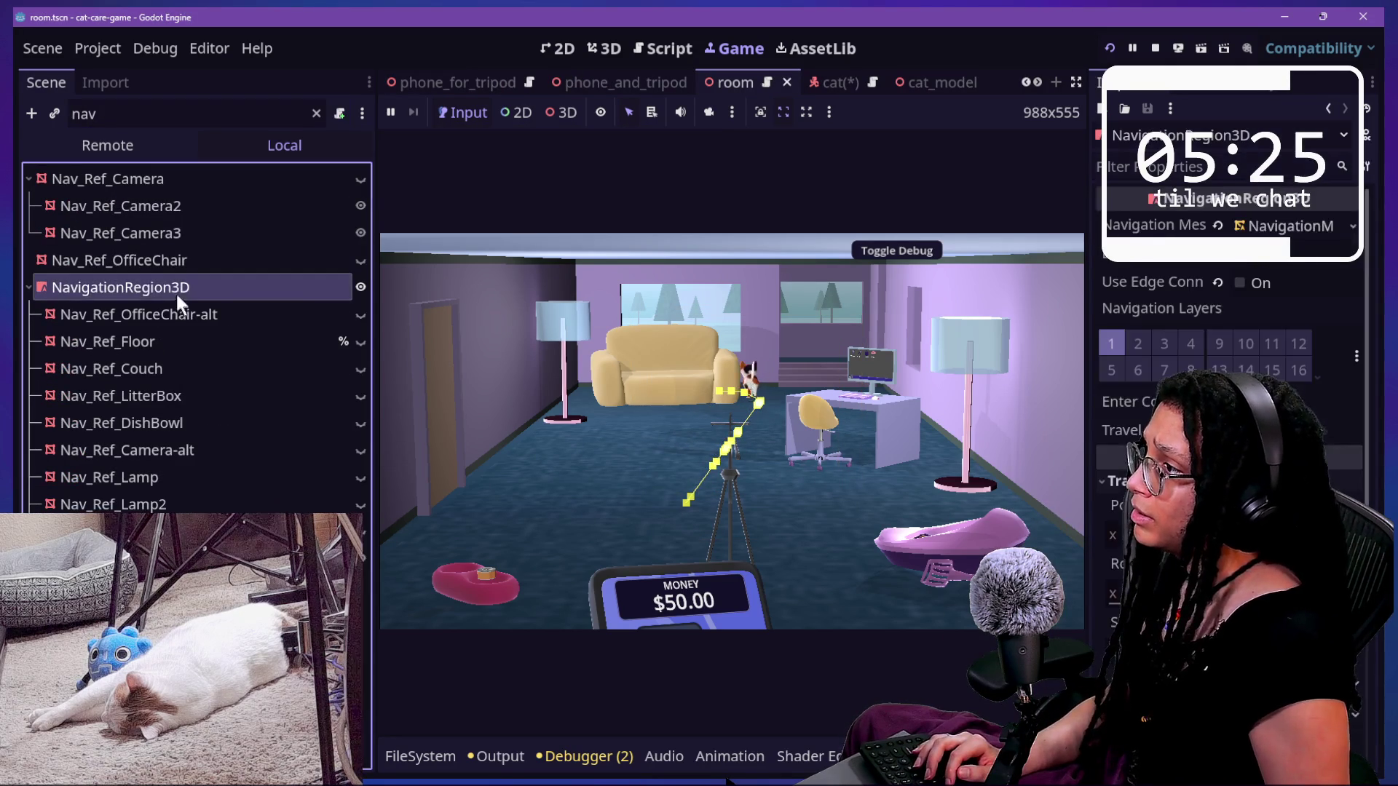
{"action": "left_click", "coordinate": [360, 286]}
{"action": "left_click", "coordinate": [360, 287]}
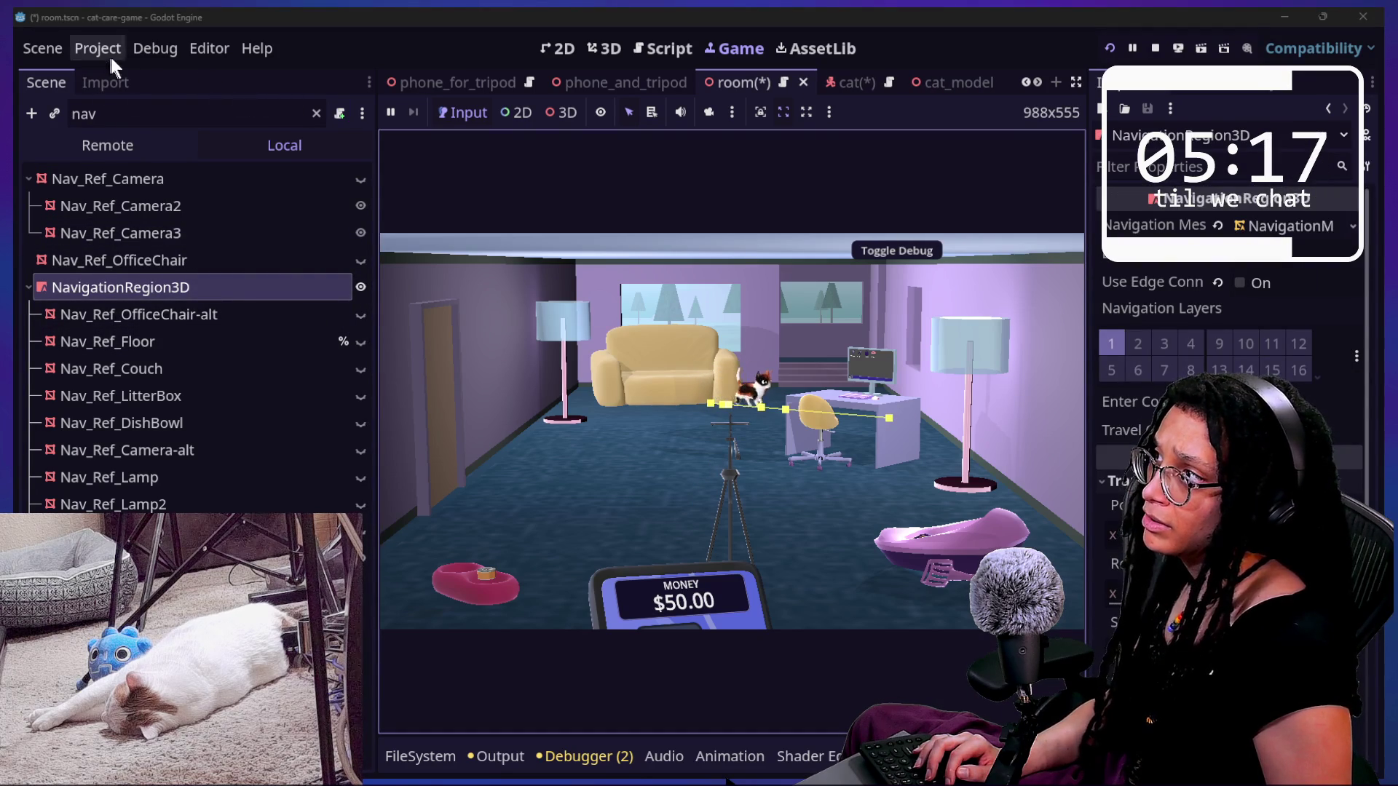
{"action": "left_click", "coordinate": [155, 48]}
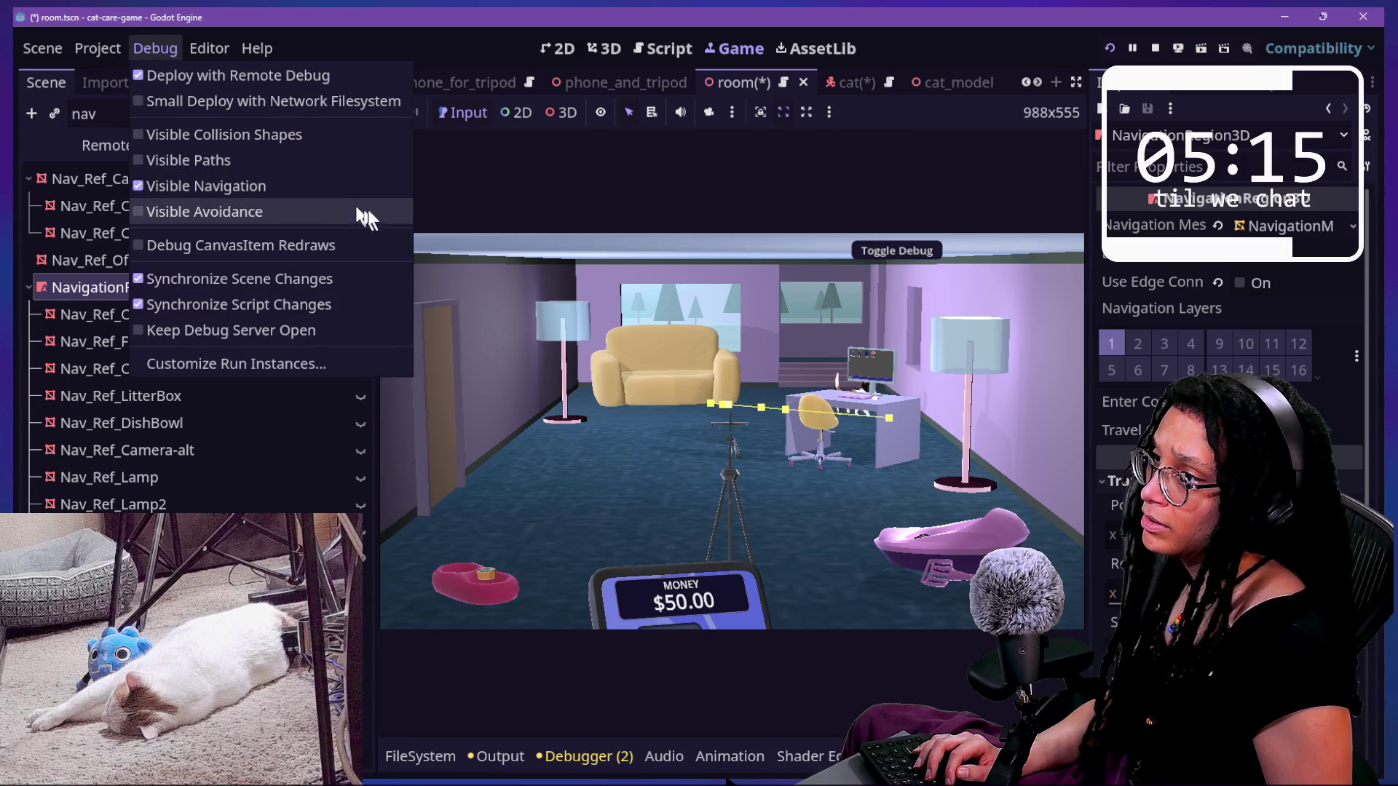
- Save the modified room scene and rerun the game
{"action": "key", "text": "Escape"}
{"action": "key", "text": "F8"}
{"action": "key", "text": "ctrl+s"}
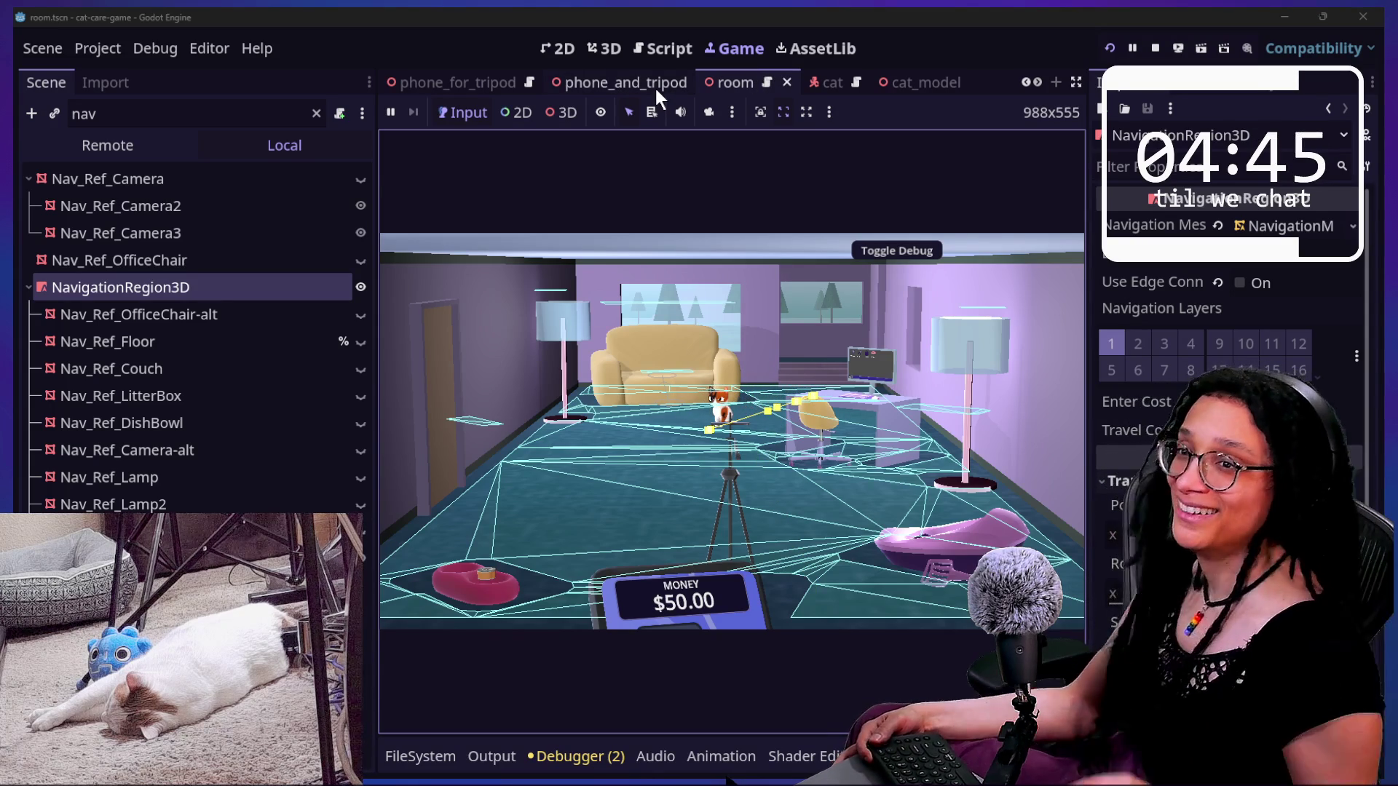
- Uncheck Visible Navigation in the Debug menu and switch to the cat scene tab
{"action": "left_click", "coordinate": [117, 50]}
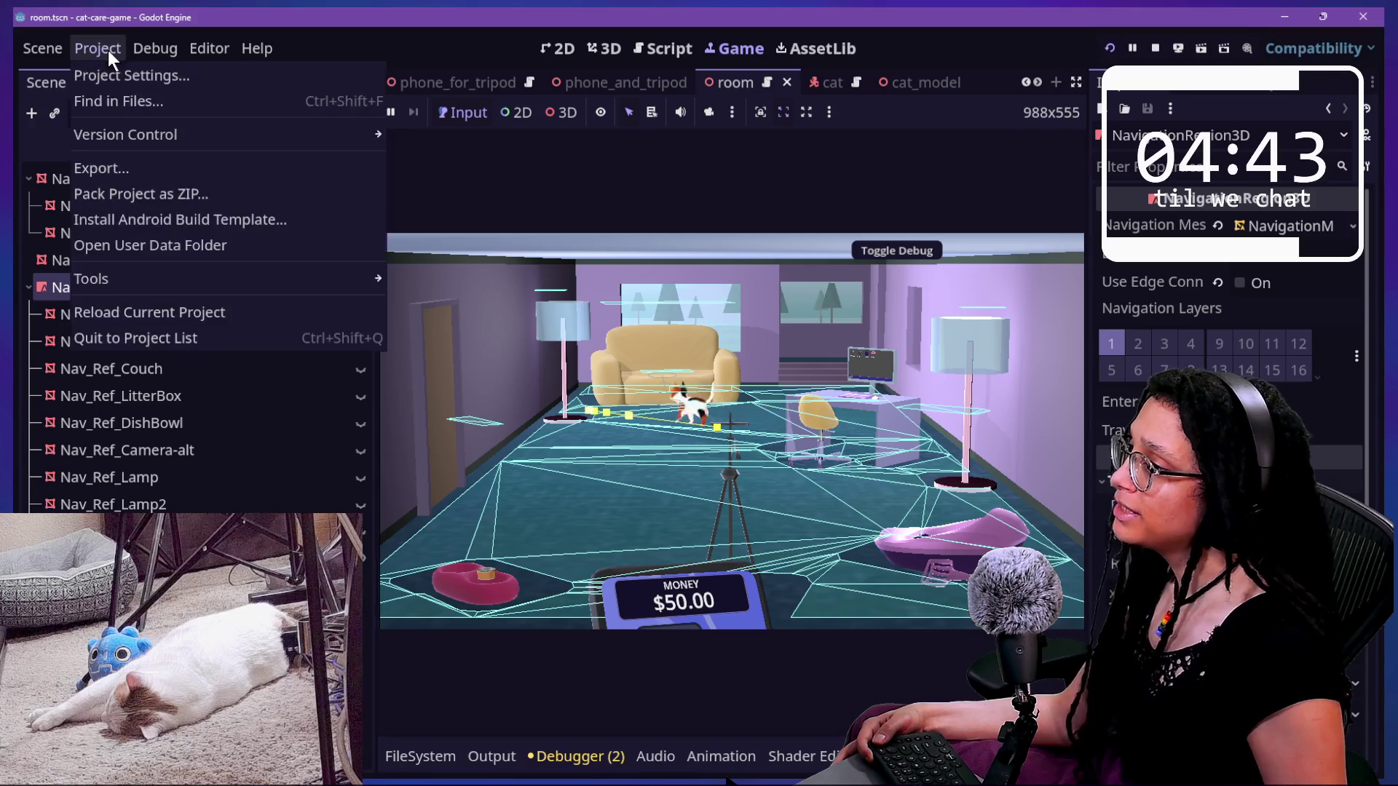
{"action": "key", "text": "Escape"}
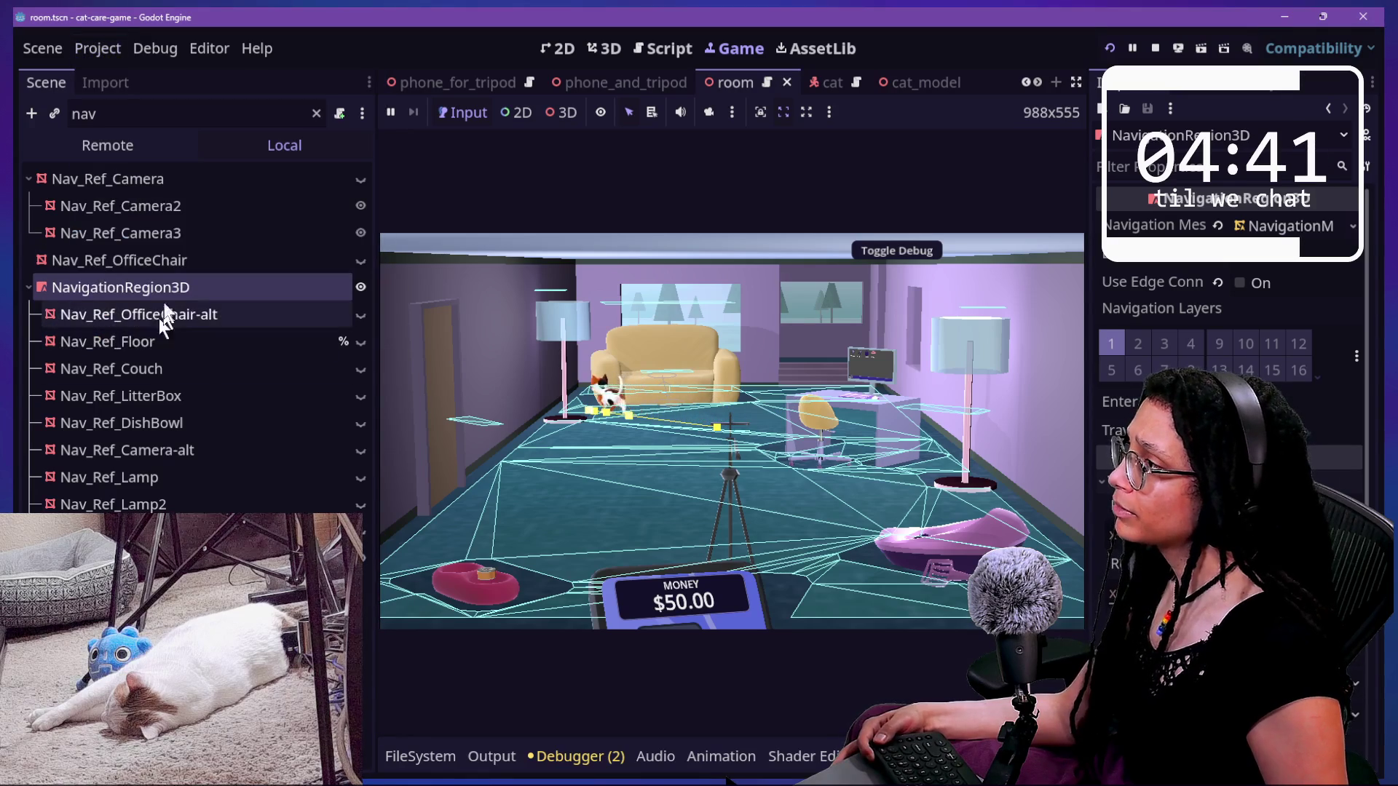
{"action": "left_click", "coordinate": [98, 46]}
{"action": "mouse_move", "coordinate": [143, 50]}
{"action": "left_click", "coordinate": [191, 186]}
{"action": "left_click", "coordinate": [96, 398]}
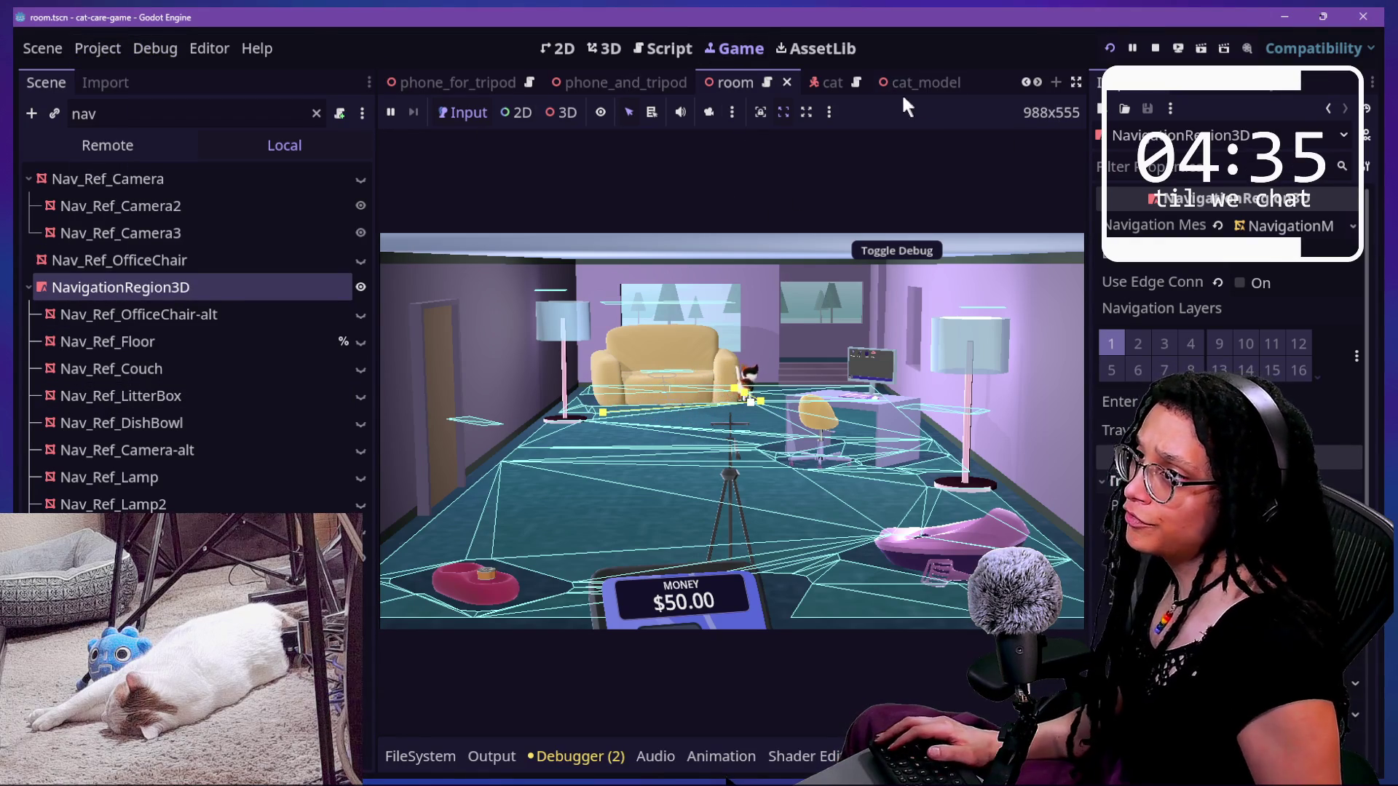
{"action": "left_click", "coordinate": [826, 80]}
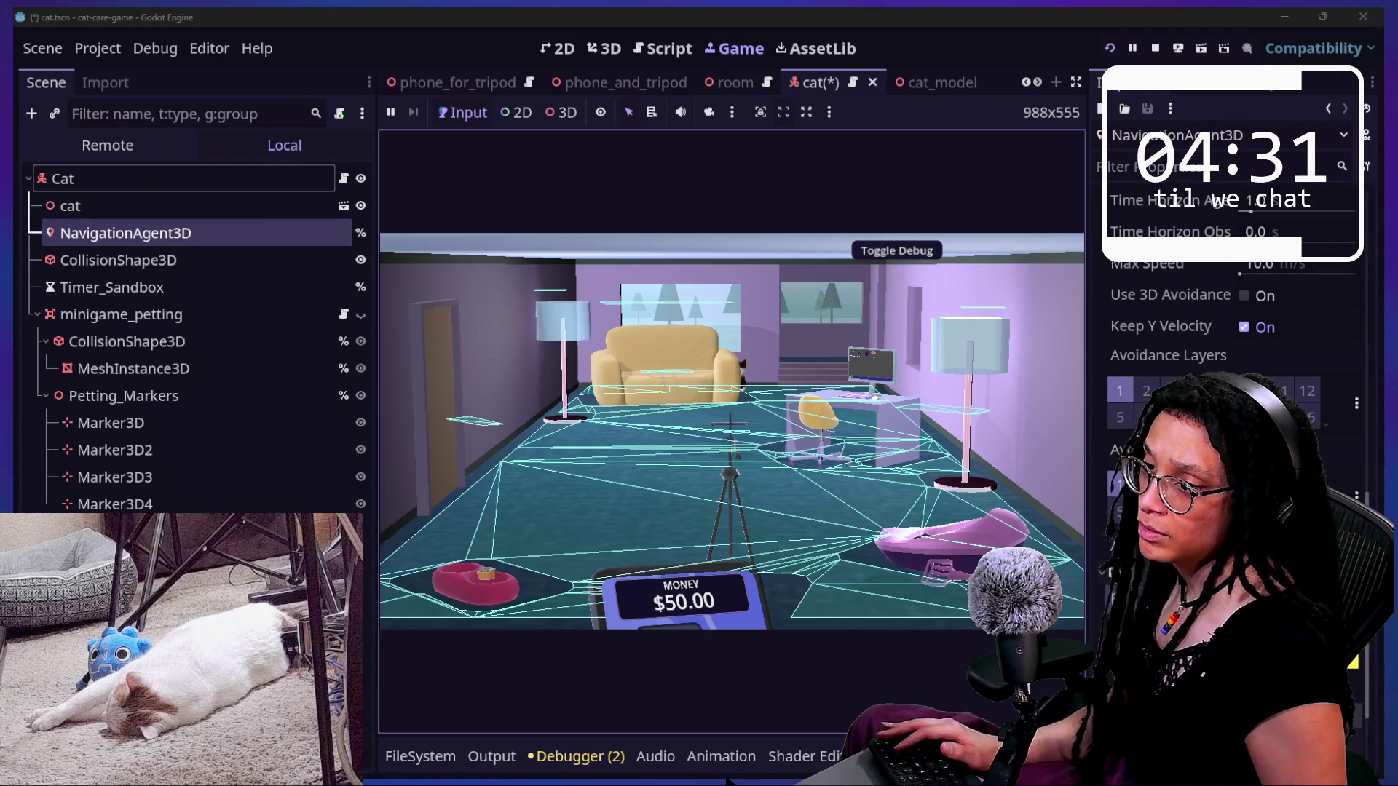
{"action": "left_click", "coordinate": [639, 53]}
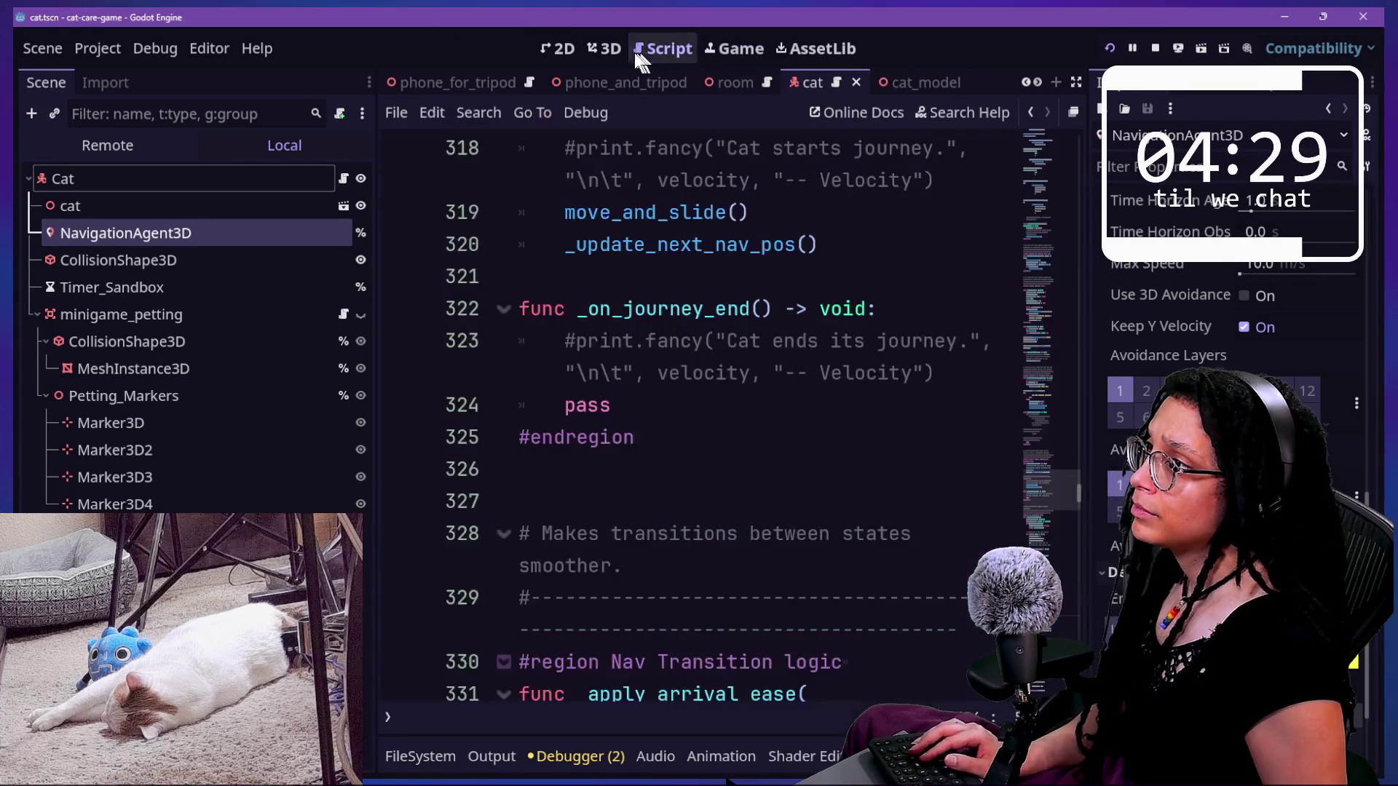
{"action": "left_click", "coordinate": [571, 47]}
{"action": "left_click", "coordinate": [663, 48]}
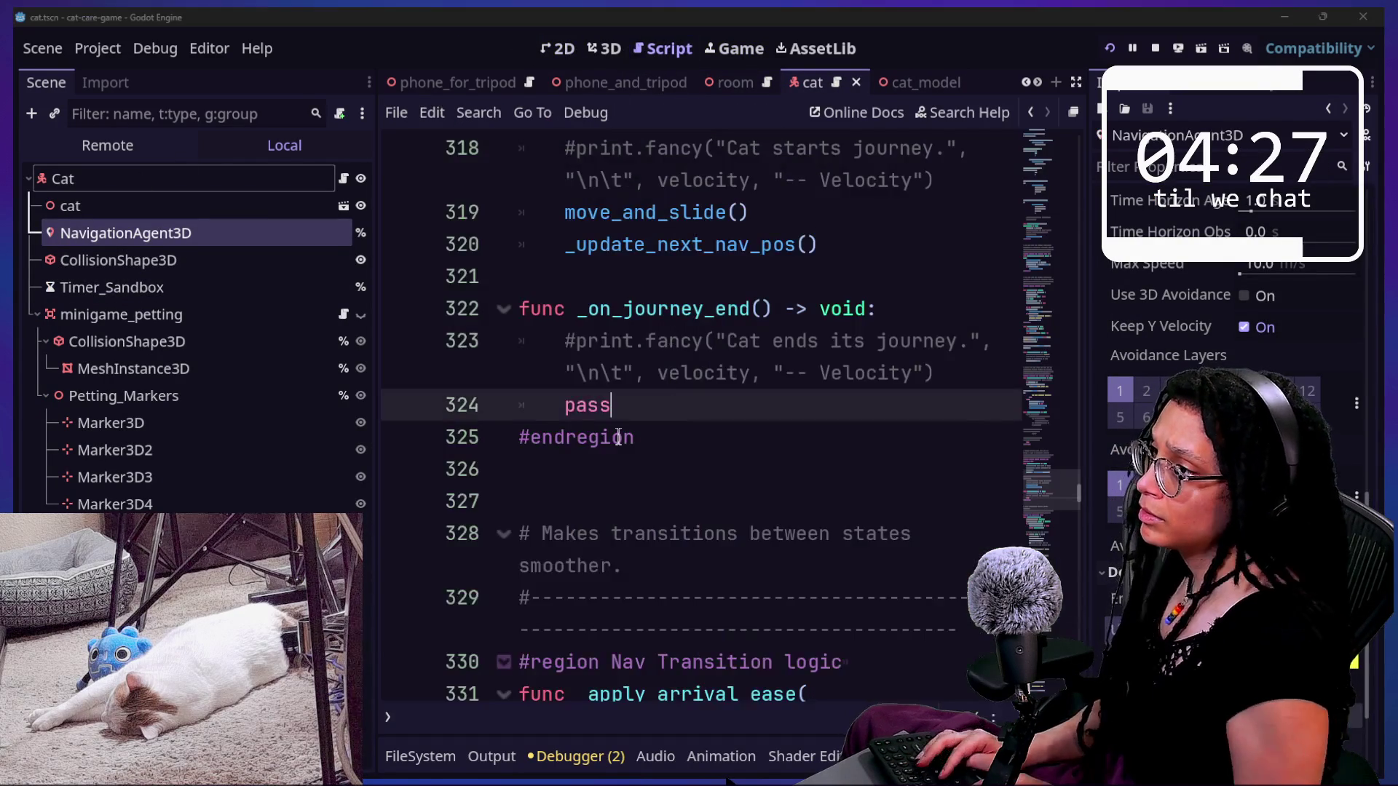
{"action": "key", "text": "shift+alt+o"}
{"action": "key", "text": "Escape"}
{"action": "scroll", "coordinate": [565, 508], "scroll_direction": "down", "scroll_amount": 9}
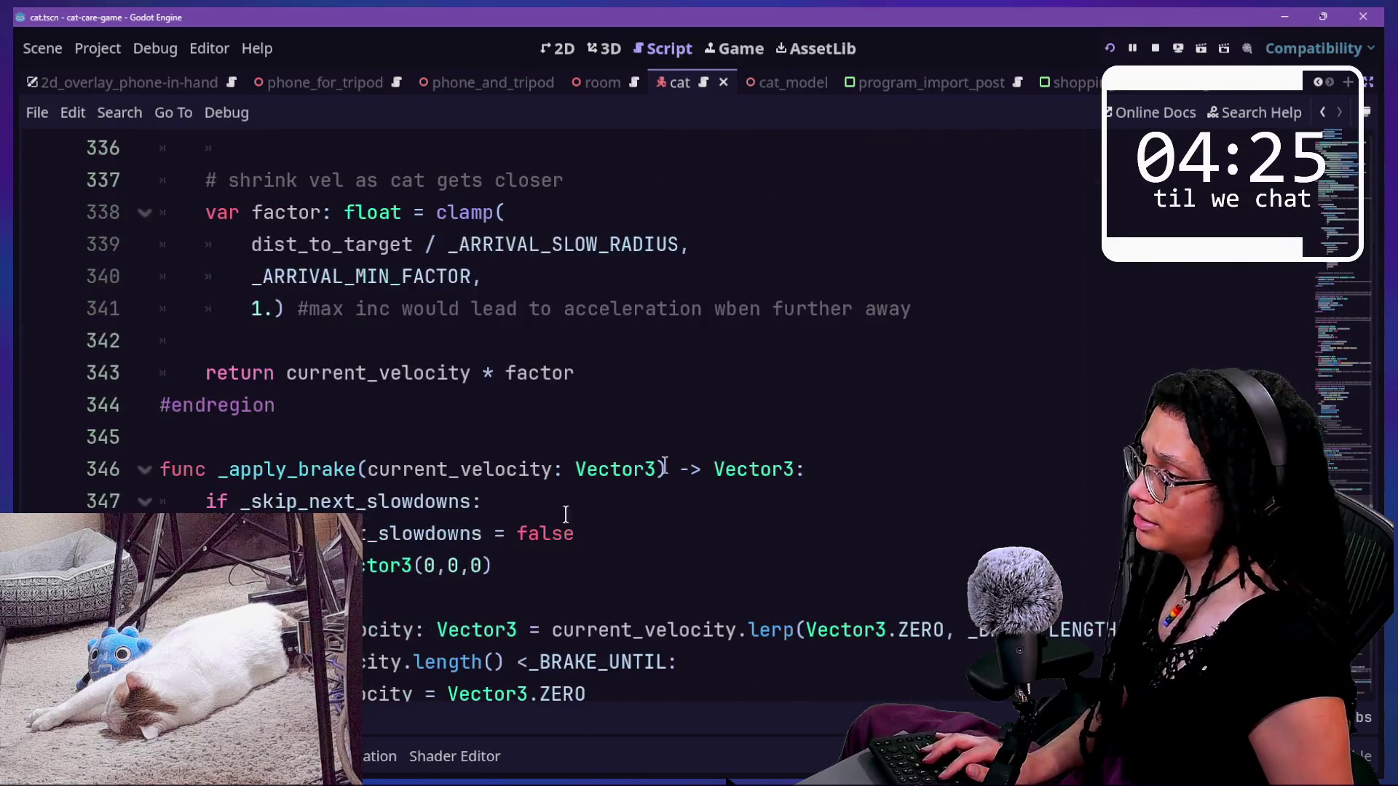
{"action": "key", "text": "ctrl+f"}
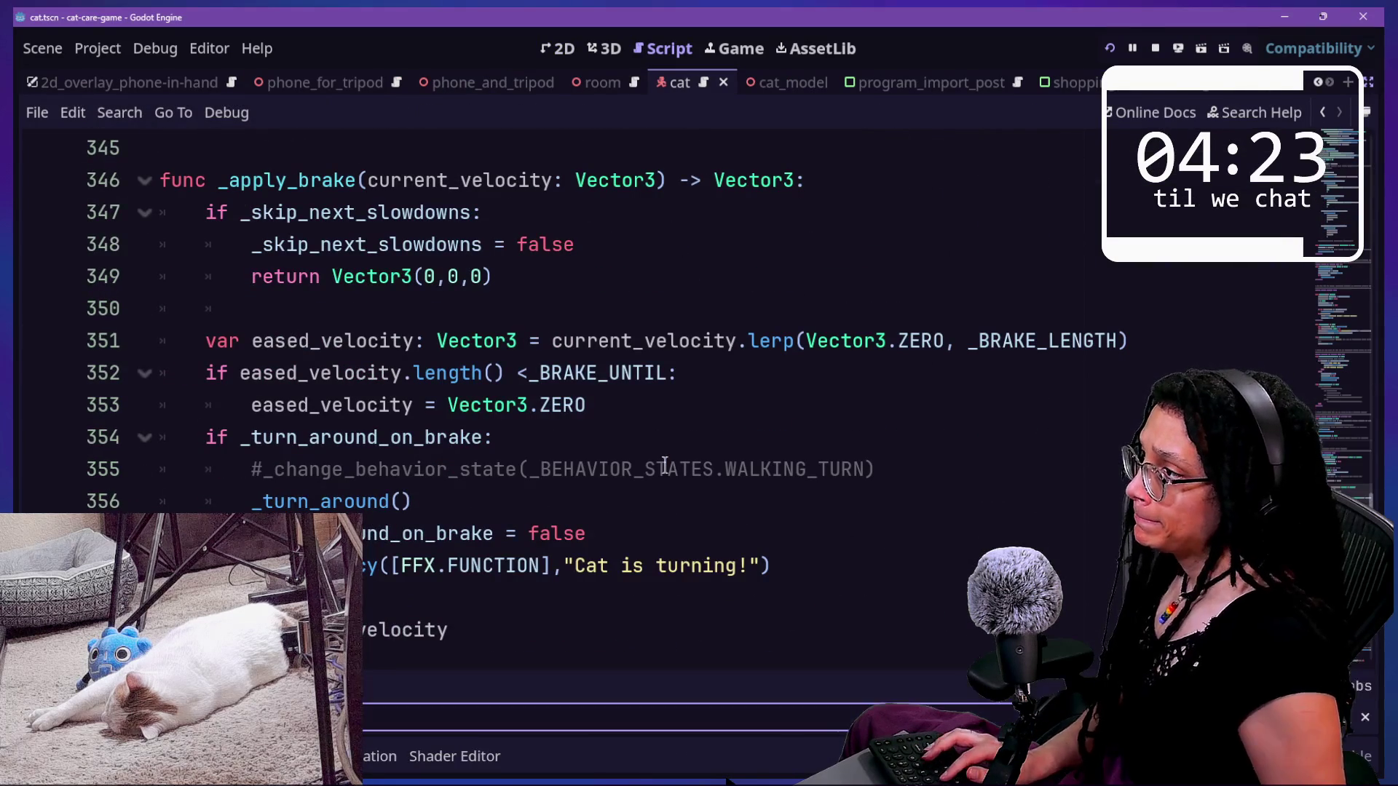
{"action": "type", "text": "tar"}
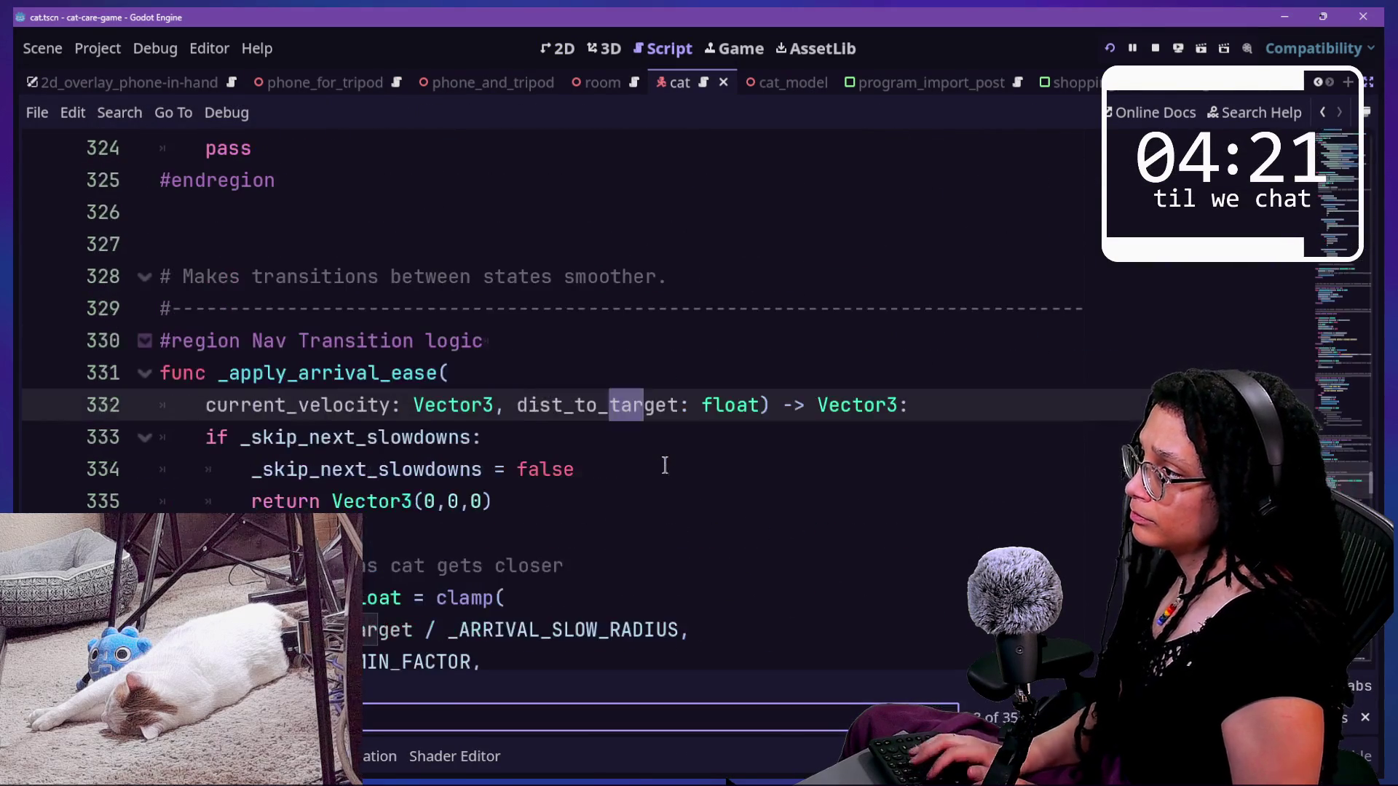
{"action": "type", "text": "get_p"}
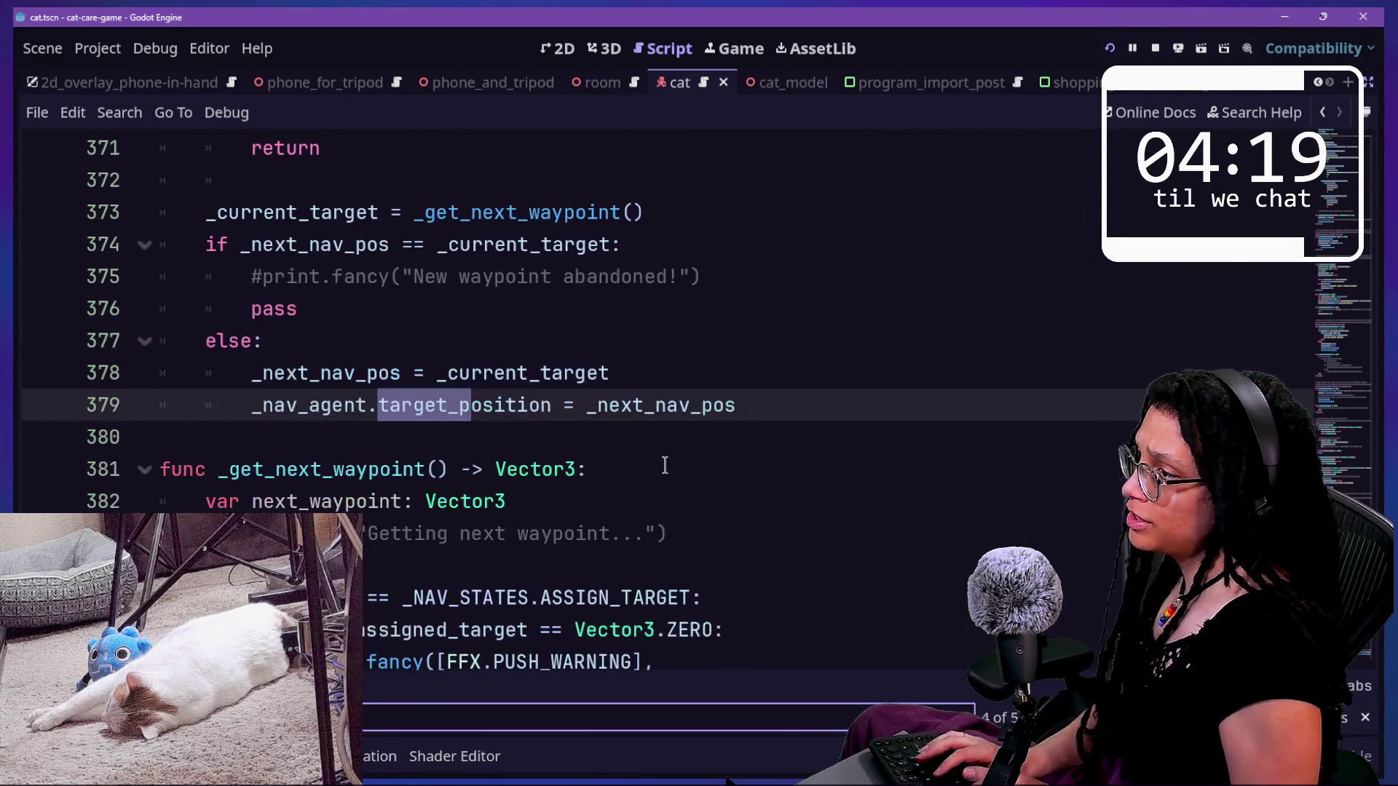
{"action": "left_click", "coordinate": [632, 435]}
{"action": "left_click_drag", "start_coordinate": [596, 406], "coordinate": [680, 408]}
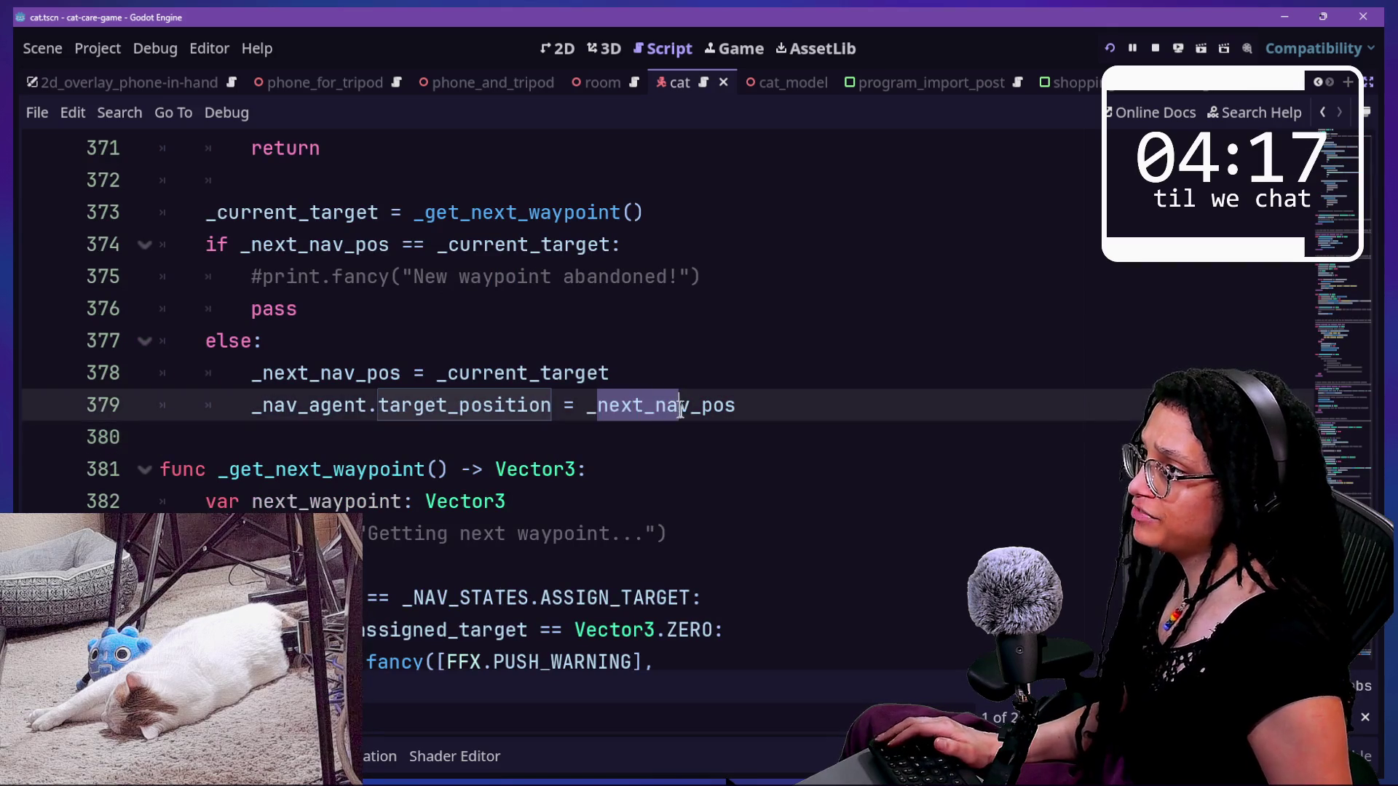
{"action": "scroll", "coordinate": [503, 334], "scroll_direction": "up", "scroll_amount": 1}
{"action": "left_click", "coordinate": [451, 310], "text": "ctrl"}
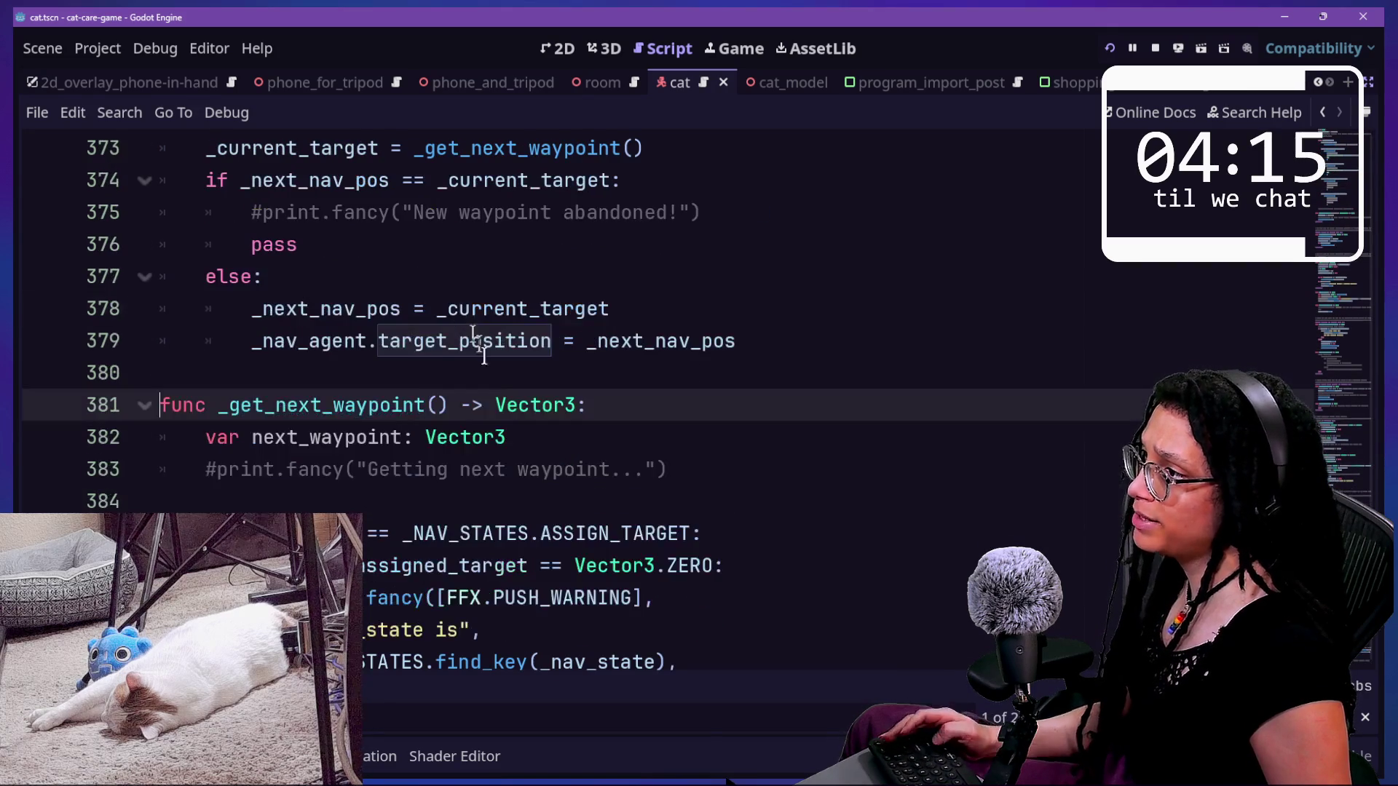
{"action": "mouse_move", "coordinate": [322, 429]}
{"action": "left_mouse_down"}
{"action": "mouse_move", "coordinate": [666, 469]}
{"action": "mouse_move", "coordinate": [375, 437]}
{"action": "left_mouse_up"}
{"action": "scroll", "coordinate": [375, 437], "scroll_direction": "down", "scroll_amount": 2}
{"action": "left_click", "coordinate": [366, 469]}
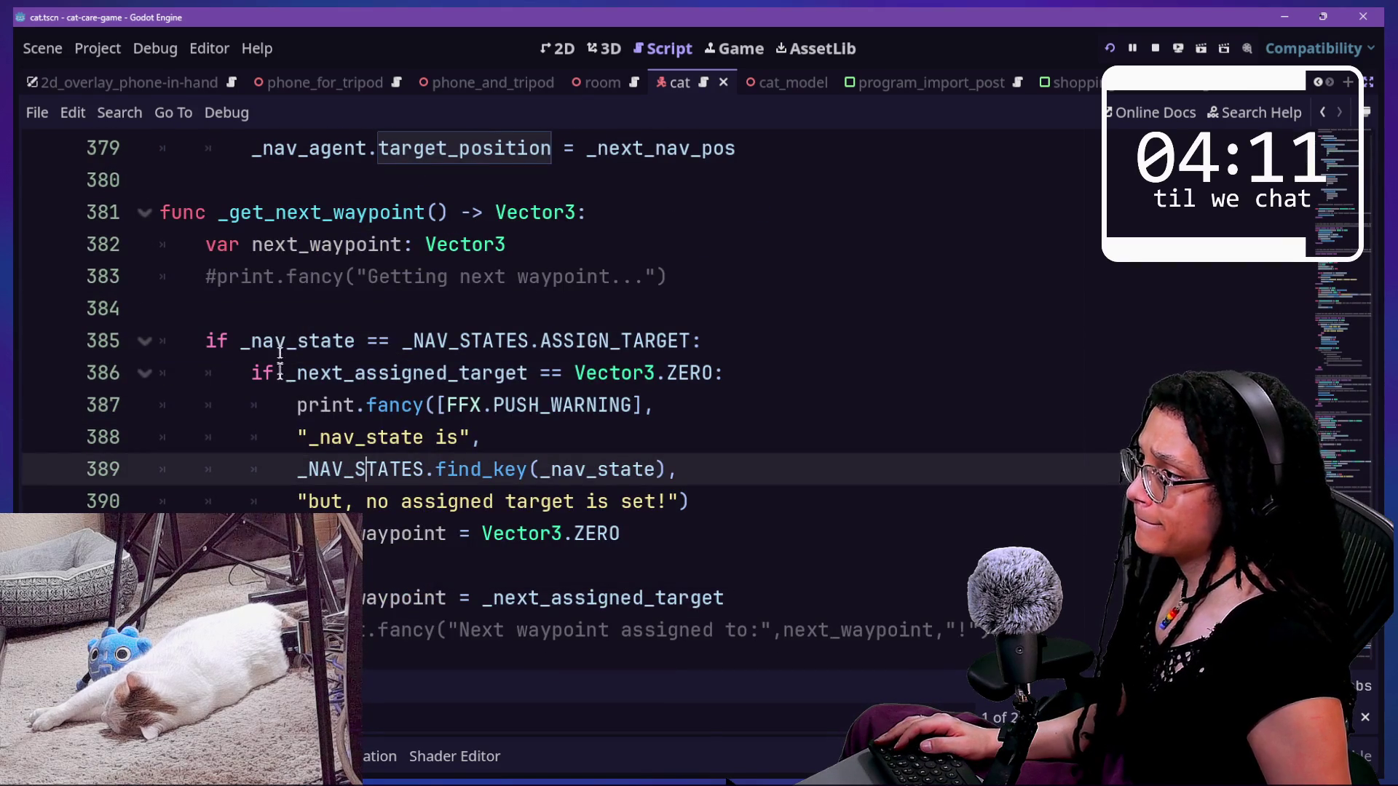
{"action": "scroll", "coordinate": [286, 425], "scroll_direction": "down", "scroll_amount": 1}
{"action": "left_click_drag", "start_coordinate": [460, 504], "coordinate": [550, 504]}
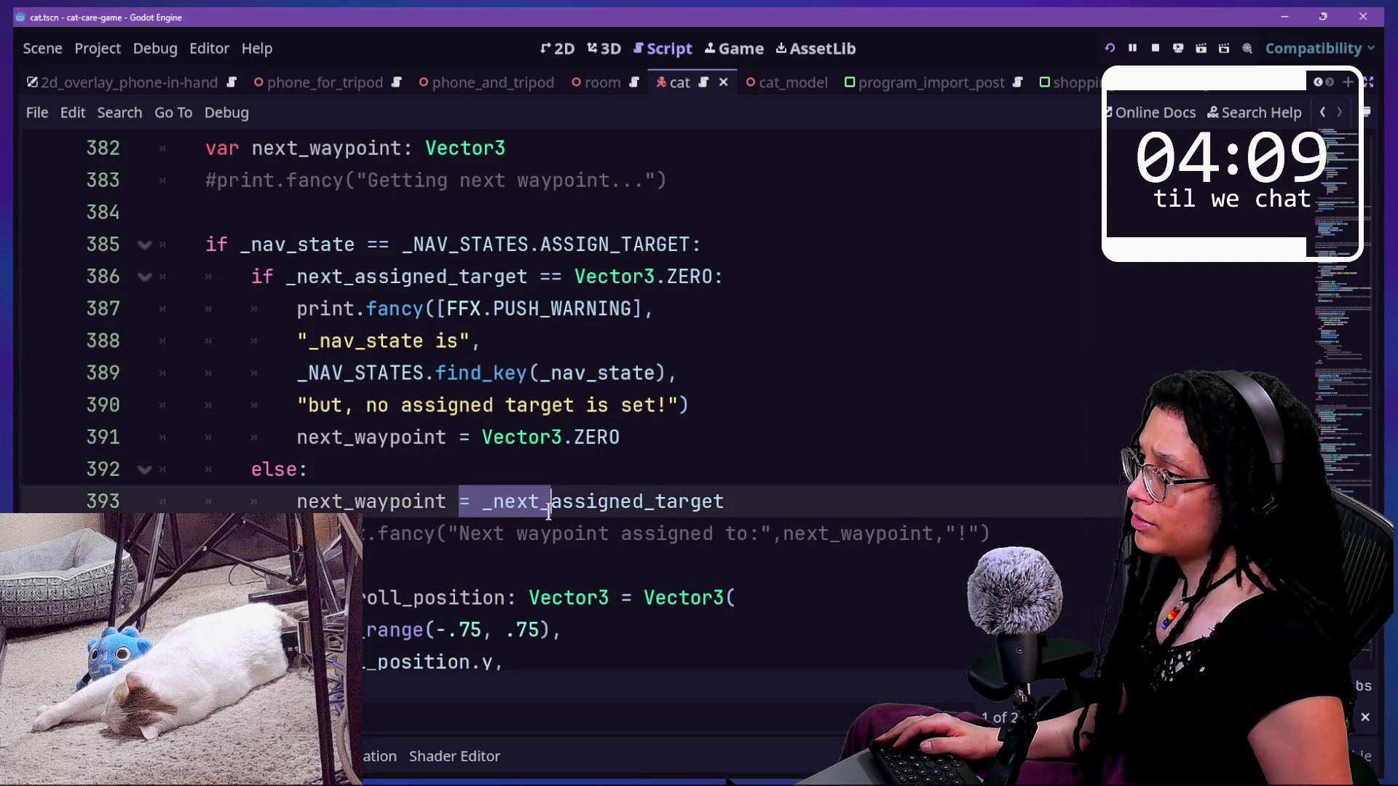
{"action": "left_click", "coordinate": [570, 509], "text": "ctrl"}
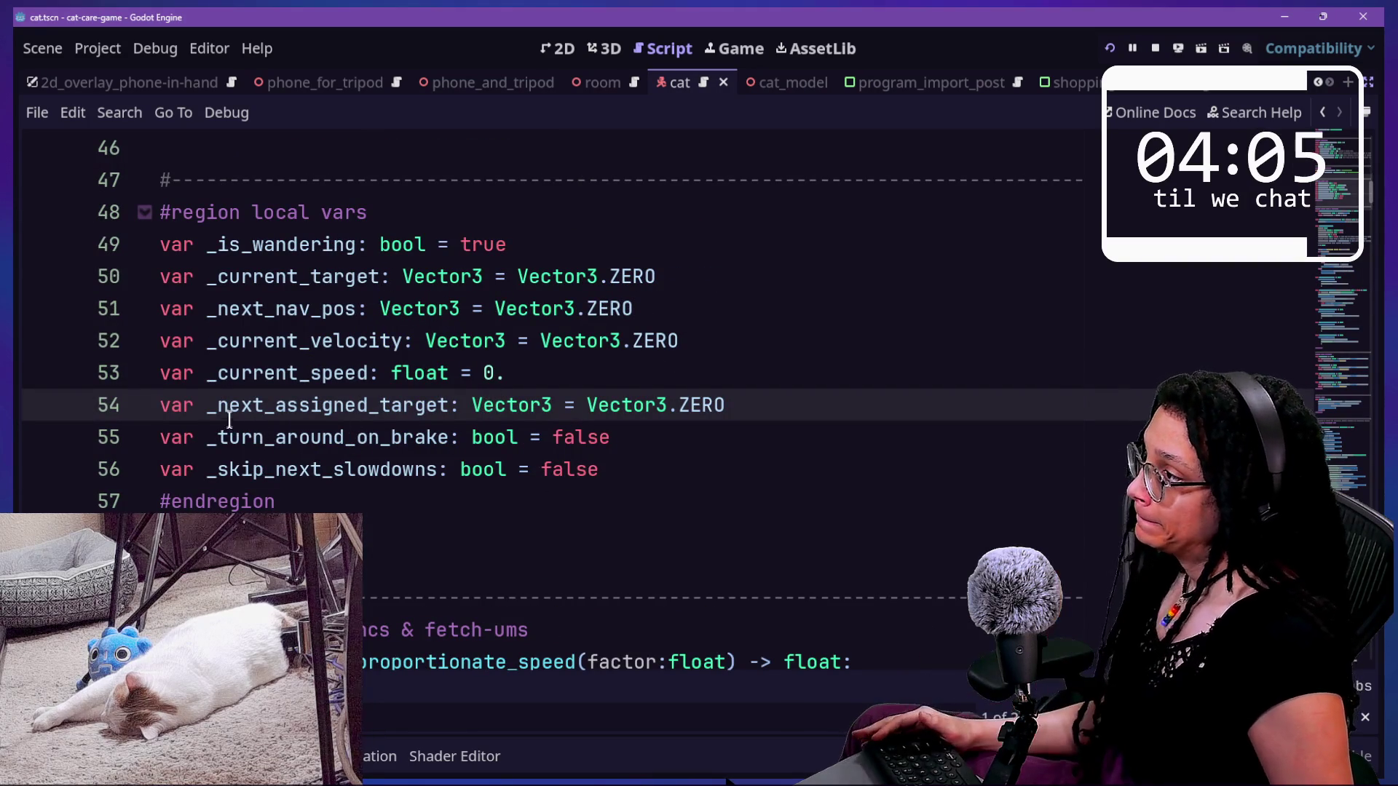
{"action": "left_click_drag", "start_coordinate": [201, 404], "coordinate": [443, 411]}
{"action": "left_click", "coordinate": [212, 437]}
{"action": "left_click_drag", "start_coordinate": [207, 404], "coordinate": [420, 413]}
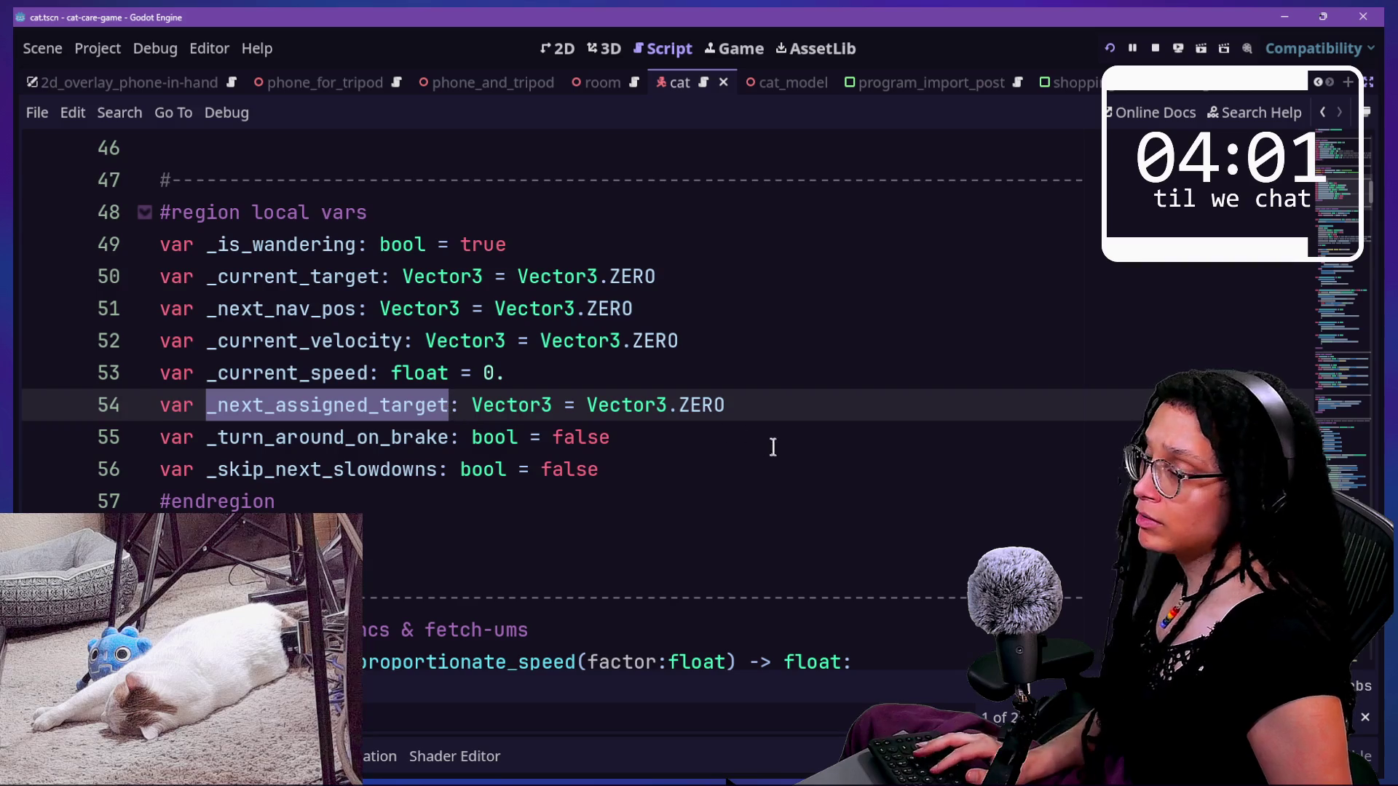
{"action": "key", "text": "F3"}
{"action": "scroll", "coordinate": [595, 449], "scroll_direction": "down", "scroll_amount": 1}
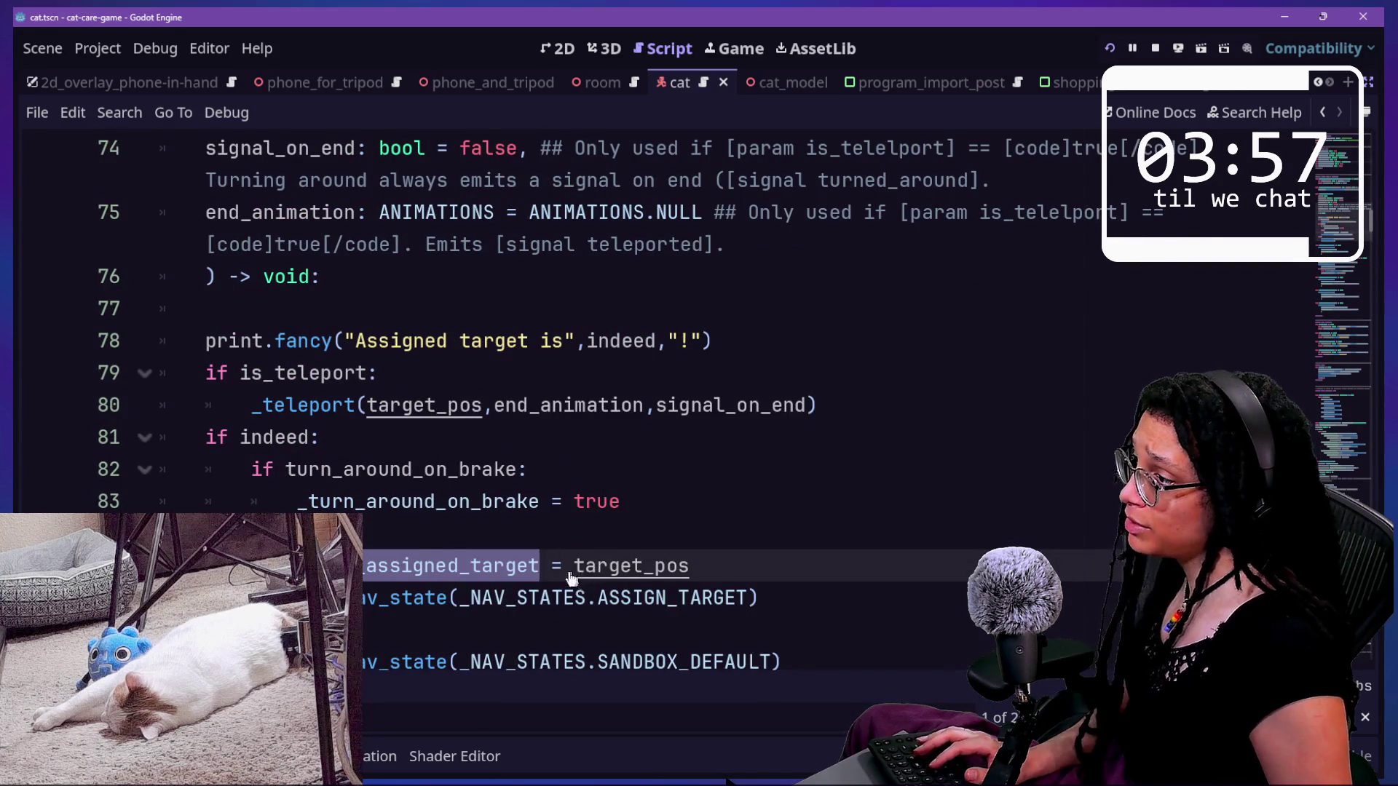
{"action": "key", "text": "F3"}
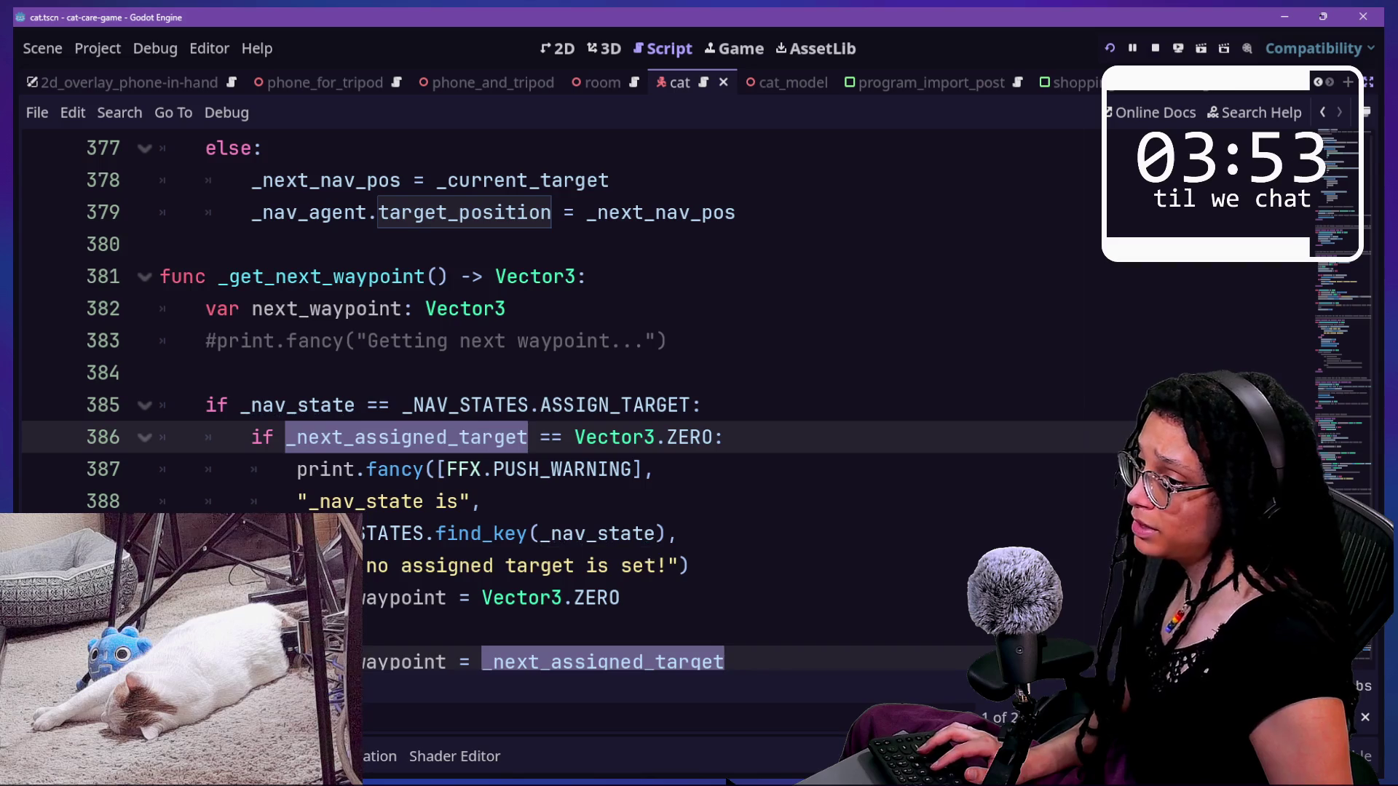
{"action": "key", "text": "F3"}
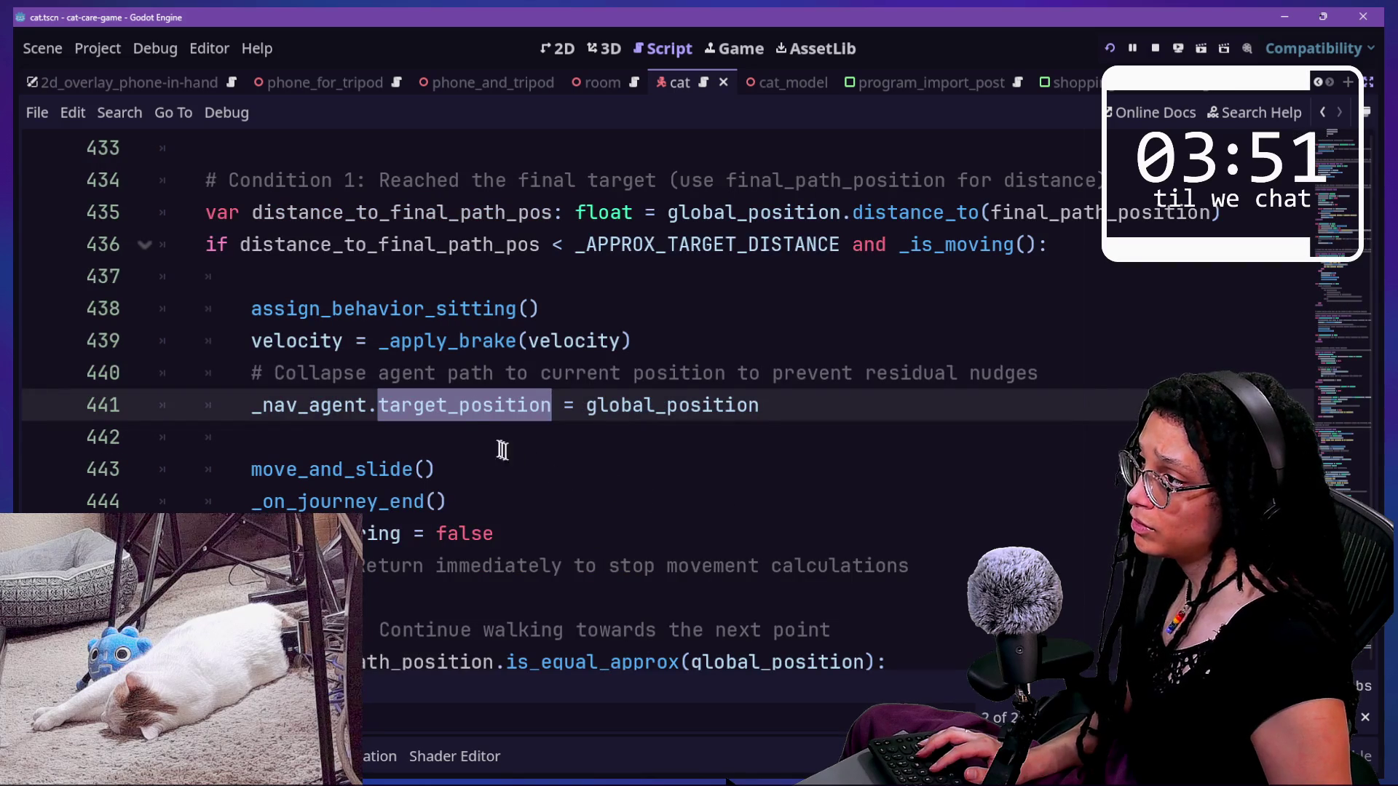
{"action": "key", "text": "F3"}
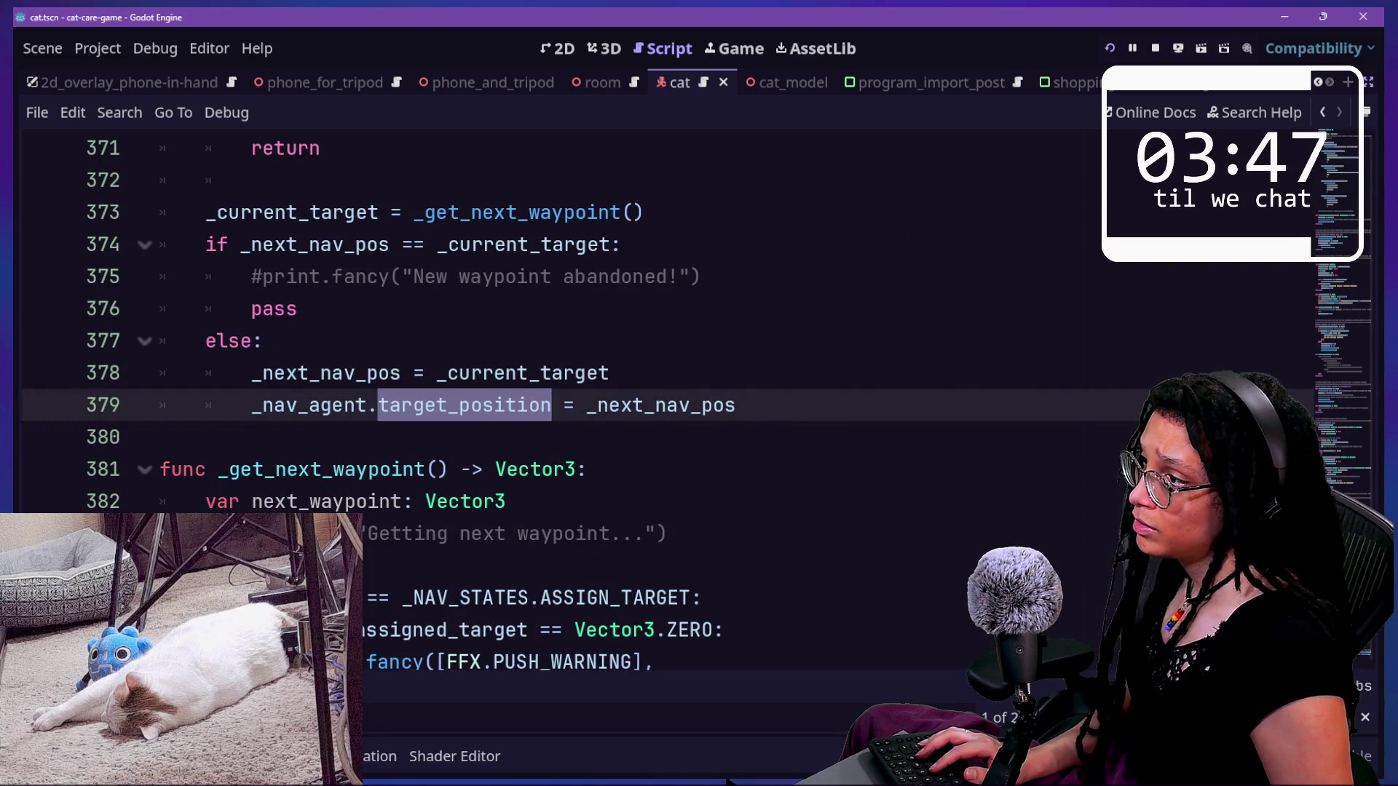
{"action": "key", "text": "F3"}
{"action": "left_click", "coordinate": [757, 518]}
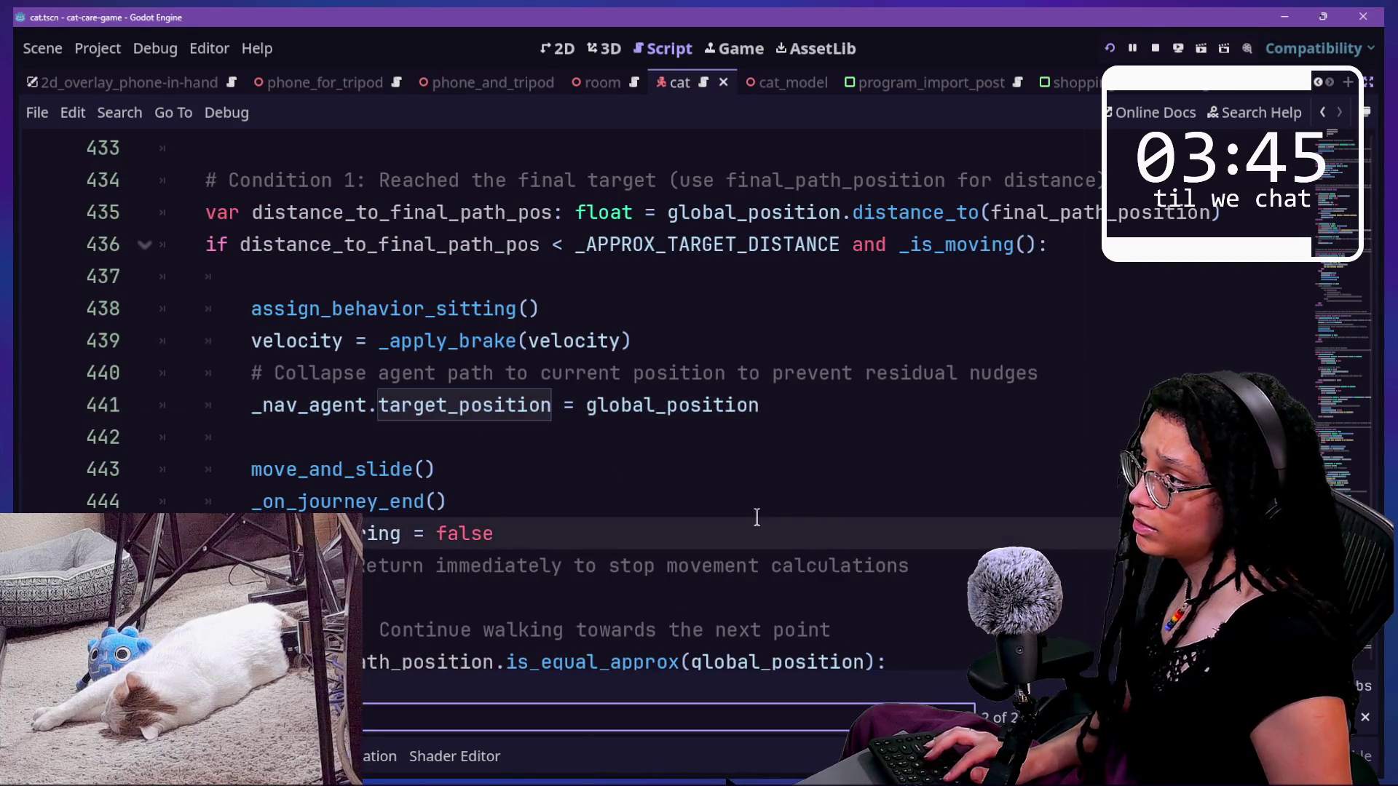
{"action": "scroll", "coordinate": [300, 353], "scroll_direction": "up", "scroll_amount": 20}
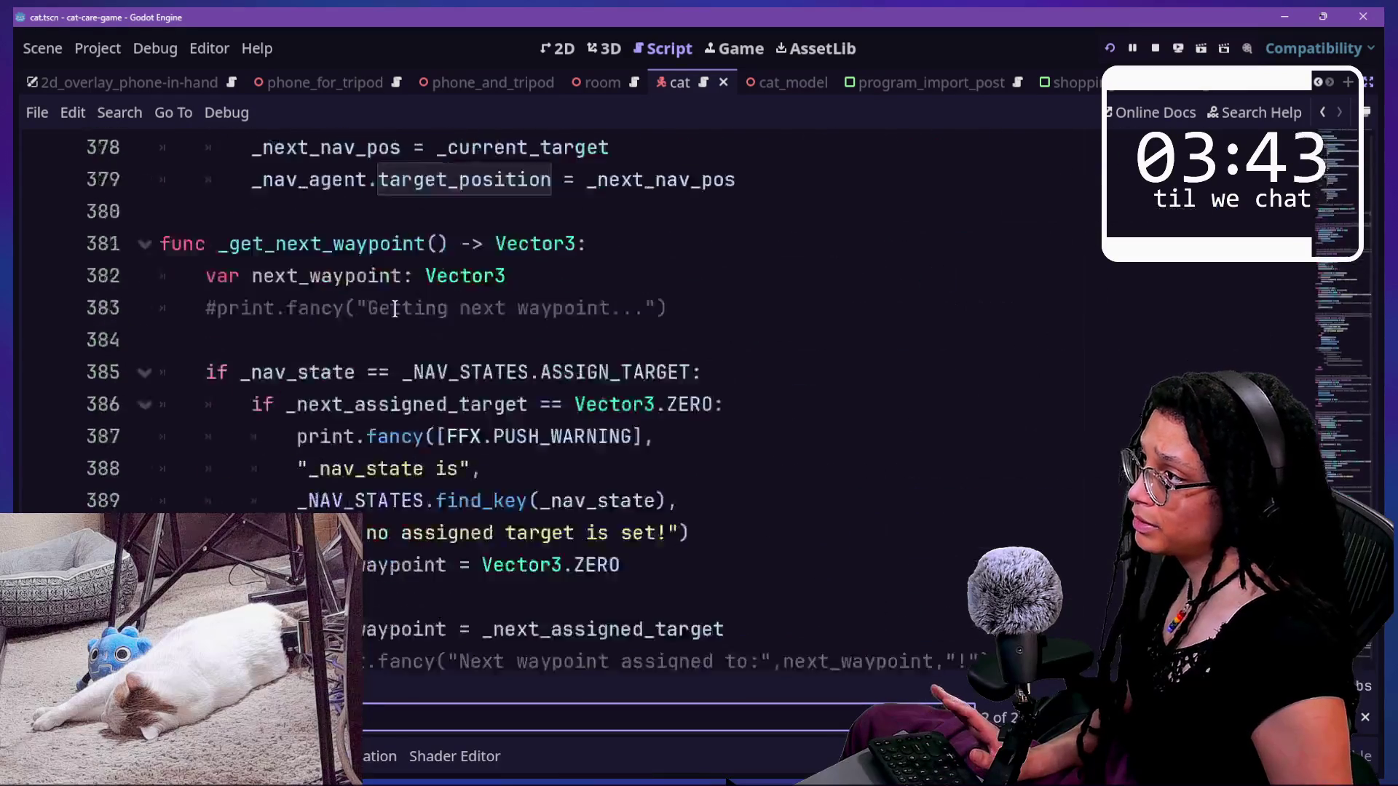
{"action": "scroll", "coordinate": [300, 353], "scroll_direction": "up", "scroll_amount": 20}
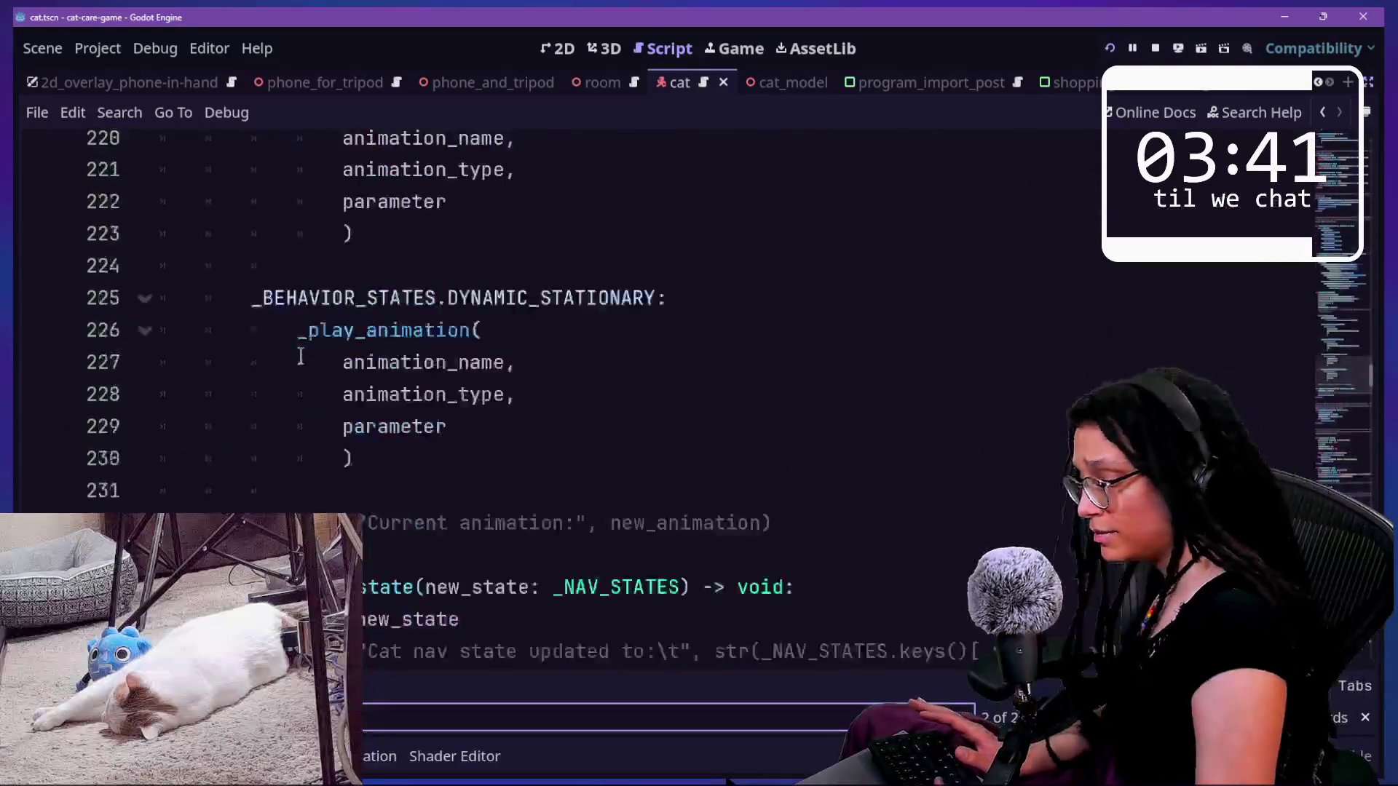
{"action": "scroll", "coordinate": [300, 356], "scroll_direction": "up", "scroll_amount": 20}
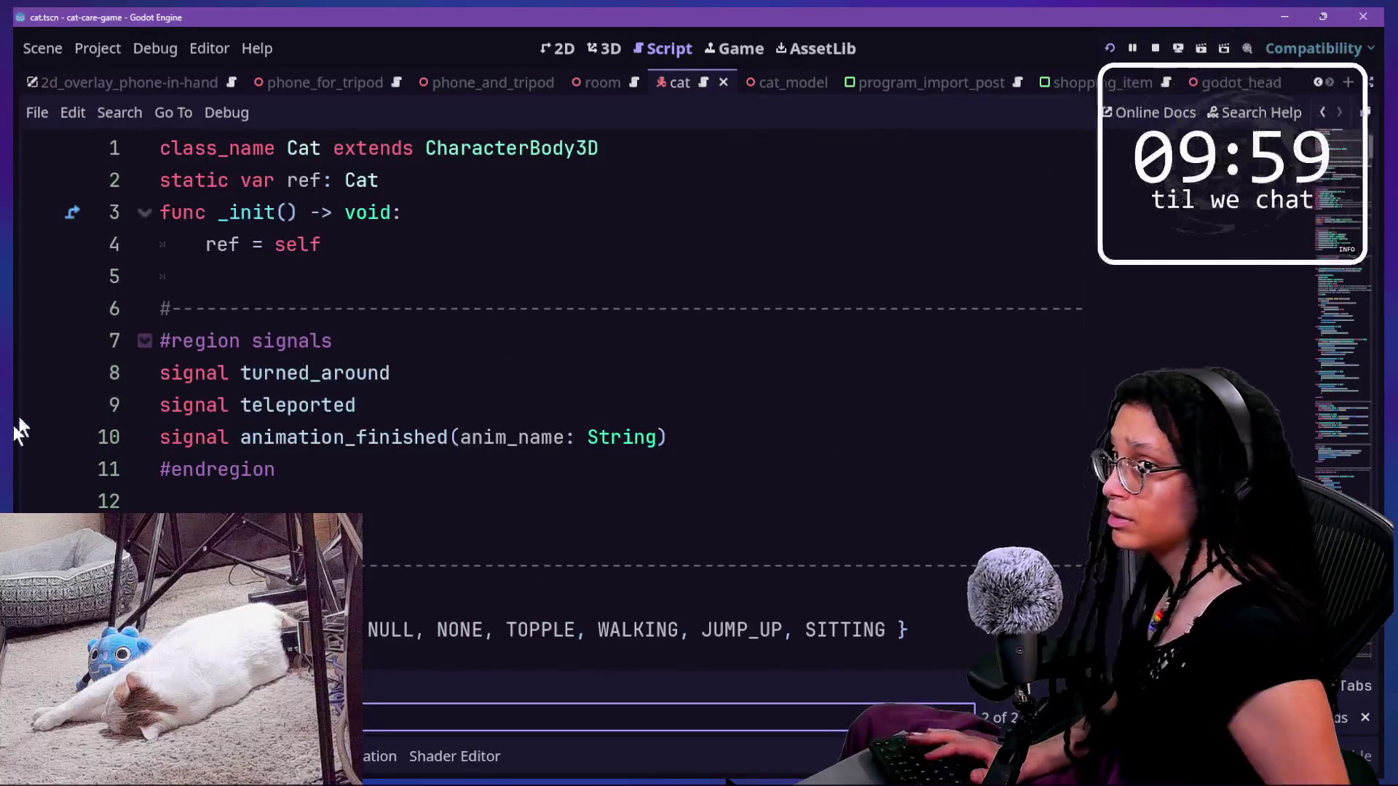
- Search the cat script for 'target_p' and inspect the target_pos usage near line 80
{"action": "left_click", "coordinate": [365, 374]}
{"action": "scroll", "coordinate": [339, 357], "scroll_direction": "down", "scroll_amount": 10}
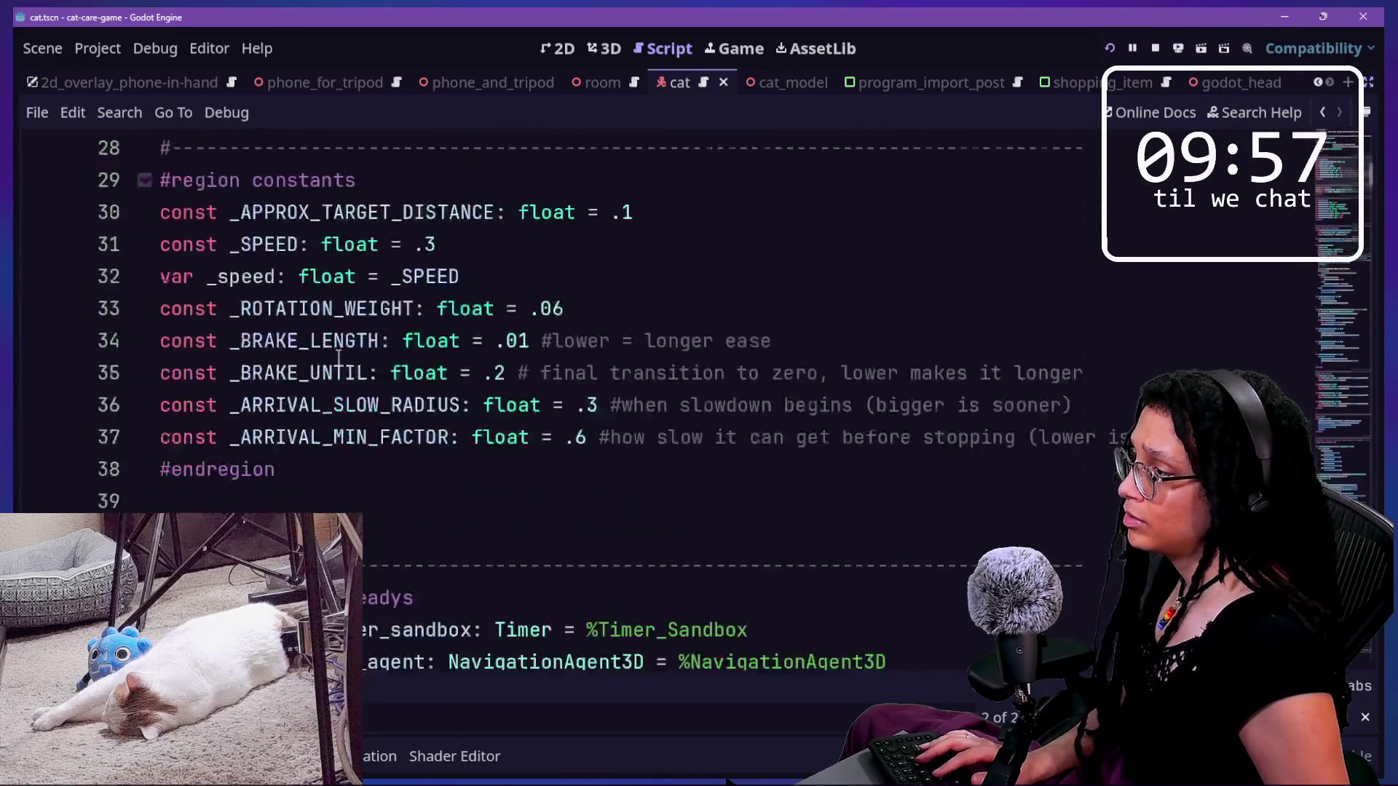
{"action": "scroll", "coordinate": [338, 357], "scroll_direction": "down", "scroll_amount": 8}
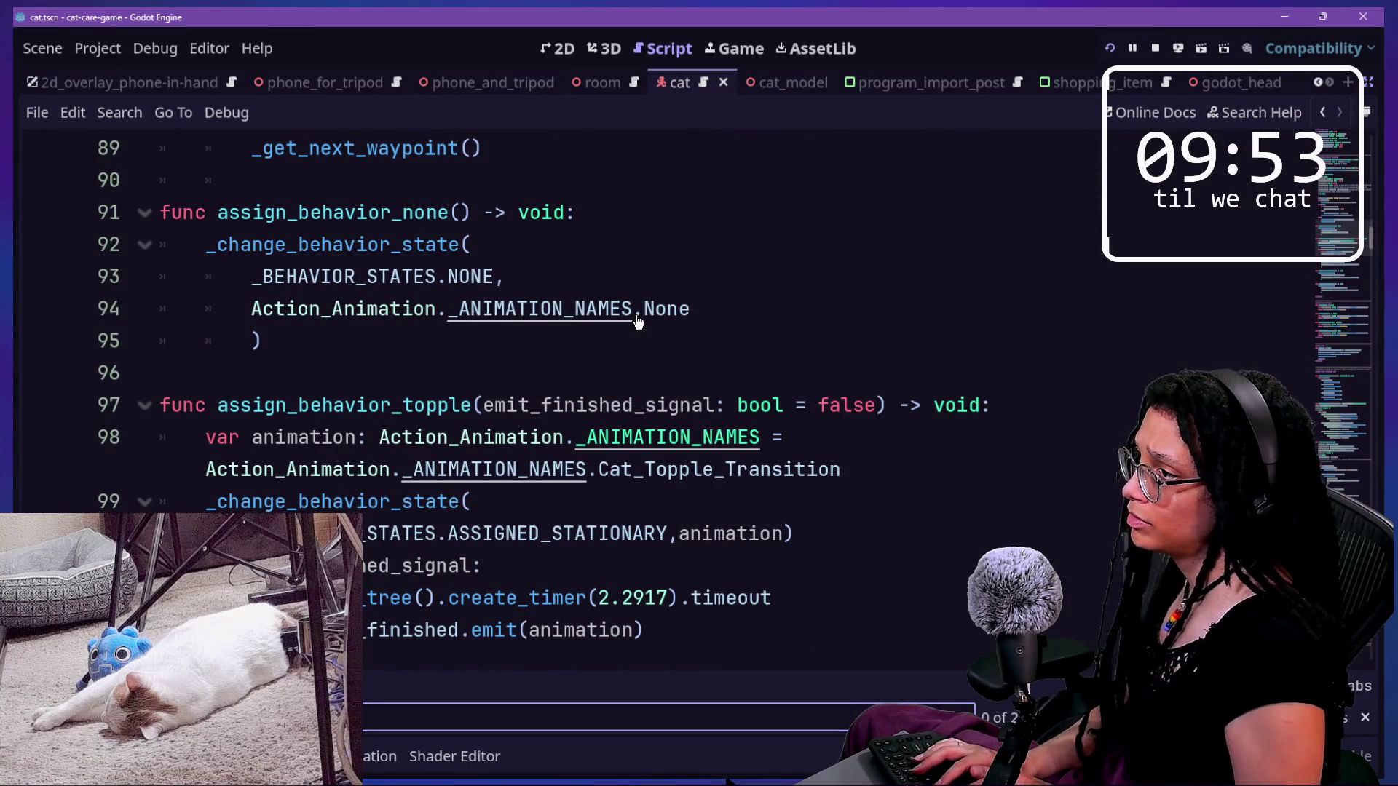
{"action": "type", "text": "target_p"}
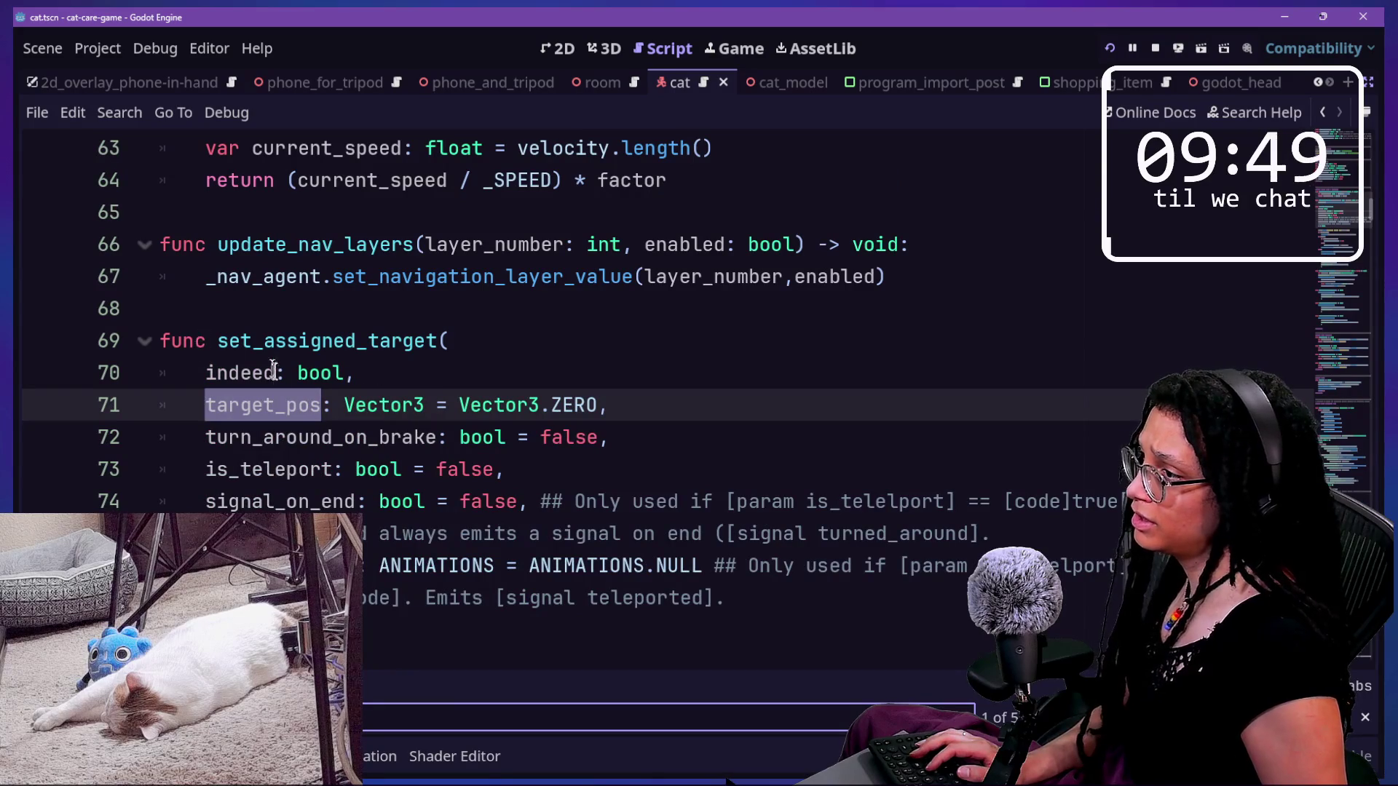
{"action": "key", "text": "Return"}
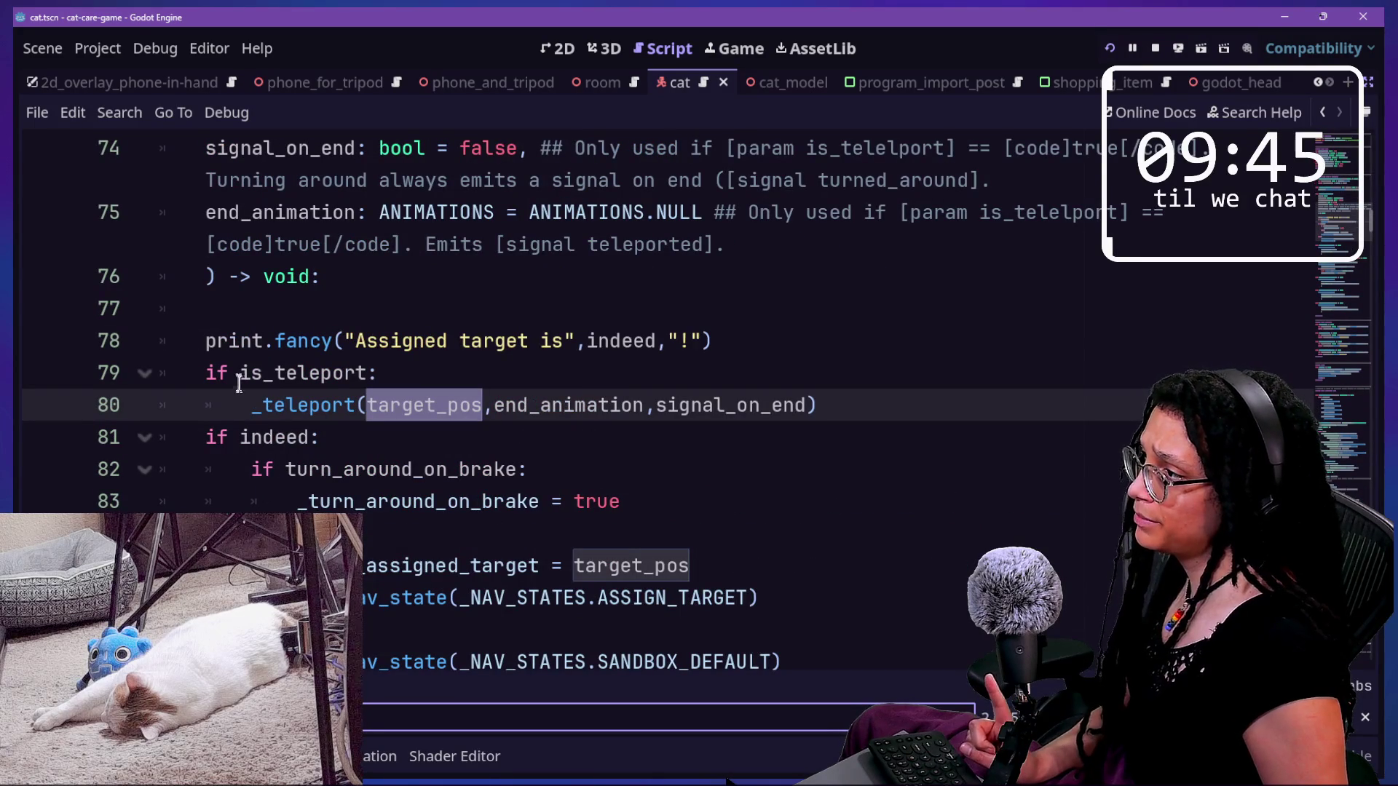
{"action": "left_click", "coordinate": [256, 313]}
{"action": "left_click", "coordinate": [553, 472]}
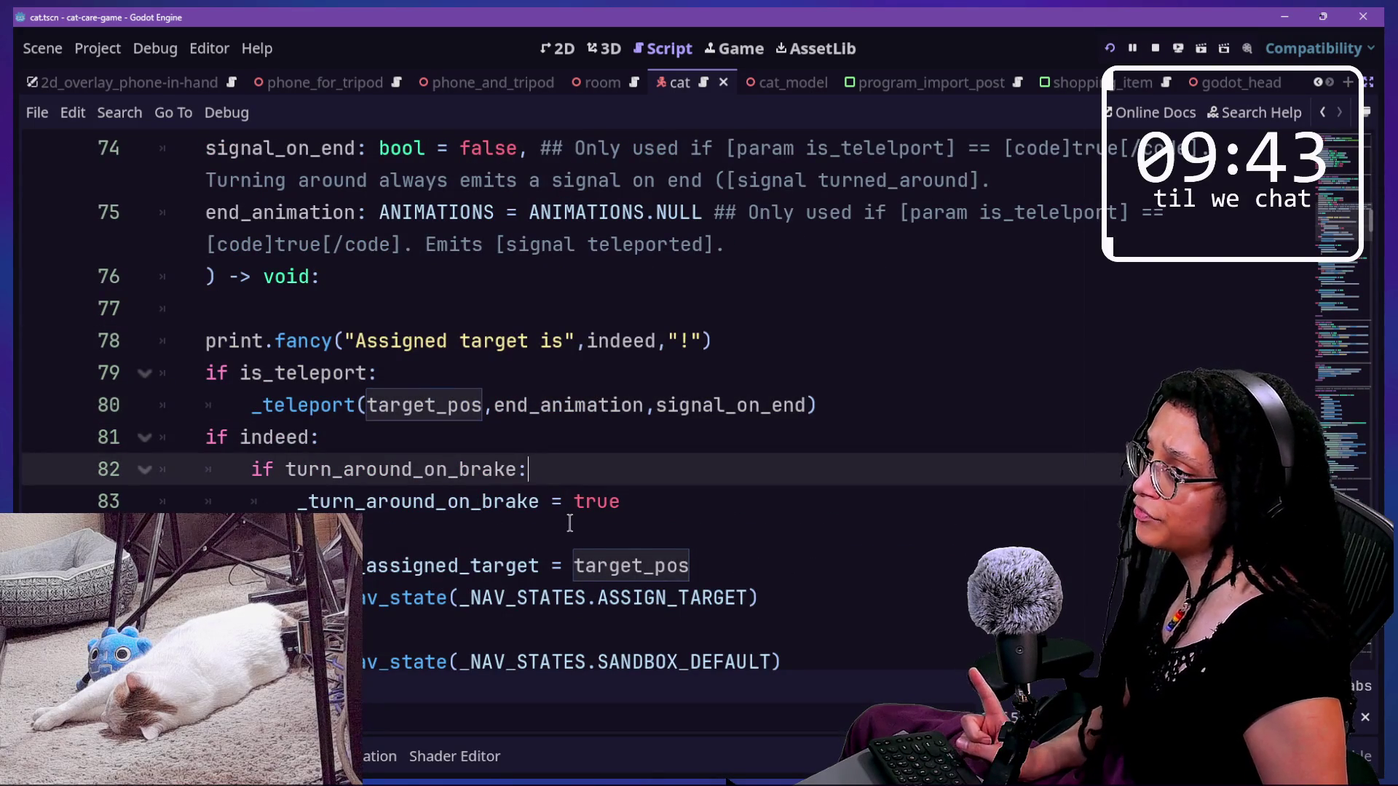
{"action": "scroll", "coordinate": [570, 521], "scroll_direction": "down", "scroll_amount": 2}
{"action": "scroll", "coordinate": [561, 530], "scroll_direction": "down", "scroll_amount": 2}
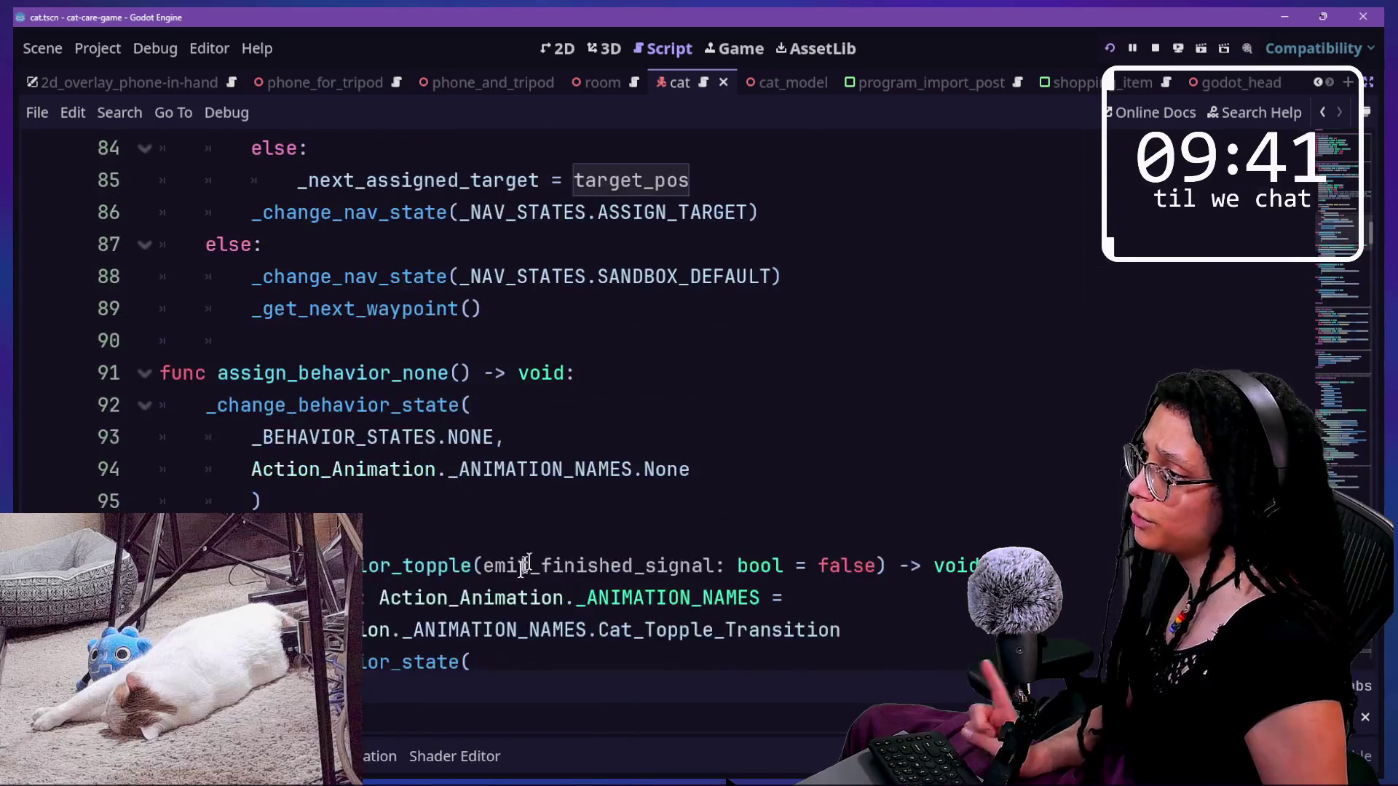
{"action": "scroll", "coordinate": [501, 430], "scroll_direction": "up", "scroll_amount": 1}
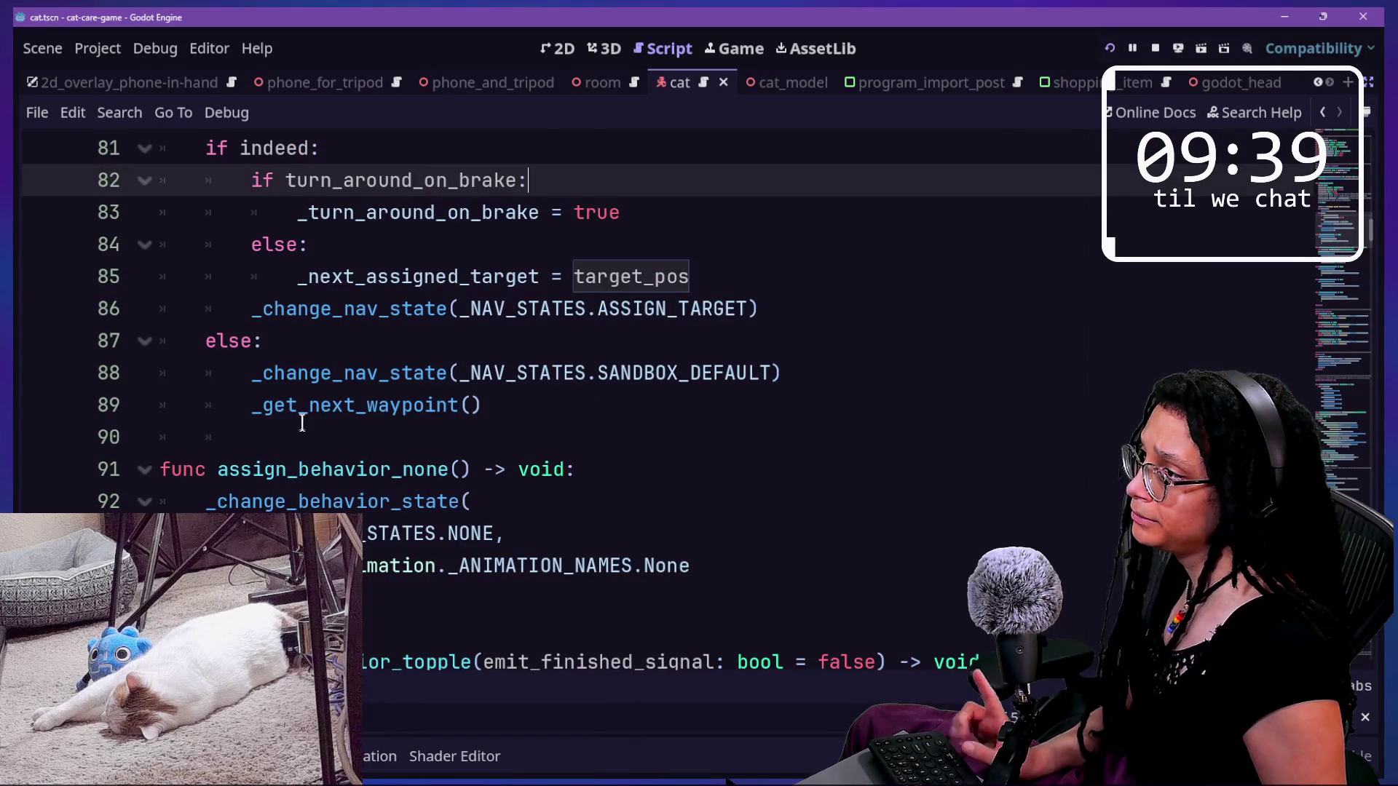
{"action": "scroll", "coordinate": [303, 424], "scroll_direction": "up", "scroll_amount": 2}
- Jump to _get_next_waypoint and fold the ASSIGN_TARGET branch at line 385
{"action": "left_click", "coordinate": [365, 499], "text": "ctrl"}
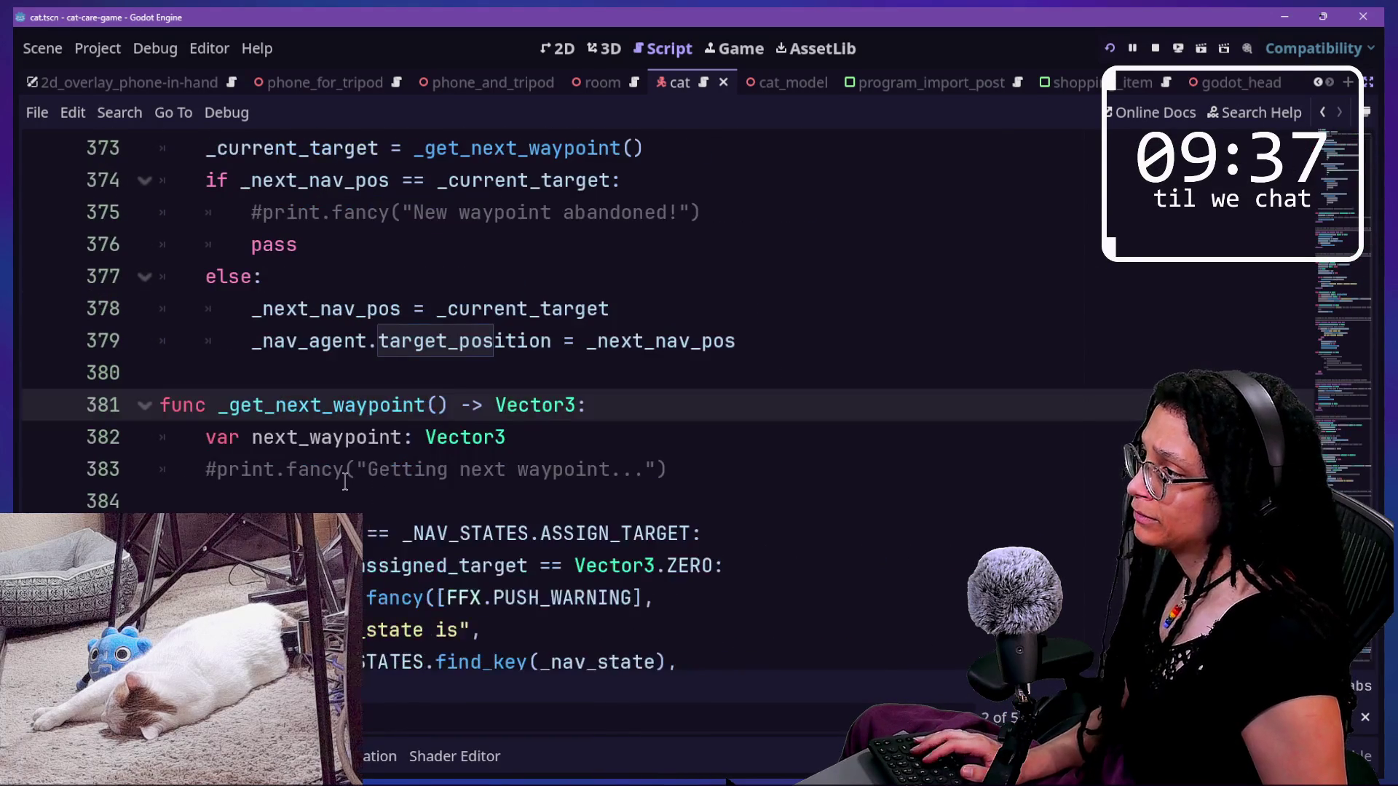
{"action": "scroll", "coordinate": [345, 482], "scroll_direction": "down", "scroll_amount": 1}
{"action": "scroll", "coordinate": [197, 481], "scroll_direction": "down", "scroll_amount": 1}
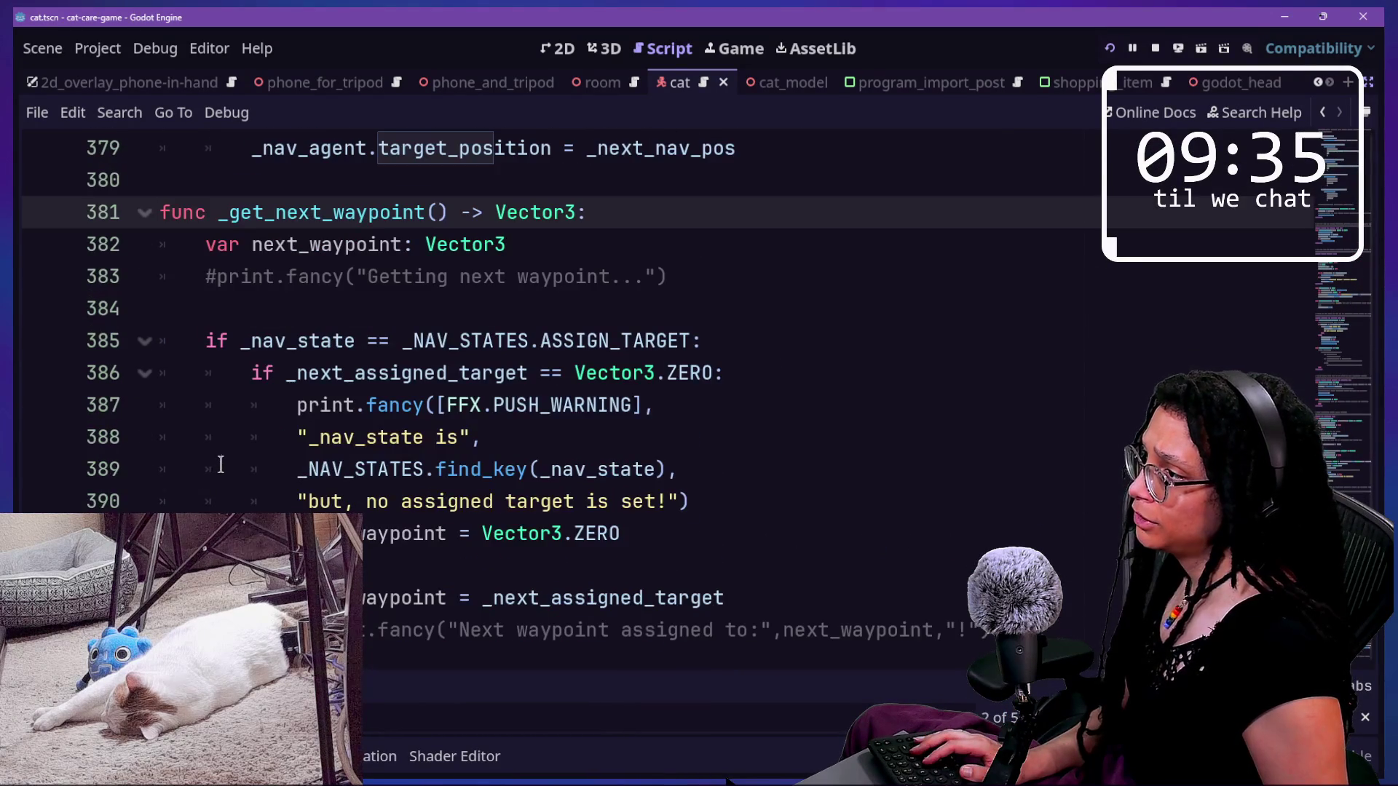
{"action": "left_click", "coordinate": [149, 354]}
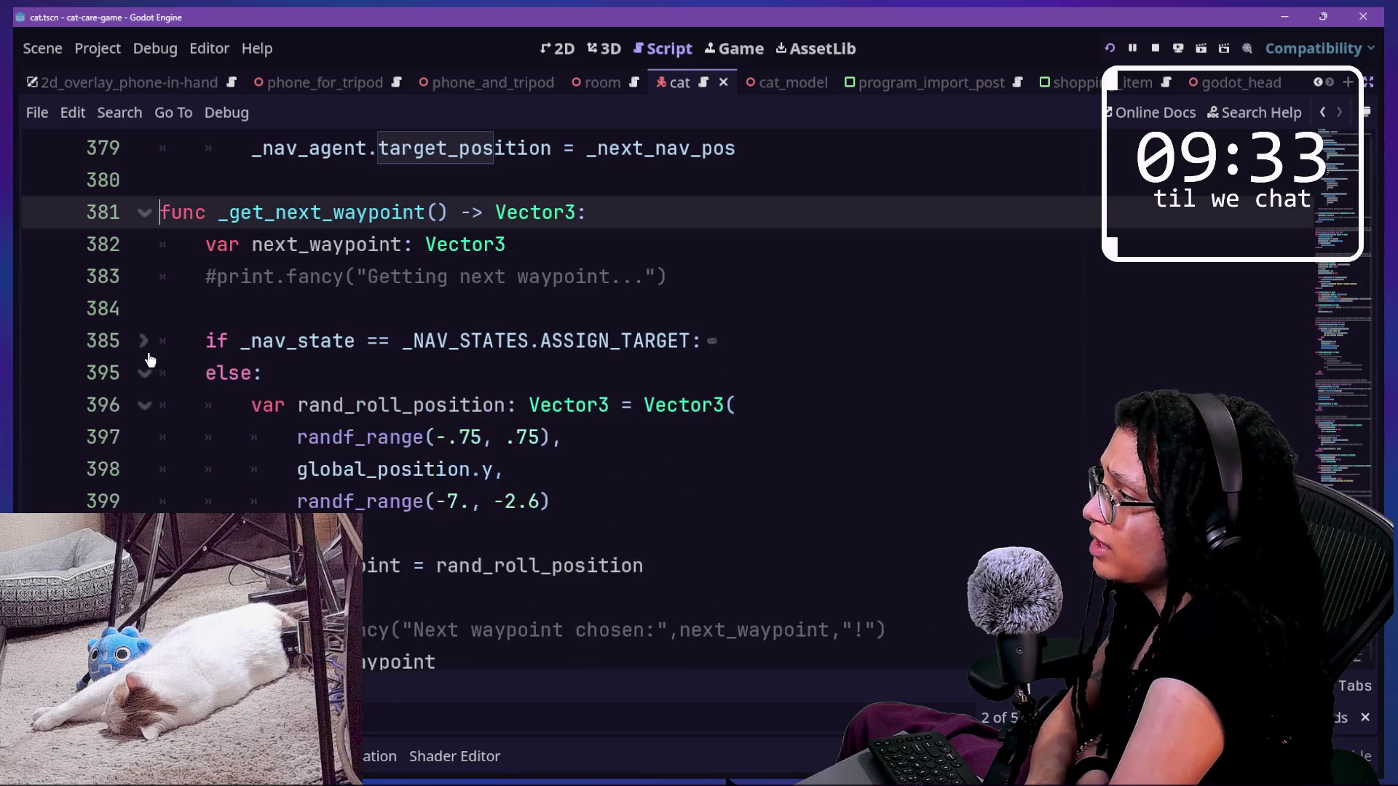
{"action": "left_click", "coordinate": [150, 357], "text": "shift"}
- Review the random position range values on lines 397-399, including the -2.6 bound
{"action": "left_click_drag", "start_coordinate": [312, 406], "coordinate": [519, 528]}
{"action": "left_click_drag", "start_coordinate": [649, 499], "coordinate": [555, 479]}
{"action": "left_click", "coordinate": [436, 405]}
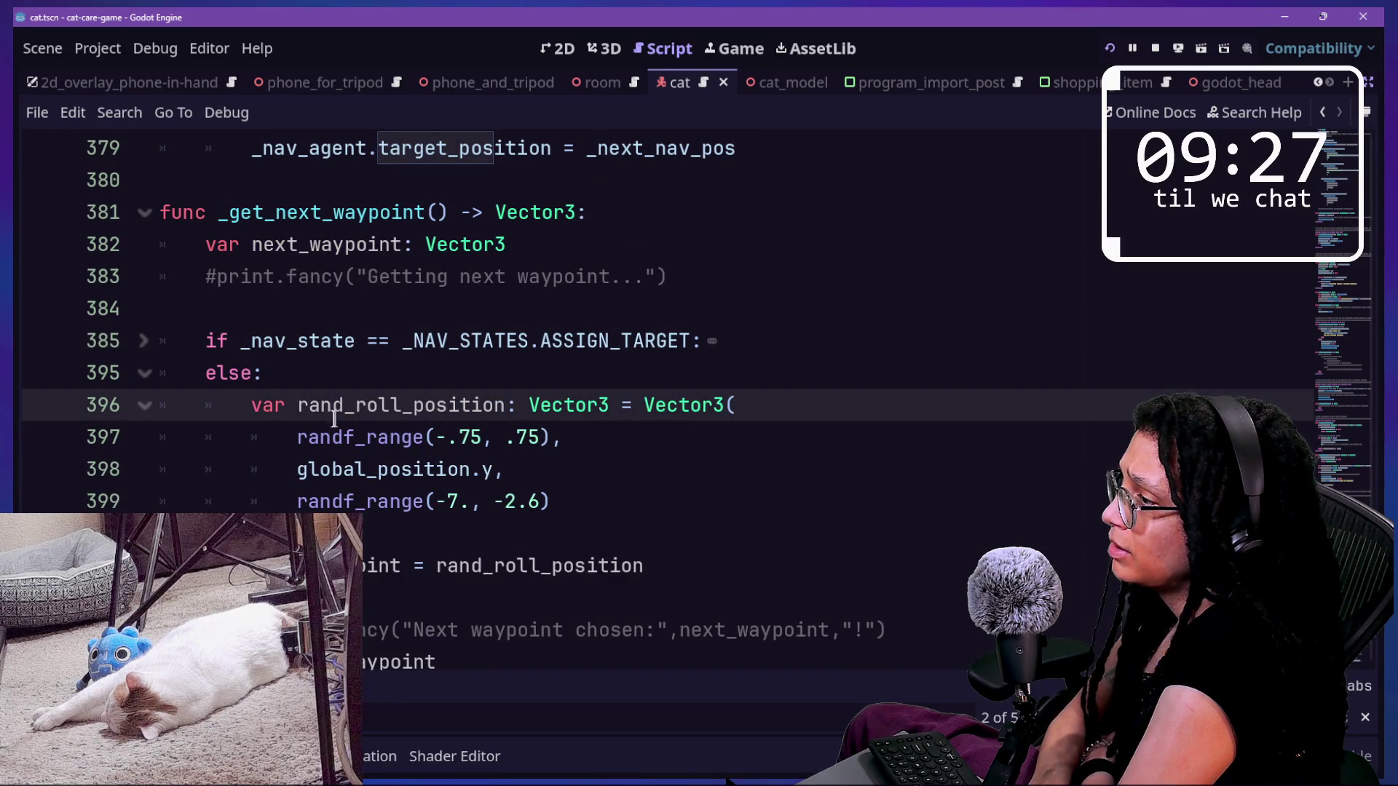
{"action": "mouse_move", "coordinate": [424, 436]}
{"action": "left_mouse_down"}
{"action": "mouse_move", "coordinate": [375, 437]}
{"action": "mouse_move", "coordinate": [518, 485]}
{"action": "left_mouse_up"}
{"action": "left_click", "coordinate": [557, 504]}
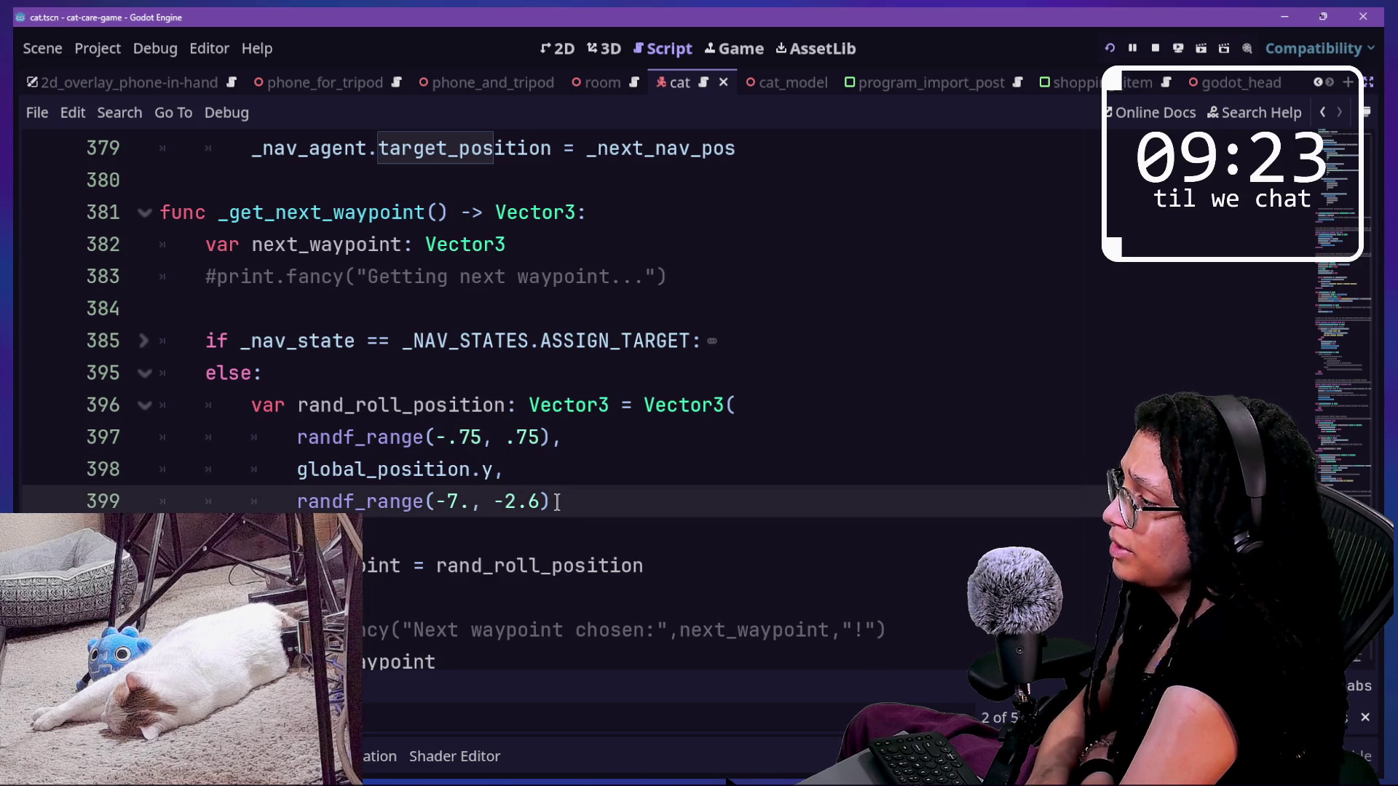
{"action": "key", "text": "Down"}
{"action": "key", "text": "Down"}
{"action": "key", "text": "Down"}
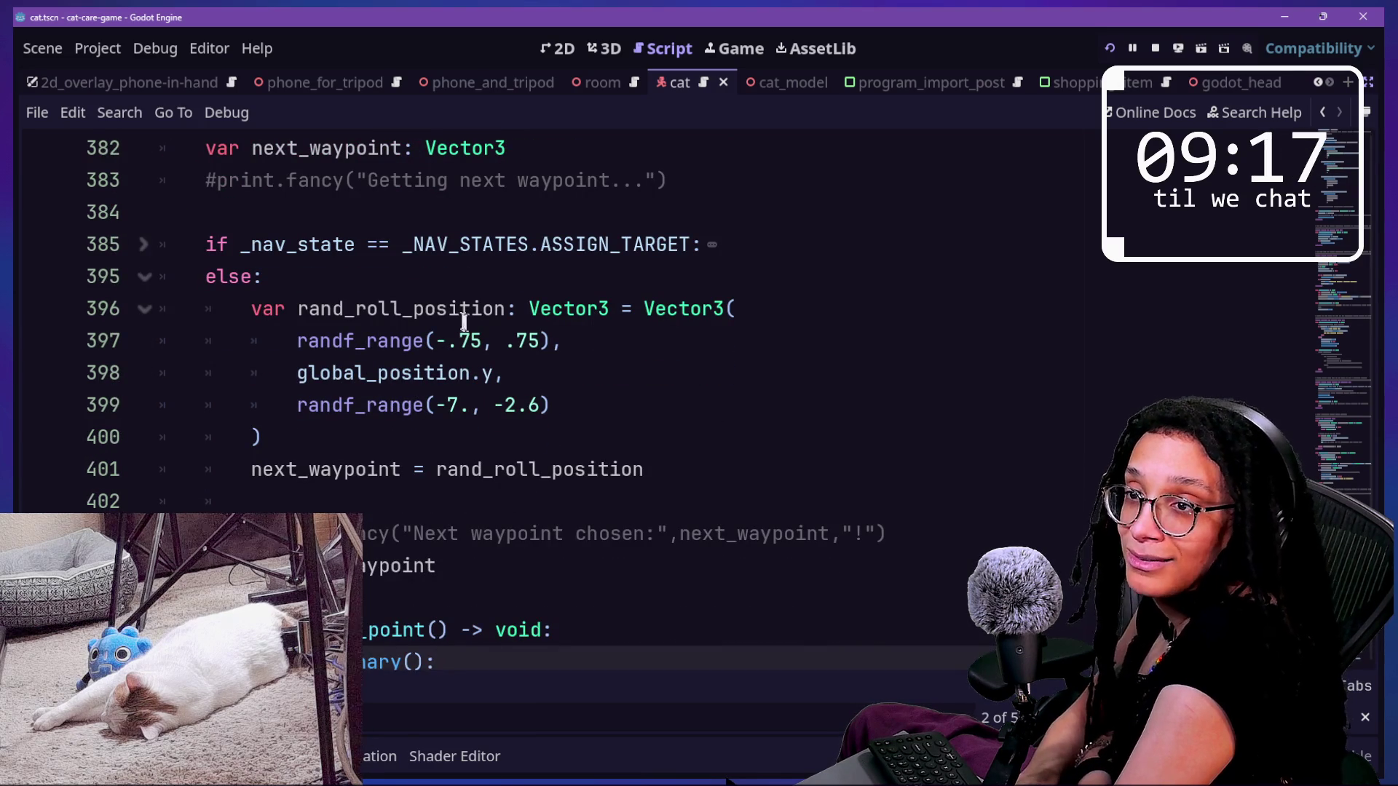
{"action": "left_click_drag", "start_coordinate": [470, 341], "coordinate": [529, 340]}
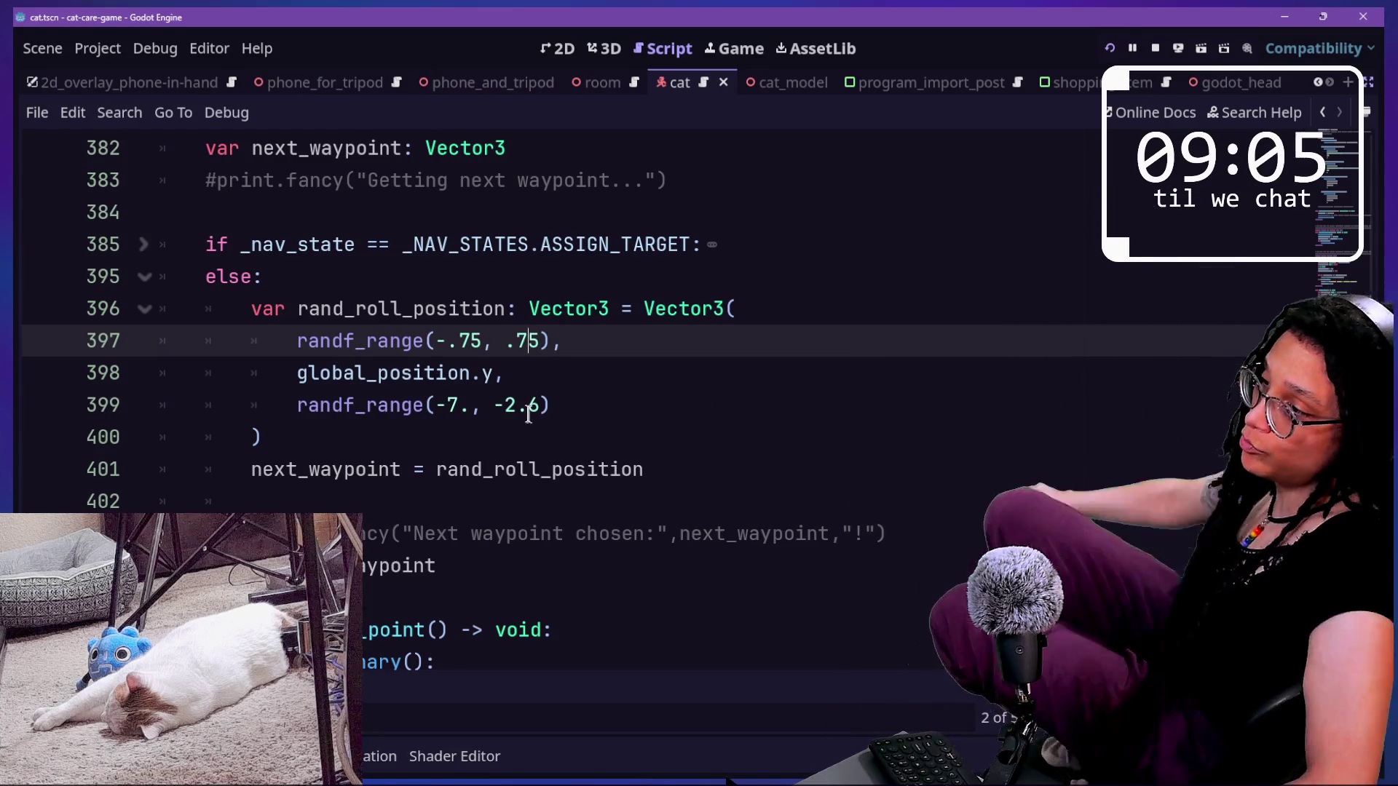
{"action": "left_click_drag", "start_coordinate": [452, 410], "coordinate": [510, 405]}
{"action": "left_click", "coordinate": [506, 405]}
{"action": "left_click", "coordinate": [510, 405]}
{"action": "left_click", "coordinate": [594, 342]}
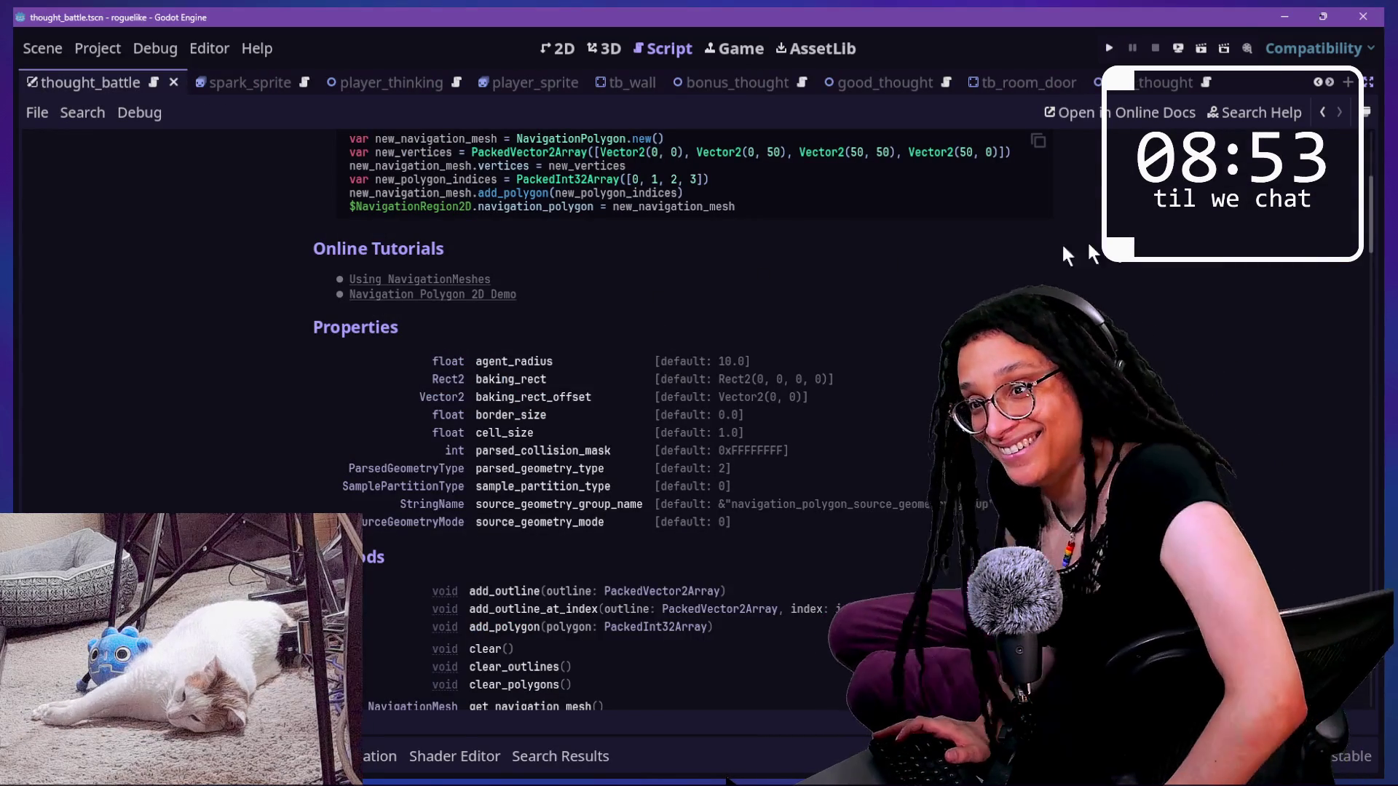
{"action": "left_click", "coordinate": [1367, 83]}
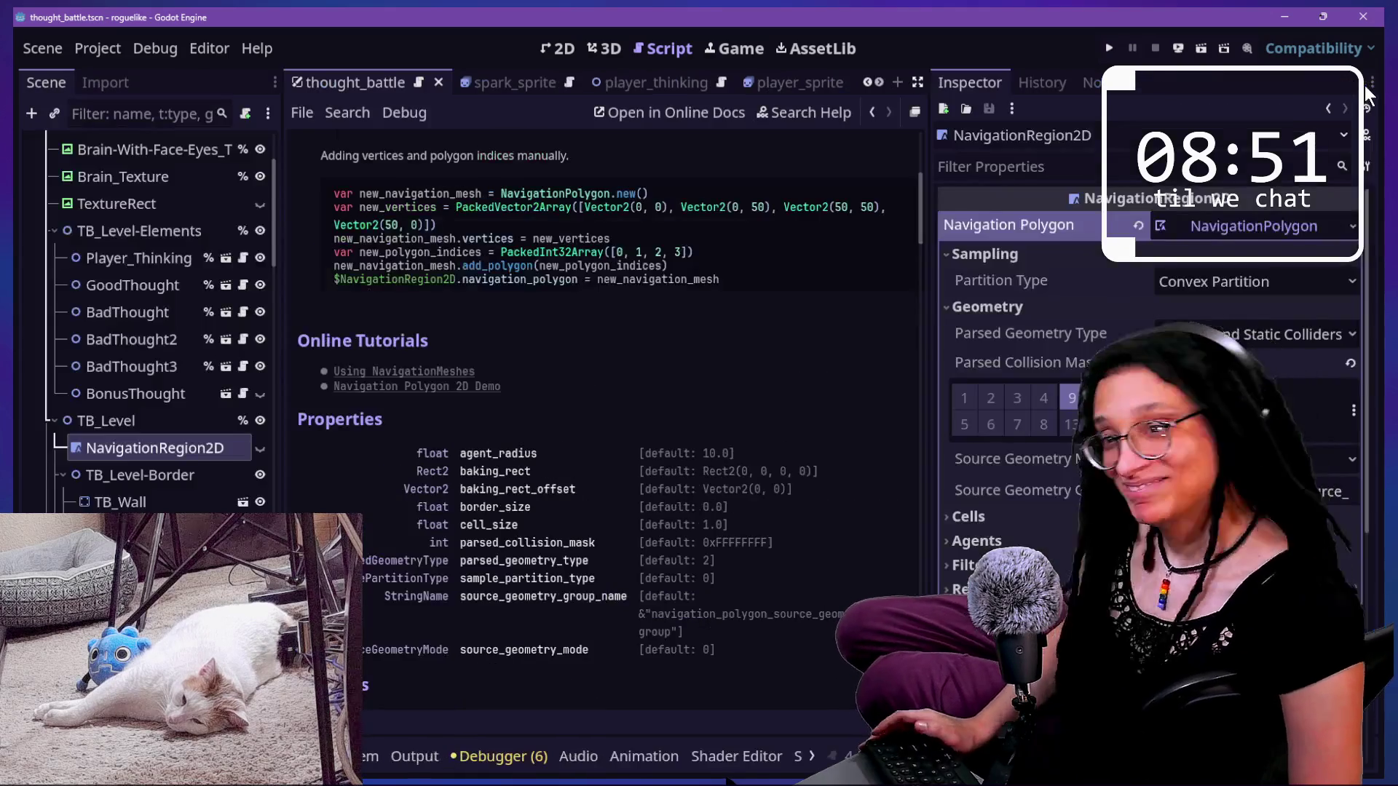
{"action": "left_click", "coordinate": [570, 48]}
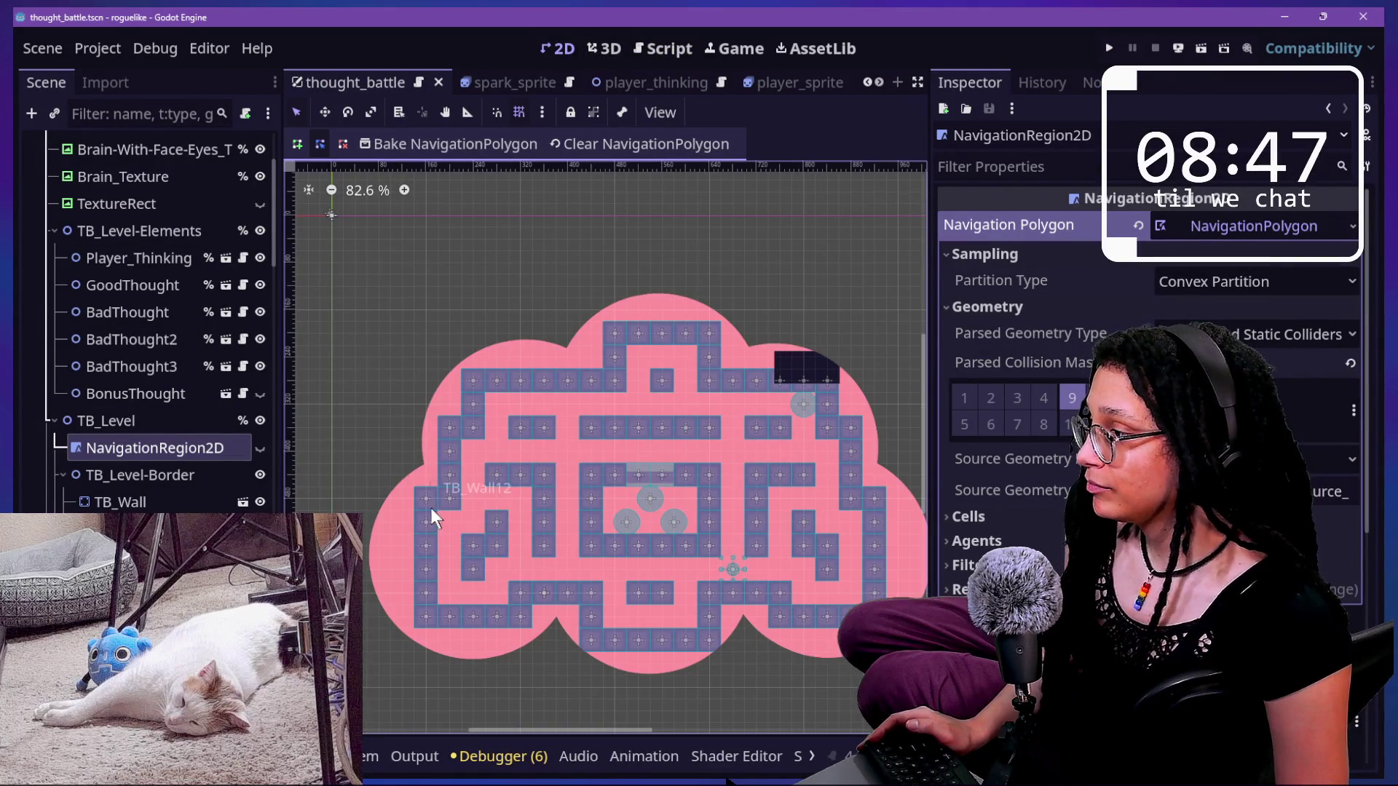
{"action": "left_click", "coordinate": [472, 381]}
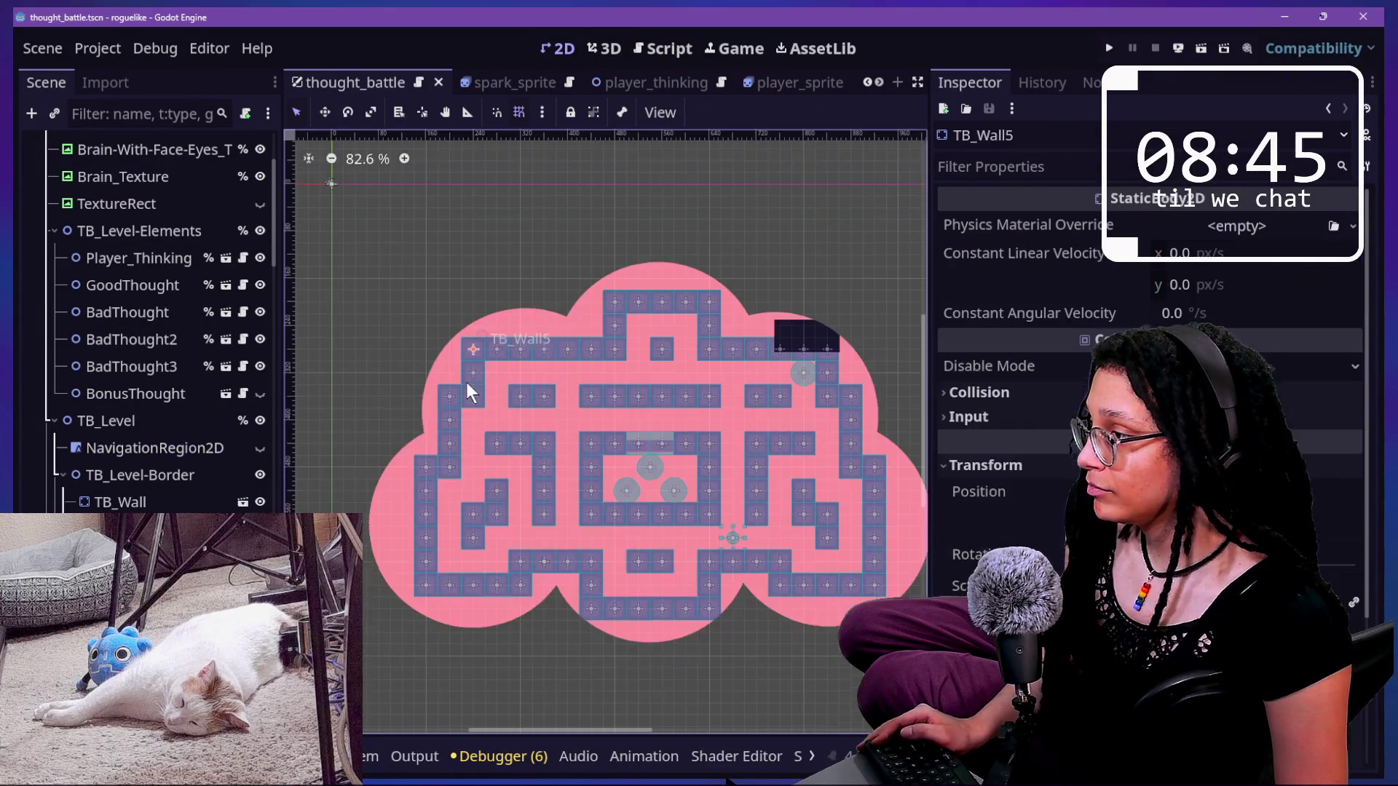
{"action": "scroll", "coordinate": [1023, 496], "scroll_direction": "down", "scroll_amount": 2}
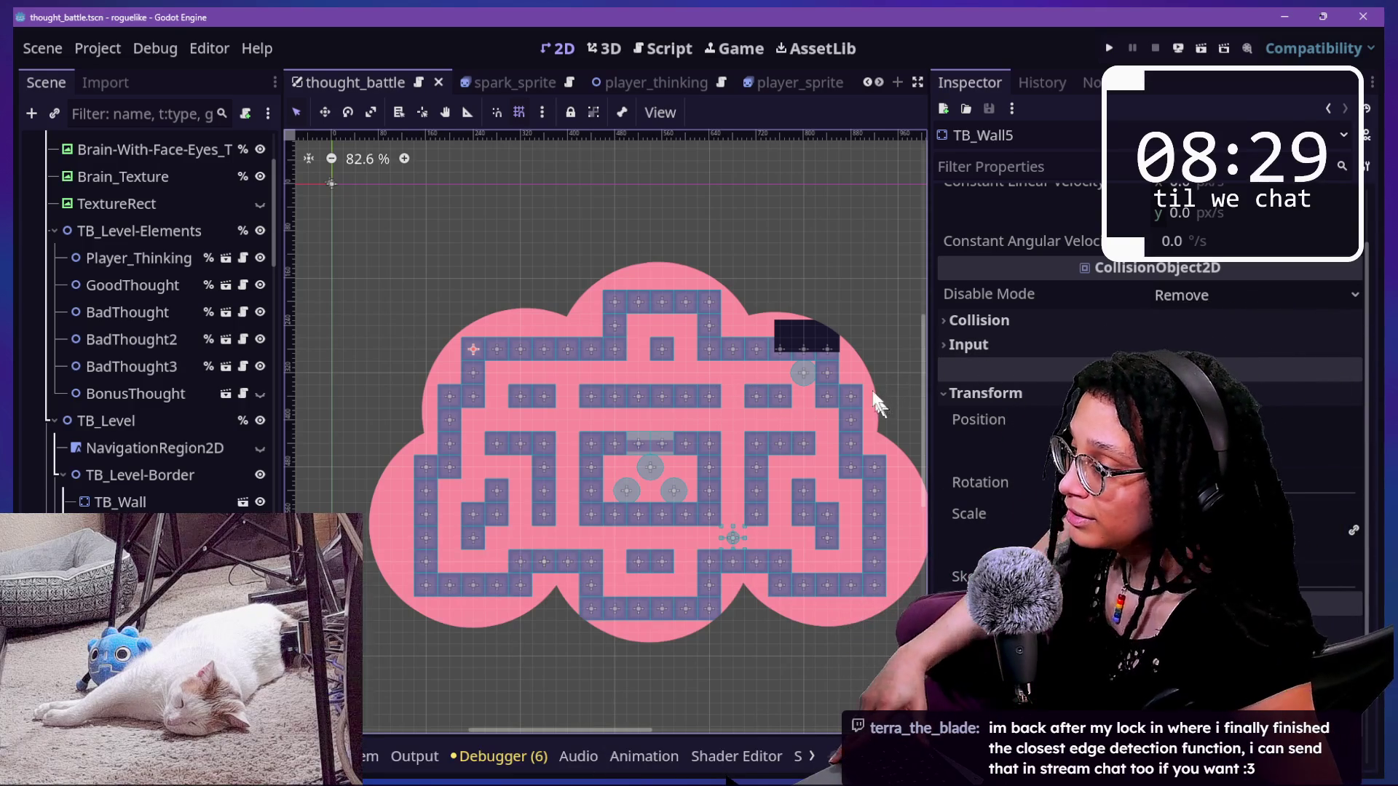
{"action": "left_click", "coordinate": [424, 469]}
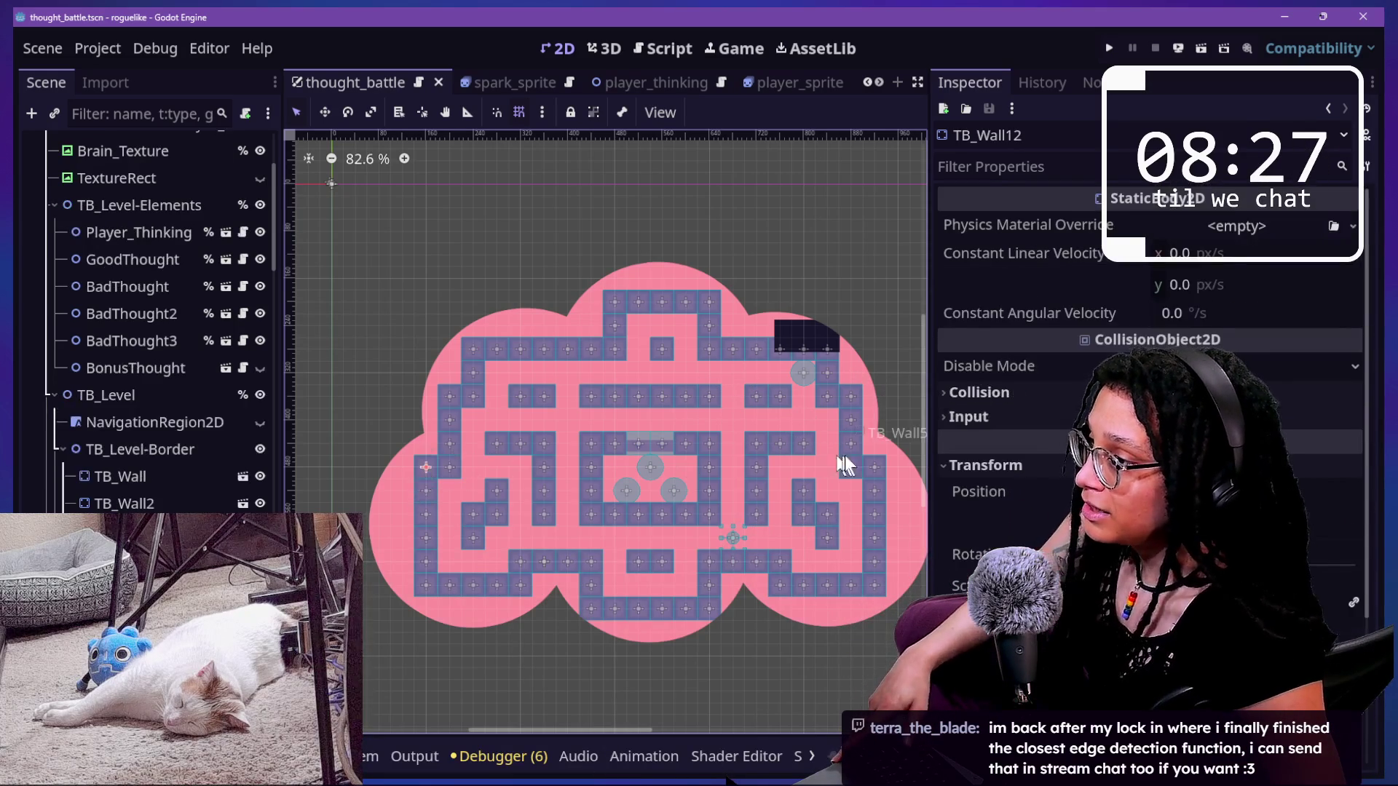
{"action": "left_click", "coordinate": [877, 465], "text": "shift"}
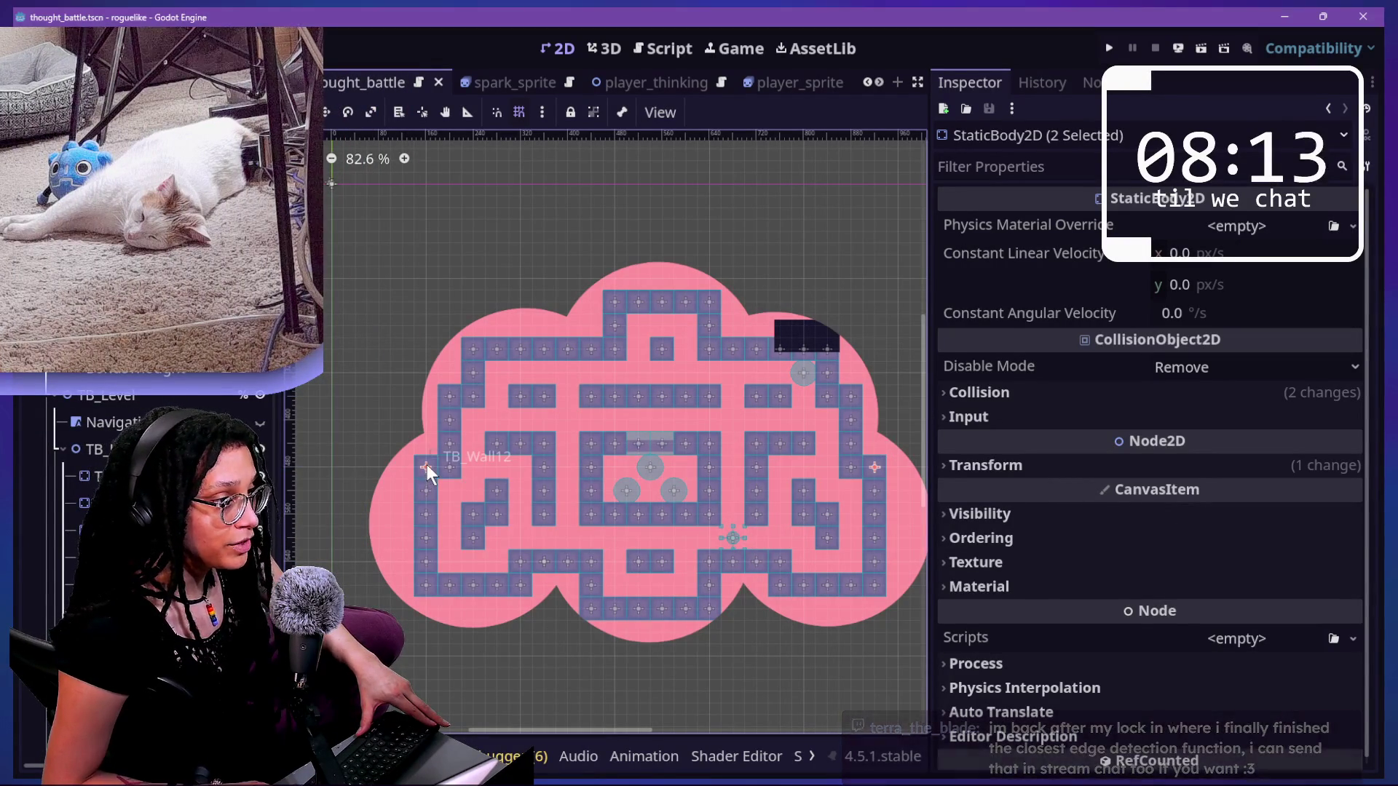
{"action": "left_click", "coordinate": [1017, 463]}
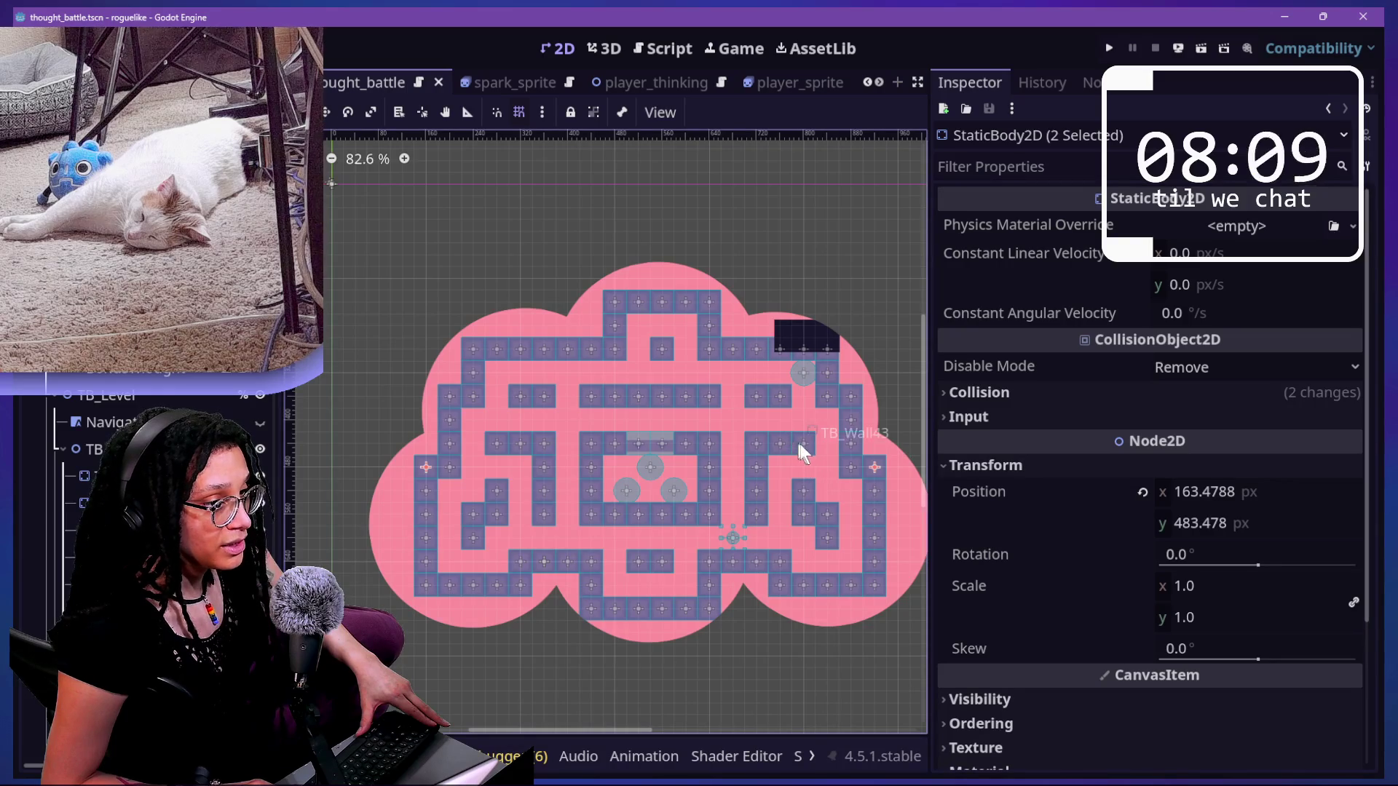
{"action": "left_click", "coordinate": [877, 467]}
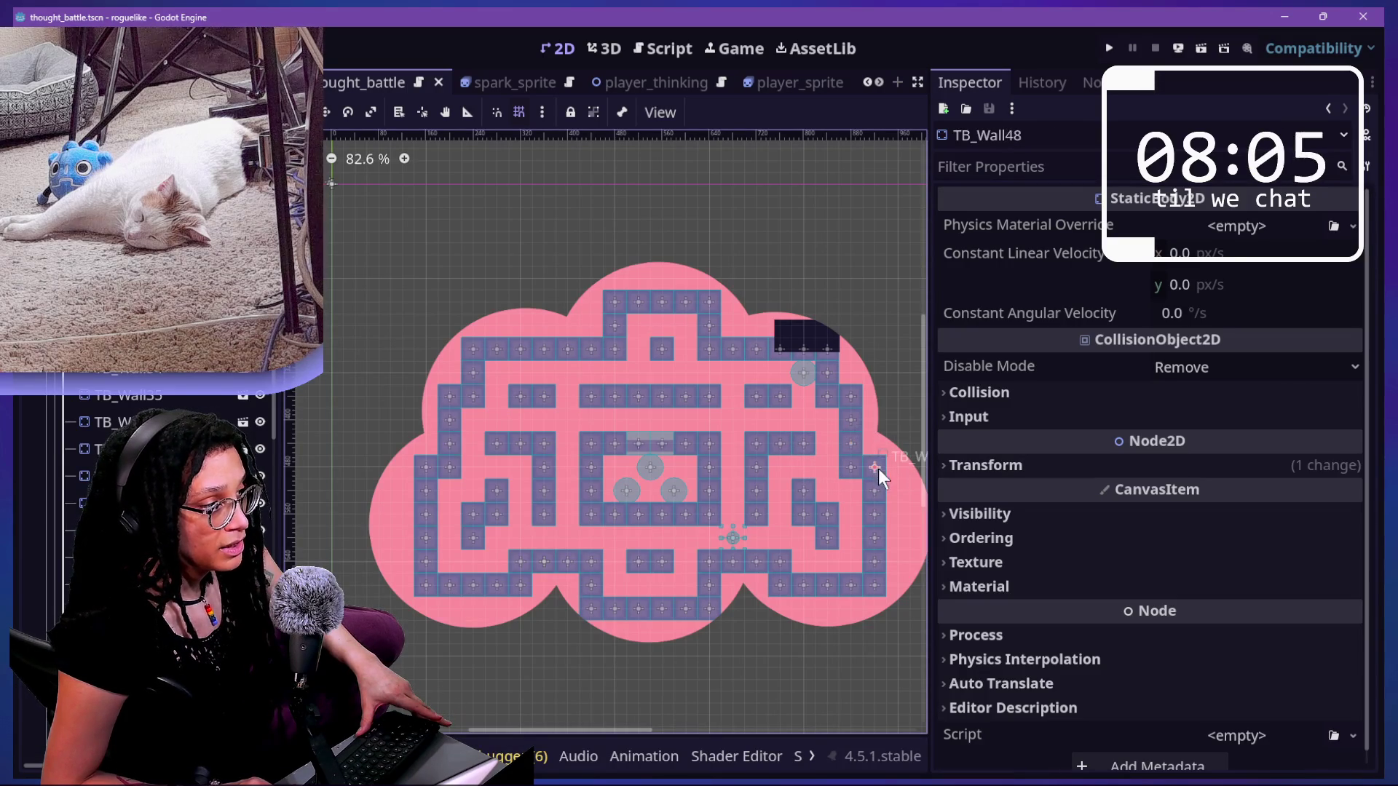
{"action": "left_click", "coordinate": [1025, 463]}
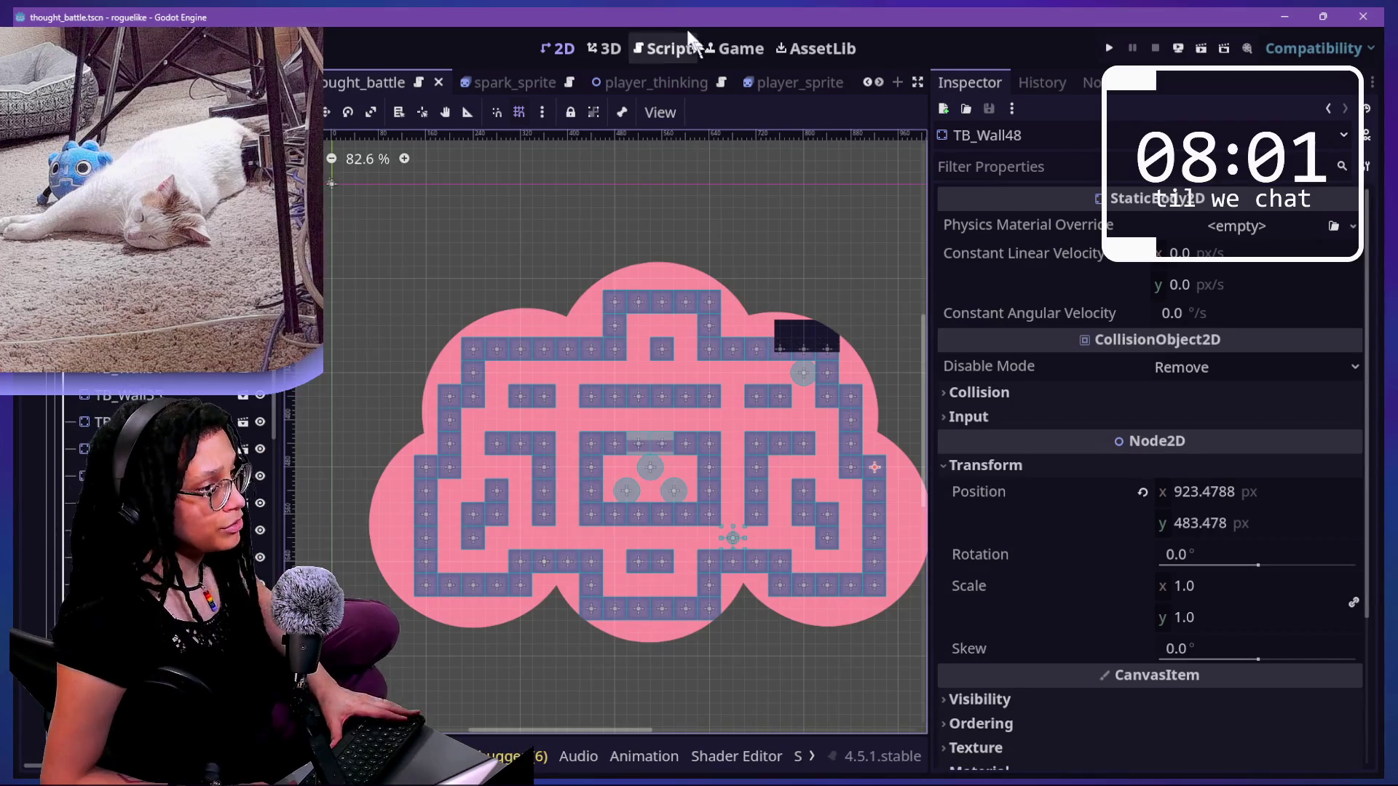
{"action": "left_click", "coordinate": [678, 47]}
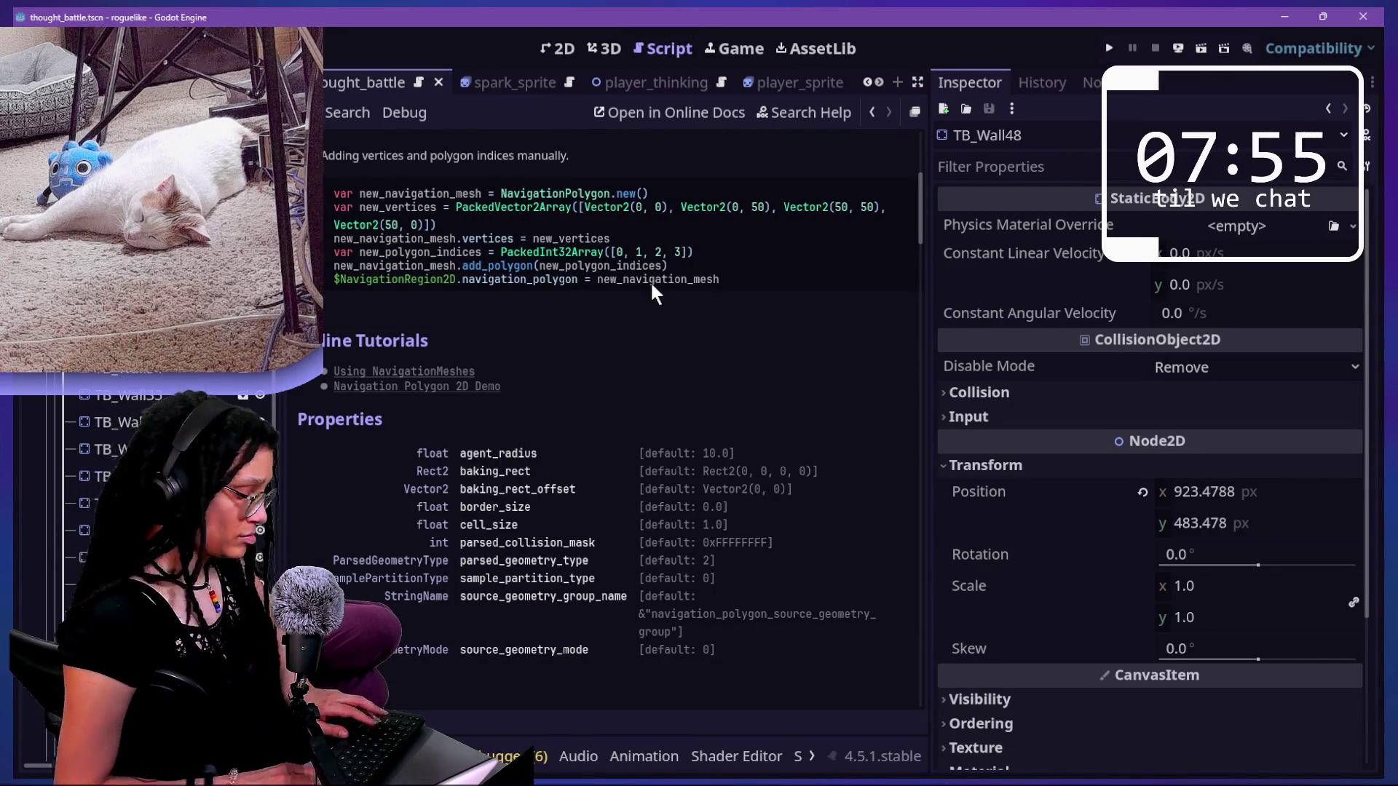
- Make the script editor full-width and browse quick file search results for 'thought'
{"action": "key", "text": "ctrl+shift+F11"}
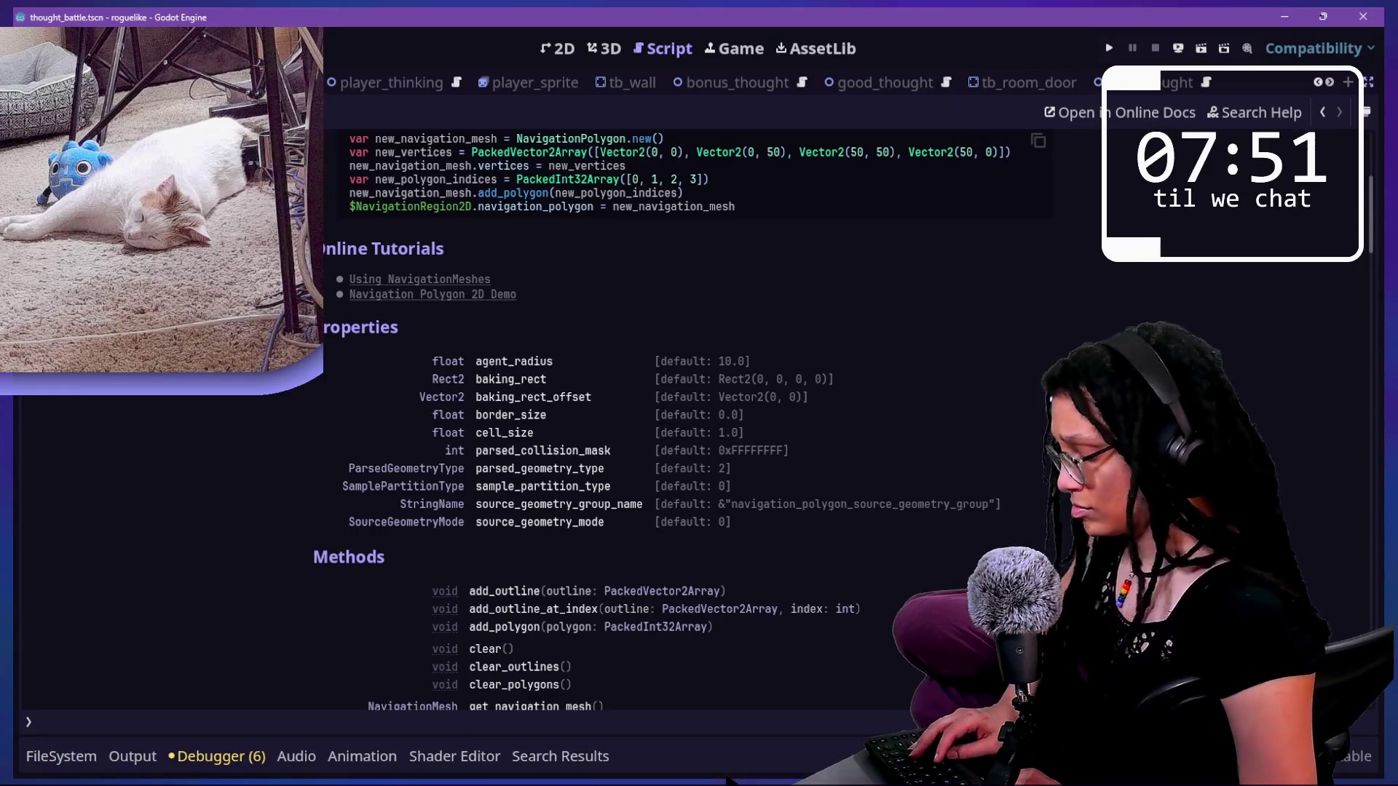
{"action": "key", "text": "shift+alt+o"}
{"action": "key", "text": "Down"}
{"action": "key", "text": "Down"}
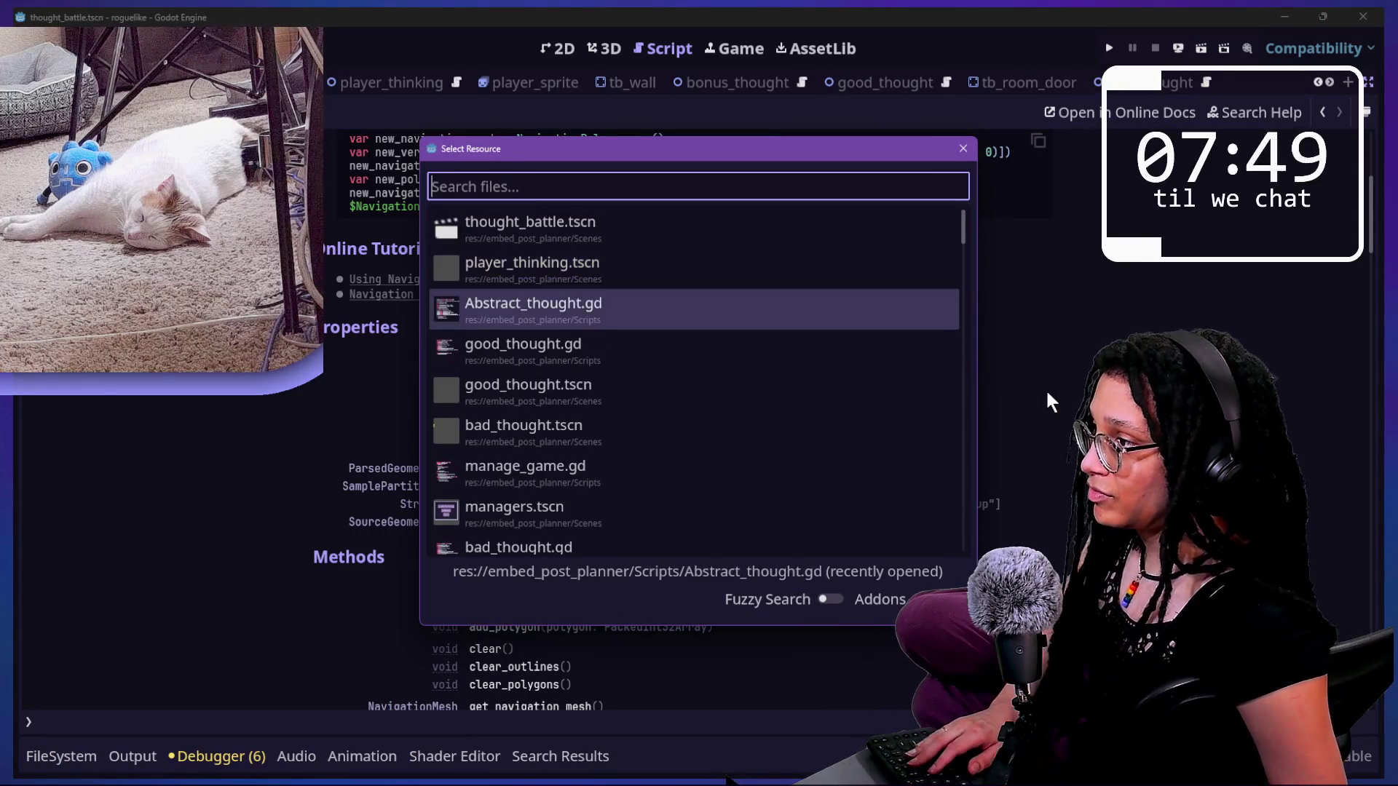
{"action": "key", "text": "Down"}
{"action": "key", "text": "Down"}
{"action": "key", "text": "Up"}
{"action": "key", "text": "Up"}
{"action": "key", "text": "Up"}
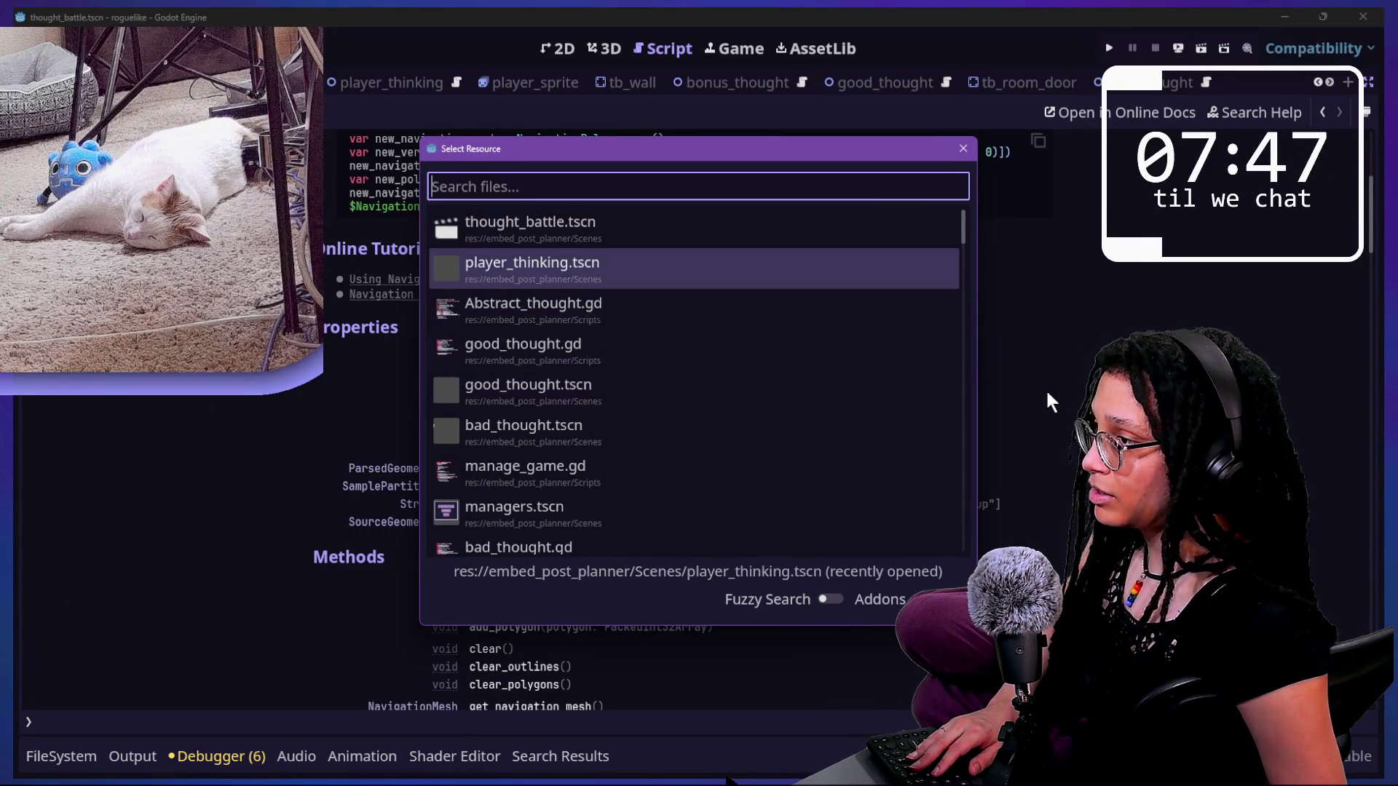
{"action": "key", "text": "Down"}
{"action": "key", "text": "Down"}
{"action": "key", "text": "Down"}
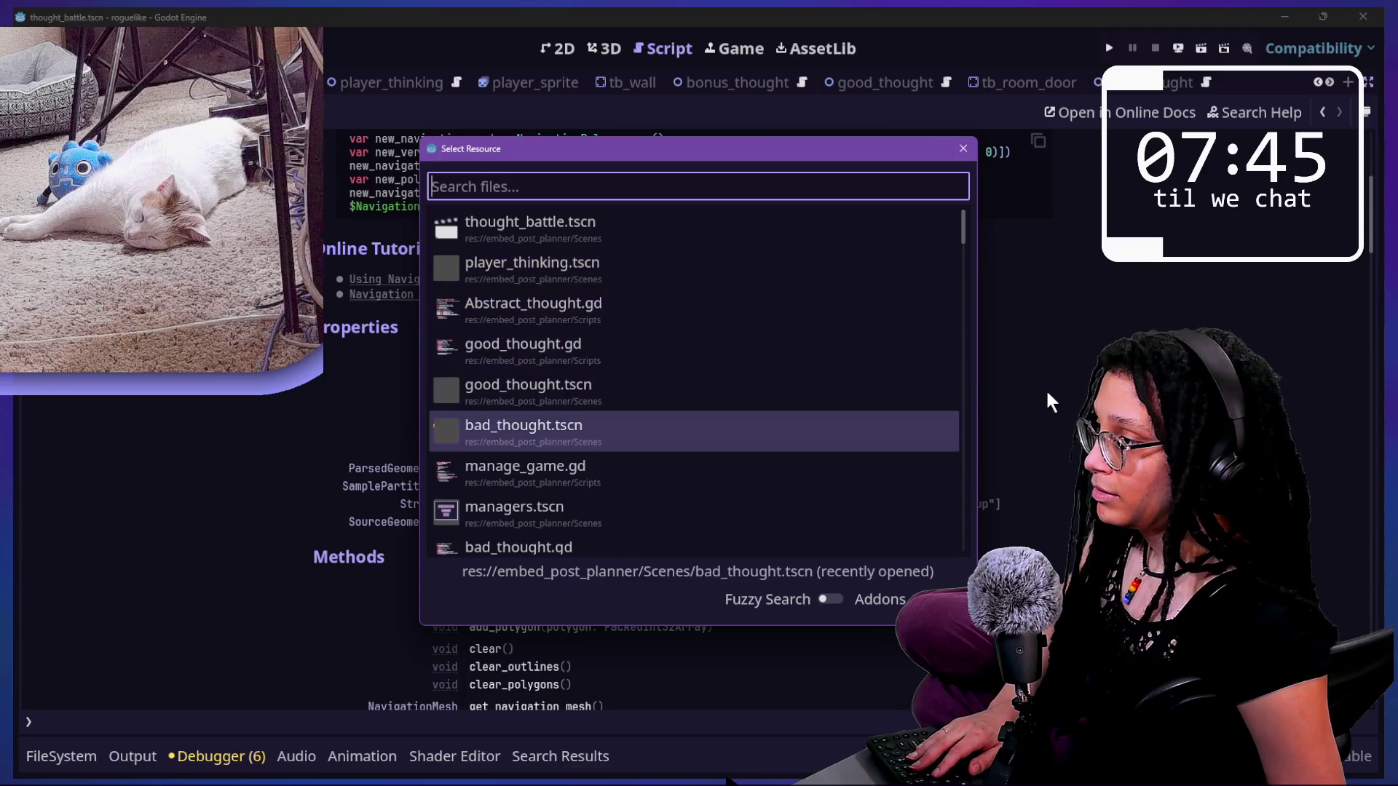
{"action": "type", "text": "thought"}
{"action": "key", "text": "Down"}
{"action": "key", "text": "Down"}
{"action": "key", "text": "Down"}
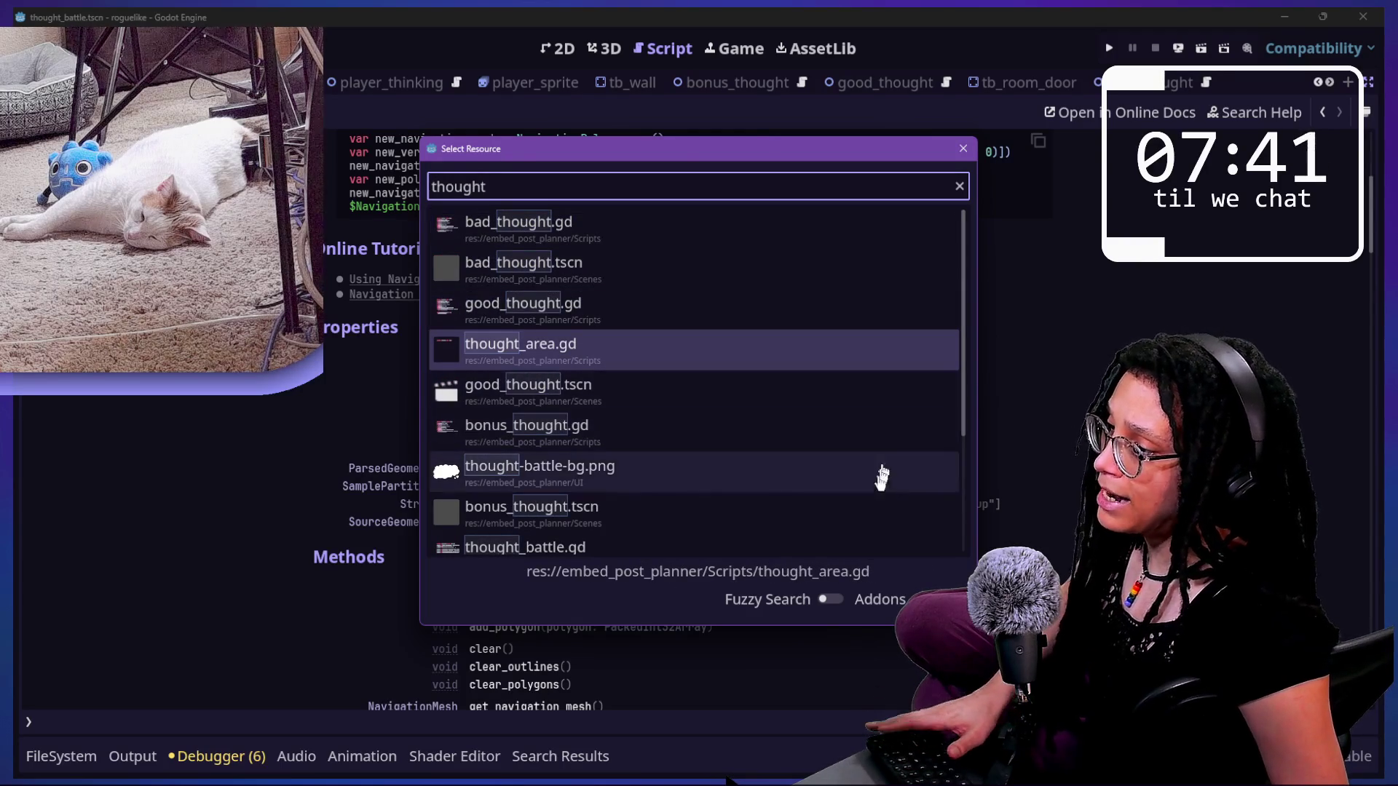
{"action": "key", "text": "Escape"}
- Search quick open for 'abs' and open Abstract_thought.gd
{"action": "scroll", "coordinate": [1059, 318], "scroll_direction": "up", "scroll_amount": 5}
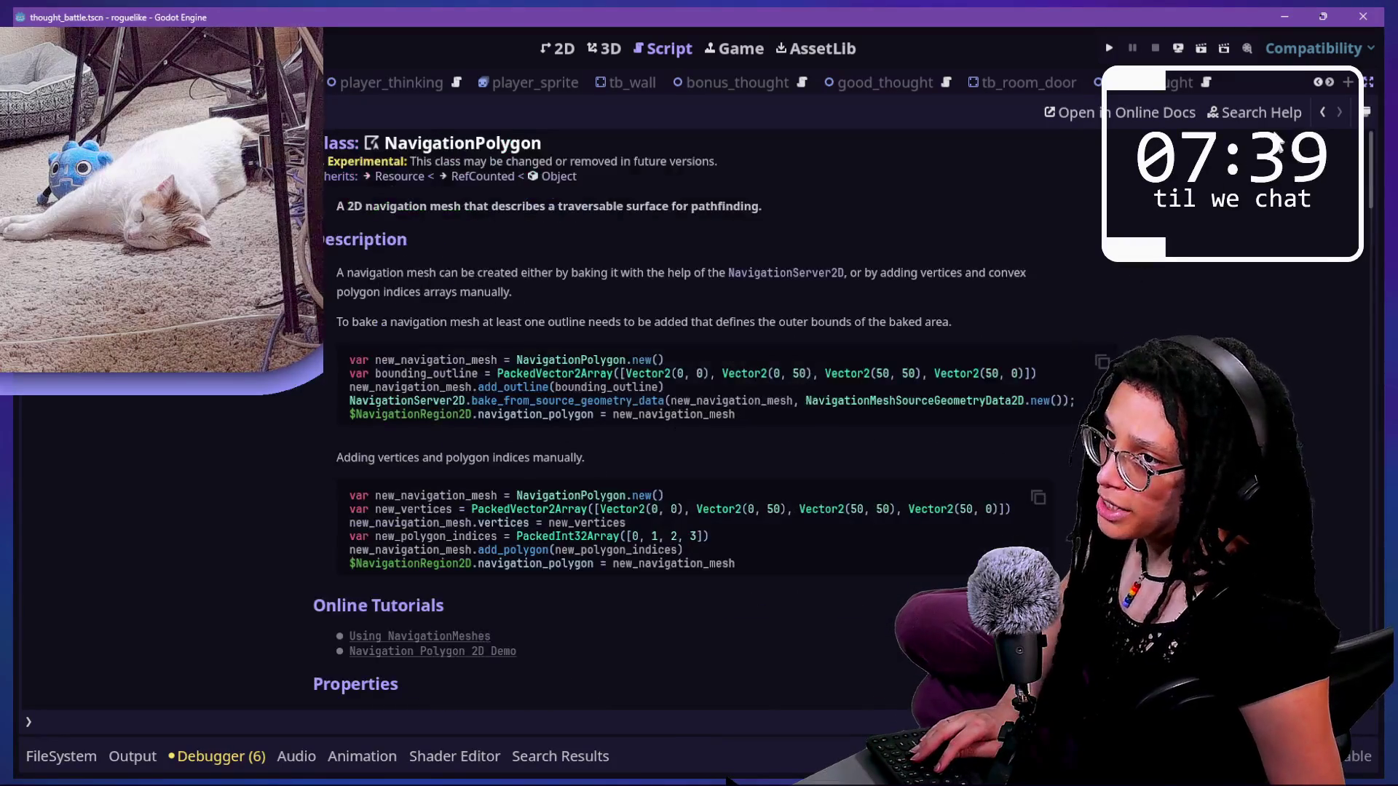
{"action": "key", "text": "shift+alt+o"}
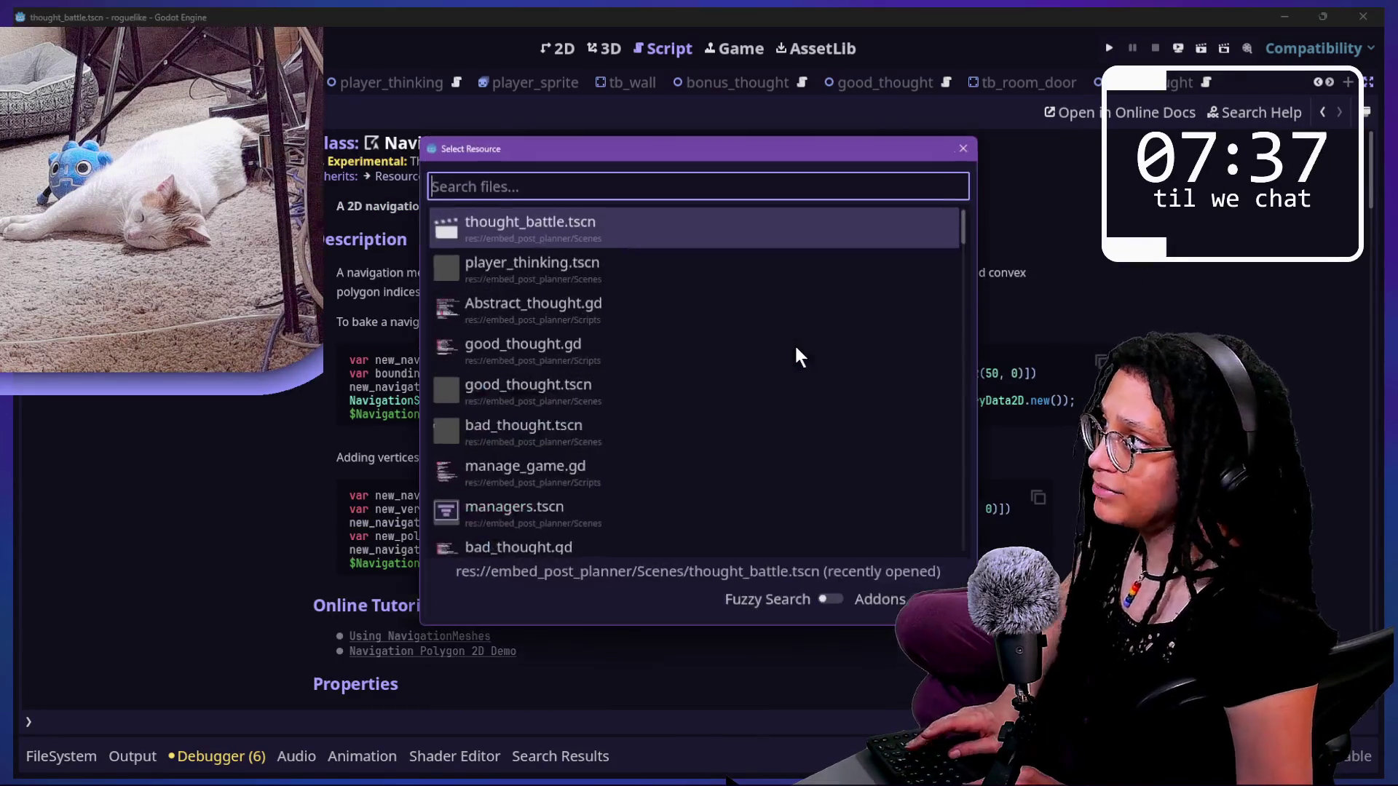
{"action": "type", "text": "abs"}
{"action": "key", "text": "Return"}
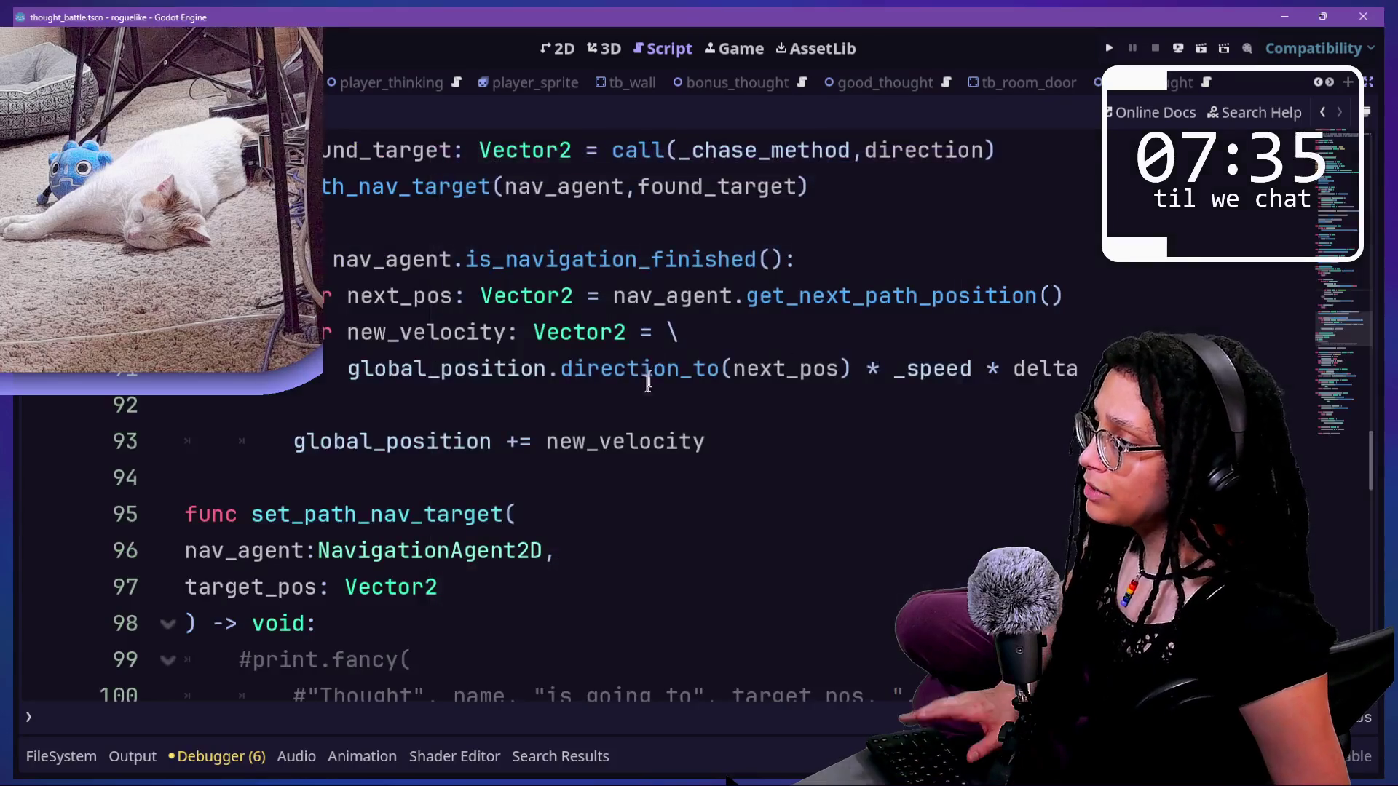
- Search Abstract_thought.gd for 'good' and 'if self is G' to review the chase-method calls
{"action": "scroll", "coordinate": [648, 375], "scroll_direction": "down", "scroll_amount": 3}
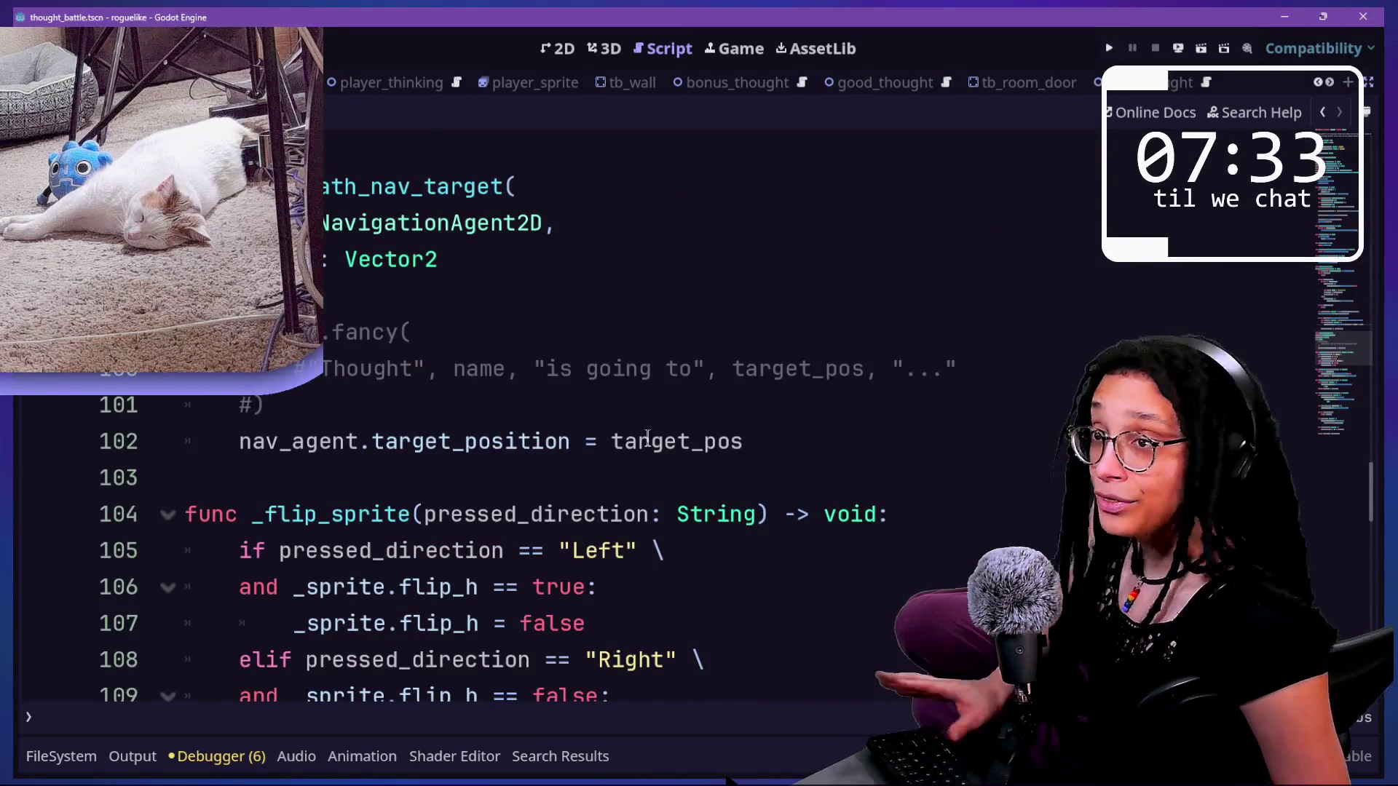
{"action": "scroll", "coordinate": [648, 437], "scroll_direction": "up", "scroll_amount": 7}
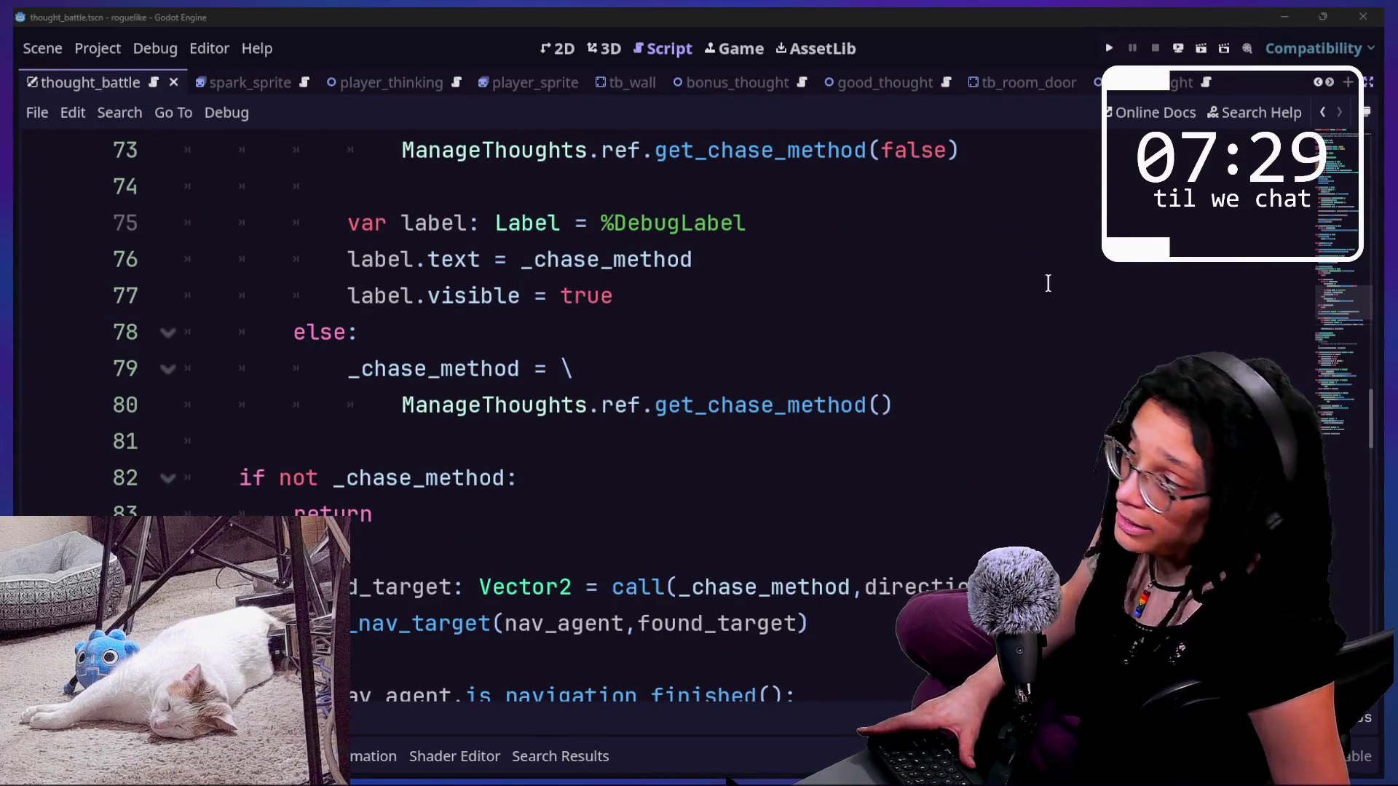
{"action": "left_click", "coordinate": [675, 321]}
{"action": "scroll", "coordinate": [674, 323], "scroll_direction": "down", "scroll_amount": 8}
{"action": "scroll", "coordinate": [674, 321], "scroll_direction": "down", "scroll_amount": 9}
{"action": "left_click", "coordinate": [884, 329]}
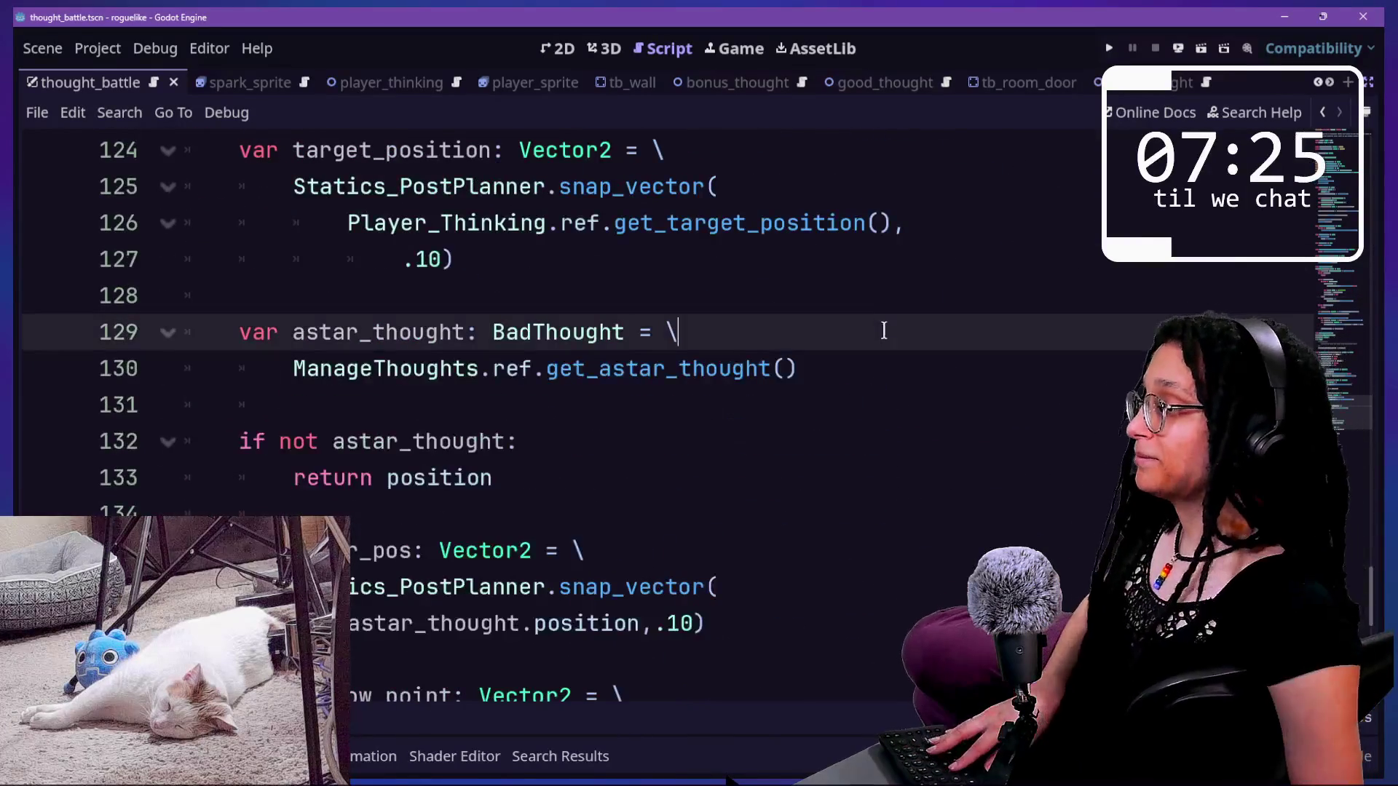
{"action": "key", "text": "ctrl+f"}
{"action": "type", "text": "good"}
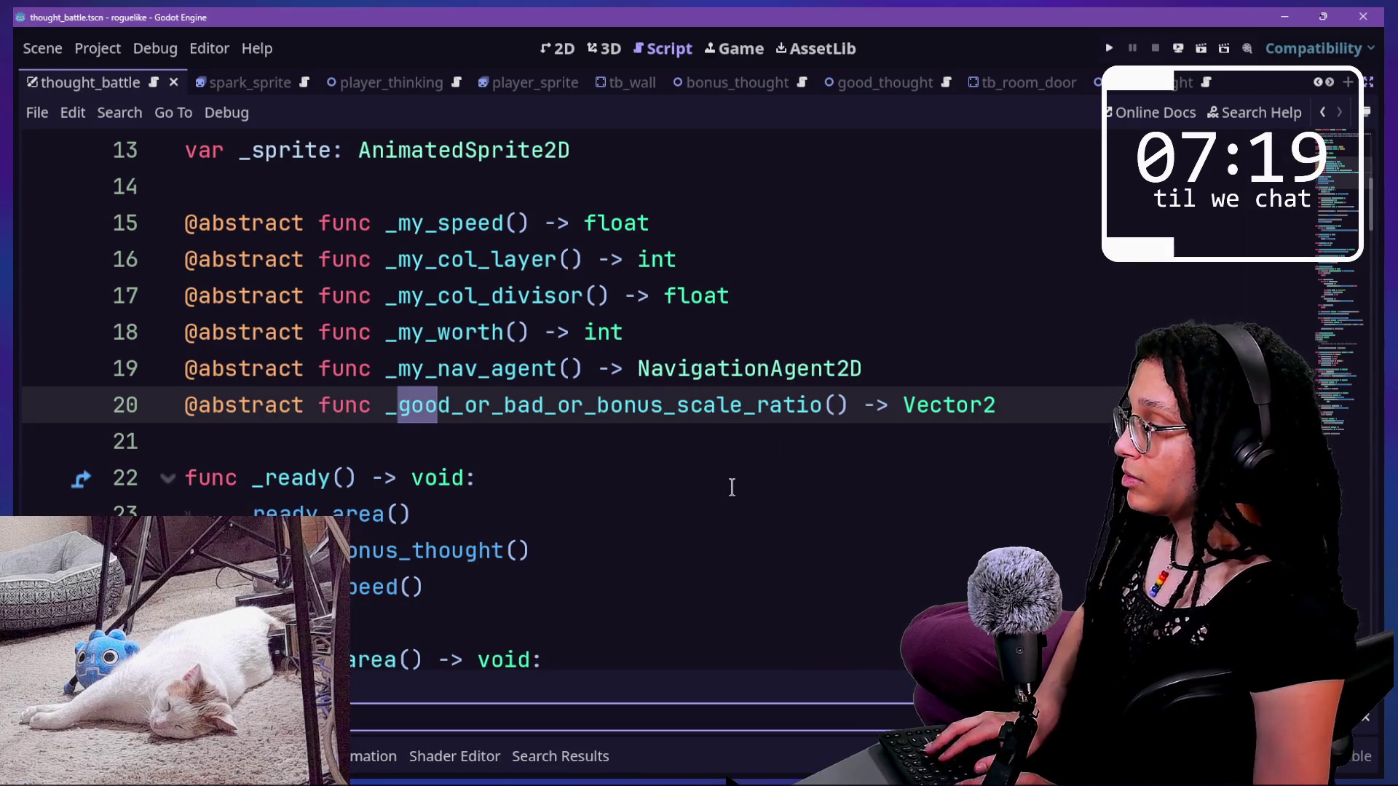
{"action": "key", "text": "BackSpace"}
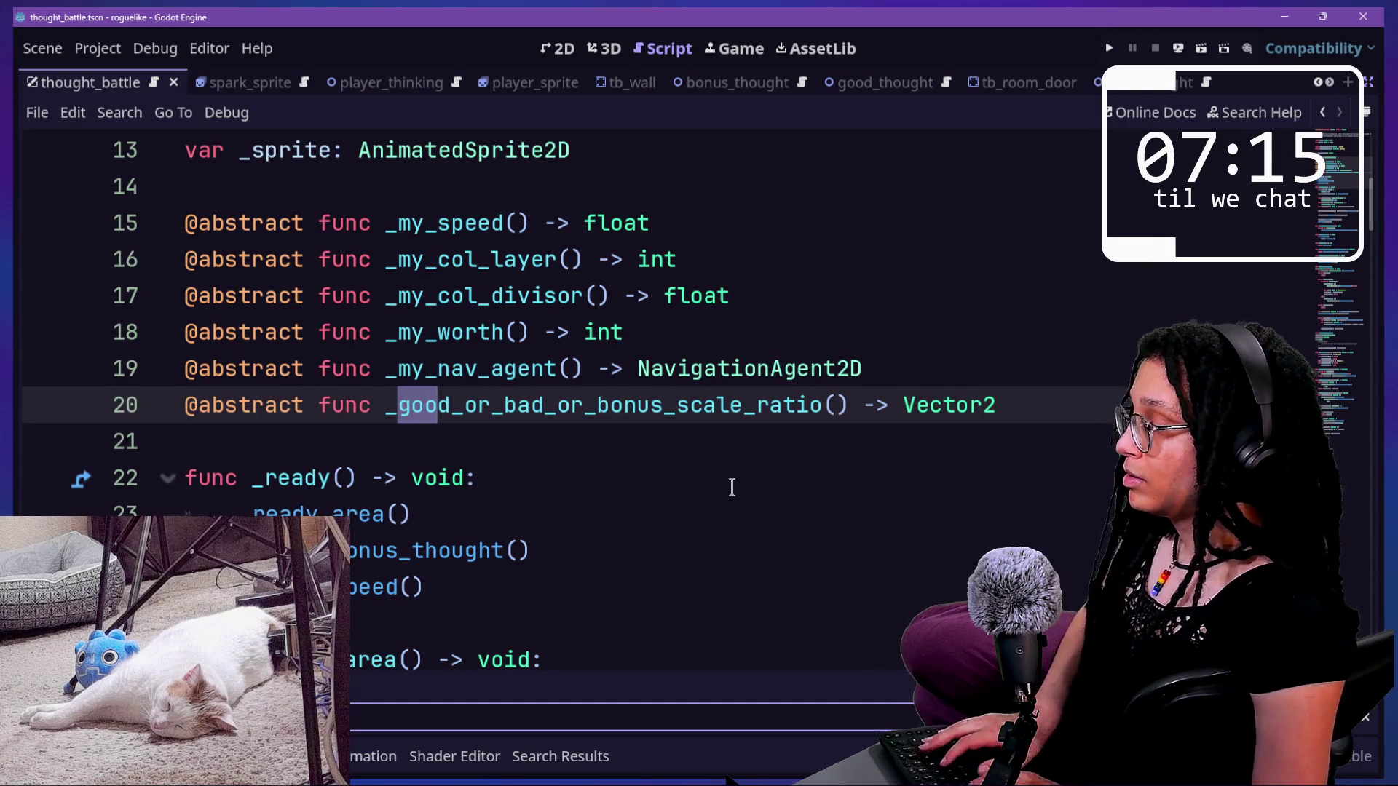
{"action": "key", "text": "BackSpace"}
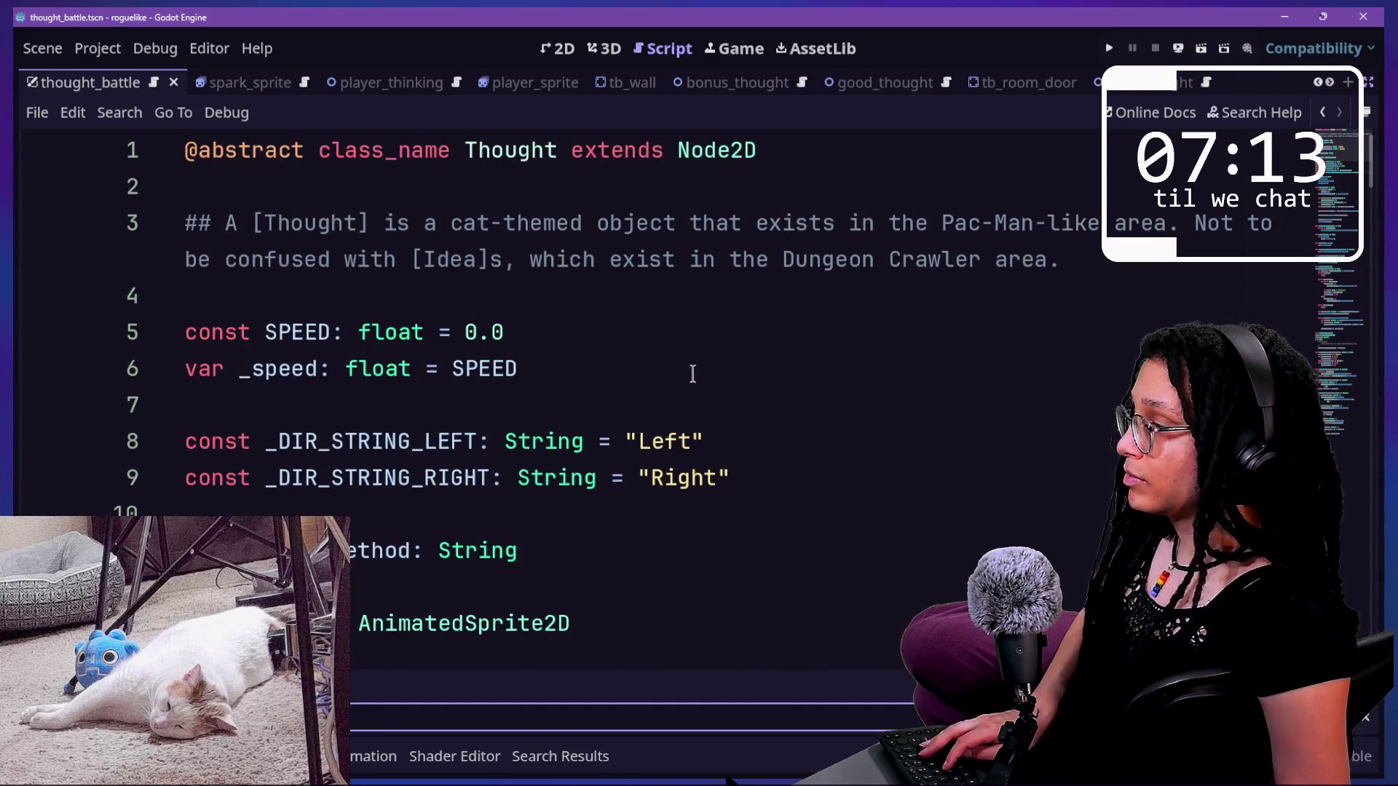
{"action": "scroll", "coordinate": [692, 373], "scroll_direction": "down", "scroll_amount": 20}
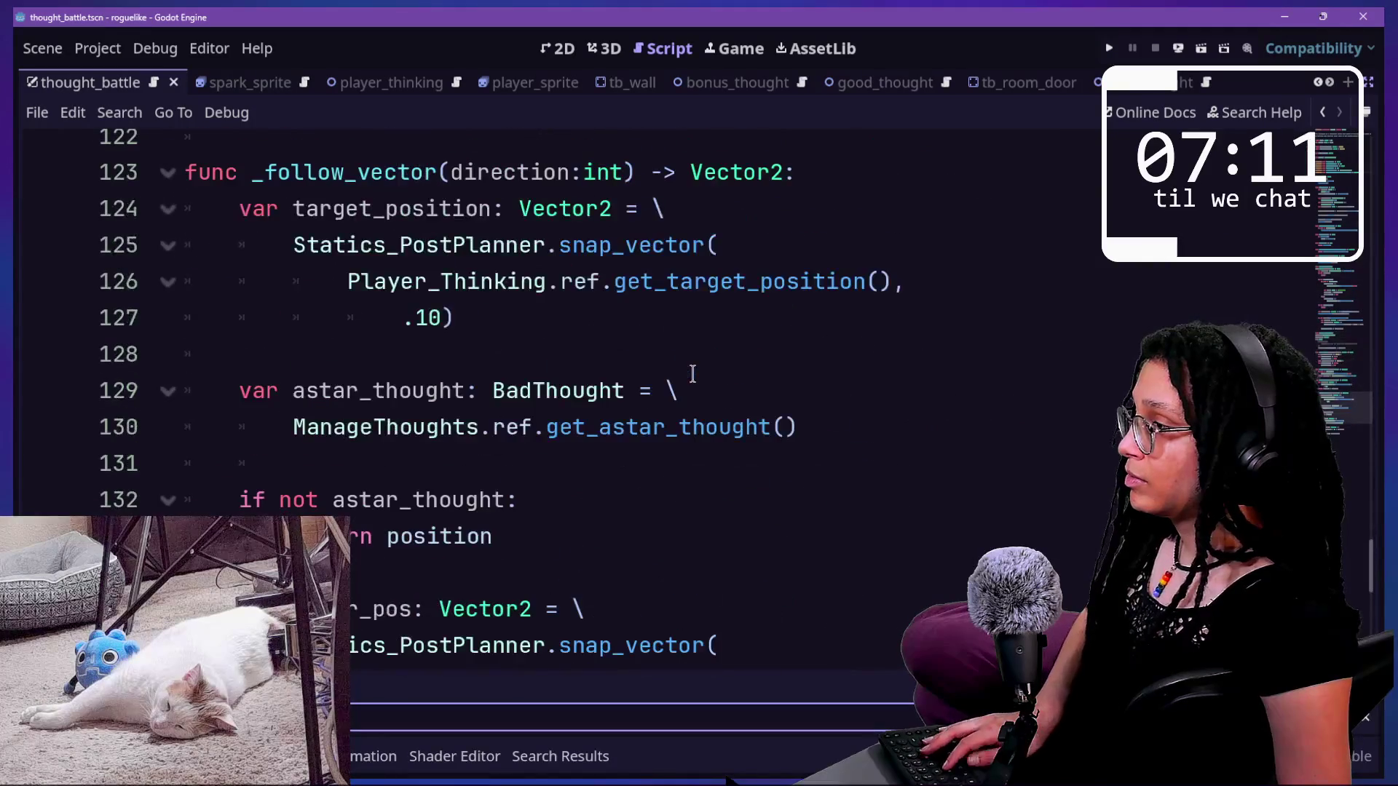
{"action": "scroll", "coordinate": [693, 372], "scroll_direction": "down", "scroll_amount": 5}
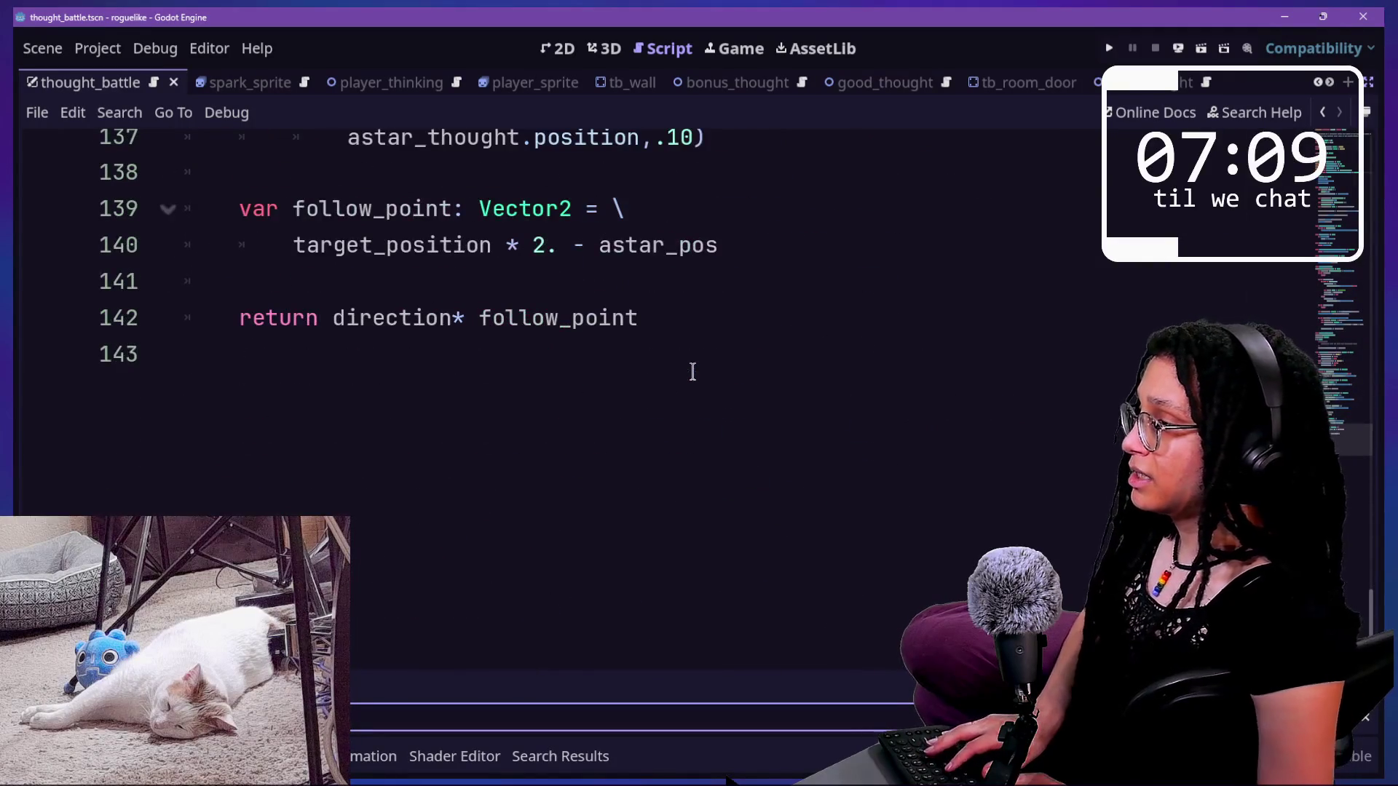
{"action": "type", "text": "if self is"}
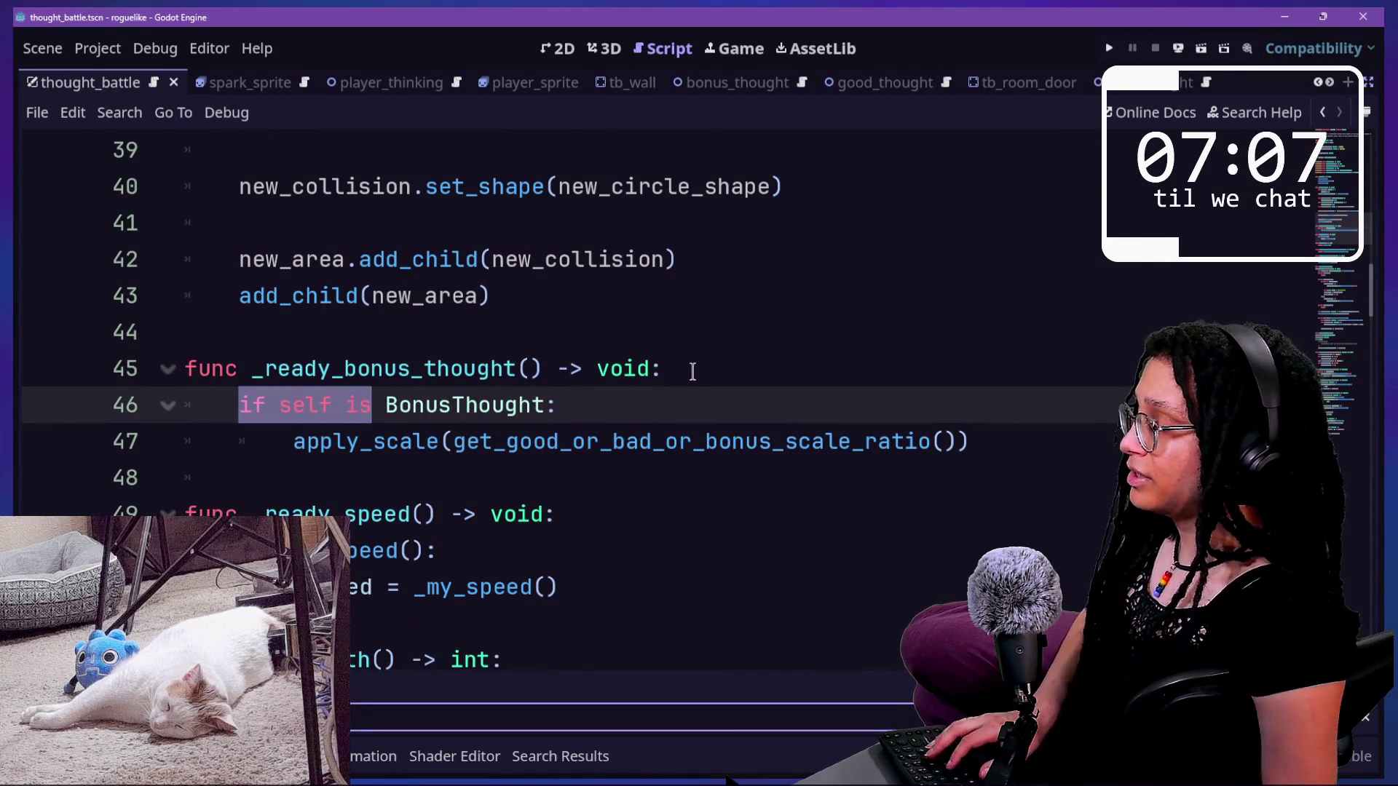
{"action": "type", "text": " Good"}
{"action": "key", "text": "Escape"}
- Delete the remove:bool=true parameter from get_chase_method's signature
{"action": "left_click", "coordinate": [472, 441]}
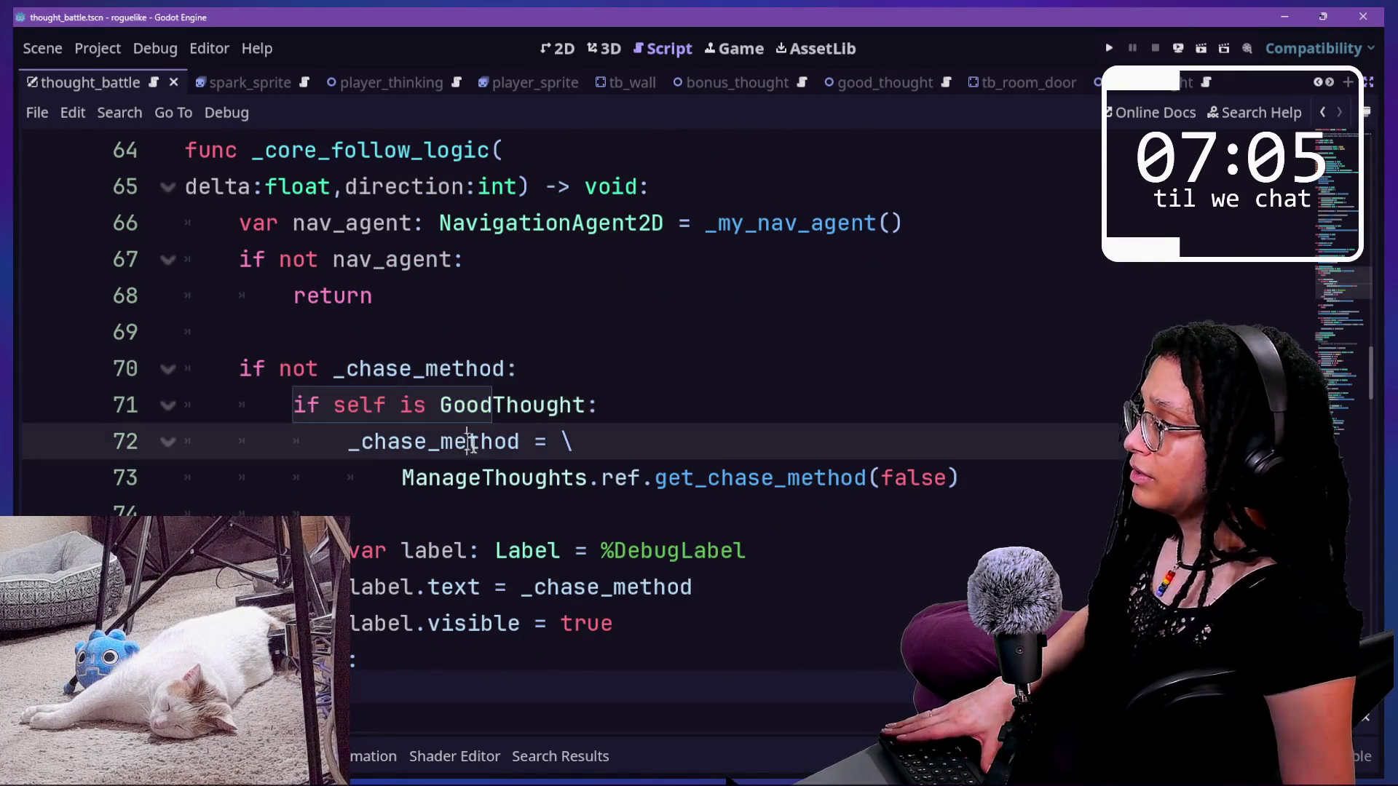
{"action": "key", "text": "Down"}
{"action": "key", "text": "Down"}
{"action": "key", "text": "Down"}
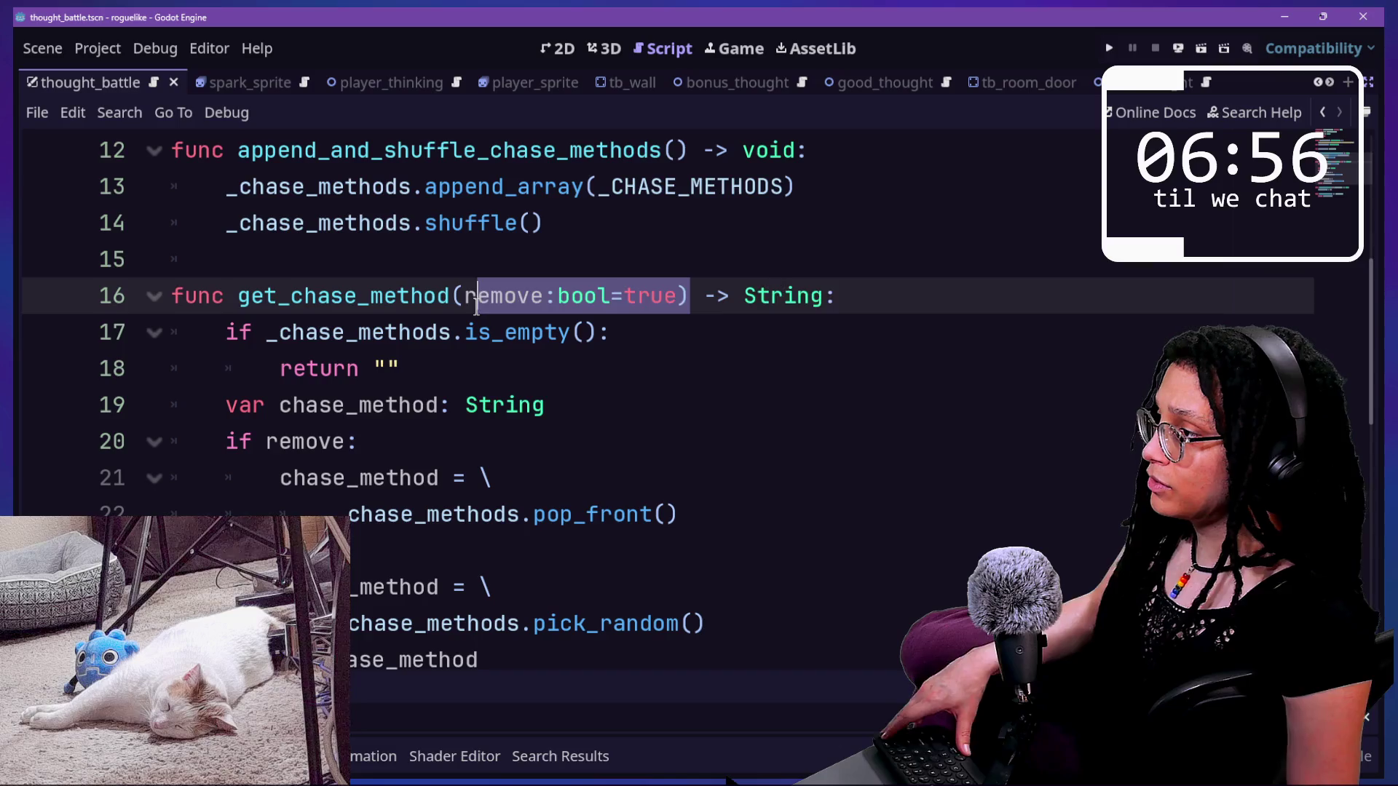
{"action": "key", "text": "BackSpace"}
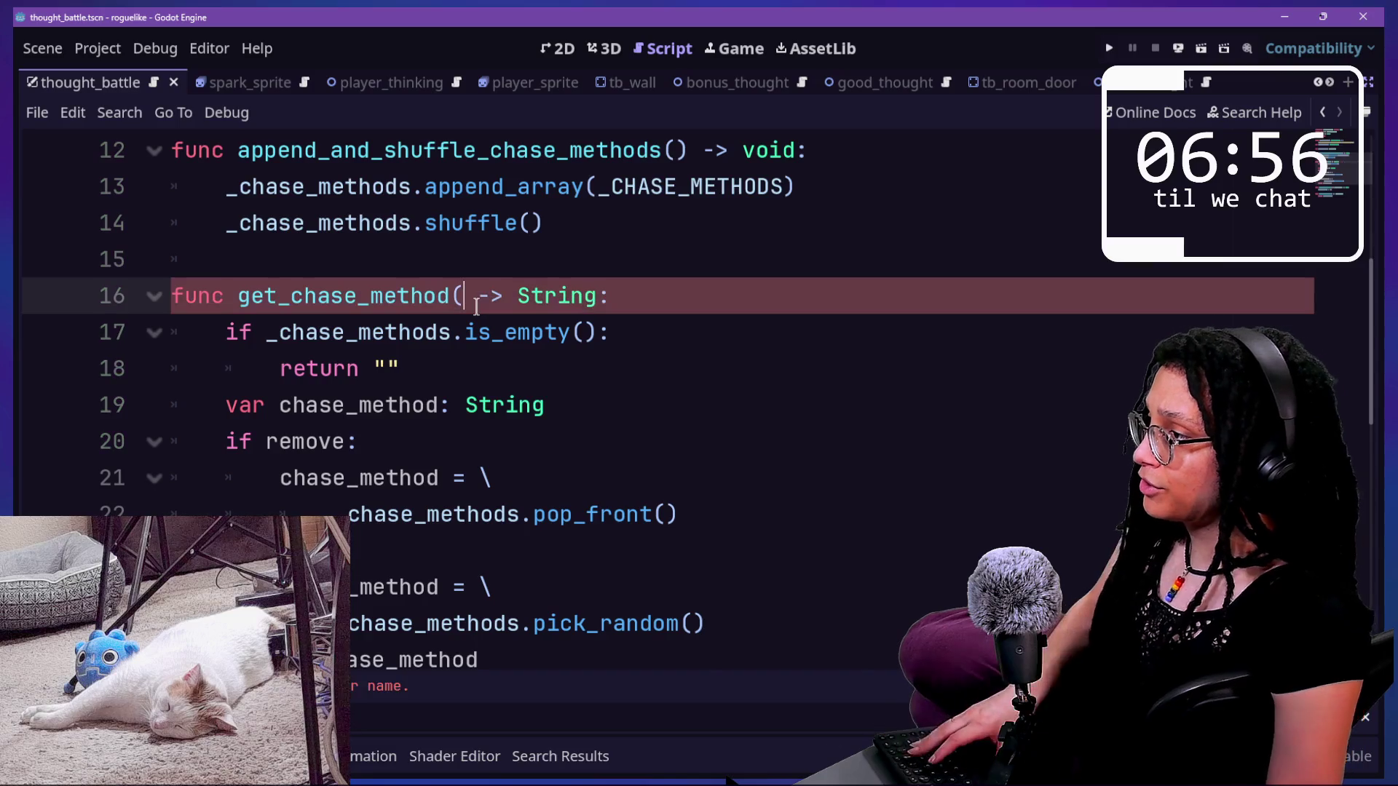
{"action": "type", "text": ")"}
- Strip the if/else from get_chase_method so the pop_front assignment stands alone, then save
{"action": "left_click", "coordinate": [333, 405]}
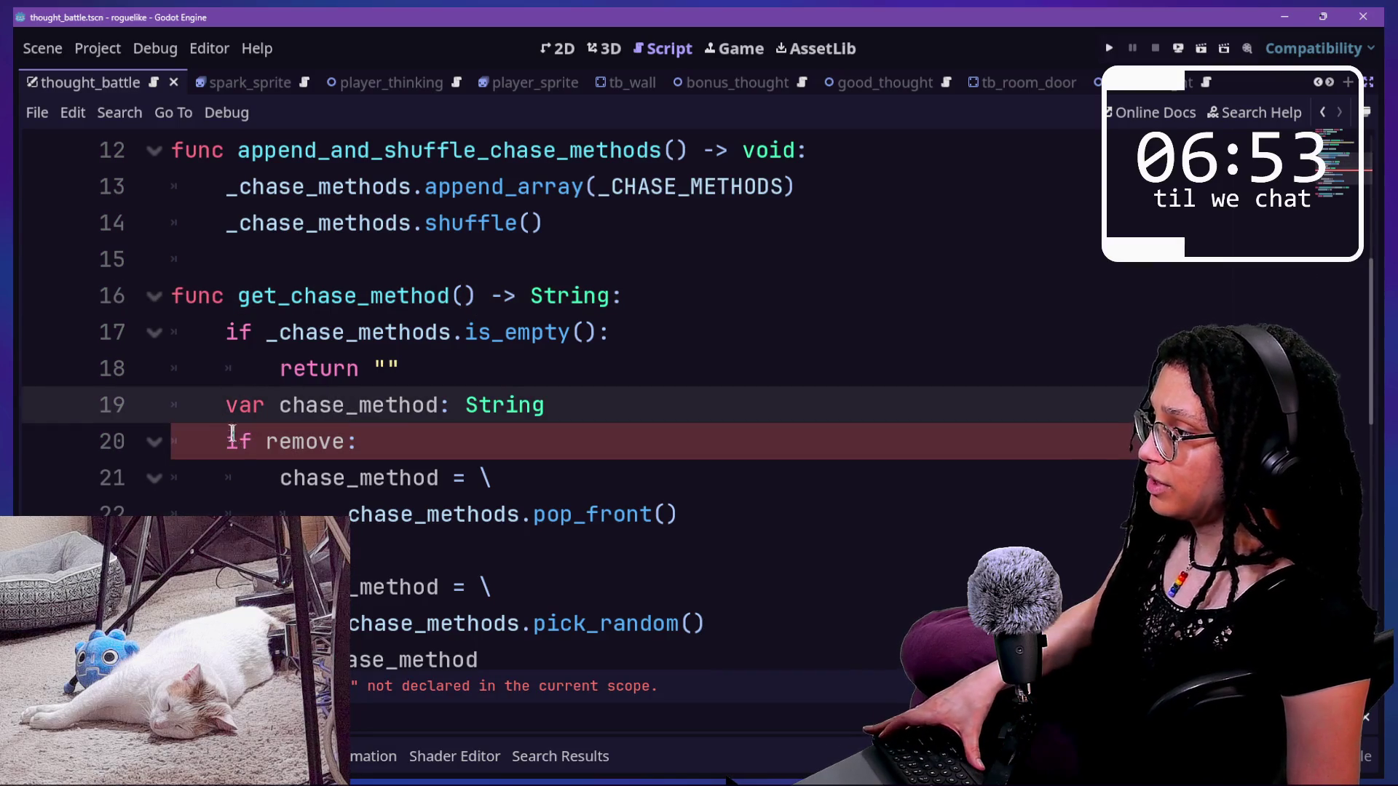
{"action": "left_click_drag", "start_coordinate": [234, 437], "coordinate": [336, 444]}
{"action": "key", "text": "BackSpace"}
{"action": "key", "text": "BackSpace"}
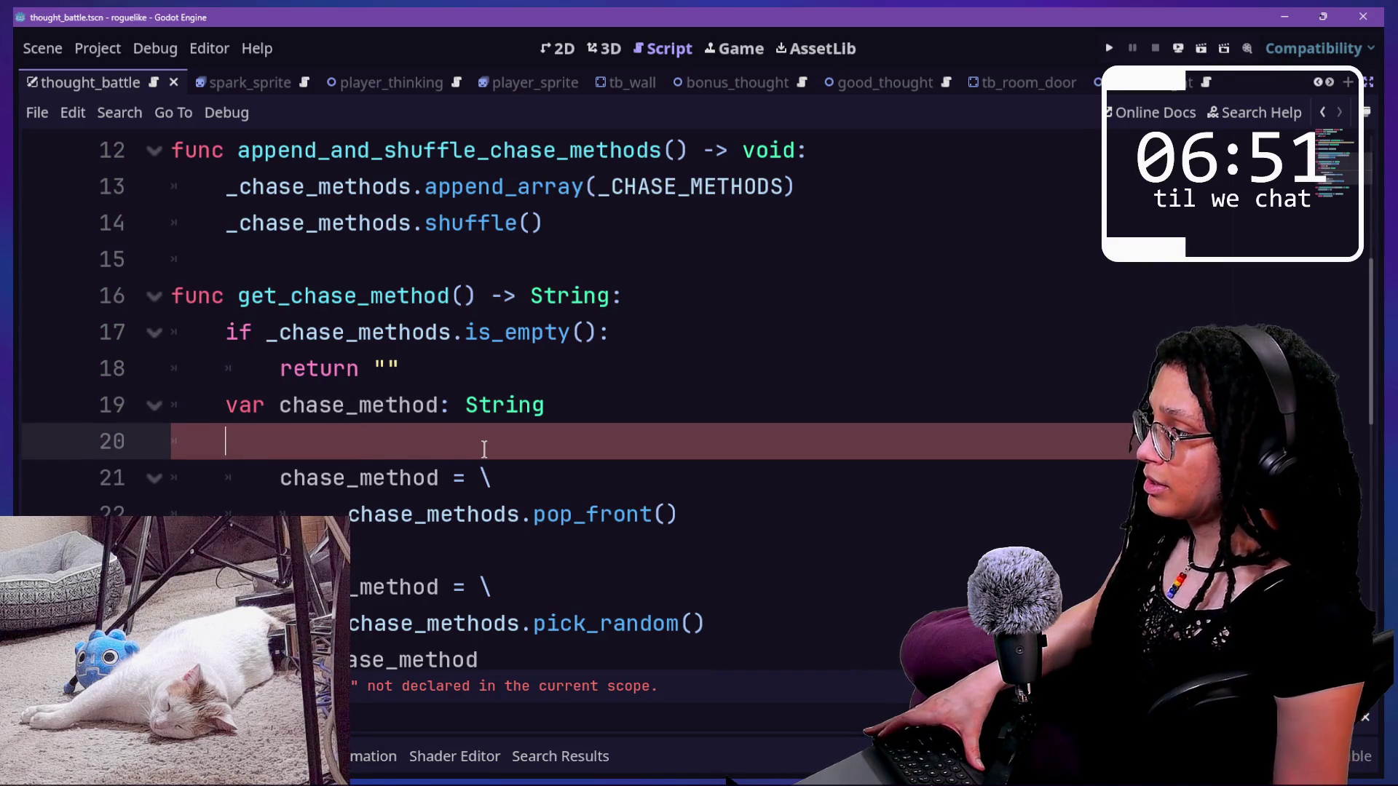
{"action": "left_click", "coordinate": [368, 442]}
{"action": "left_click_drag", "start_coordinate": [368, 441], "coordinate": [677, 478]}
{"action": "key", "text": "shift+Tab"}
{"action": "left_click_drag", "start_coordinate": [226, 514], "coordinate": [742, 591]}
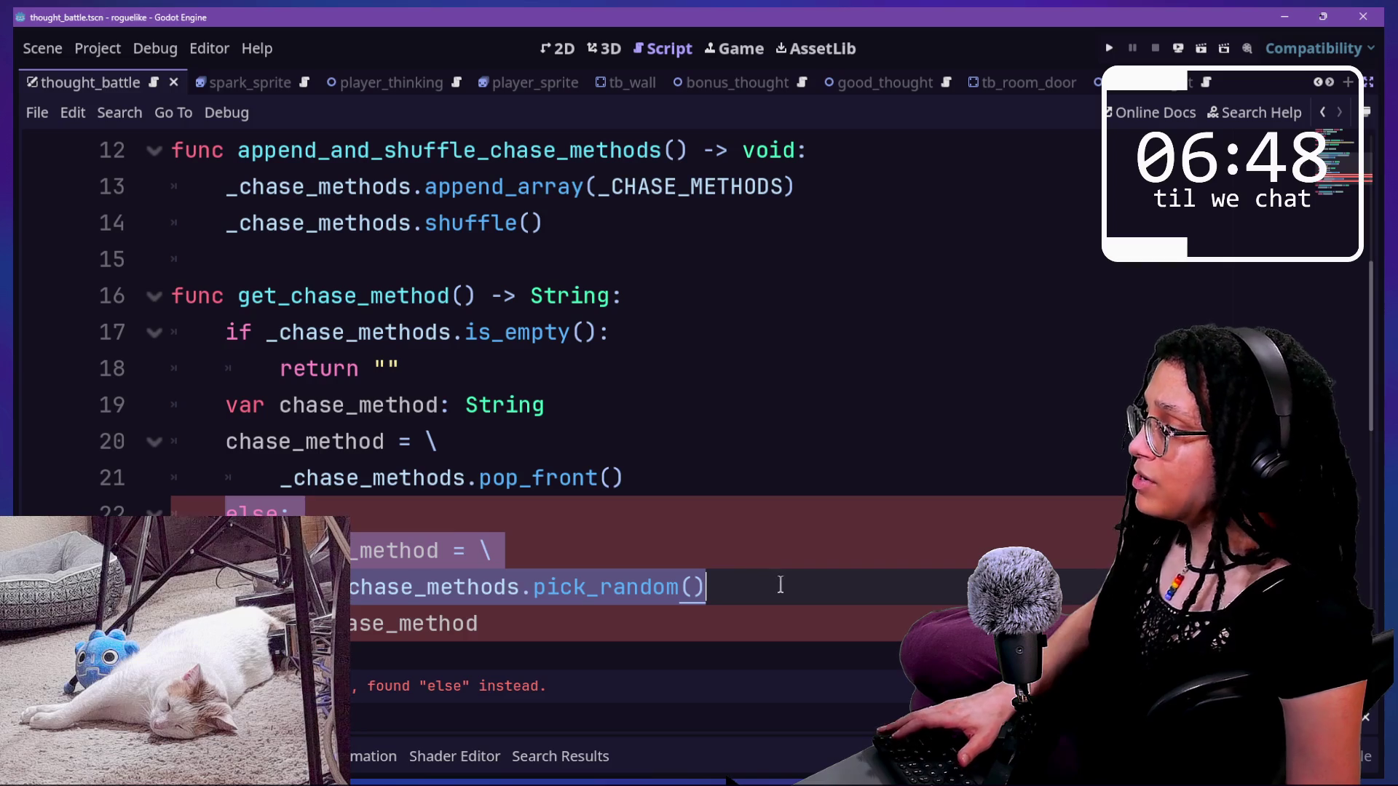
{"action": "key", "text": "BackSpace"}
{"action": "key", "text": "BackSpace"}
{"action": "key", "text": "Return"}
{"action": "key", "text": "ctrl+s"}
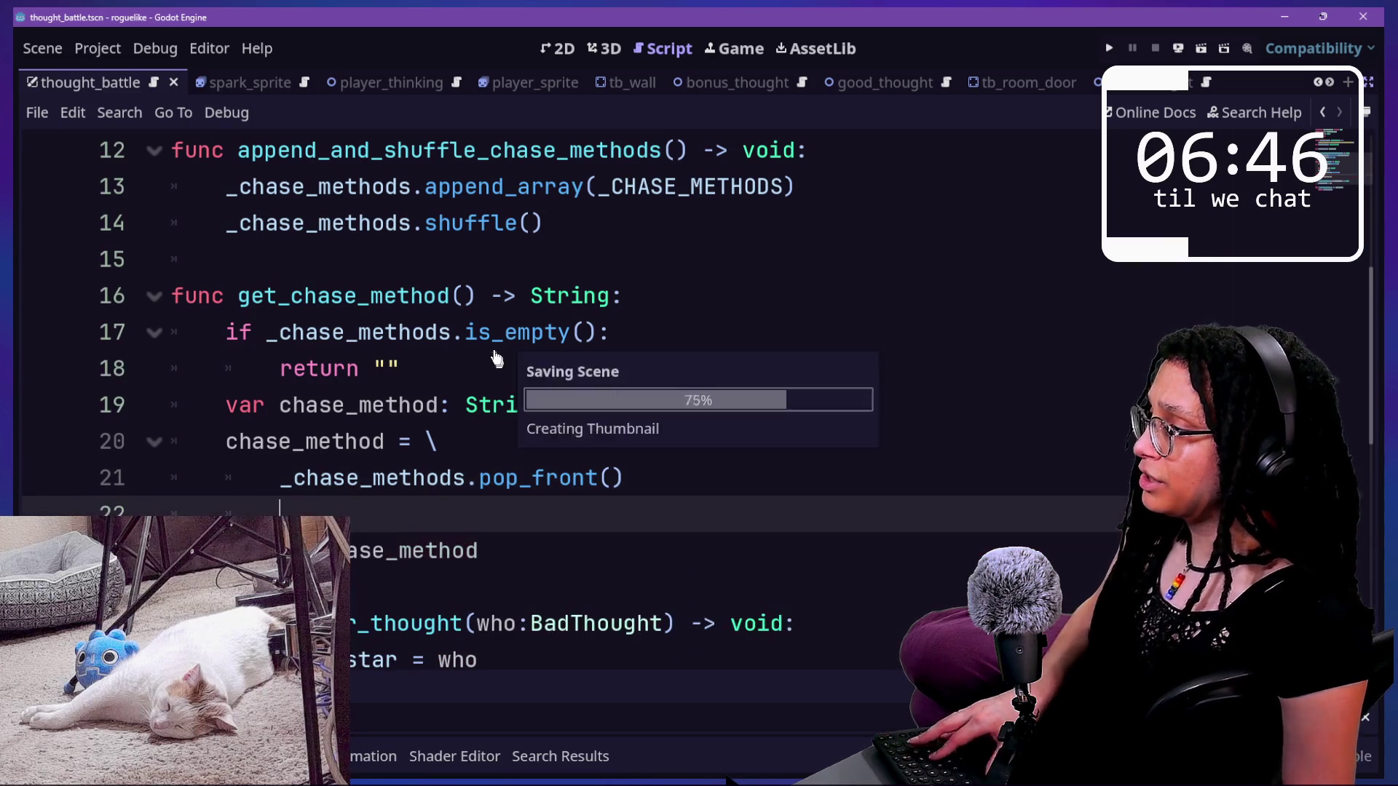
- In Abstract_thought.gd, delete the GoodThought get_chase_method(false) branch from _core_follow_logic
{"action": "key", "text": "alt+shift+o"}
{"action": "key", "text": "Down"}
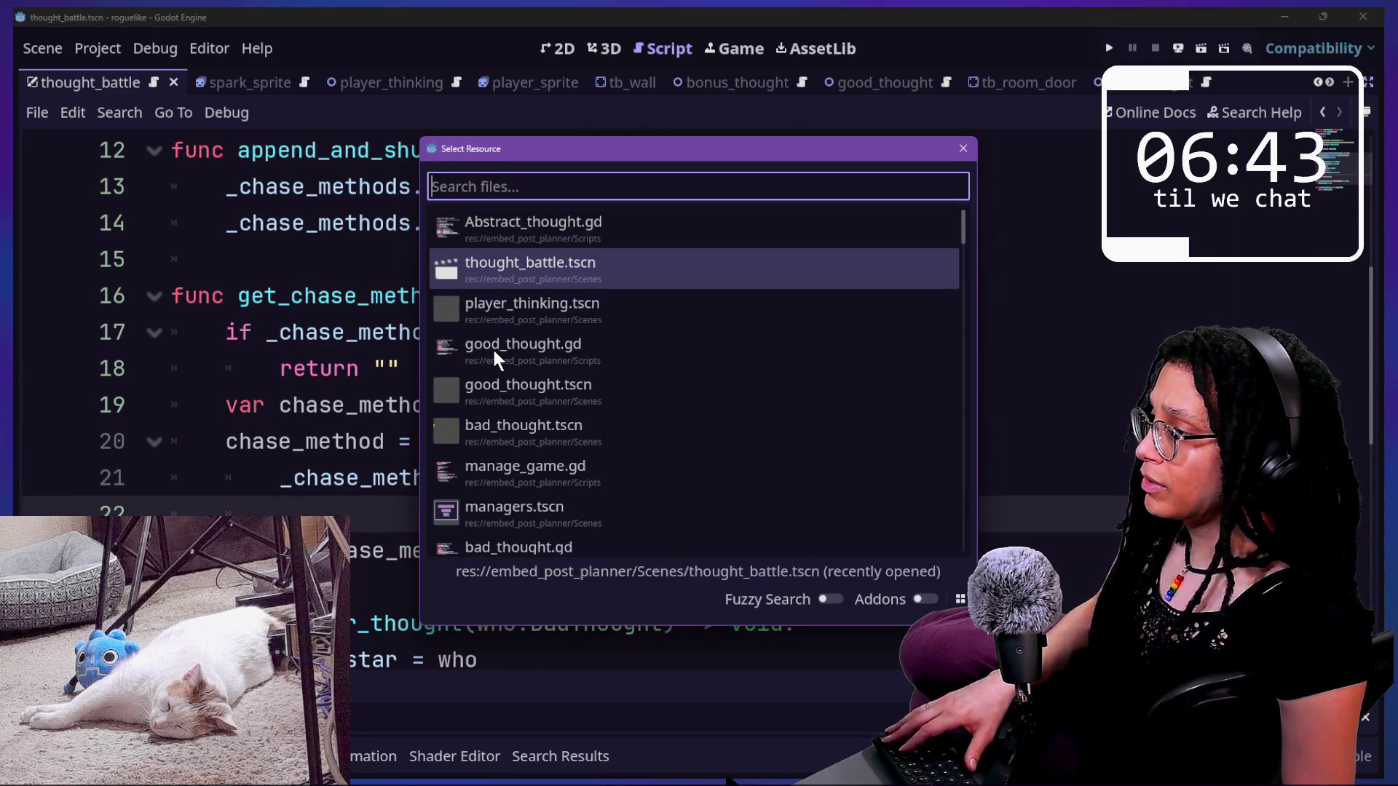
{"action": "key", "text": "Up"}
{"action": "key", "text": "Return"}
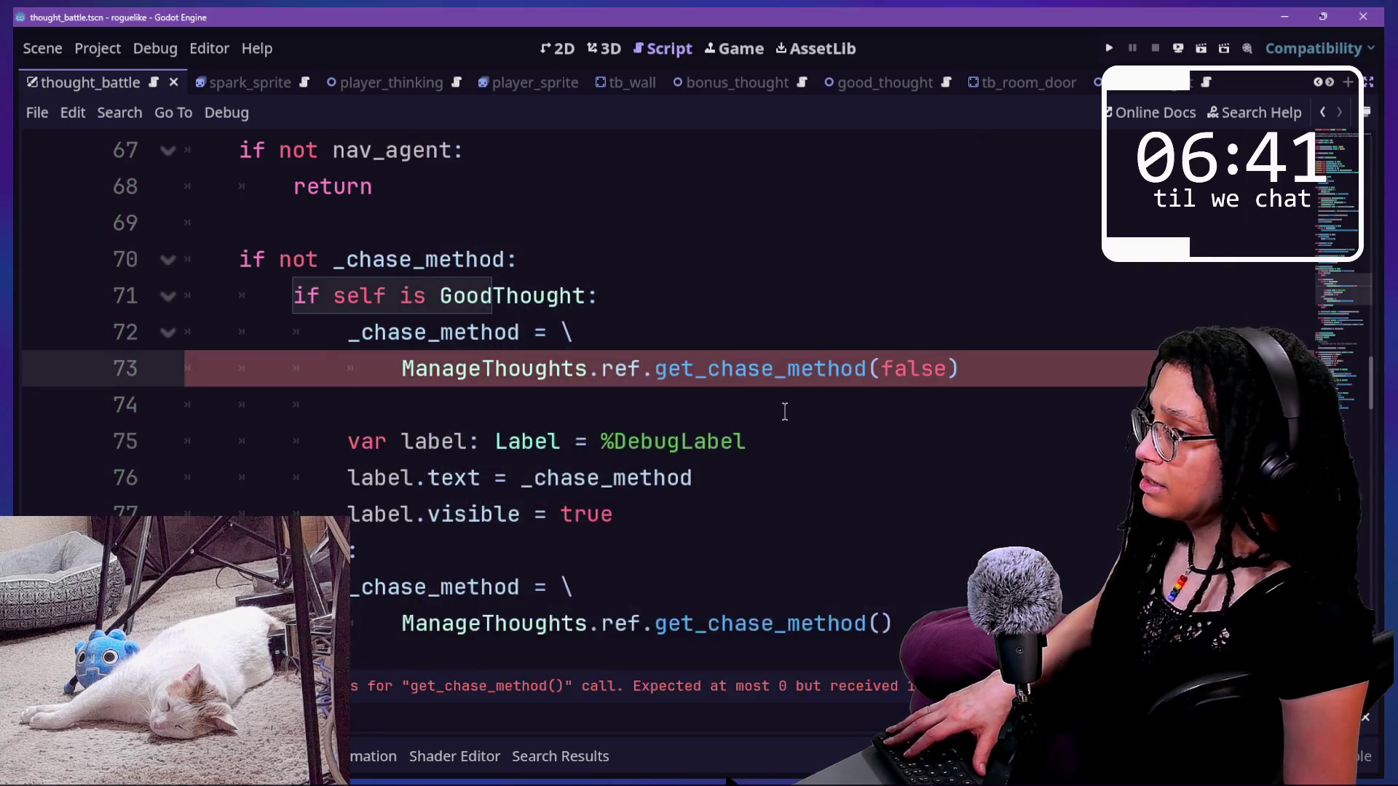
{"action": "mouse_move", "coordinate": [992, 362]}
{"action": "left_mouse_down"}
{"action": "mouse_move", "coordinate": [450, 324]}
{"action": "mouse_move", "coordinate": [466, 327]}
{"action": "mouse_move", "coordinate": [406, 364]}
{"action": "left_mouse_up"}
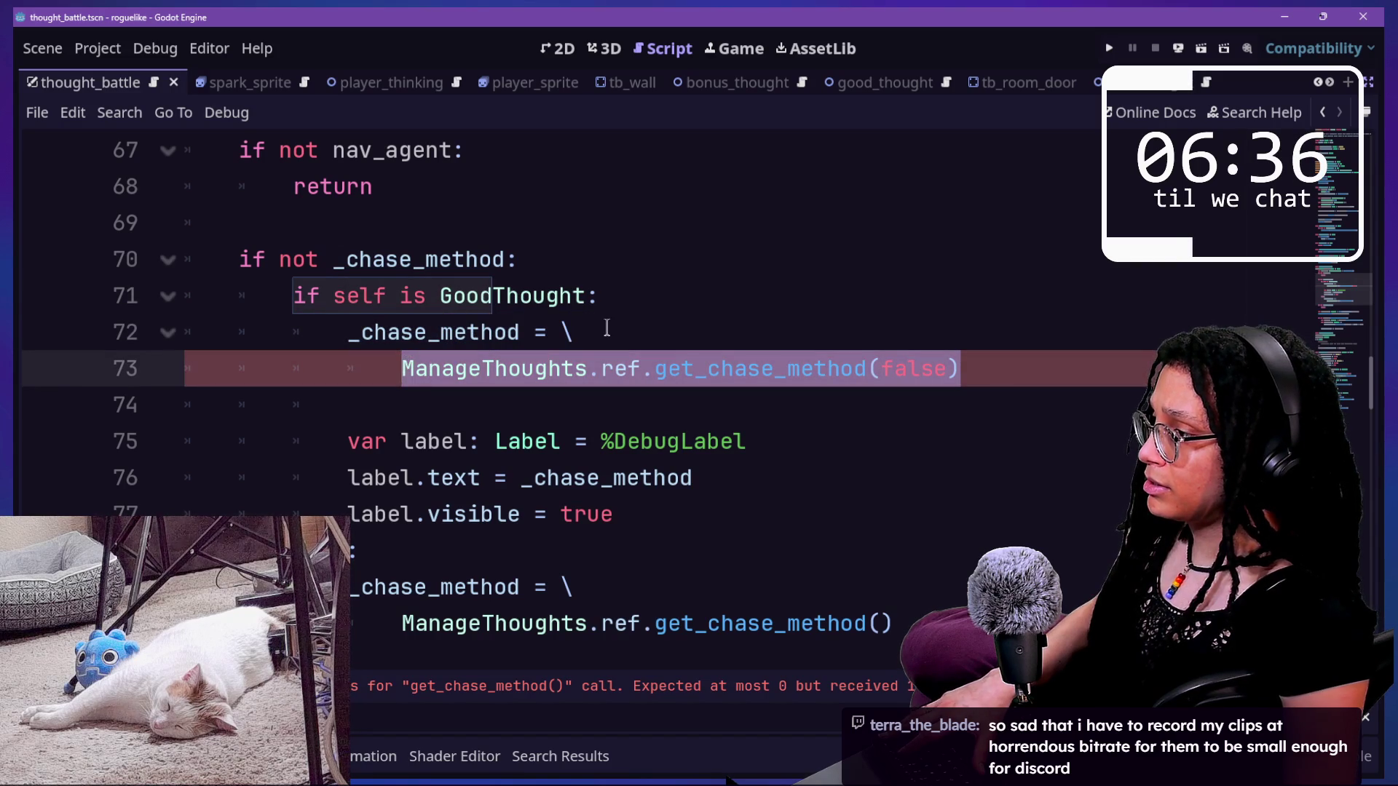
{"action": "key", "text": "BackSpace"}
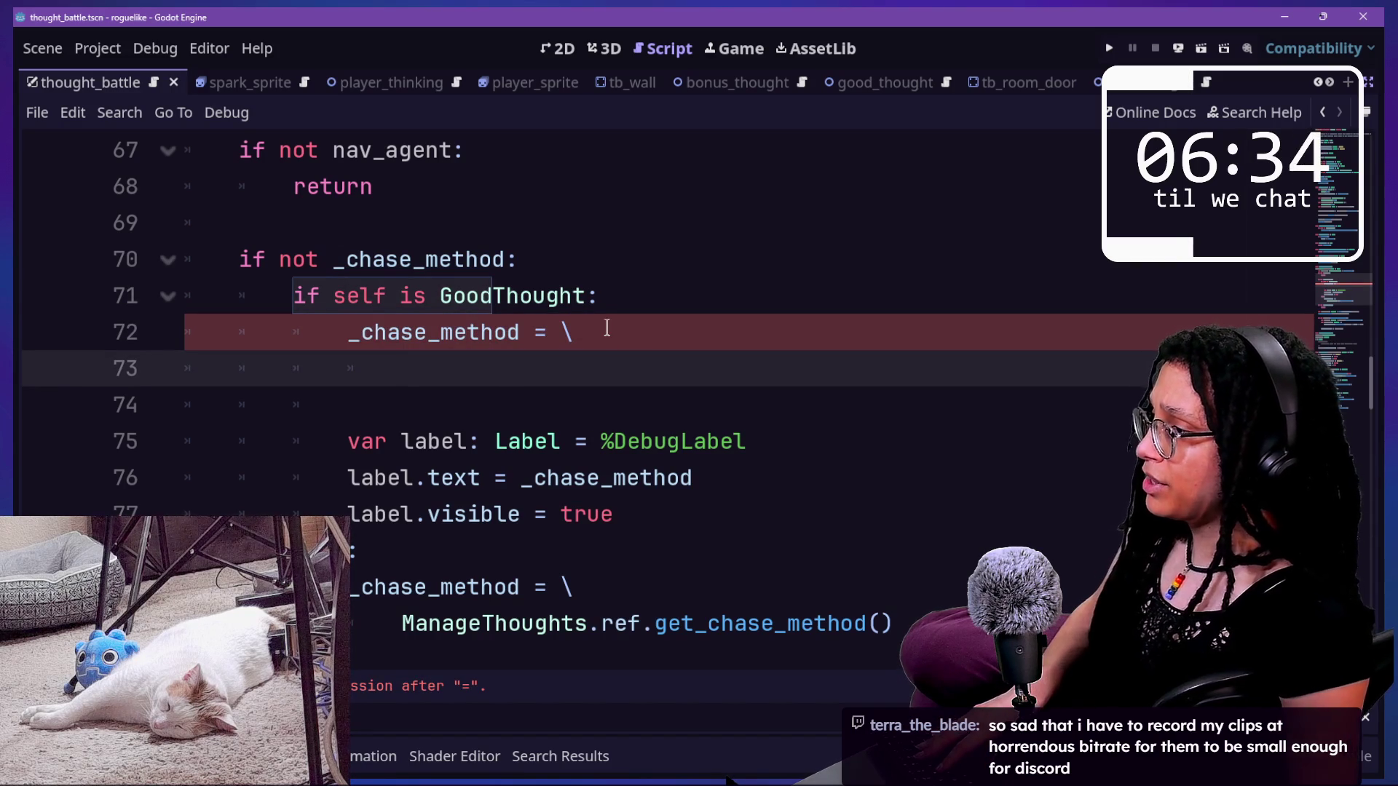
{"action": "scroll", "coordinate": [509, 394], "scroll_direction": "down", "scroll_amount": 8}
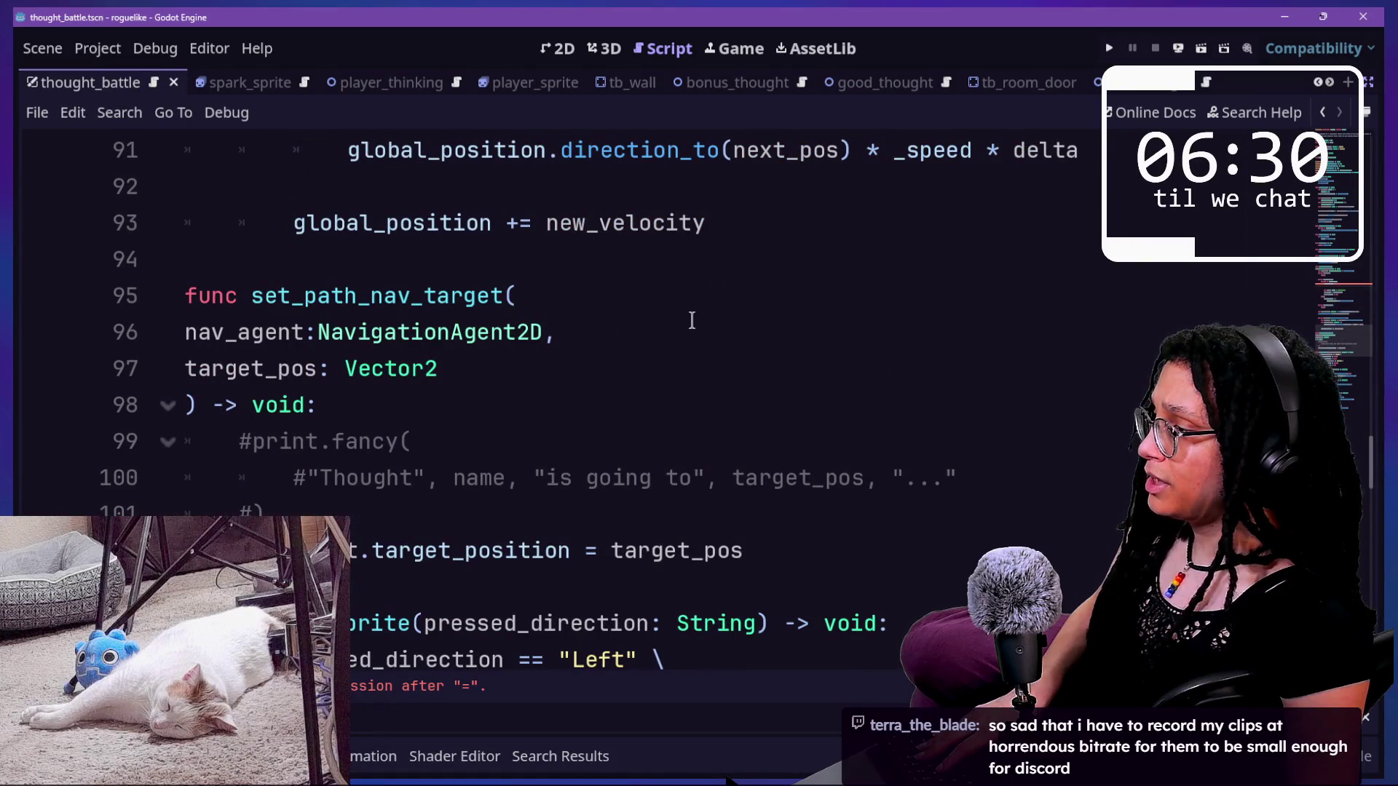
{"action": "scroll", "coordinate": [691, 321], "scroll_direction": "down", "scroll_amount": 5}
{"action": "scroll", "coordinate": [691, 321], "scroll_direction": "down", "scroll_amount": 10}
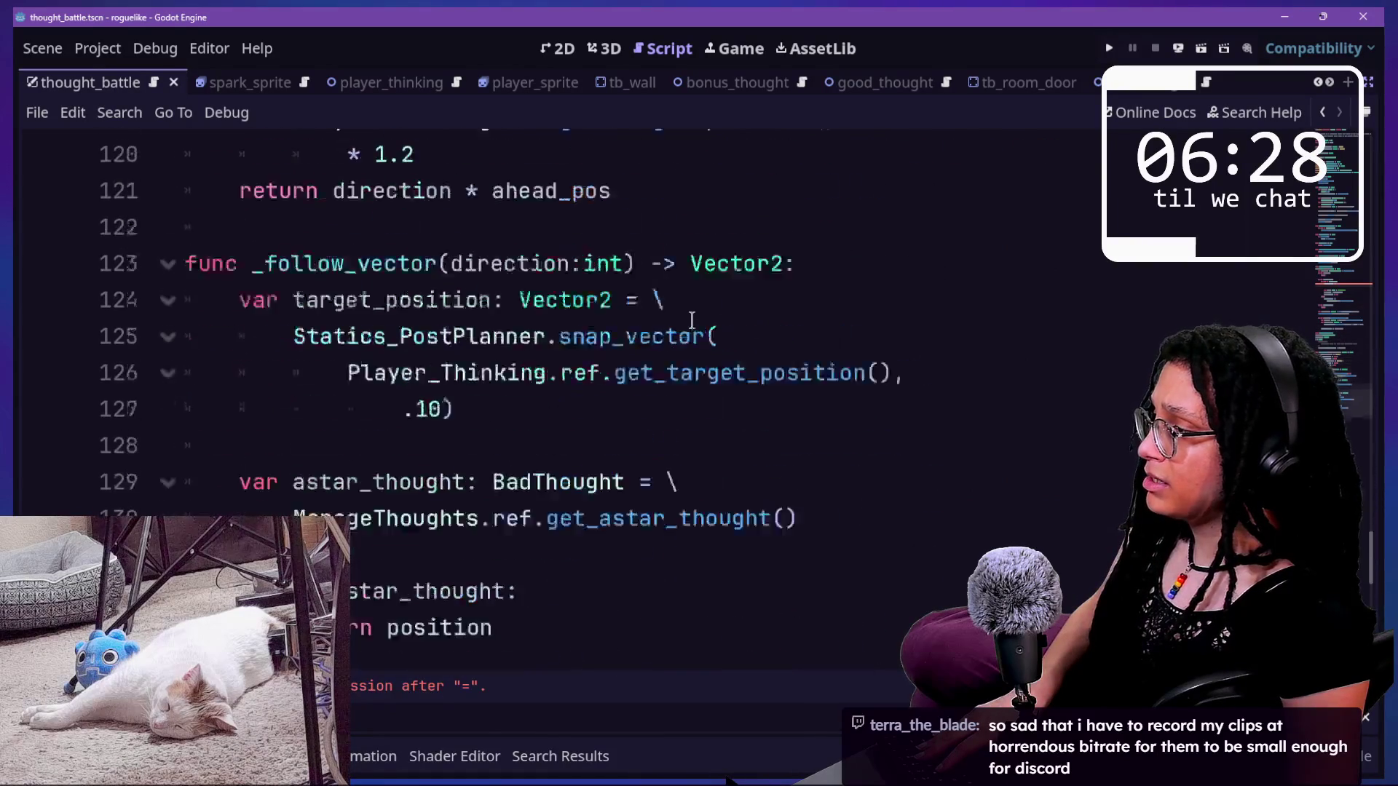
{"action": "scroll", "coordinate": [691, 321], "scroll_direction": "up", "scroll_amount": 6}
{"action": "scroll", "coordinate": [692, 320], "scroll_direction": "up", "scroll_amount": 20}
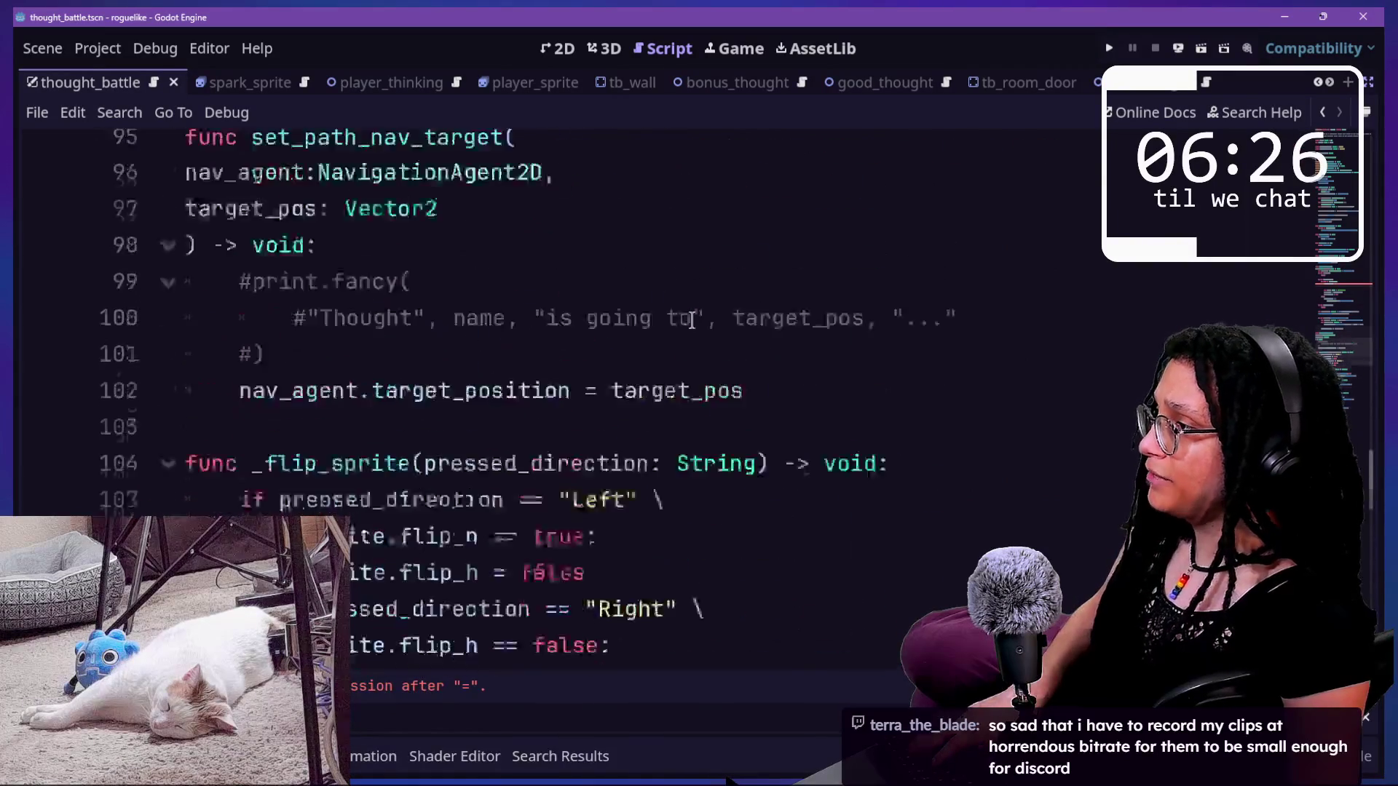
{"action": "scroll", "coordinate": [692, 321], "scroll_direction": "down", "scroll_amount": 3}
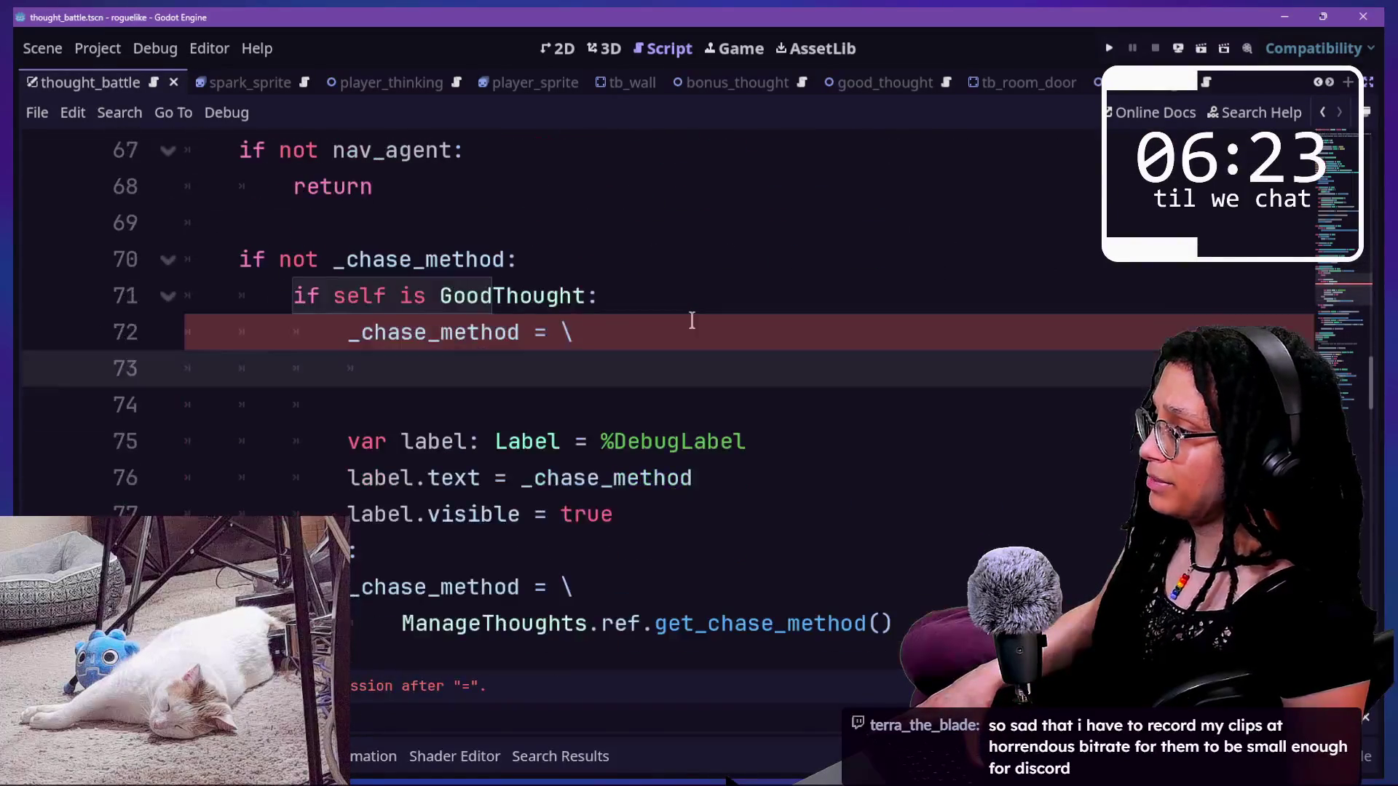
{"action": "left_click_drag", "start_coordinate": [611, 362], "coordinate": [644, 234]}
{"action": "key", "text": "BackSpace"}
- Remove the debug label lines and leftover else, outdent the ManageThoughts.ref.get_chase_method() assignment, and save
{"action": "key", "text": "BackSpace"}
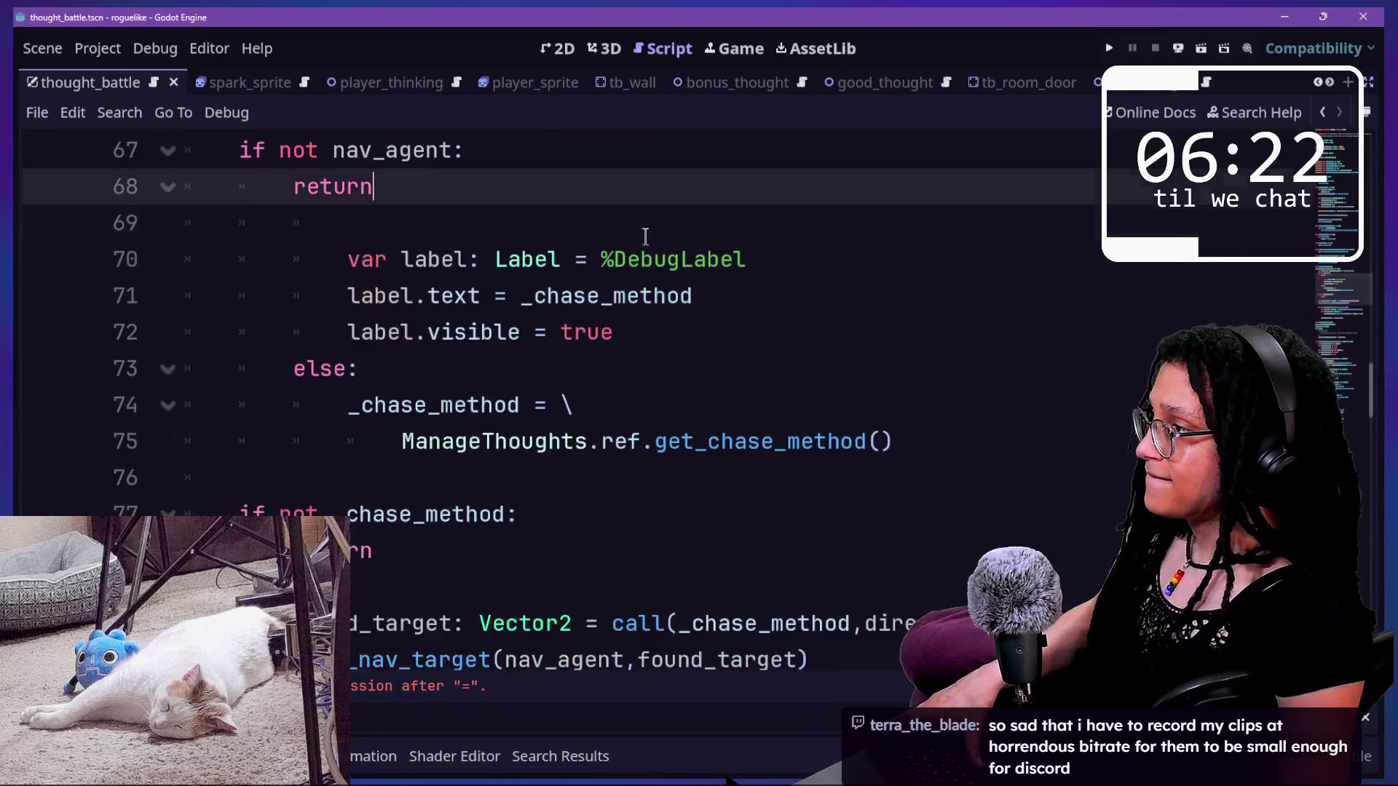
{"action": "scroll", "coordinate": [645, 235], "scroll_direction": "up", "scroll_amount": 1}
{"action": "left_click_drag", "start_coordinate": [665, 462], "coordinate": [624, 335]}
{"action": "key", "text": "BackSpace"}
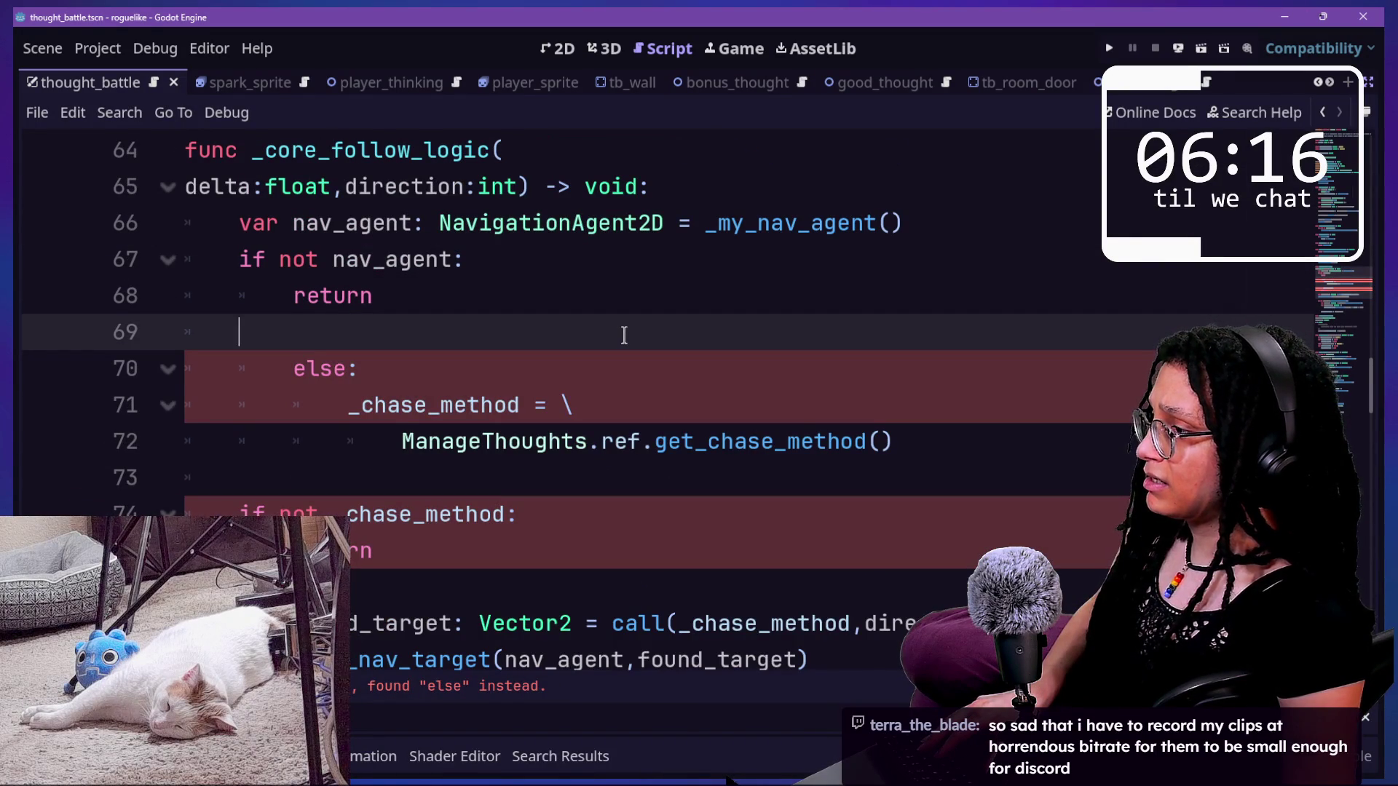
{"action": "left_click_drag", "start_coordinate": [355, 408], "coordinate": [339, 331]}
{"action": "key", "text": "BackSpace"}
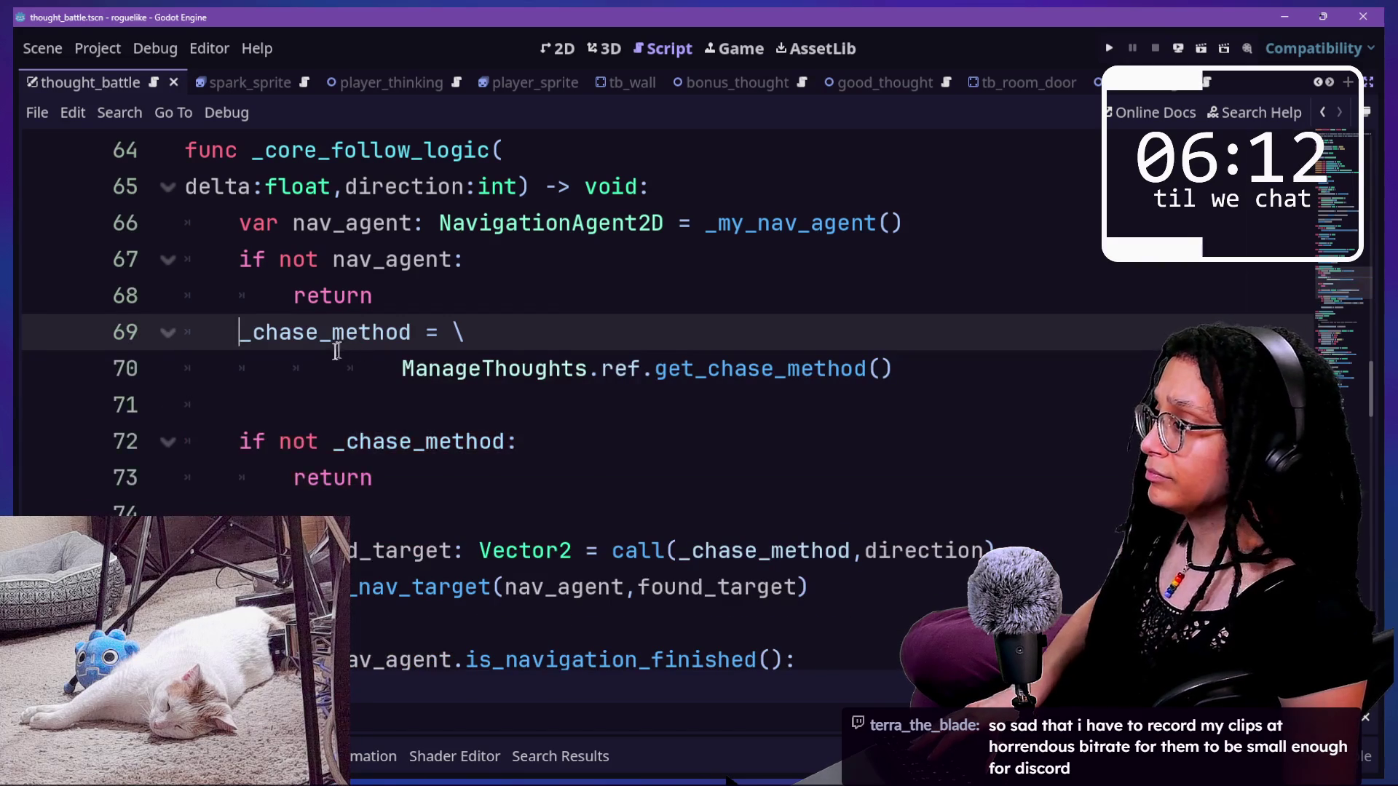
{"action": "type", "text": "\\"}
{"action": "key", "text": "Return"}
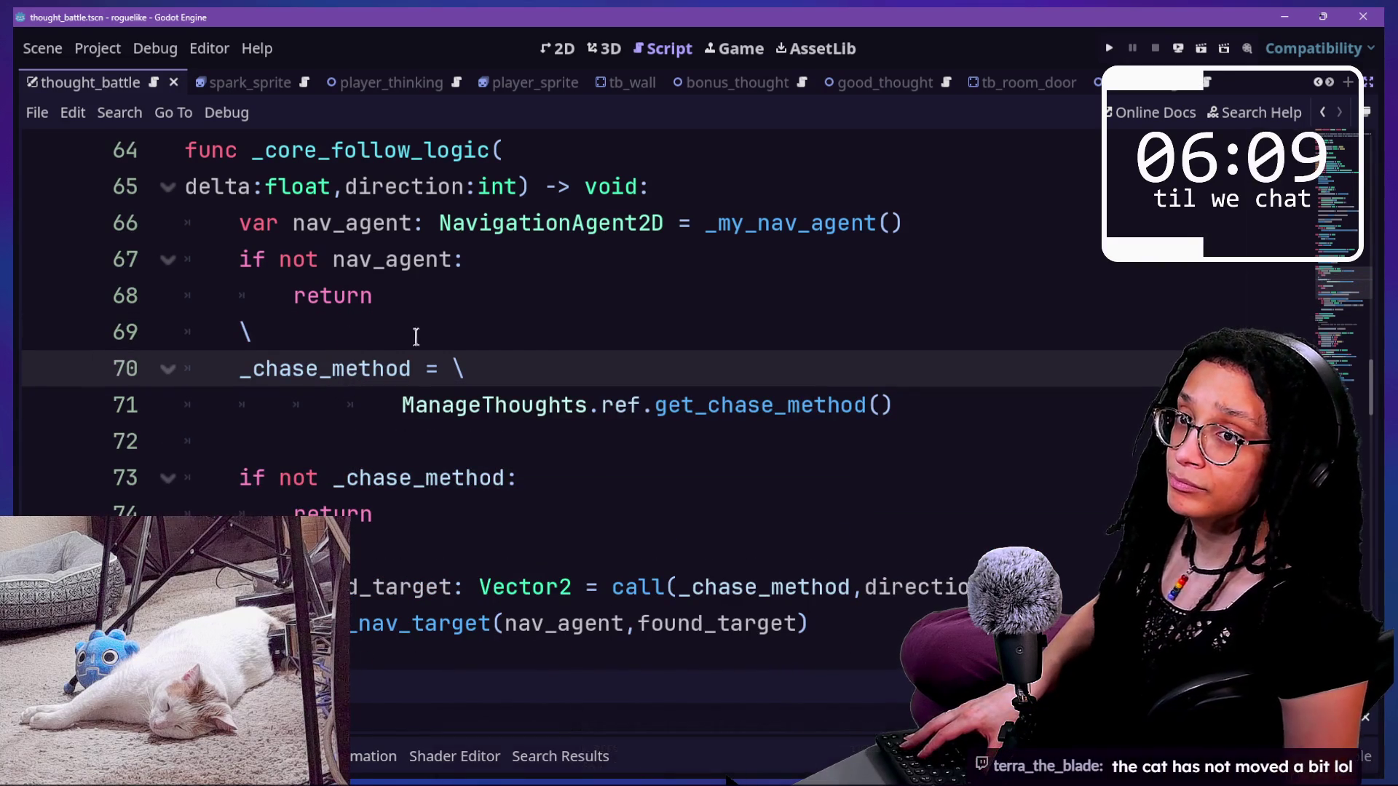
{"action": "left_click", "coordinate": [440, 515]}
{"action": "left_click", "coordinate": [291, 466]}
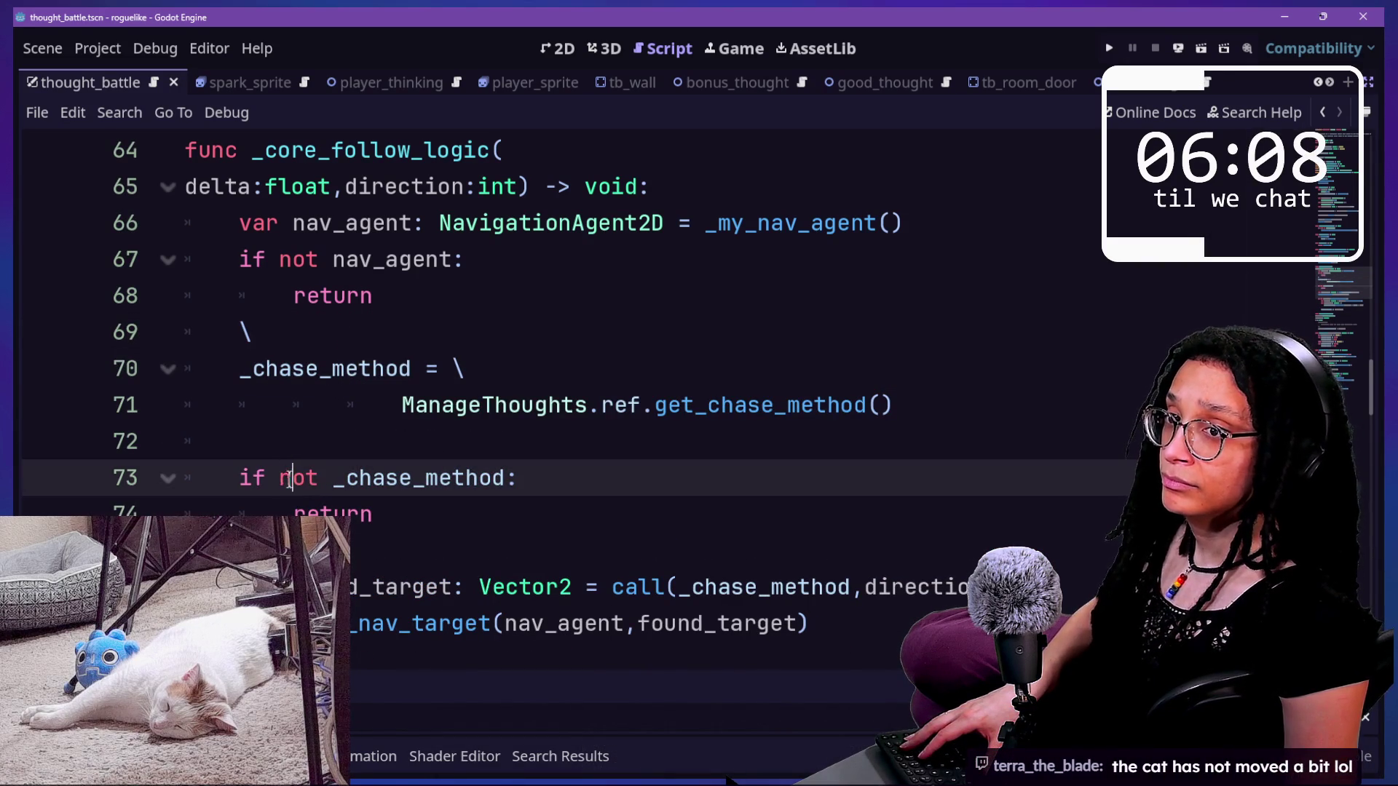
{"action": "left_click", "coordinate": [362, 408]}
{"action": "key", "text": "BackSpace"}
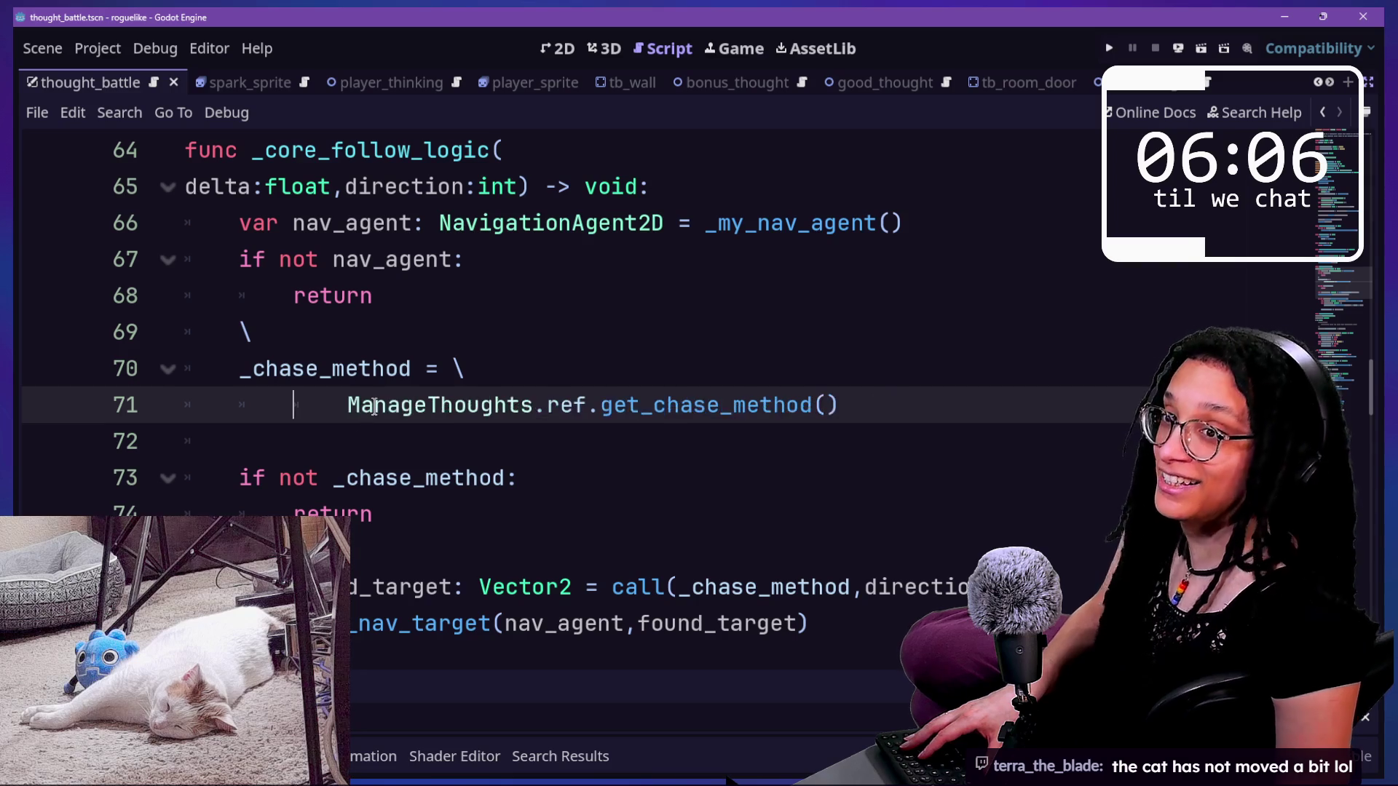
{"action": "key", "text": "Delete"}
{"action": "key", "text": "ctrl+s"}
- Delete the stray backslash on line 69 and select _core_follow_logic's parameters
{"action": "left_click", "coordinate": [289, 217]}
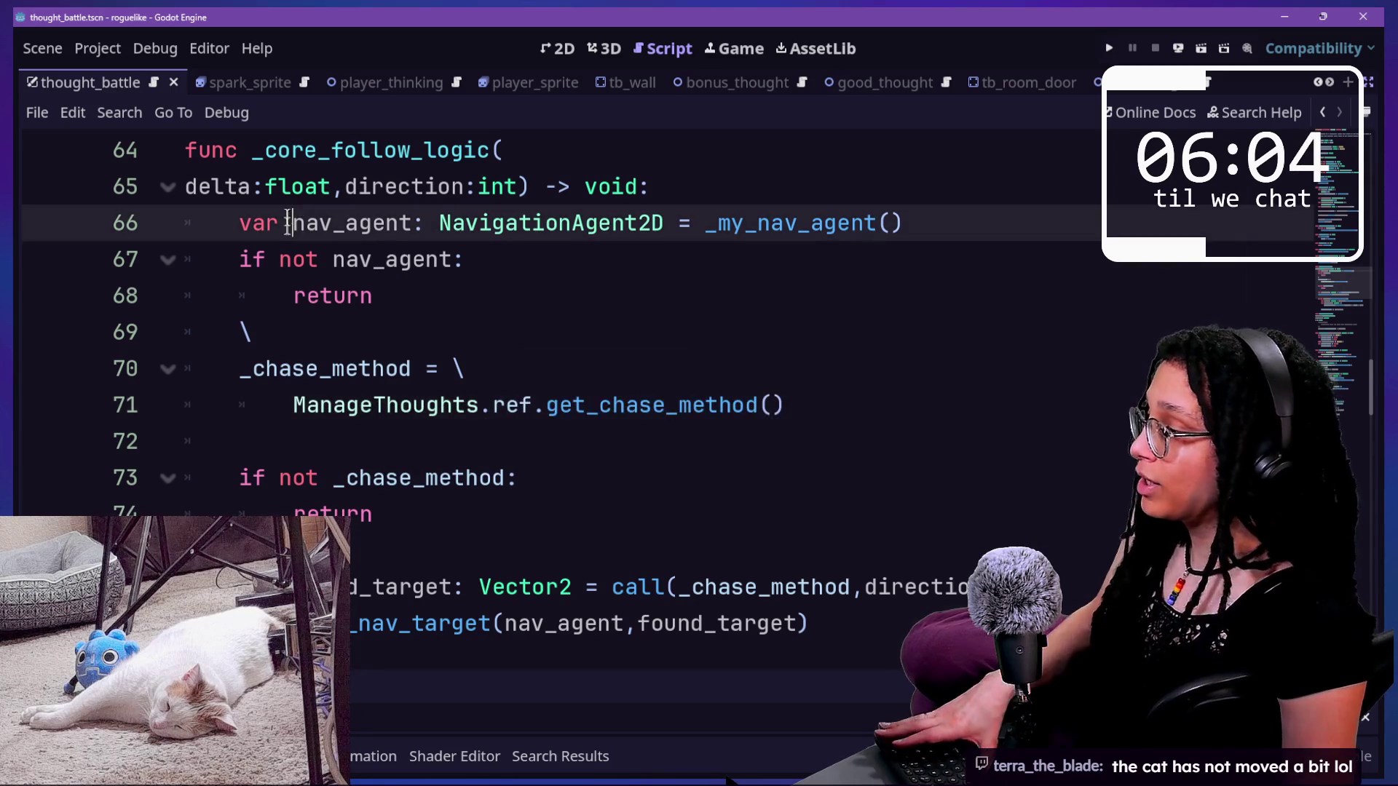
{"action": "scroll", "coordinate": [280, 277], "scroll_direction": "up", "scroll_amount": 1}
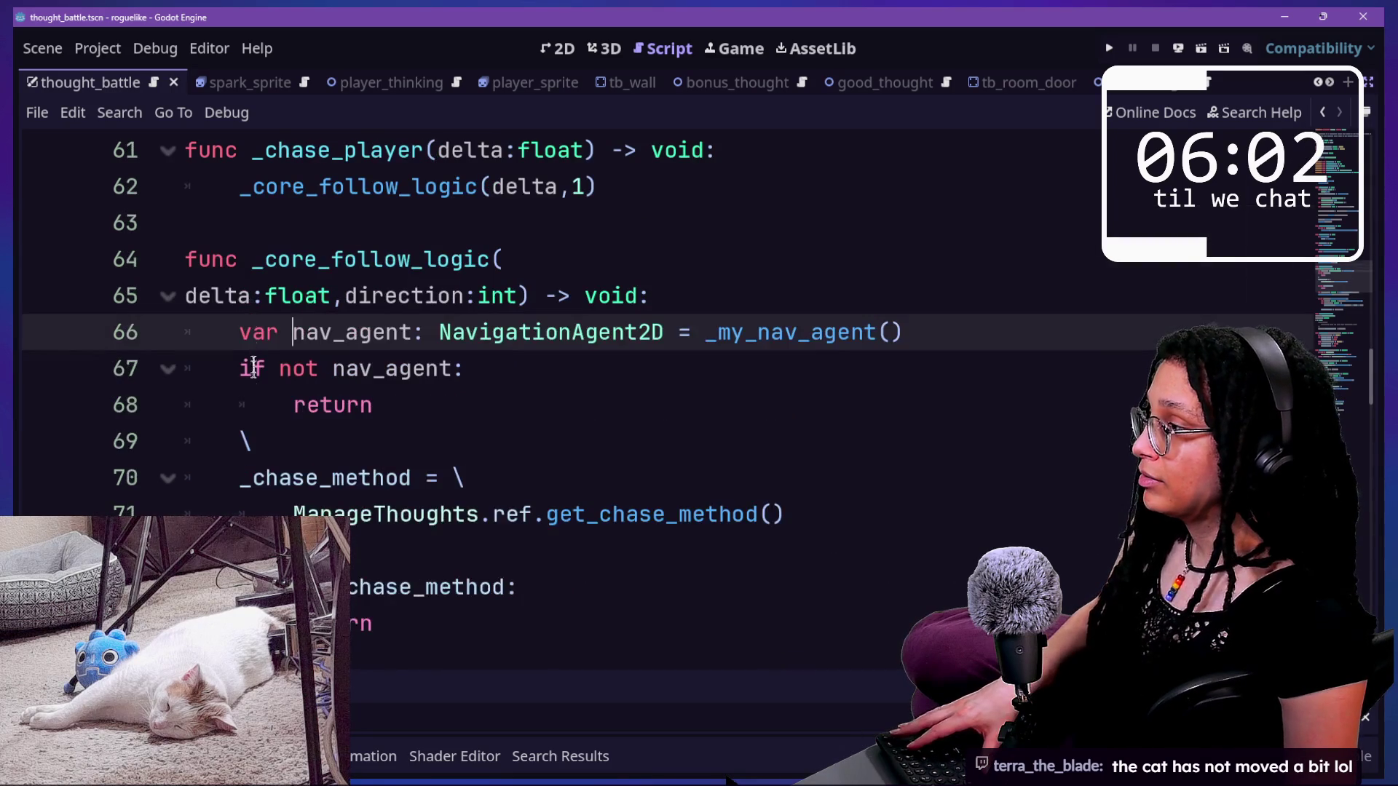
{"action": "left_click", "coordinate": [270, 434]}
{"action": "key", "text": "BackSpace"}
{"action": "key", "text": "BackSpace"}
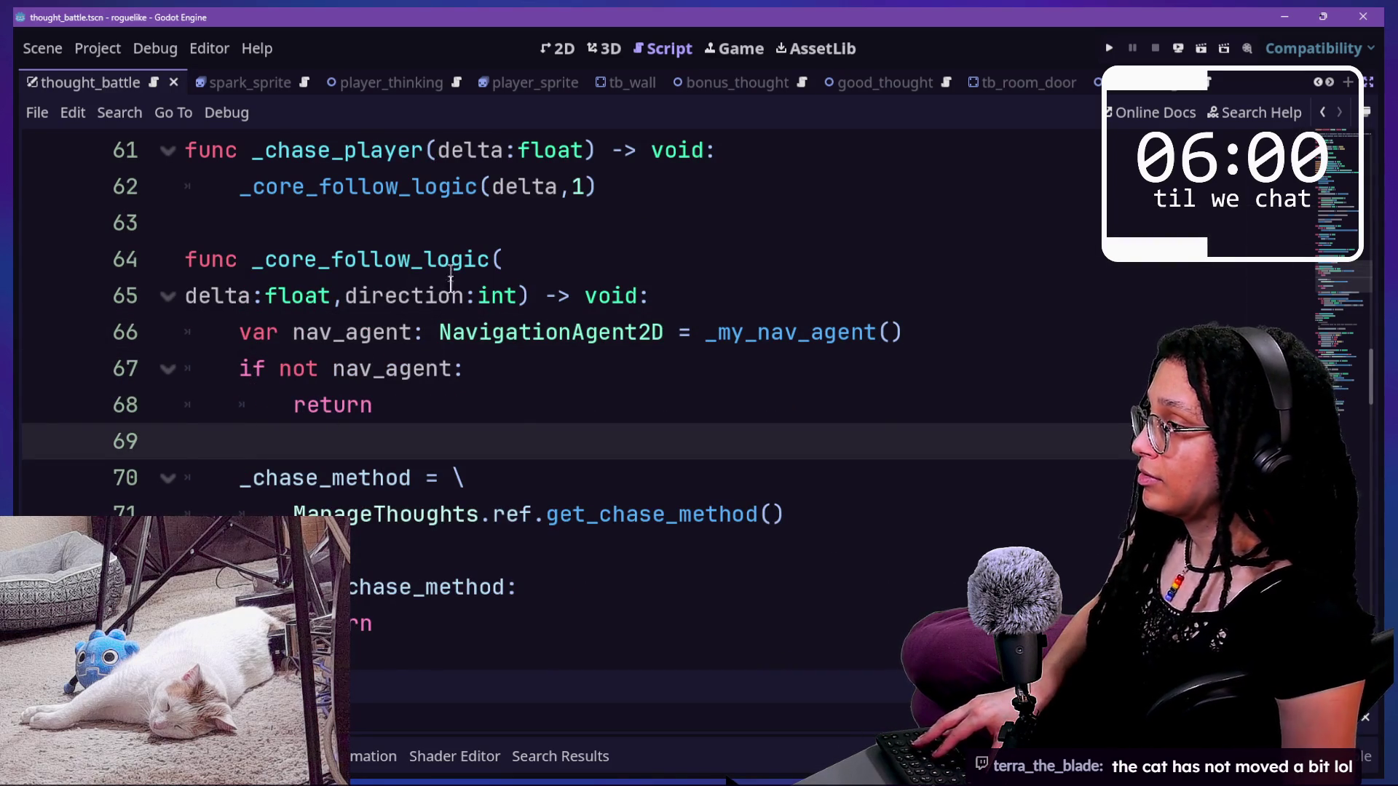
{"action": "left_click", "coordinate": [426, 369]}
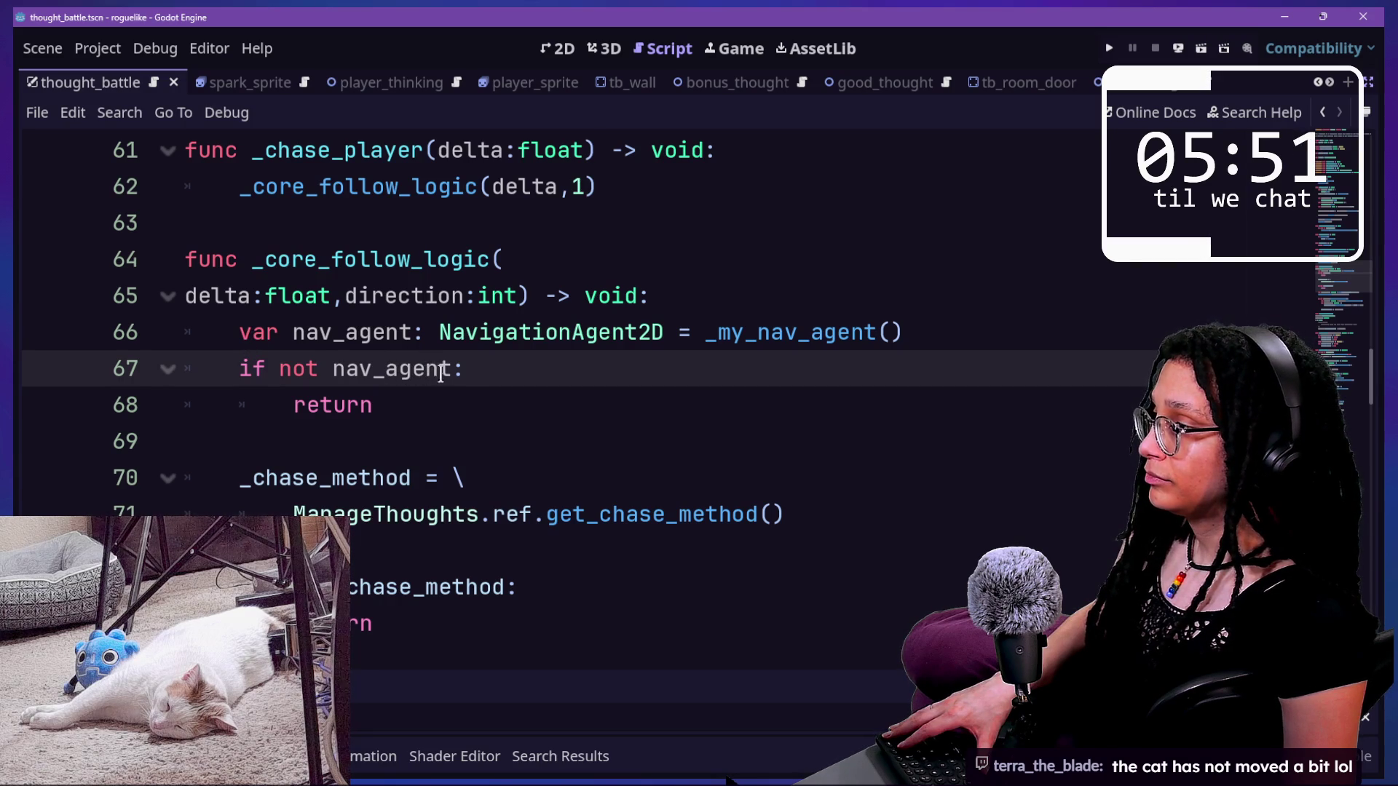
{"action": "left_click", "coordinate": [474, 393]}
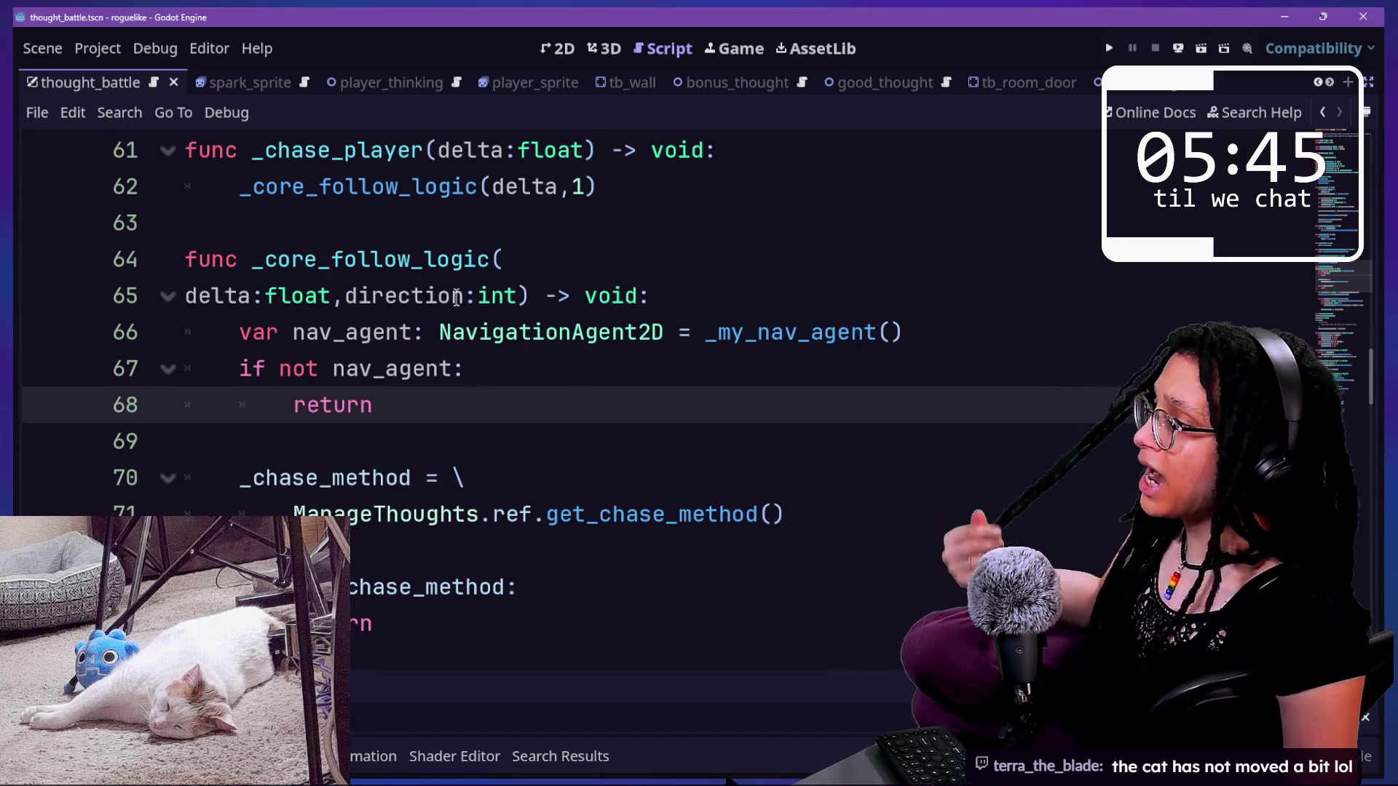
{"action": "scroll", "coordinate": [457, 299], "scroll_direction": "up", "scroll_amount": 1}
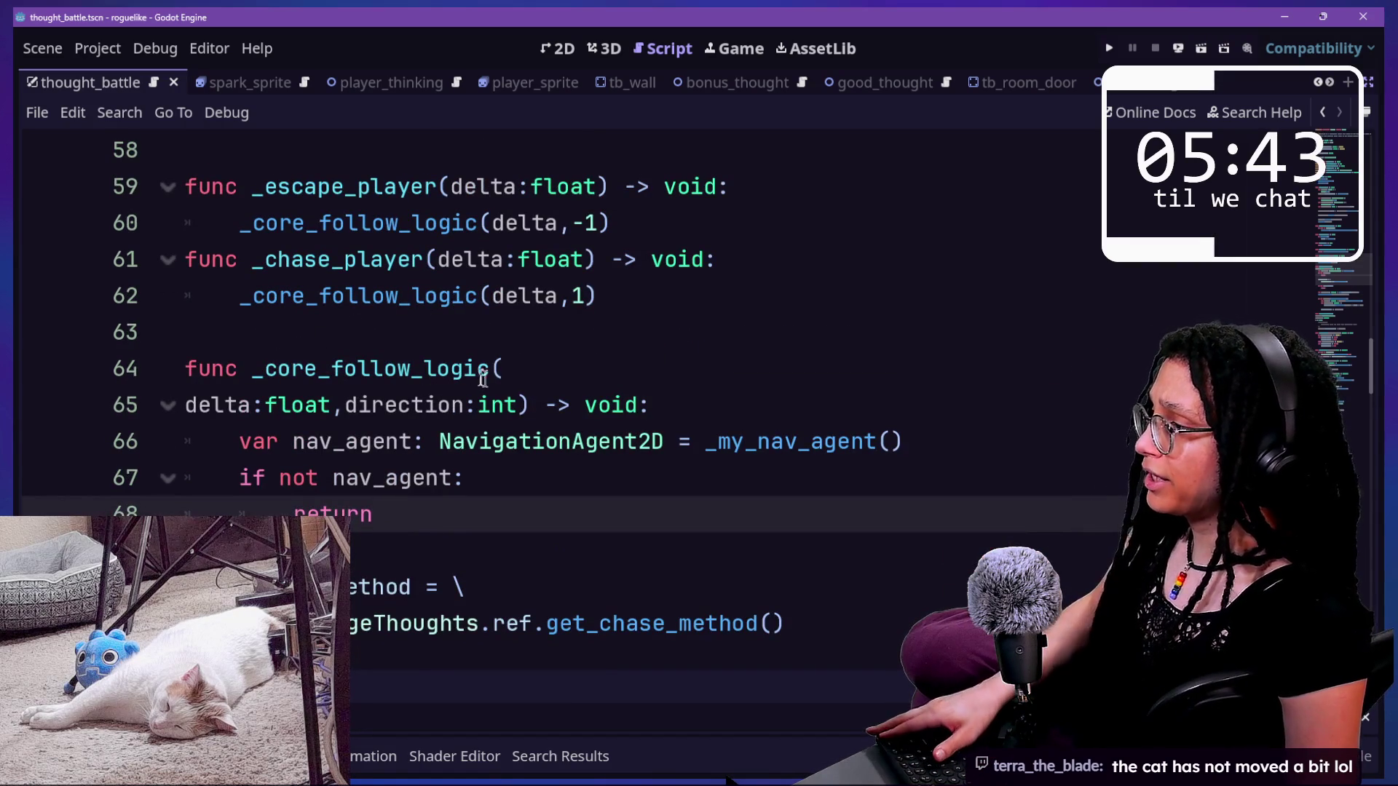
{"action": "left_click", "coordinate": [524, 406]}
{"action": "mouse_move", "coordinate": [524, 405]}
{"action": "left_mouse_down"}
{"action": "mouse_move", "coordinate": [367, 406]}
{"action": "mouse_move", "coordinate": [539, 378]}
{"action": "mouse_move", "coordinate": [516, 405]}
{"action": "left_mouse_up"}
{"action": "left_click", "coordinate": [516, 374]}
- Drop the delta and direction parameters and rename _core_follow_logic to _chase_player
{"action": "key", "text": "BackSpace"}
{"action": "key", "text": "Left"}
{"action": "key", "text": "Left"}
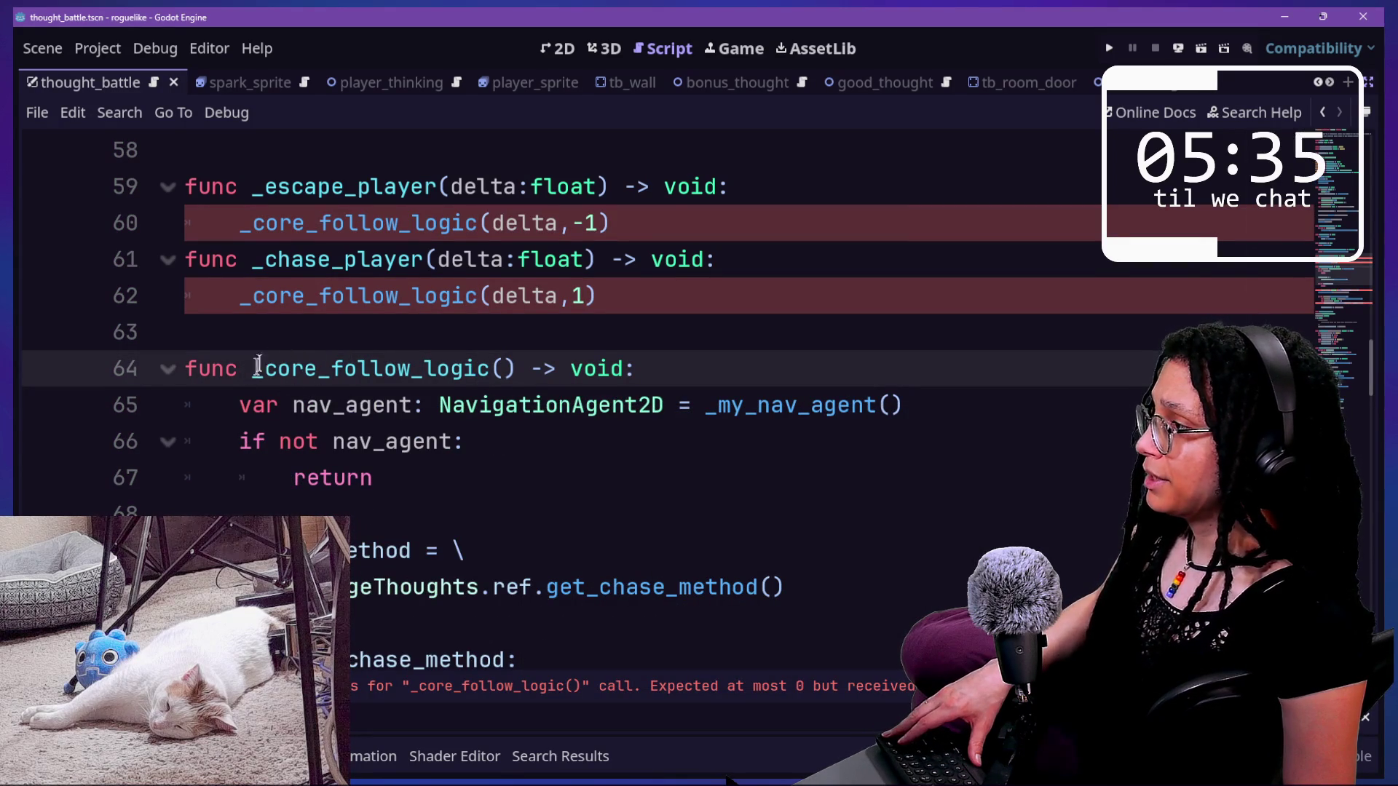
{"action": "left_click_drag", "start_coordinate": [262, 375], "coordinate": [485, 381]}
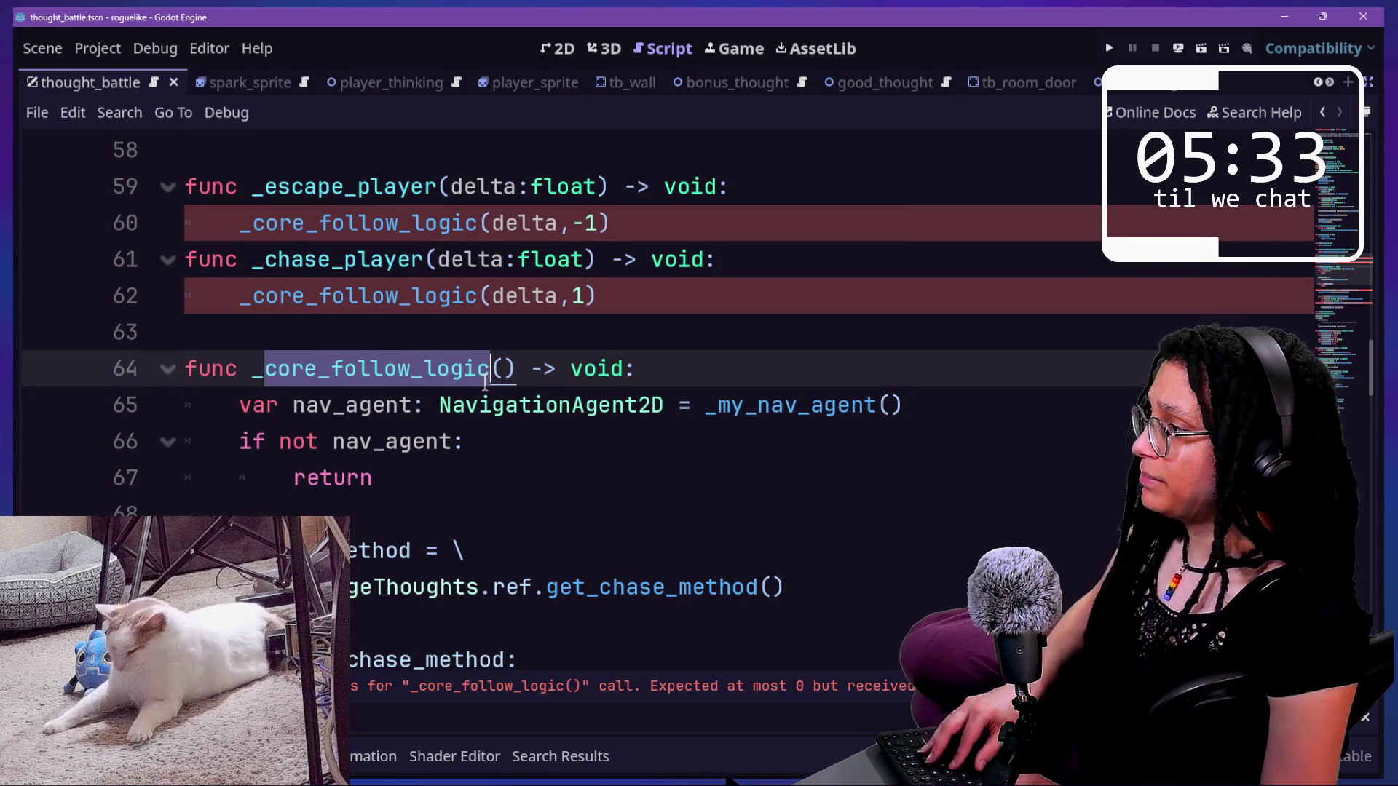
{"action": "type", "text": "cja"}
{"action": "key", "text": "BackSpace"}
{"action": "key", "text": "BackSpace"}
{"action": "type", "text": "hase_player"}
{"action": "left_click", "coordinate": [343, 259]}
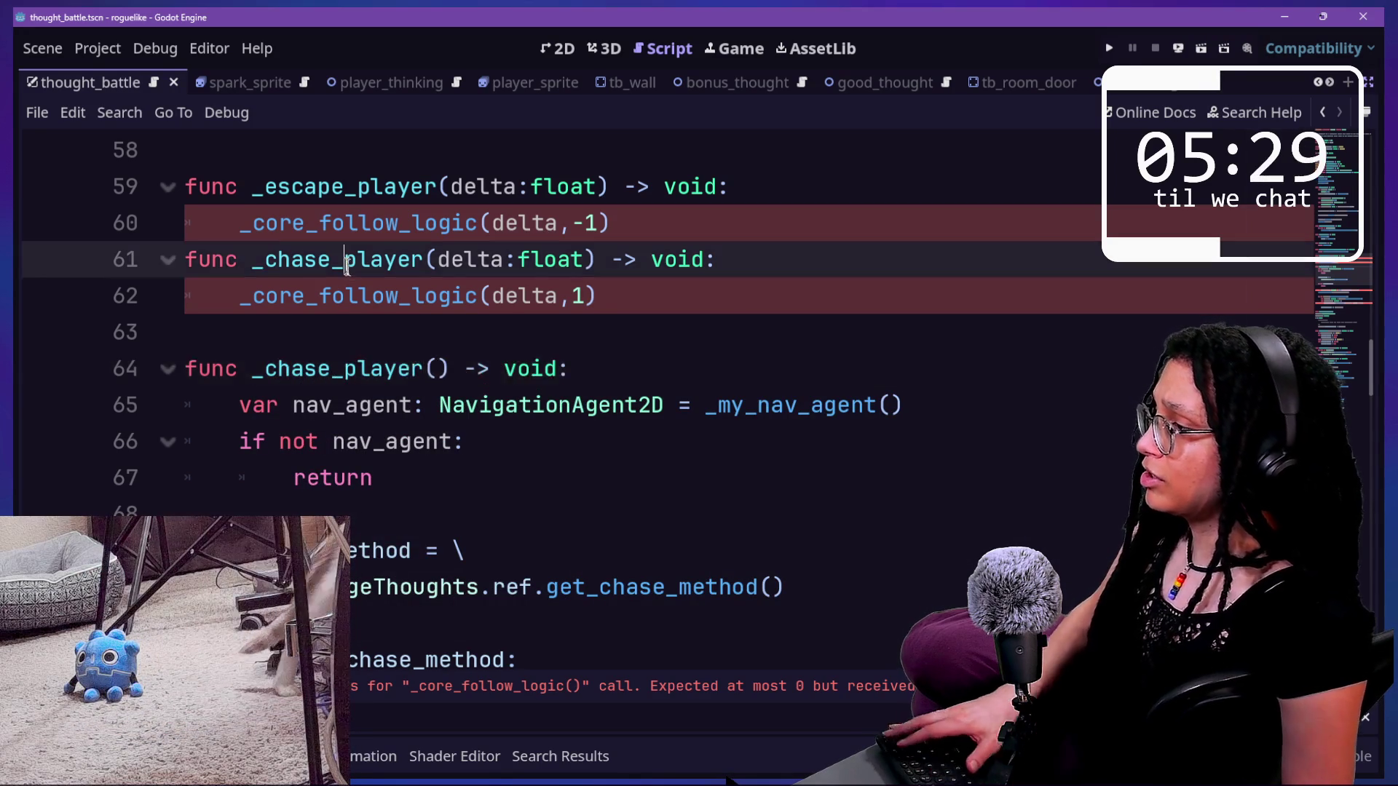
- Search for 'delta' and delete the old delta-based _chase_player wrapper
{"action": "mouse_move", "coordinate": [439, 406]}
{"action": "scroll", "coordinate": [439, 406], "scroll_direction": "up", "scroll_amount": 1}
{"action": "left_click", "coordinate": [525, 440]}
{"action": "left_click", "coordinate": [599, 406]}
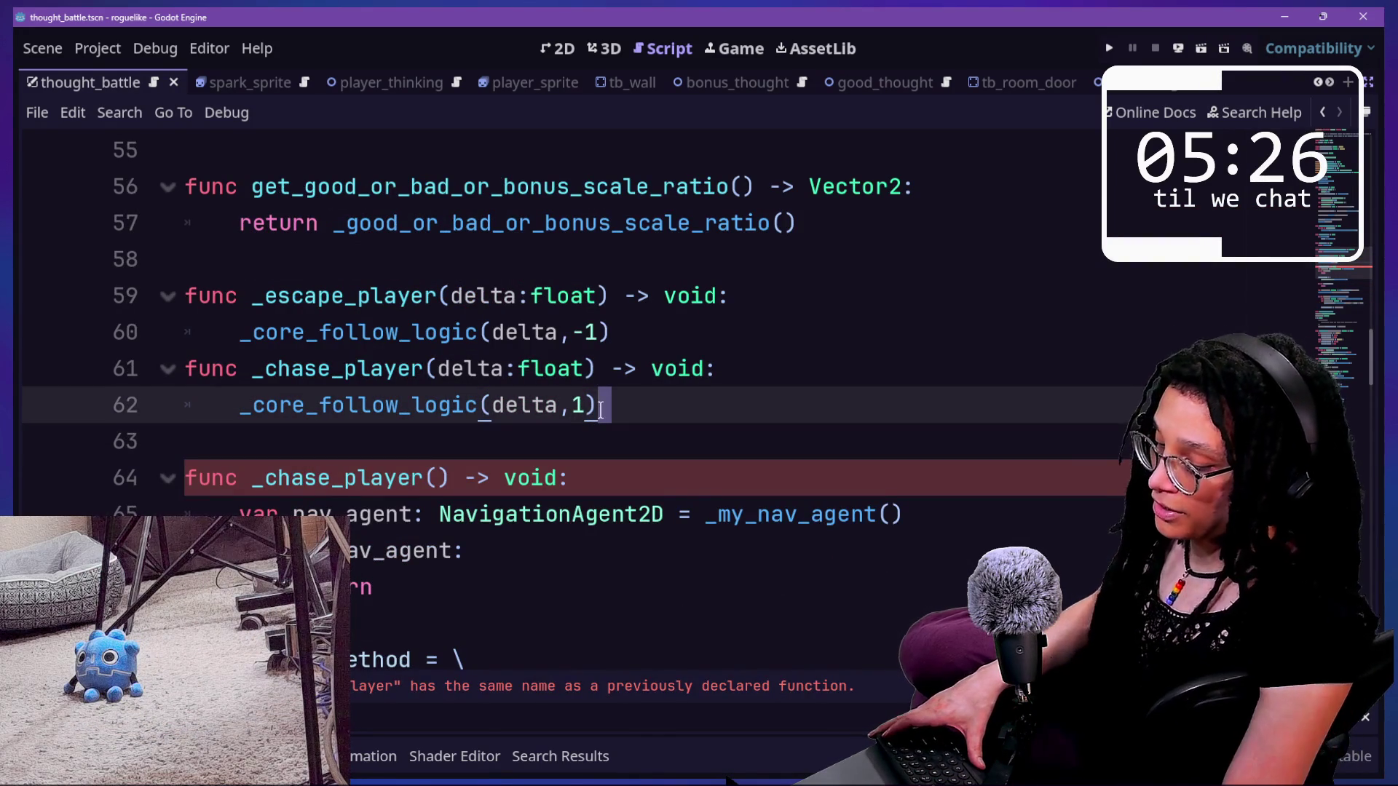
{"action": "scroll", "coordinate": [601, 415], "scroll_direction": "down", "scroll_amount": 10}
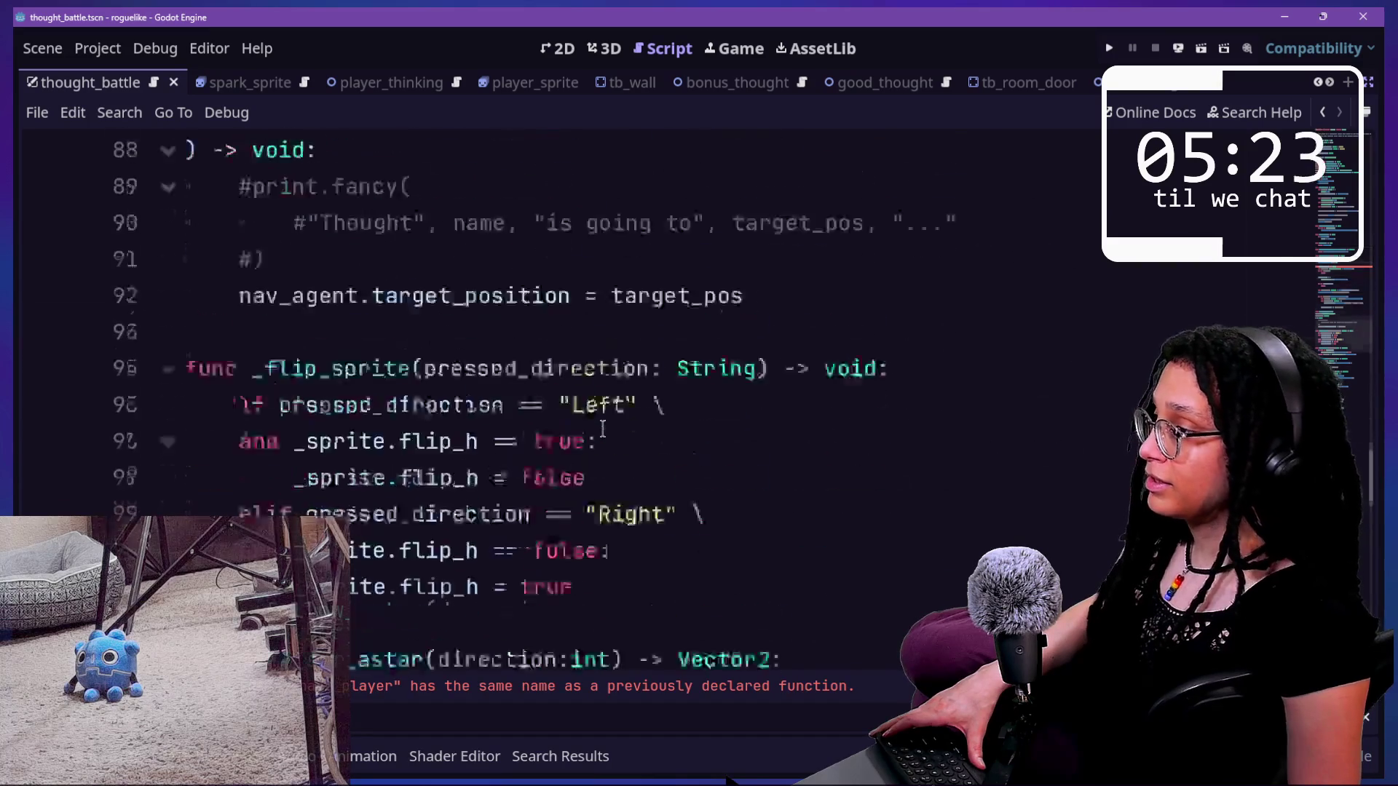
{"action": "scroll", "coordinate": [603, 429], "scroll_direction": "down", "scroll_amount": 4}
{"action": "key", "text": "ctrl+f"}
{"action": "type", "text": "de"}
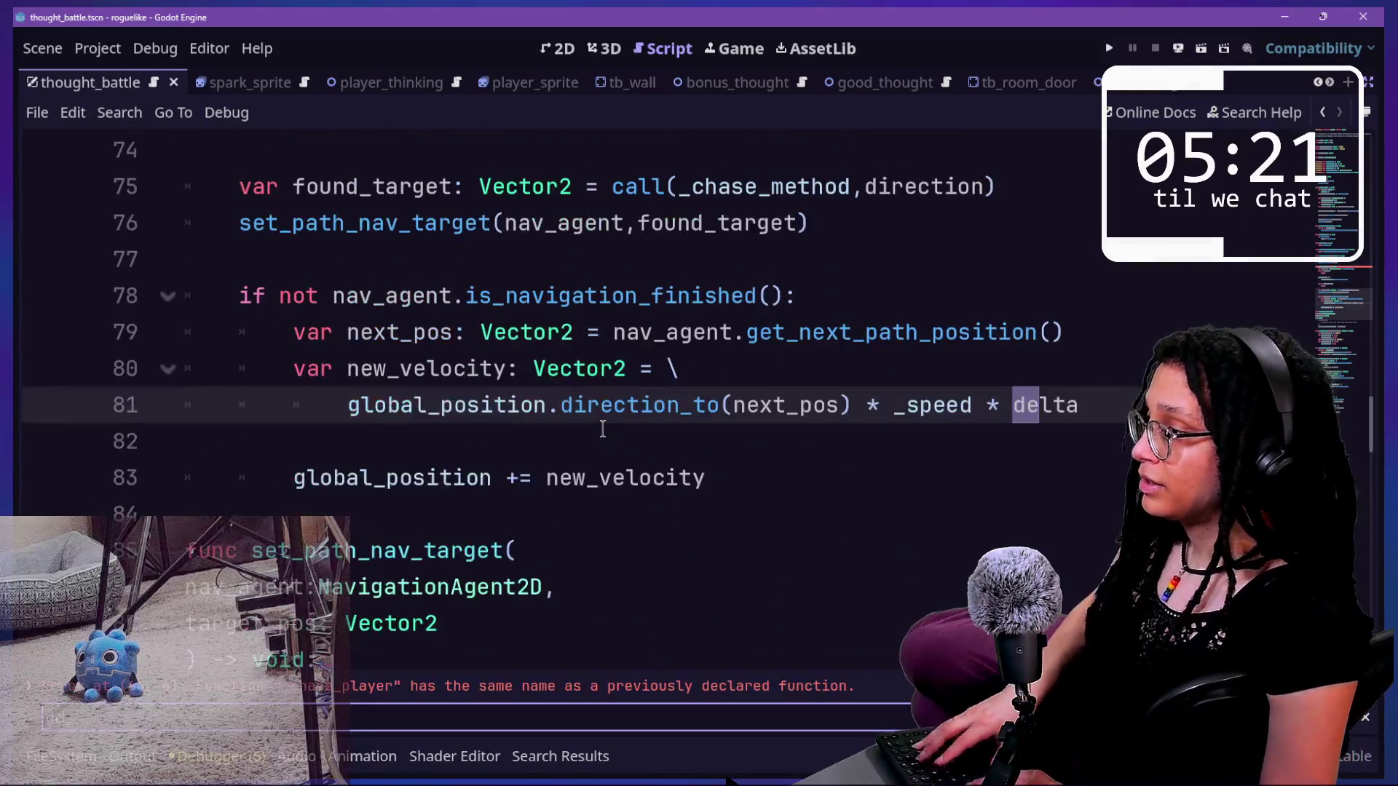
{"action": "type", "text": "lta"}
{"action": "key", "text": "shift+Return"}
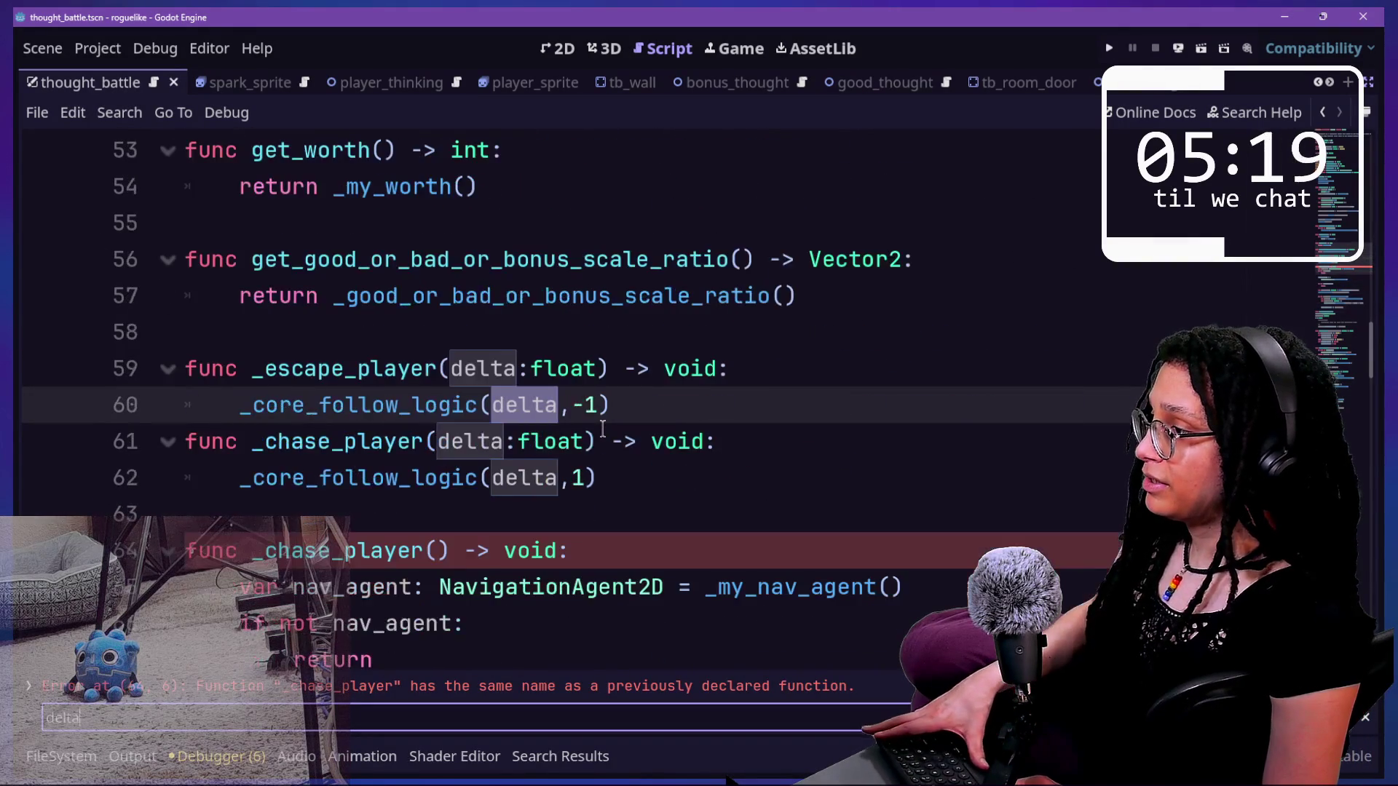
{"action": "key", "text": "shift+Return"}
{"action": "key", "text": "shift+Return"}
{"action": "key", "text": "shift+Return"}
{"action": "key", "text": "Return"}
{"action": "key", "text": "Return"}
{"action": "key", "text": "Return"}
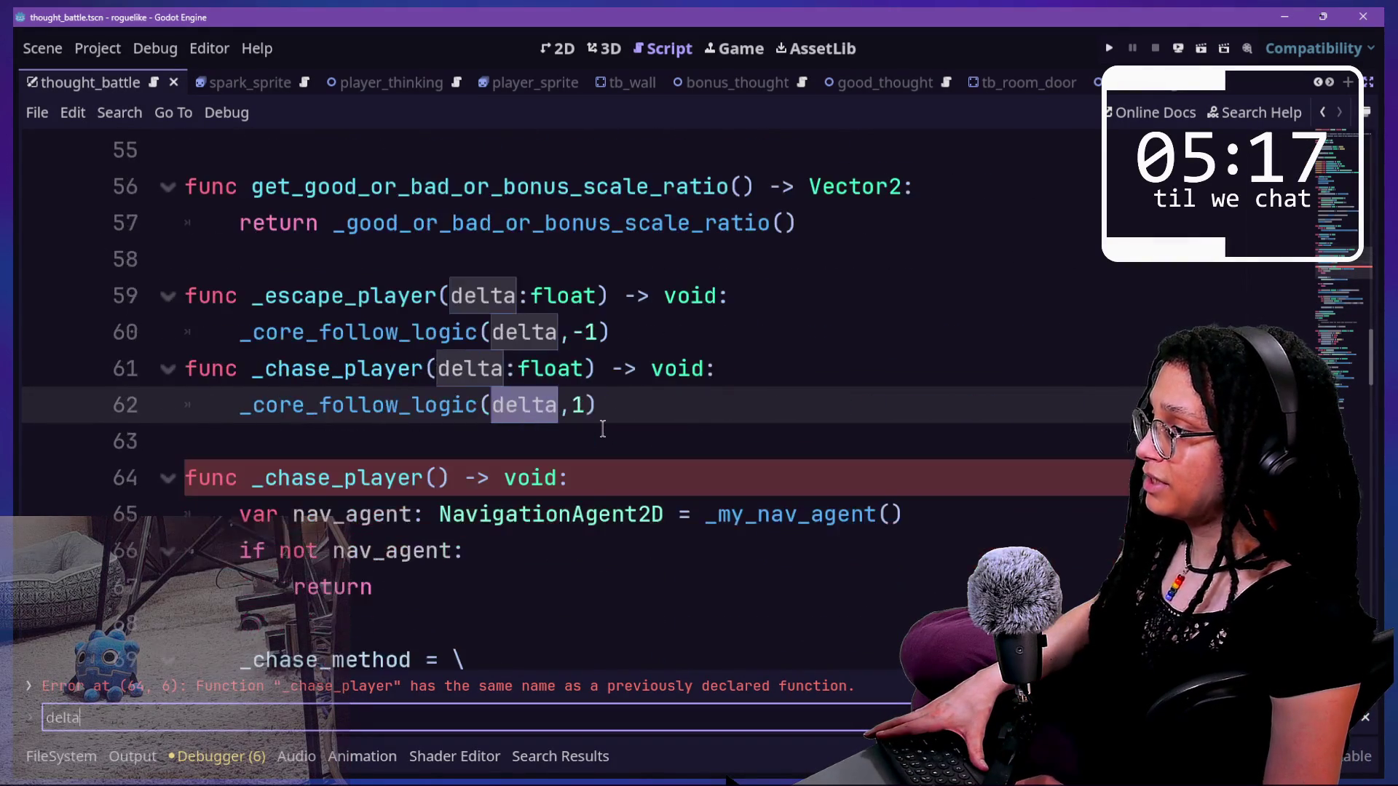
{"action": "left_click", "coordinate": [551, 441]}
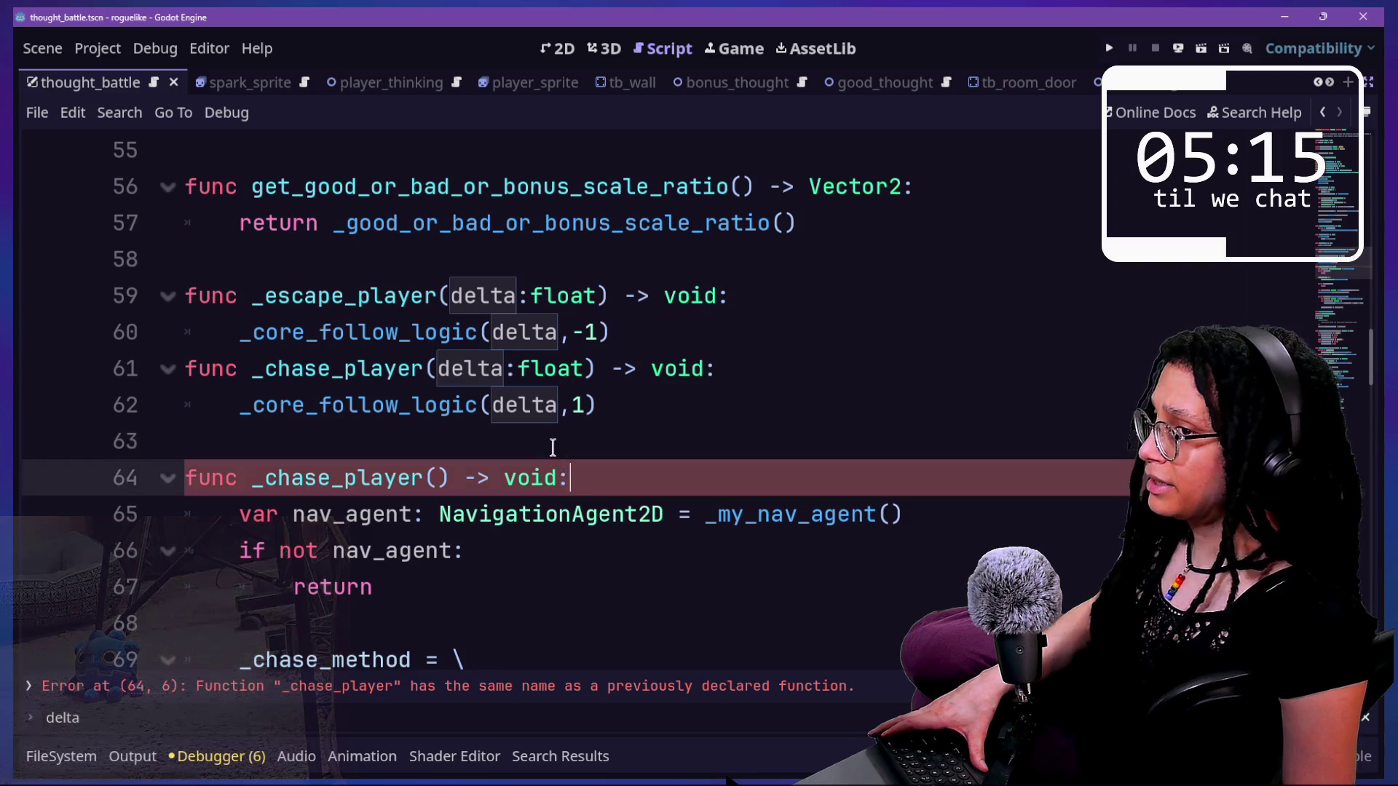
{"action": "mouse_move", "coordinate": [549, 441]}
{"action": "left_mouse_down"}
{"action": "mouse_move", "coordinate": [553, 373]}
{"action": "mouse_move", "coordinate": [570, 442]}
{"action": "mouse_move", "coordinate": [748, 301]}
{"action": "left_mouse_up"}
{"action": "key", "text": "BackSpace"}
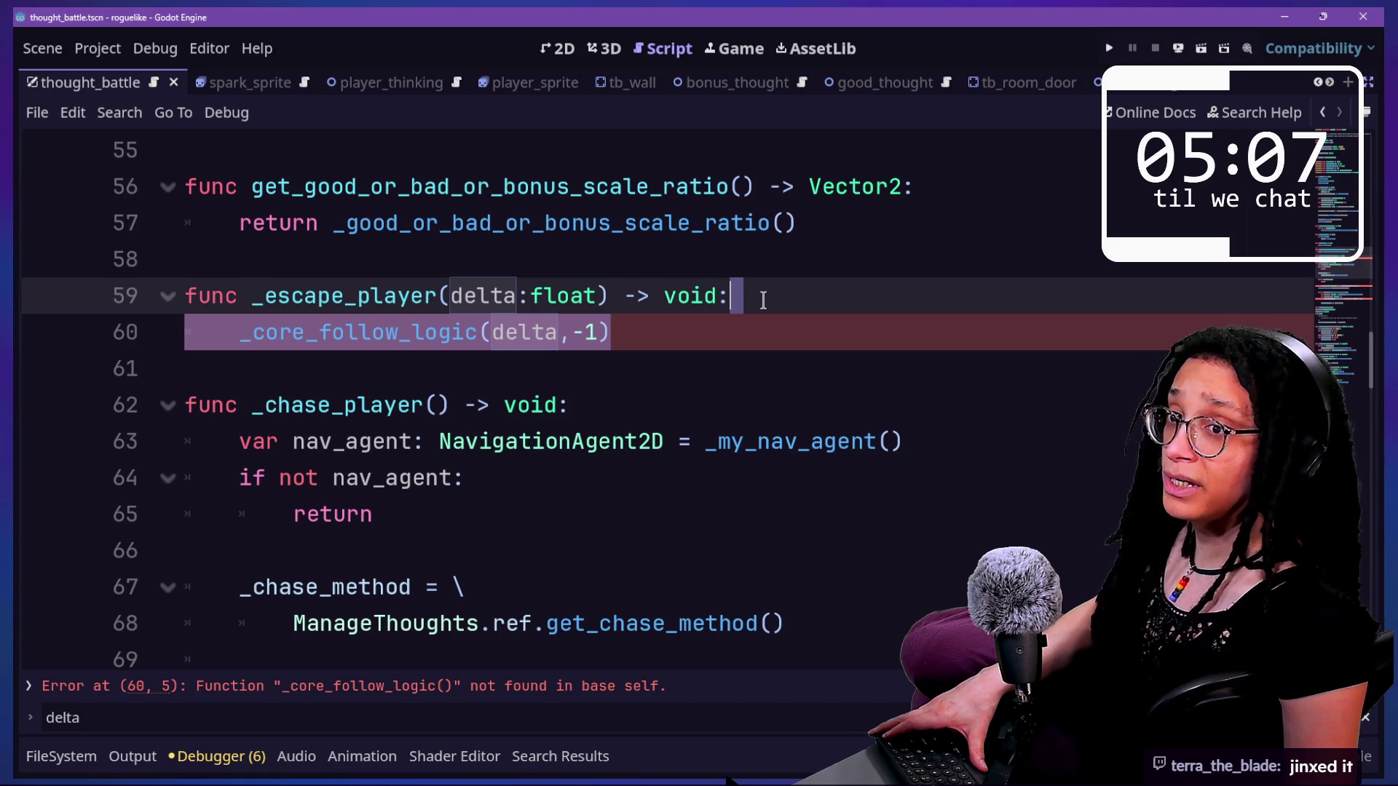
- Empty _escape_player's body and remove its delta: float parameter
{"action": "key", "text": "BackSpace"}
{"action": "left_click", "coordinate": [487, 296]}
{"action": "key", "text": "BackSpace"}
{"action": "key", "text": "BackSpace"}
{"action": "key", "text": "BackSpace"}
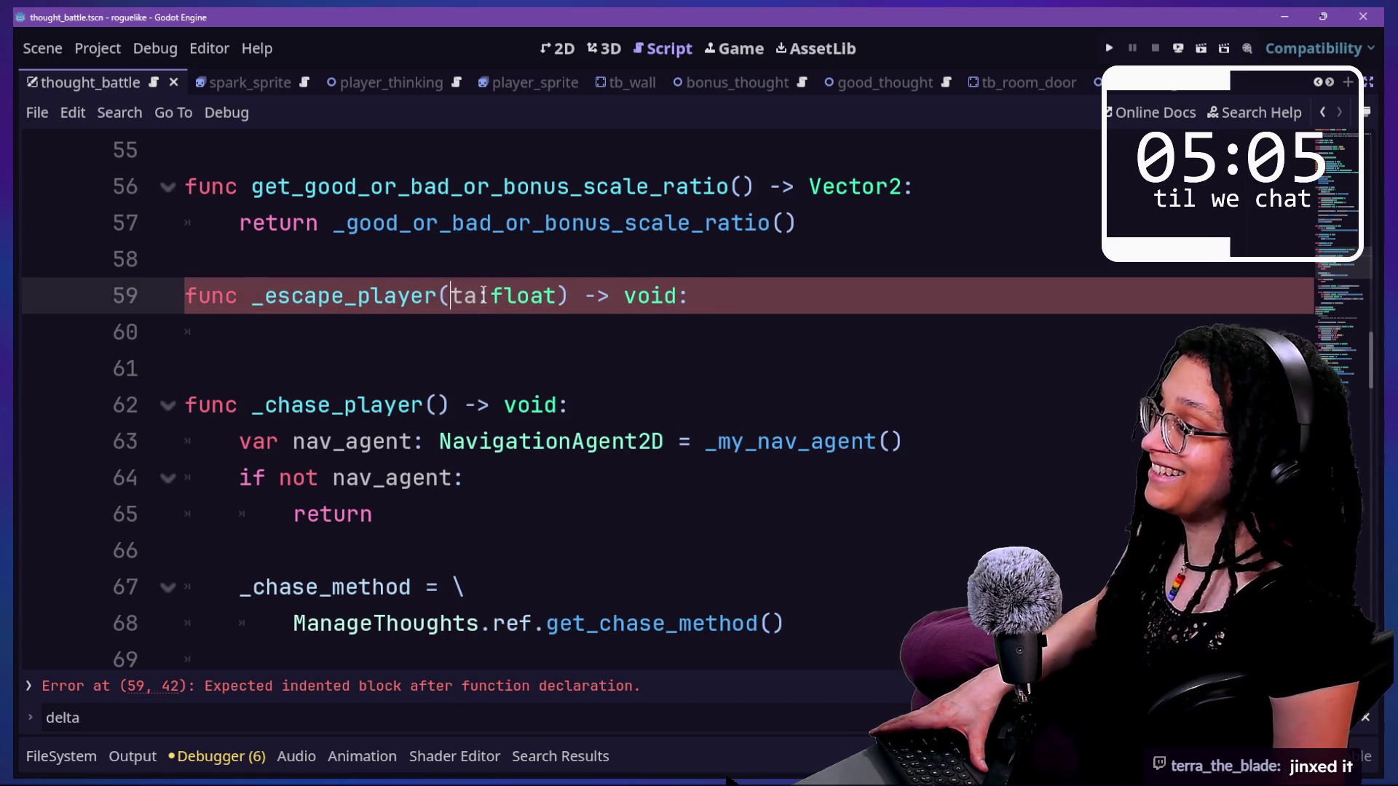
{"action": "key", "text": "Delete"}
{"action": "key", "text": "Delete"}
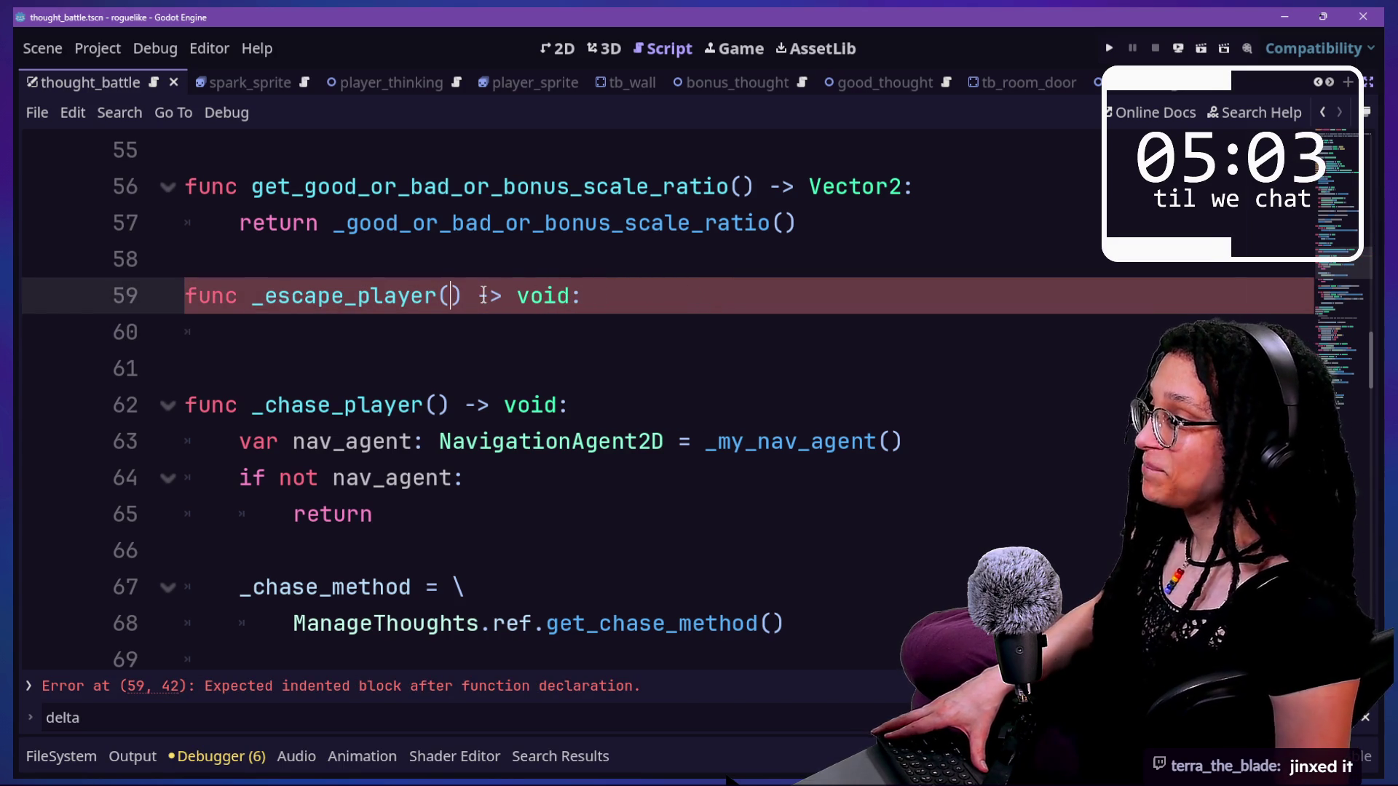
{"action": "left_click", "coordinate": [531, 330]}
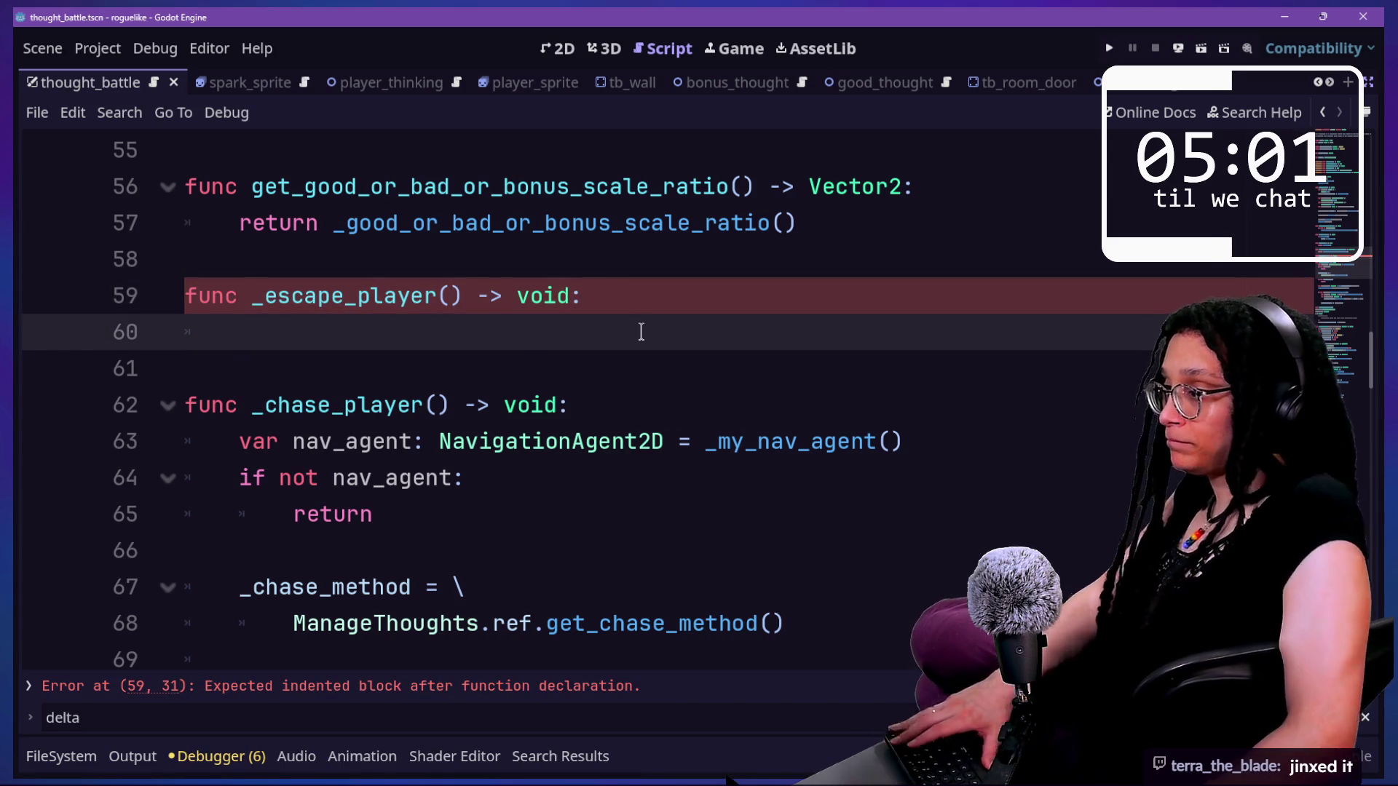
{"action": "key", "text": "shift+alt+o"}
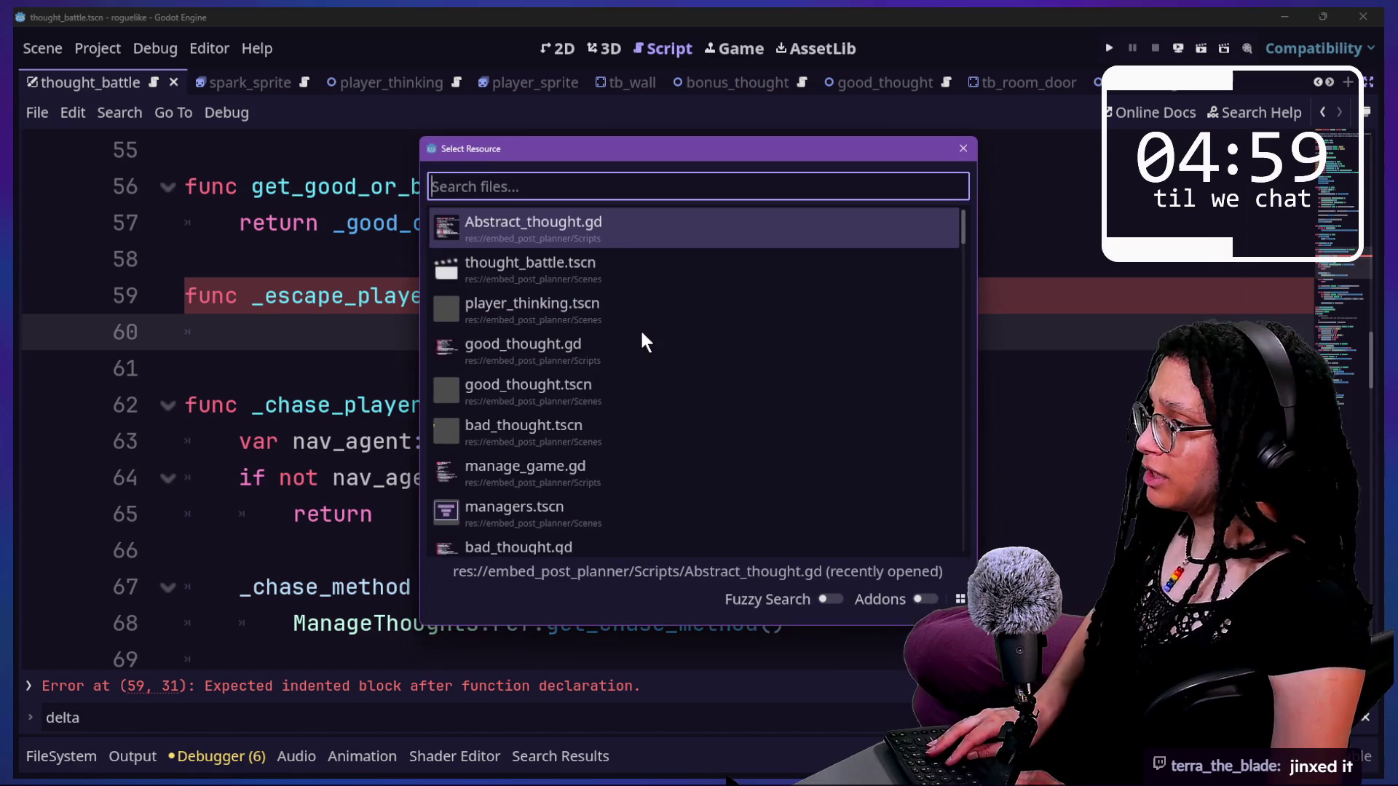
- In good_thought.gd, call _escape_player() with no arguments and rename _process's parameter to _delta
{"action": "key", "text": "Down"}
{"action": "key", "text": "Down"}
{"action": "key", "text": "Down"}
{"action": "key", "text": "Return"}
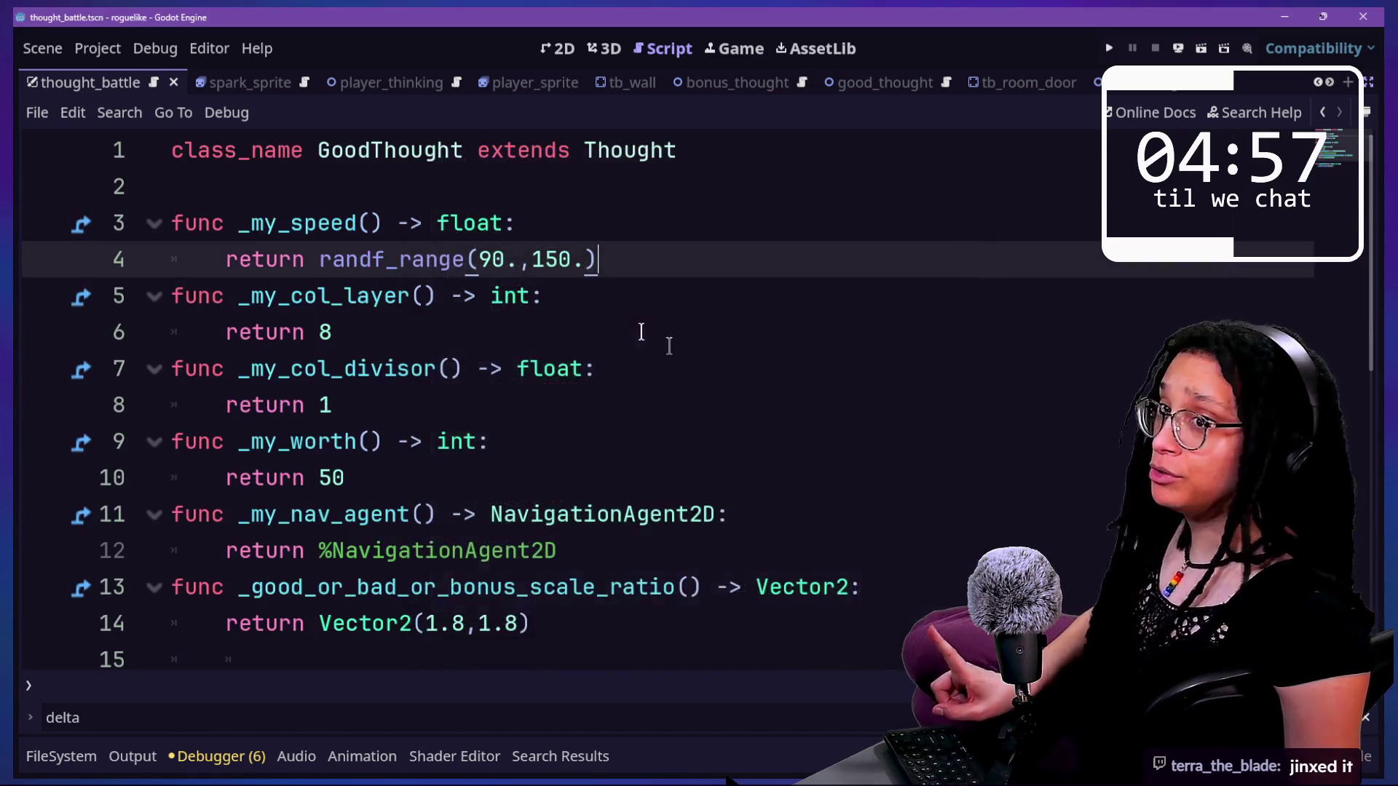
{"action": "scroll", "coordinate": [570, 345], "scroll_direction": "down", "scroll_amount": 5}
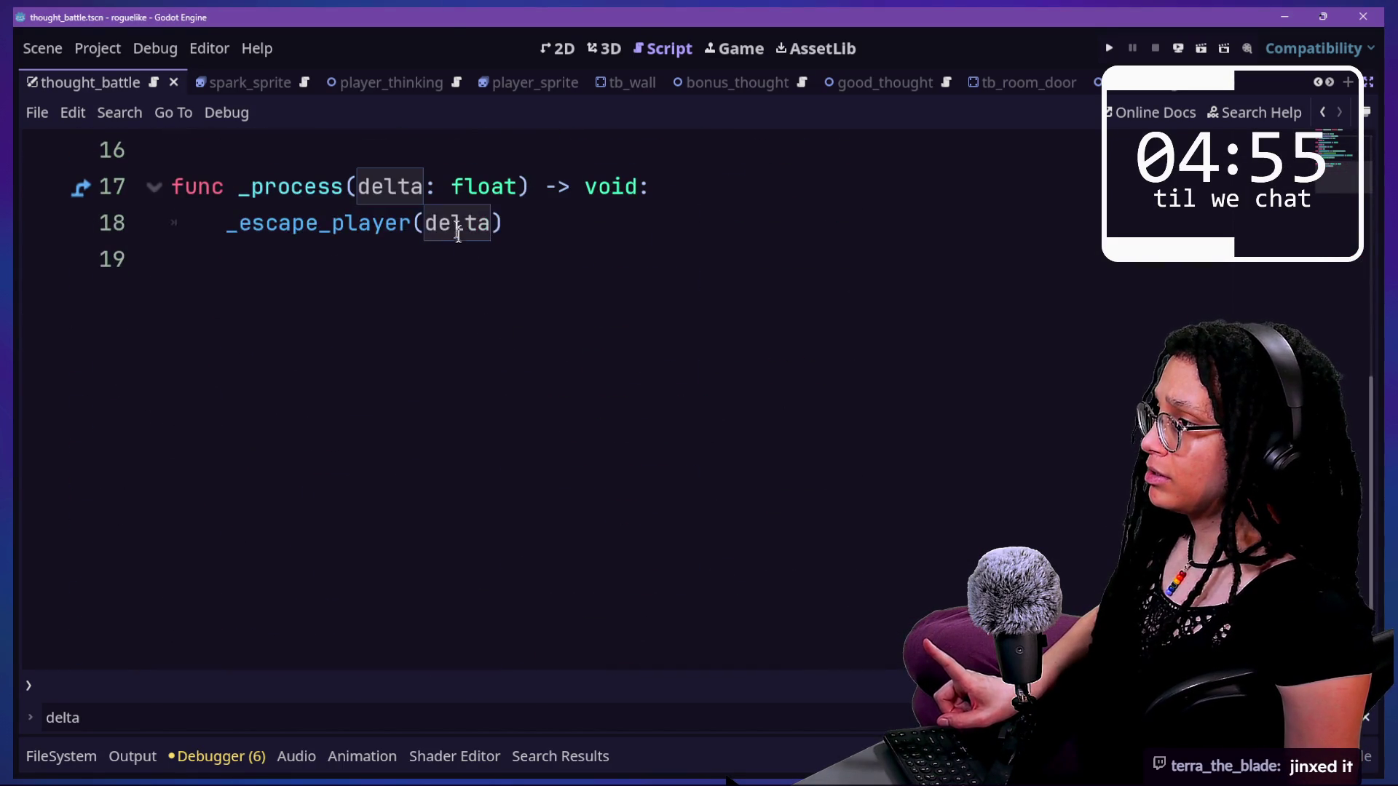
{"action": "double_click", "coordinate": [461, 233]}
{"action": "key", "text": "BackSpace"}
{"action": "scroll", "coordinate": [541, 222], "scroll_direction": "up", "scroll_amount": 1}
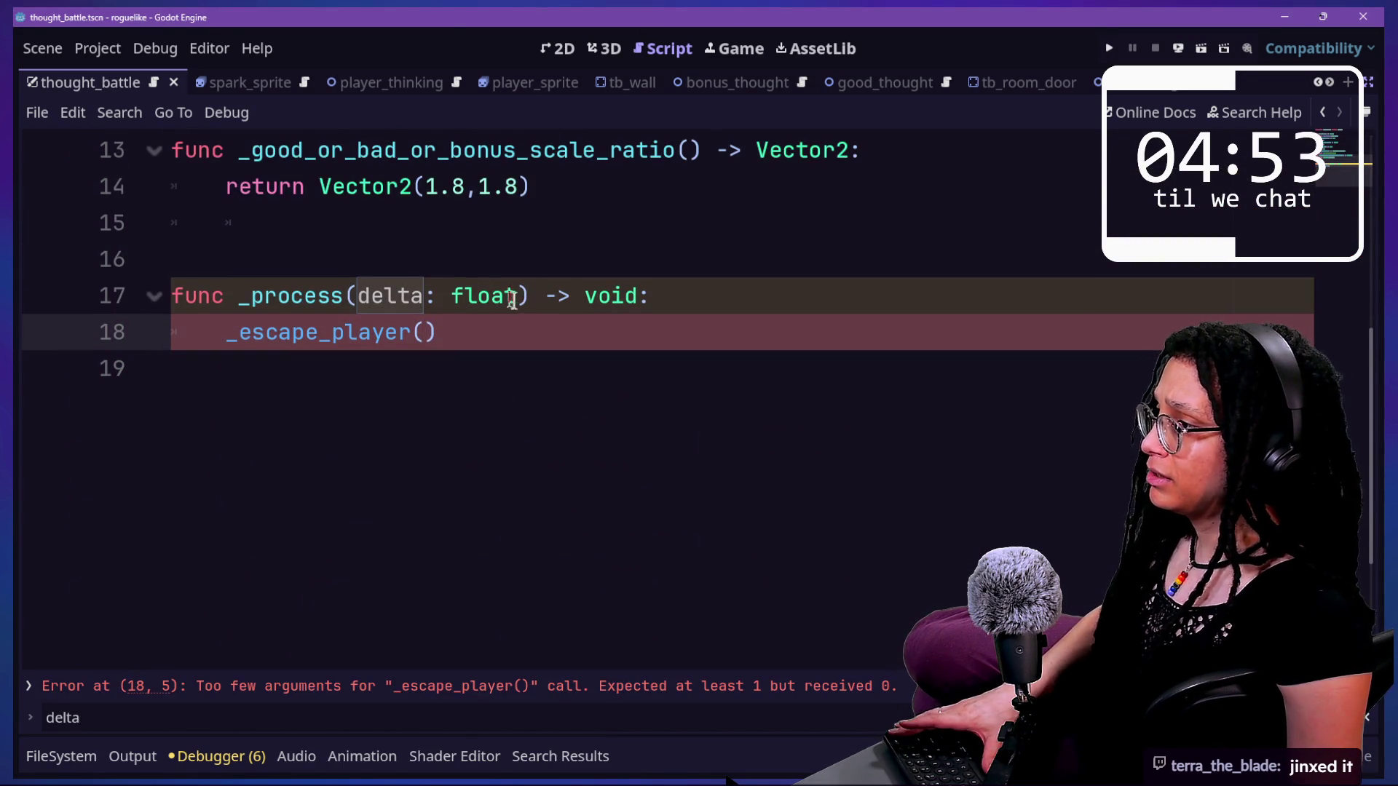
{"action": "left_click", "coordinate": [348, 296]}
{"action": "type", "text": "_"}
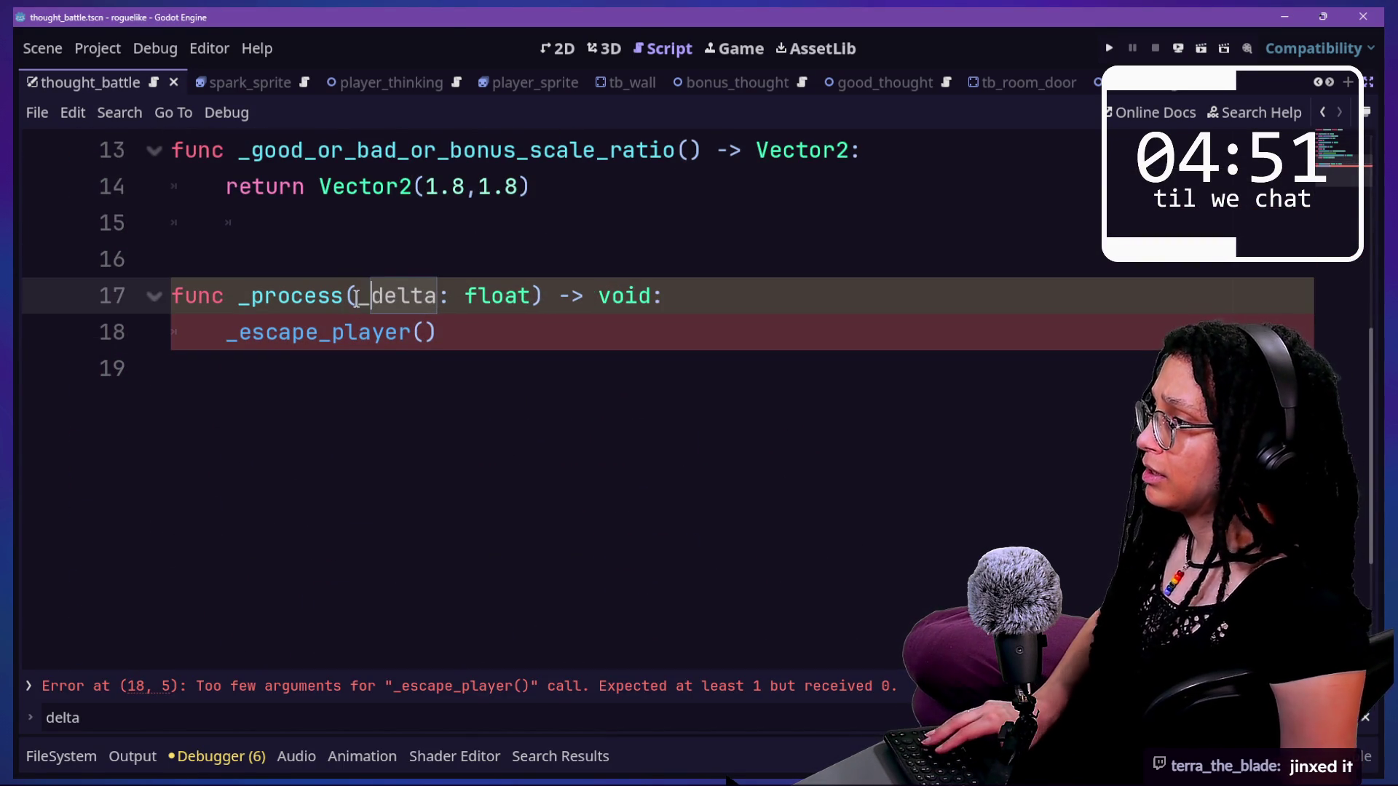
{"action": "scroll", "coordinate": [277, 393], "scroll_direction": "up", "scroll_amount": 4}
{"action": "scroll", "coordinate": [202, 482], "scroll_direction": "down", "scroll_amount": 1}
{"action": "scroll", "coordinate": [201, 482], "scroll_direction": "down", "scroll_amount": 1}
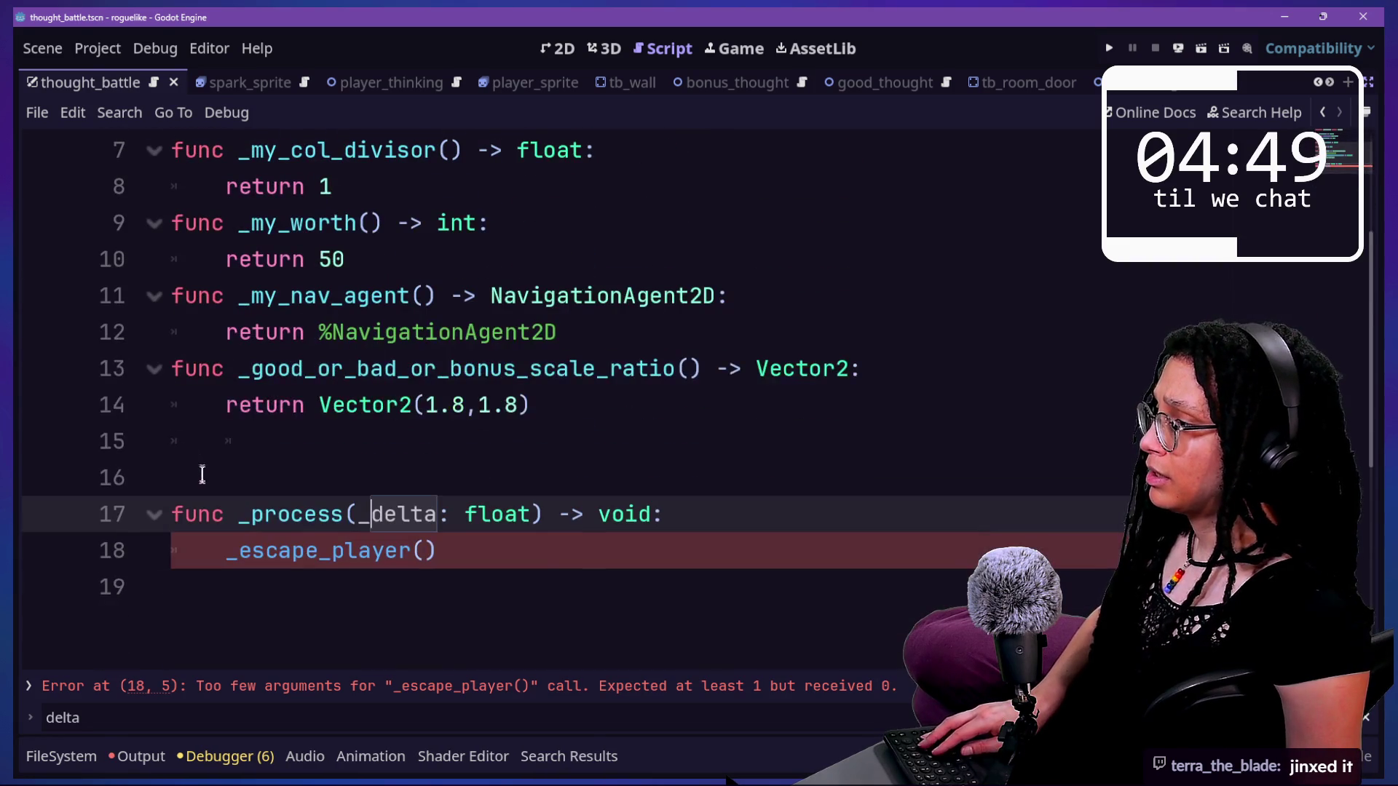
{"action": "left_click", "coordinate": [544, 576]}
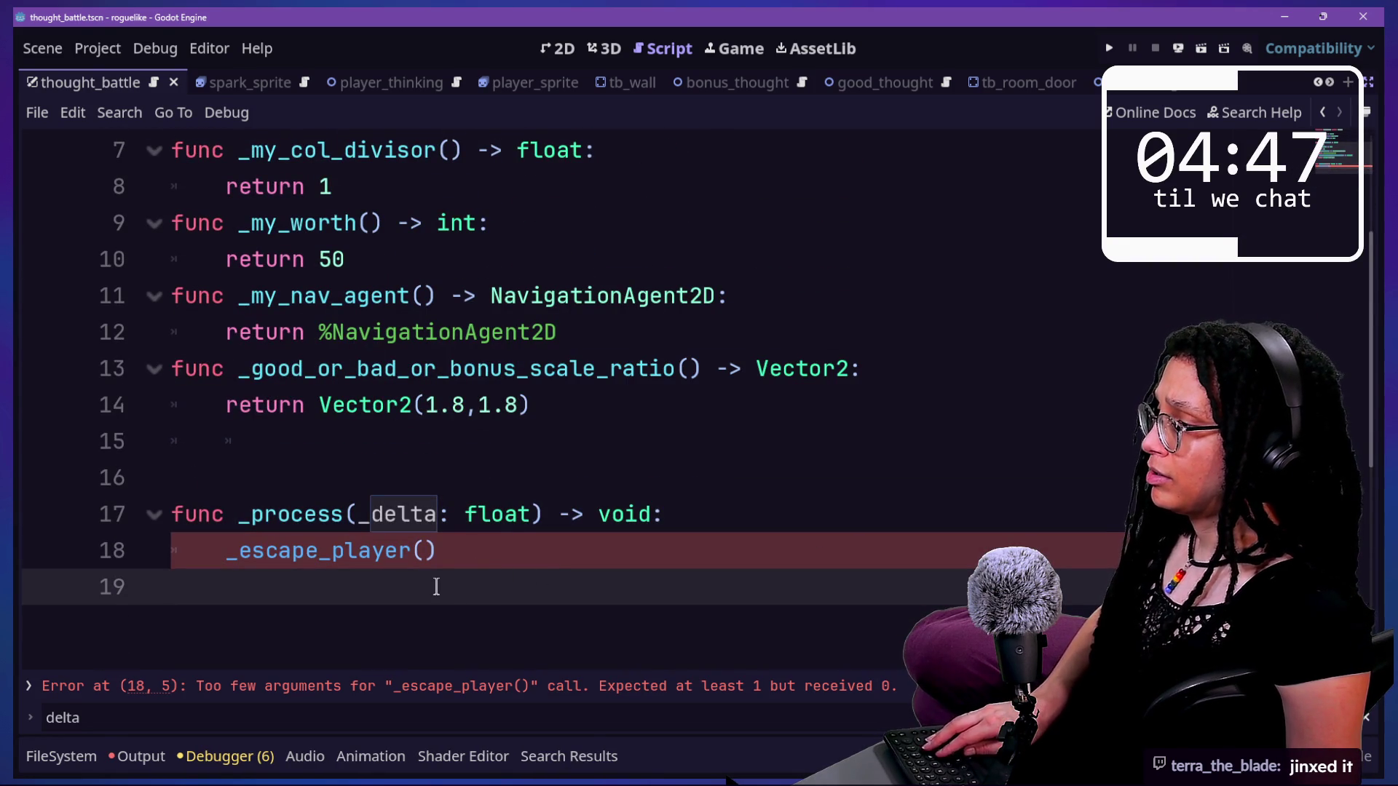
{"action": "scroll", "coordinate": [435, 576], "scroll_direction": "up", "scroll_amount": 2}
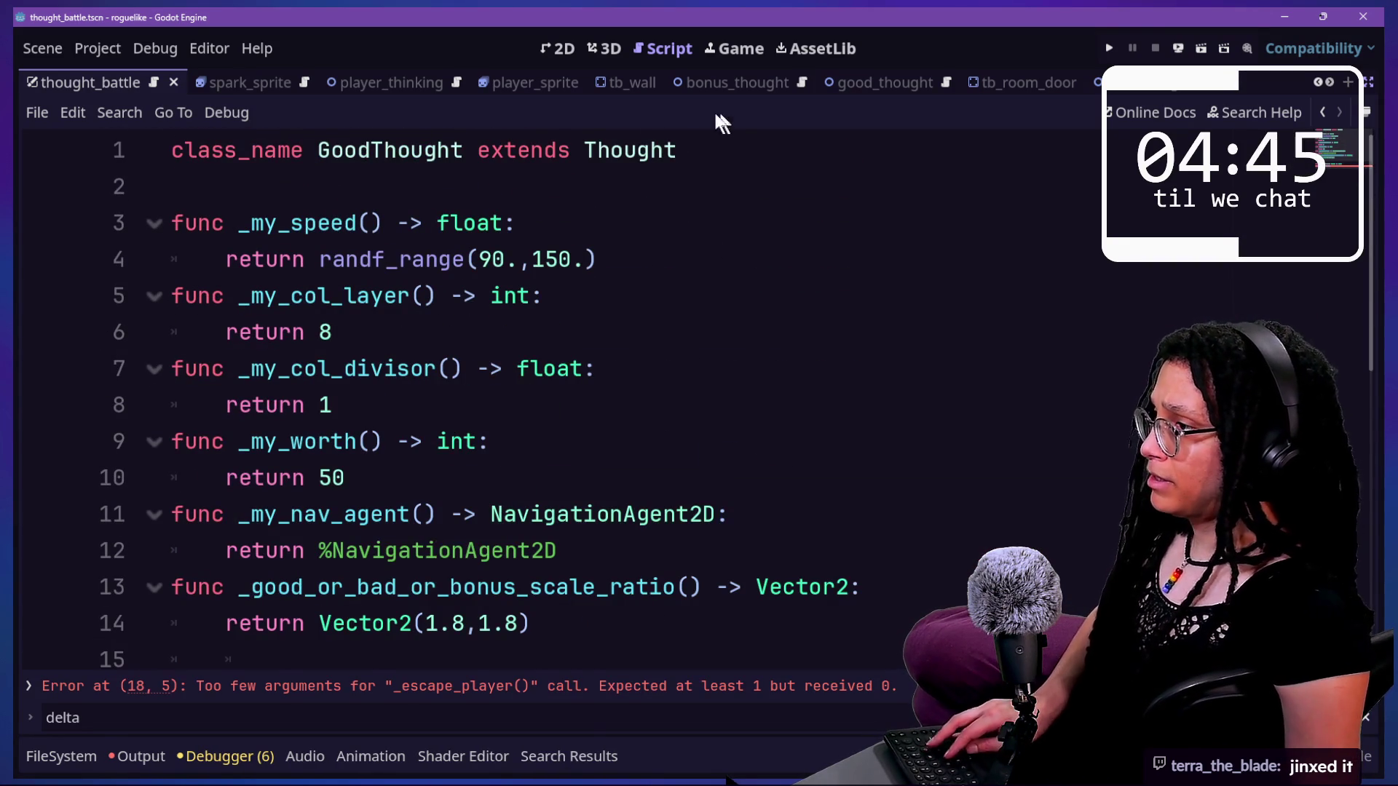
{"action": "left_click", "coordinate": [582, 353], "text": "ctrl"}
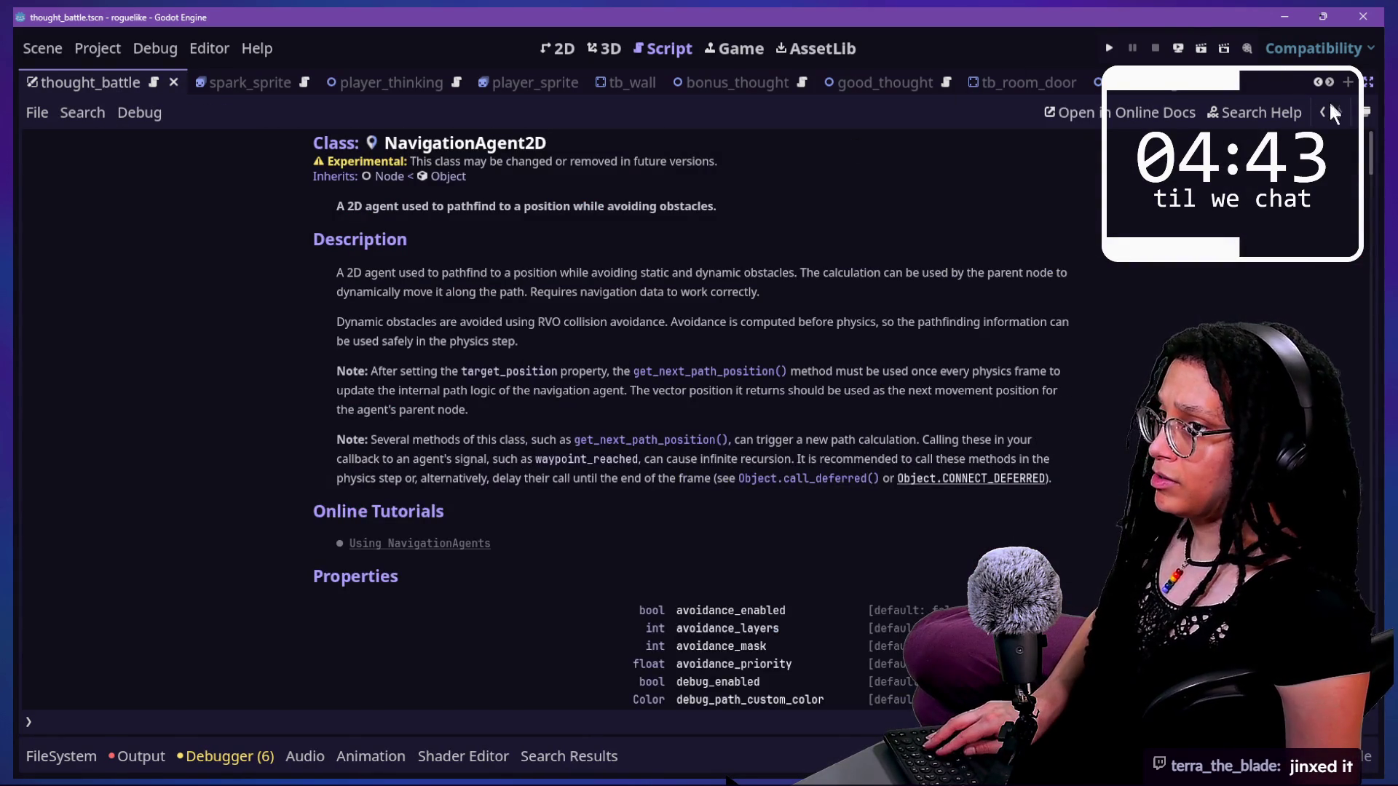
{"action": "left_click", "coordinate": [1325, 111]}
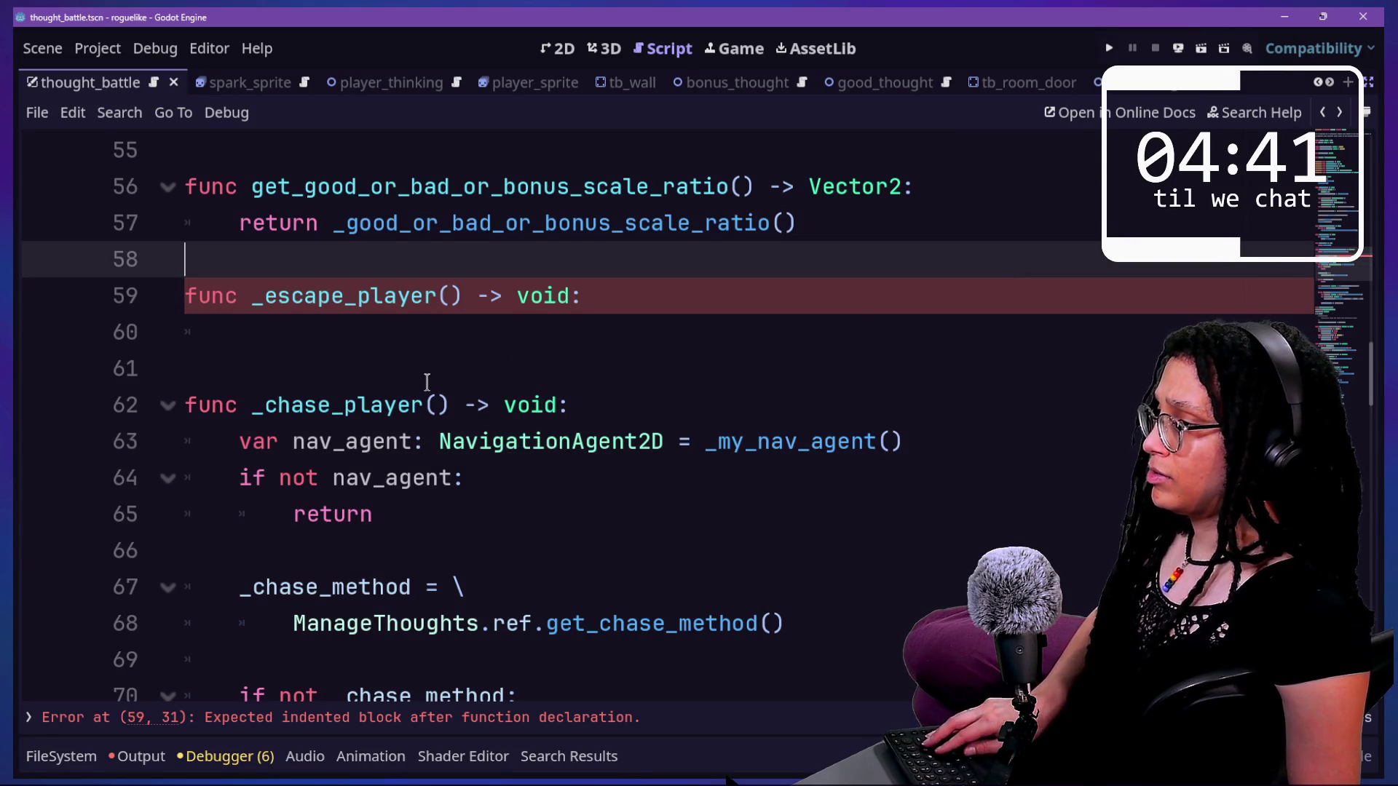
- In bad_thought.gd, call _chase_player() with no arguments, tidy _process's parameter, and save
{"action": "key", "text": "shift+alt+o"}
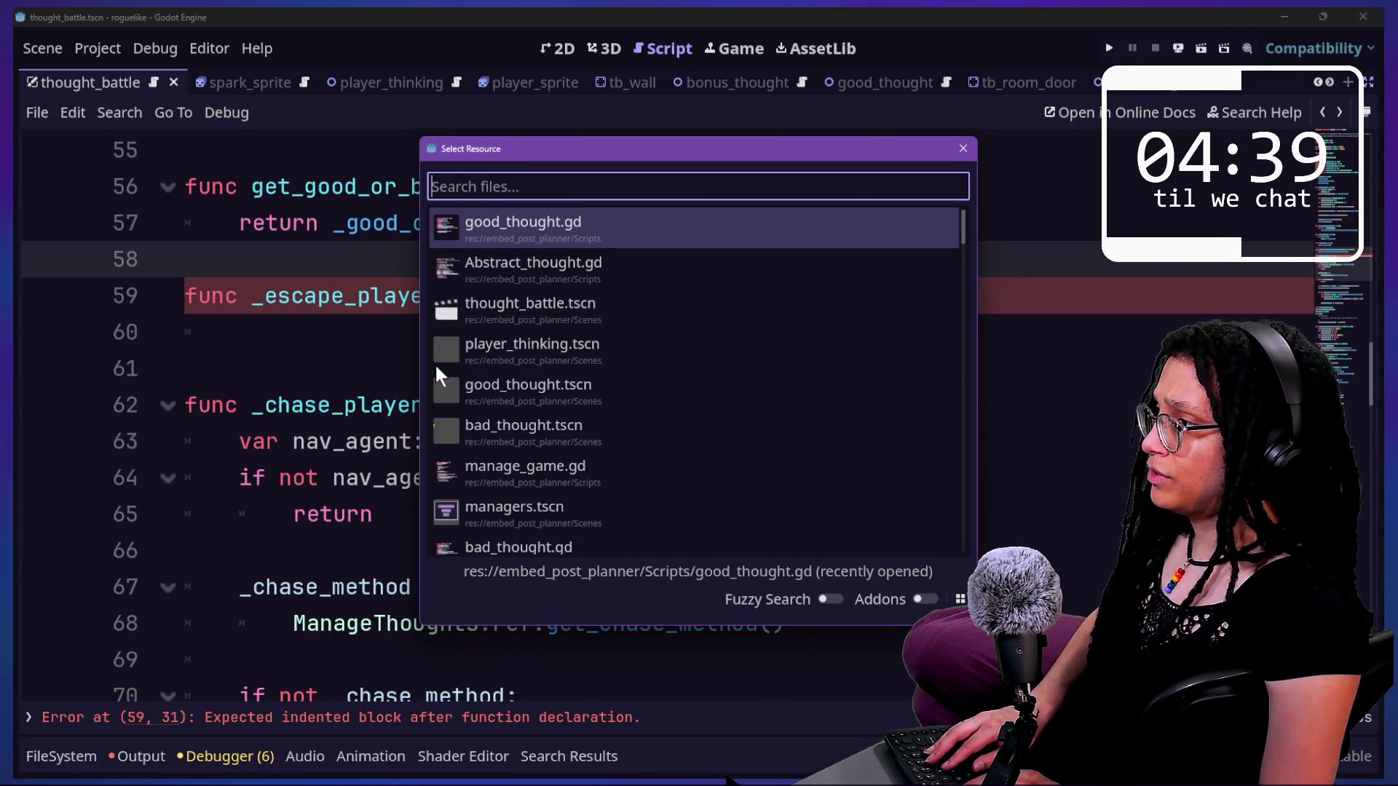
{"action": "type", "text": "bad"}
{"action": "key", "text": "Return"}
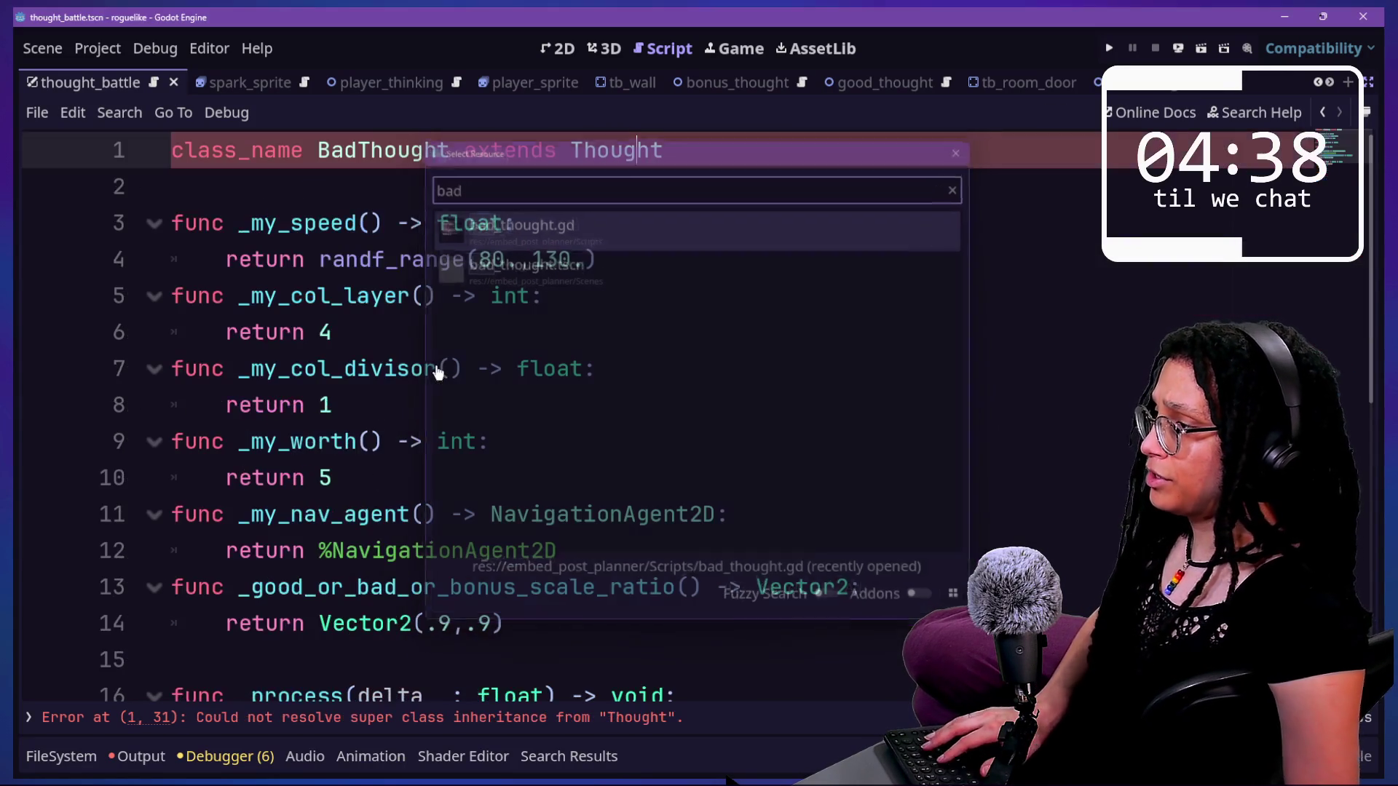
{"action": "scroll", "coordinate": [379, 451], "scroll_direction": "down", "scroll_amount": 4}
{"action": "left_click", "coordinate": [394, 260]}
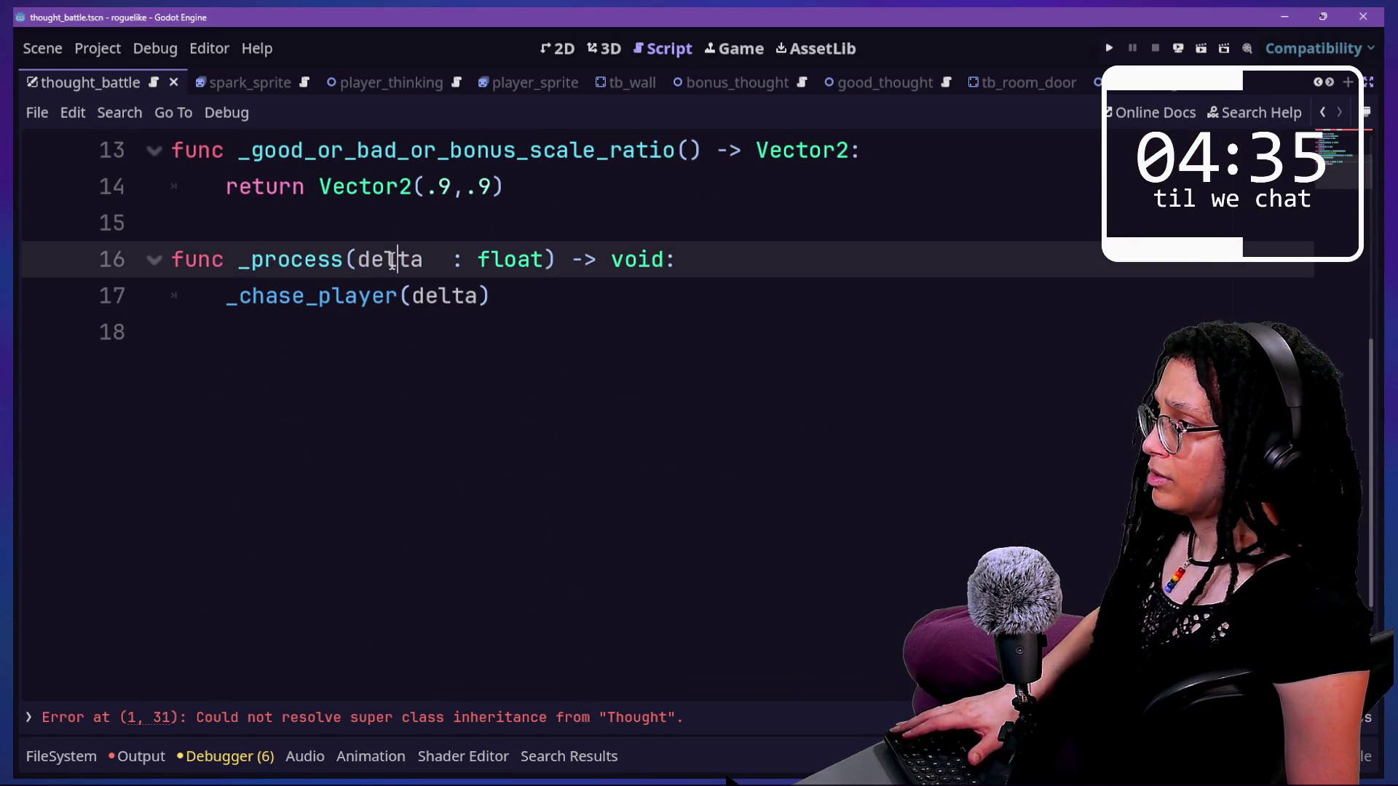
{"action": "key", "text": "Delete"}
{"action": "double_click", "coordinate": [456, 295]}
{"action": "key", "text": "BackSpace"}
{"action": "key", "text": "ctrl+s"}
{"action": "scroll", "coordinate": [456, 287], "scroll_direction": "up", "scroll_amount": 3}
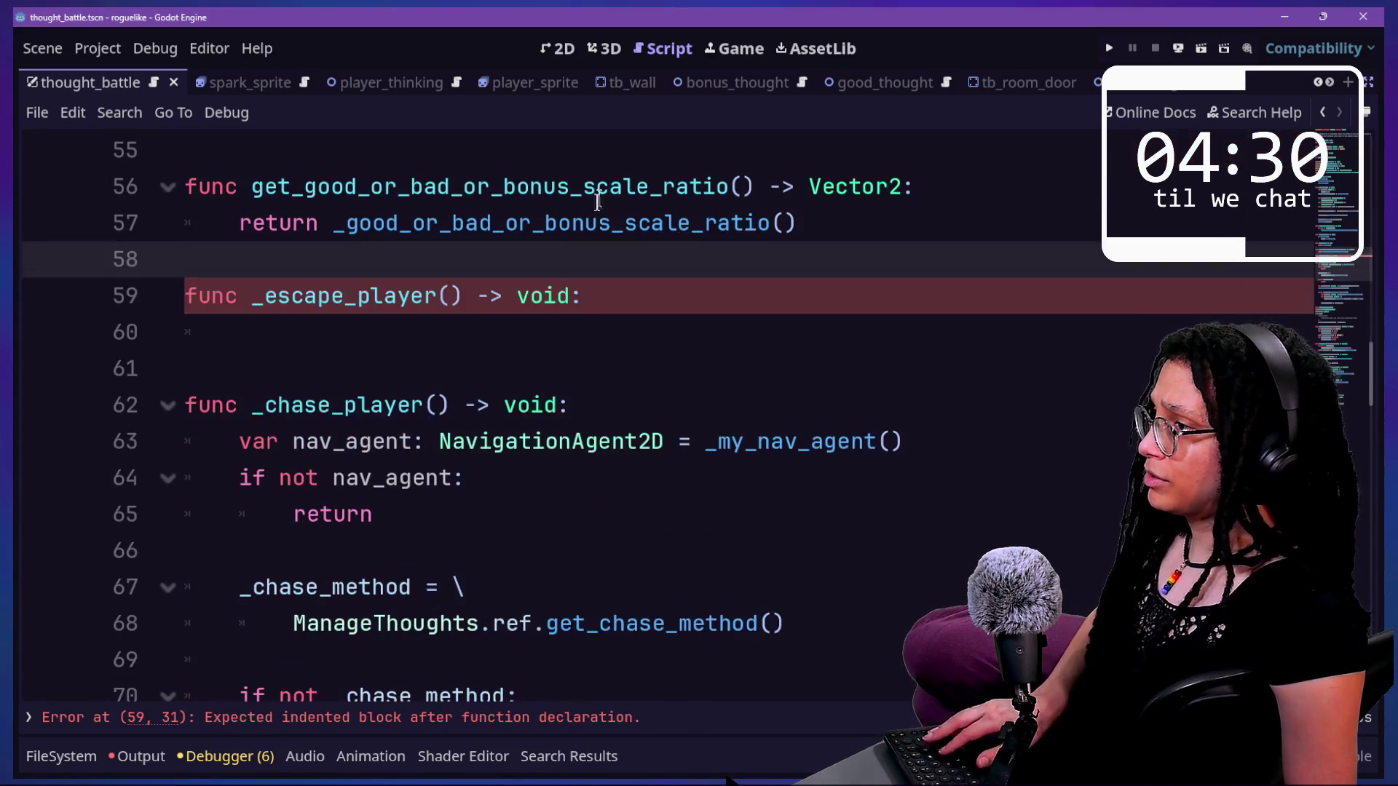
{"action": "left_click", "coordinate": [420, 329]}
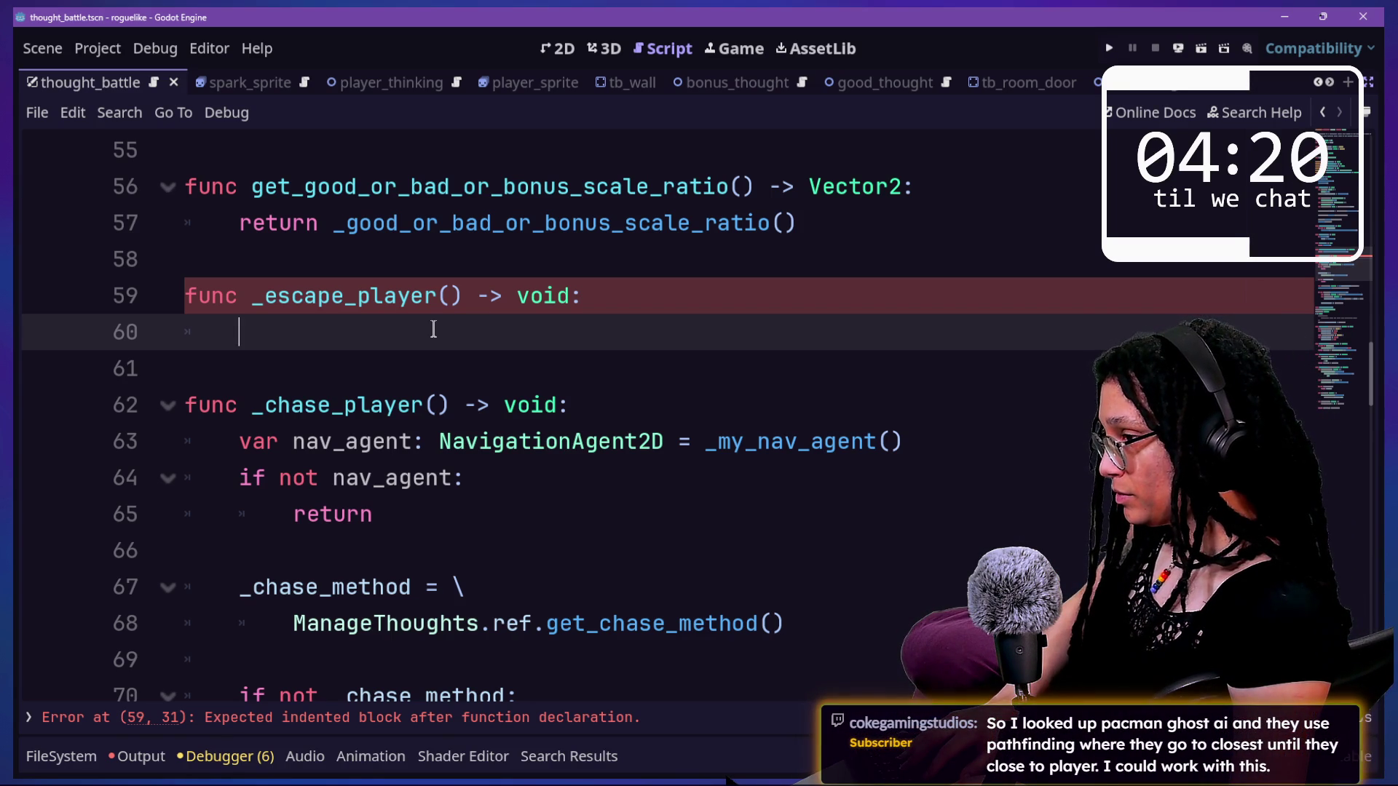
- Copy the nav_agent lookup and early-return guard from _chase_player into _escape_player's body
{"action": "mouse_move", "coordinate": [416, 515]}
{"action": "left_mouse_down"}
{"action": "mouse_move", "coordinate": [561, 442]}
{"action": "mouse_move", "coordinate": [579, 414]}
{"action": "left_mouse_up"}
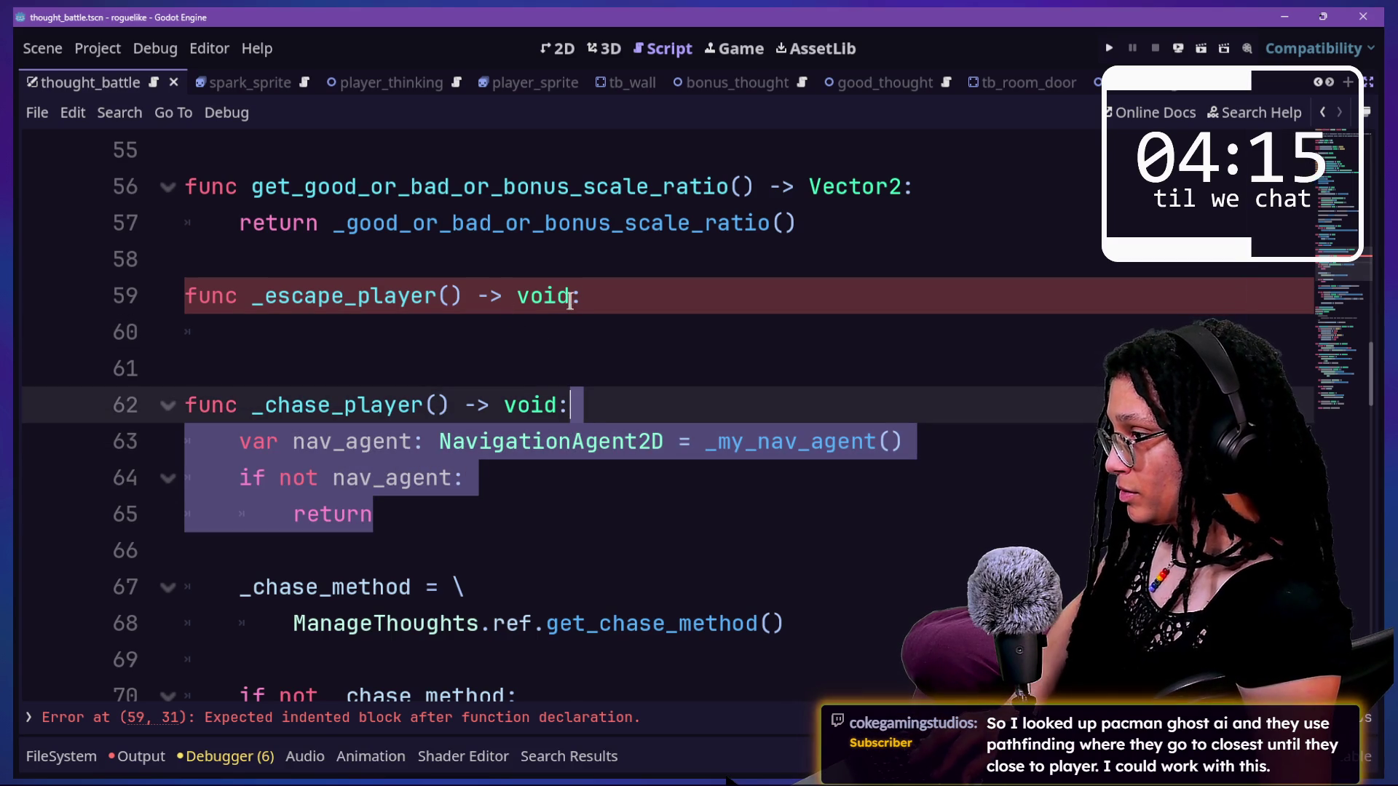
{"action": "left_click", "coordinate": [631, 294]}
{"action": "type", "text": "var nav_agent: NavigationAgent2D = _my_nav_agent() \tif not nav_agent: \t\treturn"}
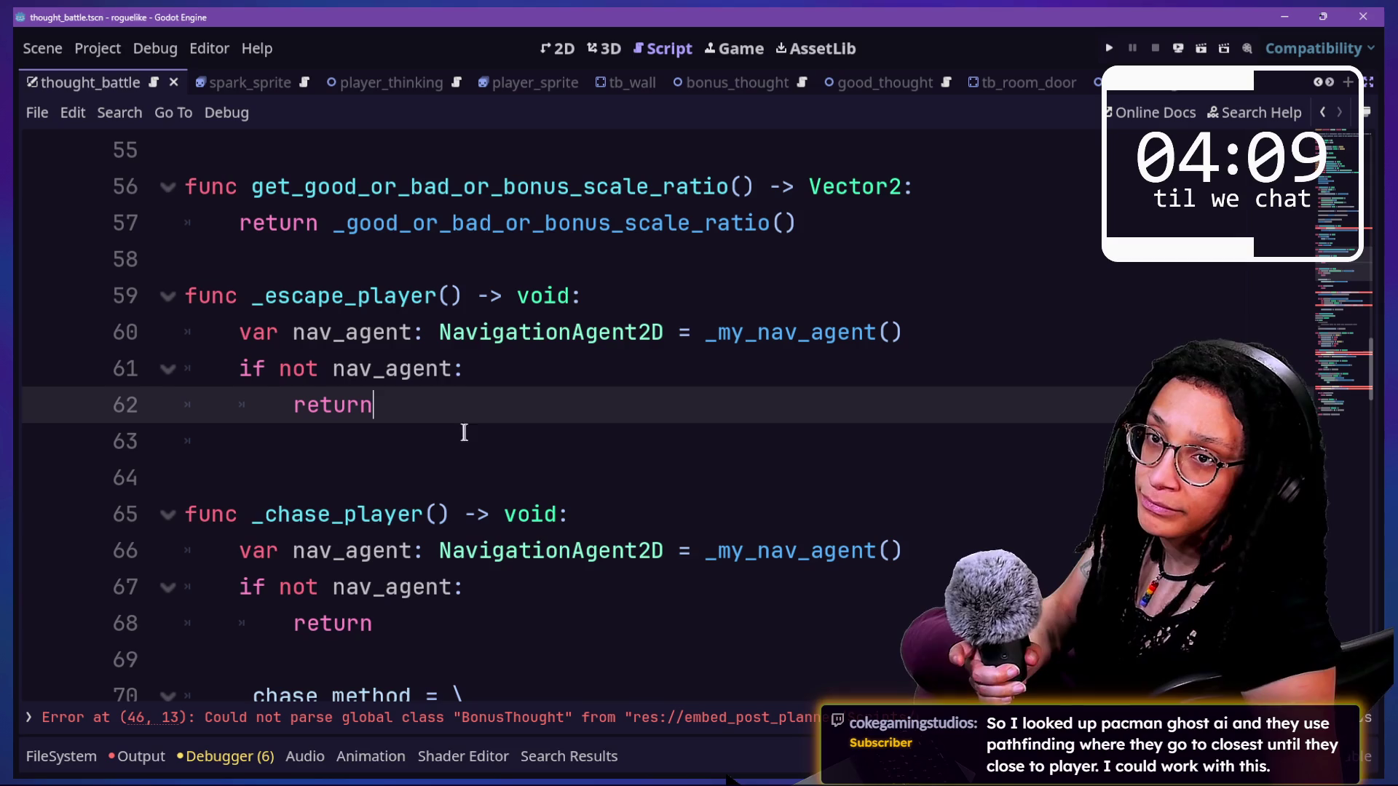
{"action": "left_click_drag", "start_coordinate": [552, 381], "coordinate": [572, 551]}
{"action": "left_click", "coordinate": [522, 394]}
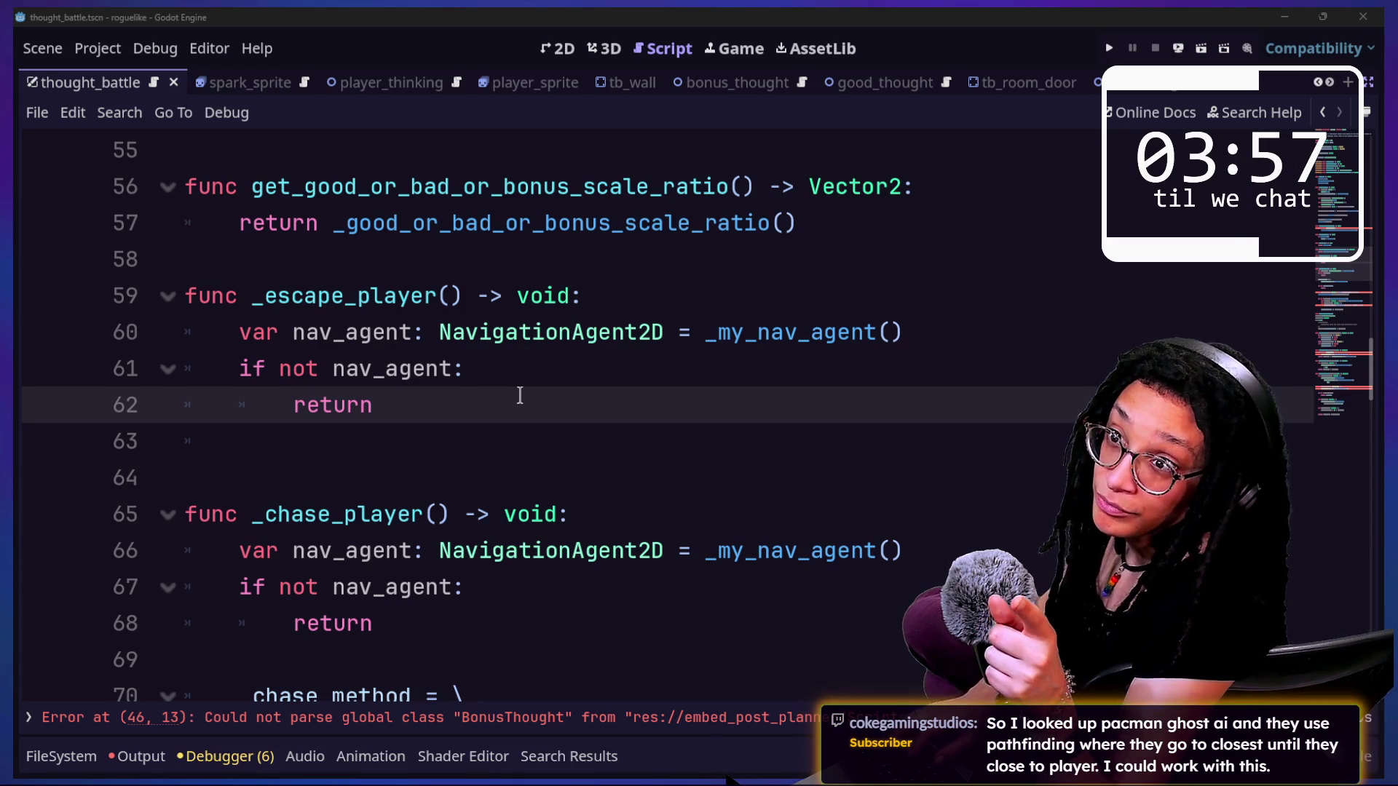
- Bring up the itch.io gamelike-jam-009 page in the browser
{"action": "key", "text": "alt+Tab"}
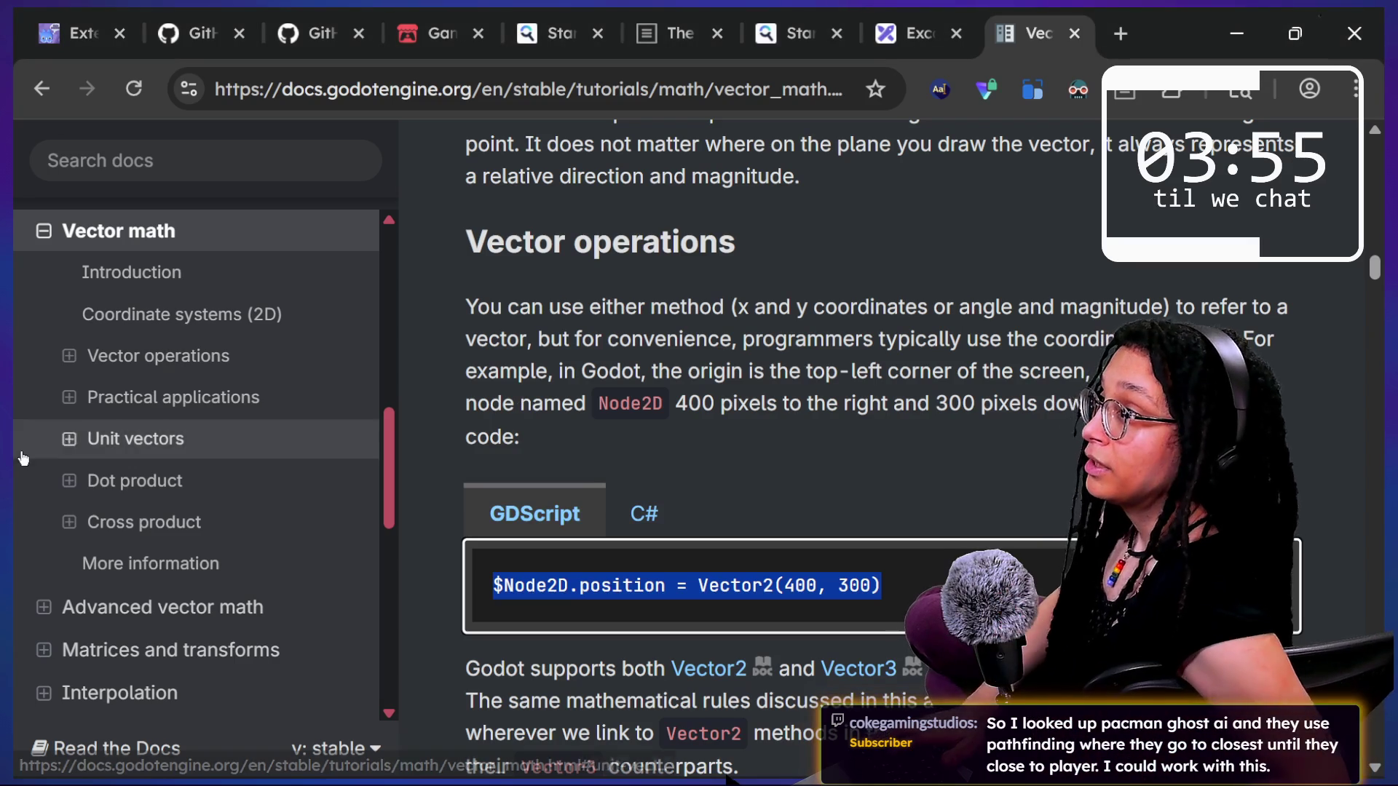
{"action": "left_click", "coordinate": [344, 25]}
{"action": "left_click", "coordinate": [436, 33]}
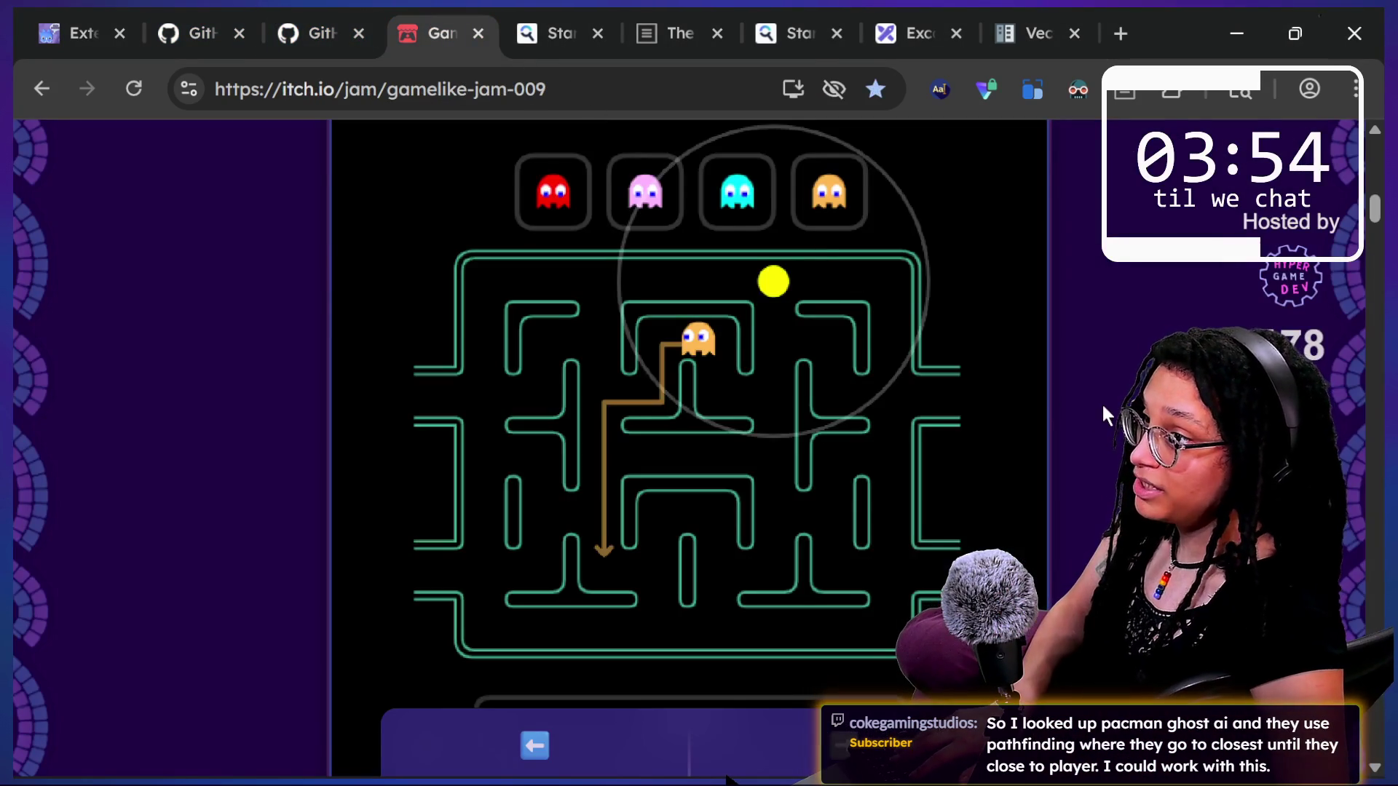
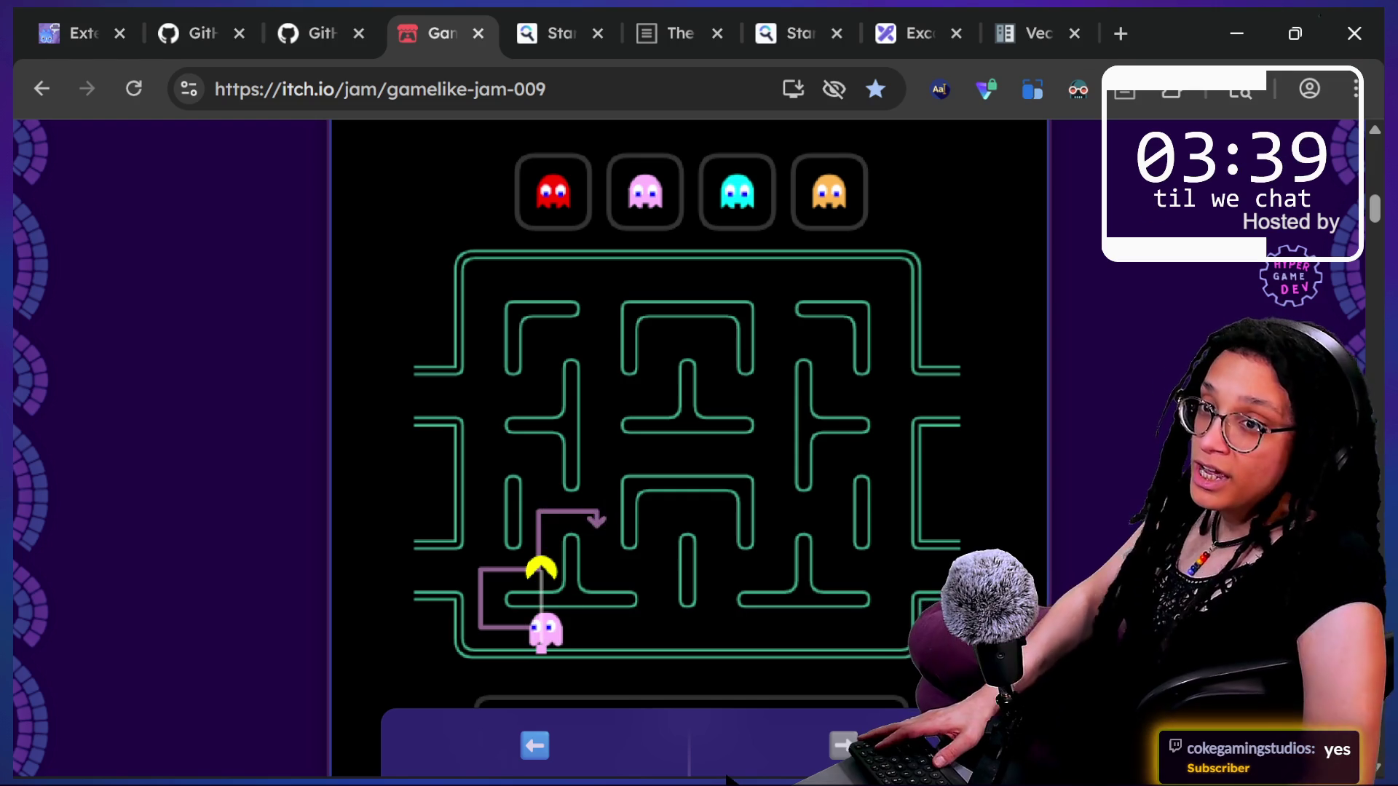
- Return from the Chrome Pac-Man page to the Godot script, with the caret after _escape_player's return
{"action": "key", "text": "alt+Tab"}
{"action": "left_click", "coordinate": [584, 413]}
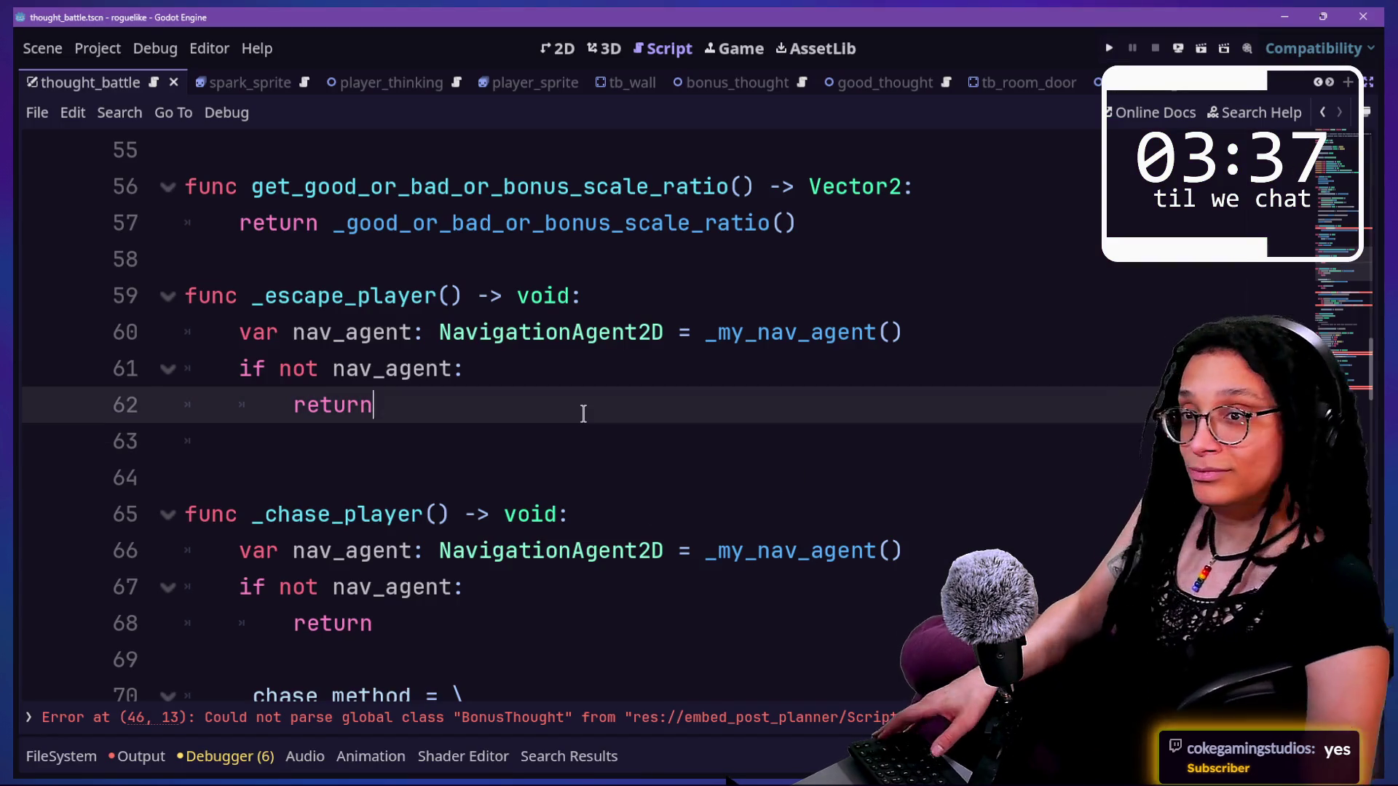
- Remove the stray indented line 63 after the return, add blank lines, and save
{"action": "key", "text": "Up"}
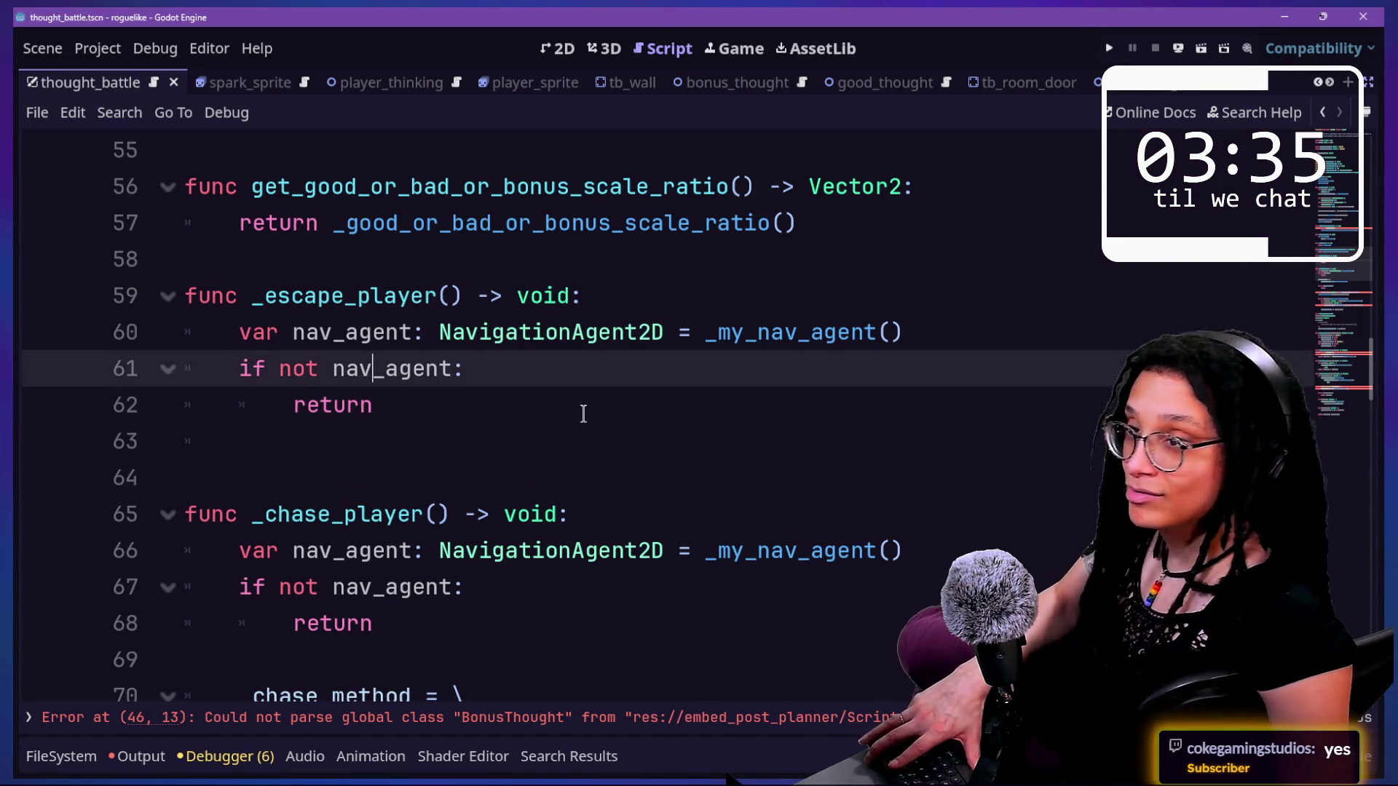
{"action": "key", "text": "Down"}
{"action": "left_click", "coordinate": [543, 436]}
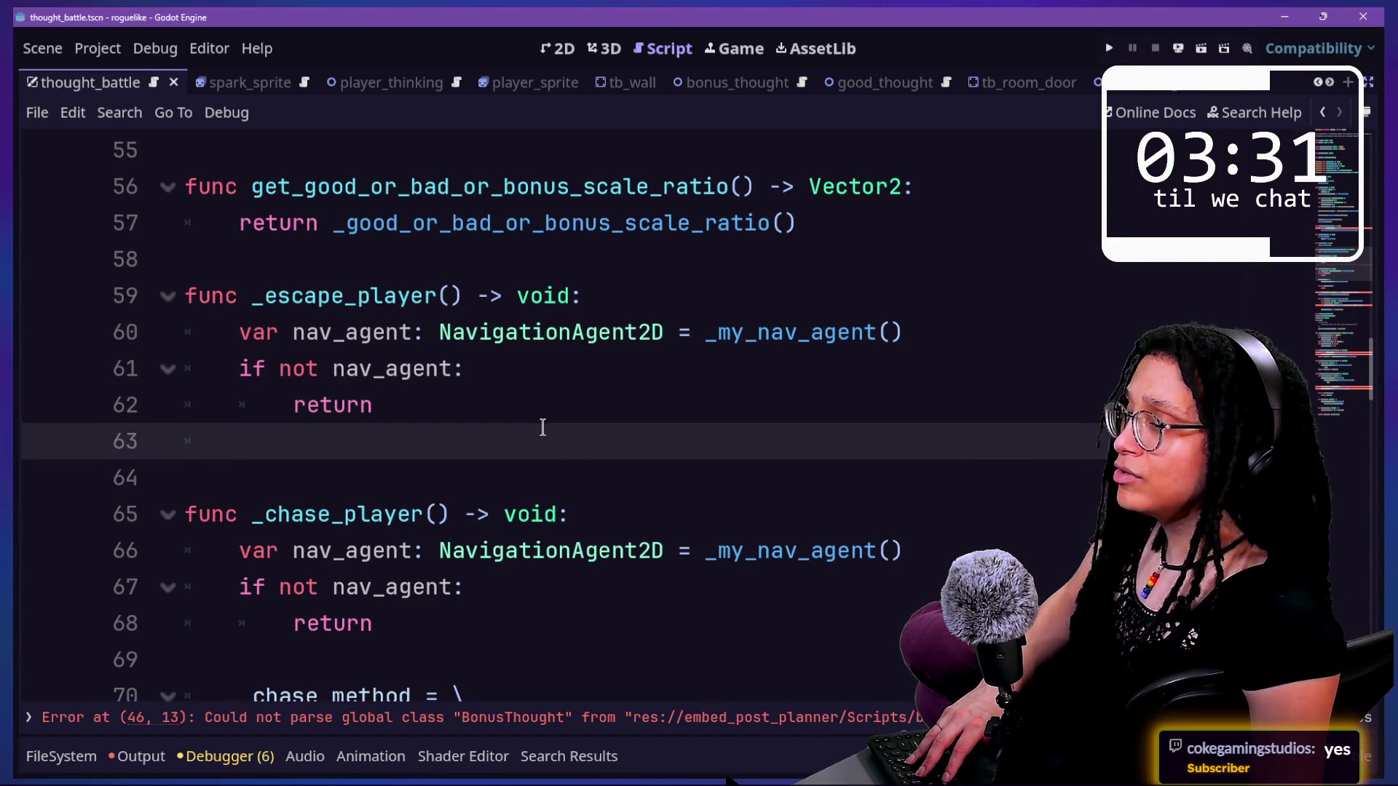
{"action": "key", "text": "BackSpace"}
{"action": "key", "text": "BackSpace"}
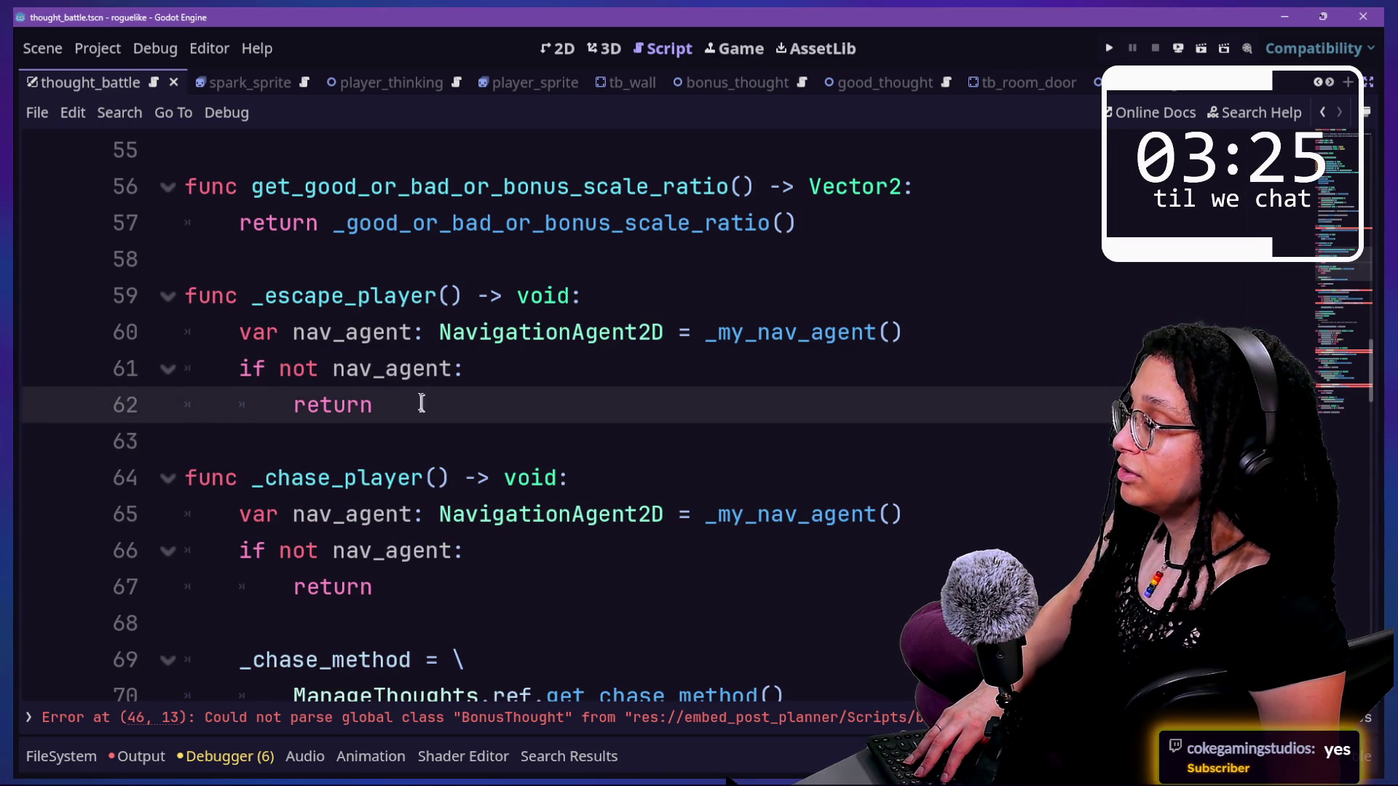
{"action": "key", "text": "Return"}
{"action": "key", "text": "ctrl+s"}
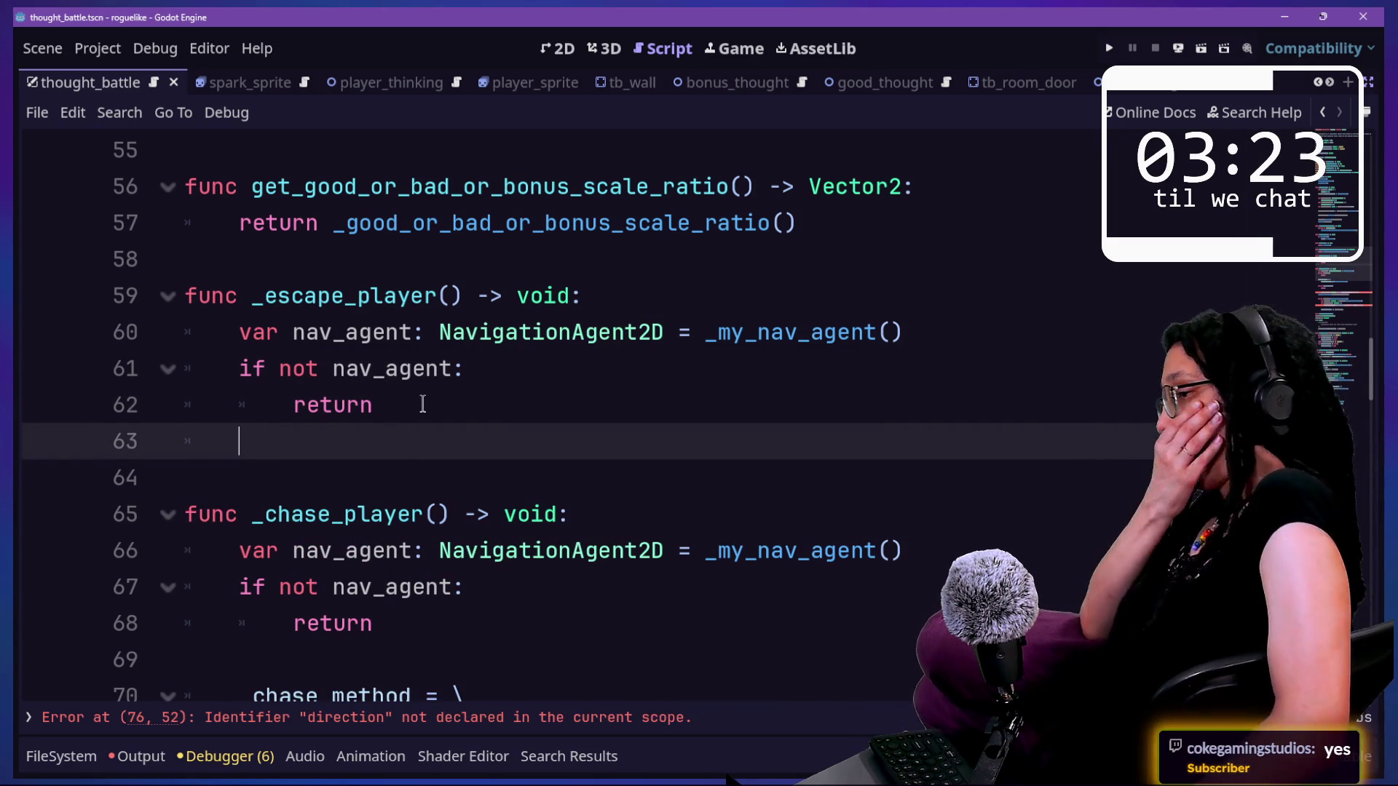
{"action": "key", "text": "Return"}
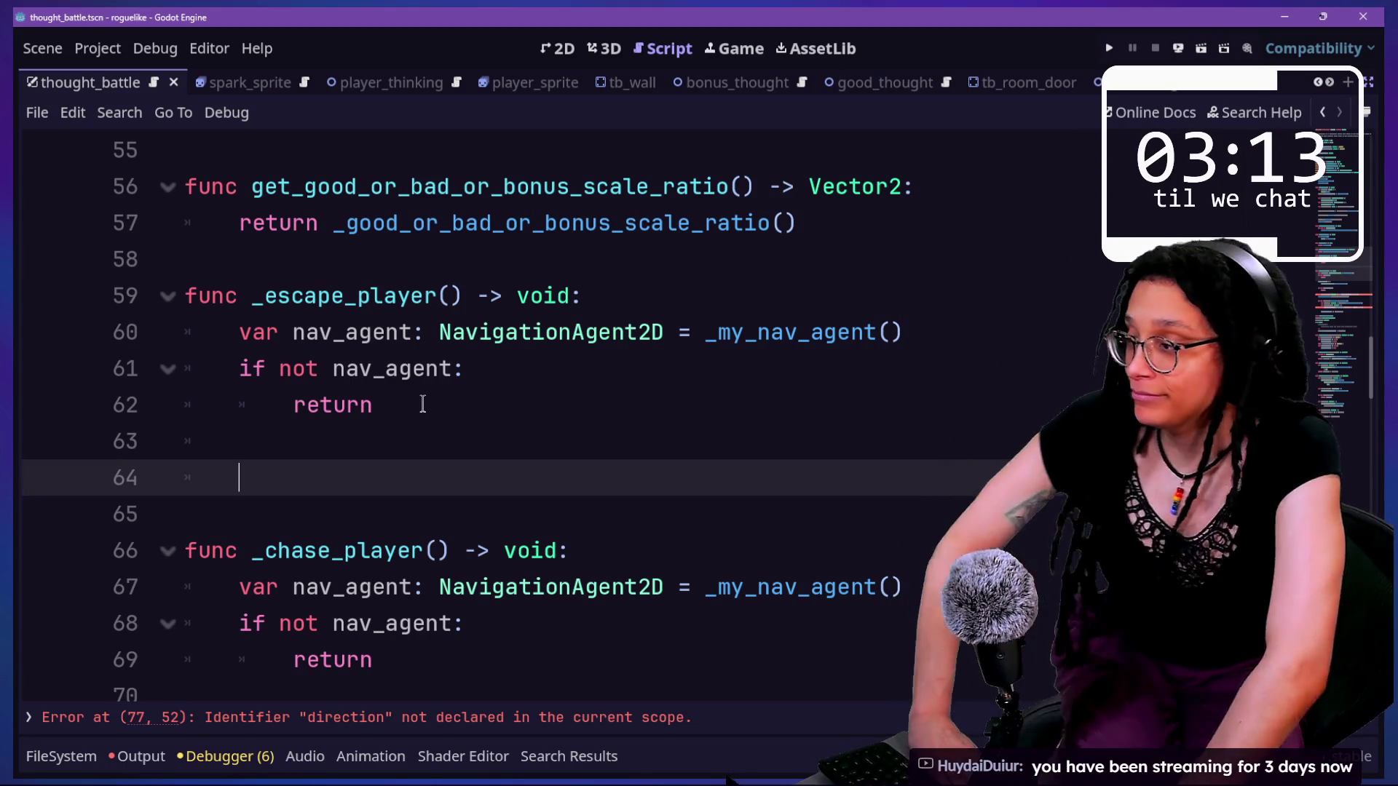
- Insert another indented empty line 64 below _escape_player's early return
{"action": "left_click", "coordinate": [445, 421]}
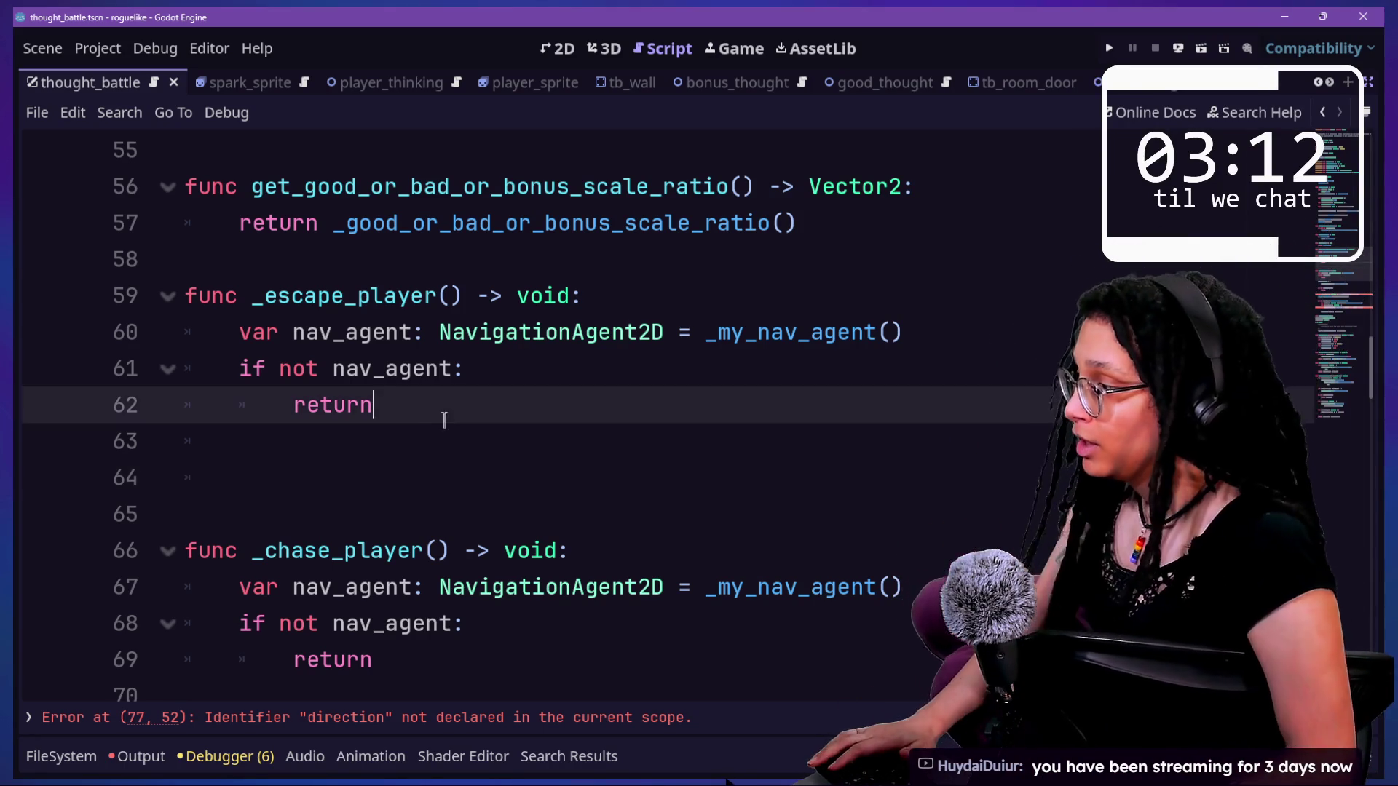
{"action": "left_click", "coordinate": [446, 455]}
{"action": "key", "text": "Return"}
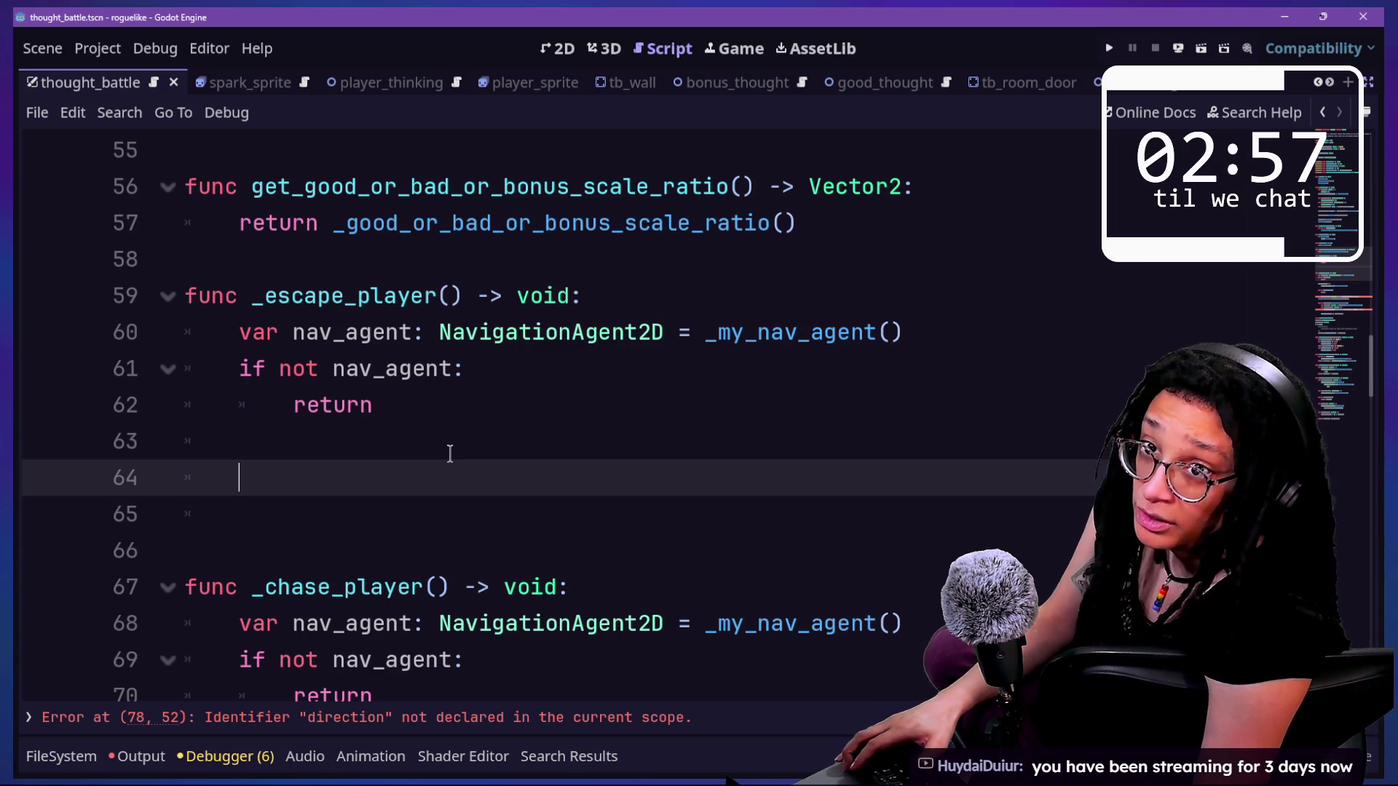
{"action": "key", "text": "Down"}
{"action": "key", "text": "Down"}
{"action": "key", "text": "Up"}
{"action": "key", "text": "Up"}
{"action": "key", "text": "Up"}
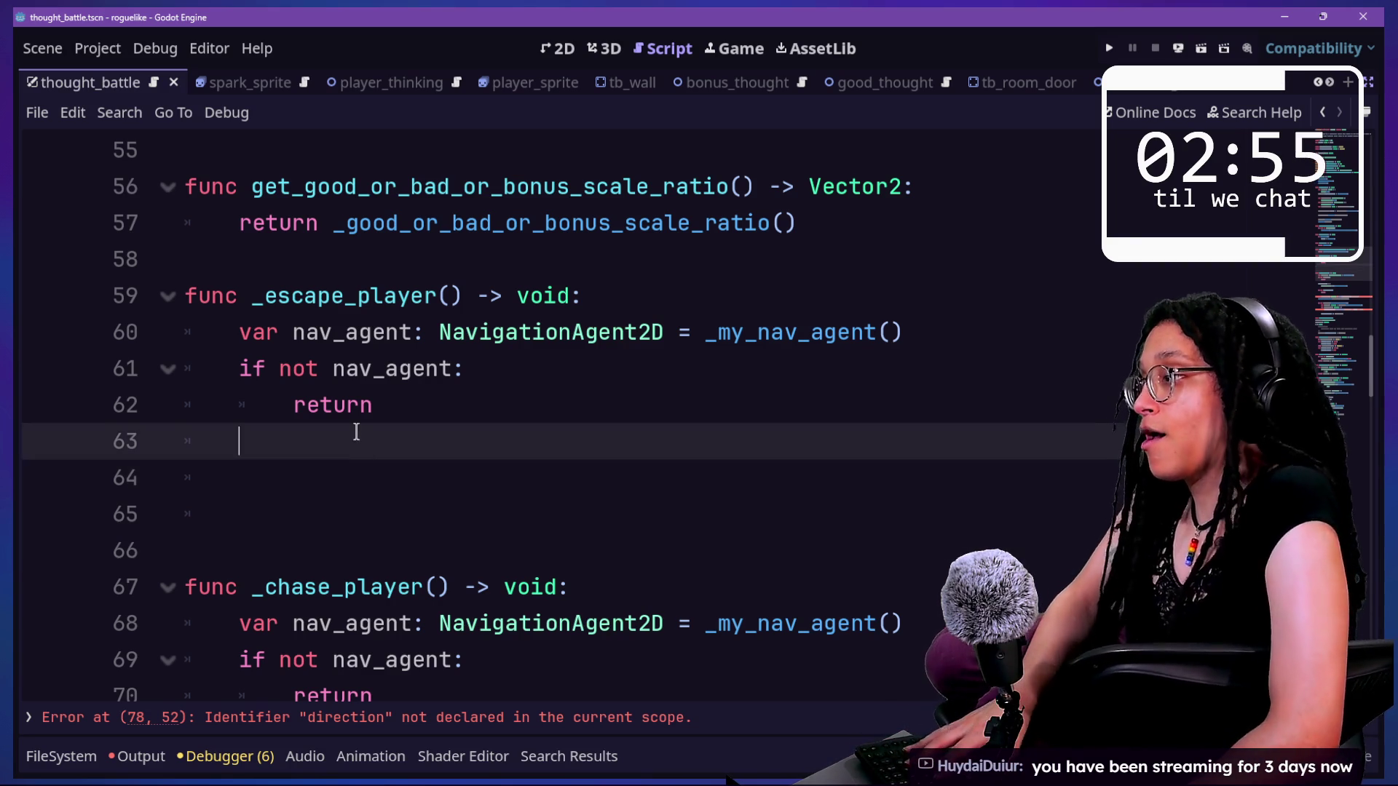
{"action": "key", "text": "Down"}
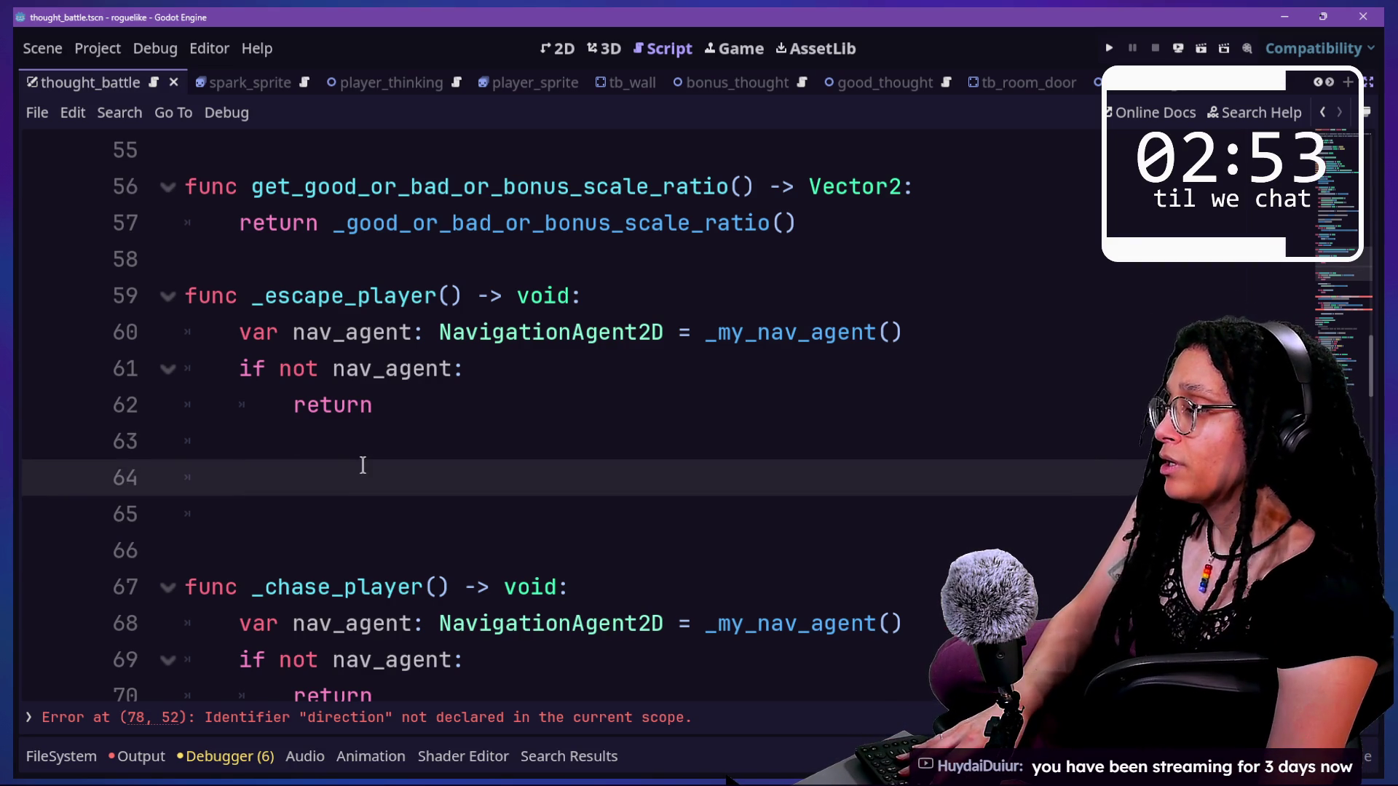
{"action": "scroll", "coordinate": [362, 465], "scroll_direction": "down", "scroll_amount": 2}
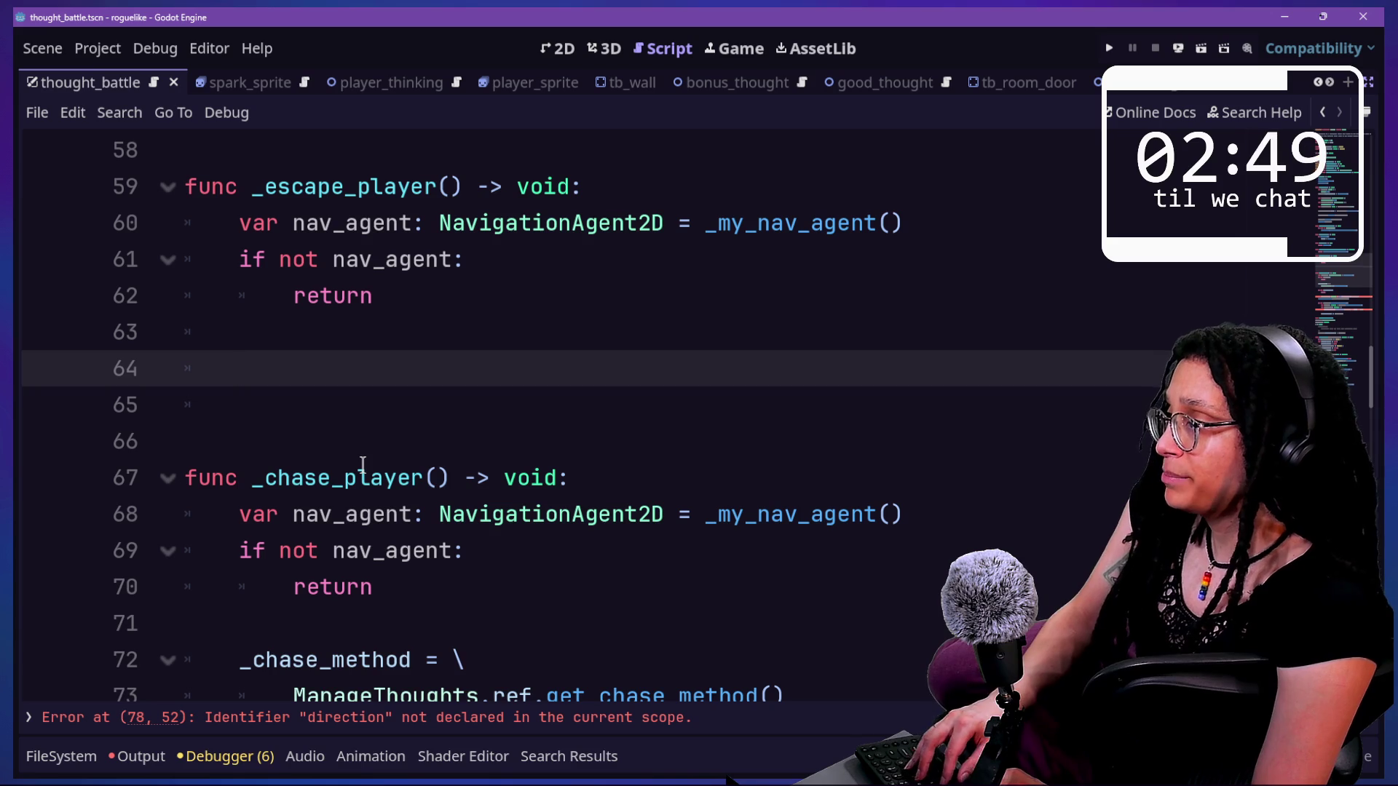
- Begin 'var next_target: Vector2 =' in _escape_player, continuing with Vector2( on a new line
{"action": "type", "text": "varnext_"}
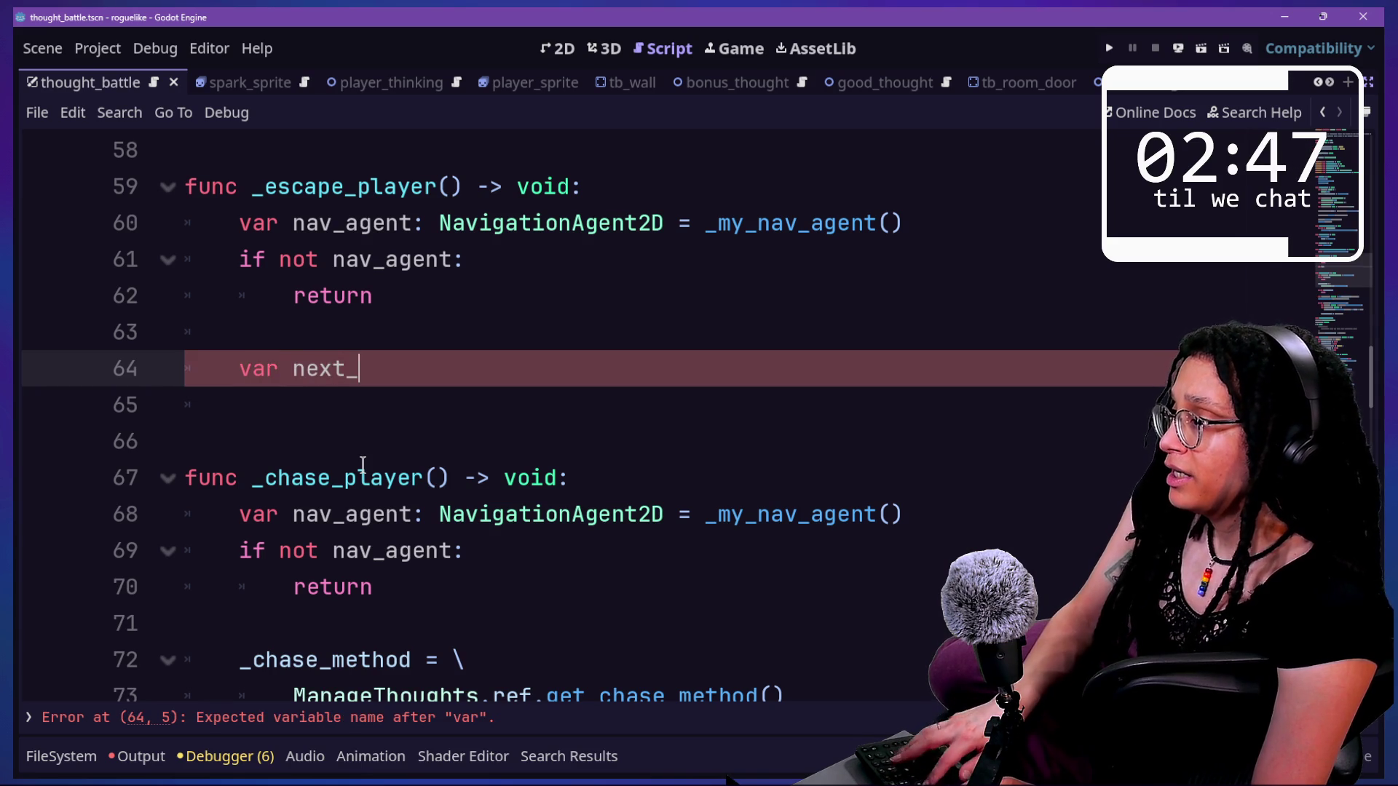
{"action": "key", "text": "BackSpace"}
{"action": "key", "text": "BackSpace"}
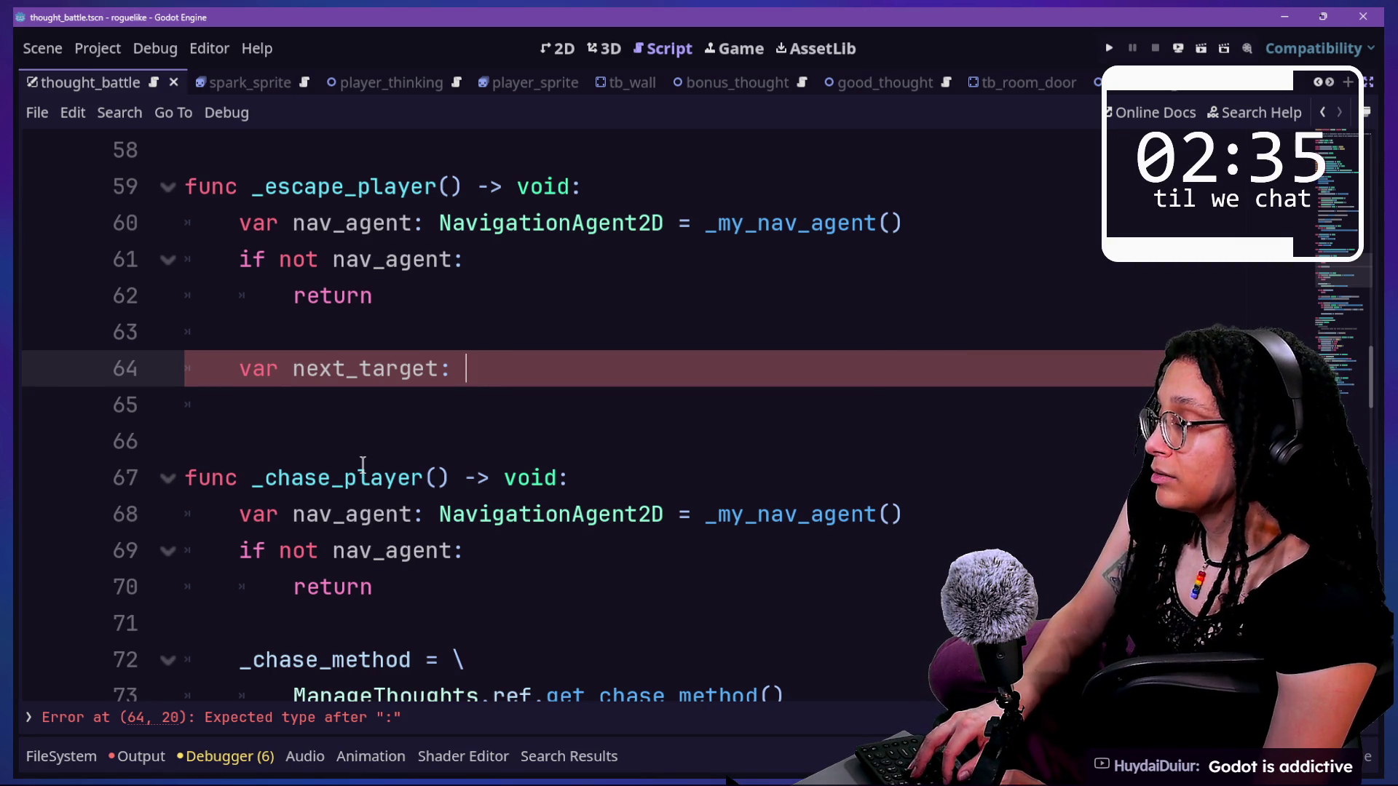
{"action": "type", "text": "Vector2 = \\"}
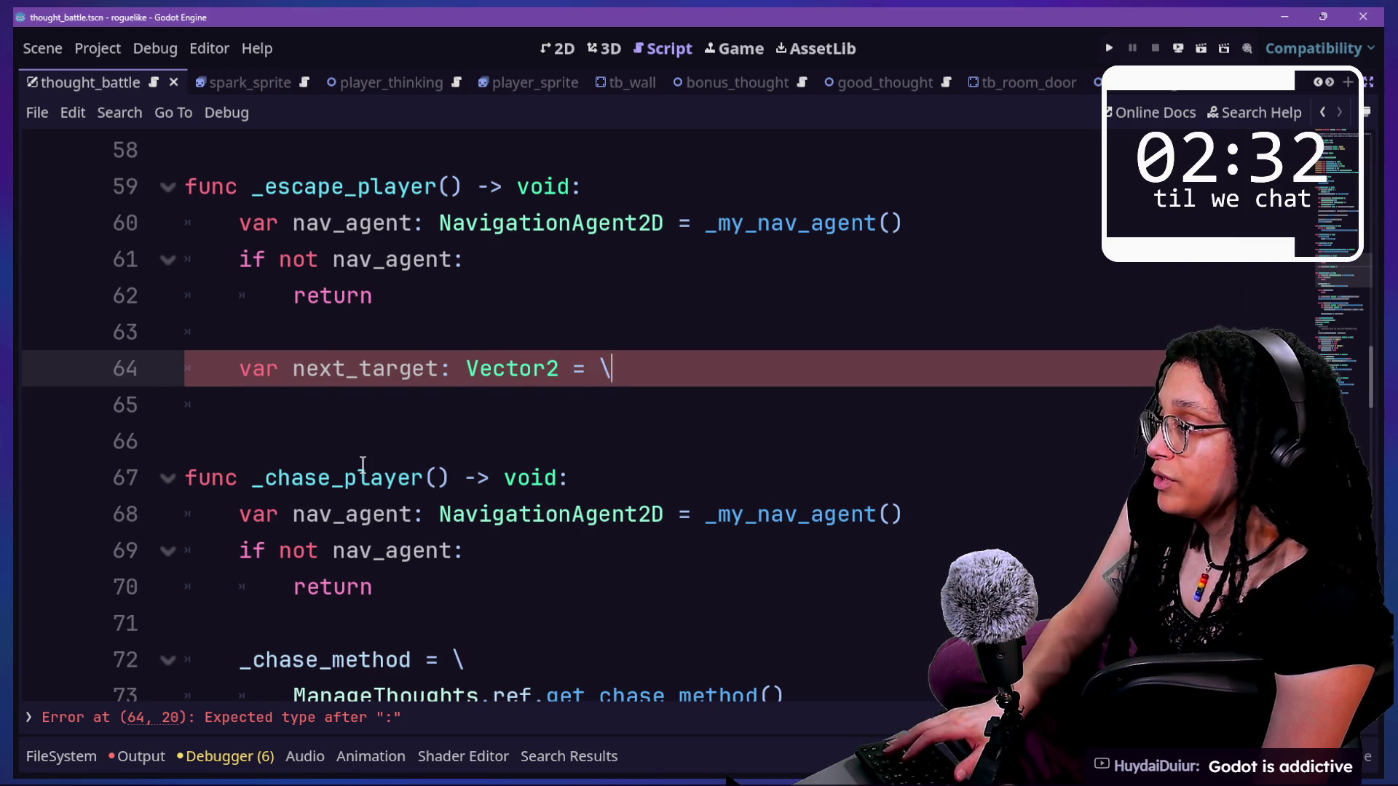
{"action": "key", "text": "Return"}
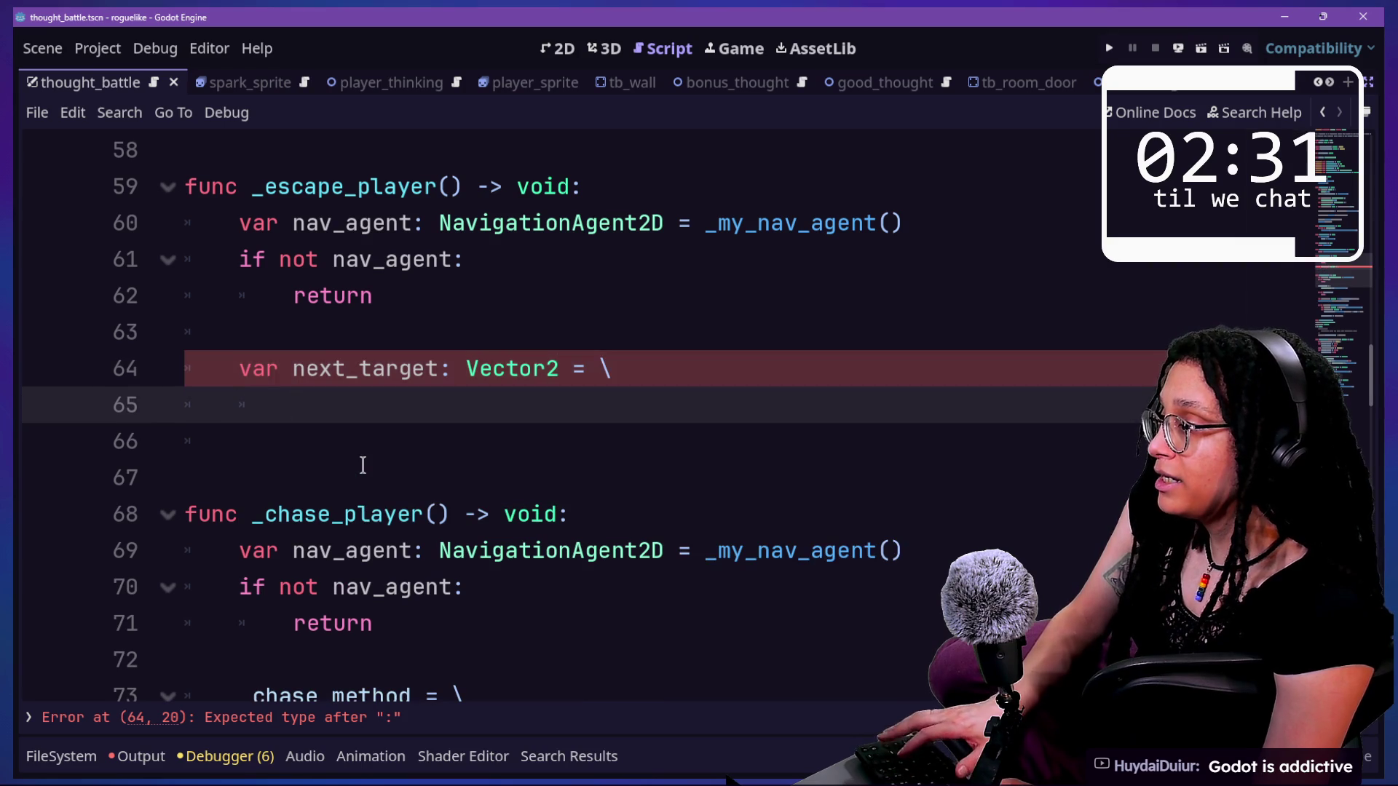
{"action": "type", "text": "Vector2"}
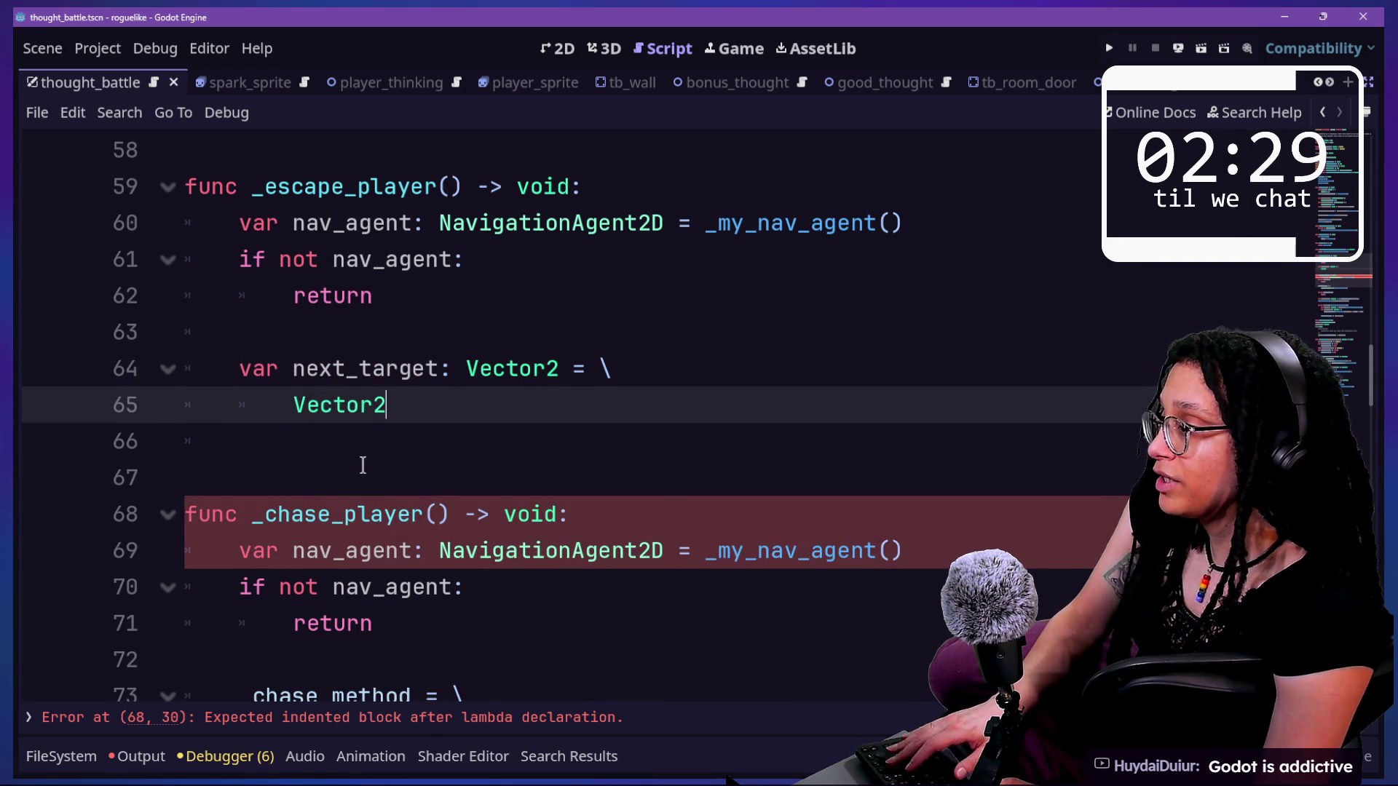
{"action": "type", "text": "("}
{"action": "key", "text": "BackSpace"}
{"action": "key", "text": "Return"}
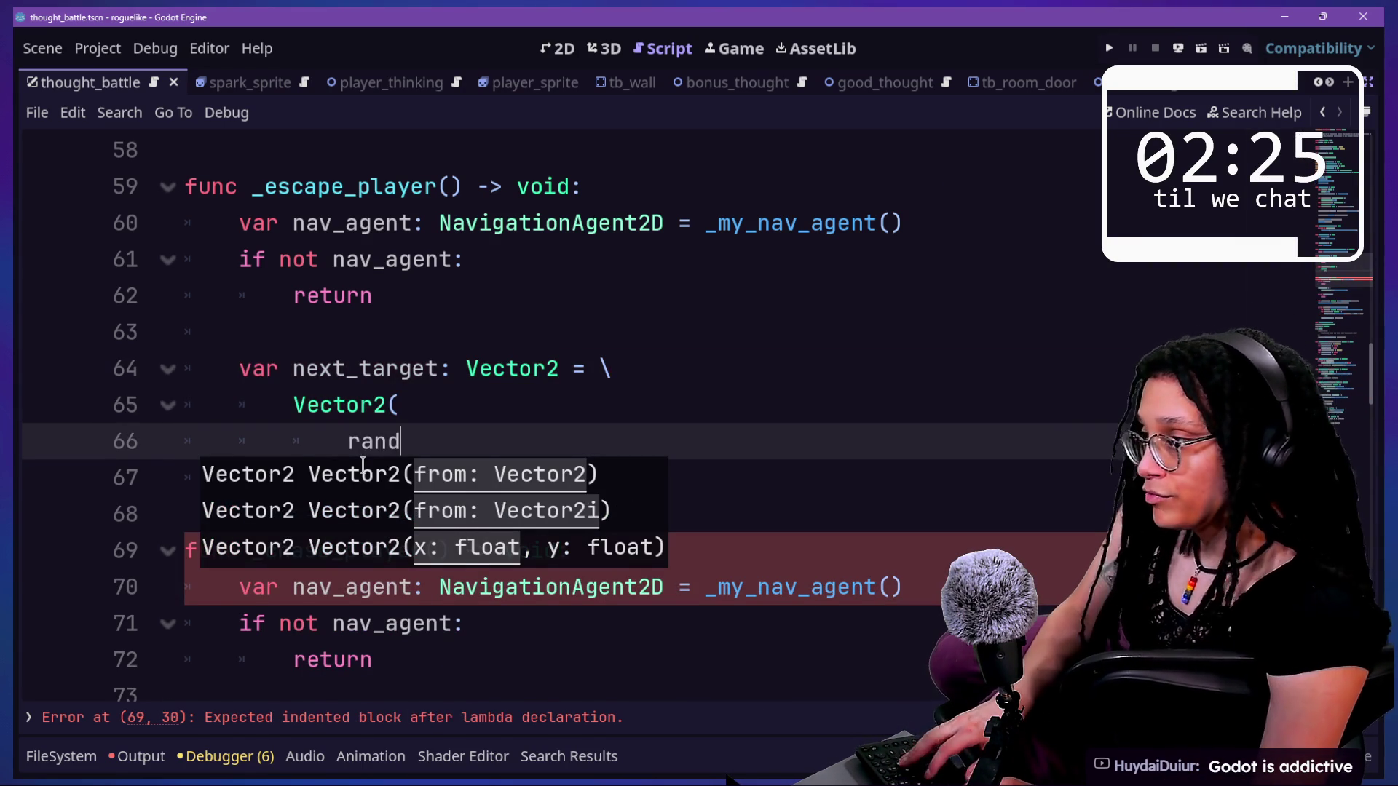
- Add randf_range(160.,190.) as the x argument and start the y randf_range call
{"action": "type", "text": "f_range(1"}
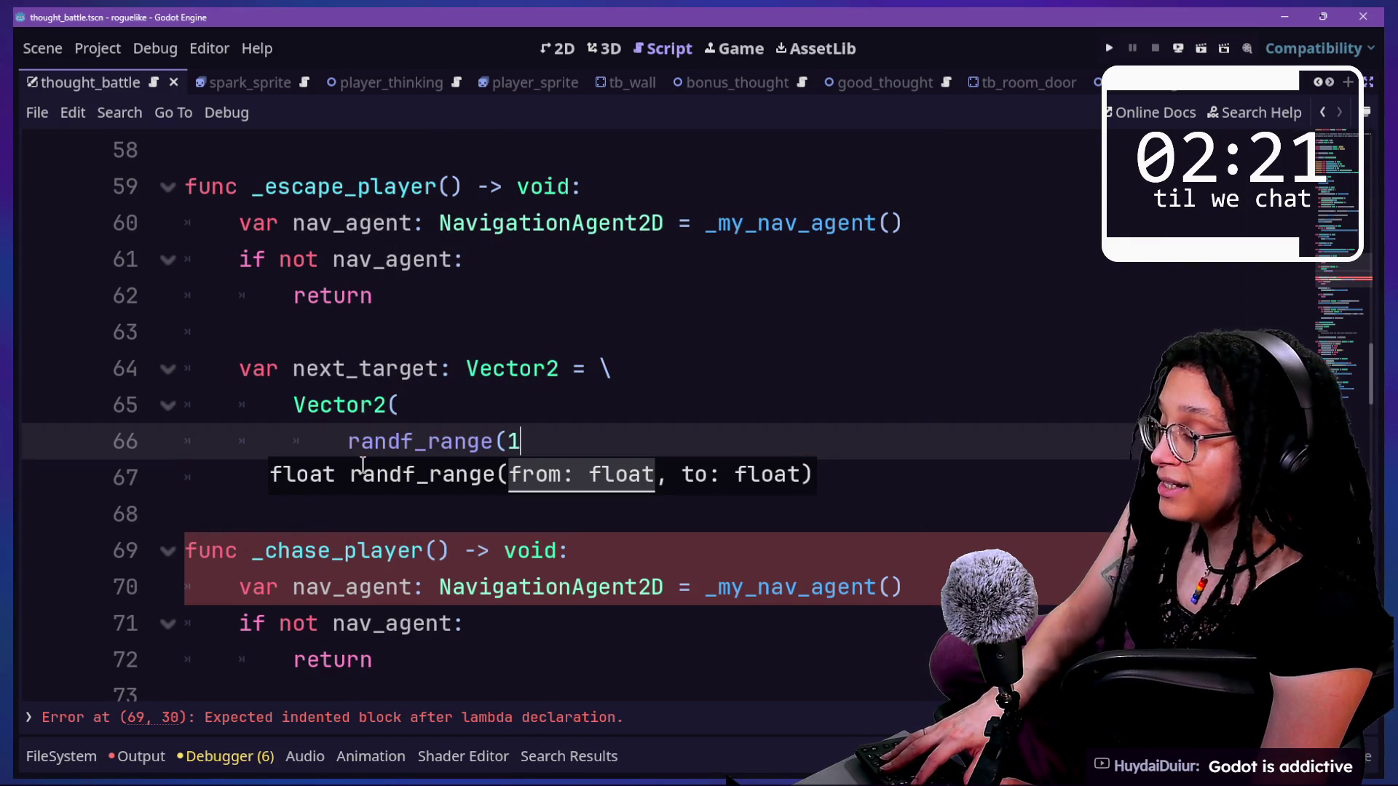
{"action": "type", "text": "60,"}
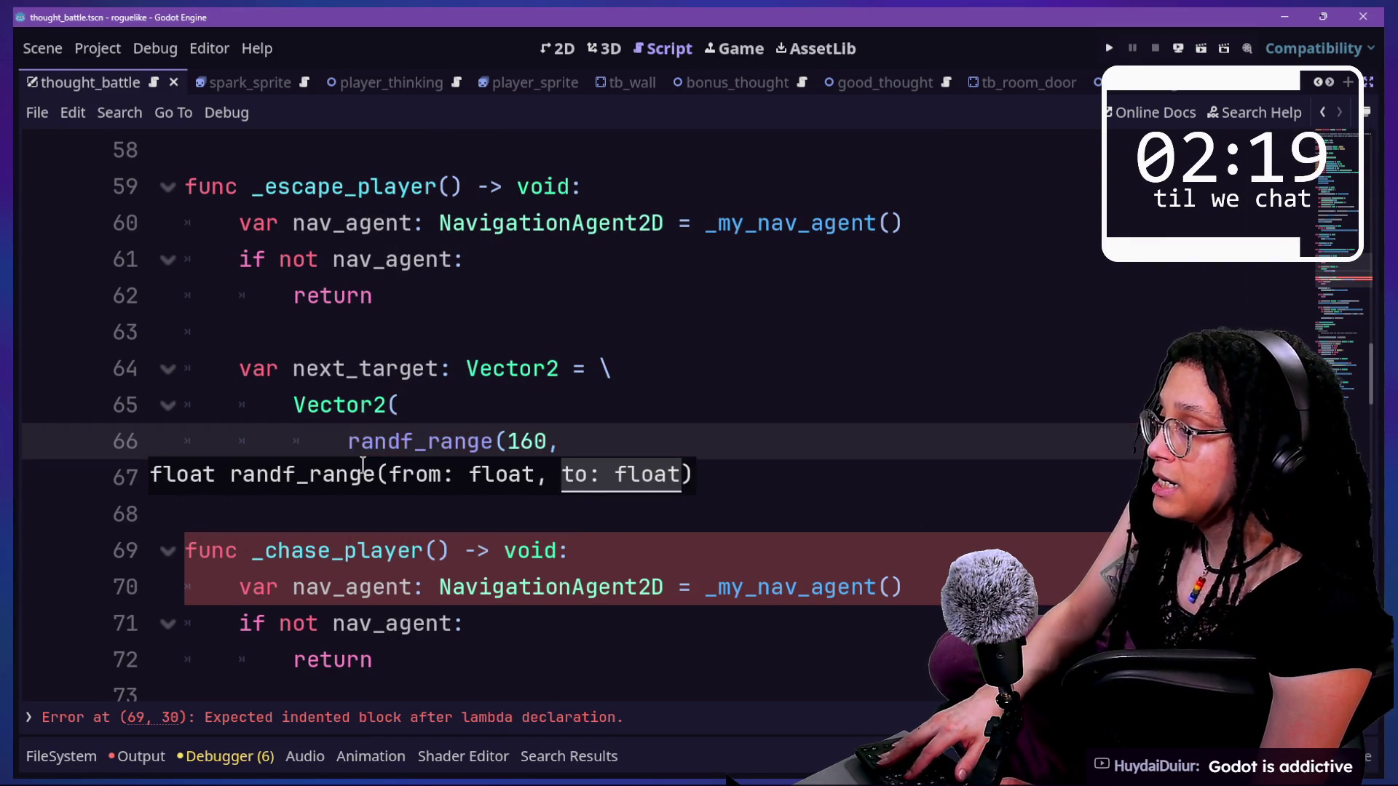
{"action": "type", "text": "190),"}
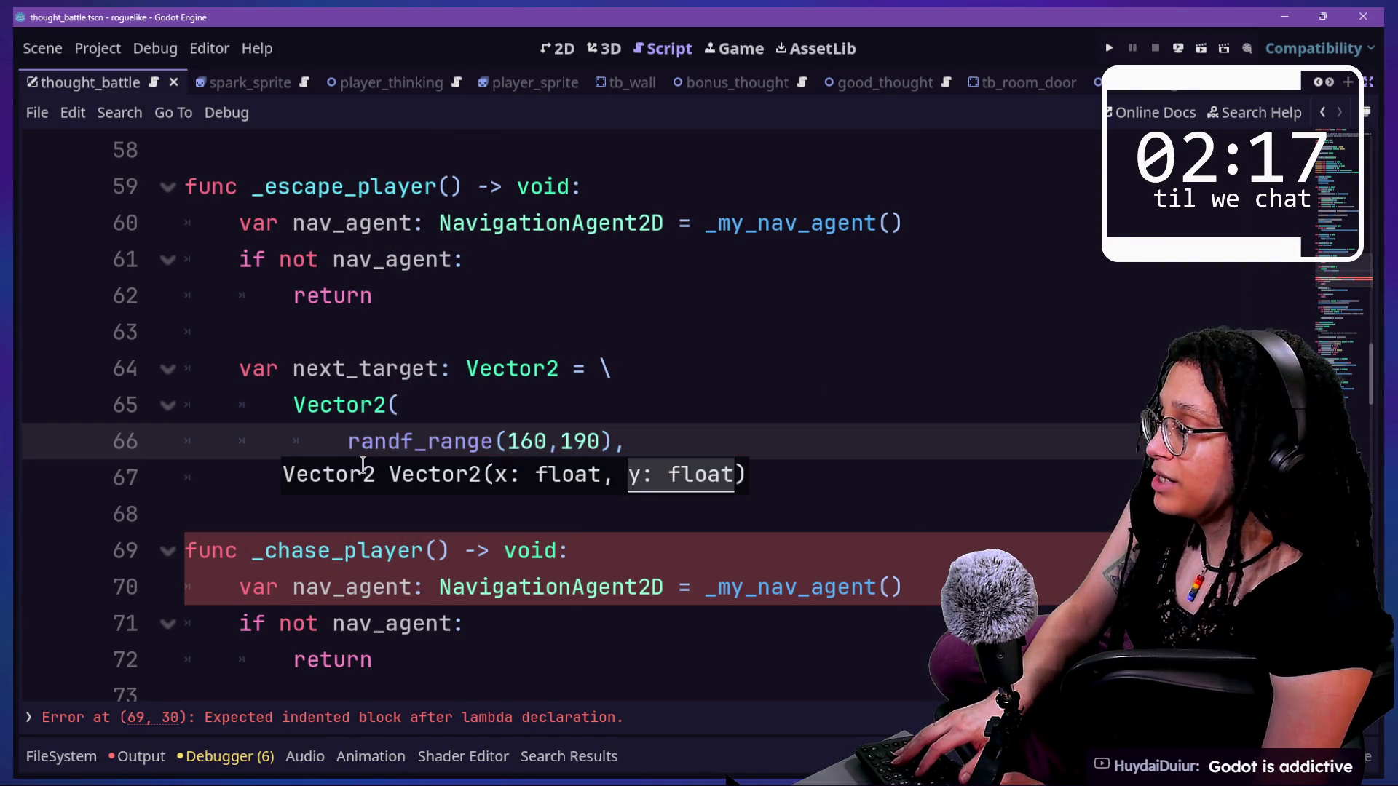
{"action": "key", "text": "BackSpace"}
{"action": "key", "text": "BackSpace"}
{"action": "key", "text": "BackSpace"}
{"action": "type", "text": "0"}
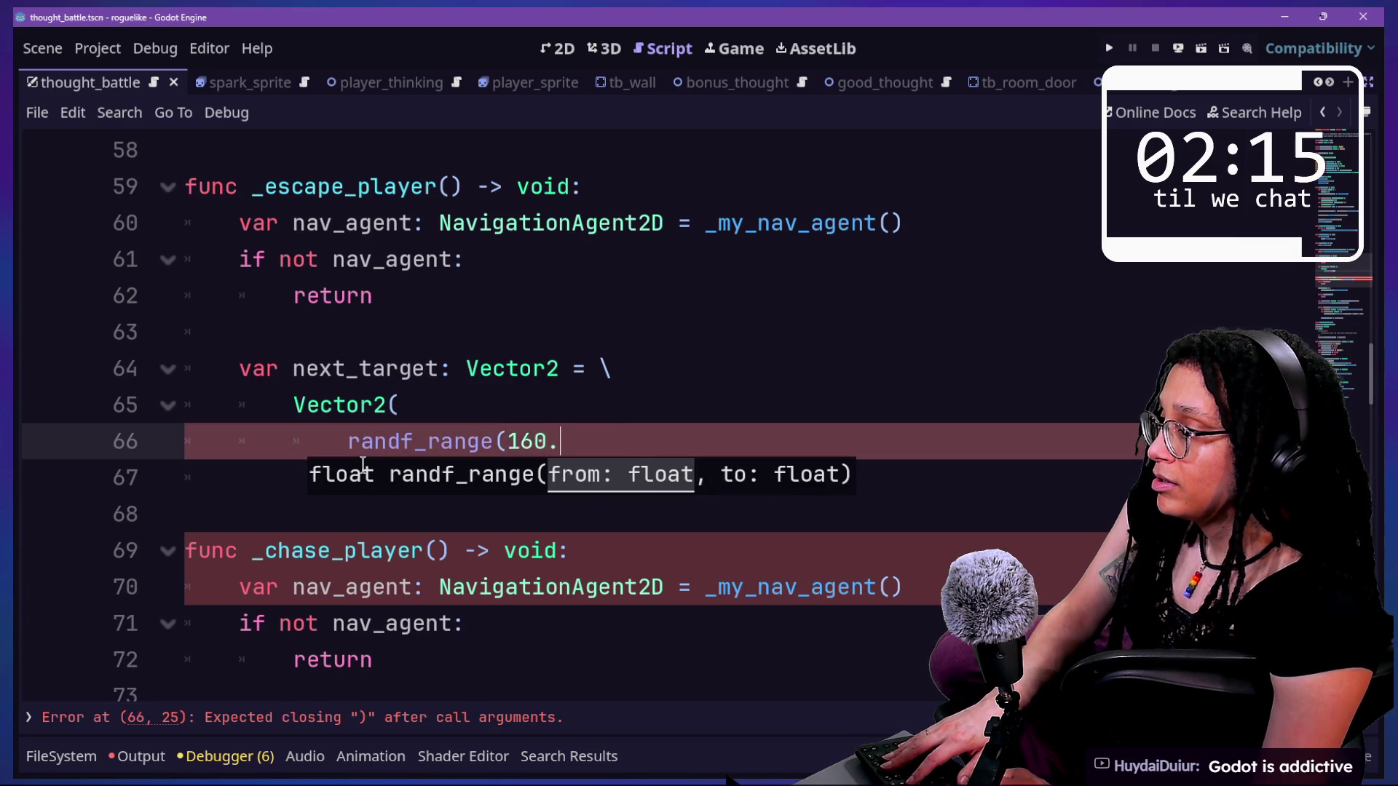
{"action": "key", "text": "BackSpace"}
{"action": "type", "text": ",190."}
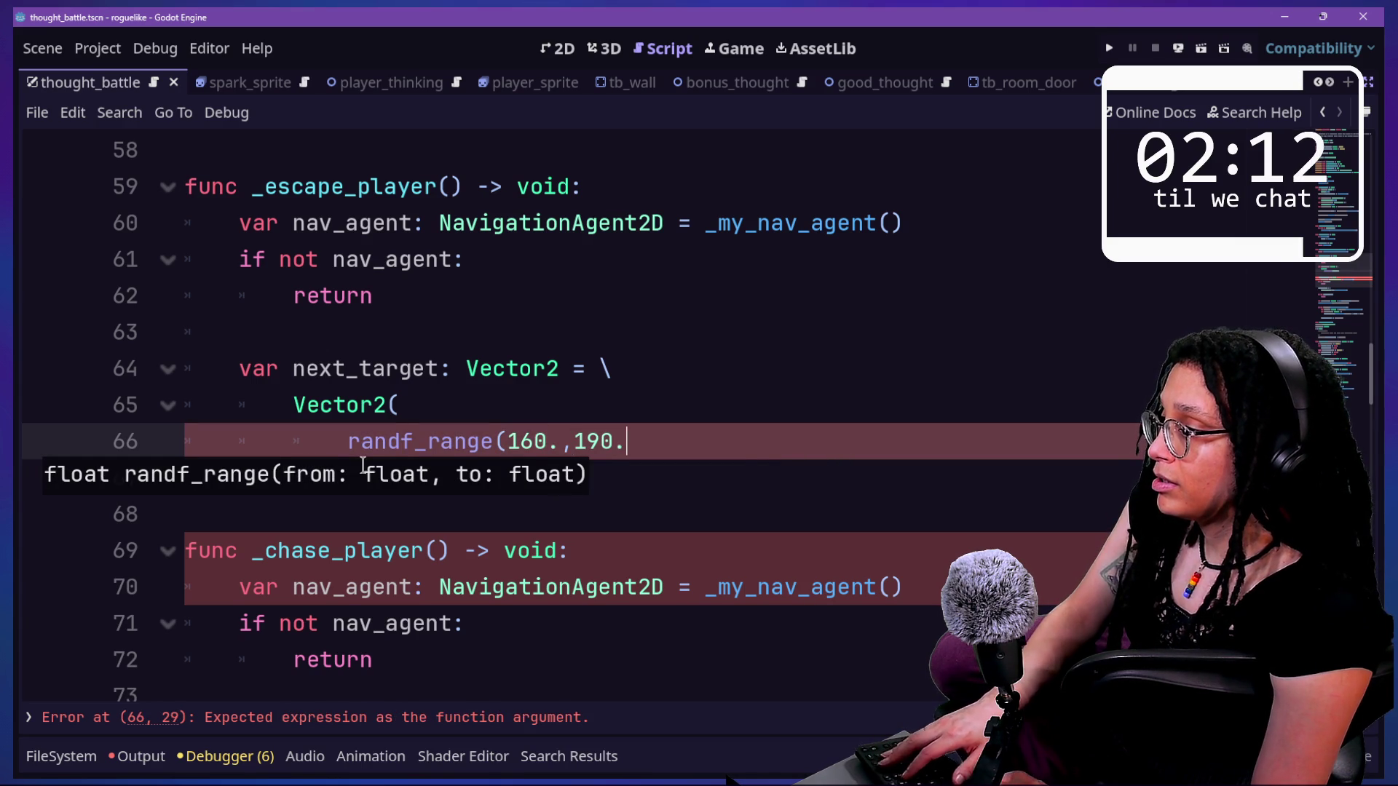
{"action": "type", "text": ")"}
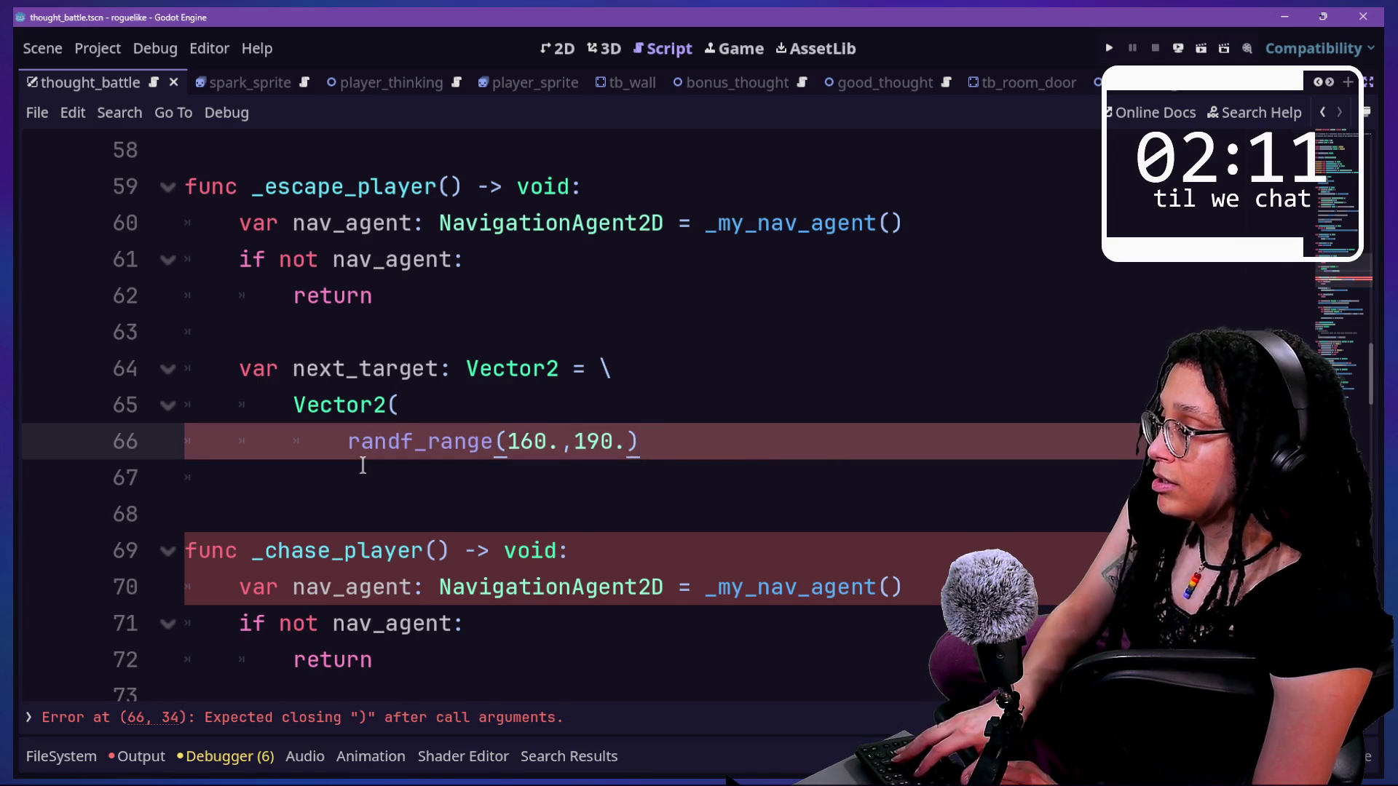
{"action": "type", "text": ","}
{"action": "key", "text": "Return"}
{"action": "type", "text": "rand"}
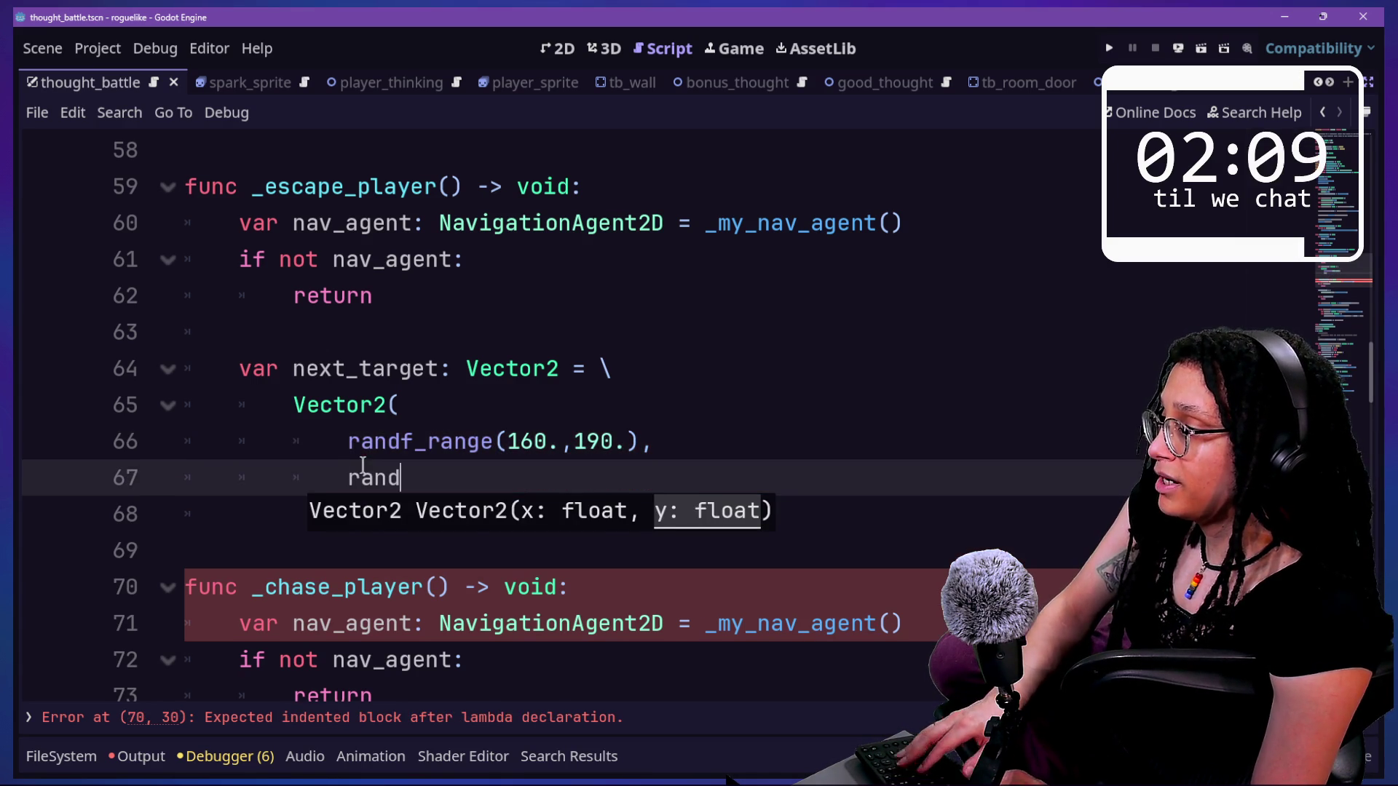
{"action": "type", "text": "f)_range("}
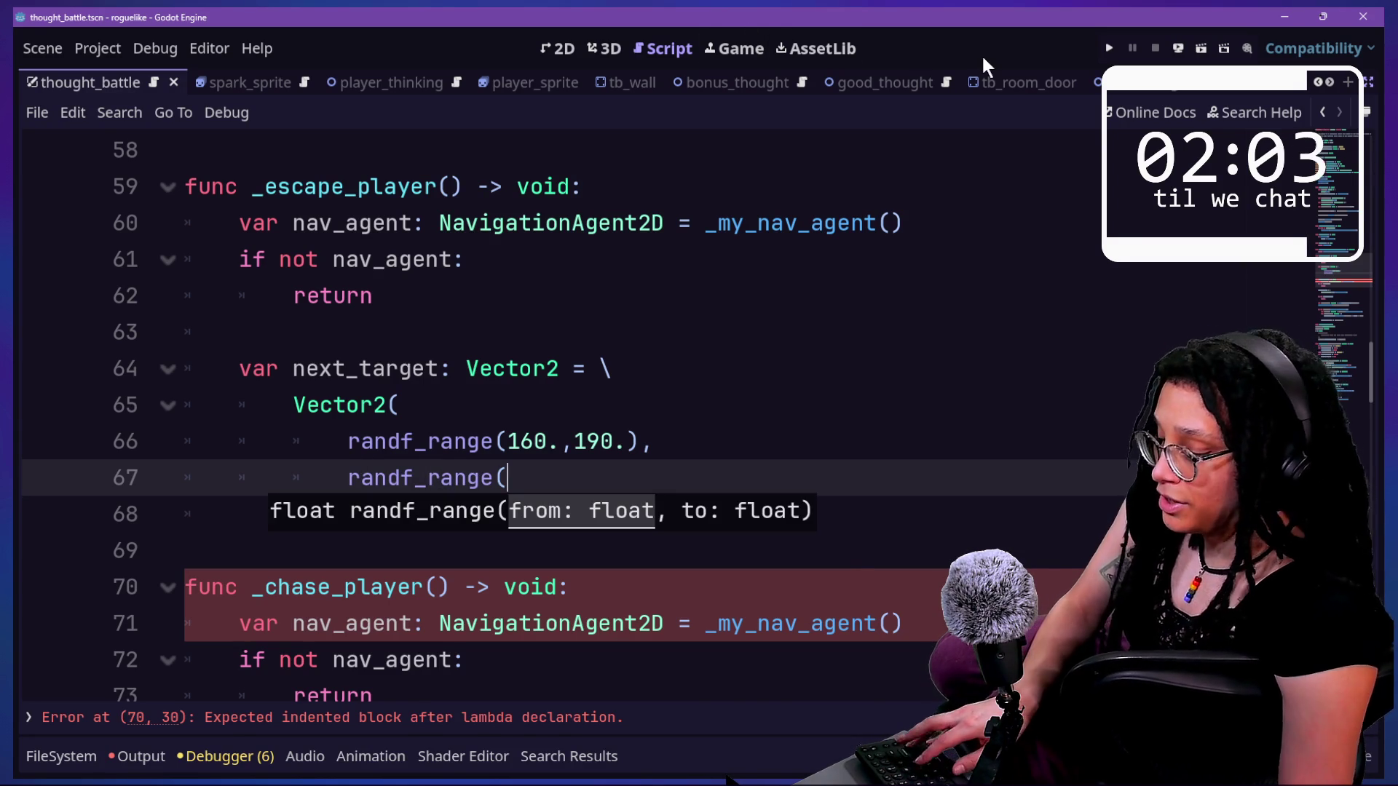
{"action": "key", "text": "ctrl+shift+F11"}
{"action": "left_click", "coordinate": [564, 45]}
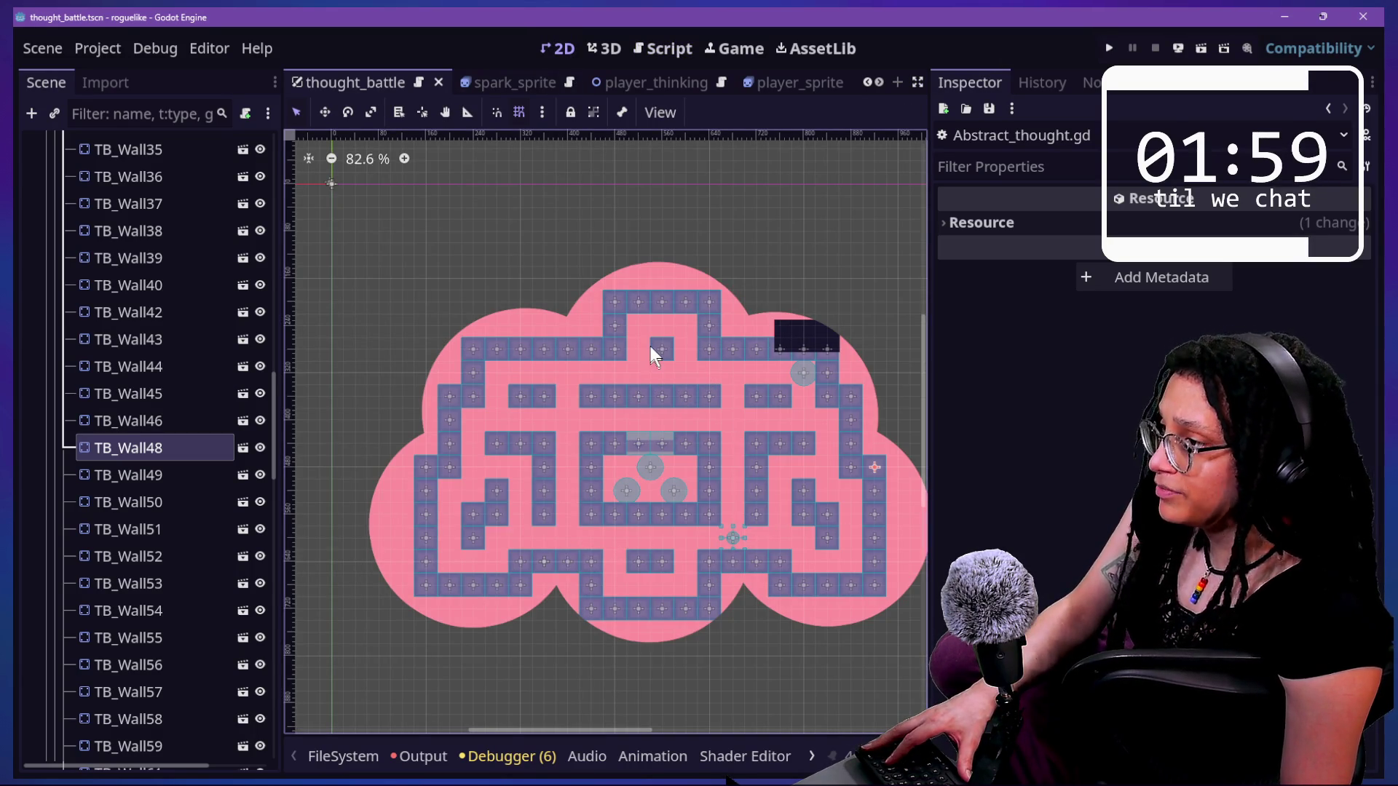
{"action": "left_click", "coordinate": [657, 300]}
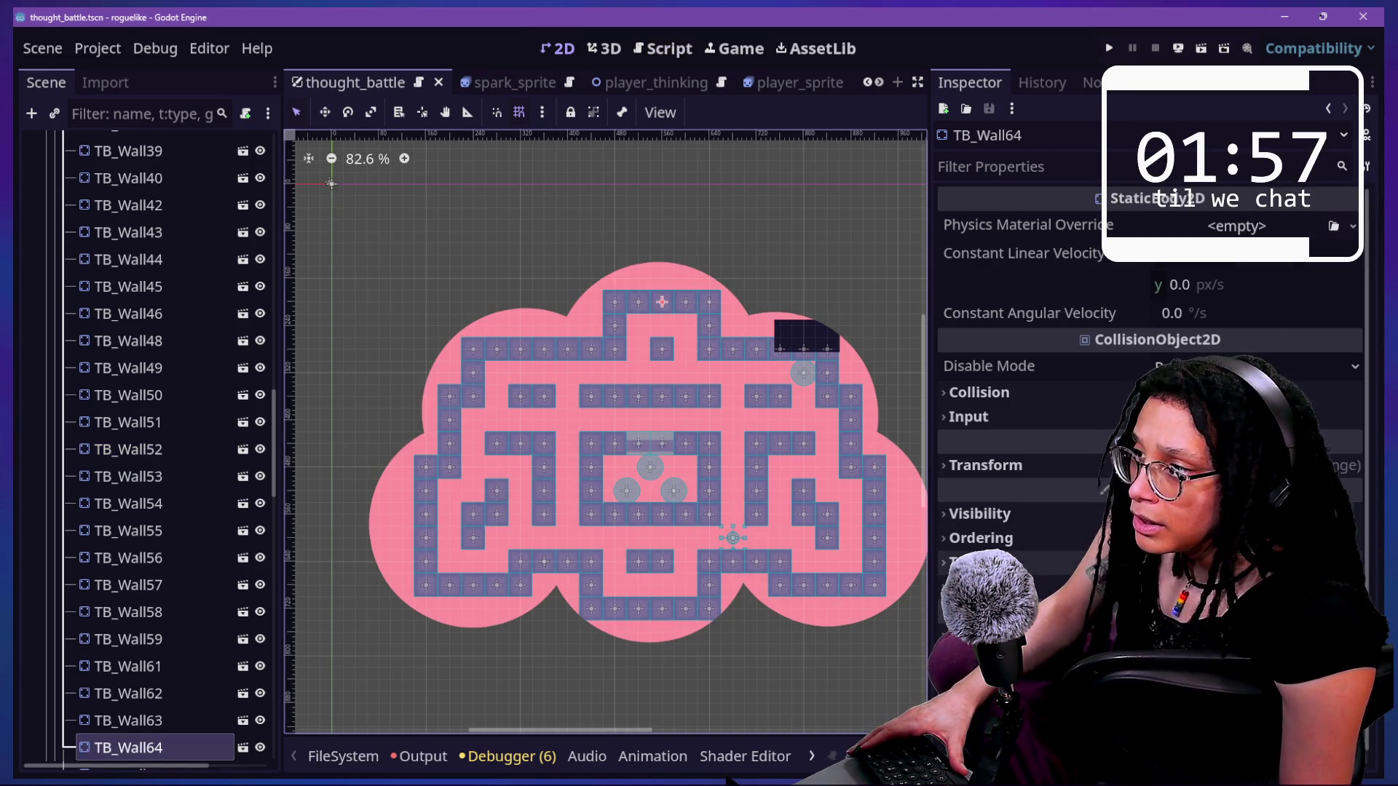
{"action": "left_click", "coordinate": [1068, 472]}
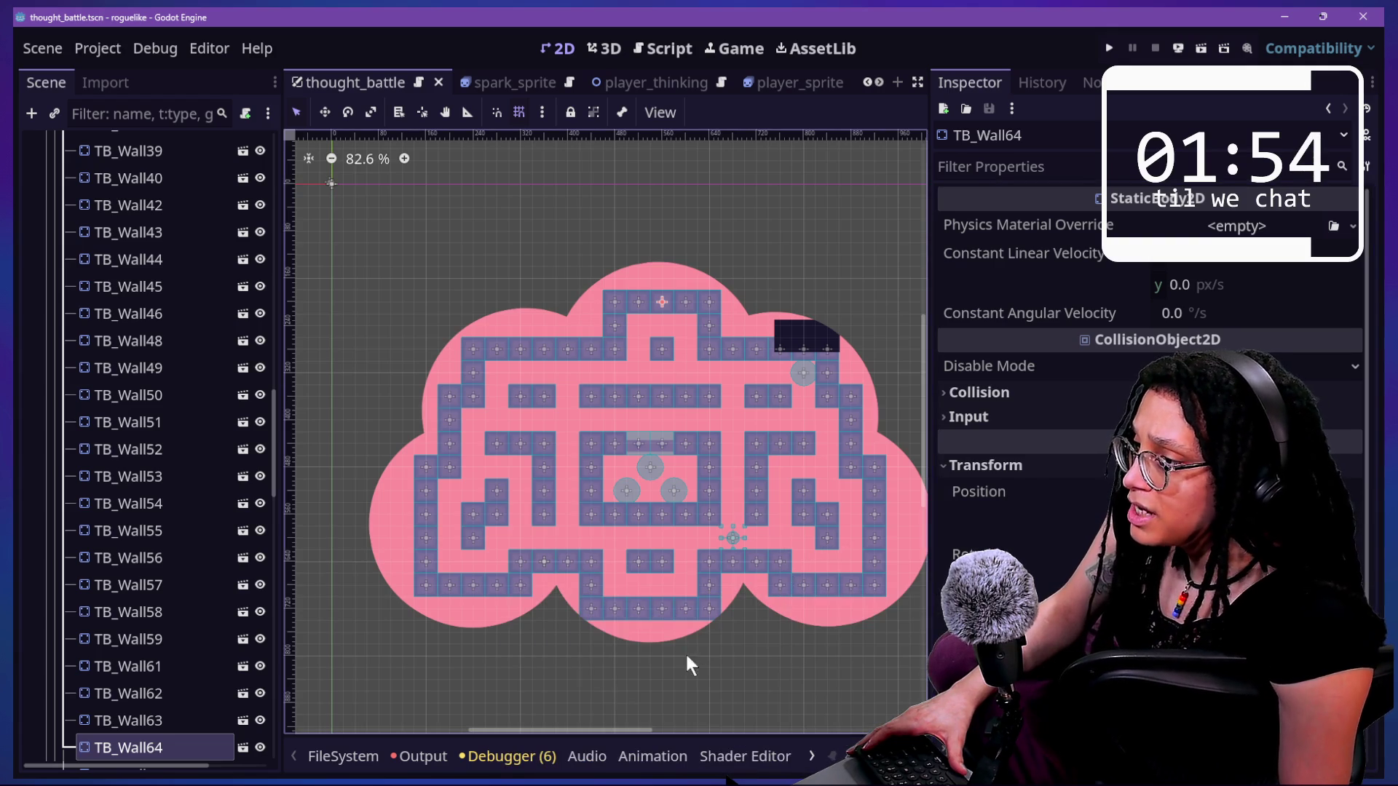
{"action": "left_click", "coordinate": [659, 607]}
{"action": "left_click", "coordinate": [1039, 466]}
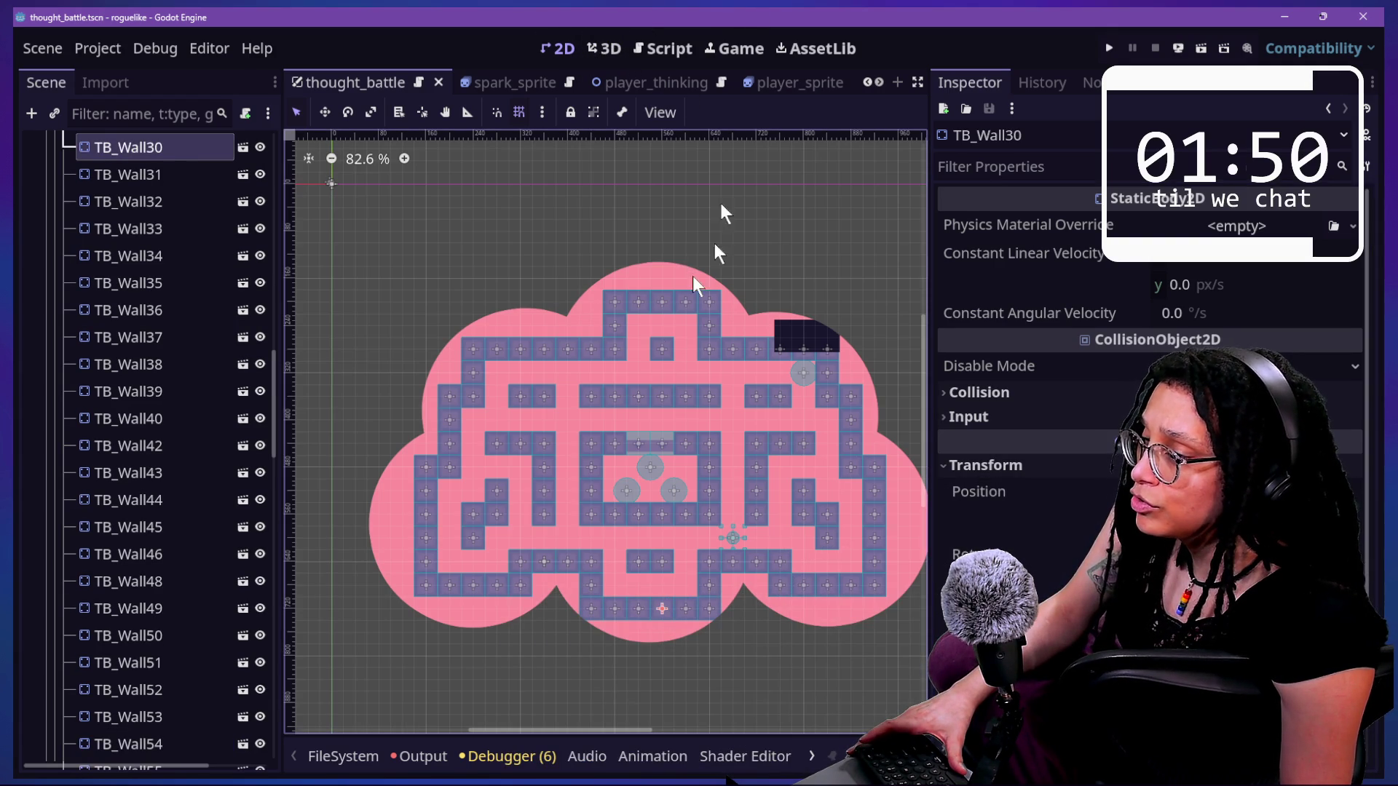
{"action": "left_click", "coordinate": [670, 46]}
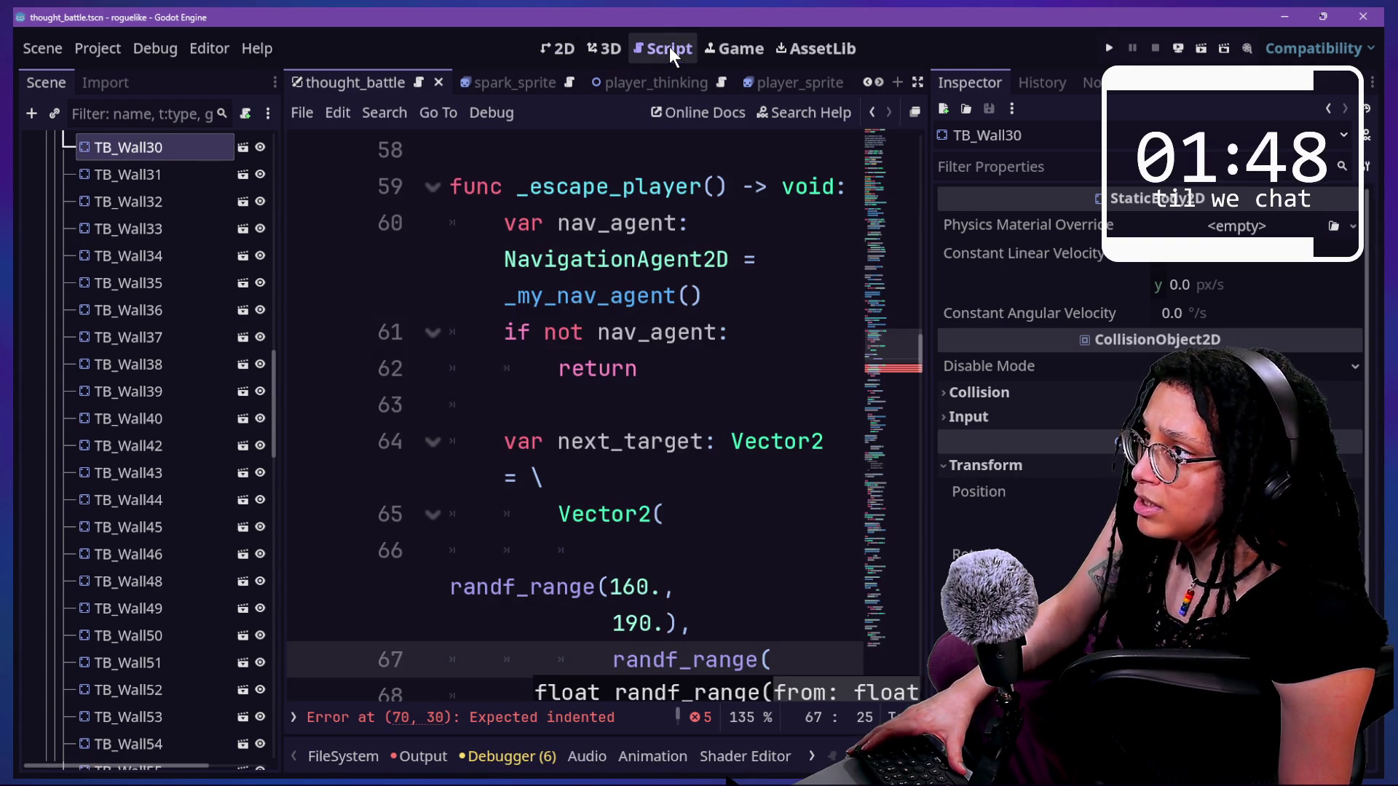
{"action": "left_click", "coordinate": [619, 513]}
- Complete the y argument as randf_range(200.,700.)) and save the script
{"action": "key", "text": "ctrl+shift+F11"}
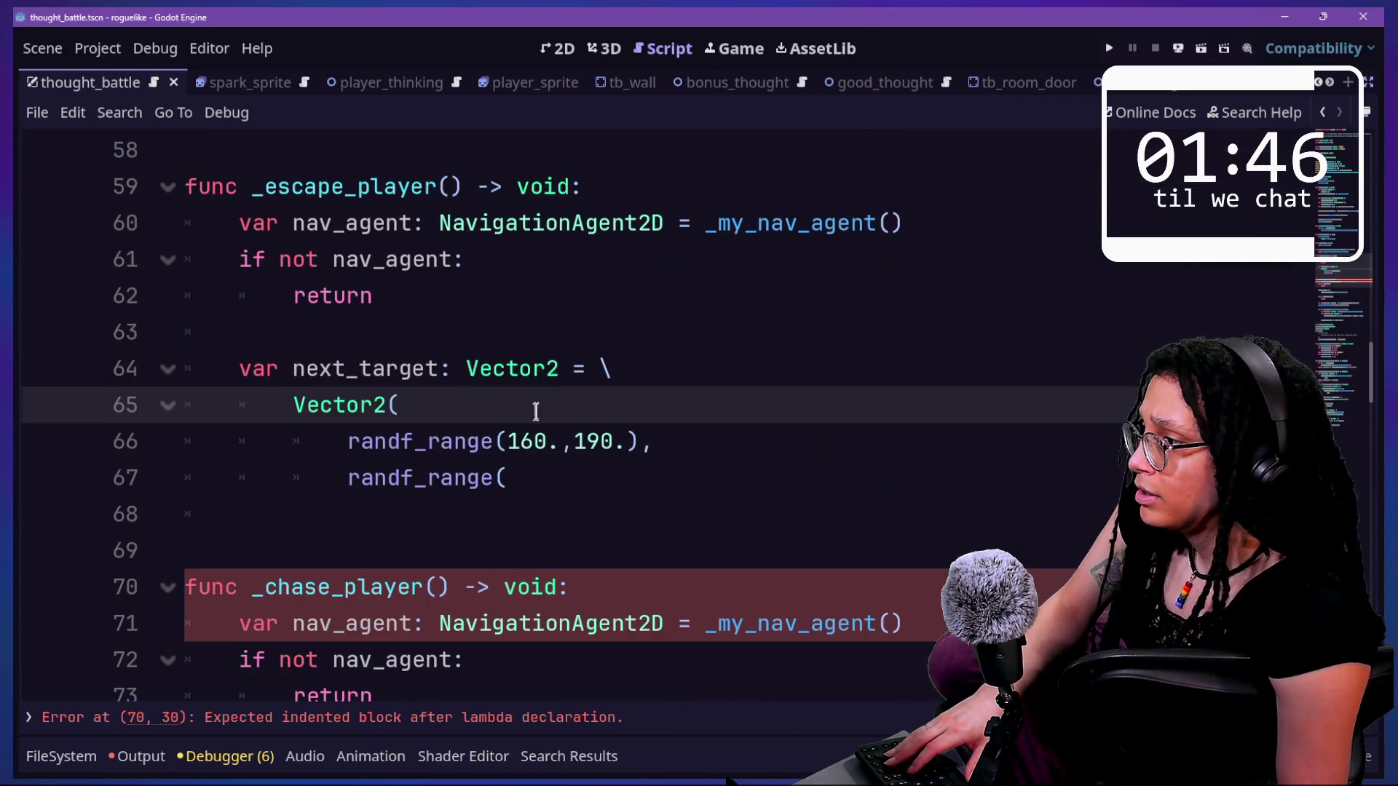
{"action": "left_click", "coordinate": [537, 477]}
{"action": "type", "text": "200"}
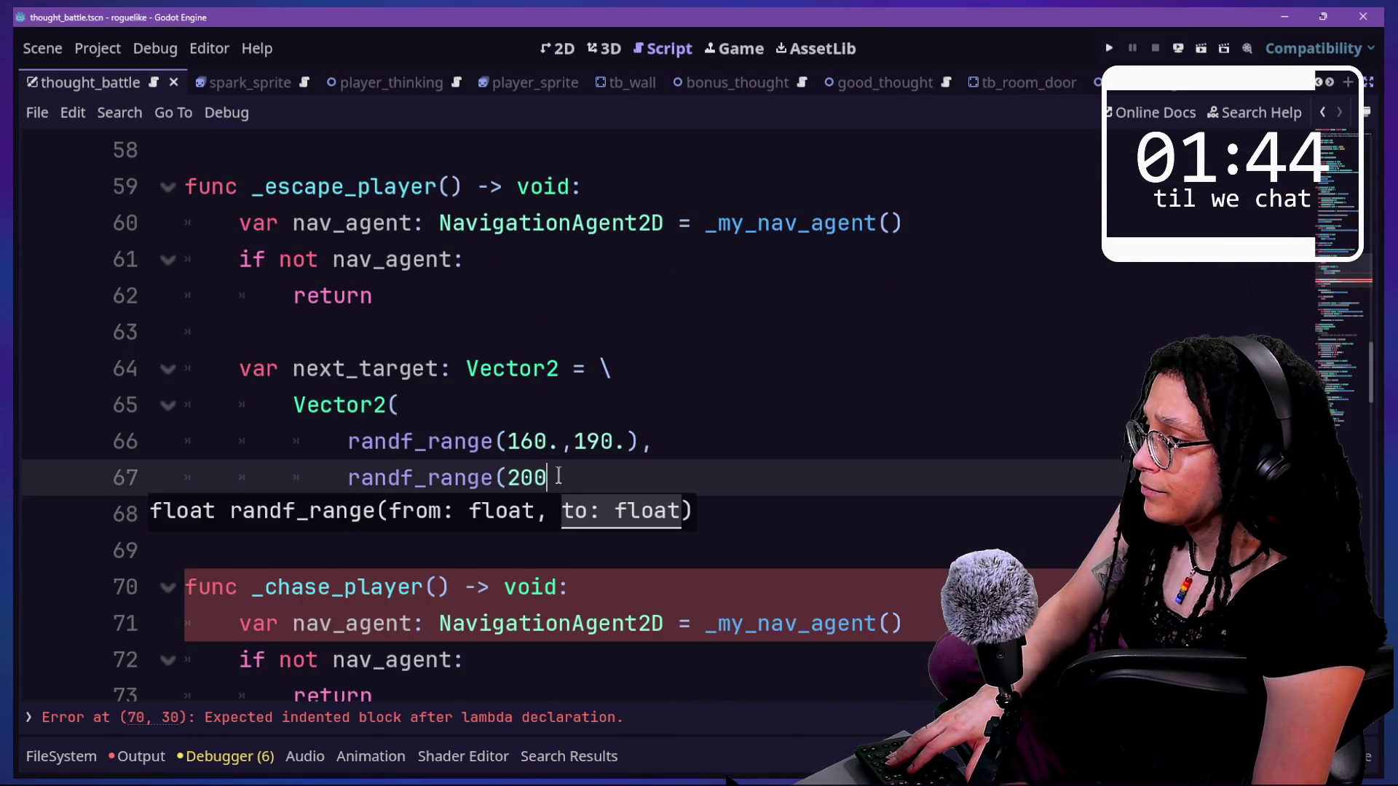
{"action": "type", "text": ".,700"}
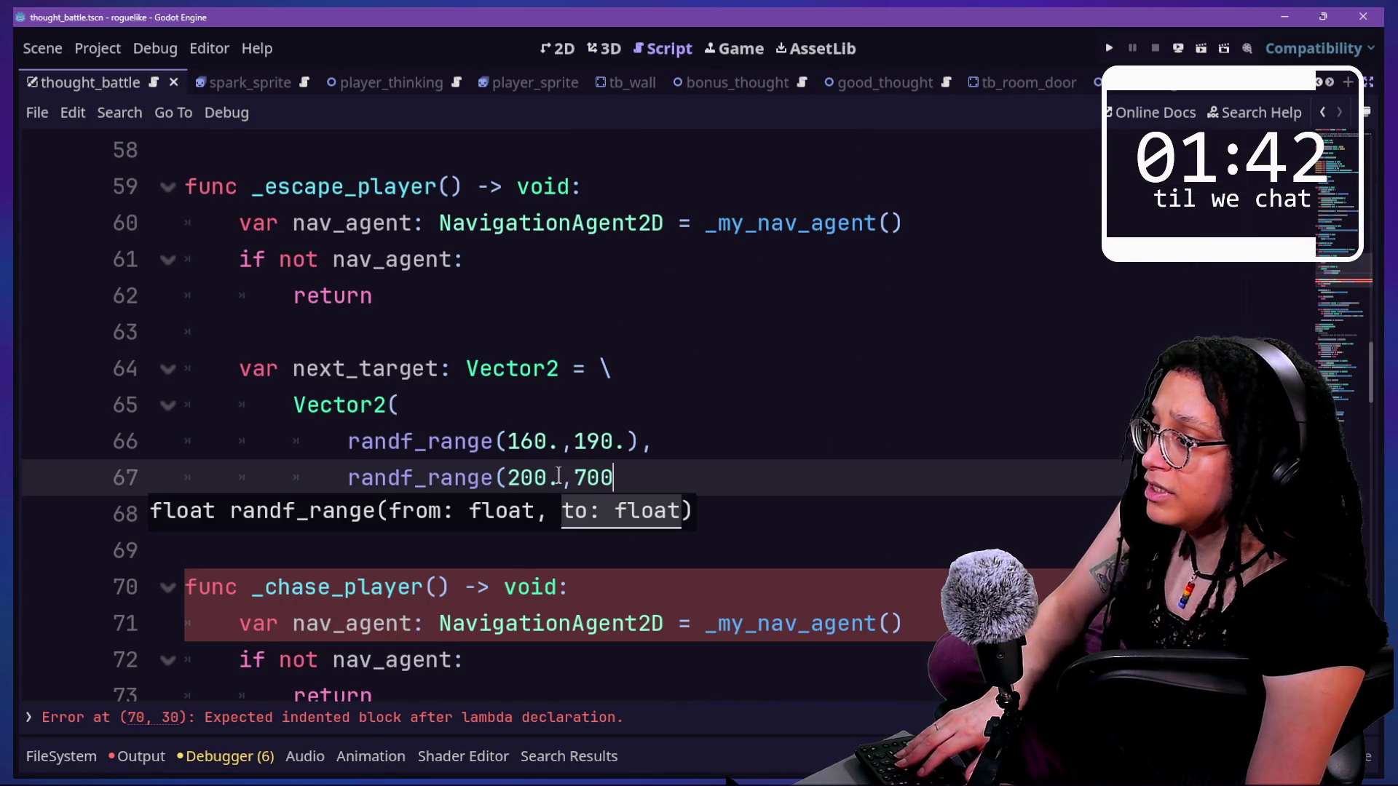
{"action": "type", "text": ".)"}
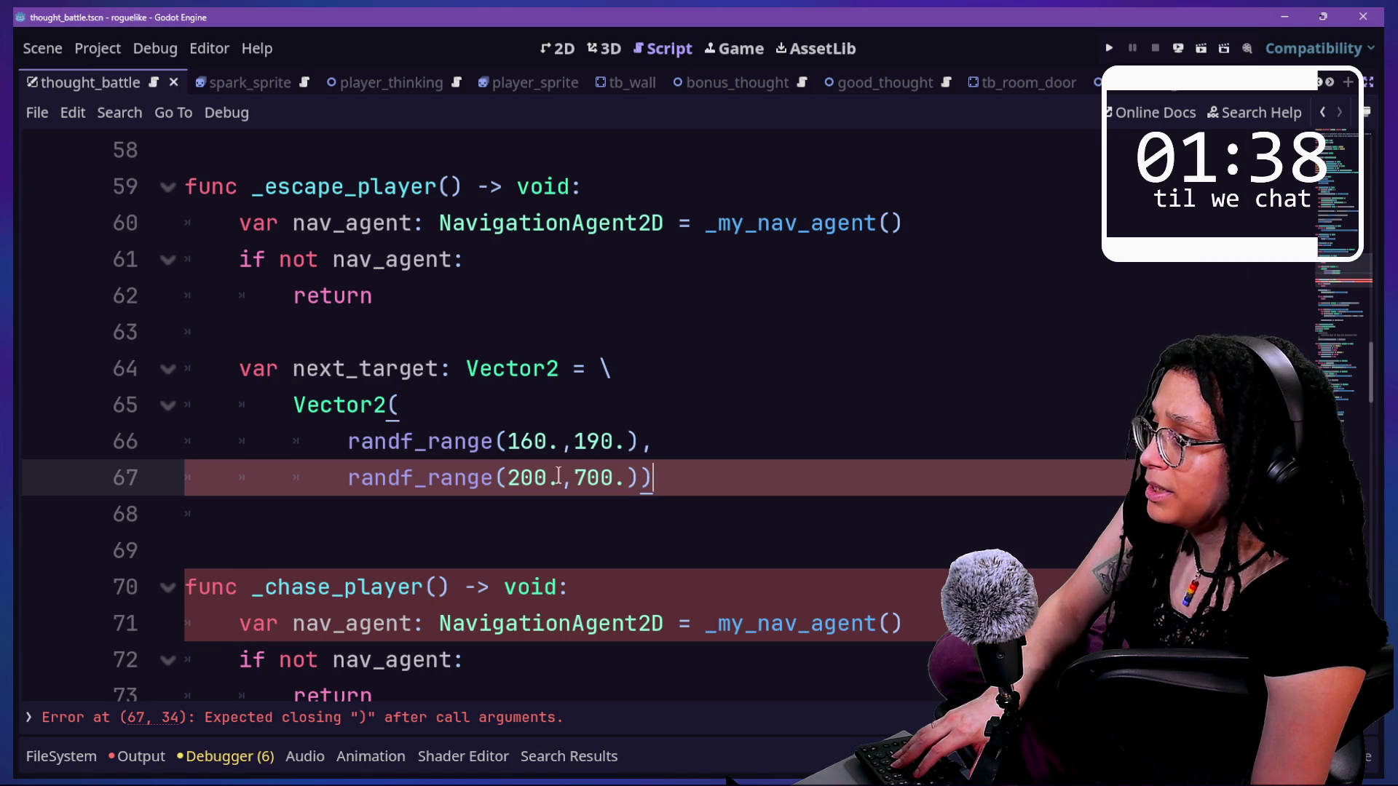
{"action": "key", "text": "Return"}
{"action": "key", "text": "ctrl+s"}
{"action": "key", "text": "BackSpace"}
{"action": "key", "text": "Return"}
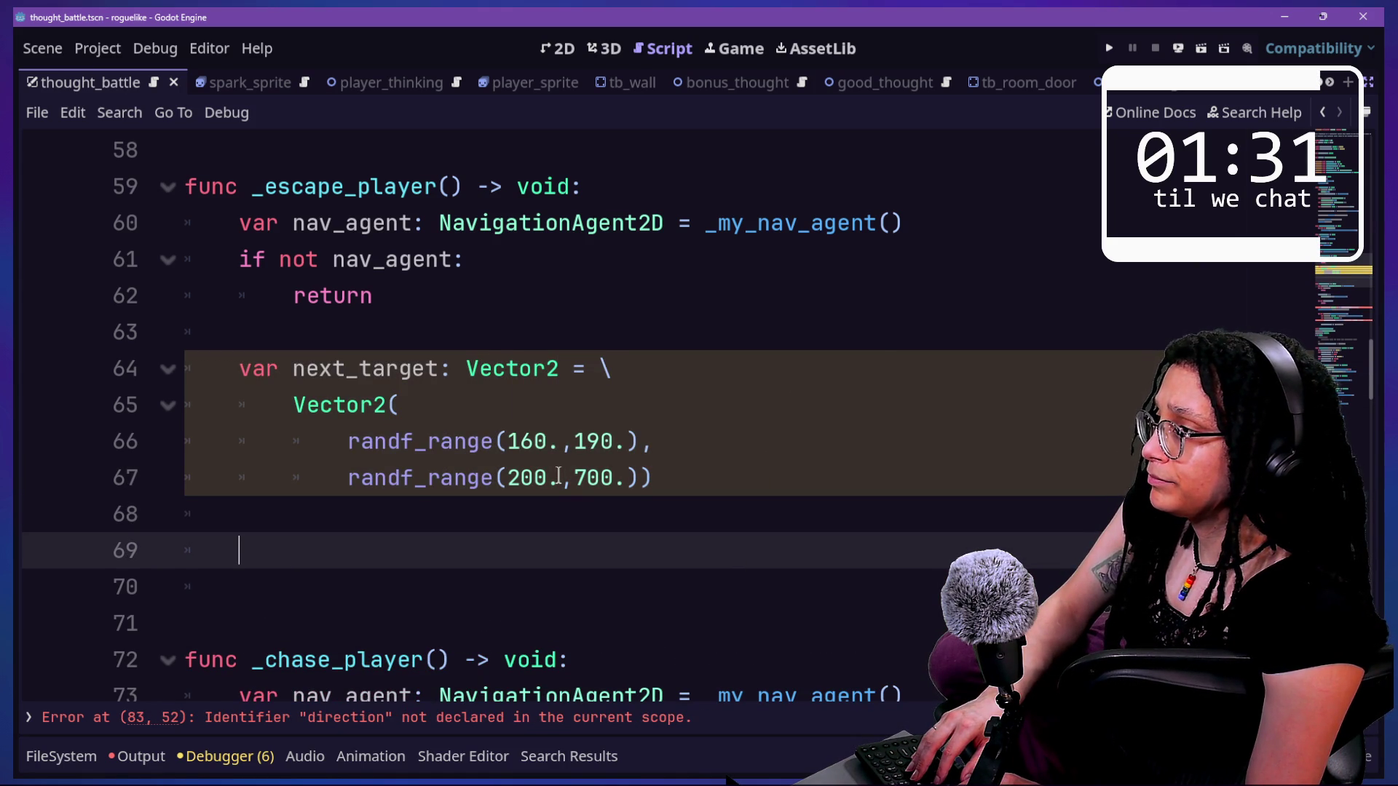
- Add 'nav_agent.target_position = next_target' below the Vector2 expression
{"action": "type", "text": "var"}
{"action": "key", "text": "BackSpace"}
{"action": "key", "text": "BackSpace"}
{"action": "key", "text": "BackSpace"}
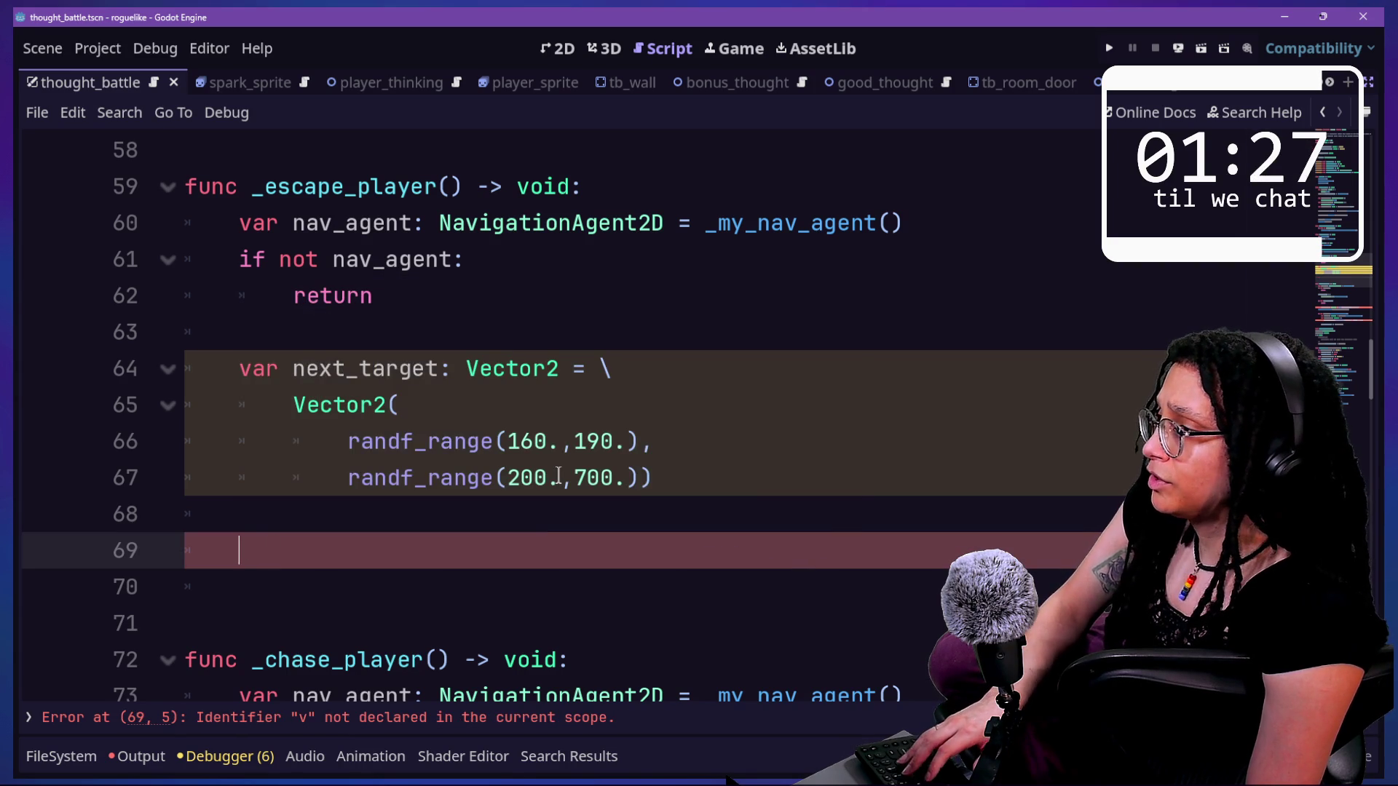
{"action": "type", "text": "nav_"}
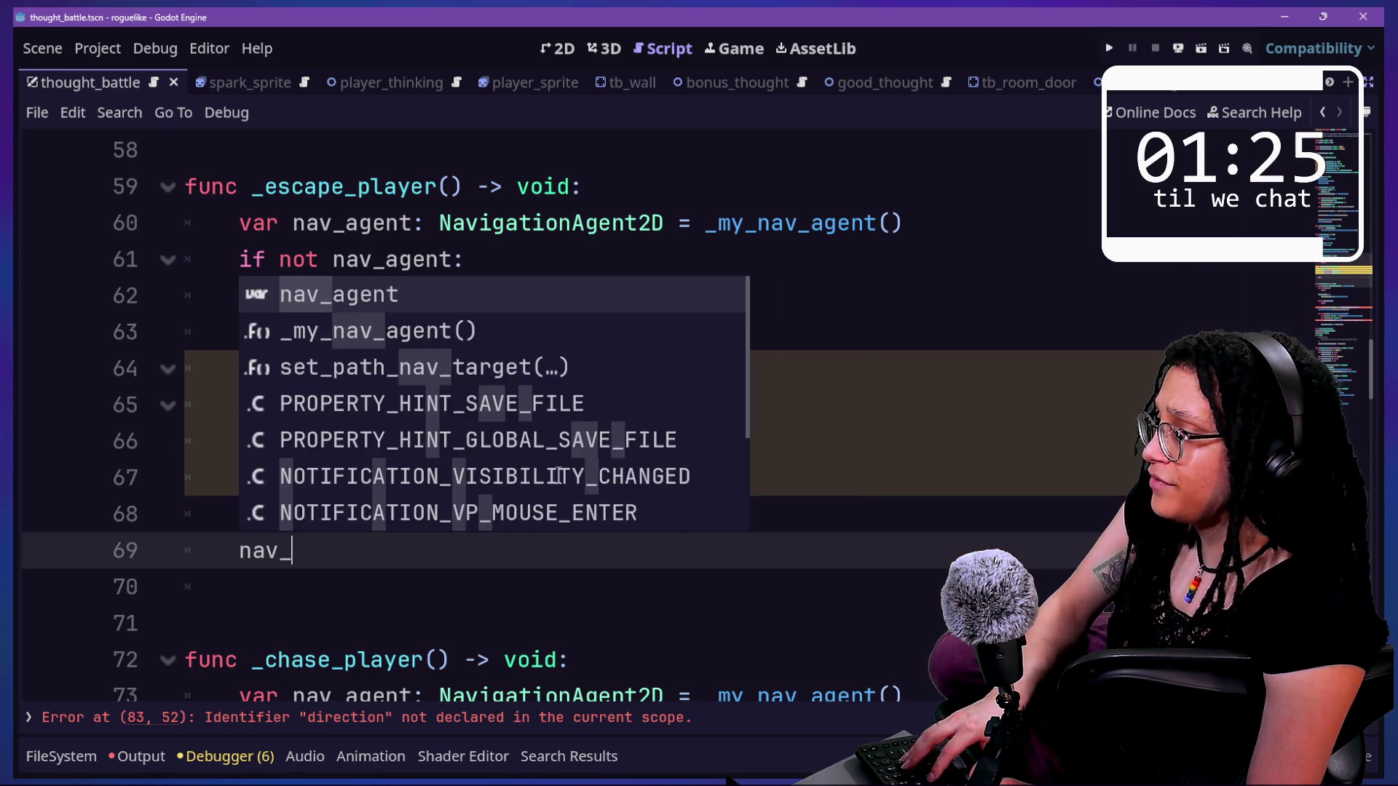
{"action": "type", "text": "agent.ne"}
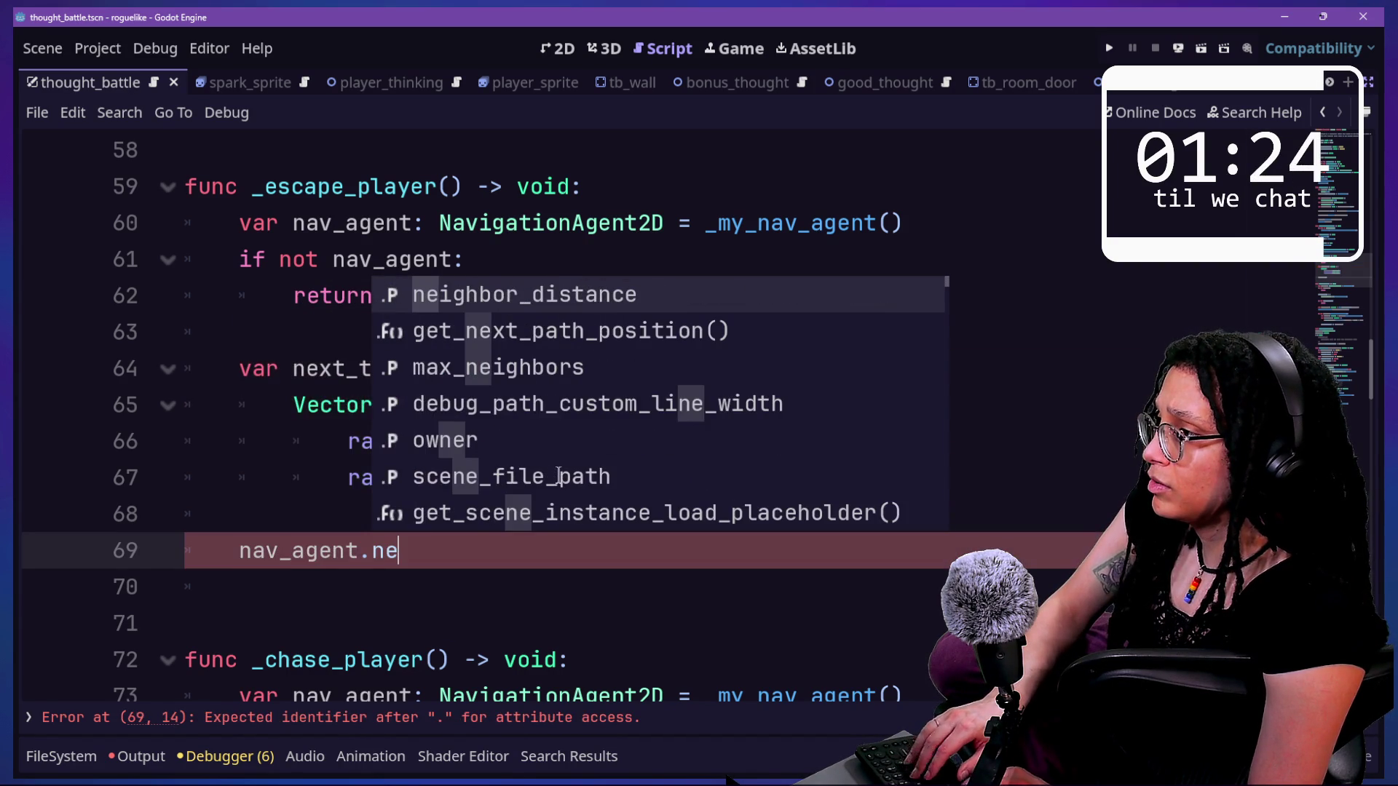
{"action": "key", "text": "BackSpace"}
{"action": "key", "text": "BackSpace"}
{"action": "type", "text": "target"}
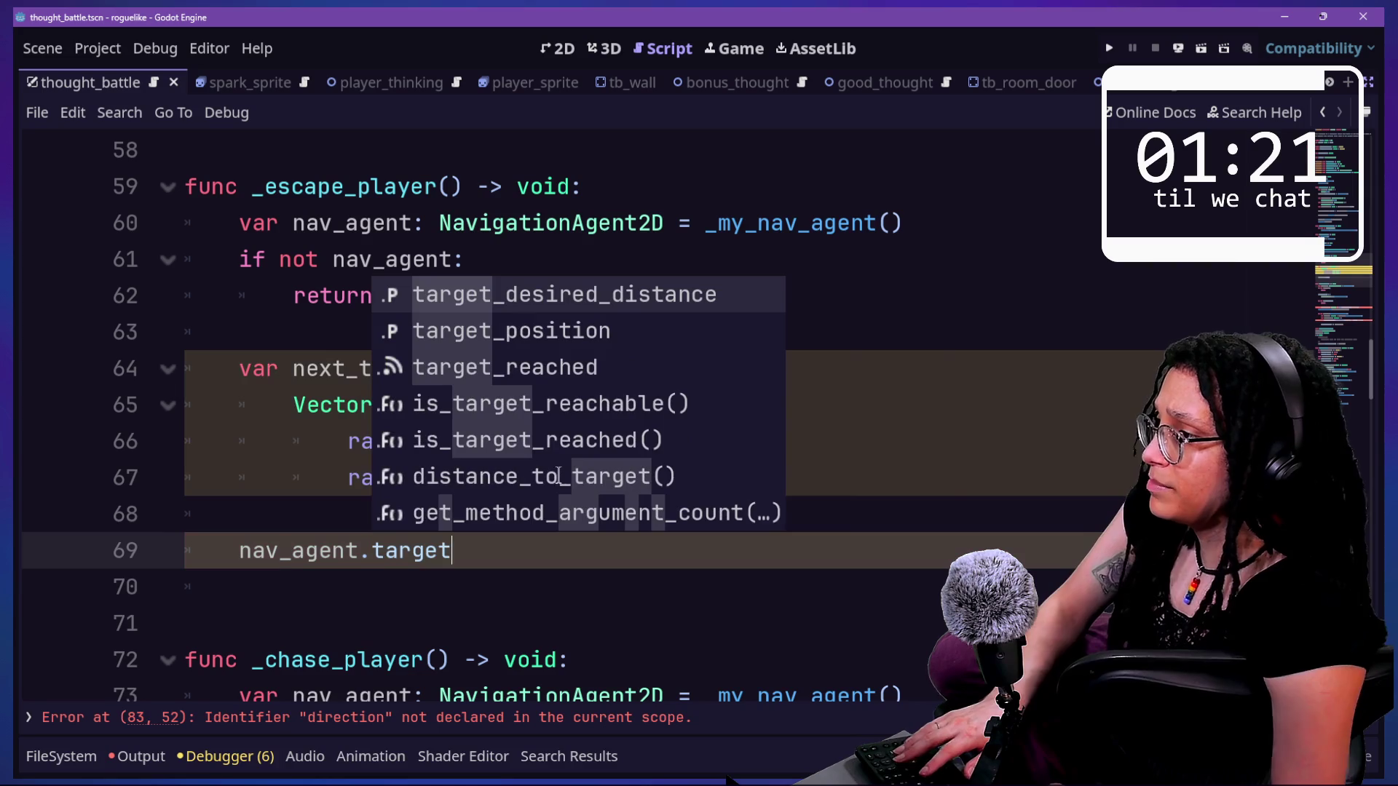
{"action": "key", "text": "Down"}
{"action": "key", "text": "Return"}
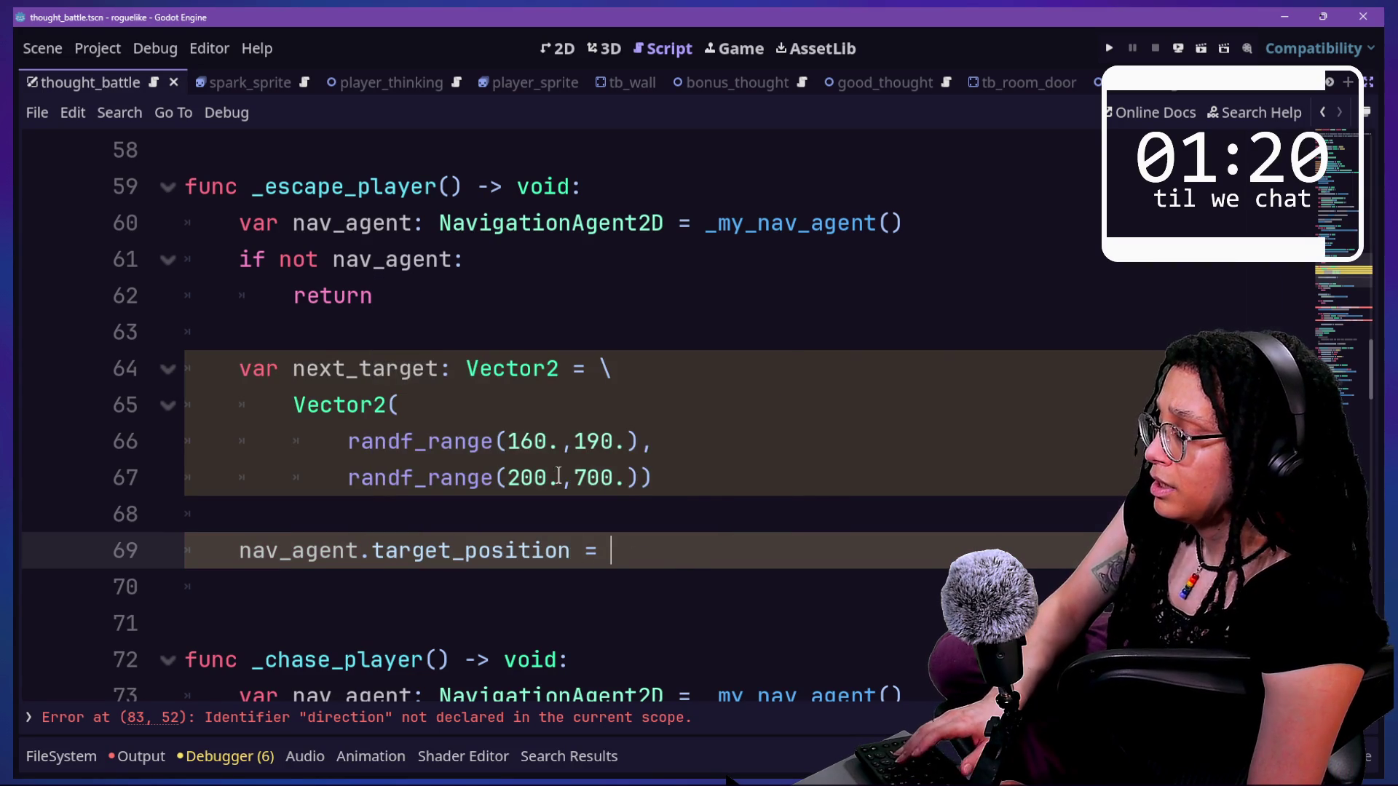
{"action": "key", "text": "ctrl+space"}
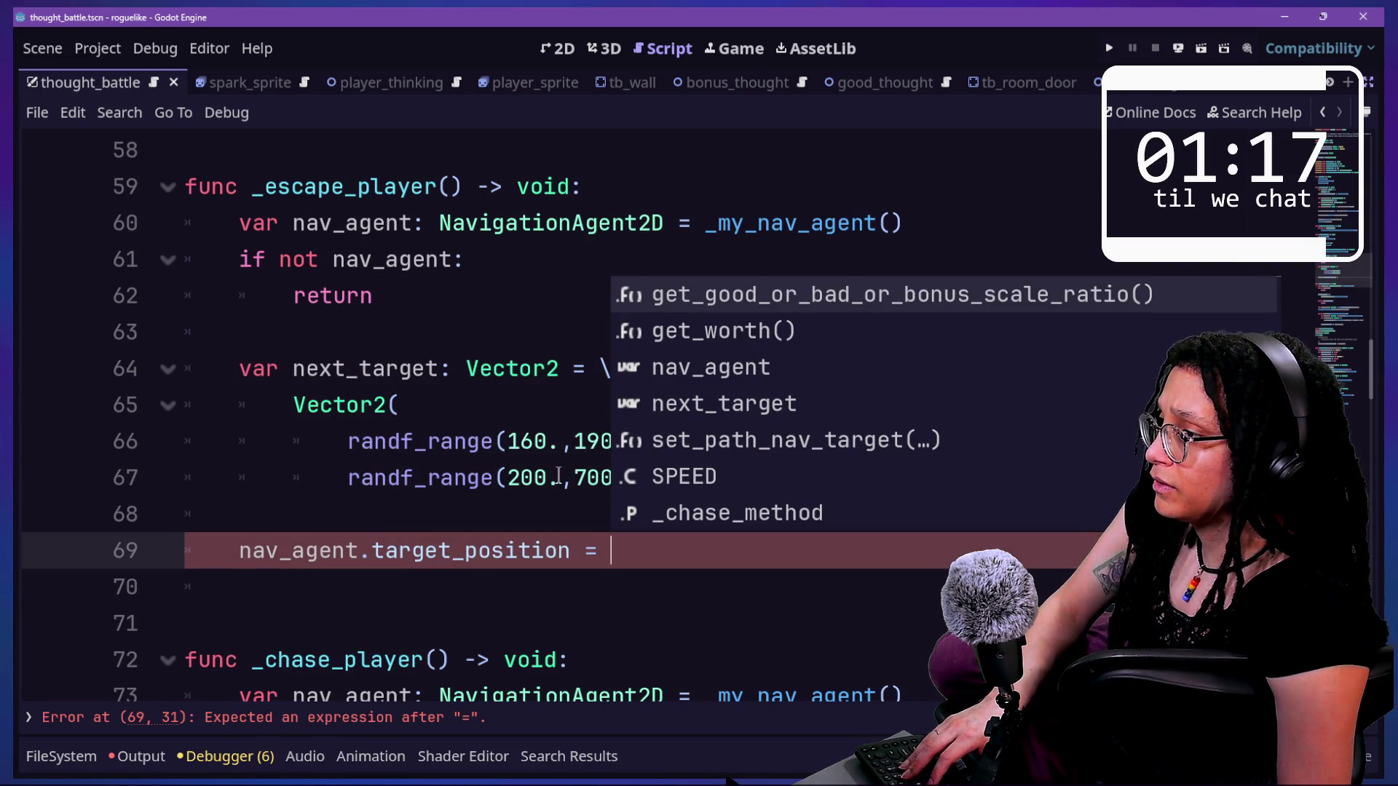
{"action": "key", "text": "Down"}
{"action": "key", "text": "Down"}
{"action": "key", "text": "Down"}
{"action": "key", "text": "Return"}
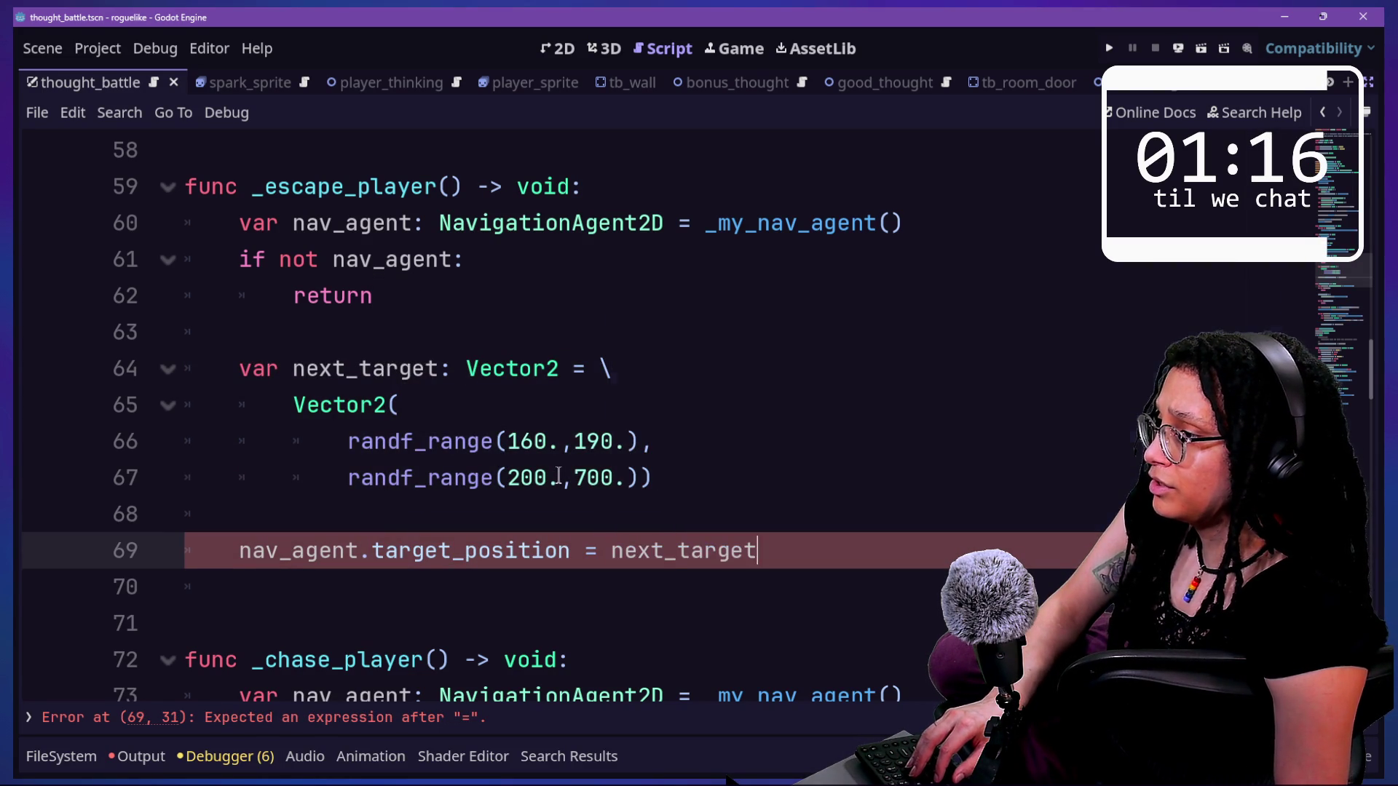
{"action": "key", "text": "Return"}
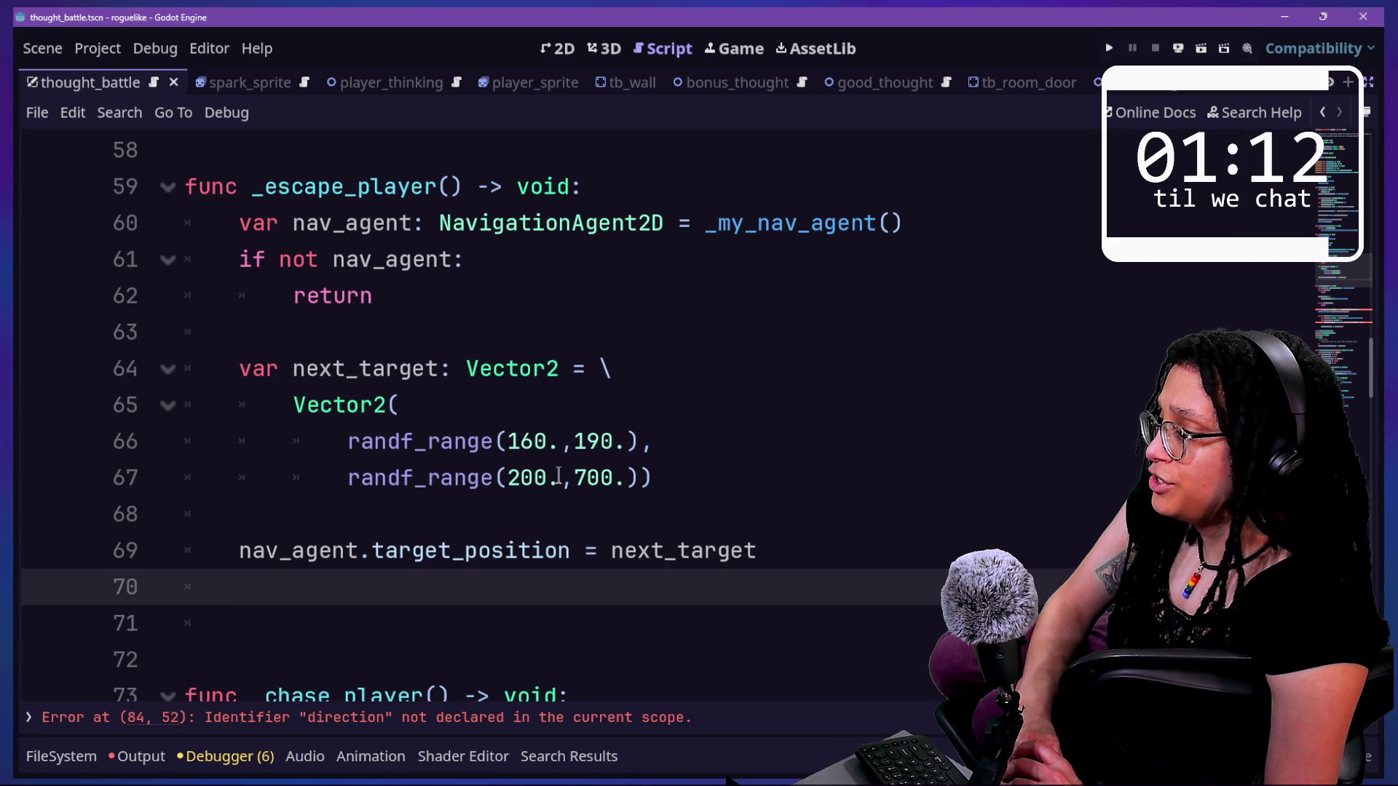
- Delete the ',direction' argument from the call(_chase_method) on line 84
{"action": "left_click", "coordinate": [659, 717]}
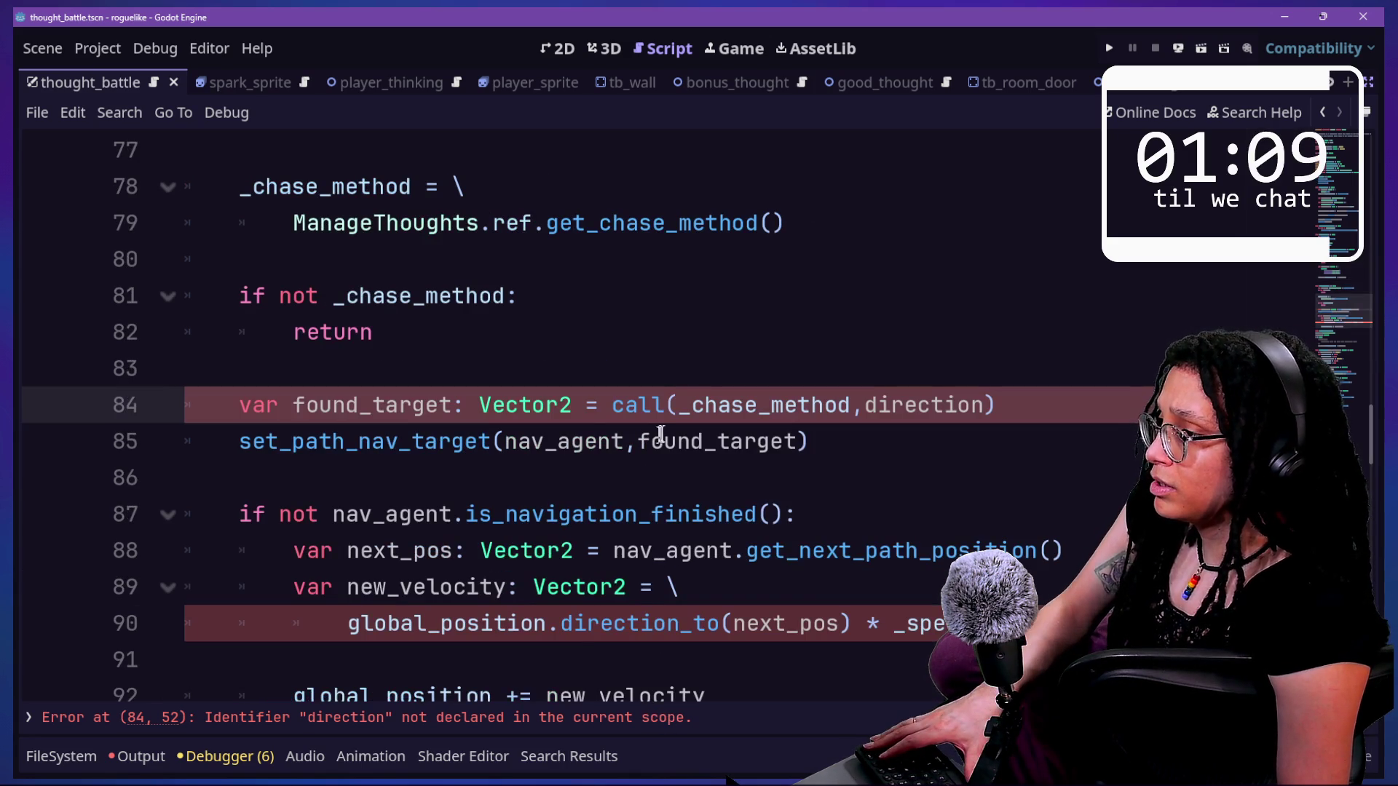
{"action": "left_click_drag", "start_coordinate": [852, 405], "coordinate": [985, 405]}
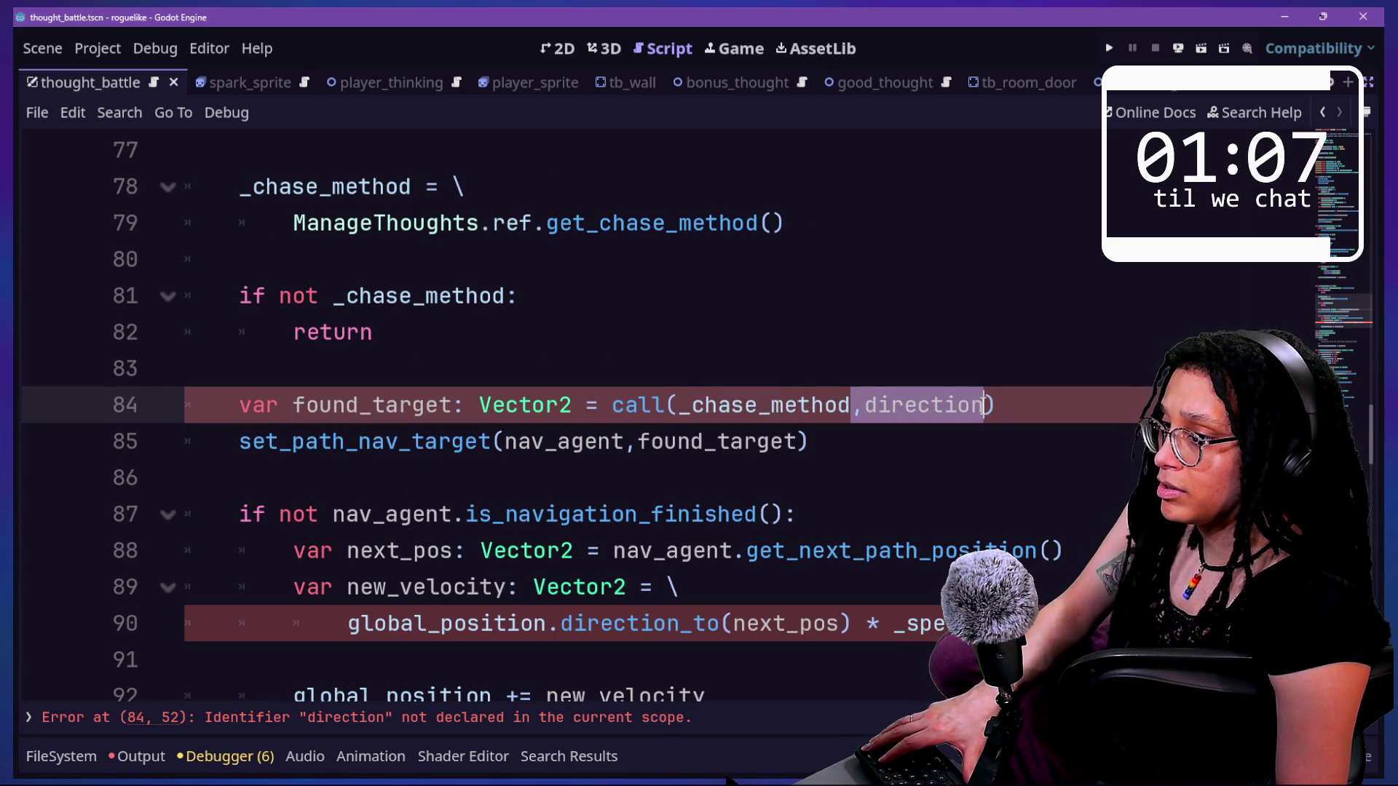
{"action": "key", "text": "BackSpace"}
{"action": "scroll", "coordinate": [597, 485], "scroll_direction": "down", "scroll_amount": 1}
{"action": "scroll", "coordinate": [583, 486], "scroll_direction": "down", "scroll_amount": 1}
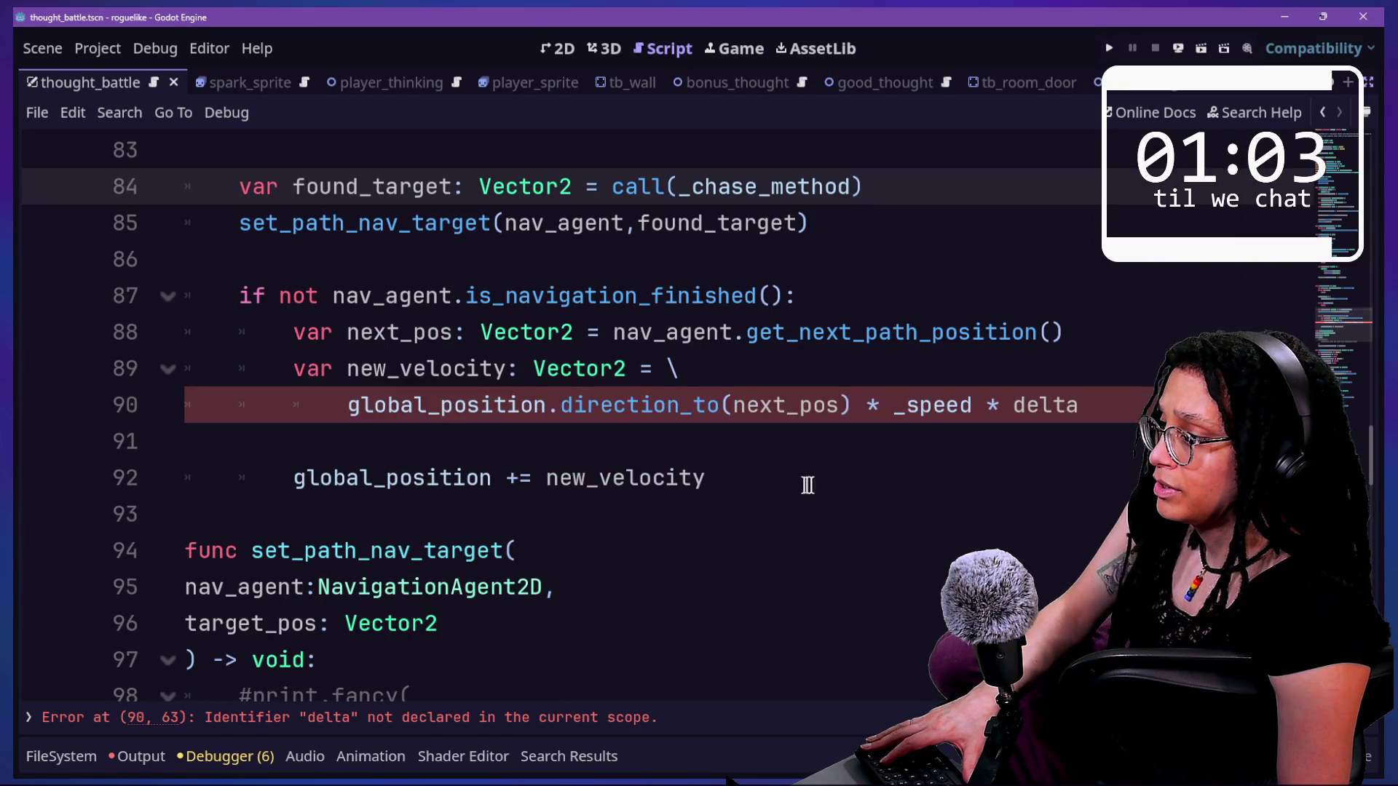
- Give _chase_player a delta:float parameter
{"action": "left_click", "coordinate": [1092, 408]}
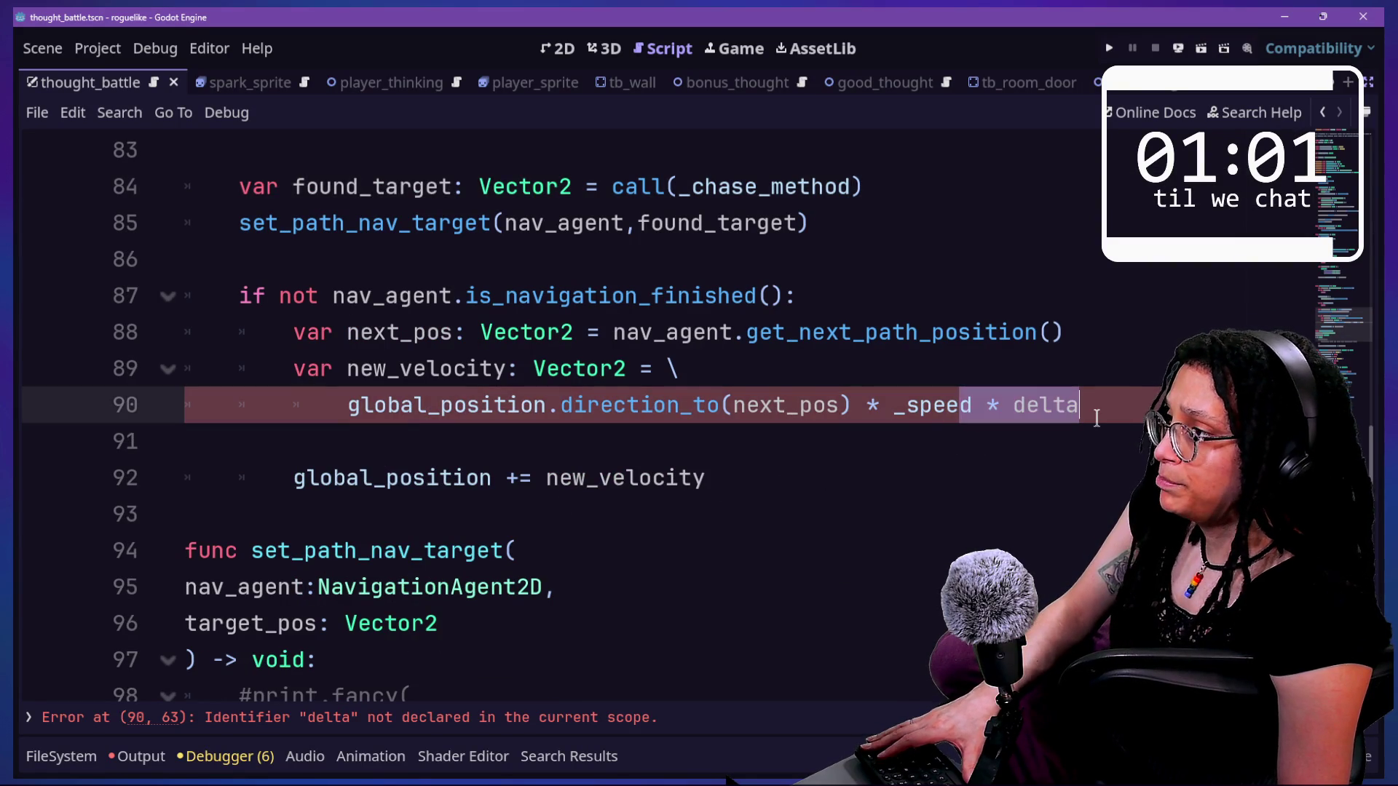
{"action": "scroll", "coordinate": [1095, 411], "scroll_direction": "up", "scroll_amount": 5}
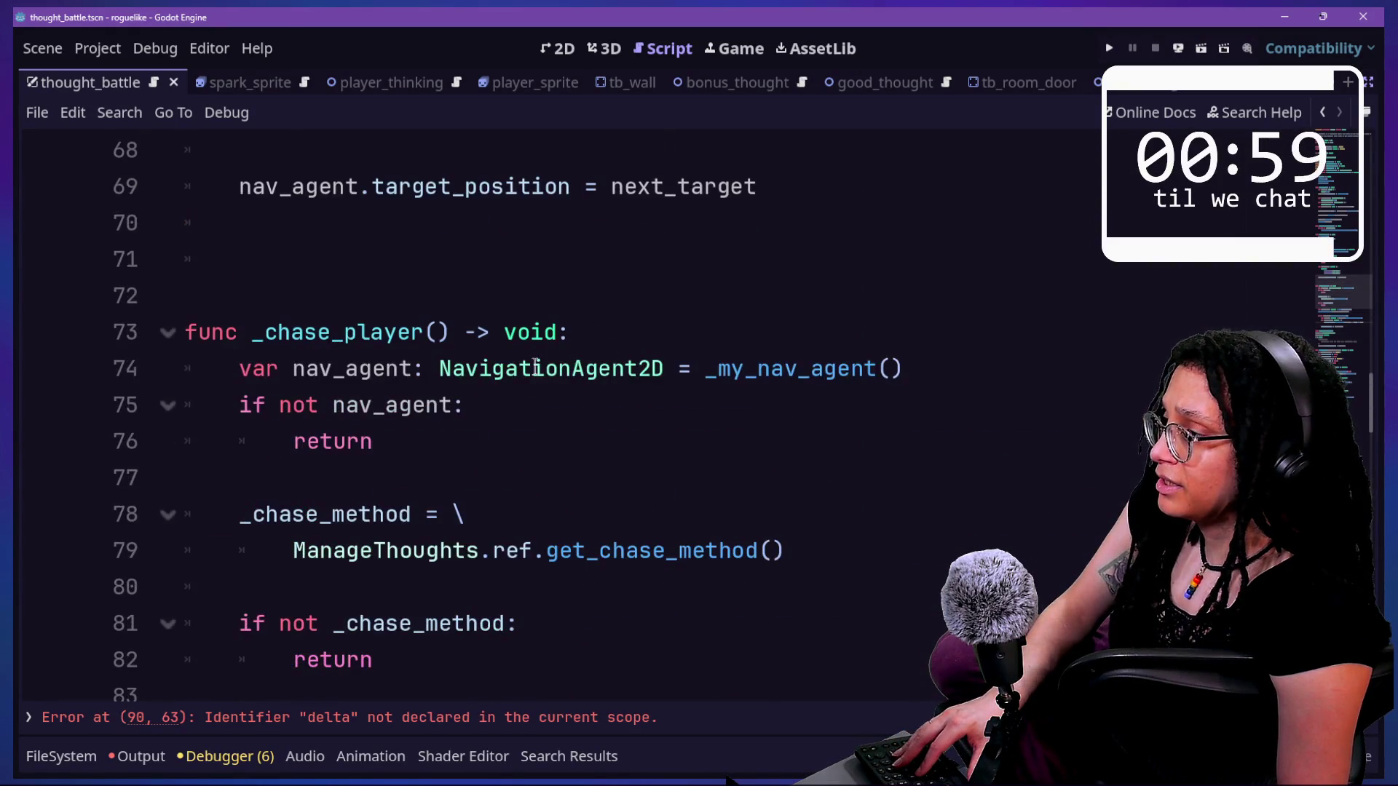
{"action": "mouse_move", "coordinate": [535, 366]}
{"action": "scroll", "coordinate": [535, 366], "scroll_direction": "down", "scroll_amount": 1}
{"action": "left_click", "coordinate": [438, 223]}
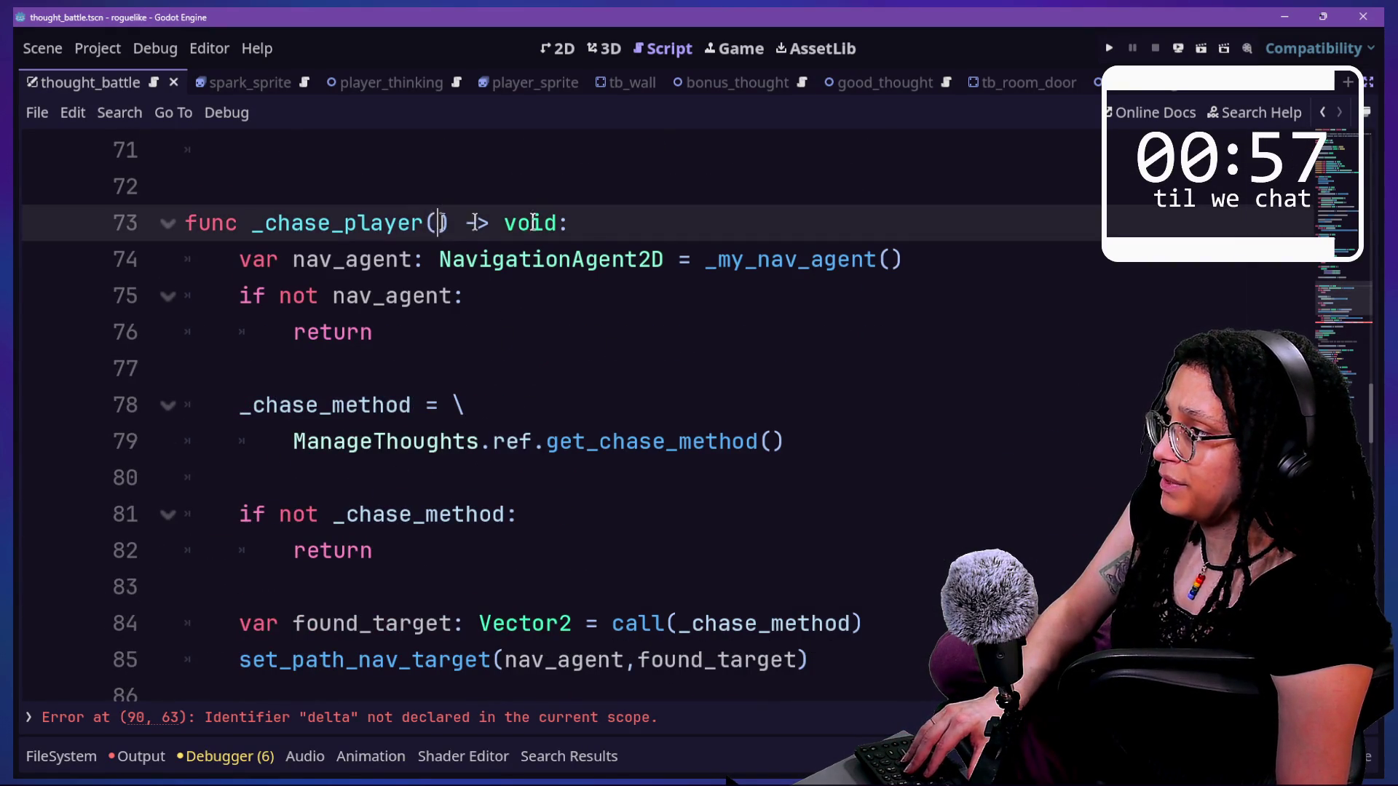
{"action": "type", "text": "dekta"}
{"action": "type", "text": "lta:float"}
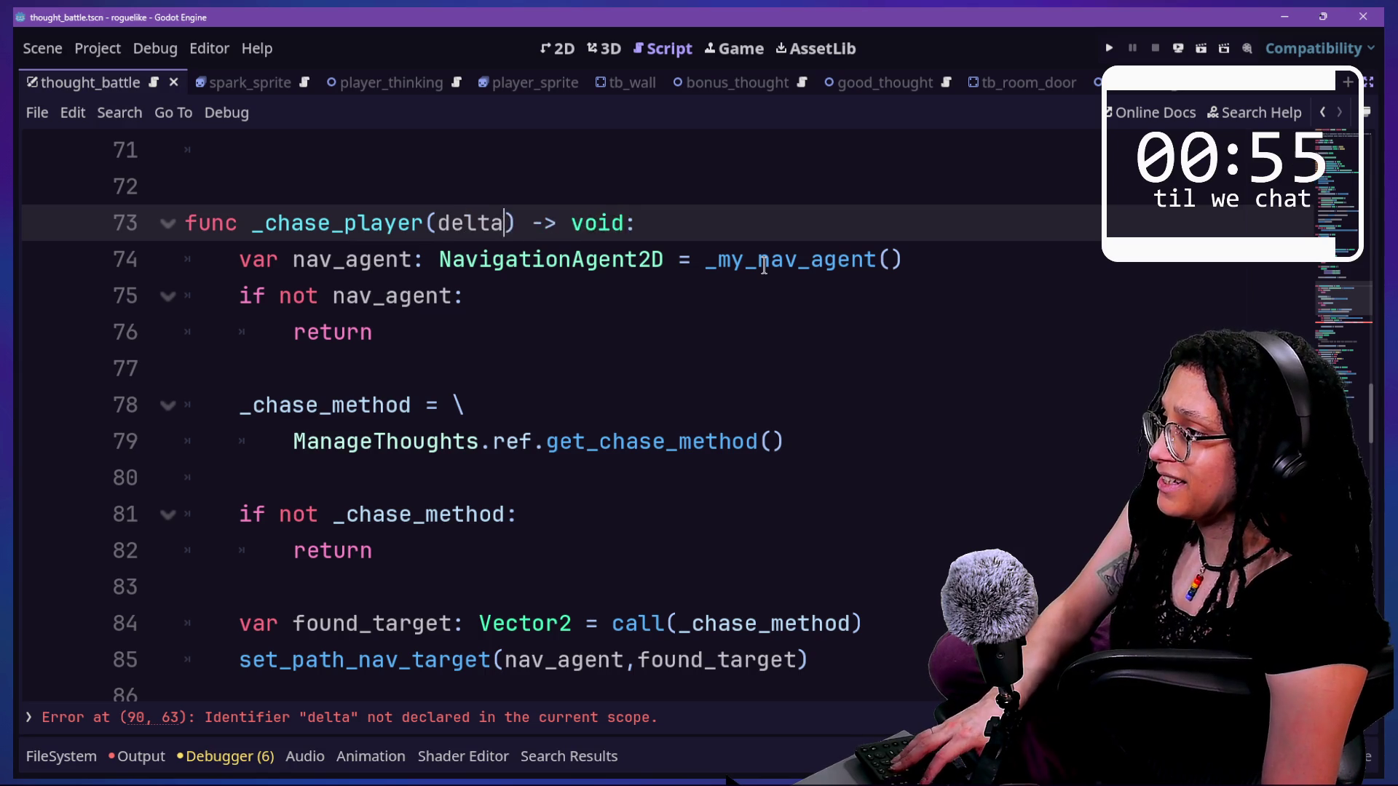
{"action": "left_click", "coordinate": [423, 405]}
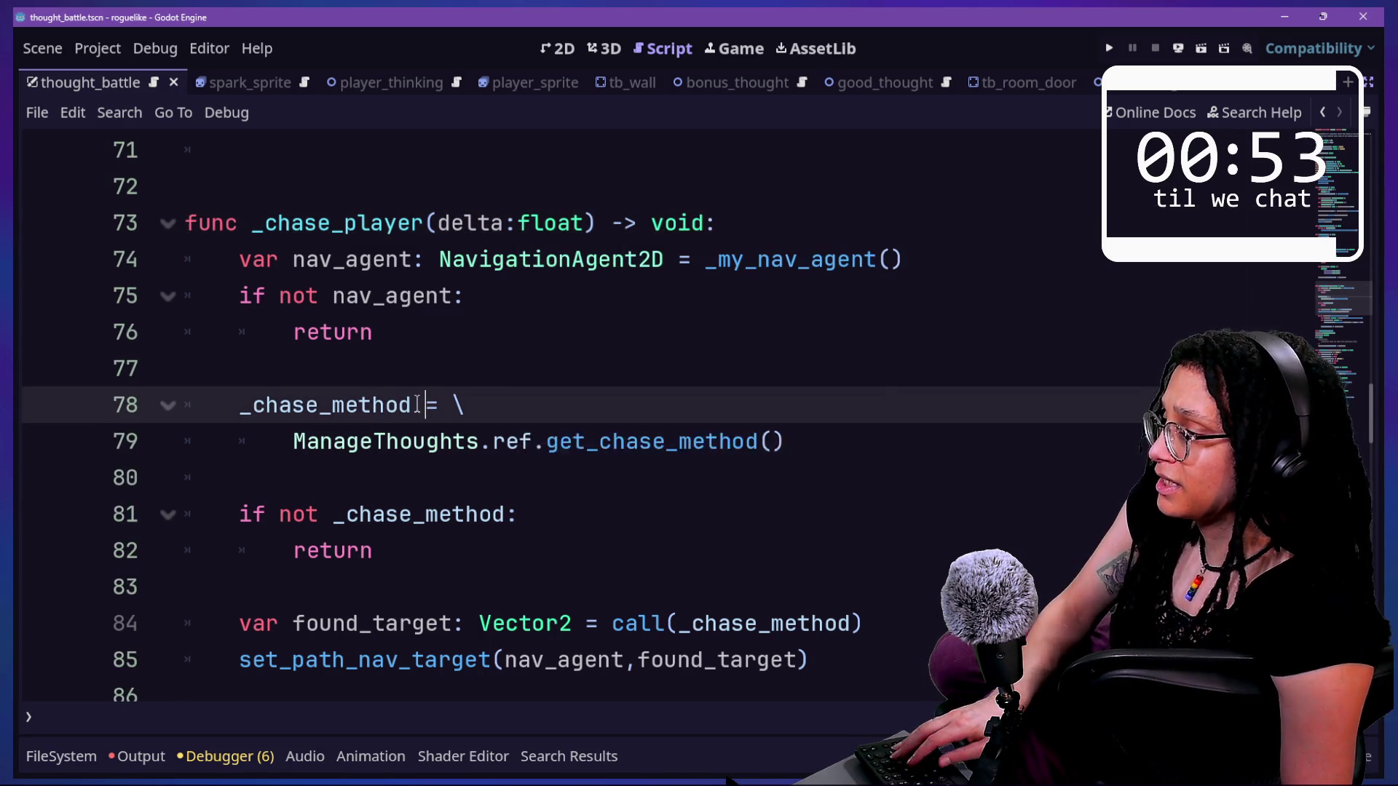
{"action": "scroll", "coordinate": [423, 404], "scroll_direction": "up", "scroll_amount": 1}
- Open bad_thought.gd through the quick file search
{"action": "key", "text": "shift+alt+o"}
{"action": "type", "text": "proce"}
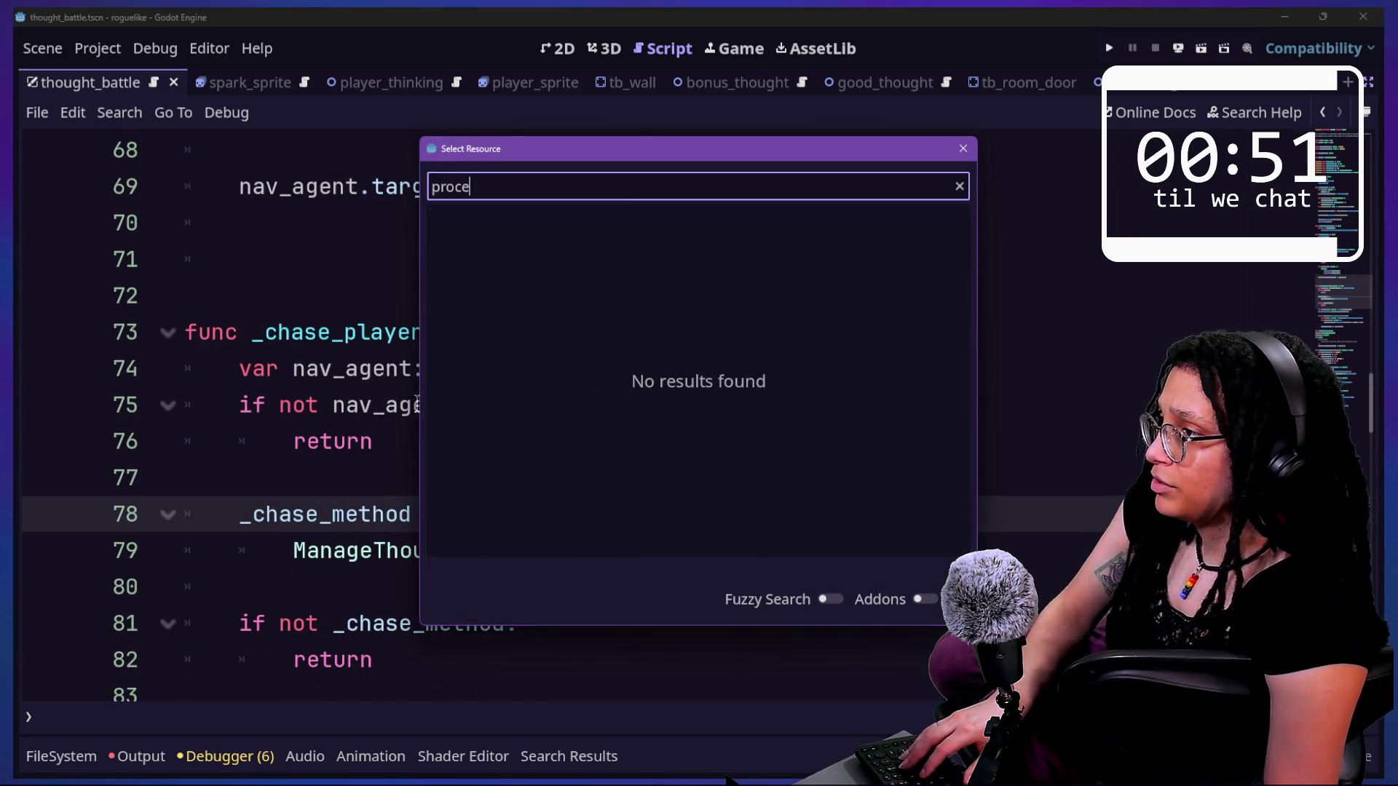
{"action": "key", "text": "BackSpace"}
{"action": "key", "text": "BackSpace"}
{"action": "key", "text": "BackSpace"}
{"action": "key", "text": "Escape"}
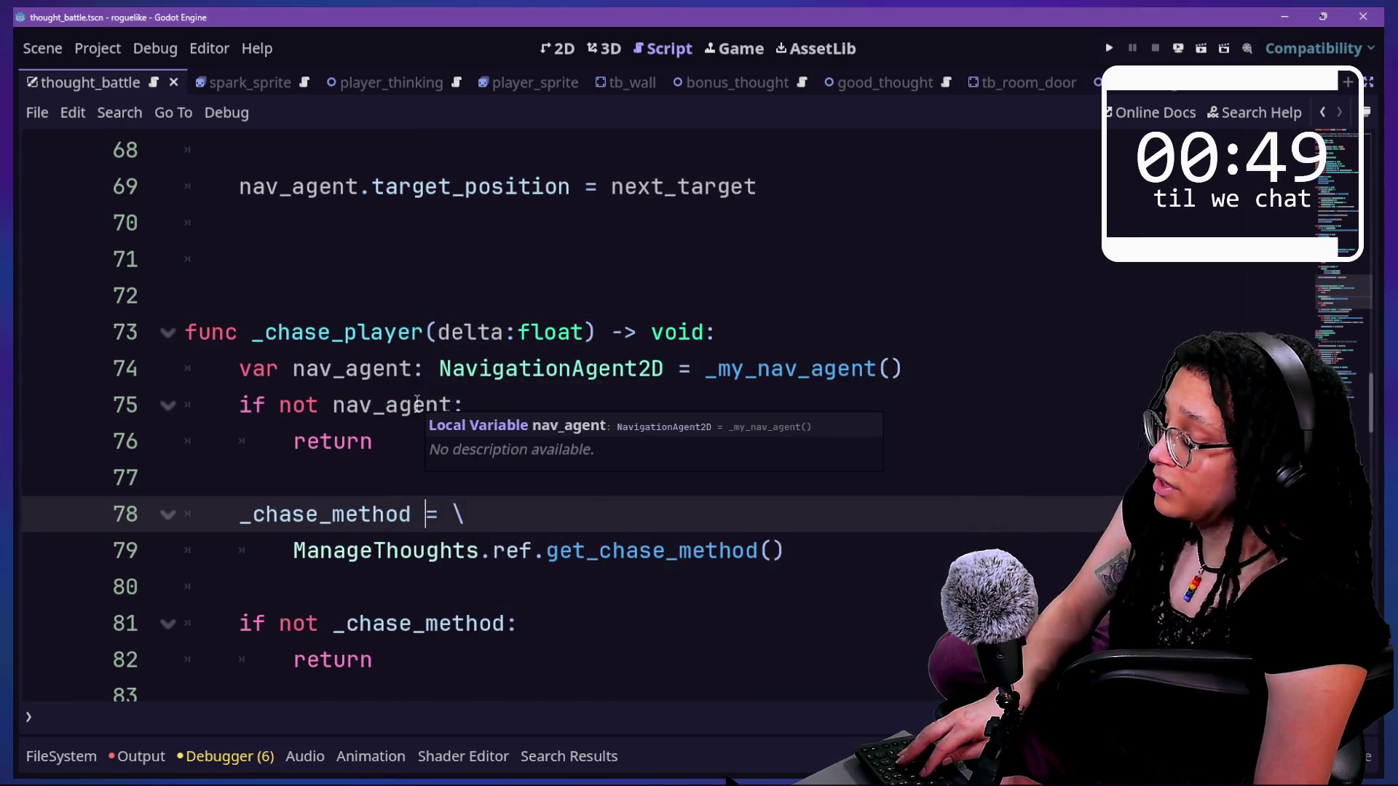
{"action": "key", "text": "shift+alt+o"}
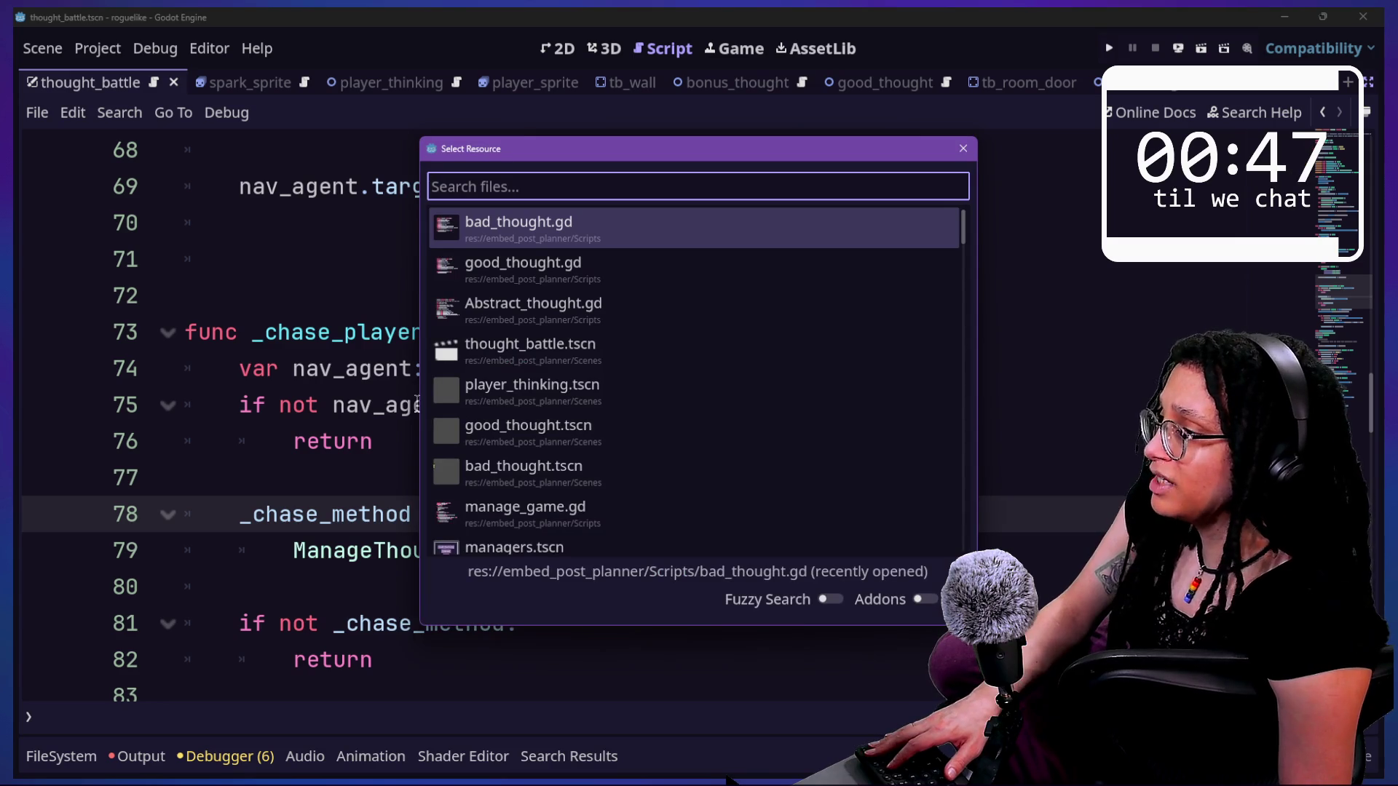
{"action": "key", "text": "Down"}
{"action": "key", "text": "Down"}
{"action": "key", "text": "Up"}
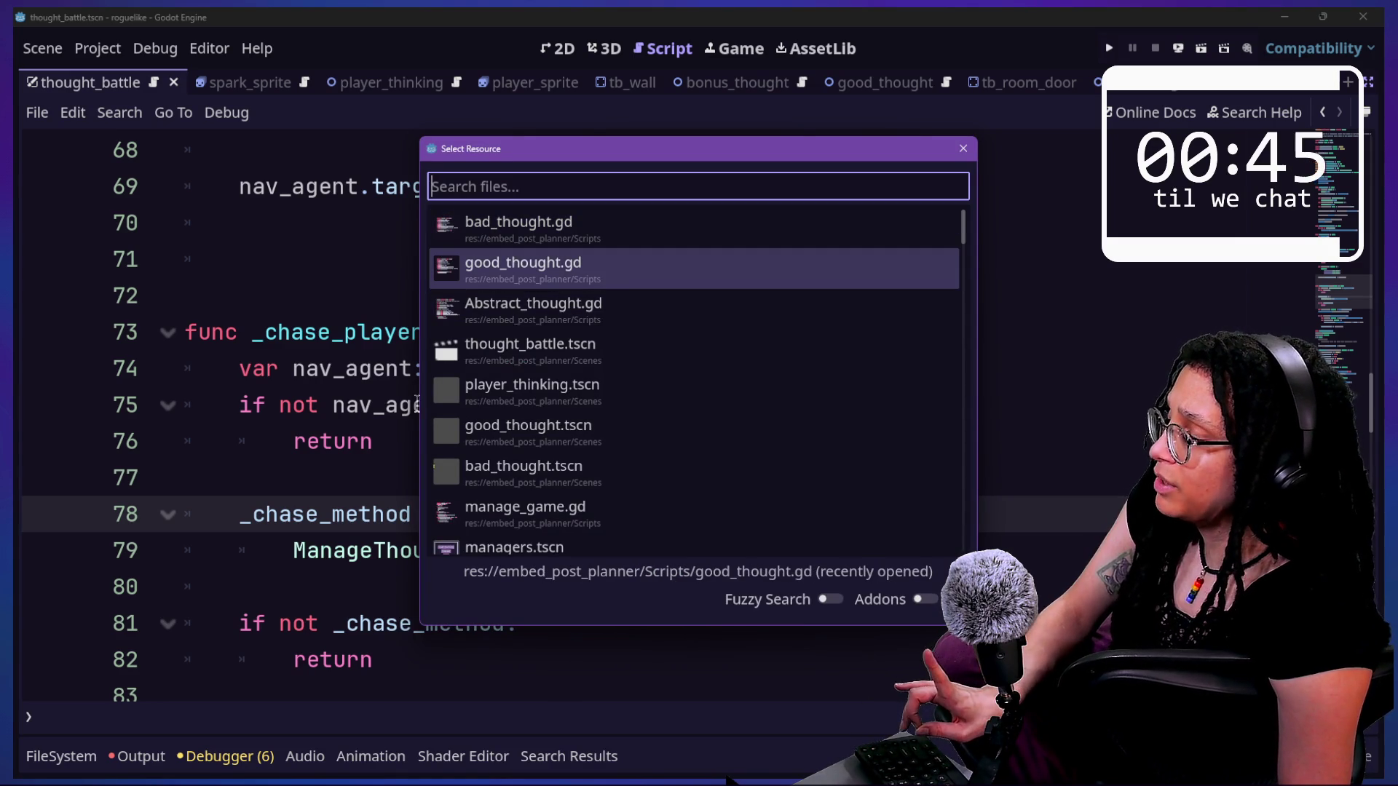
{"action": "key", "text": "Escape"}
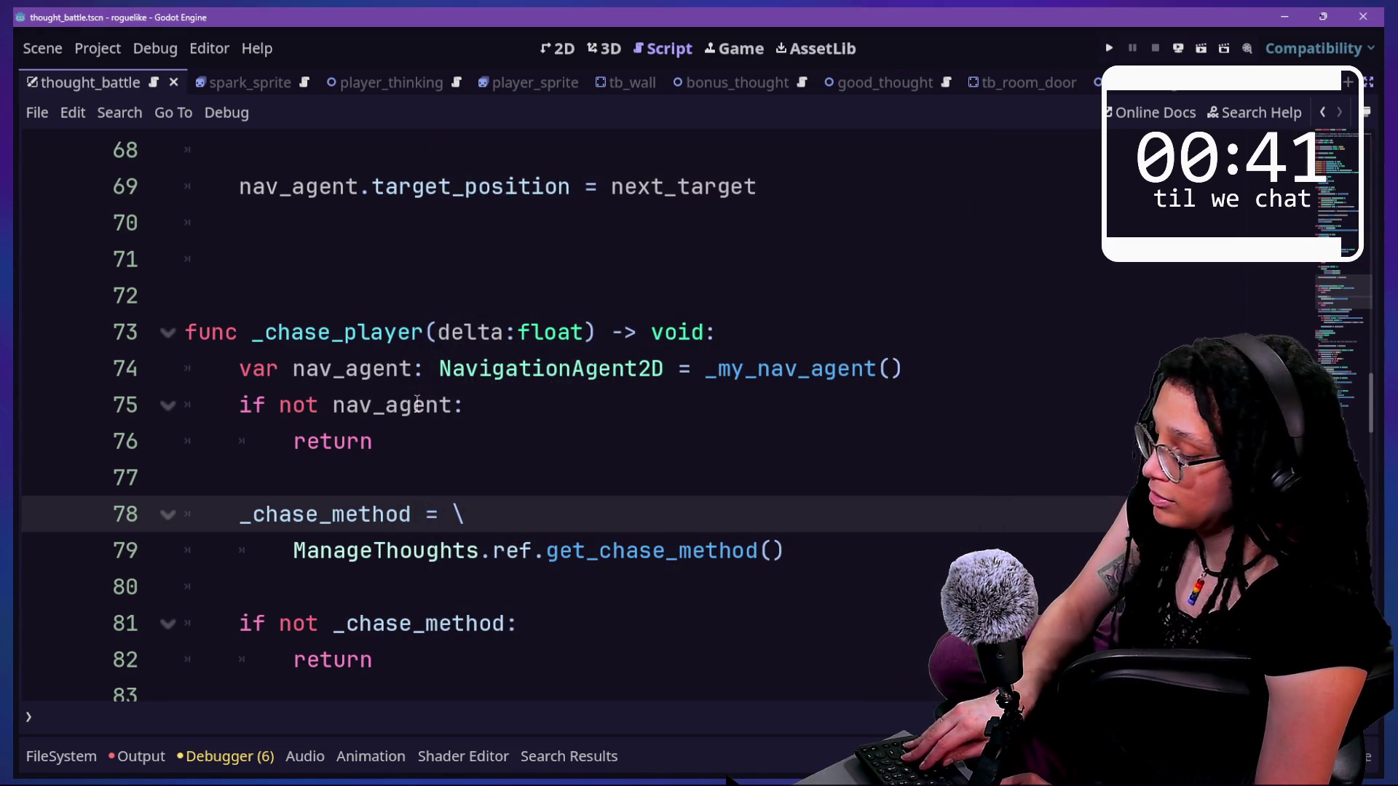
{"action": "key", "text": "shift+alt+o"}
{"action": "key", "text": "Down"}
{"action": "key", "text": "Down"}
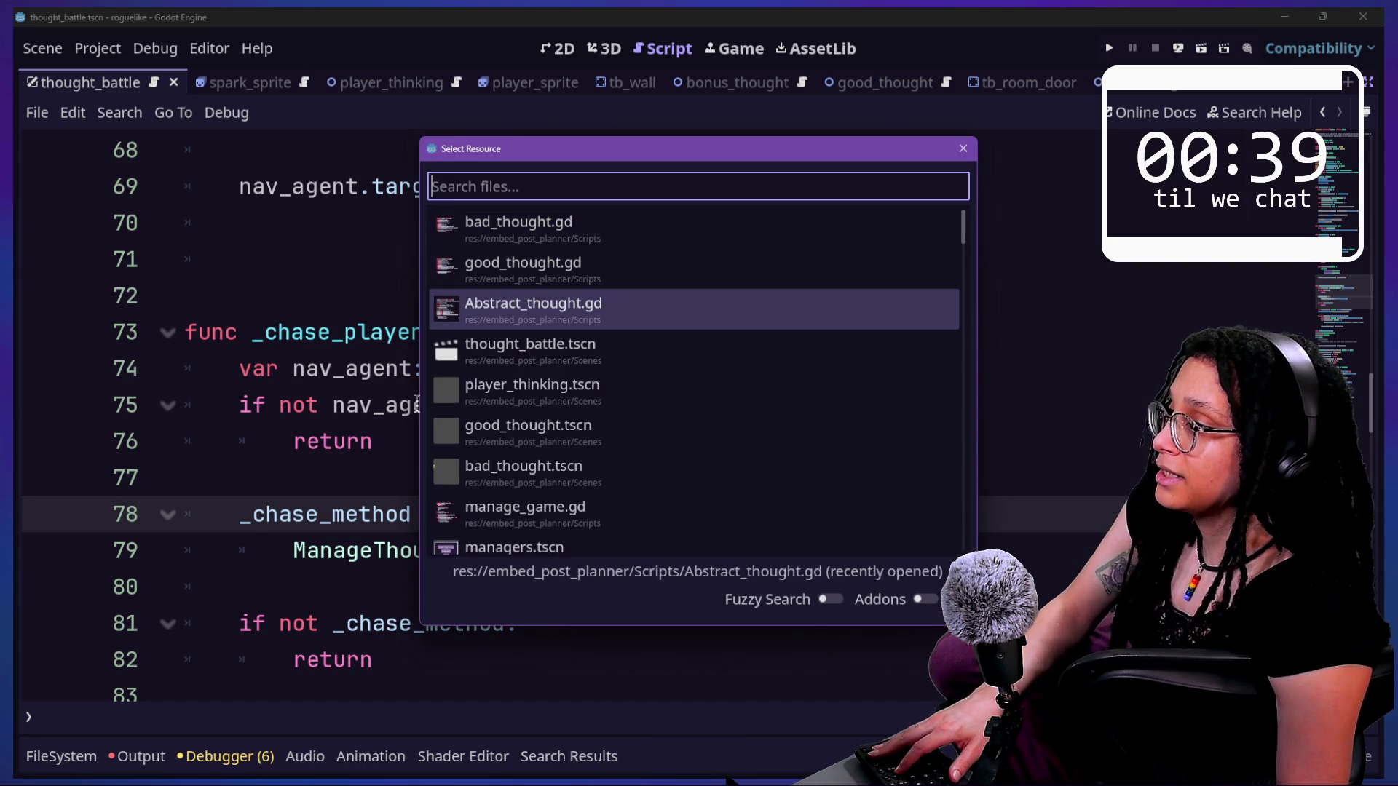
{"action": "key", "text": "Up"}
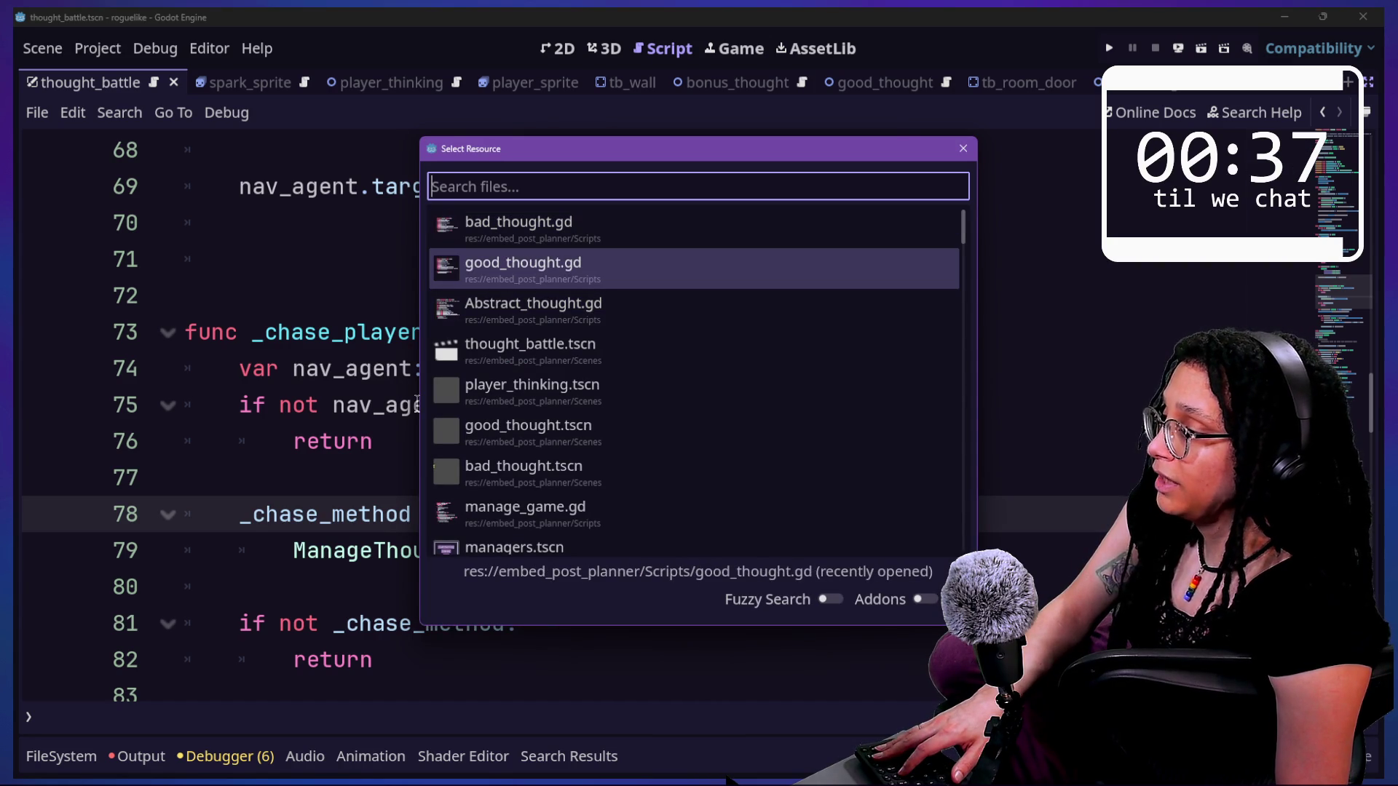
{"action": "key", "text": "Up"}
{"action": "key", "text": "Return"}
{"action": "scroll", "coordinate": [363, 513], "scroll_direction": "down", "scroll_amount": 3}
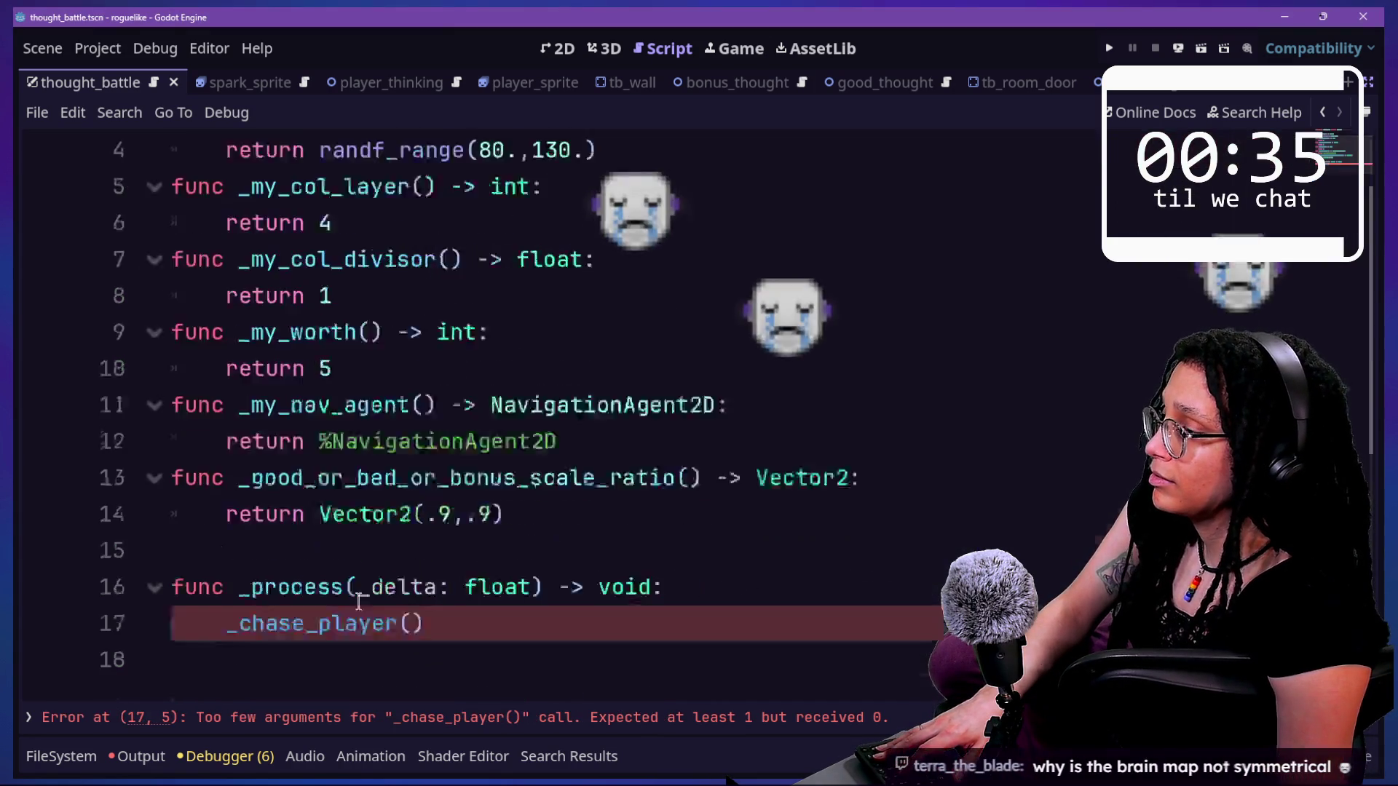
- Rename _delta to delta and pass delta into the _chase_player call, then save
{"action": "left_click", "coordinate": [380, 368]}
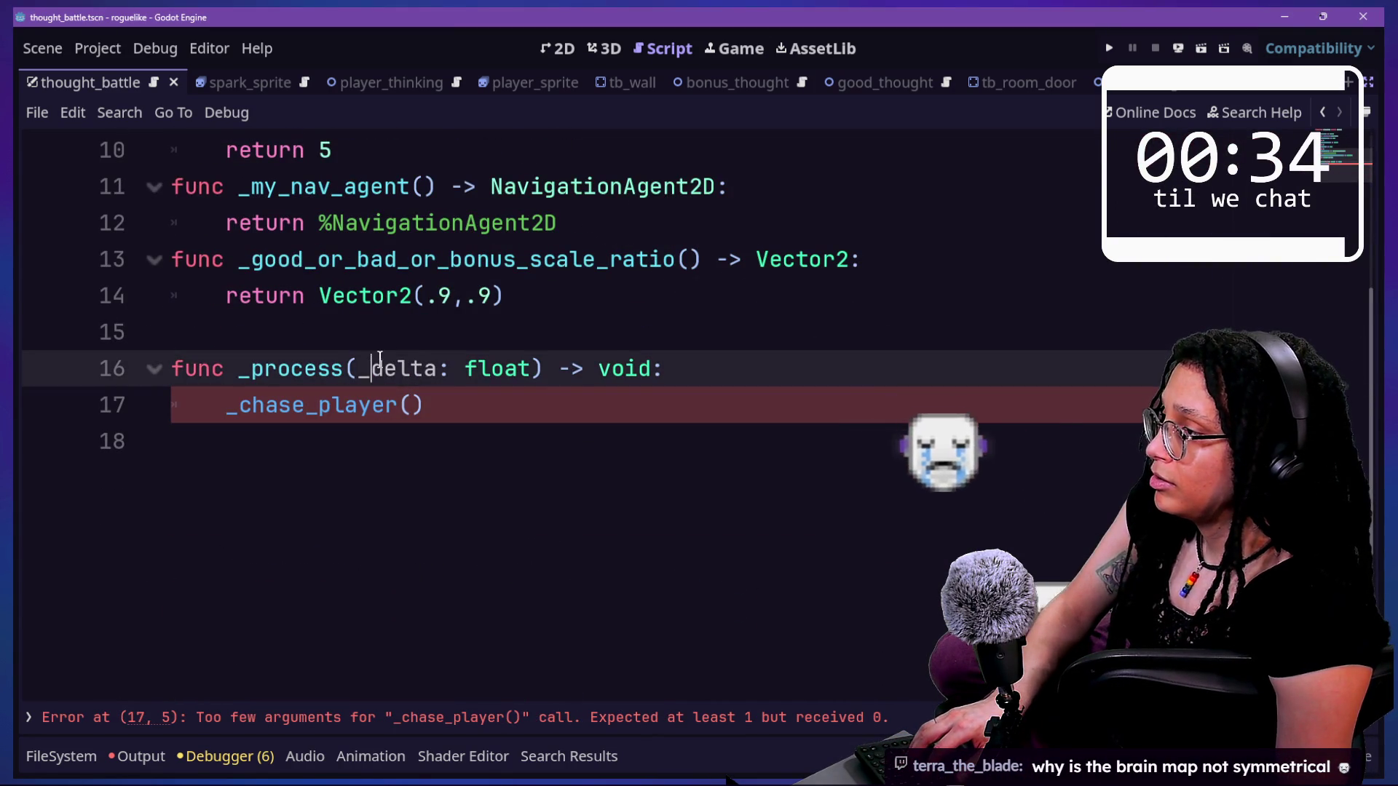
{"action": "key", "text": "BackSpace"}
{"action": "left_click", "coordinate": [415, 406]}
{"action": "type", "text": "delta"}
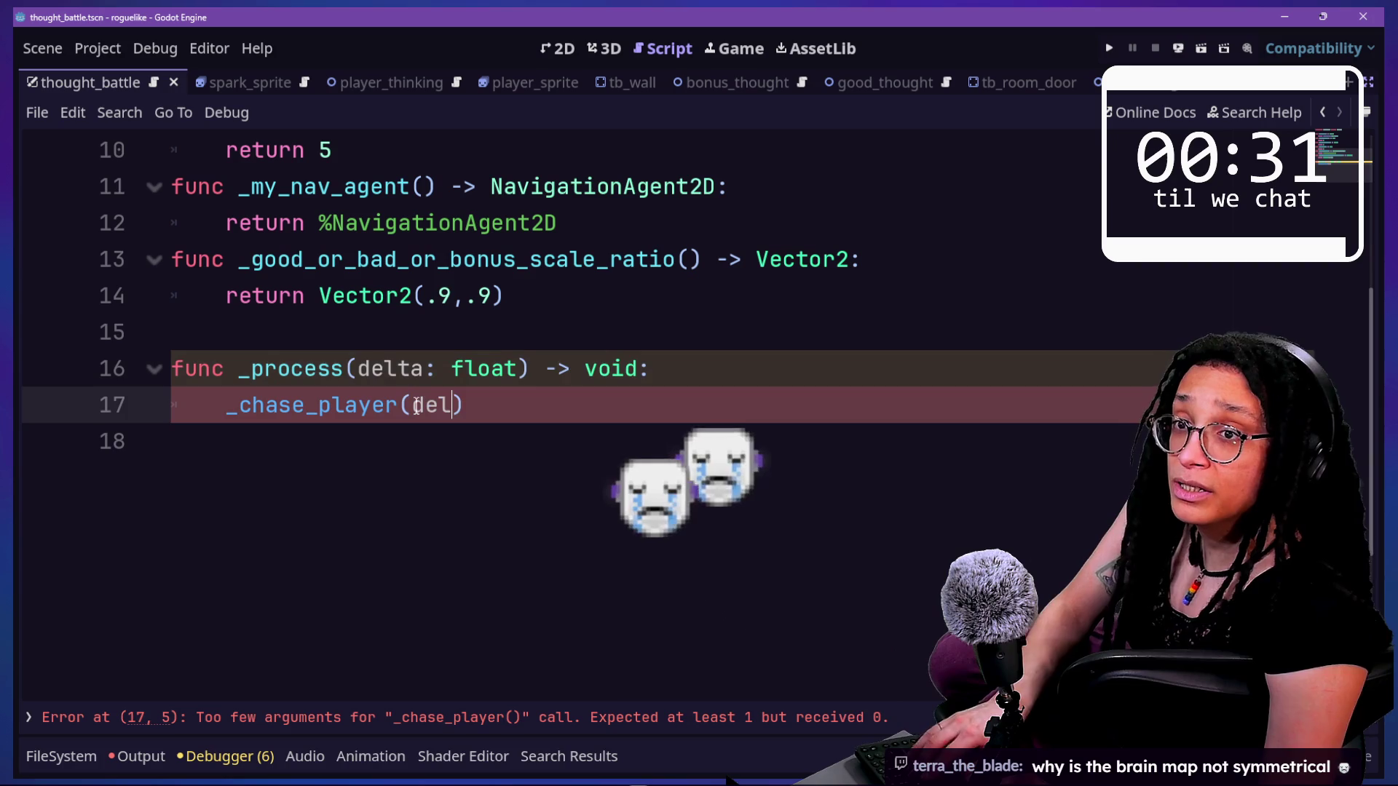
{"action": "left_click", "coordinate": [727, 329]}
{"action": "key", "text": "ctrl+s"}
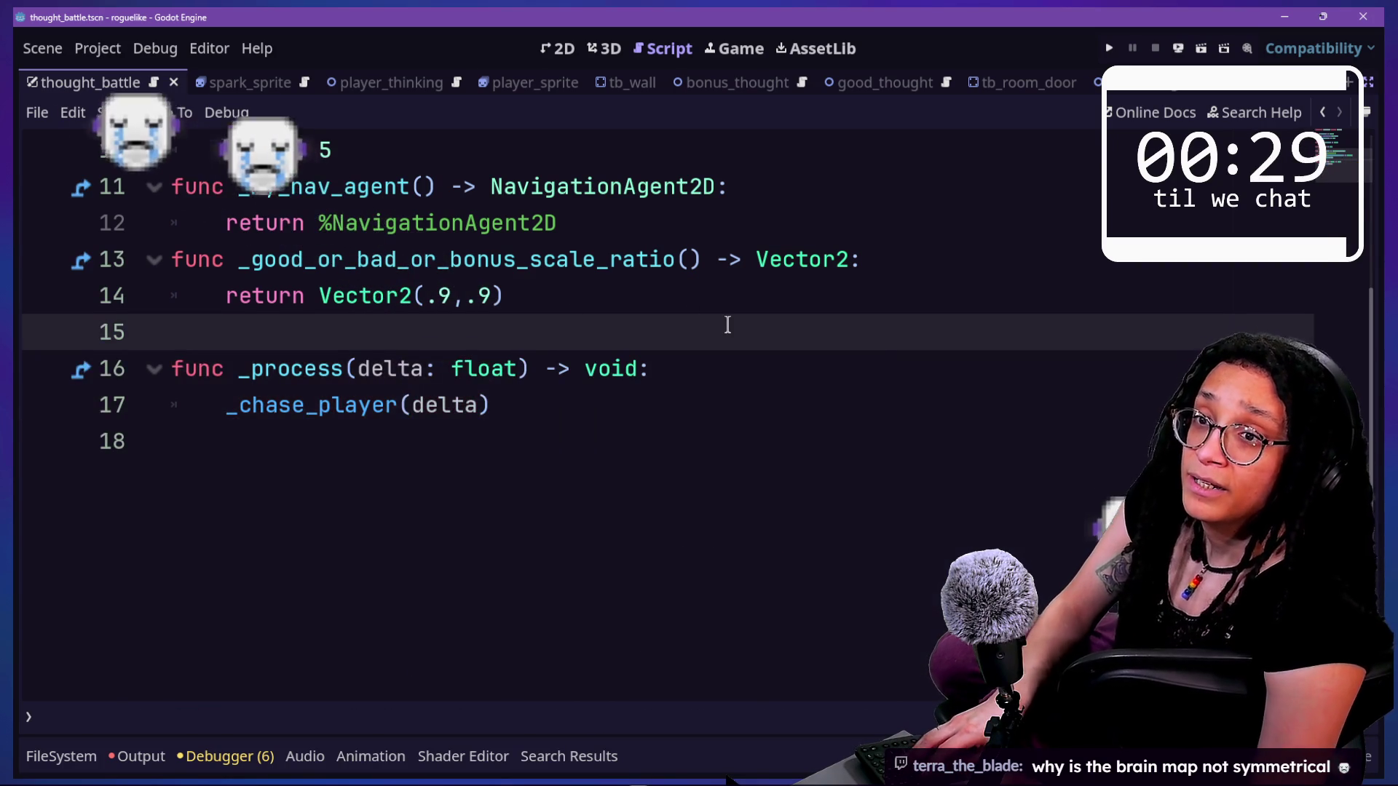
- Open good_thought.gd from the quick file finder
{"action": "key", "text": "alt+shift+o"}
{"action": "key", "text": "Down"}
{"action": "key", "text": "Down"}
{"action": "key", "text": "Down"}
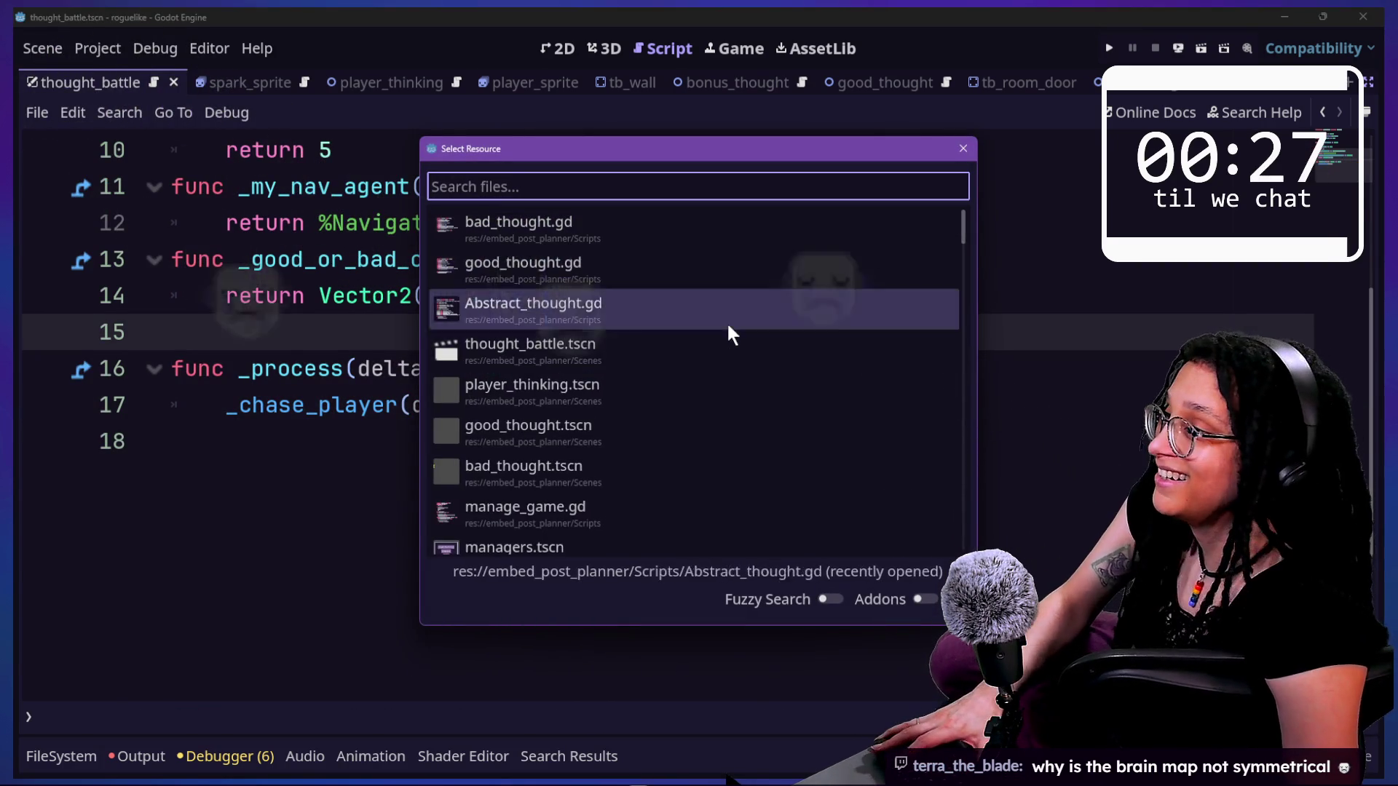
{"action": "key", "text": "Up"}
{"action": "key", "text": "Up"}
{"action": "key", "text": "Up"}
{"action": "key", "text": "Down"}
{"action": "key", "text": "Up"}
{"action": "key", "text": "Down"}
{"action": "key", "text": "Down"}
{"action": "key", "text": "Up"}
{"action": "key", "text": "Up"}
{"action": "key", "text": "Down"}
{"action": "key", "text": "Down"}
{"action": "key", "text": "Down"}
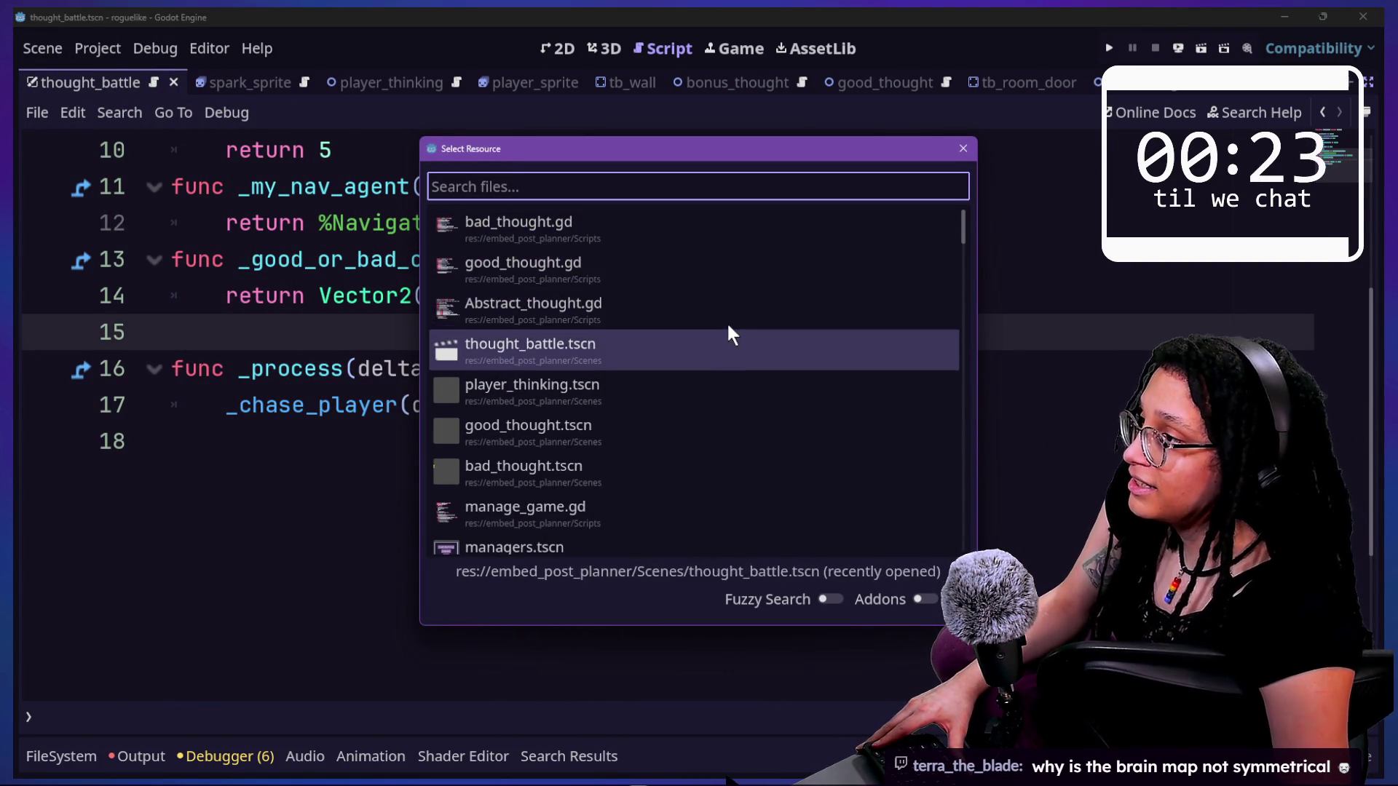
{"action": "key", "text": "Up"}
{"action": "key", "text": "Up"}
{"action": "key", "text": "Down"}
{"action": "key", "text": "Down"}
{"action": "key", "text": "Up"}
{"action": "key", "text": "Up"}
{"action": "key", "text": "Return"}
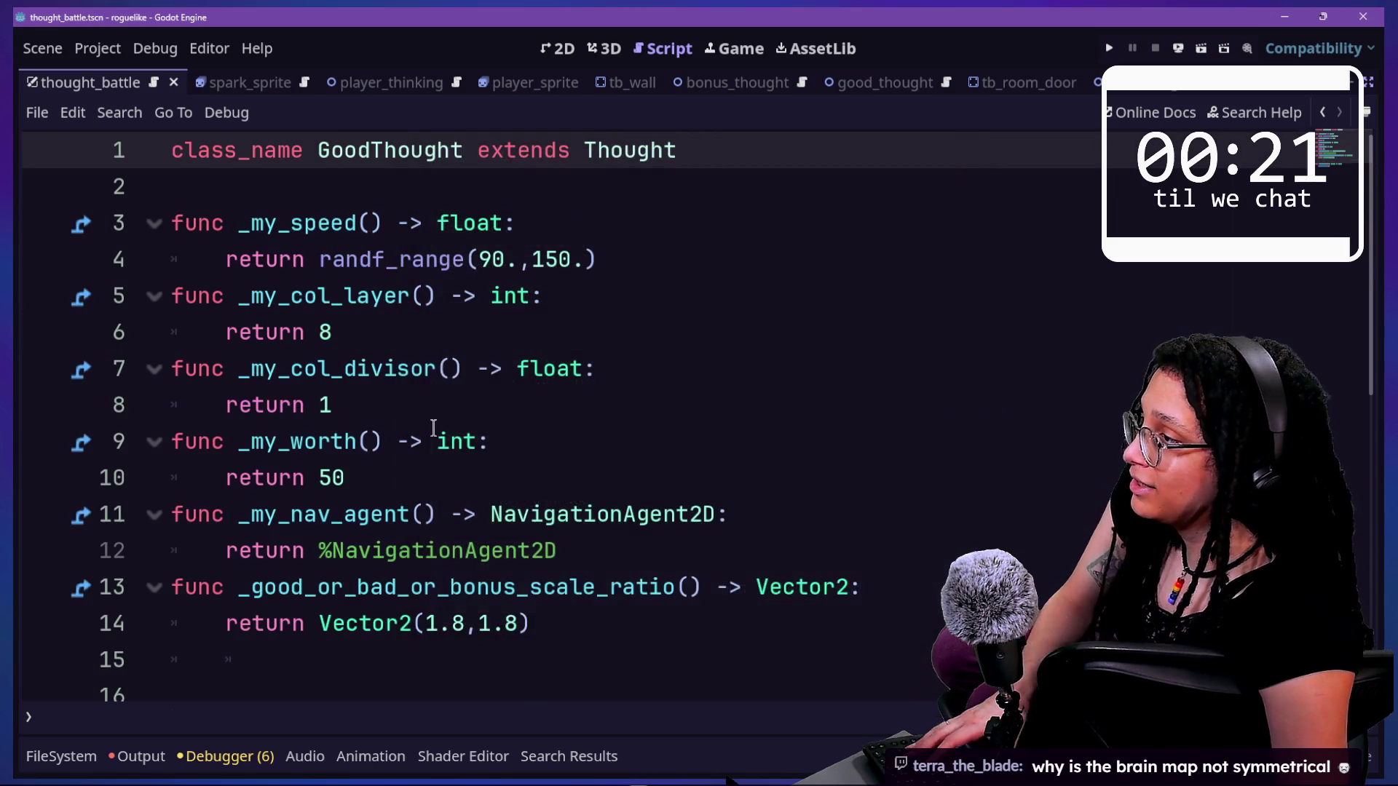
{"action": "scroll", "coordinate": [433, 428], "scroll_direction": "down", "scroll_amount": 2}
{"action": "scroll", "coordinate": [433, 428], "scroll_direction": "down", "scroll_amount": 1}
- In good_thought.gd's _process, rename _delta to delta and call _escape_player(delta), then save
{"action": "left_click", "coordinate": [493, 439]}
{"action": "scroll", "coordinate": [498, 438], "scroll_direction": "up", "scroll_amount": 1}
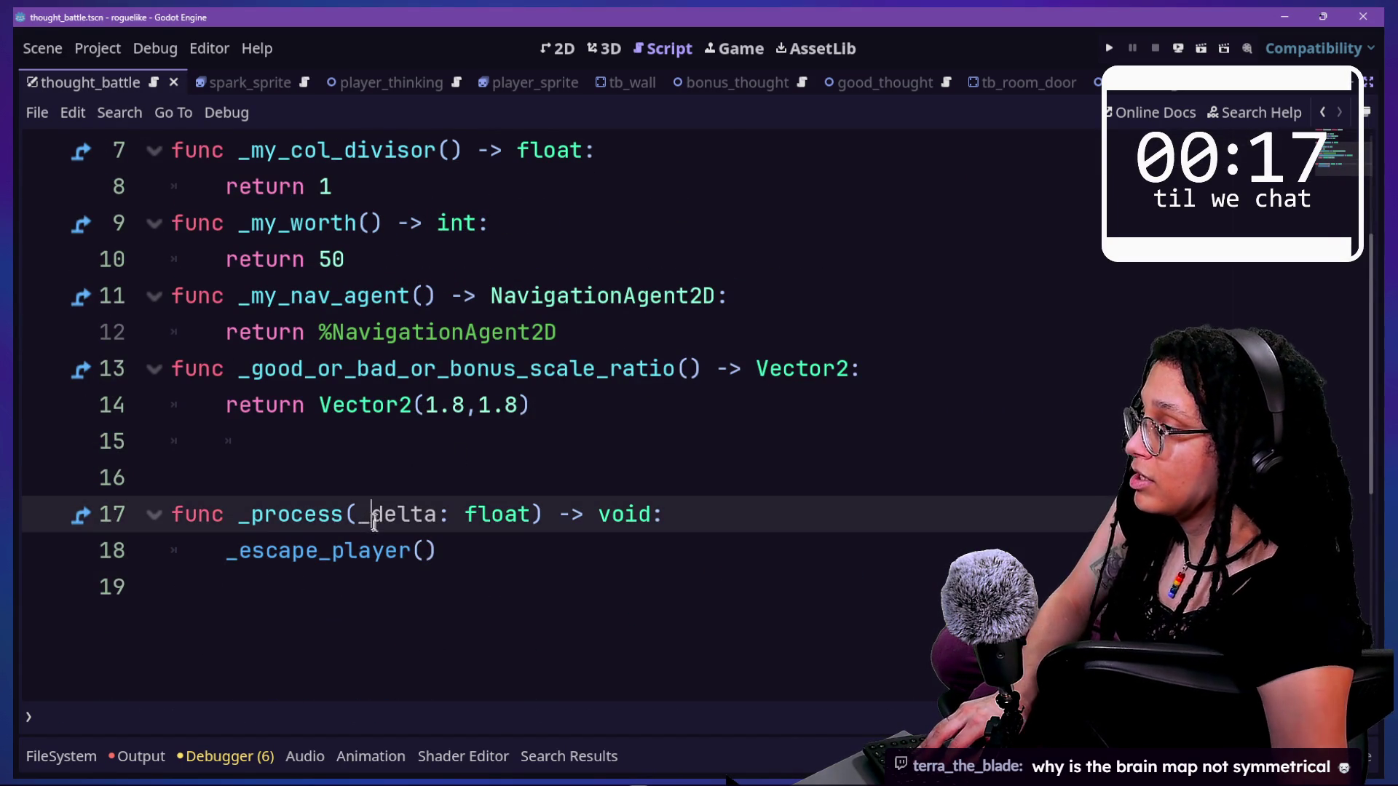
{"action": "key", "text": "BackSpace"}
{"action": "left_click", "coordinate": [422, 551]}
{"action": "type", "text": "de"}
{"action": "key", "text": "ctrl+s"}
- Open Abstract_thought.gd from the quick file finder
{"action": "key", "text": "shift+alt+o"}
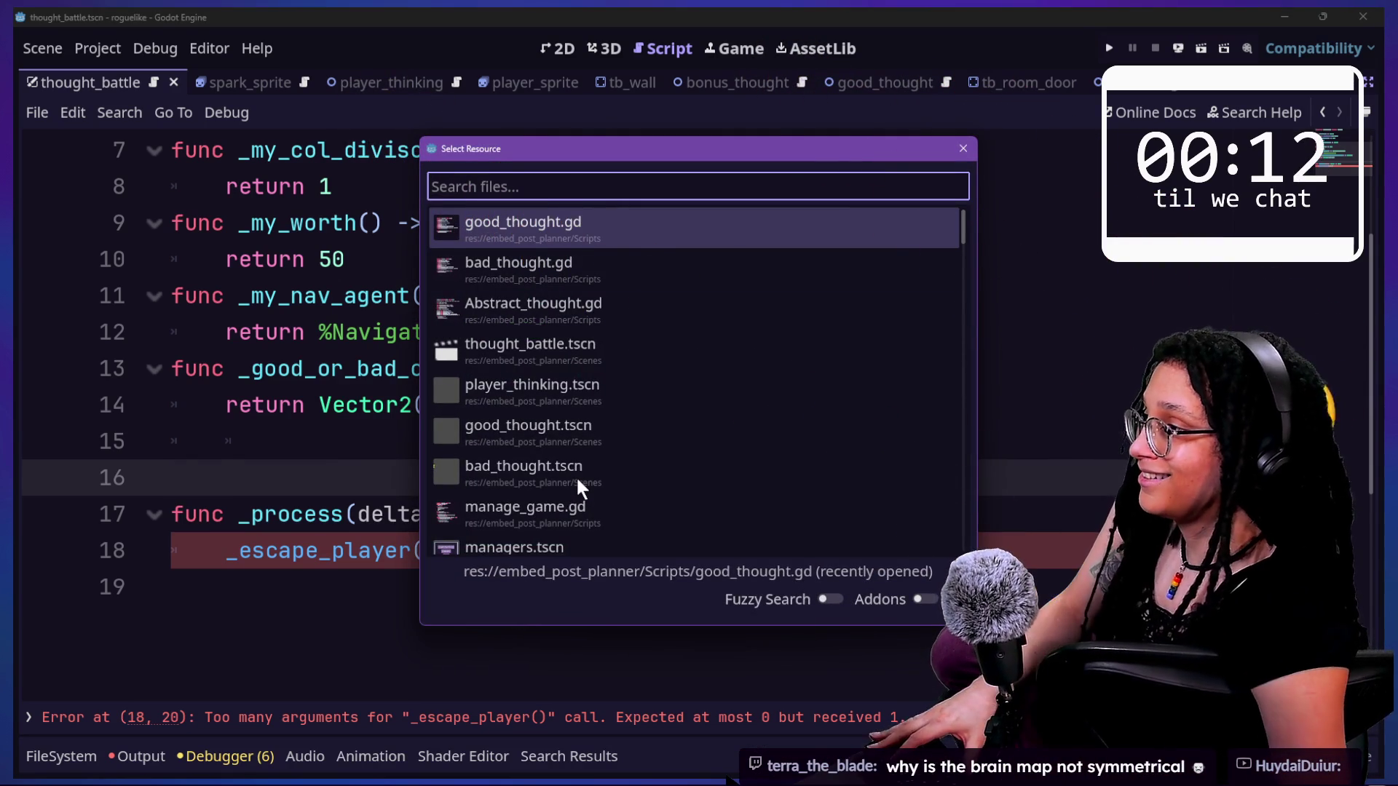
{"action": "key", "text": "Down"}
{"action": "key", "text": "Down"}
{"action": "key", "text": "Return"}
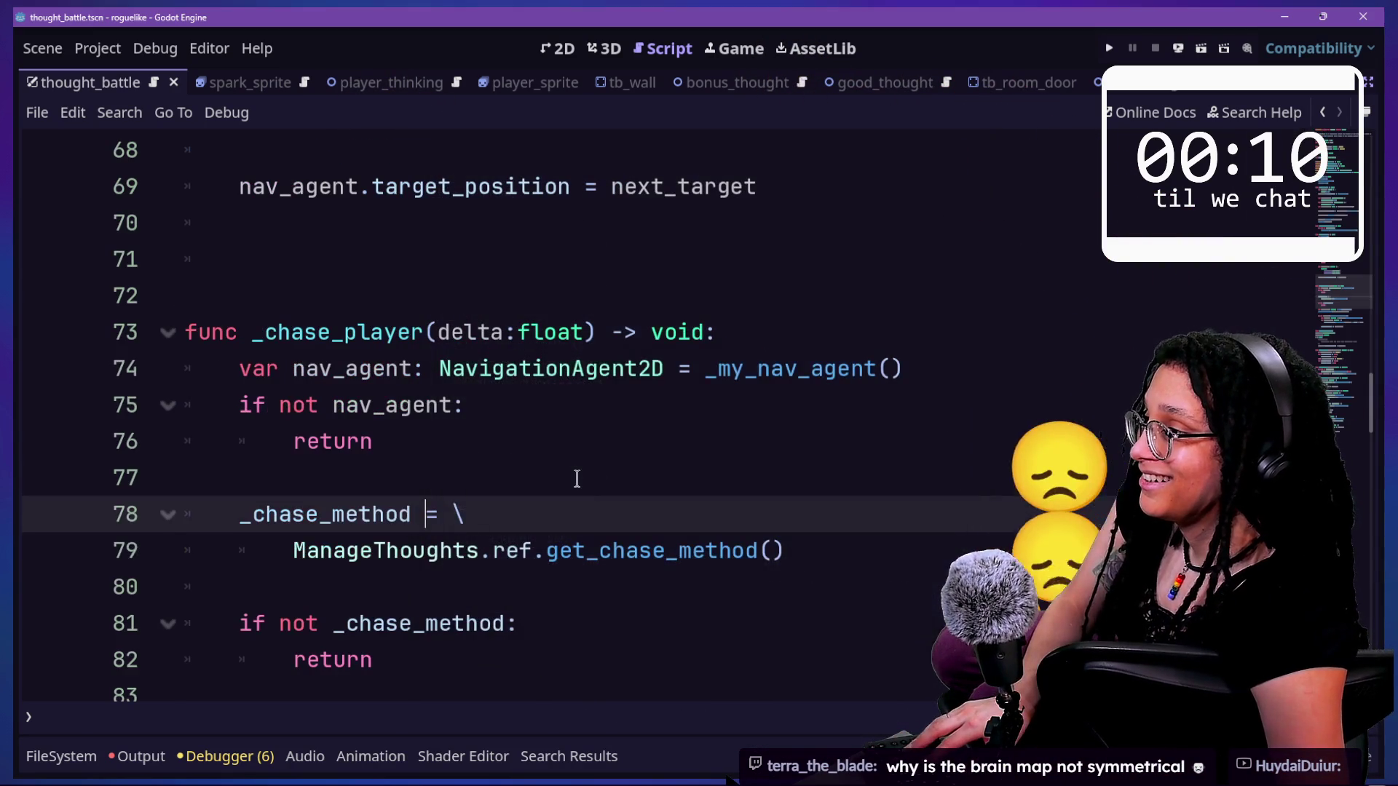
- Delete the extra blank lines above func _chase_player and save
{"action": "left_click", "coordinate": [740, 434]}
{"action": "key", "text": "ctrl+s"}
{"action": "left_click", "coordinate": [755, 344]}
{"action": "left_click", "coordinate": [736, 303]}
{"action": "key", "text": "BackSpace"}
{"action": "key", "text": "BackSpace"}
{"action": "key", "text": "BackSpace"}
{"action": "key", "text": "ctrl+s"}
{"action": "scroll", "coordinate": [781, 311], "scroll_direction": "up", "scroll_amount": 1}
- Leave a single blank line between line 69 and _chase_player
{"action": "left_click", "coordinate": [820, 296]}
{"action": "key", "text": "Return"}
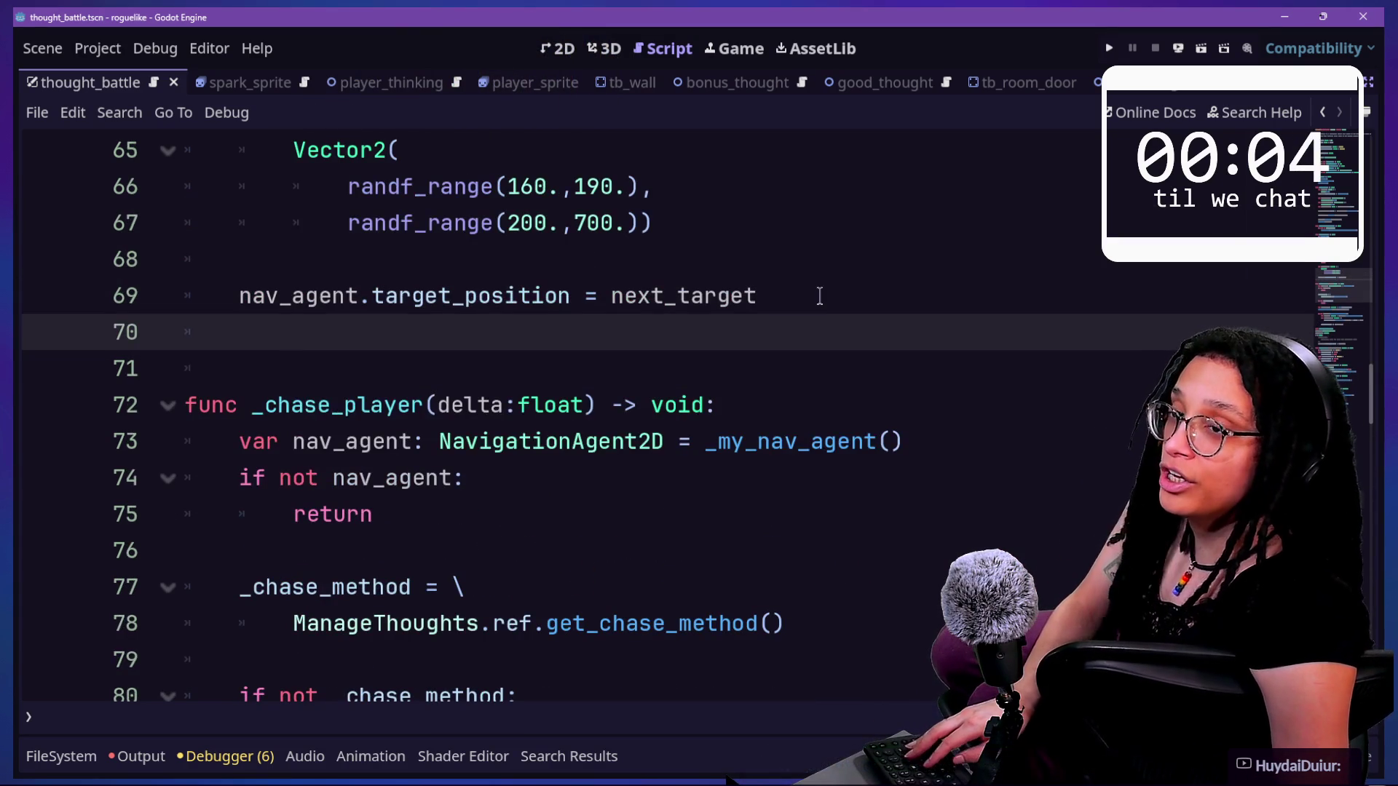
{"action": "key", "text": "Down"}
{"action": "key", "text": "Down"}
{"action": "key", "text": "Down"}
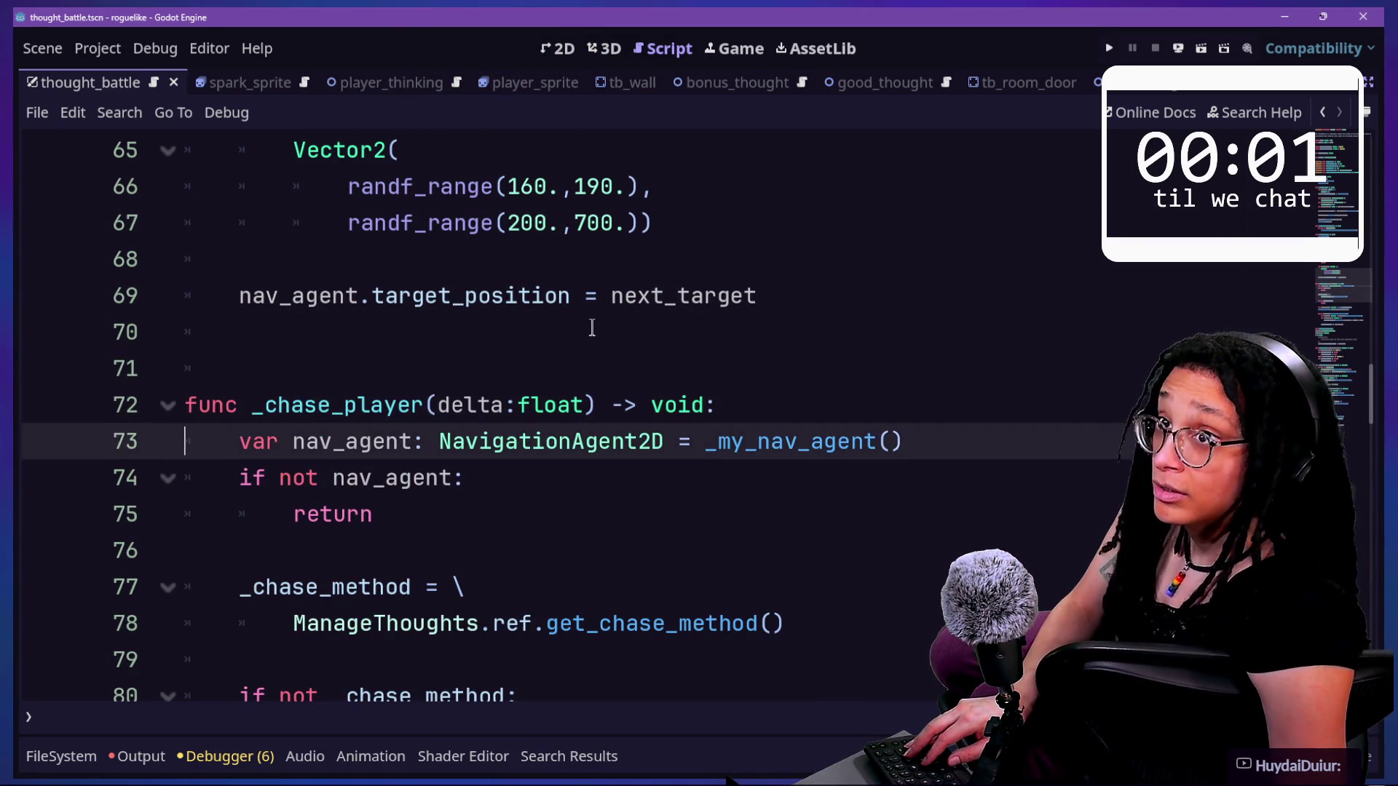
{"action": "left_click", "coordinate": [592, 328]}
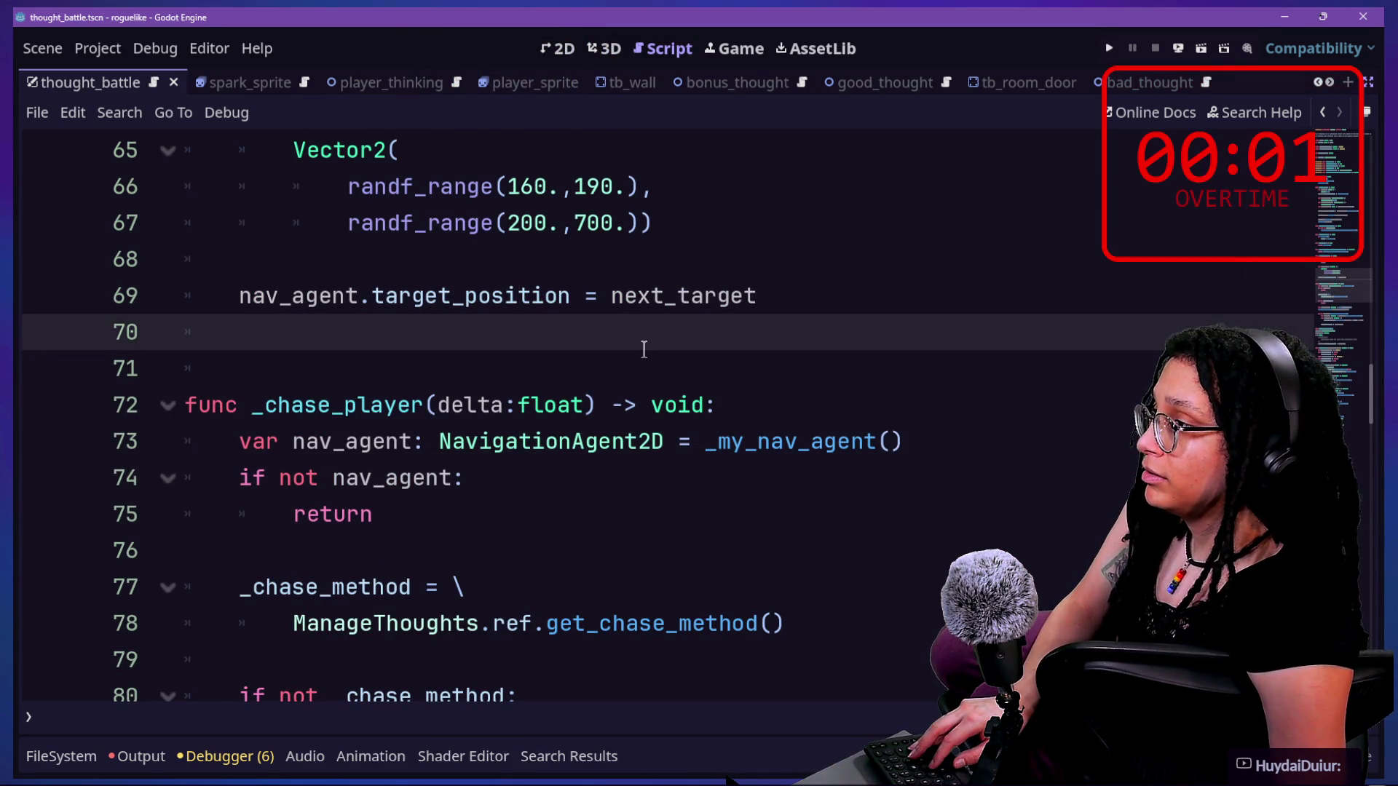
{"action": "left_click_drag", "start_coordinate": [373, 296], "coordinate": [552, 306]}
{"action": "right_click", "coordinate": [603, 349]}
{"action": "left_click", "coordinate": [575, 317]}
{"action": "scroll", "coordinate": [594, 321], "scroll_direction": "up", "scroll_amount": 4}
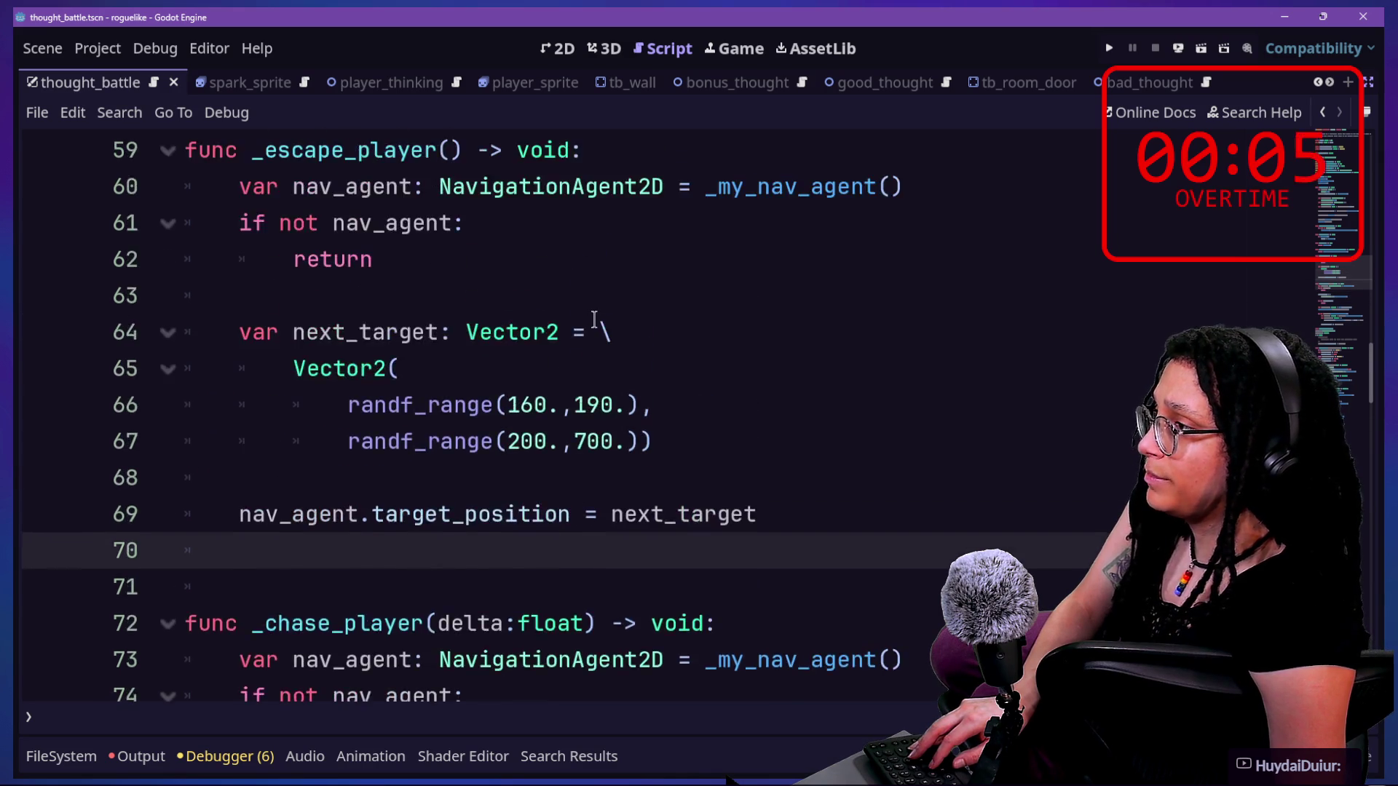
- Add a delta:float parameter inside _escape_player's parentheses
{"action": "left_click", "coordinate": [446, 370]}
{"action": "type", "text": "delta"}
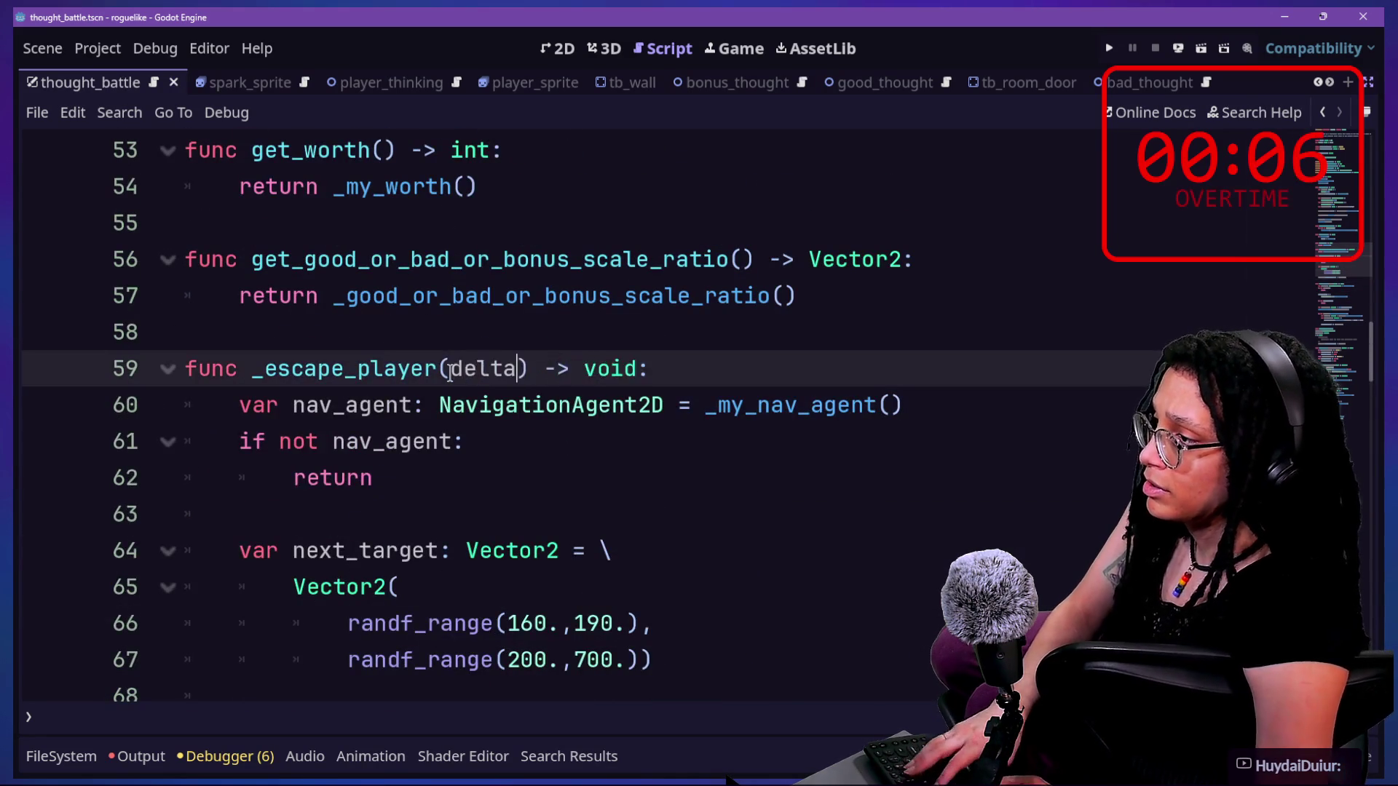
{"action": "type", "text": ":float"}
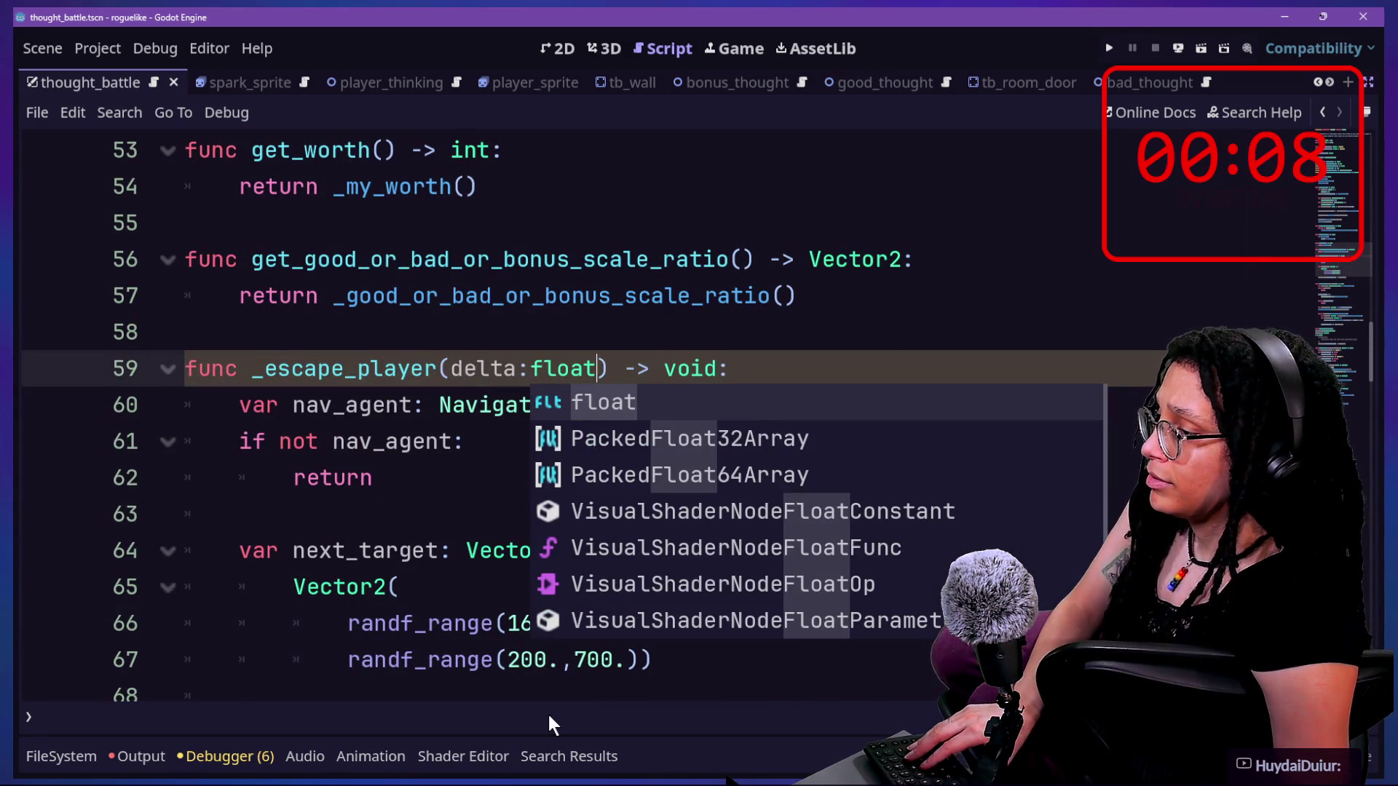
{"action": "key", "text": "Escape"}
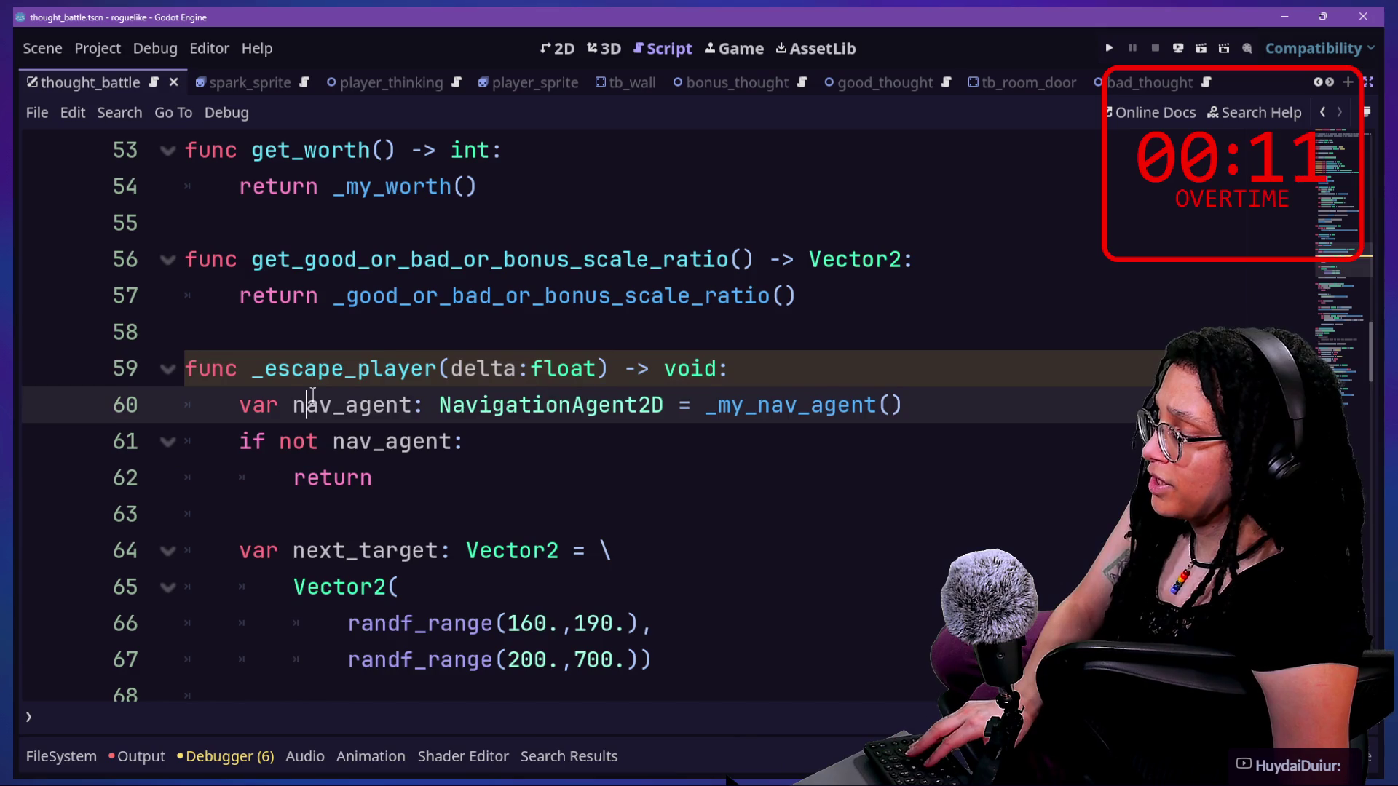
{"action": "scroll", "coordinate": [328, 386], "scroll_direction": "down", "scroll_amount": 1}
{"action": "left_click", "coordinate": [665, 518]}
{"action": "scroll", "coordinate": [668, 521], "scroll_direction": "down", "scroll_amount": 8}
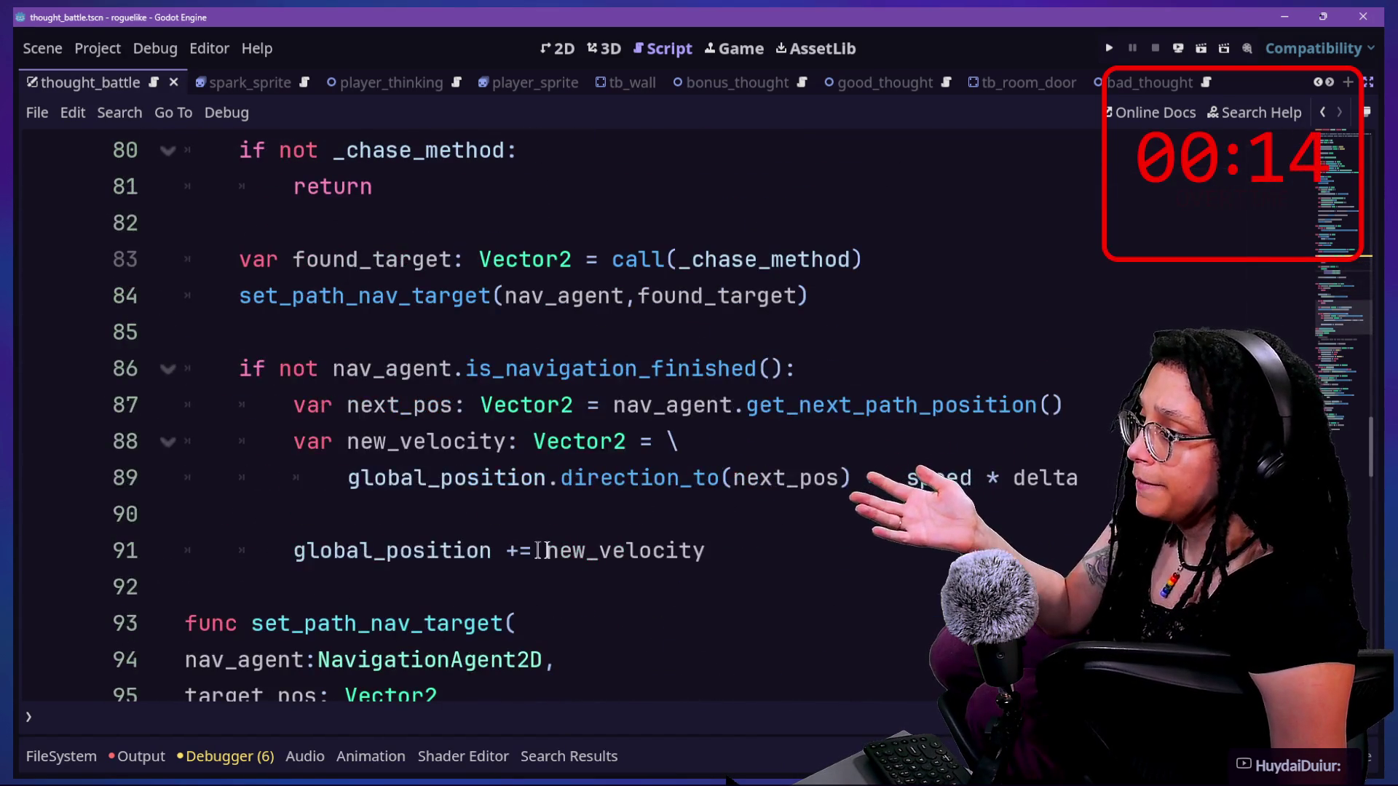
- Select and copy lines 84–91 of _chase_player's navigation and path-following code
{"action": "left_click_drag", "start_coordinate": [223, 370], "coordinate": [753, 538]}
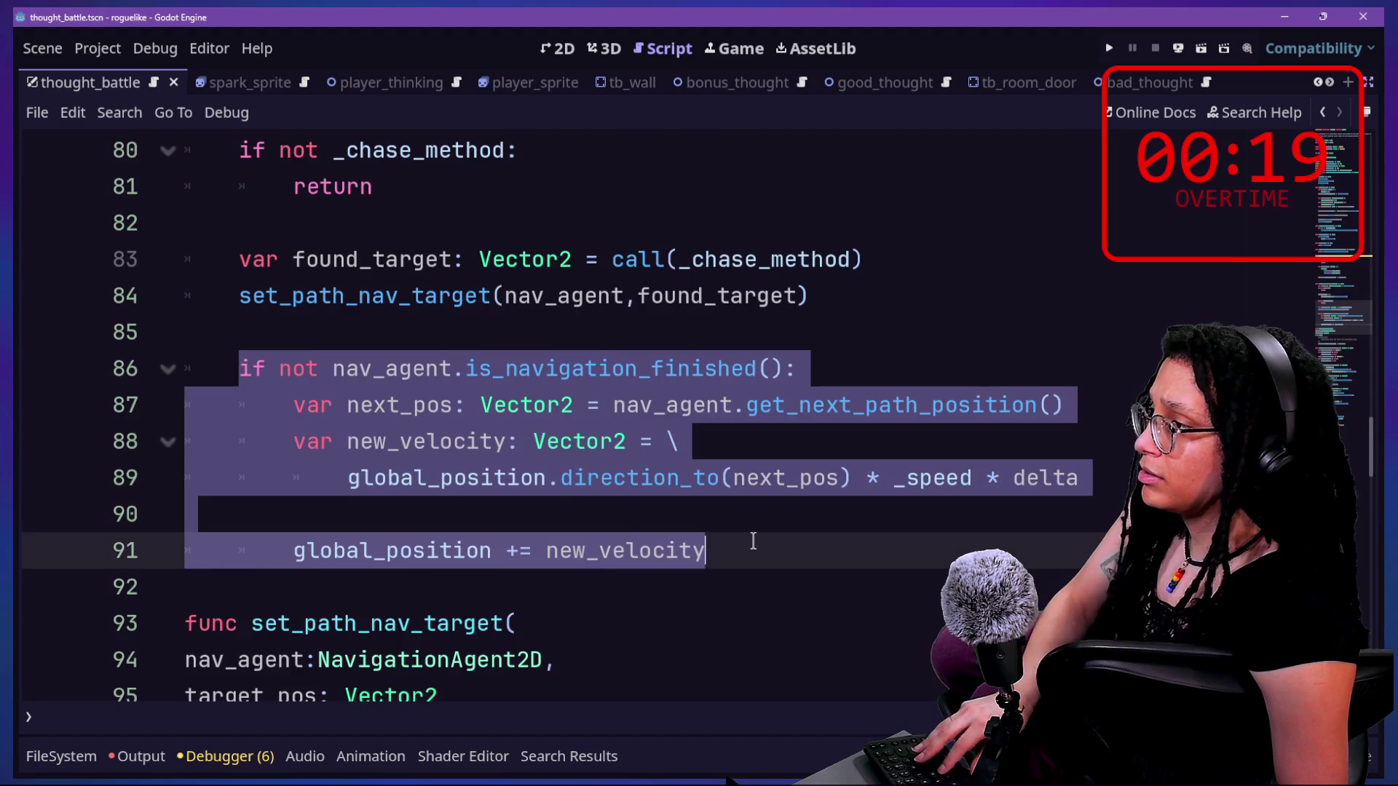
{"action": "scroll", "coordinate": [753, 541], "scroll_direction": "up", "scroll_amount": 1}
{"action": "scroll", "coordinate": [520, 530], "scroll_direction": "up", "scroll_amount": 1}
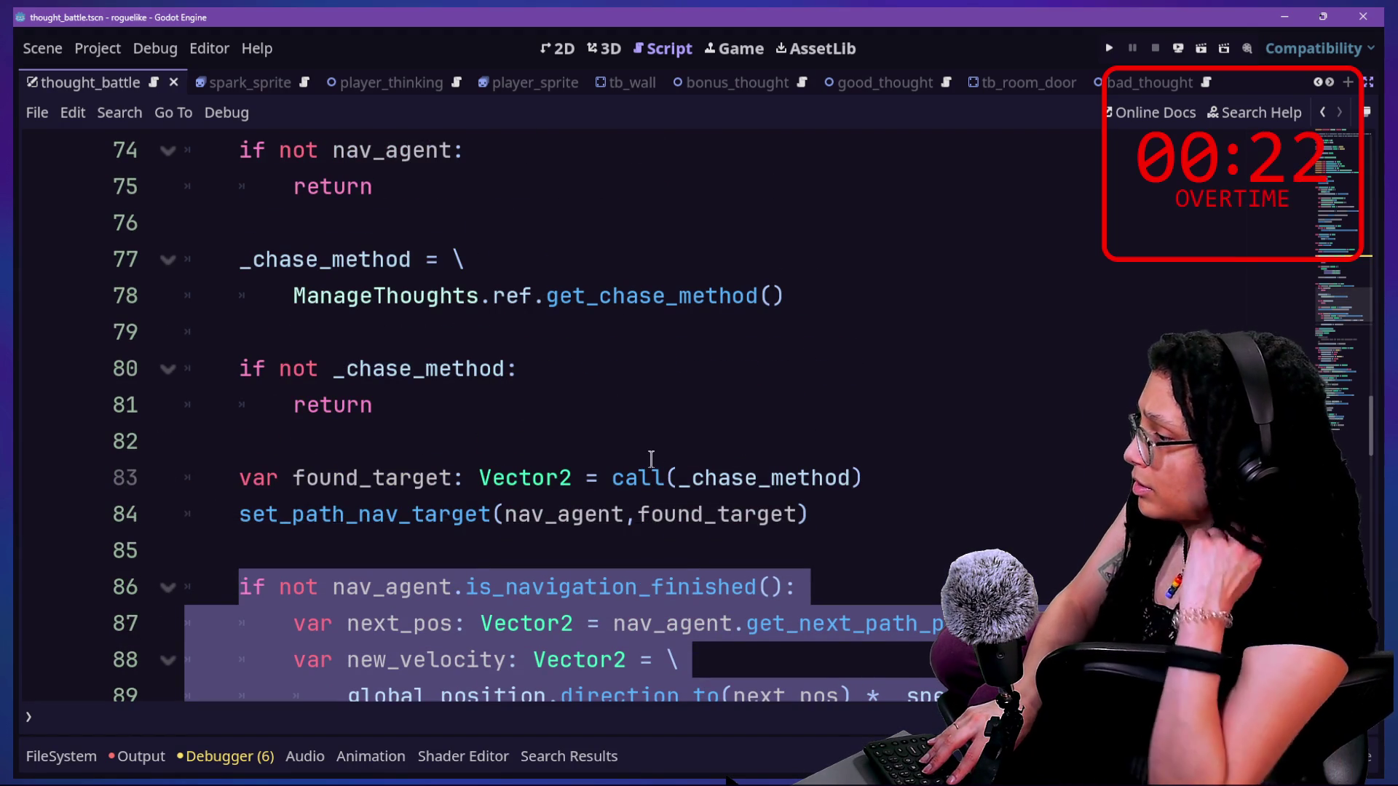
{"action": "scroll", "coordinate": [651, 459], "scroll_direction": "up", "scroll_amount": 1}
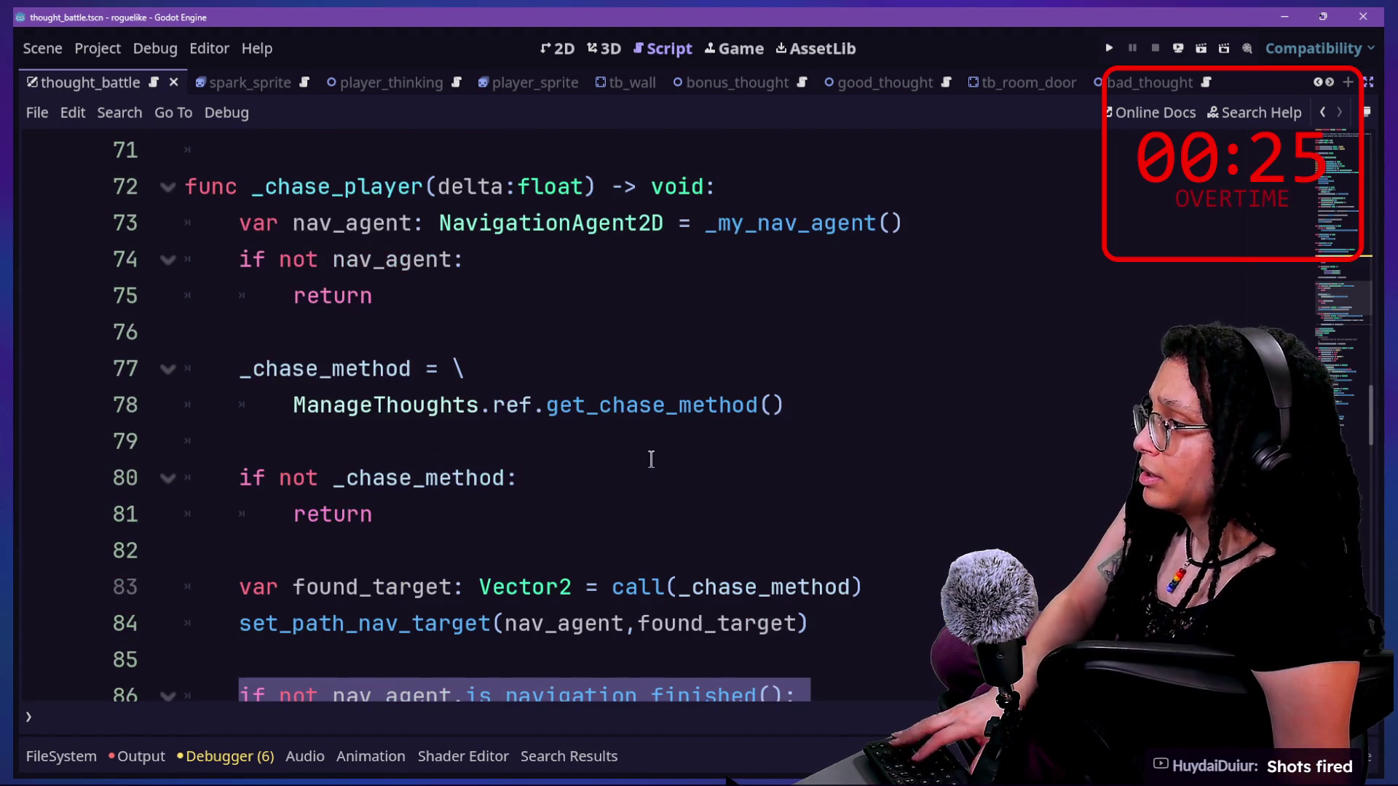
{"action": "left_click", "coordinate": [434, 514]}
{"action": "left_click_drag", "start_coordinate": [236, 611], "coordinate": [468, 663]}
{"action": "scroll", "coordinate": [710, 535], "scroll_direction": "down", "scroll_amount": 3}
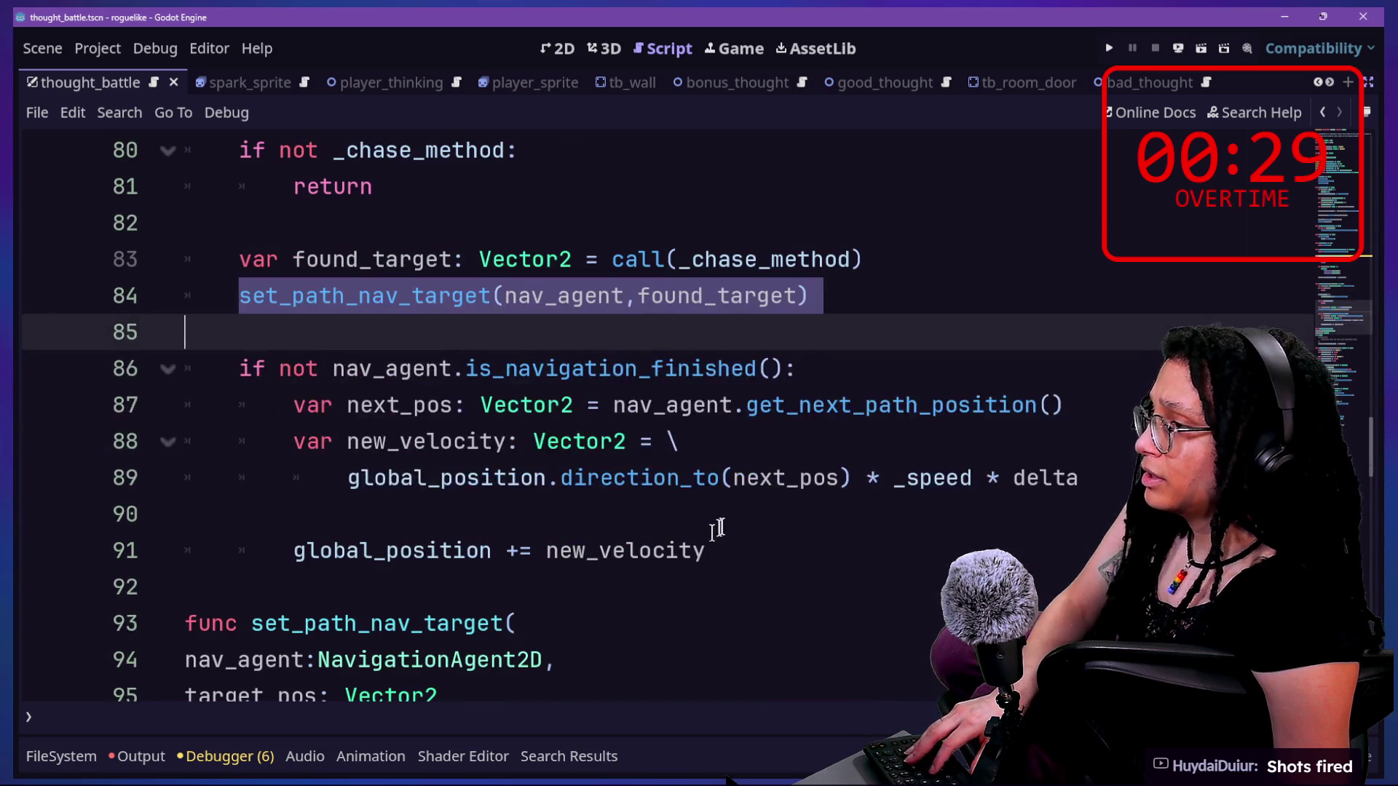
{"action": "left_click", "coordinate": [742, 558], "text": "shift"}
{"action": "scroll", "coordinate": [570, 564], "scroll_direction": "down", "scroll_amount": 4}
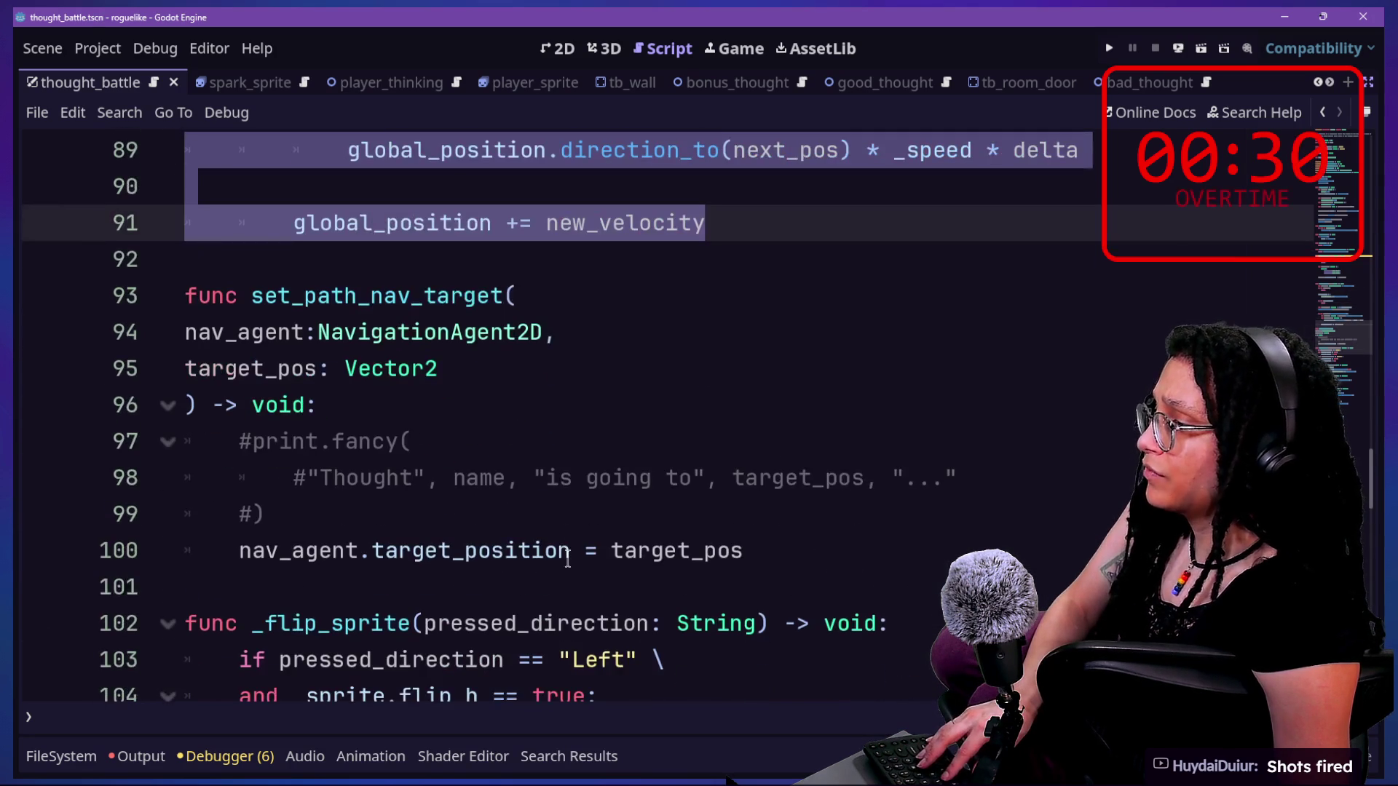
{"action": "scroll", "coordinate": [568, 557], "scroll_direction": "up", "scroll_amount": 2}
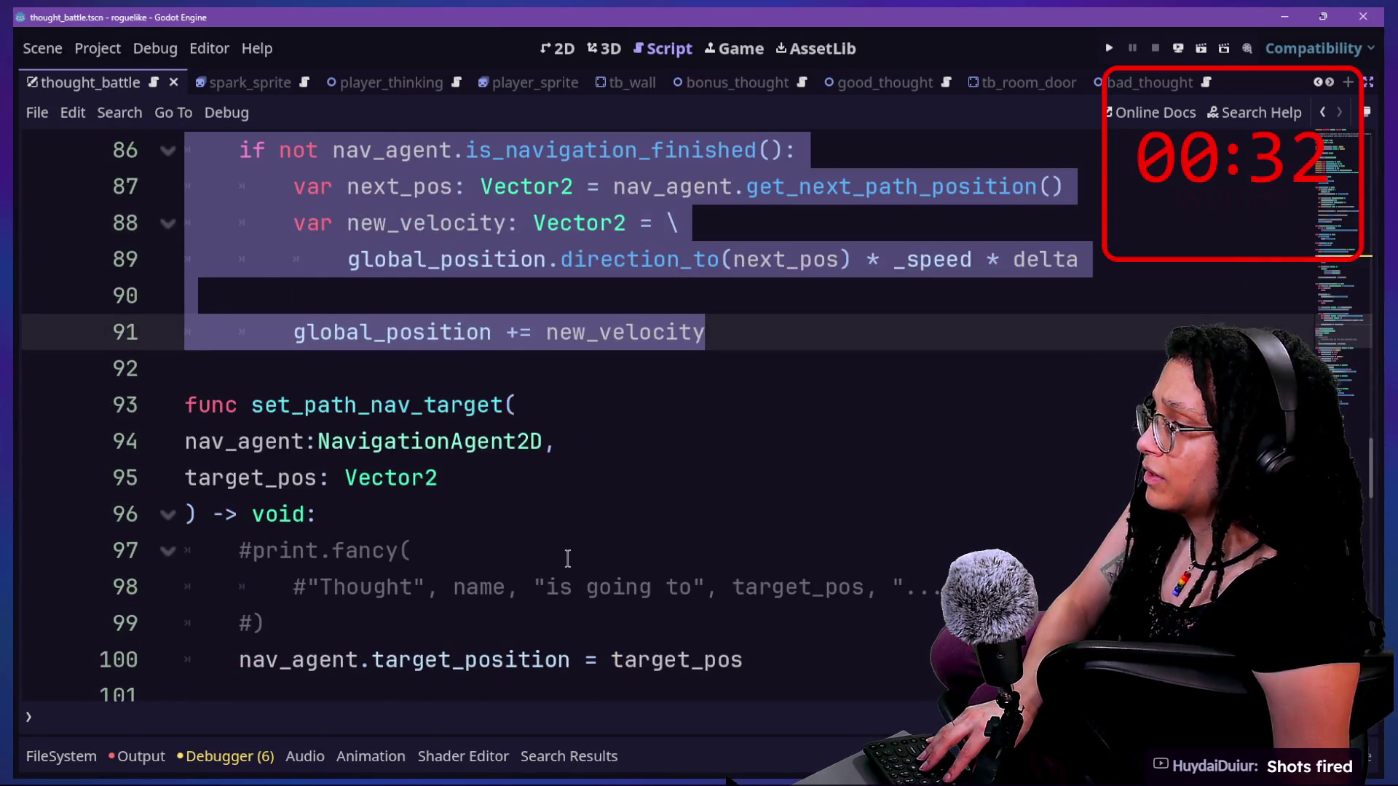
{"action": "scroll", "coordinate": [568, 558], "scroll_direction": "down", "scroll_amount": 3}
{"action": "scroll", "coordinate": [568, 559], "scroll_direction": "up", "scroll_amount": 9}
{"action": "scroll", "coordinate": [568, 559], "scroll_direction": "up", "scroll_amount": 6}
- Paste the code into _escape_player below line 69 and delete the old target_position lines
{"action": "left_click", "coordinate": [766, 623]}
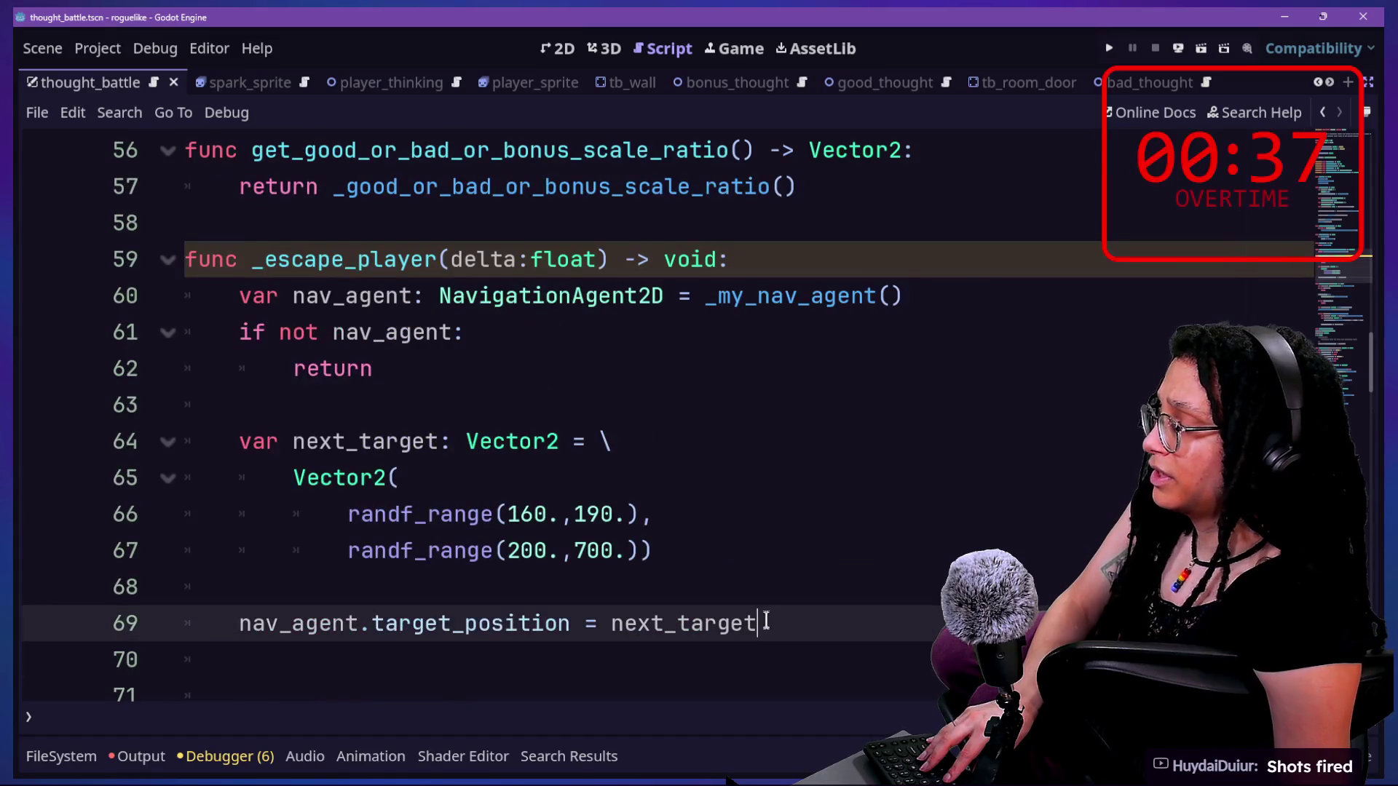
{"action": "key", "text": "Down"}
{"action": "key", "text": "Down"}
{"action": "key", "text": "ctrl+v"}
{"action": "scroll", "coordinate": [777, 621], "scroll_direction": "down", "scroll_amount": 3}
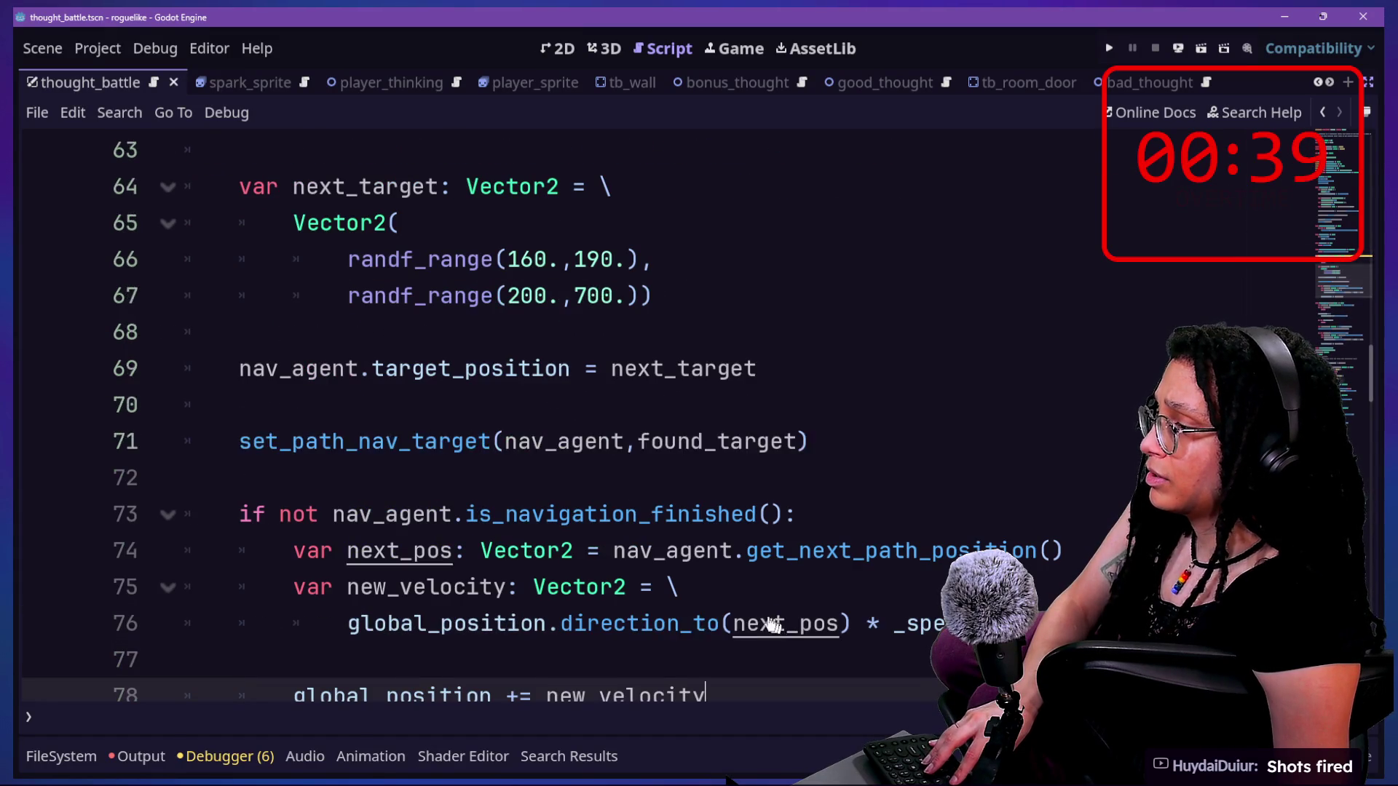
{"action": "scroll", "coordinate": [473, 499], "scroll_direction": "down", "scroll_amount": 1}
{"action": "mouse_move", "coordinate": [619, 296]}
{"action": "left_mouse_down"}
{"action": "mouse_move", "coordinate": [616, 262]}
{"action": "mouse_move", "coordinate": [640, 235]}
{"action": "left_mouse_up"}
{"action": "key", "text": "BackSpace"}
- Remove 'next' from the next_target variable name and save the script
{"action": "scroll", "coordinate": [501, 280], "scroll_direction": "up", "scroll_amount": 2}
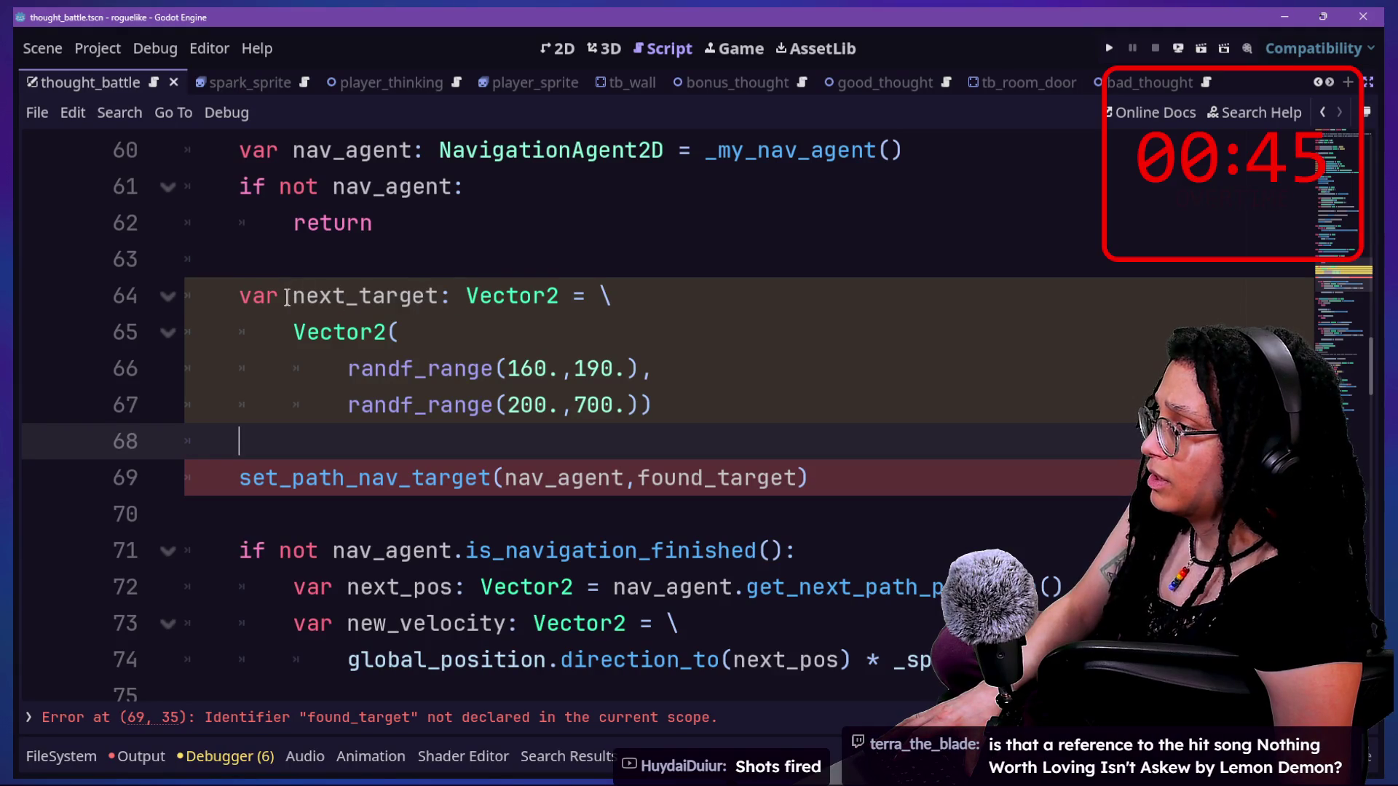
{"action": "left_click_drag", "start_coordinate": [286, 297], "coordinate": [344, 302]}
{"action": "key", "text": "BackSpace"}
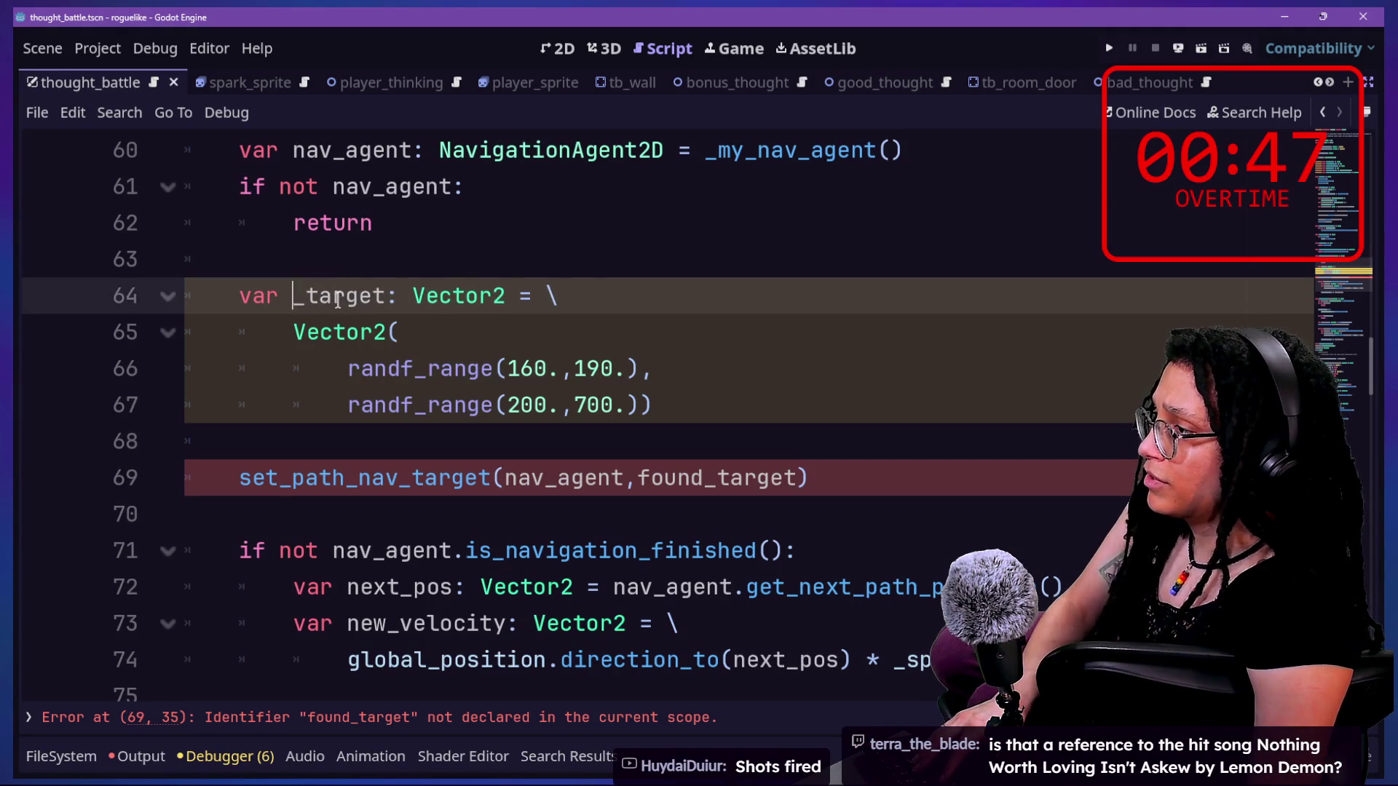
{"action": "type", "text": "found"}
{"action": "left_click", "coordinate": [436, 515]}
{"action": "key", "text": "ctrl+s"}
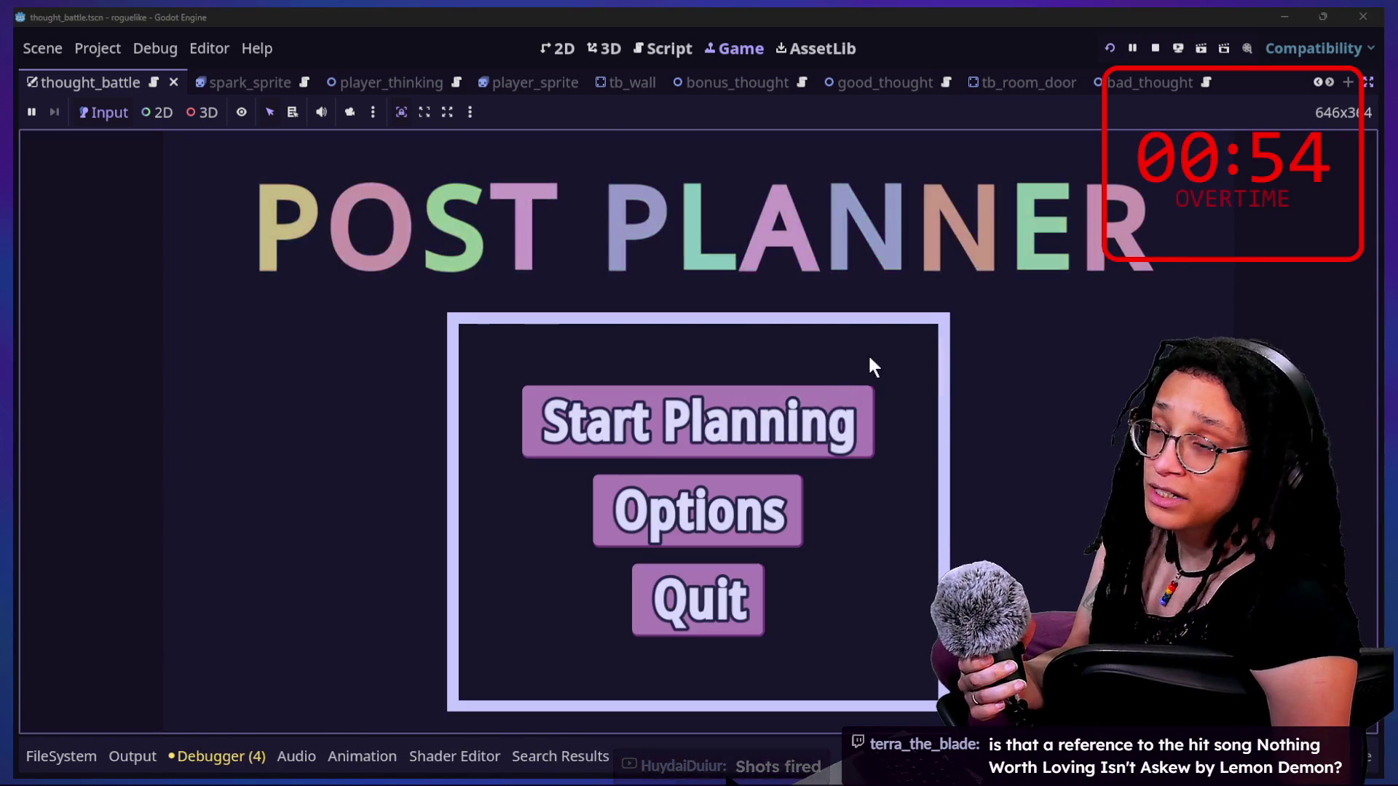
- Play into the Catstagram level, inspect the line 90 _follow_vector argument error, then hide the bottom panel
{"action": "left_click", "coordinate": [805, 428]}
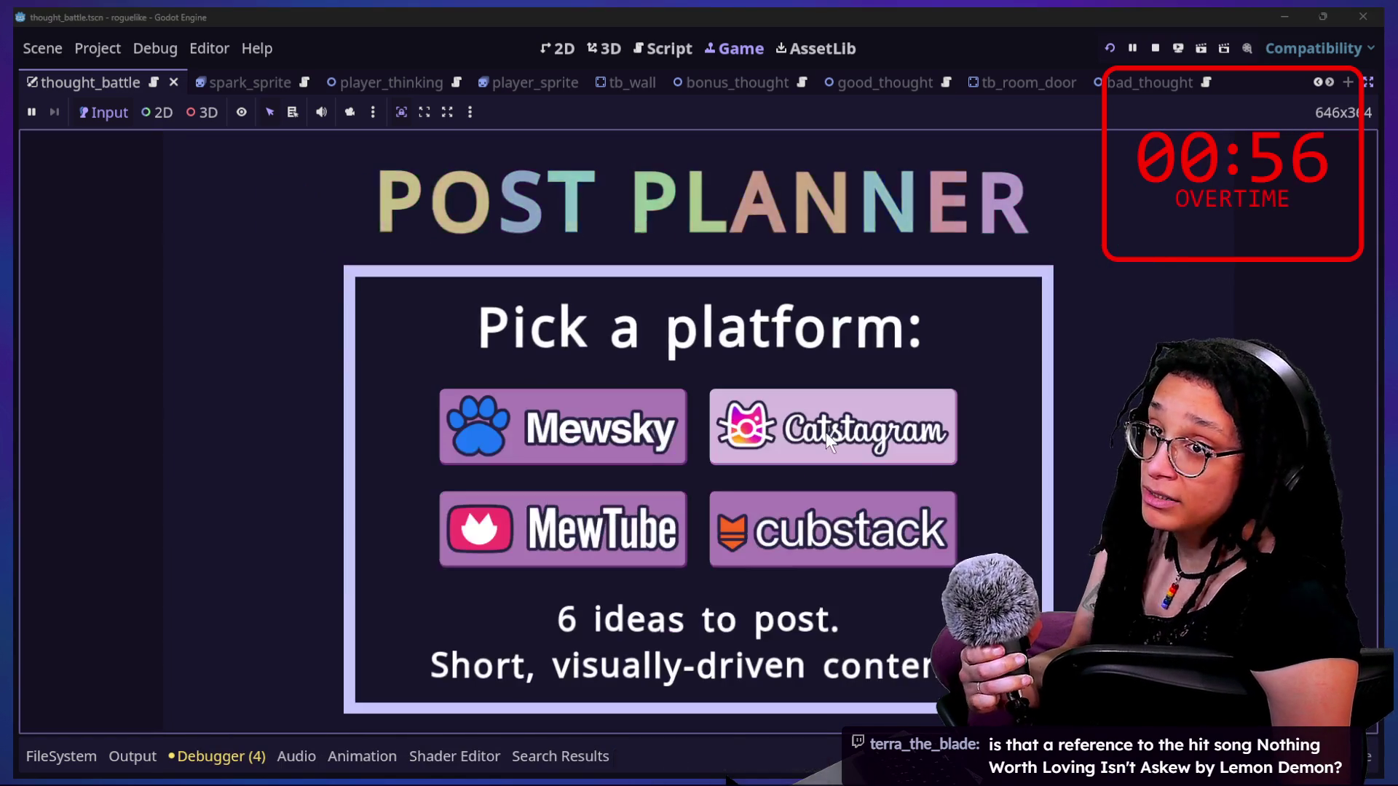
{"action": "left_click", "coordinate": [938, 430]}
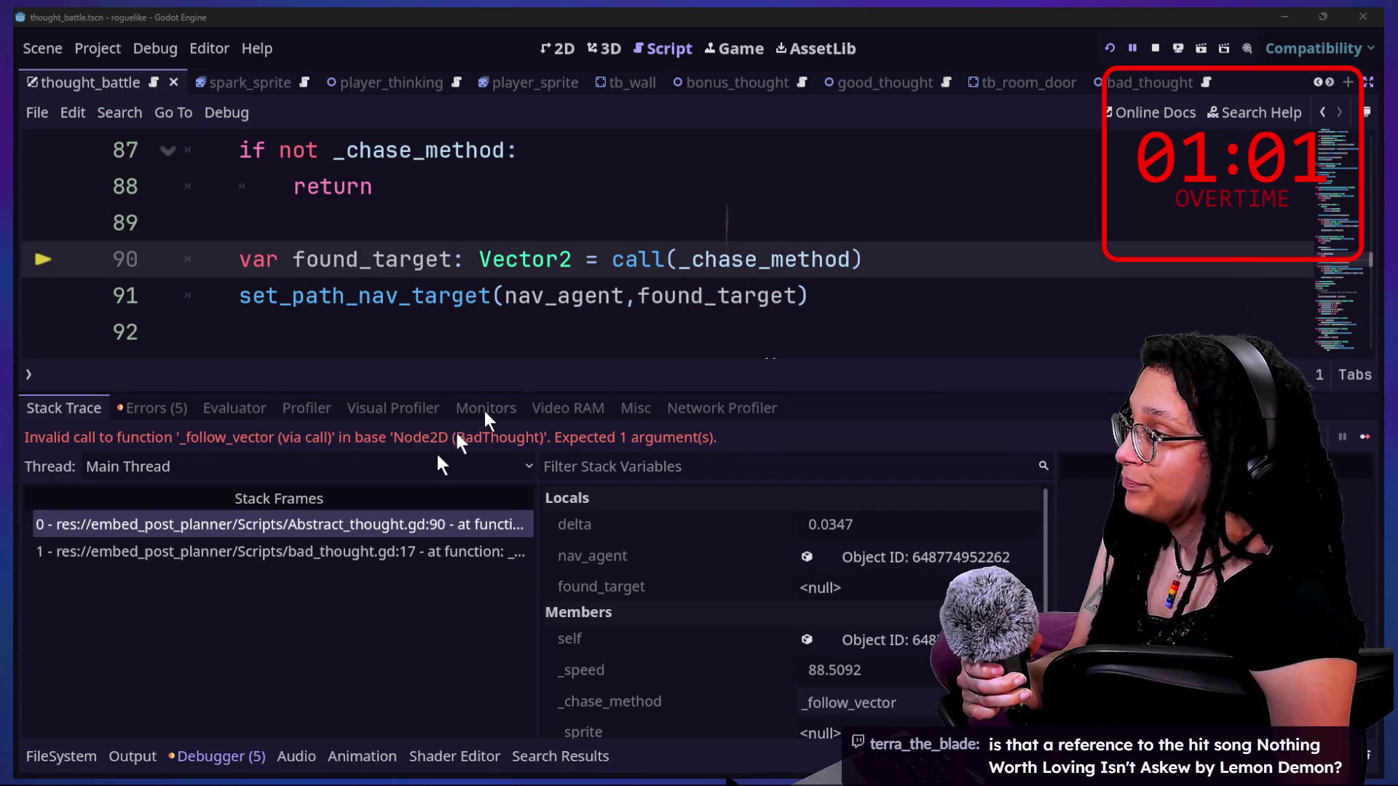
{"action": "left_click", "coordinate": [545, 300]}
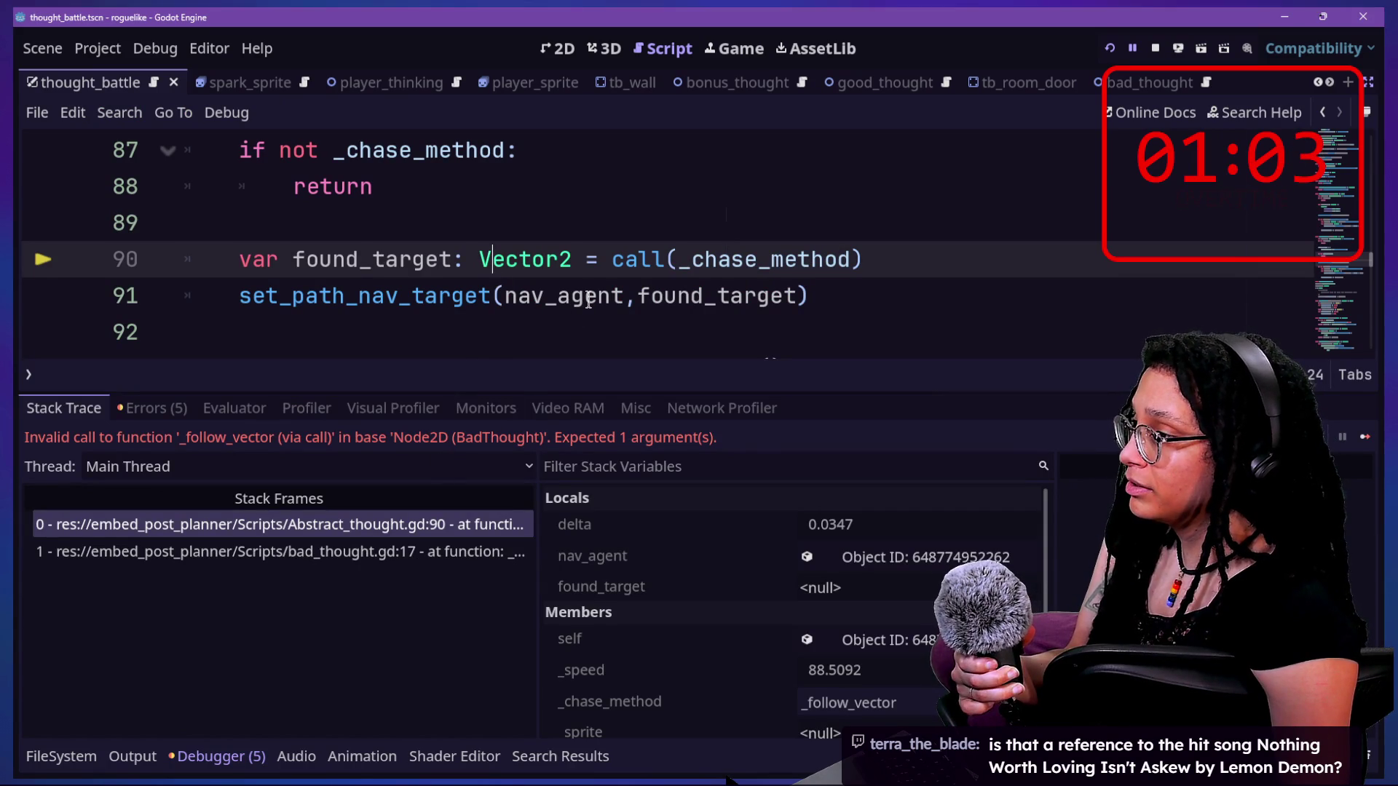
{"action": "mouse_move", "coordinate": [588, 301]}
{"action": "left_click", "coordinate": [463, 296]}
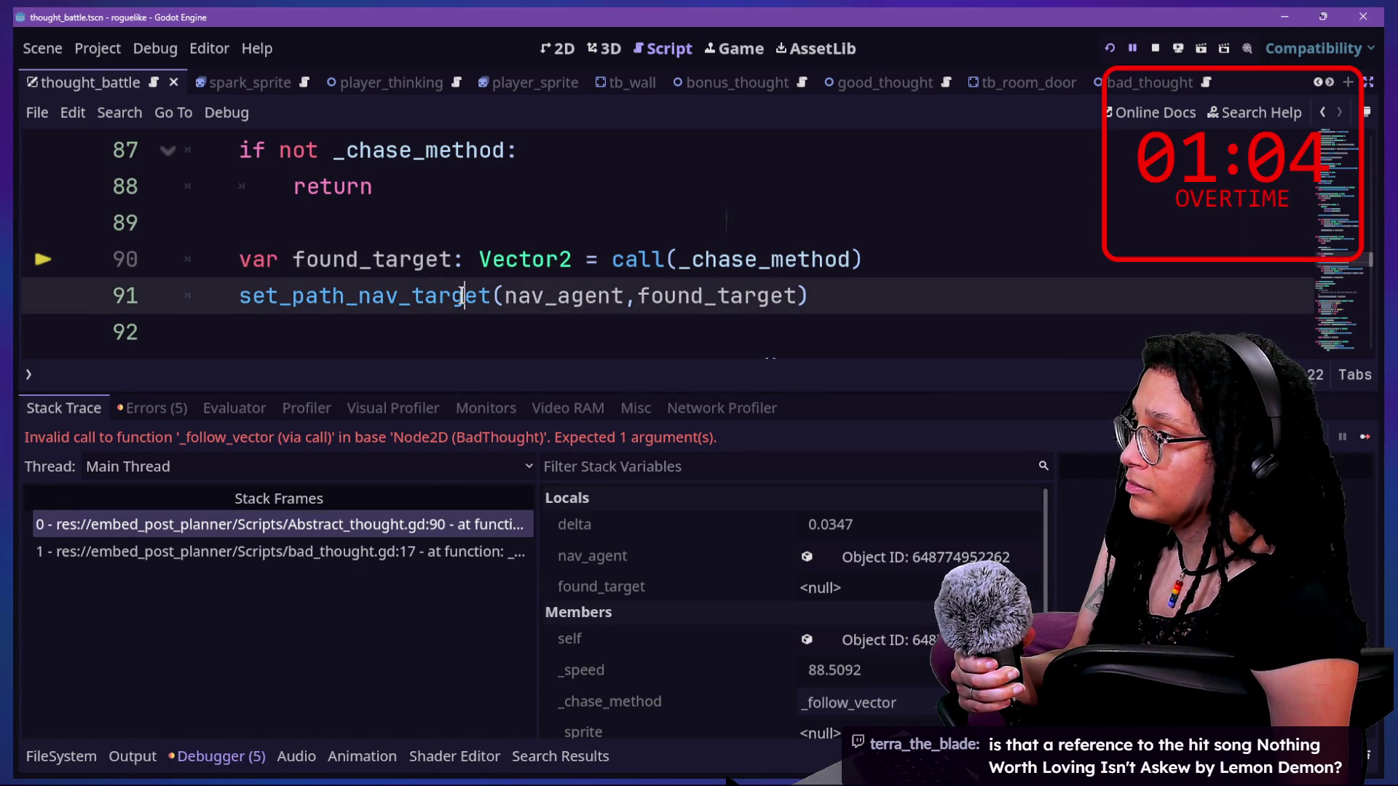
{"action": "left_click", "coordinate": [555, 329]}
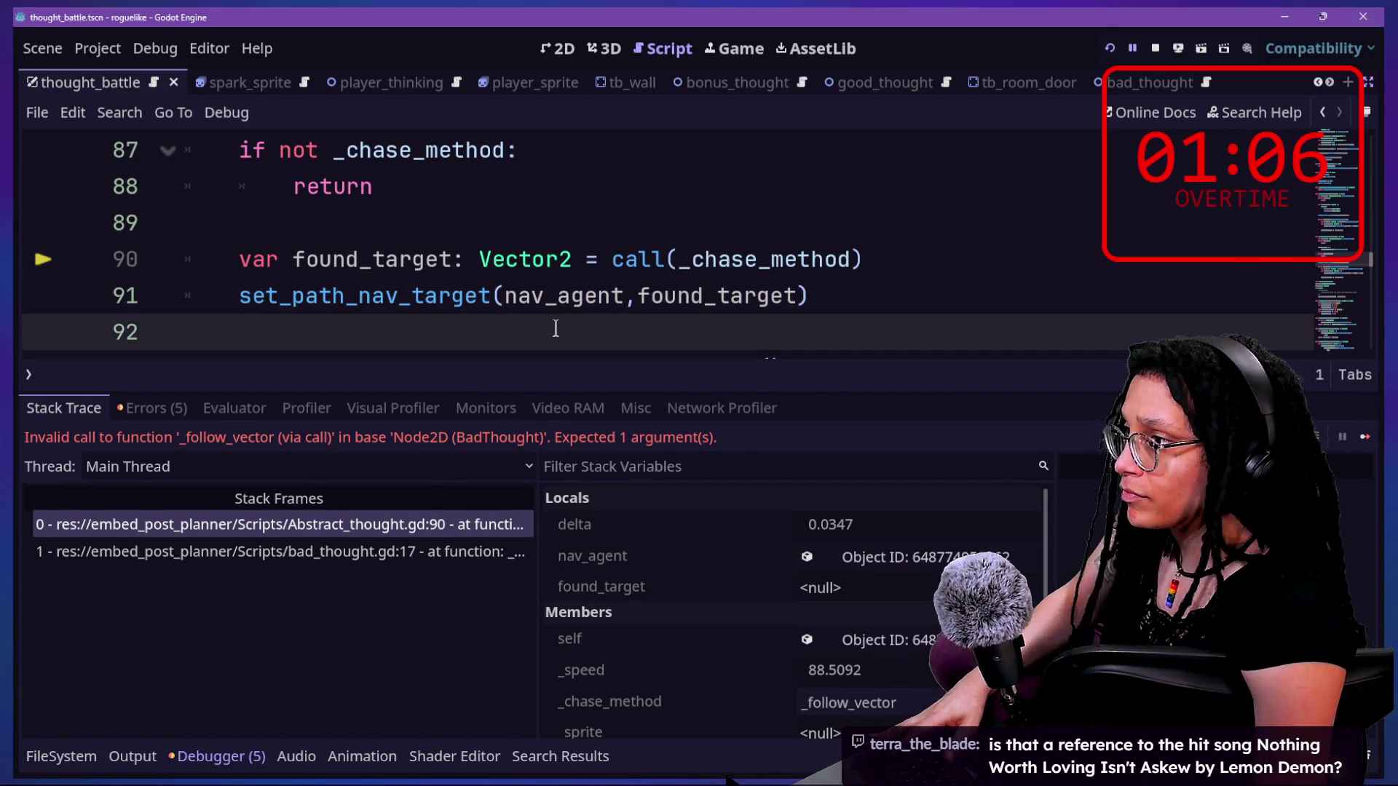
{"action": "key", "text": "ctrl+j"}
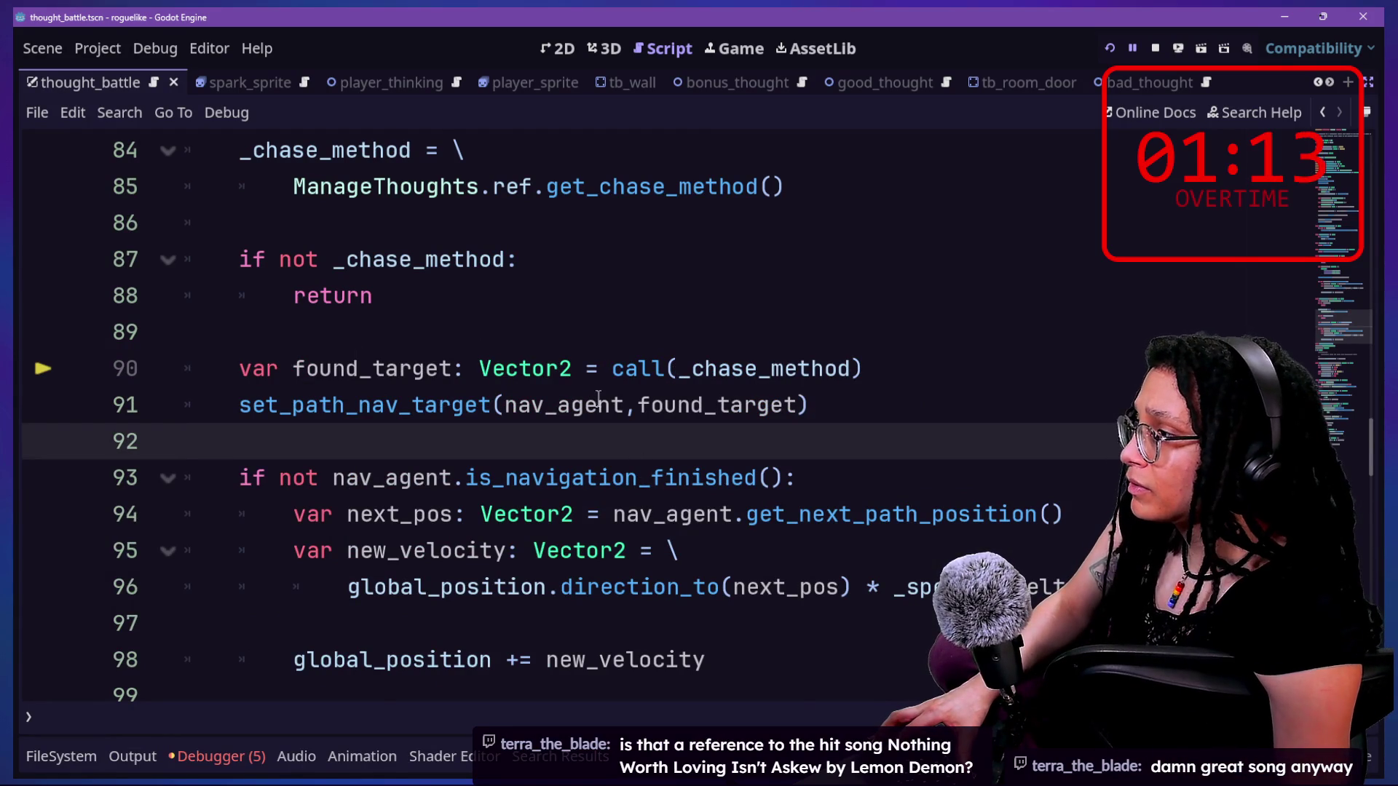
- Delete the direction parameter from _follow_astar, _follow_ahead and _follow_vector at once
{"action": "scroll", "coordinate": [599, 396], "scroll_direction": "up", "scroll_amount": 2}
{"action": "left_click_drag", "start_coordinate": [889, 466], "coordinate": [914, 446]}
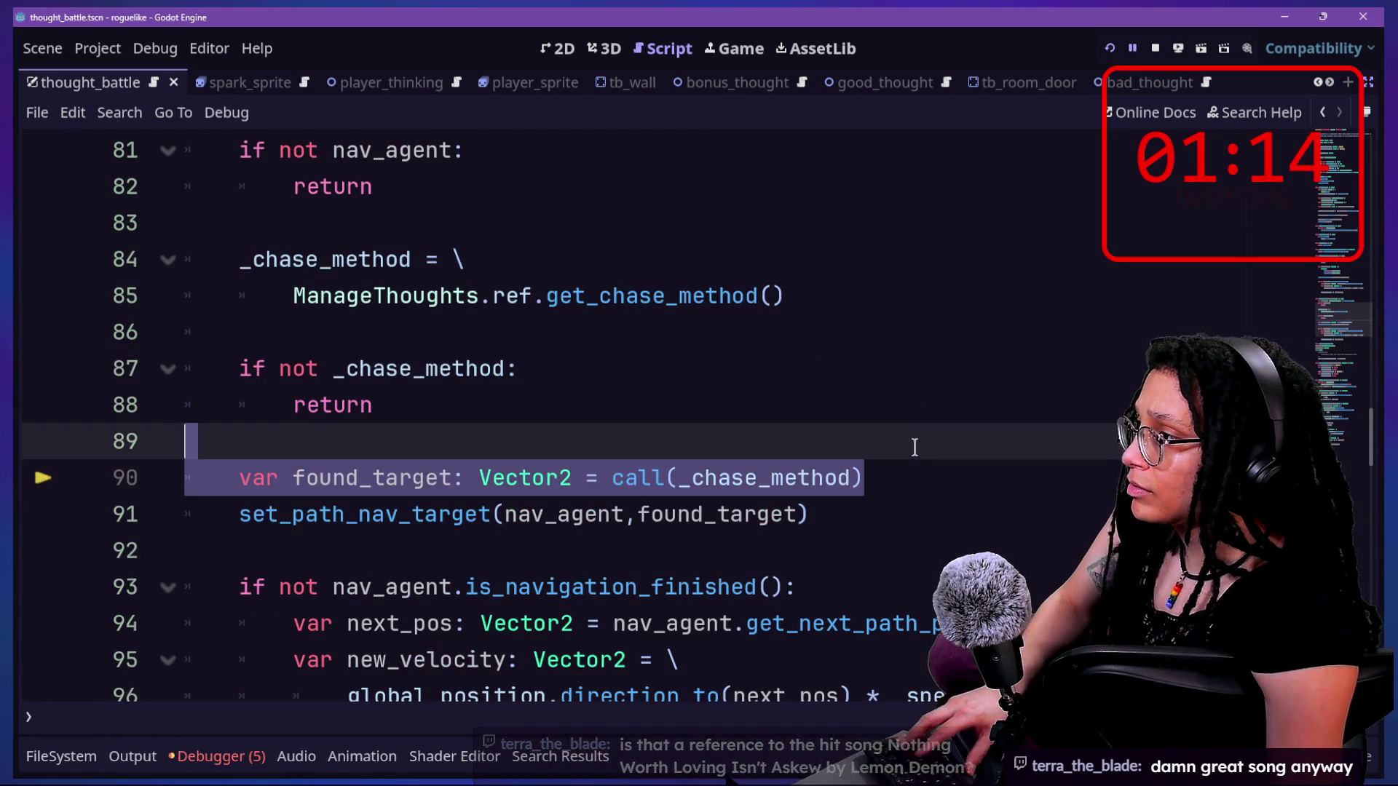
{"action": "scroll", "coordinate": [914, 446], "scroll_direction": "up", "scroll_amount": 2}
{"action": "scroll", "coordinate": [915, 446], "scroll_direction": "down", "scroll_amount": 1}
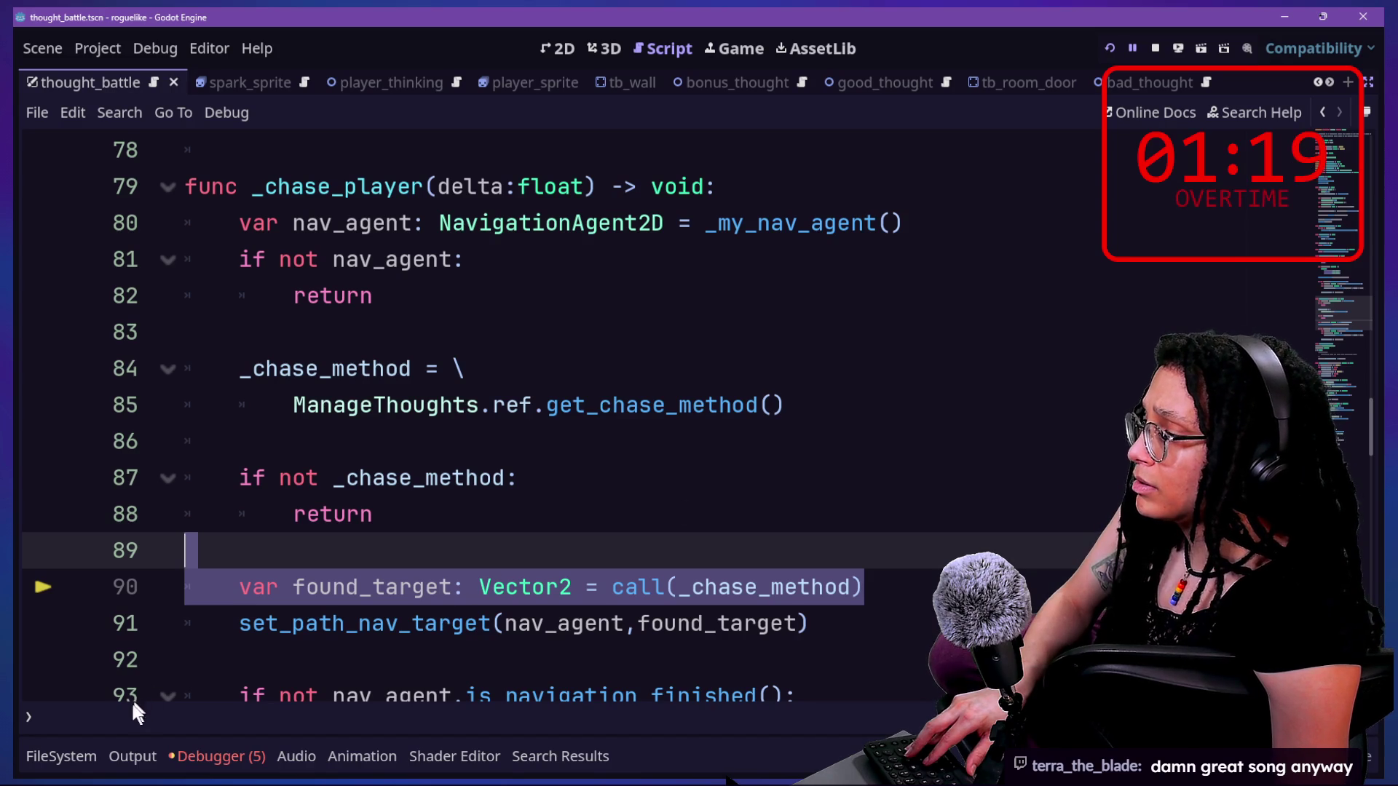
{"action": "scroll", "coordinate": [519, 651], "scroll_direction": "down", "scroll_amount": 1}
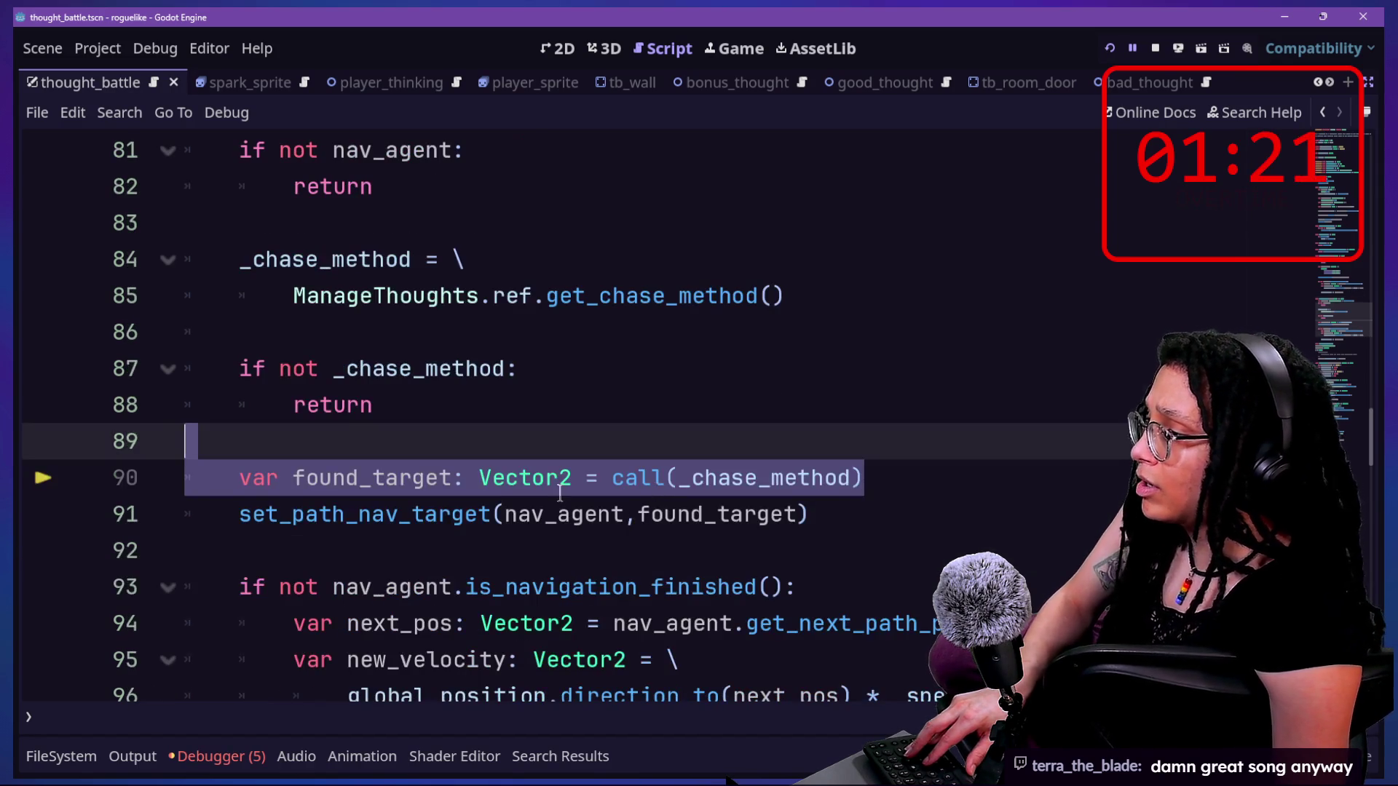
{"action": "scroll", "coordinate": [560, 495], "scroll_direction": "down", "scroll_amount": 7}
{"action": "left_click", "coordinate": [431, 403]}
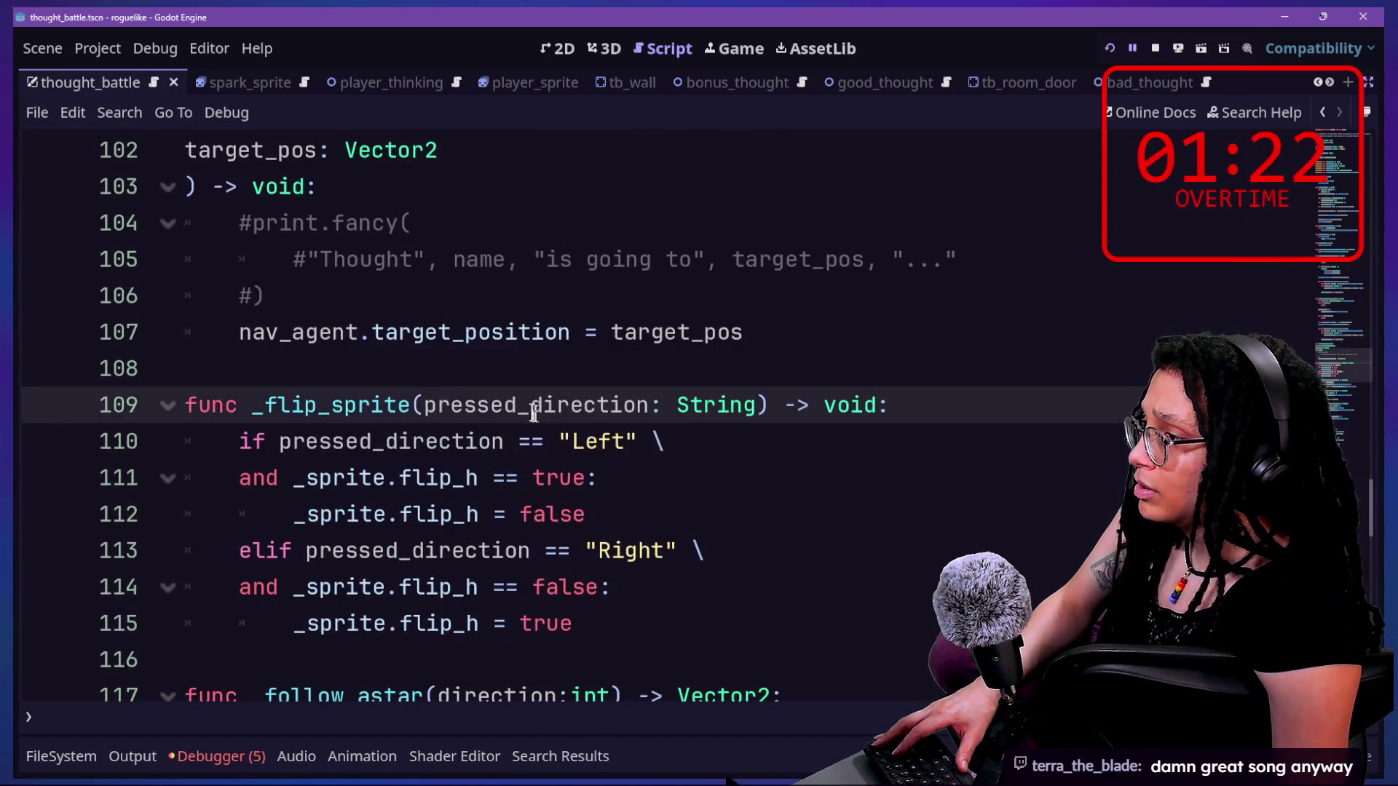
{"action": "scroll", "coordinate": [484, 405], "scroll_direction": "down", "scroll_amount": 4}
{"action": "mouse_move", "coordinate": [437, 259]}
{"action": "left_mouse_down"}
{"action": "mouse_move", "coordinate": [545, 287]}
{"action": "mouse_move", "coordinate": [611, 259]}
{"action": "left_mouse_up"}
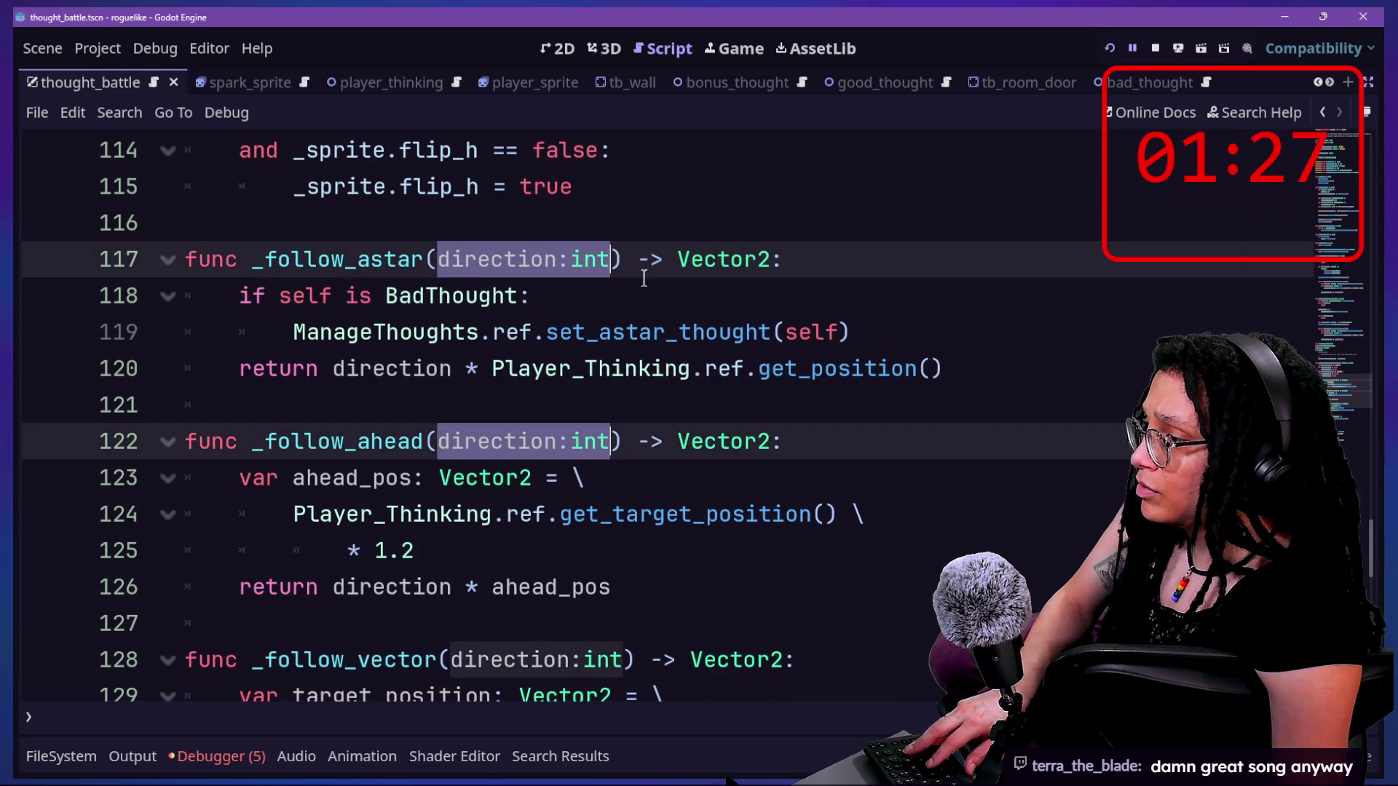
{"action": "key", "text": "ctrl+d"}
{"action": "key", "text": "BackSpace"}
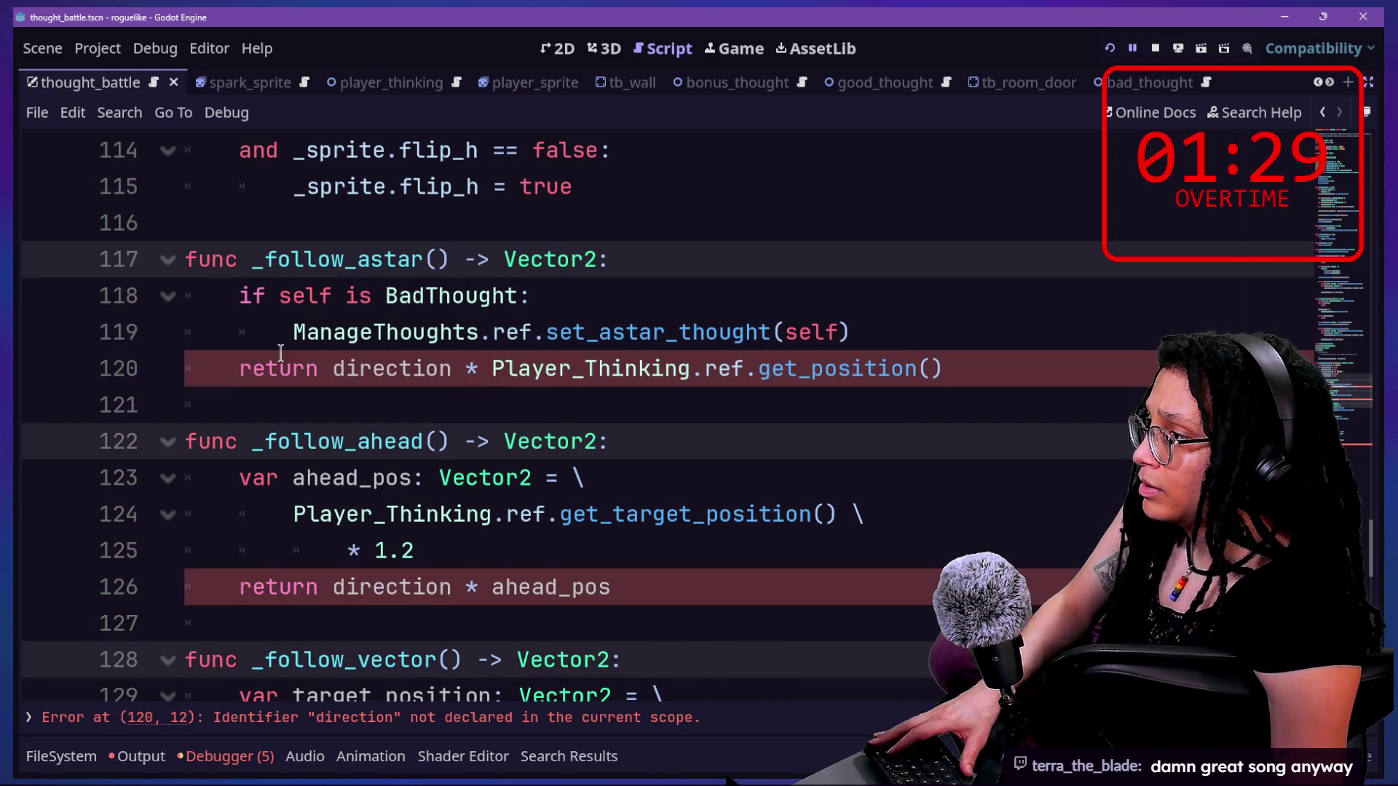
- Remove the 'direction *' multipliers on lines 120, 126 and 147, then save
{"action": "left_click_drag", "start_coordinate": [333, 371], "coordinate": [471, 372]}
{"action": "key", "text": "ctrl+d"}
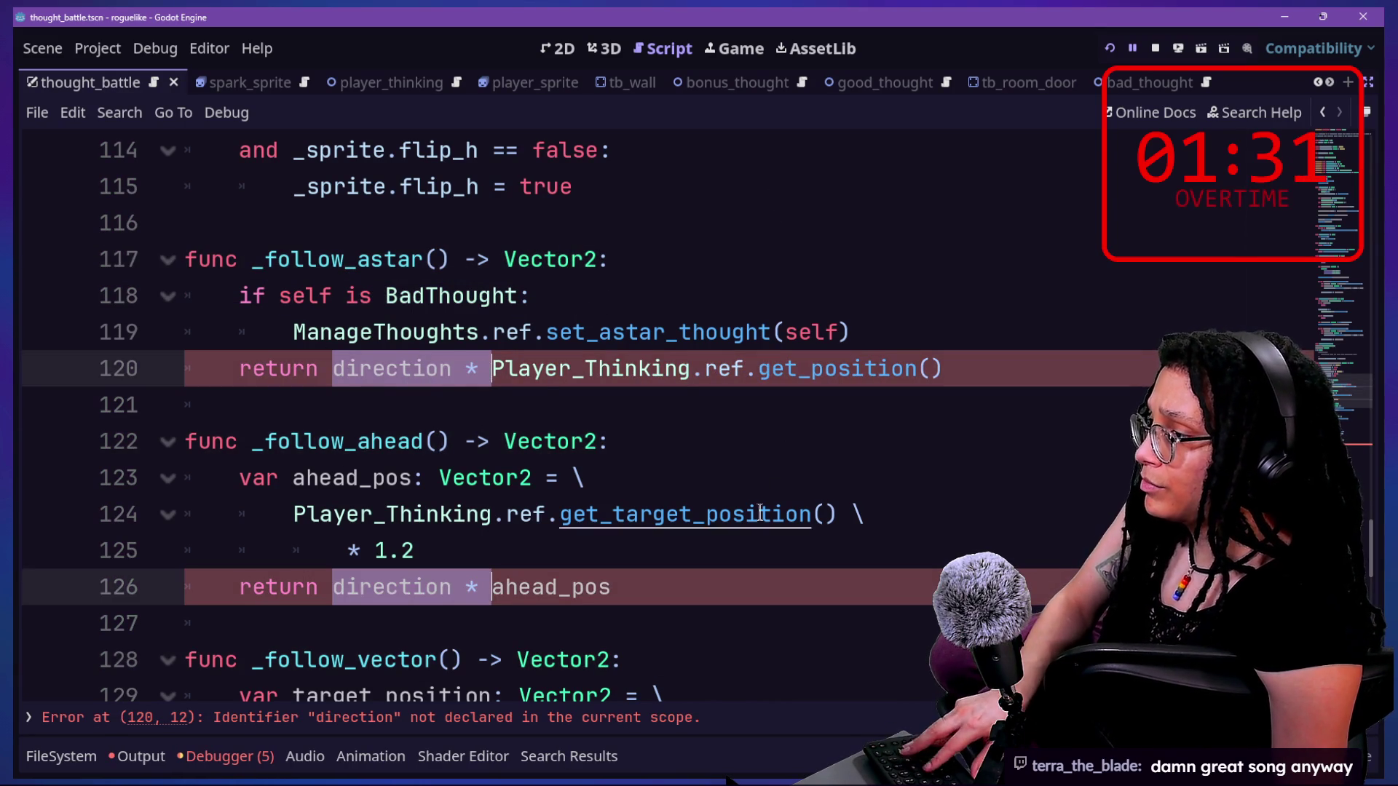
{"action": "scroll", "coordinate": [759, 514], "scroll_direction": "down", "scroll_amount": 2}
{"action": "scroll", "coordinate": [760, 514], "scroll_direction": "down", "scroll_amount": 2}
{"action": "key", "text": "BackSpace"}
{"action": "scroll", "coordinate": [759, 514], "scroll_direction": "down", "scroll_amount": 6}
{"action": "scroll", "coordinate": [760, 514], "scroll_direction": "down", "scroll_amount": 2}
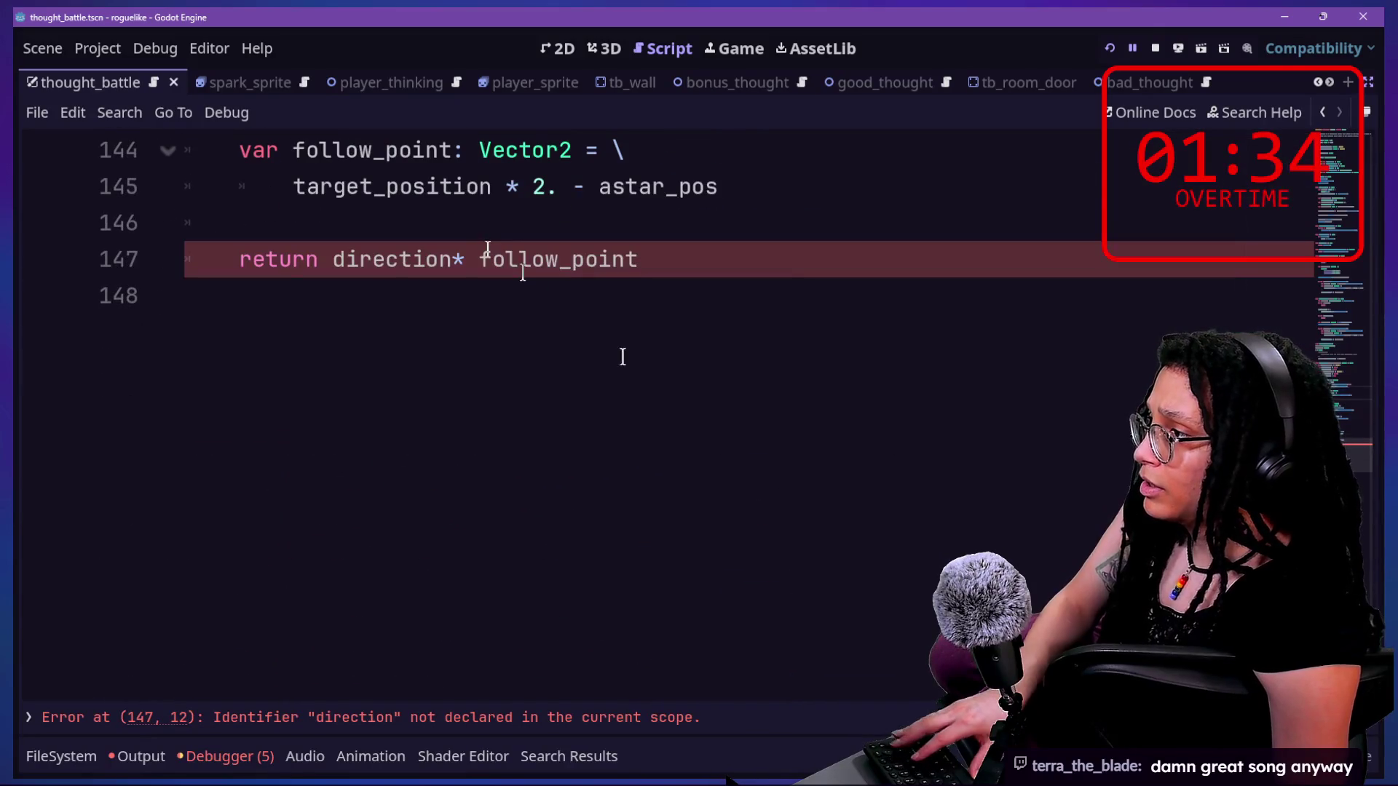
{"action": "left_click_drag", "start_coordinate": [350, 259], "coordinate": [478, 259]}
{"action": "key", "text": "BackSpace"}
{"action": "key", "text": "BackSpace"}
{"action": "key", "text": "ctrl+s"}
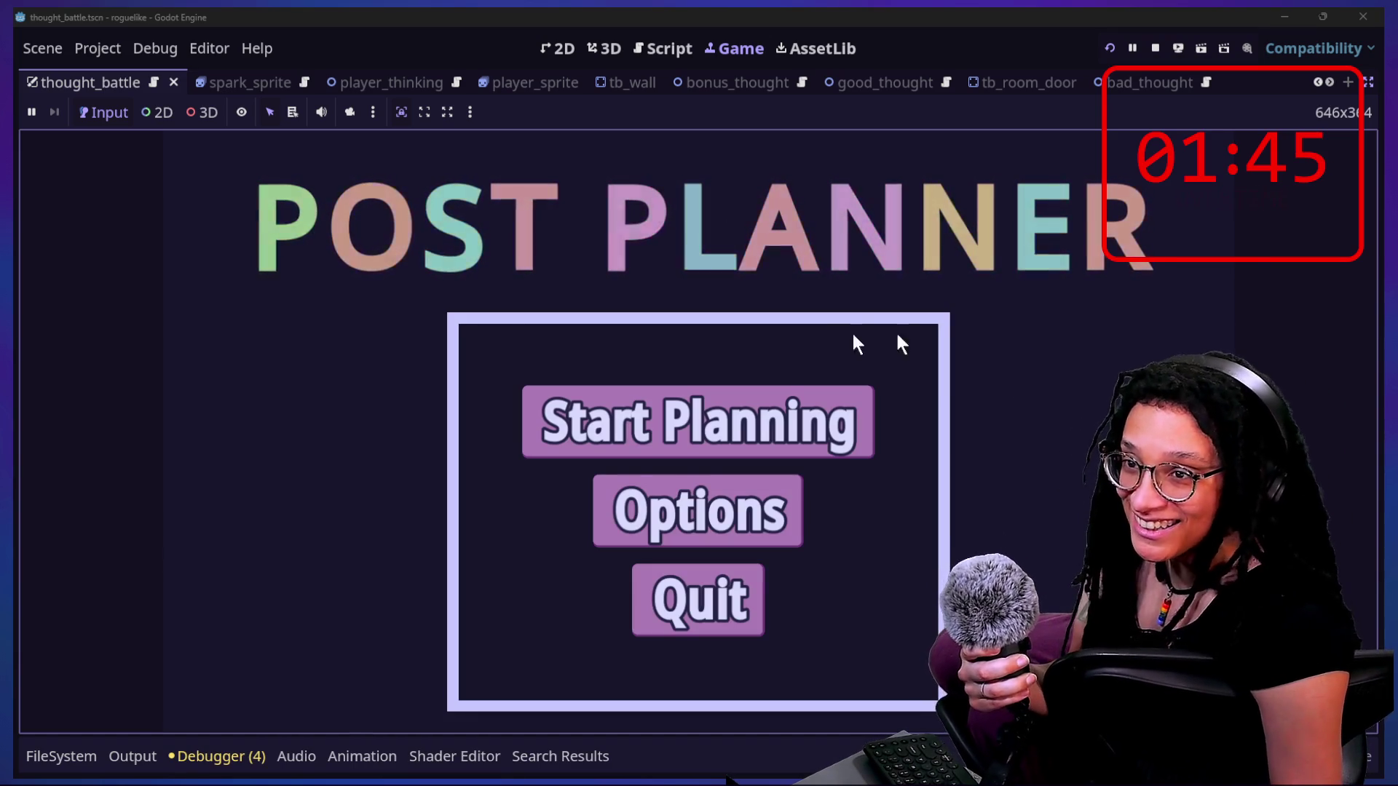
- Play Catstagram into a thought-maze battle, stop the game, and return to the script
{"action": "left_click", "coordinate": [787, 397]}
{"action": "left_click", "coordinate": [793, 403]}
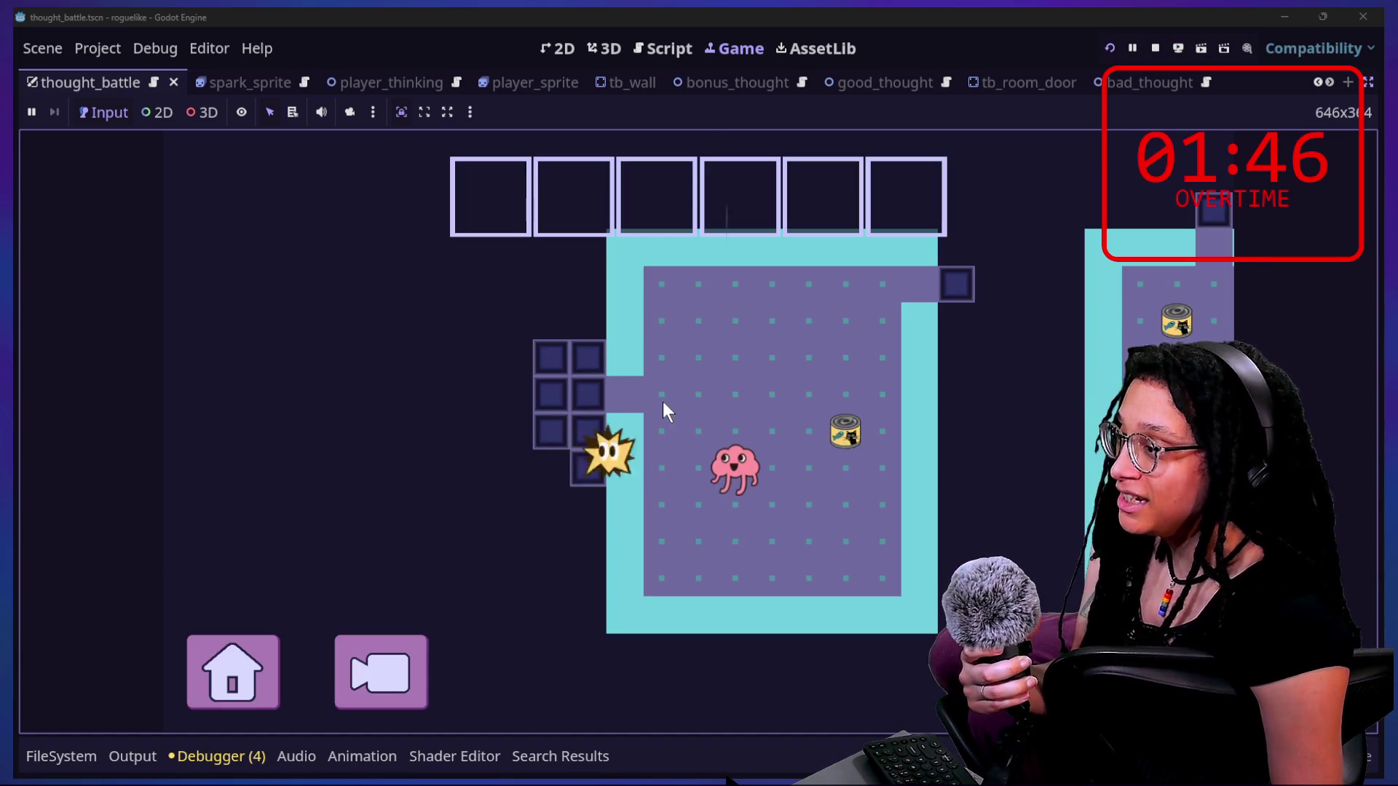
{"action": "key", "text": "Right"}
{"action": "key", "text": "Right"}
{"action": "key", "text": "Right"}
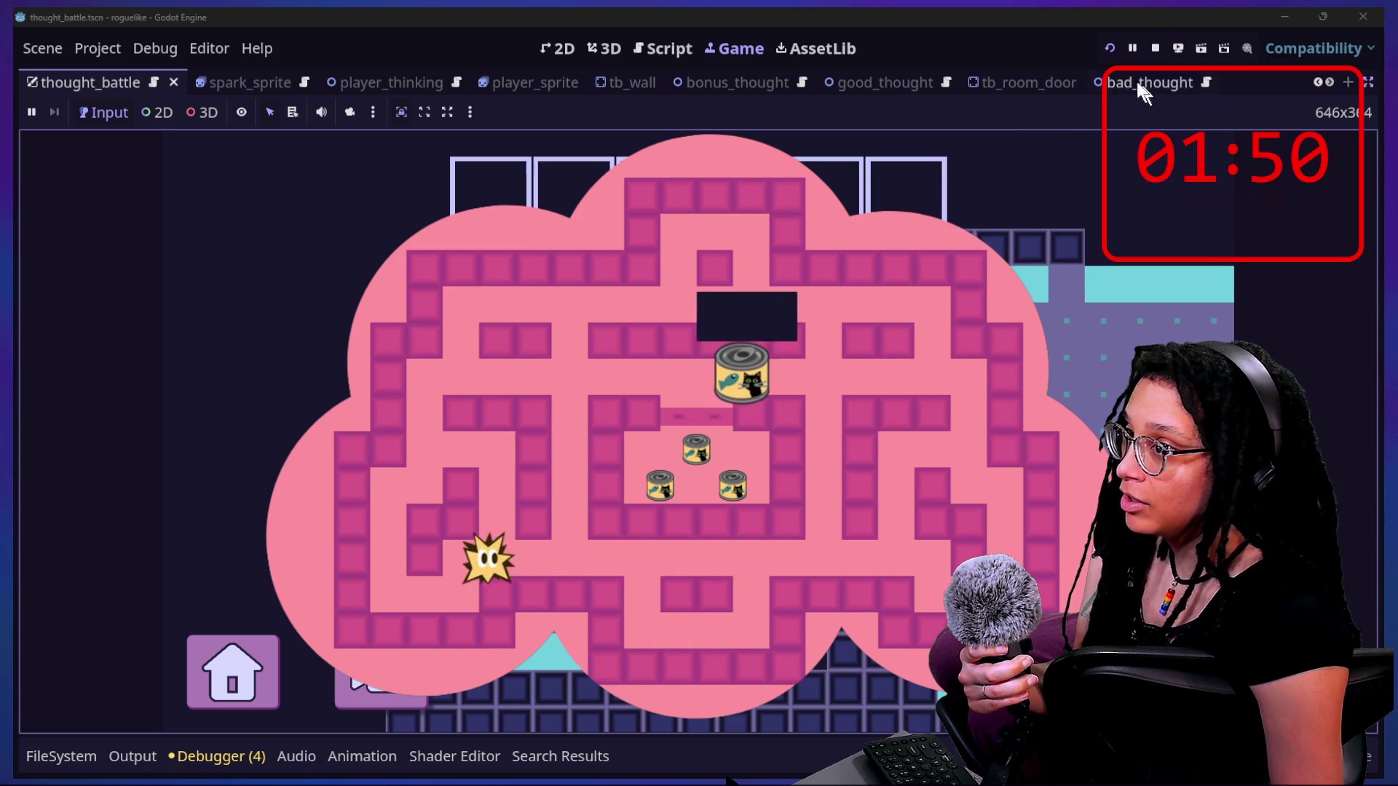
{"action": "left_click", "coordinate": [1157, 58]}
{"action": "left_click", "coordinate": [873, 315]}
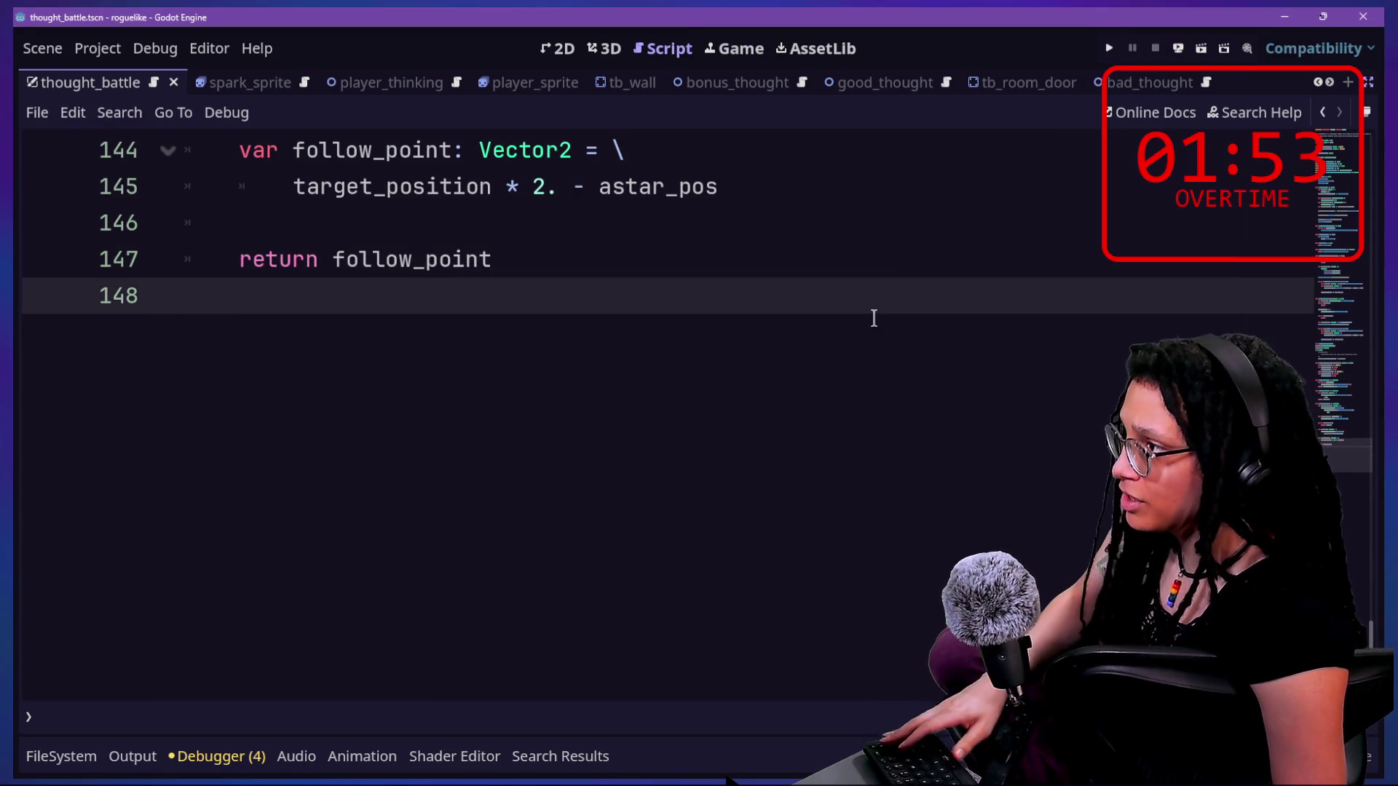
{"action": "scroll", "coordinate": [874, 319], "scroll_direction": "up", "scroll_amount": 5}
{"action": "scroll", "coordinate": [873, 318], "scroll_direction": "up", "scroll_amount": 1}
{"action": "key", "text": "shift+alt+o"}
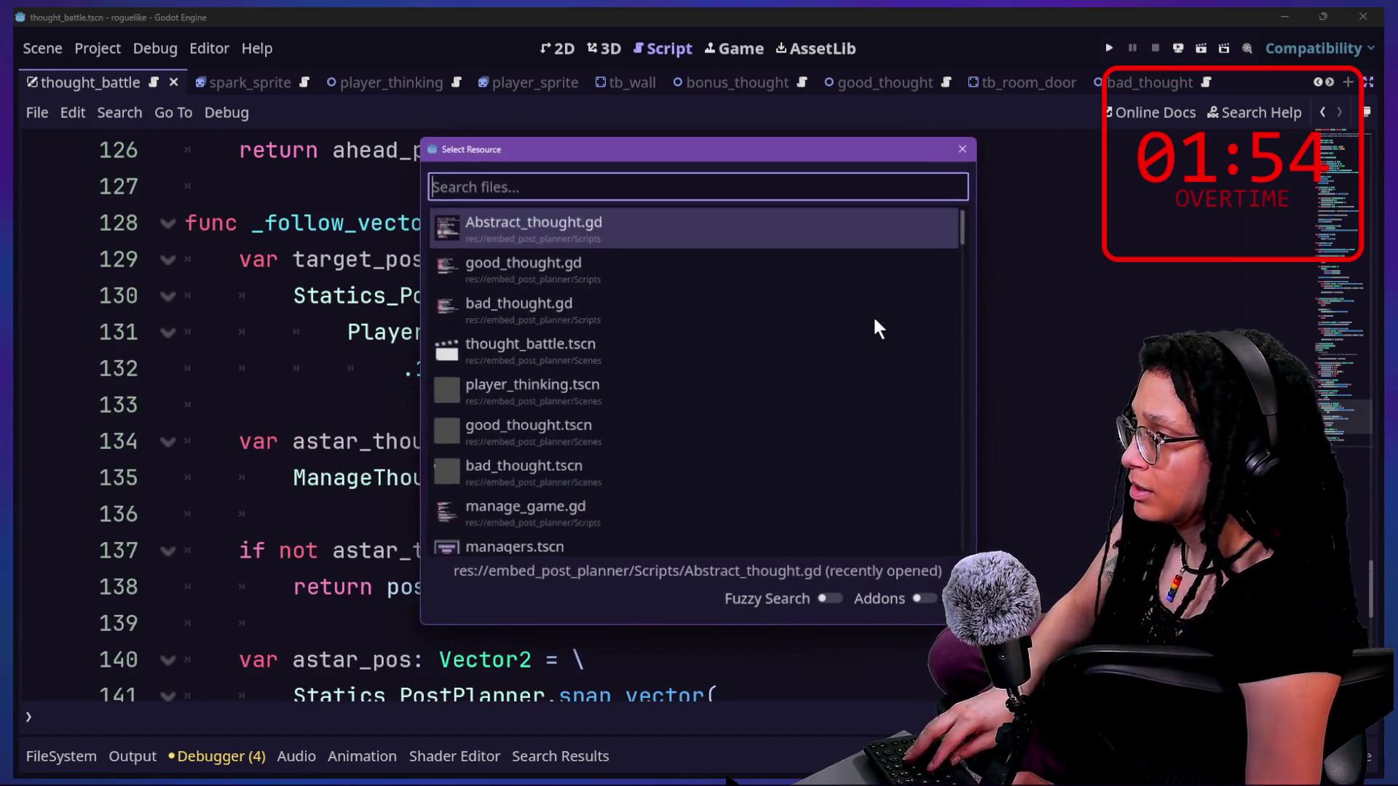
- Search the current script for 'escape' to find the escape code
{"action": "key", "text": "Escape"}
{"action": "scroll", "coordinate": [988, 296], "scroll_direction": "up", "scroll_amount": 1}
{"action": "scroll", "coordinate": [988, 297], "scroll_direction": "up", "scroll_amount": 4}
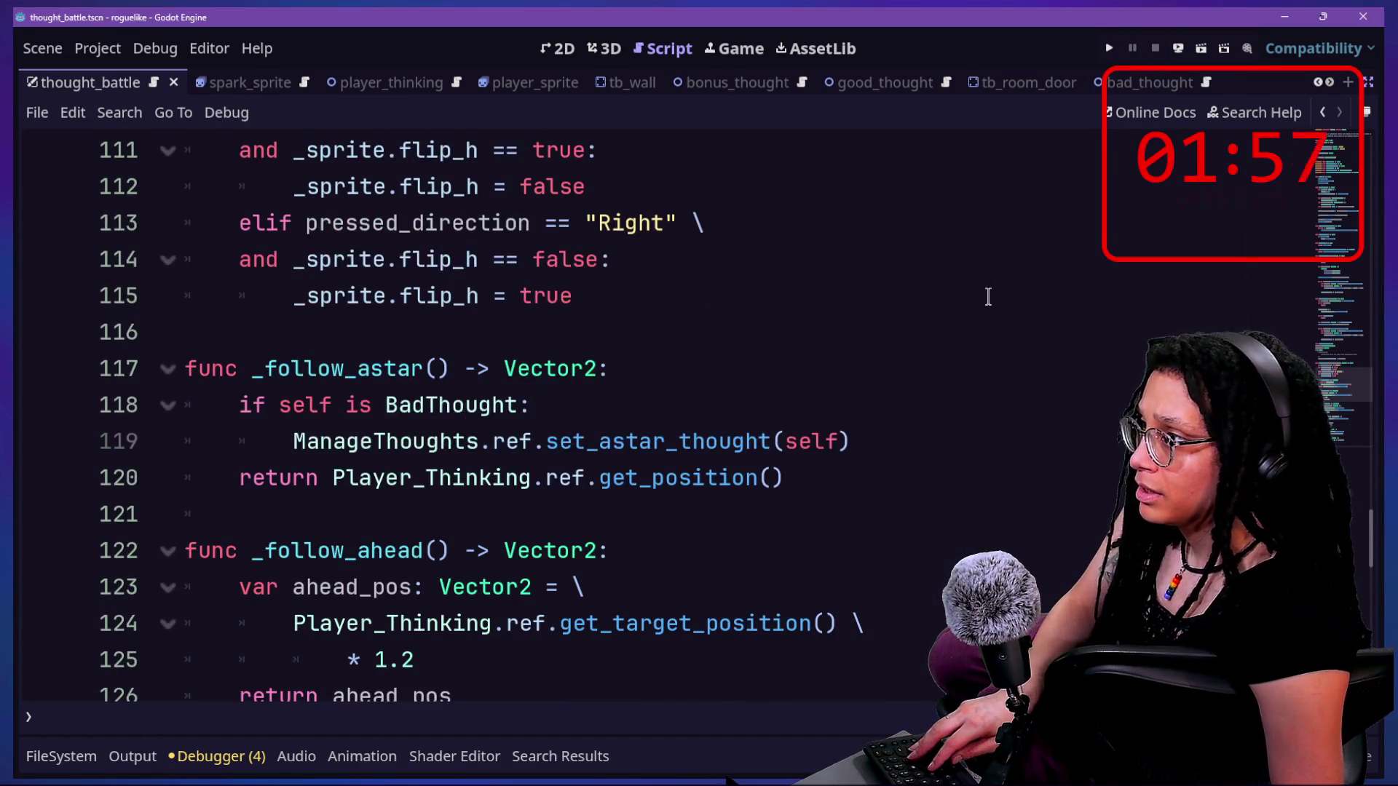
{"action": "key", "text": "ctrl+f"}
{"action": "type", "text": "escape"}
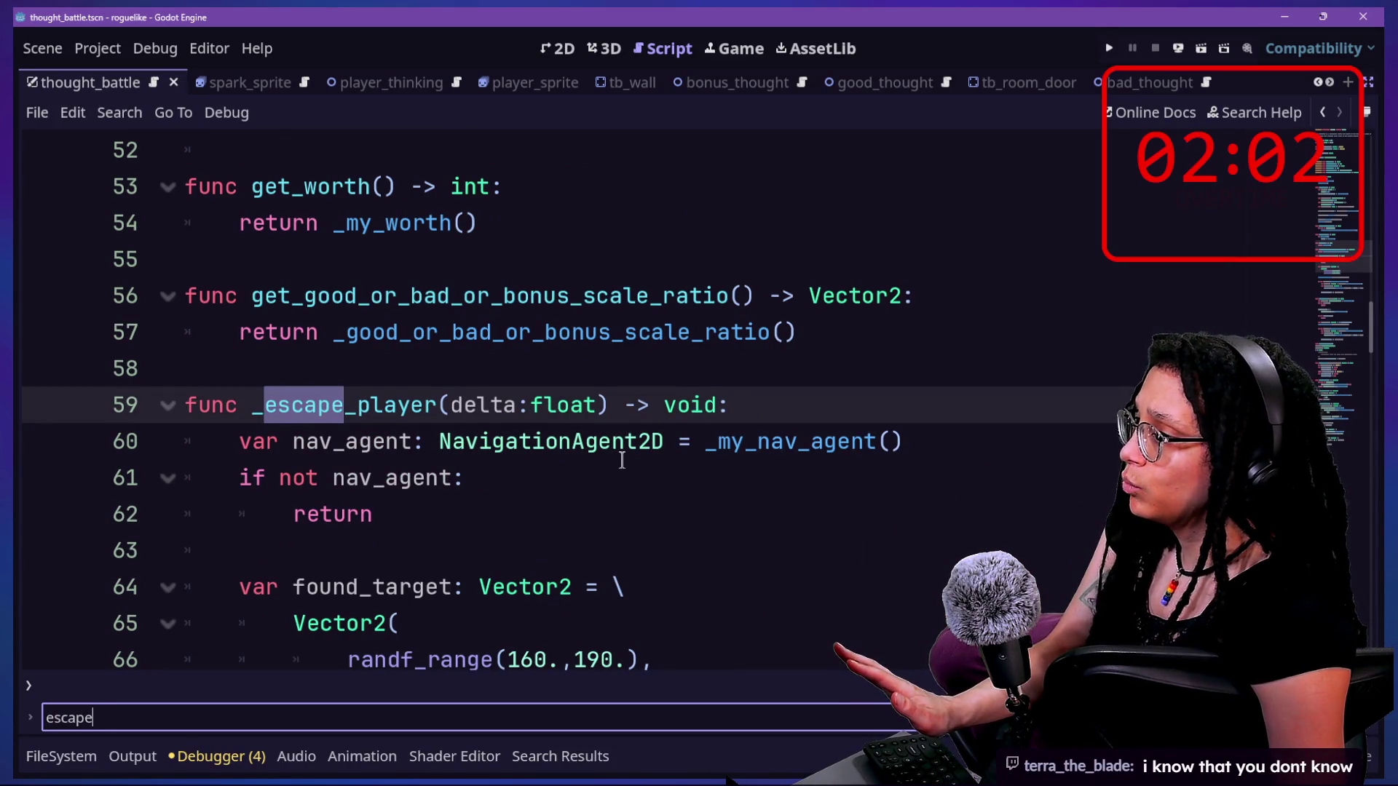
{"action": "scroll", "coordinate": [644, 458], "scroll_direction": "up", "scroll_amount": 1}
{"action": "left_click", "coordinate": [616, 372]}
{"action": "scroll", "coordinate": [618, 375], "scroll_direction": "up", "scroll_amount": 1}
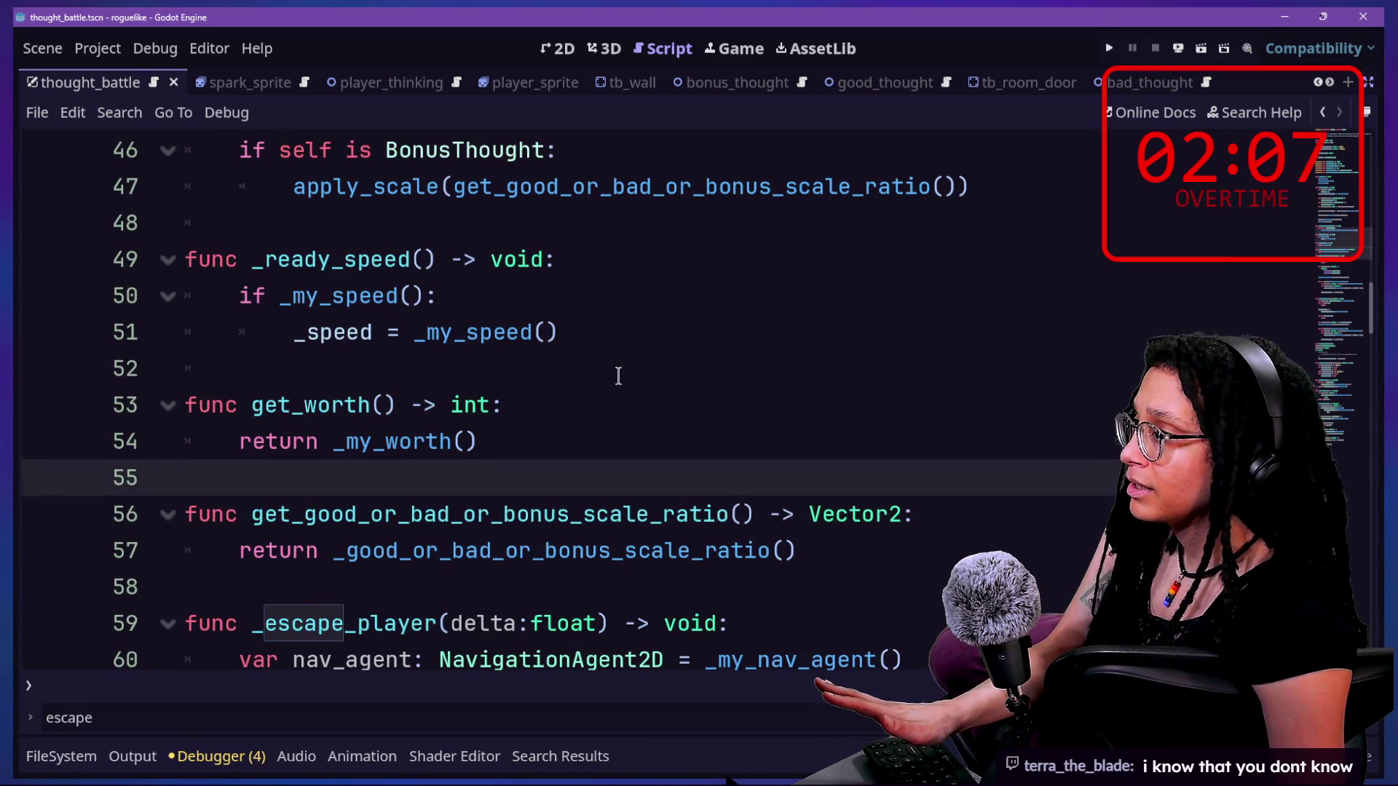
{"action": "scroll", "coordinate": [618, 376], "scroll_direction": "up", "scroll_amount": 1}
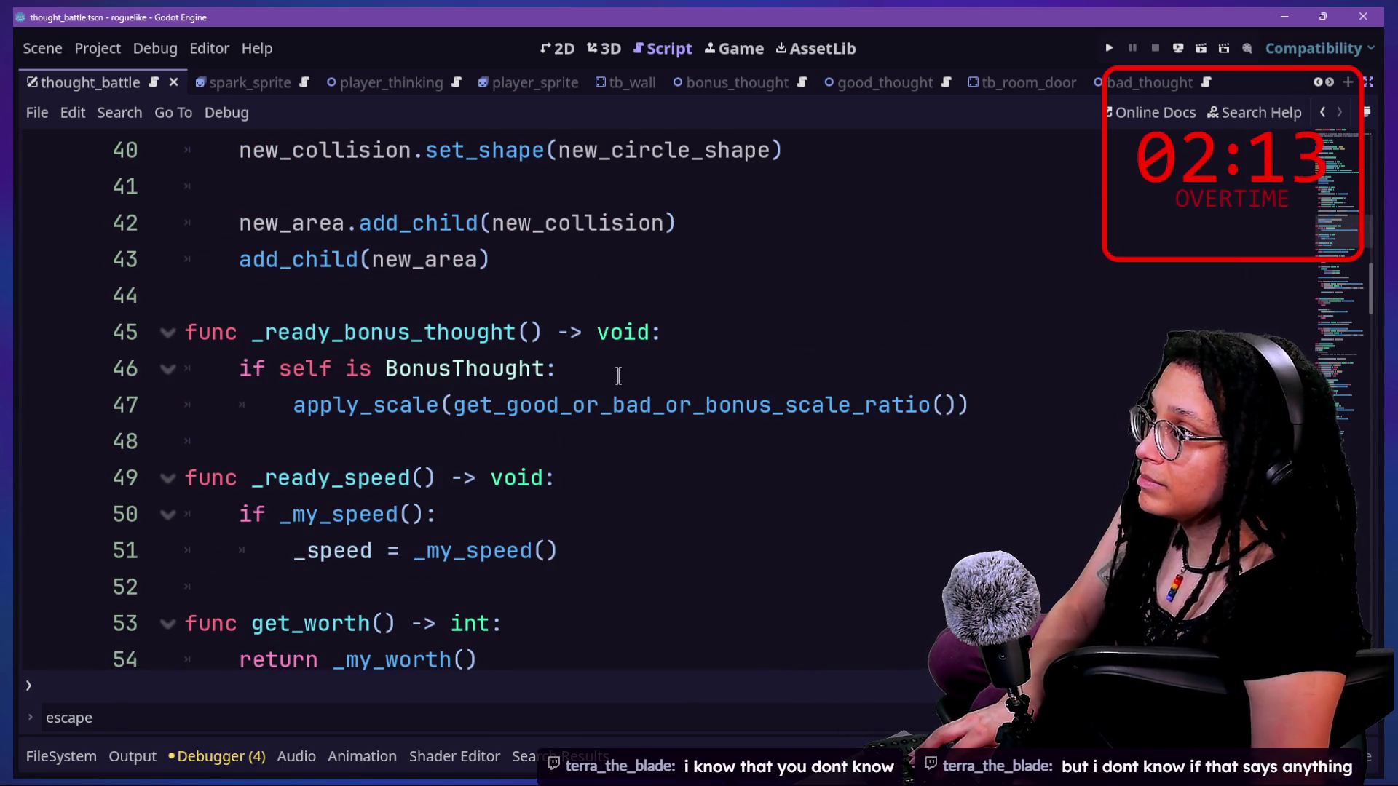
- Open good_thought.tscn and enable distraction-free mode so the script fills the window
{"action": "key", "text": "shift+alt+o"}
{"action": "type", "text": "good"}
{"action": "key", "text": "Escape"}
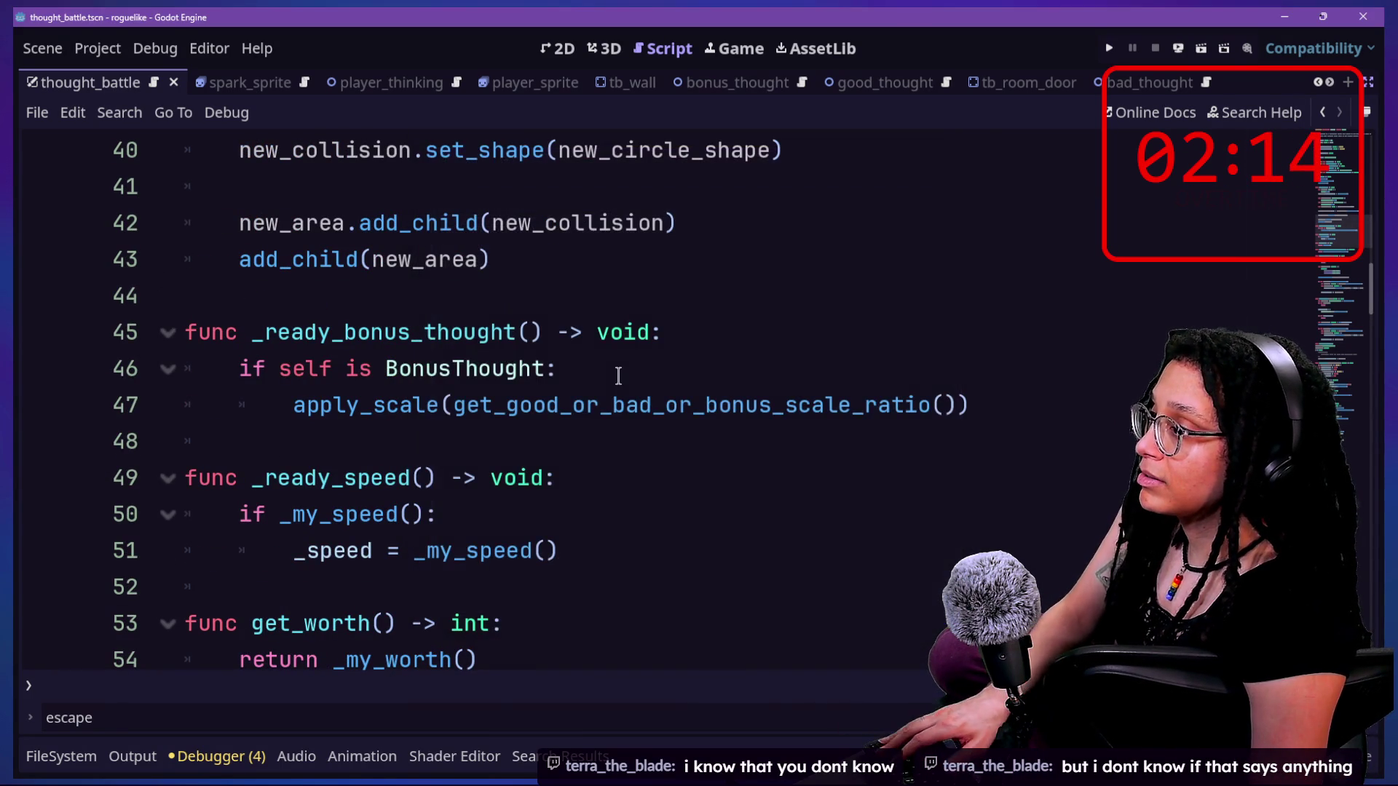
{"action": "key", "text": "shift+alt+o"}
{"action": "type", "text": "good"}
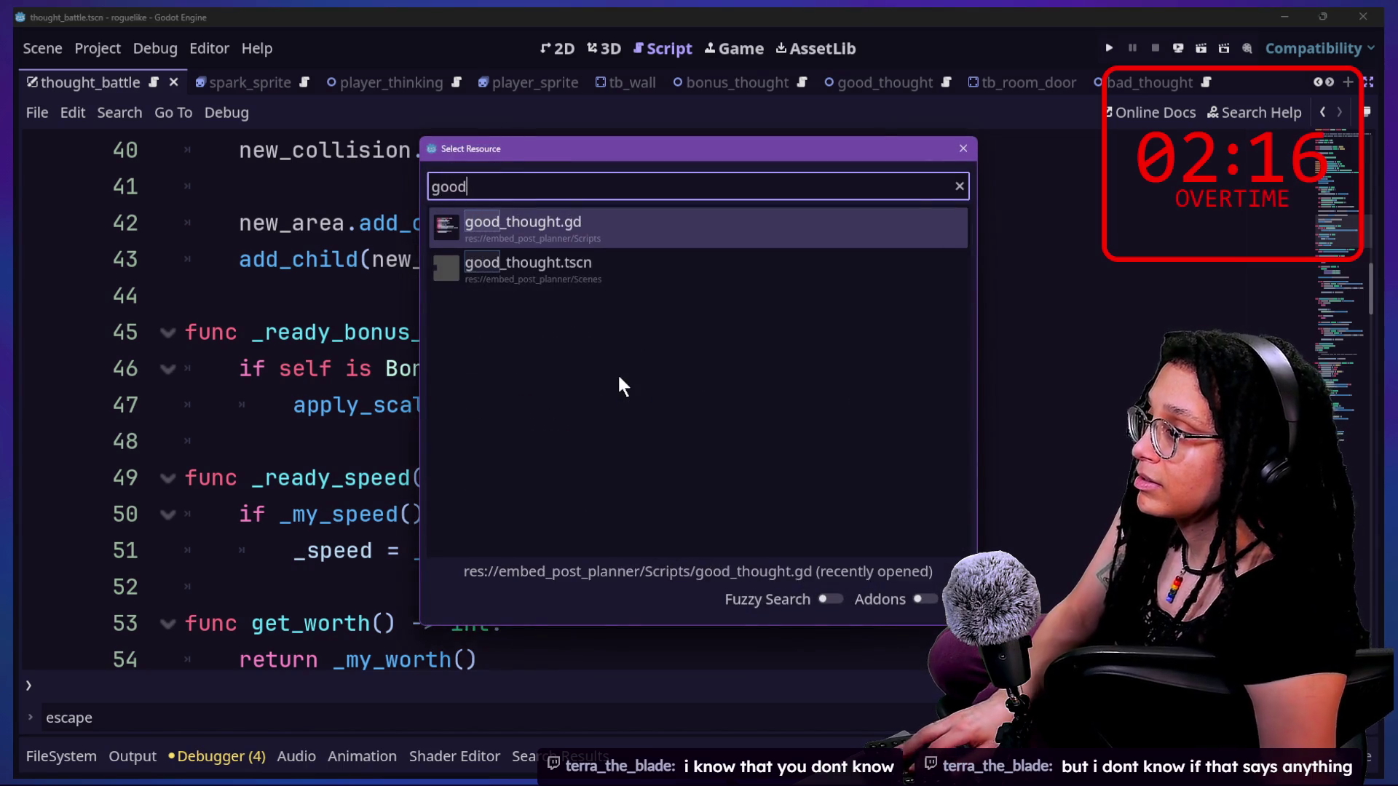
{"action": "key", "text": "Down"}
{"action": "key", "text": "Return"}
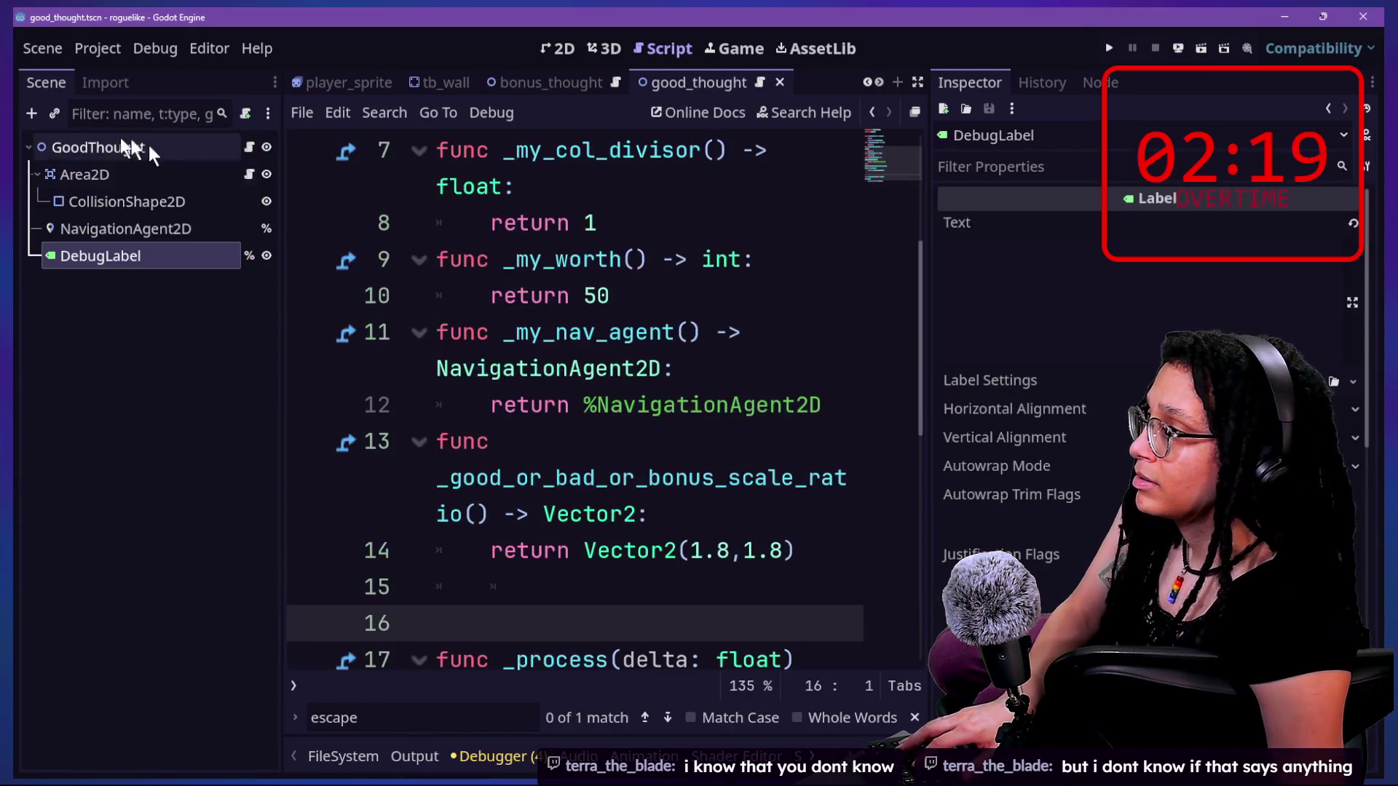
{"action": "left_click", "coordinate": [447, 333]}
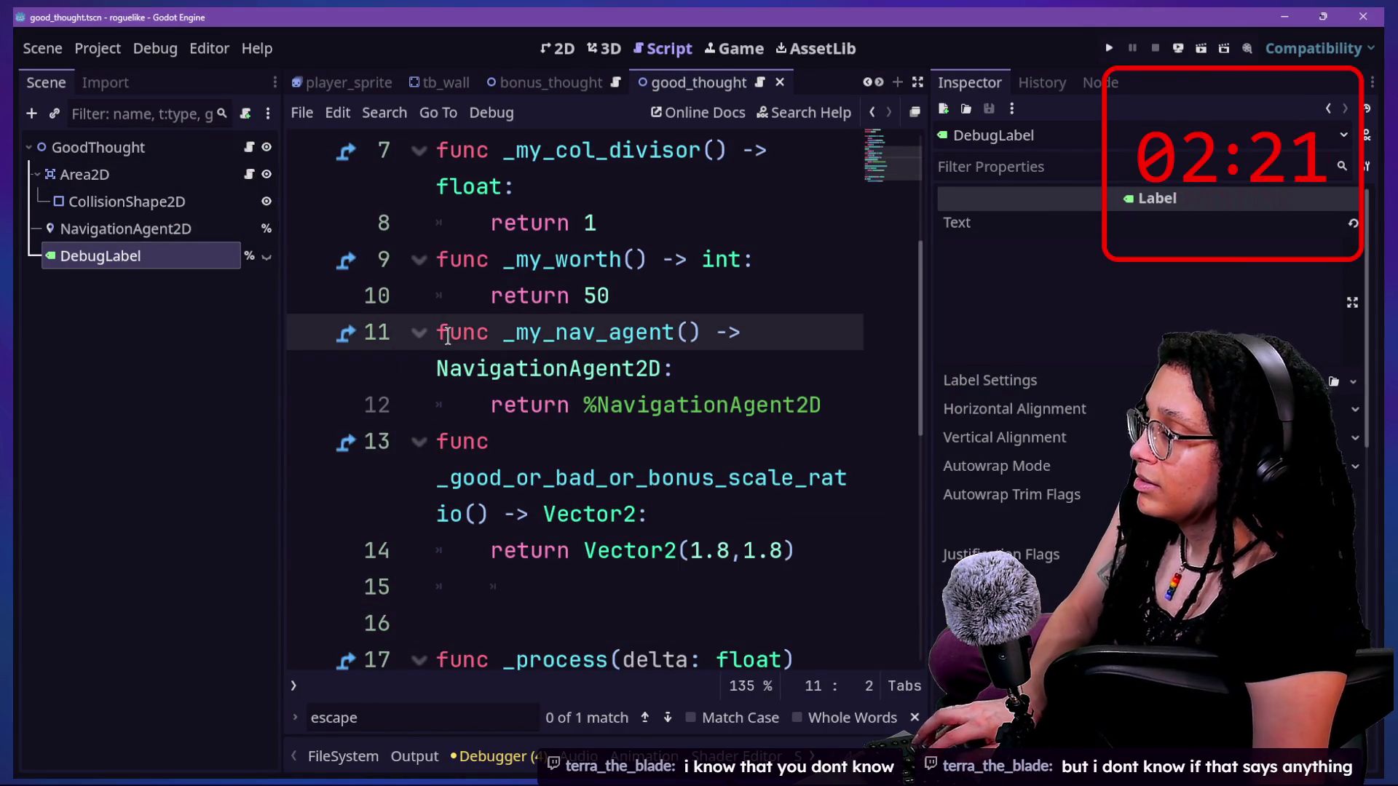
{"action": "key", "text": "ctrl+shift+F11"}
{"action": "scroll", "coordinate": [447, 337], "scroll_direction": "up", "scroll_amount": 3}
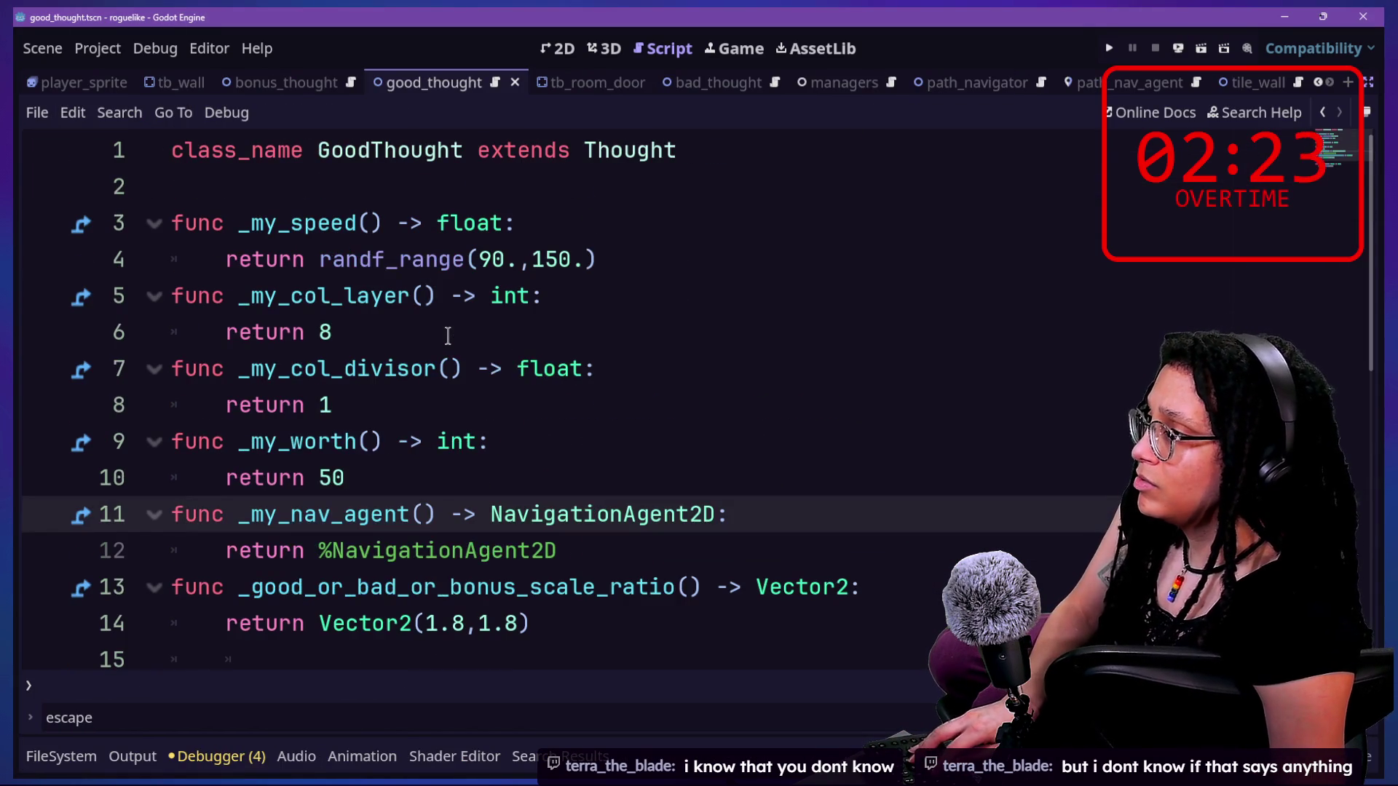
- Open bad_thought.gd and inspect its final lines around line 17
{"action": "key", "text": "shift+alt+o"}
{"action": "type", "text": "bad"}
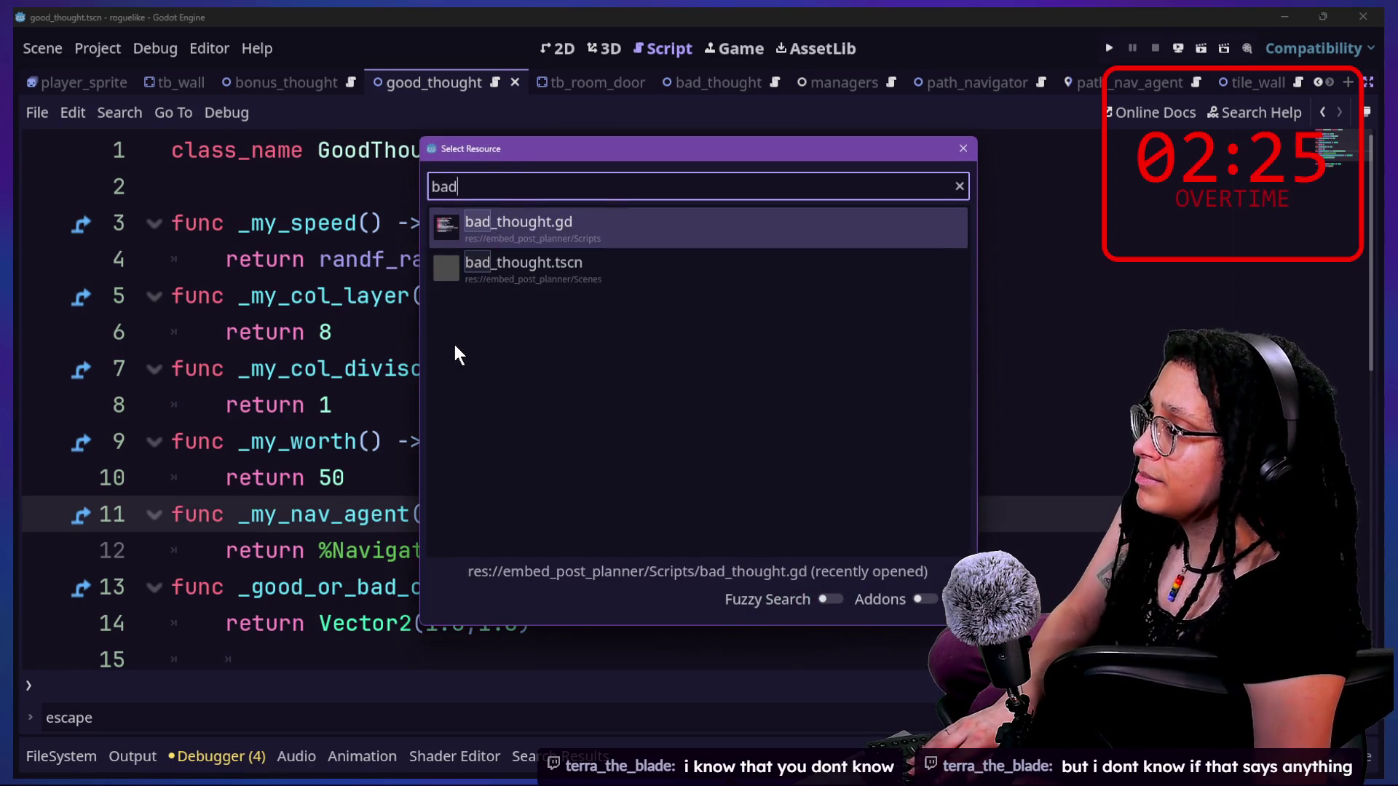
{"action": "key", "text": "Return"}
{"action": "left_click_drag", "start_coordinate": [384, 372], "coordinate": [437, 405]}
{"action": "left_click", "coordinate": [221, 377]}
{"action": "left_click_drag", "start_coordinate": [225, 405], "coordinate": [492, 405]}
{"action": "left_click", "coordinate": [492, 406]}
{"action": "scroll", "coordinate": [488, 407], "scroll_direction": "up", "scroll_amount": 3}
- Open Abstract_thought.gd and search for 'bad_c' to reach the _chase_player code
{"action": "key", "text": "shift+alt+o"}
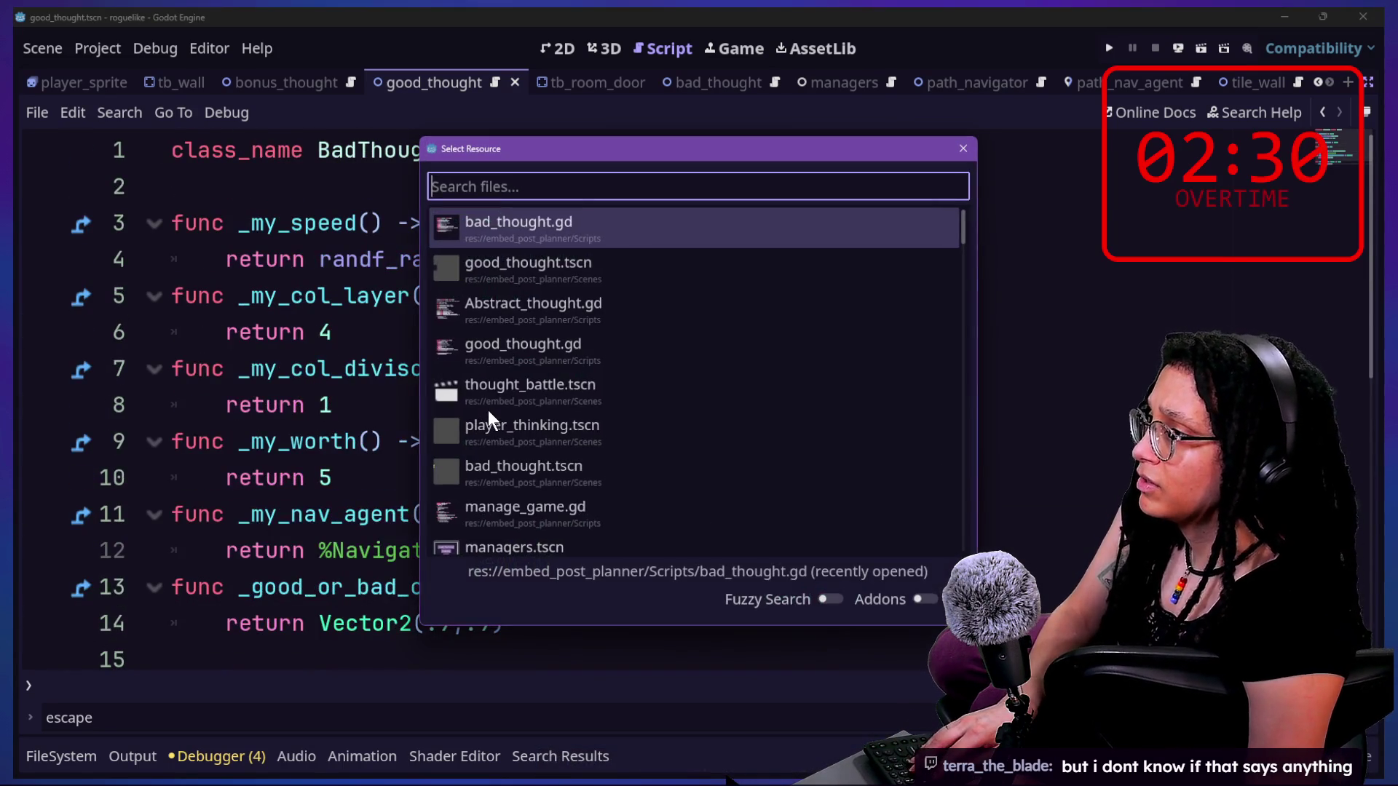
{"action": "key", "text": "Down"}
{"action": "key", "text": "Down"}
{"action": "key", "text": "Return"}
{"action": "scroll", "coordinate": [303, 493], "scroll_direction": "down", "scroll_amount": 6}
{"action": "key", "text": "ctrl+f"}
{"action": "type", "text": "bad_thou"}
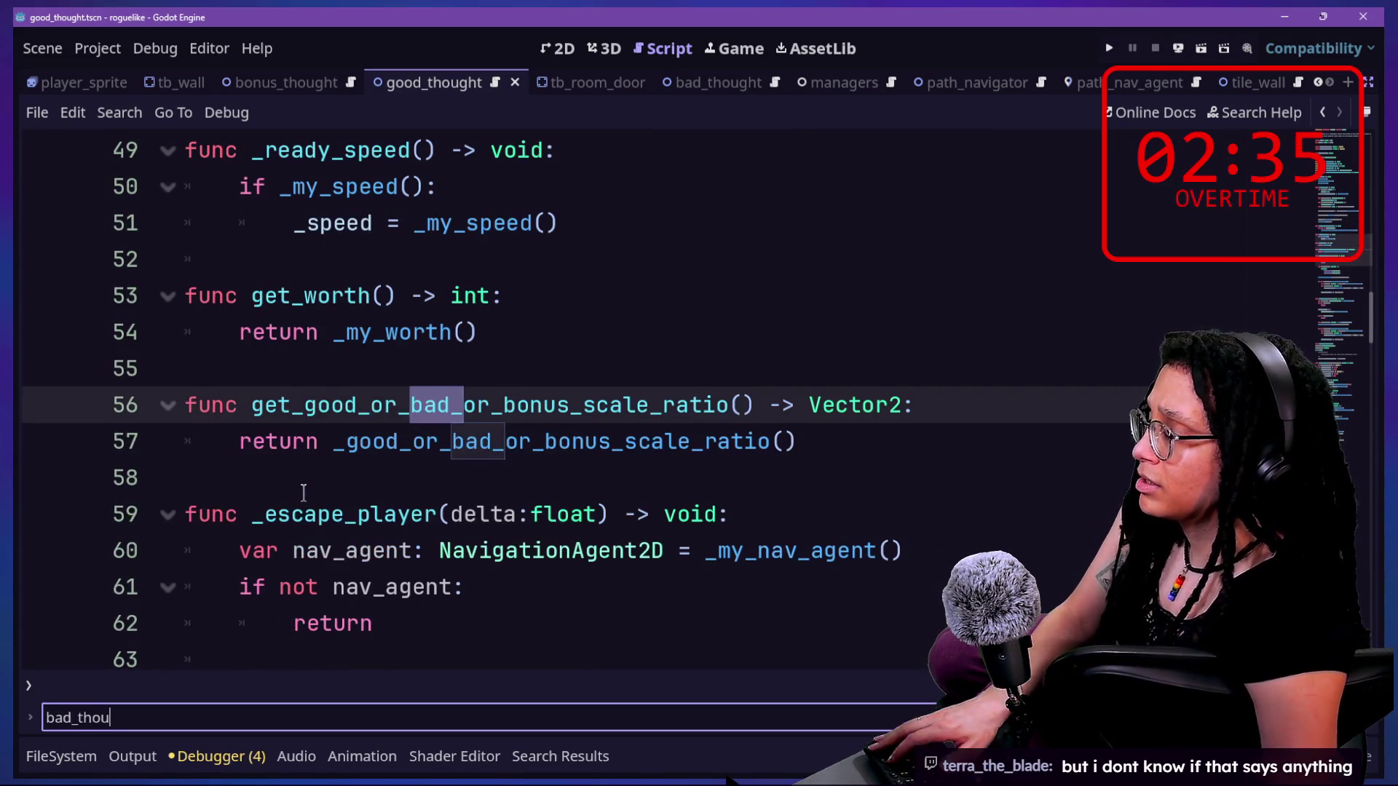
{"action": "type", "text": "_ch"}
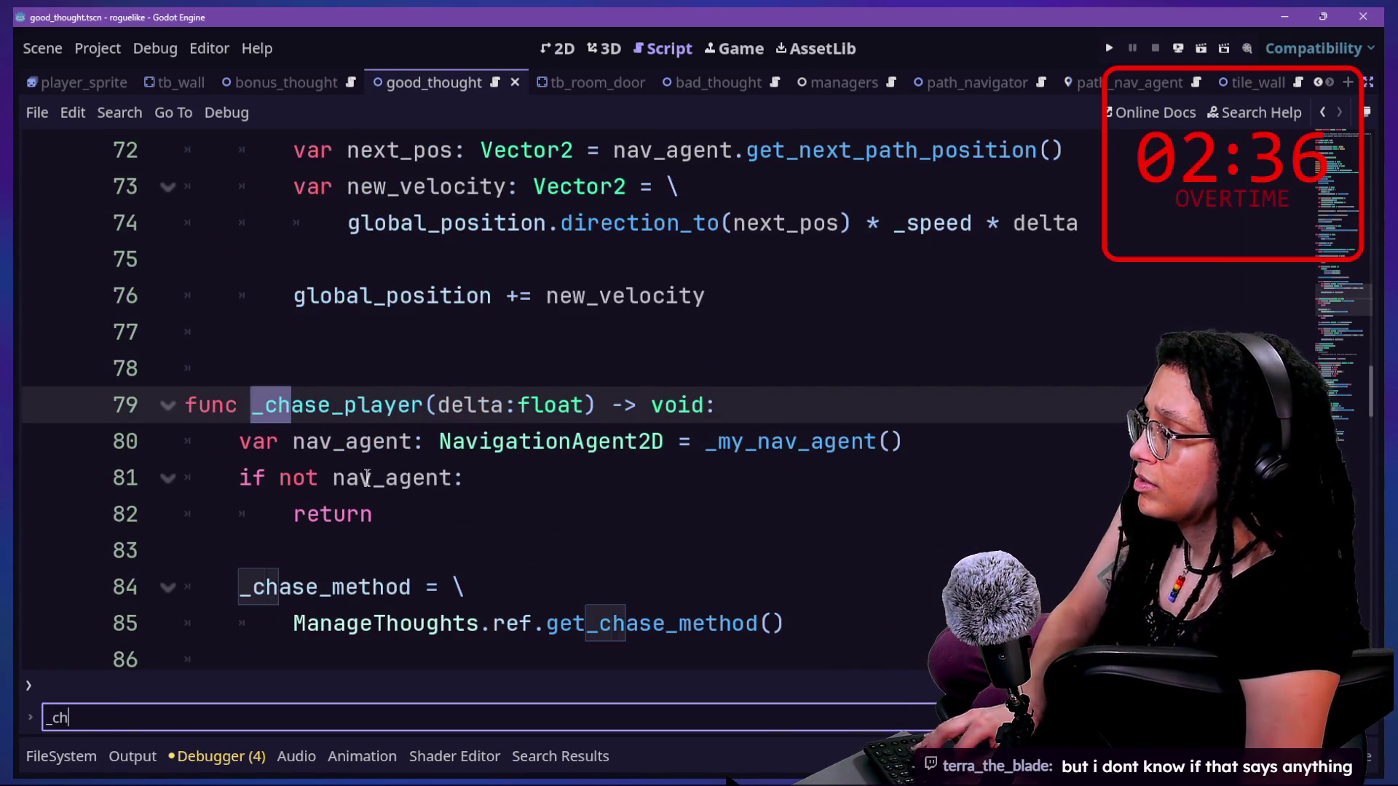
{"action": "left_click", "coordinate": [323, 428]}
{"action": "scroll", "coordinate": [323, 429], "scroll_direction": "down", "scroll_amount": 1}
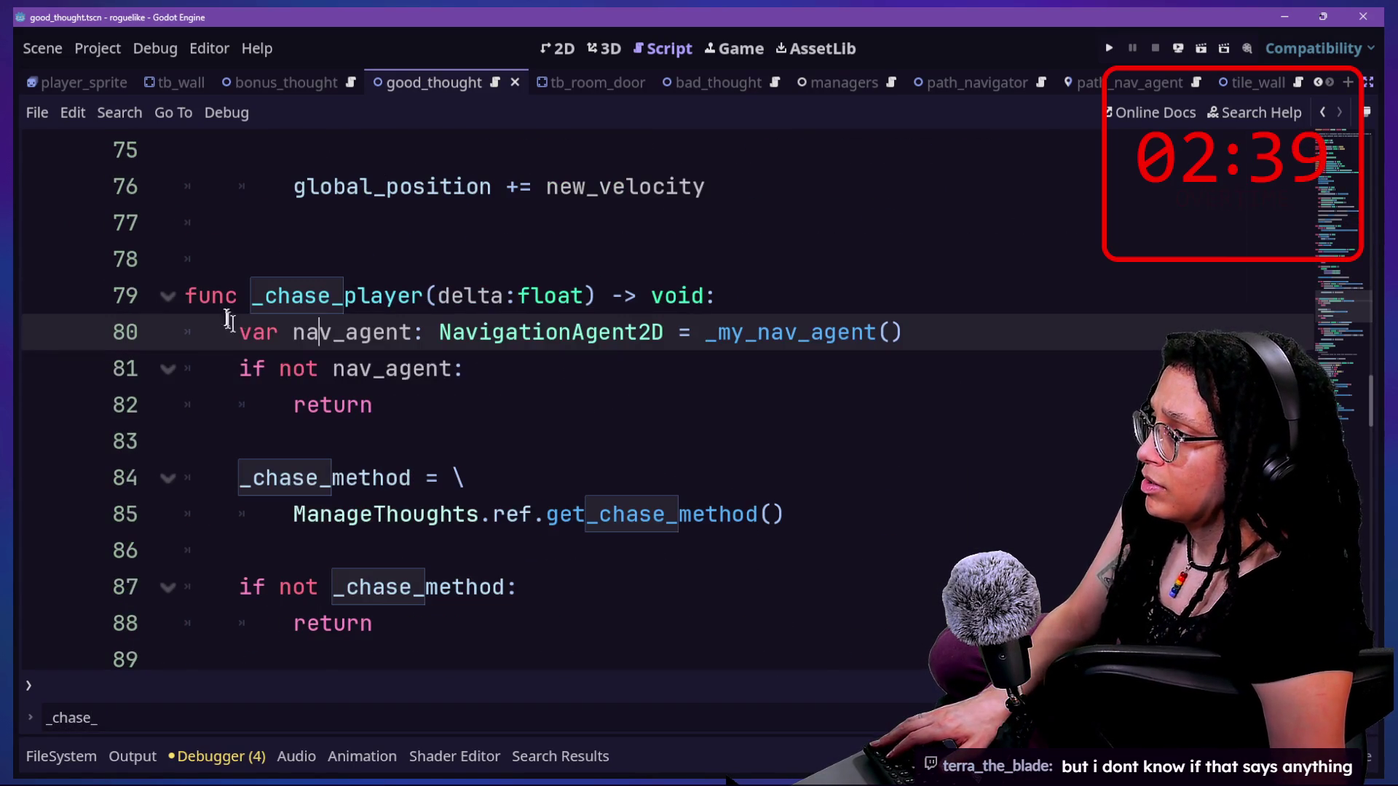
{"action": "left_click_drag", "start_coordinate": [231, 323], "coordinate": [558, 365]}
{"action": "left_click", "coordinate": [698, 370]}
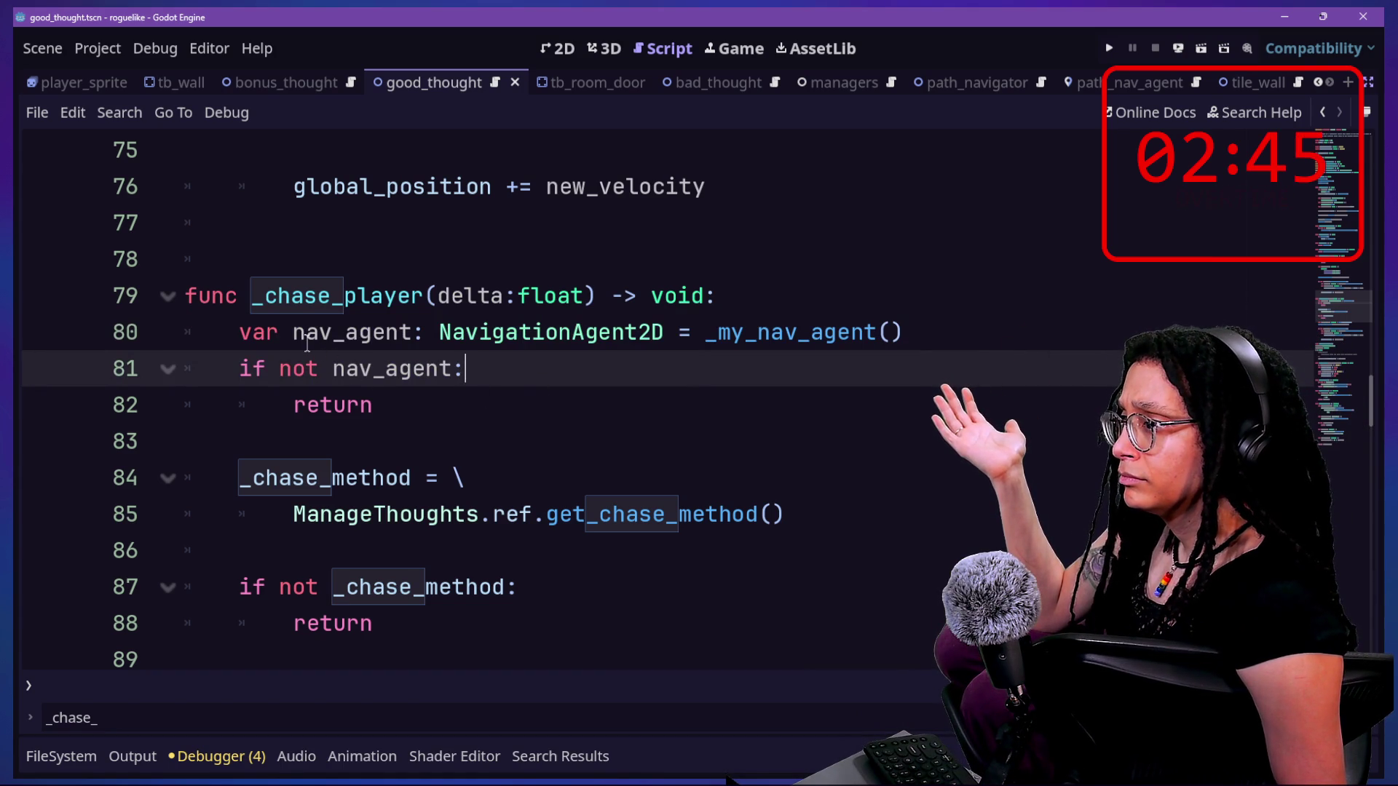
{"action": "scroll", "coordinate": [307, 344], "scroll_direction": "up", "scroll_amount": 1}
{"action": "scroll", "coordinate": [307, 343], "scroll_direction": "up", "scroll_amount": 1}
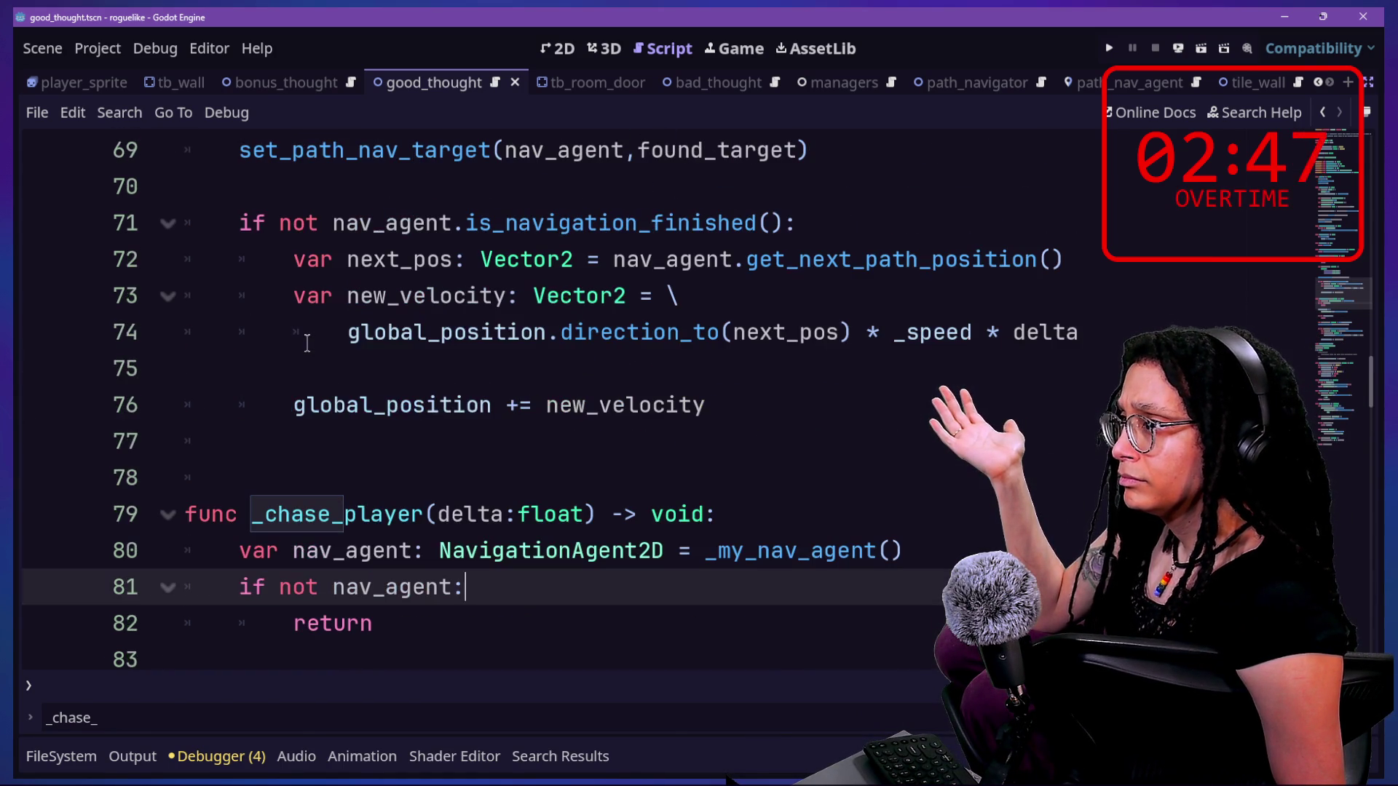
{"action": "scroll", "coordinate": [308, 344], "scroll_direction": "up", "scroll_amount": 4}
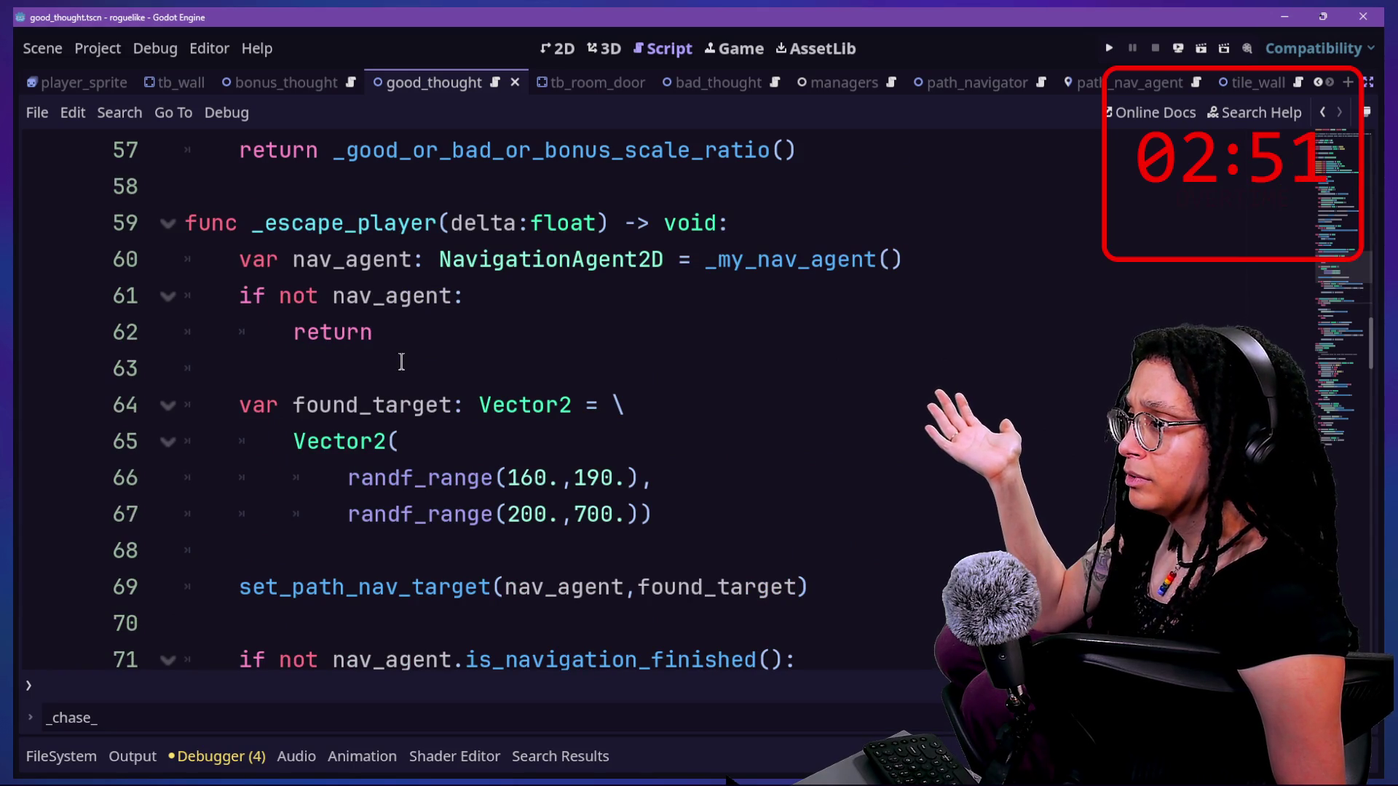
- Review _escape_player's nav_agent line and path-following code on lines 69–75
{"action": "left_click_drag", "start_coordinate": [269, 267], "coordinate": [422, 269]}
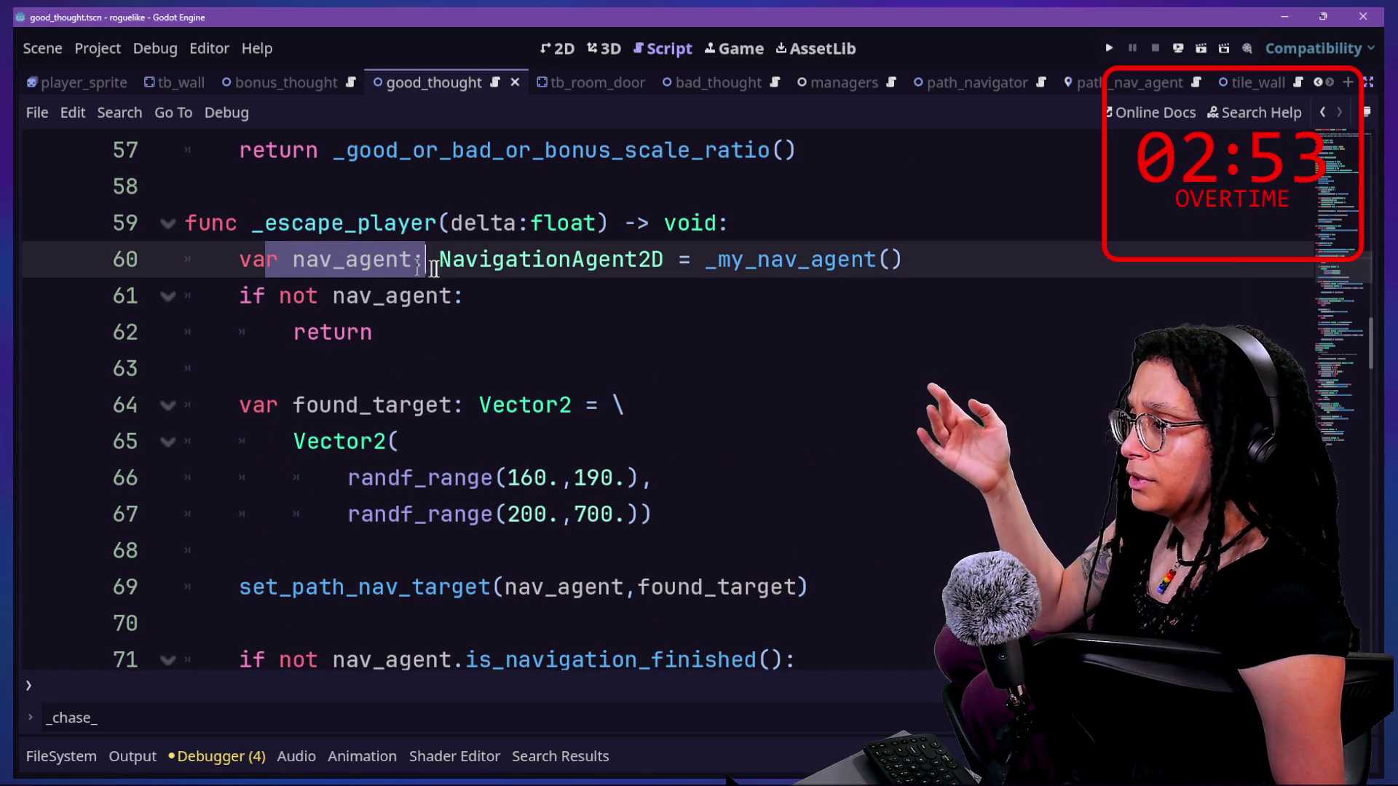
{"action": "scroll", "coordinate": [358, 415], "scroll_direction": "down", "scroll_amount": 2}
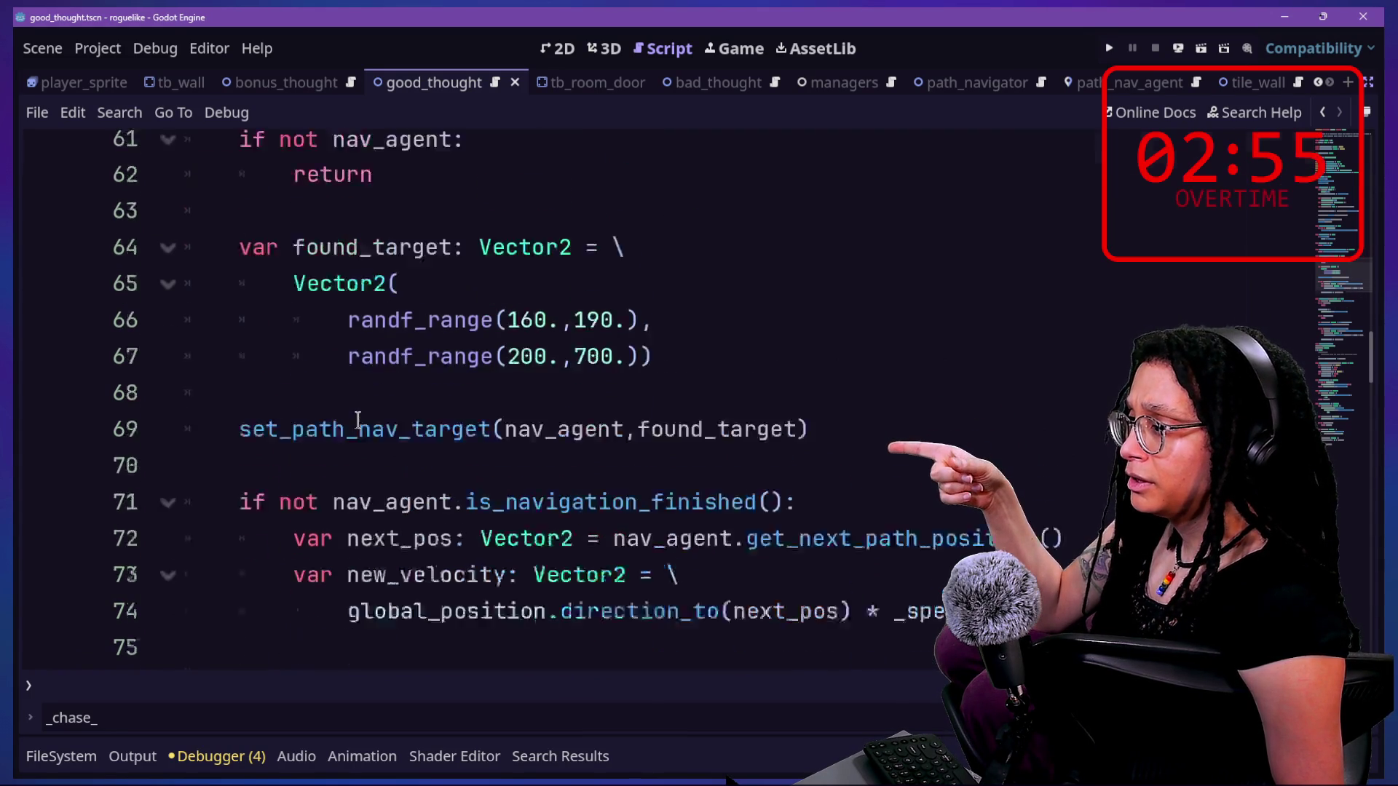
{"action": "left_click_drag", "start_coordinate": [279, 368], "coordinate": [607, 458]}
{"action": "left_click", "coordinate": [607, 459]}
{"action": "left_click_drag", "start_coordinate": [427, 328], "coordinate": [578, 510]}
{"action": "left_click", "coordinate": [577, 510]}
{"action": "left_click", "coordinate": [699, 569]}
{"action": "scroll", "coordinate": [699, 562], "scroll_direction": "up", "scroll_amount": 4}
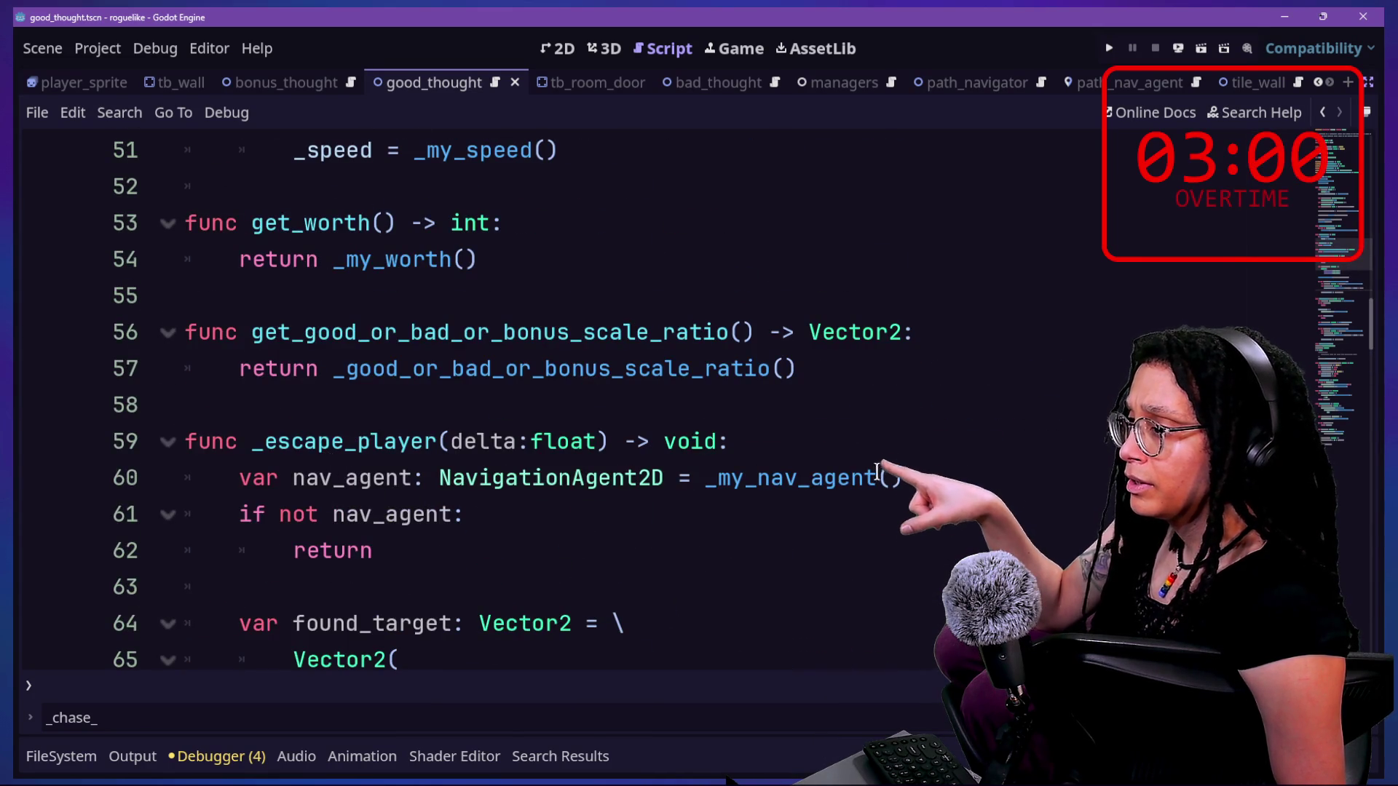
- Add an early return at the top of _escape_player and test-run the game into gameplay
{"action": "left_click", "coordinate": [877, 473]}
{"action": "key", "text": "ctrl+shift+Return"}
{"action": "type", "text": "n"}
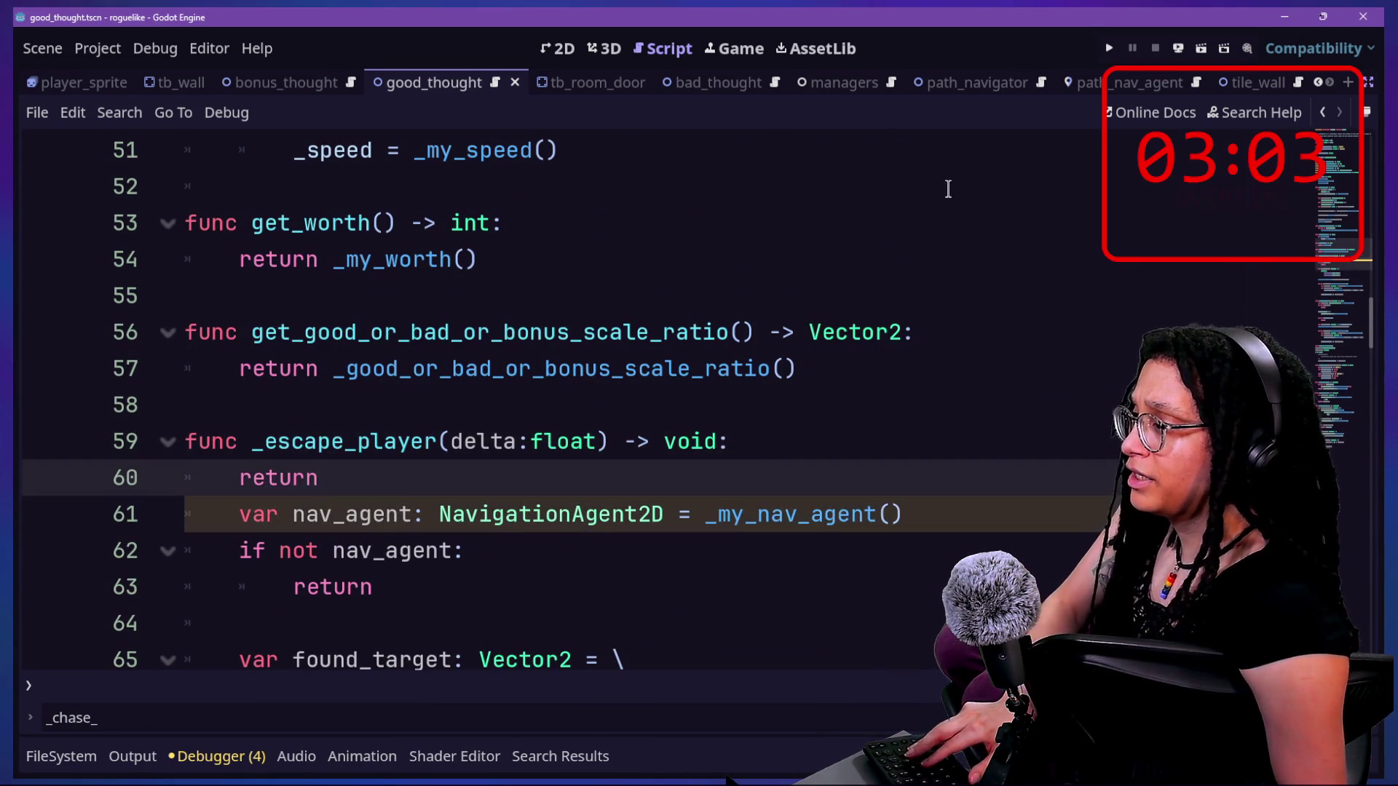
{"action": "left_click", "coordinate": [1120, 46]}
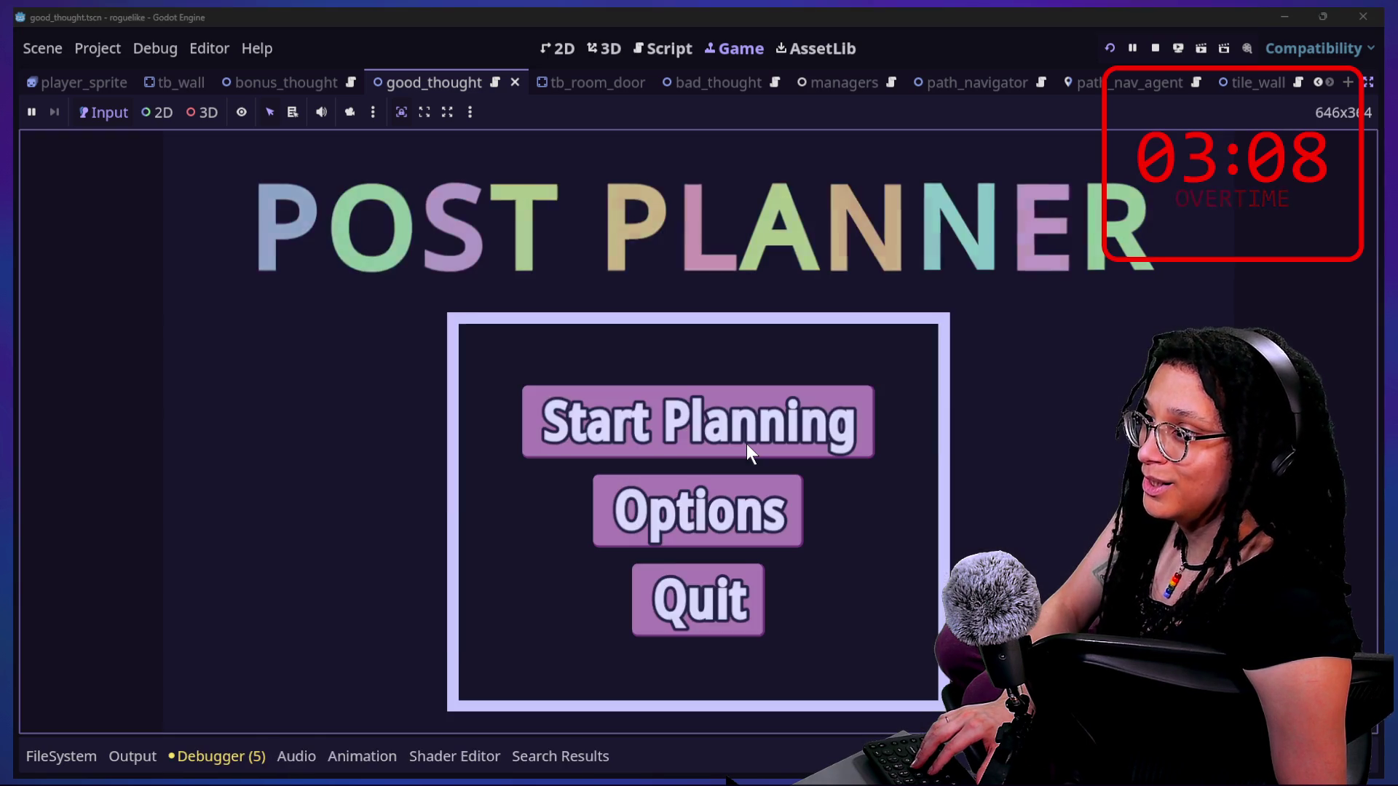
{"action": "left_click", "coordinate": [745, 443]}
{"action": "left_click", "coordinate": [746, 444]}
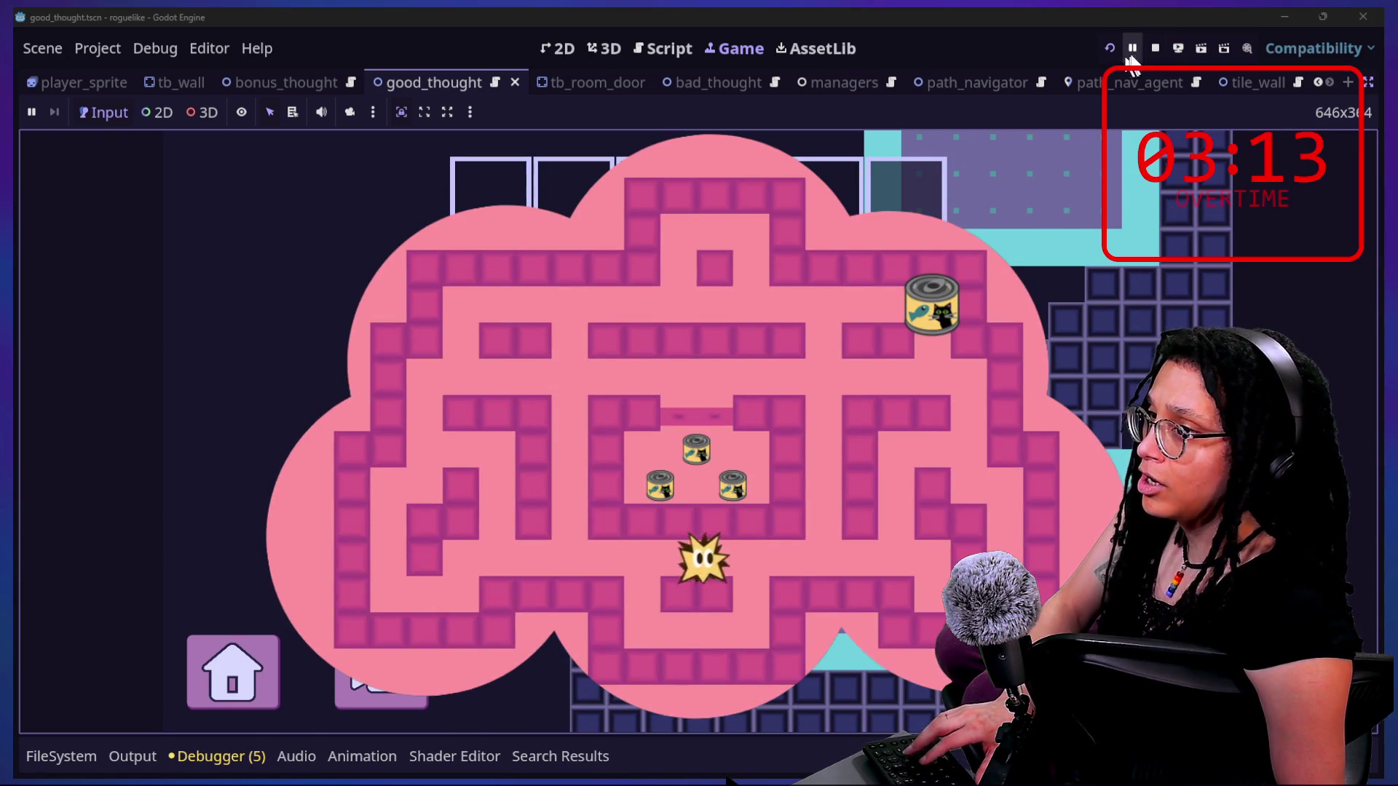
{"action": "left_click", "coordinate": [1155, 48]}
- Delete the temporary early return from _escape_player
{"action": "key", "text": "BackSpace"}
{"action": "scroll", "coordinate": [645, 549], "scroll_direction": "down", "scroll_amount": 4}
{"action": "scroll", "coordinate": [644, 549], "scroll_direction": "down", "scroll_amount": 1}
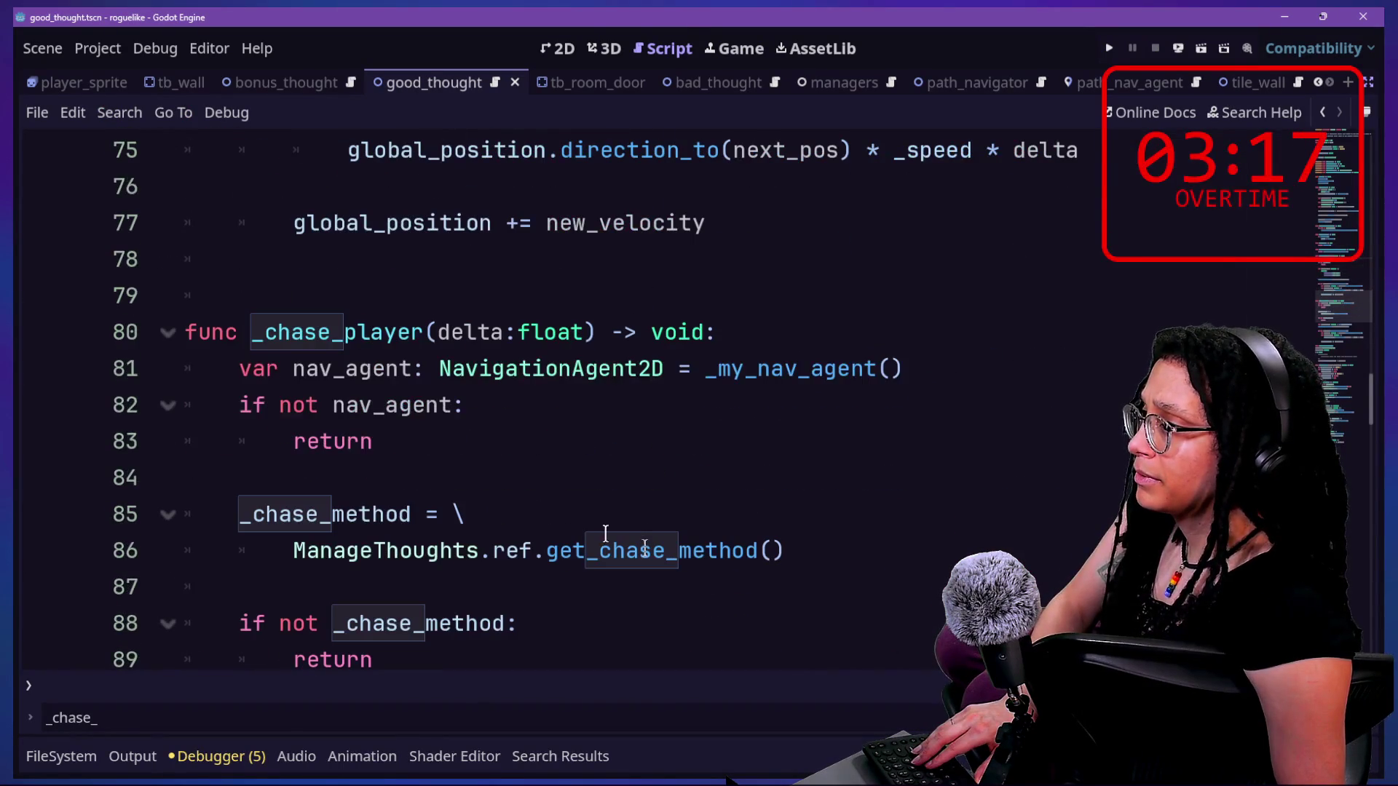
{"action": "scroll", "coordinate": [457, 493], "scroll_direction": "down", "scroll_amount": 5}
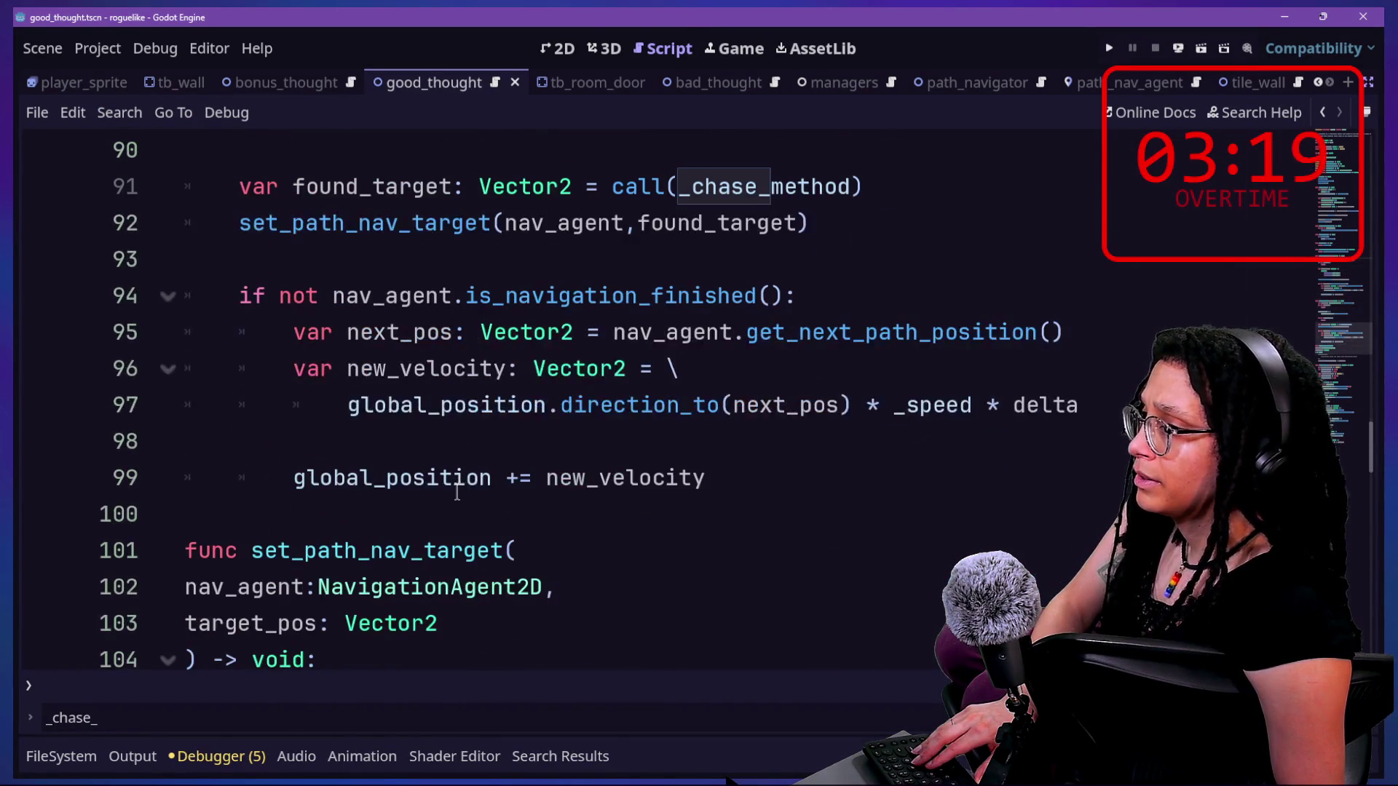
{"action": "scroll", "coordinate": [661, 510], "scroll_direction": "up", "scroll_amount": 2}
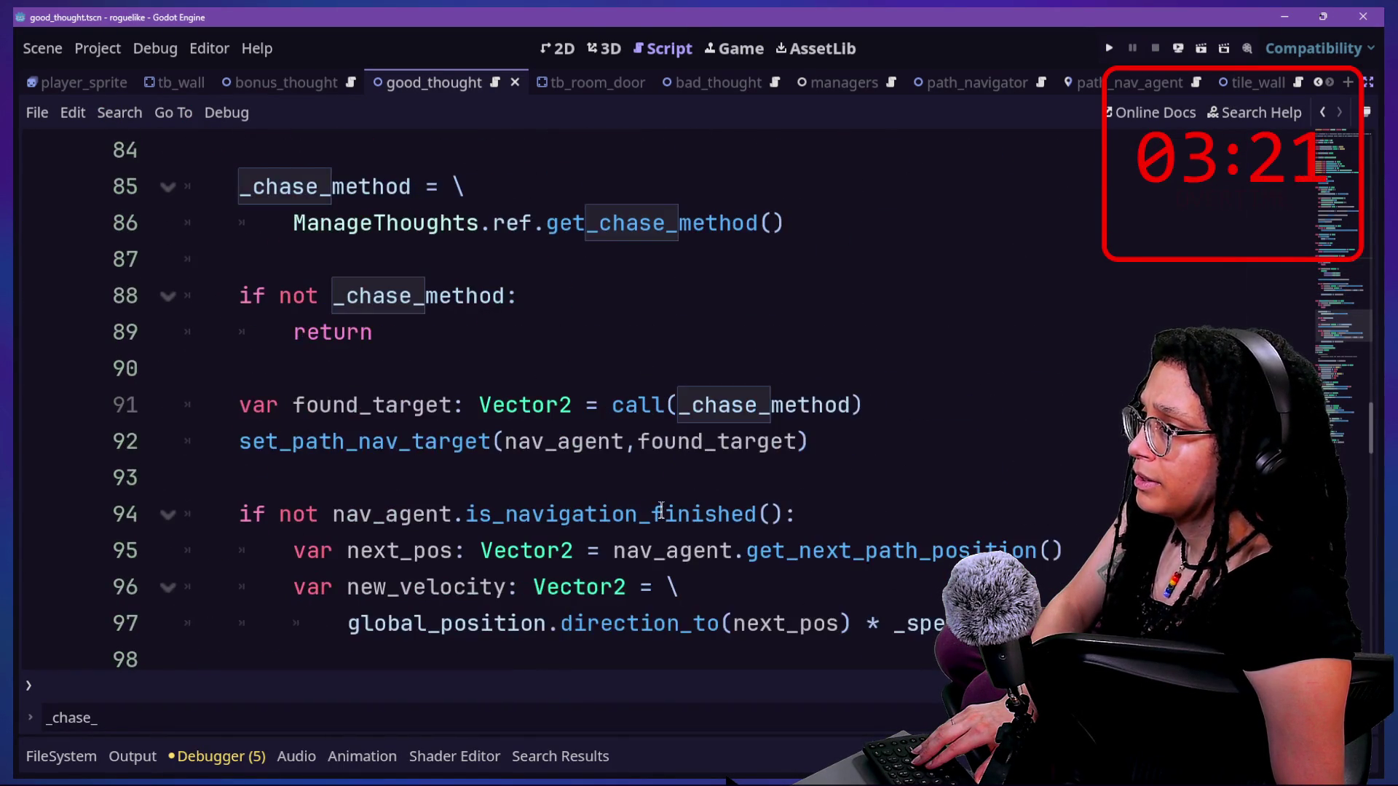
{"action": "scroll", "coordinate": [661, 510], "scroll_direction": "up", "scroll_amount": 1}
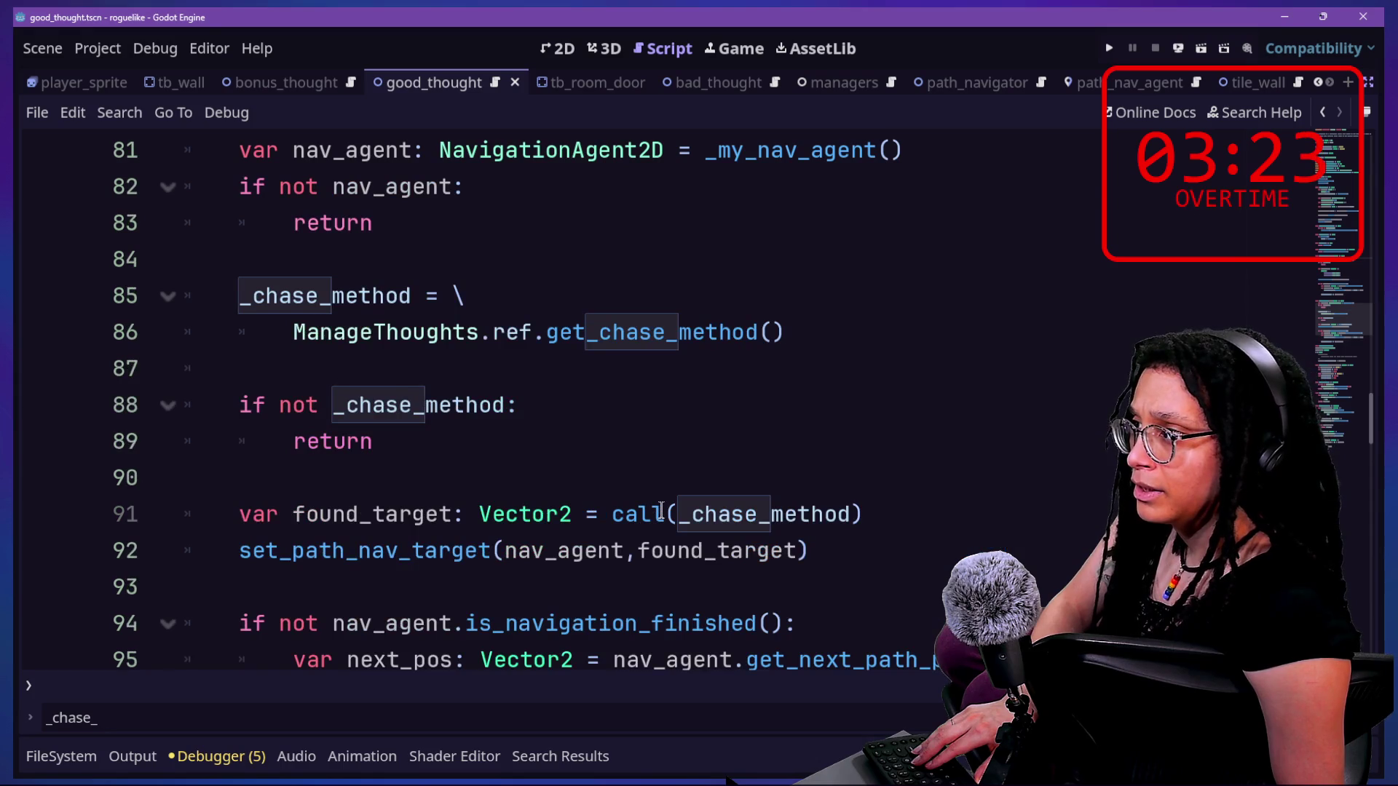
{"action": "scroll", "coordinate": [661, 509], "scroll_direction": "up", "scroll_amount": 1}
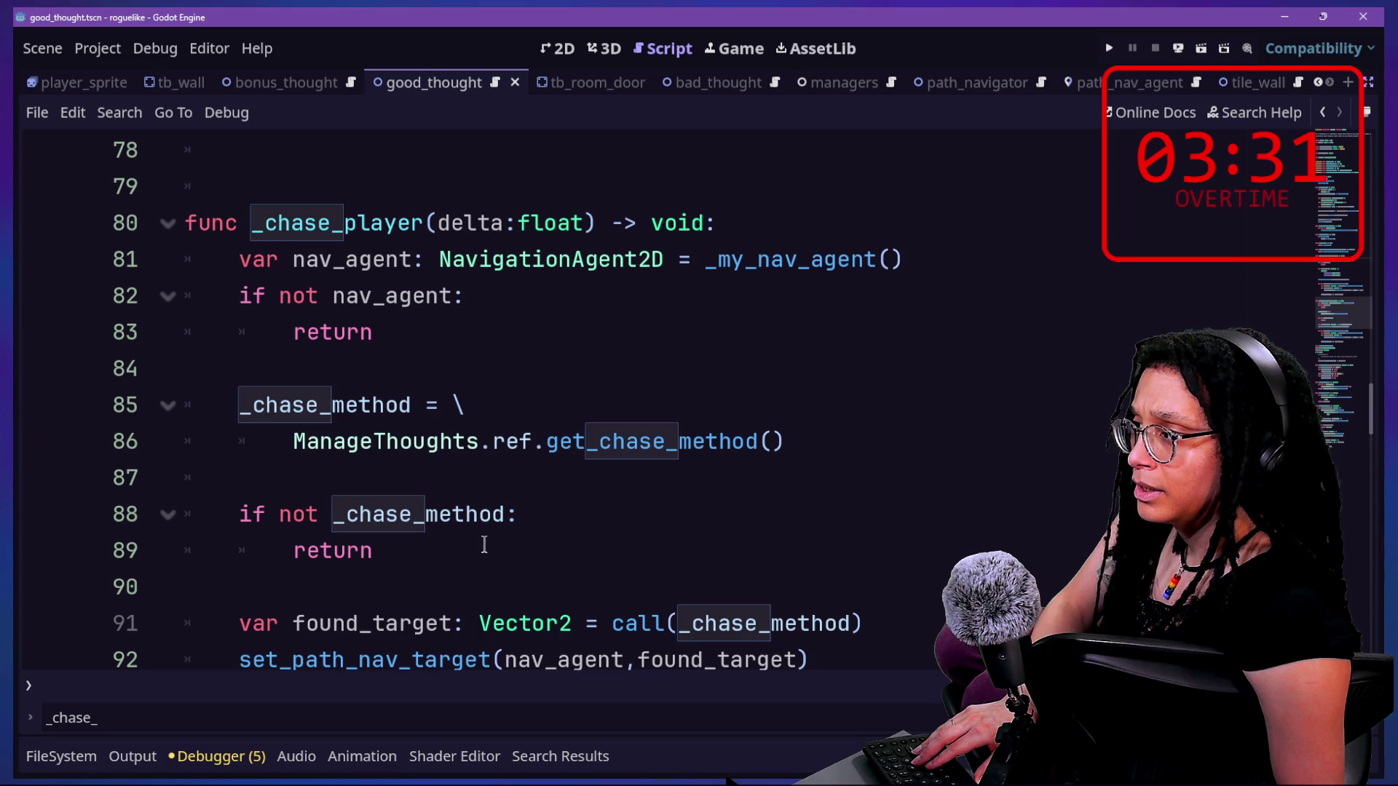
{"action": "left_click_drag", "start_coordinate": [485, 545], "coordinate": [482, 487]}
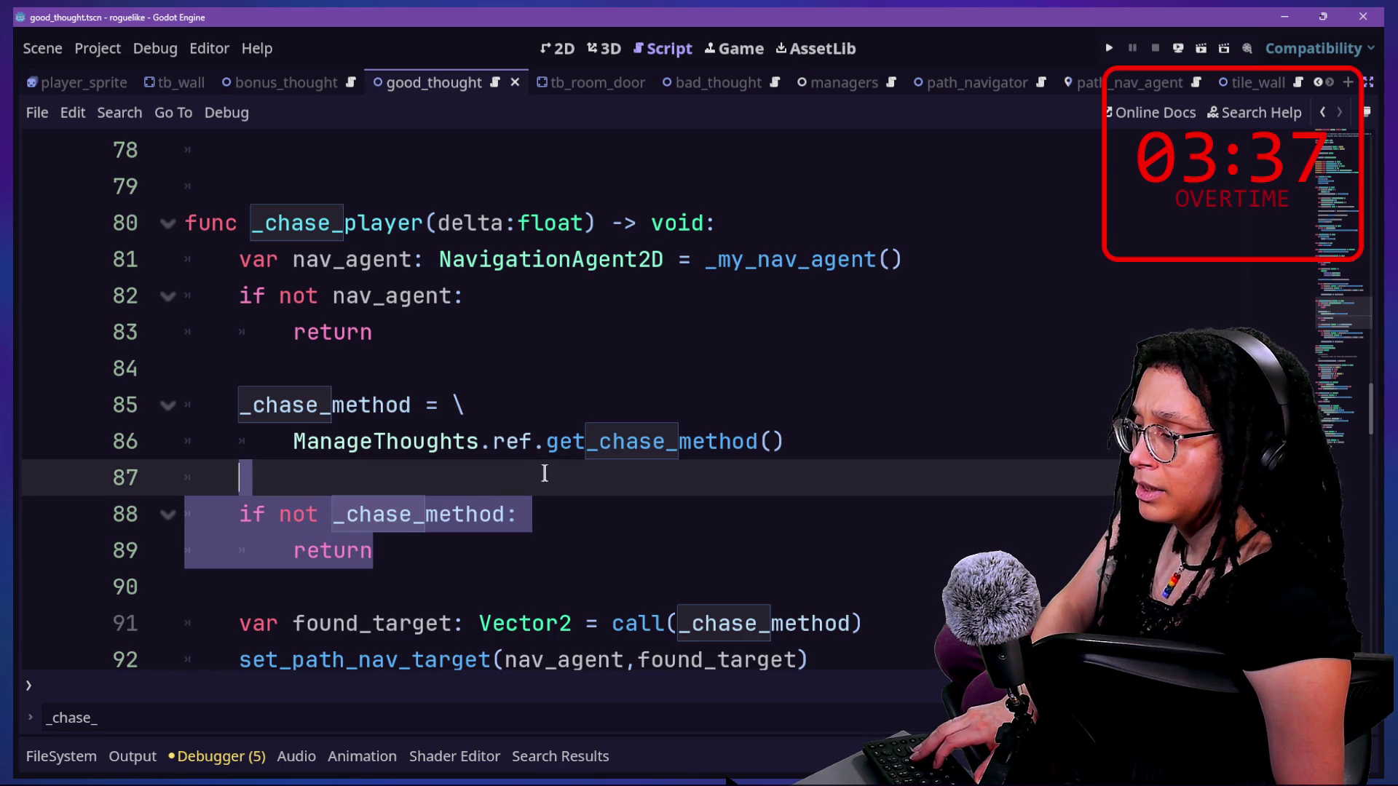
{"action": "key", "text": "BackSpace"}
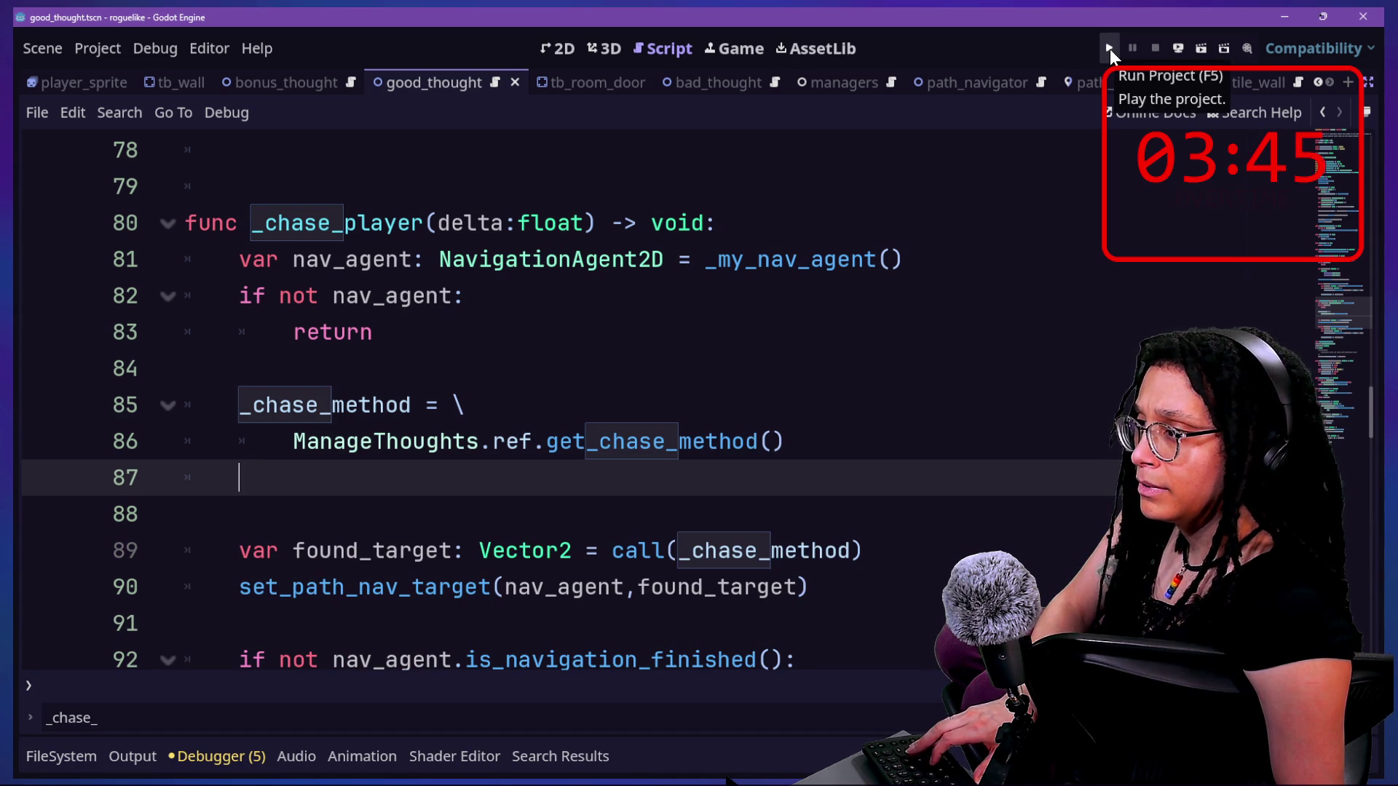
{"action": "key", "text": "ctrl+z"}
{"action": "left_click", "coordinate": [626, 368]}
- Add print("hi") after the line 89 return, save, and run with the Output log shown
{"action": "left_click", "coordinate": [683, 539]}
{"action": "key", "text": "Return"}
{"action": "key", "text": "Return"}
{"action": "type", "text": "print\""}
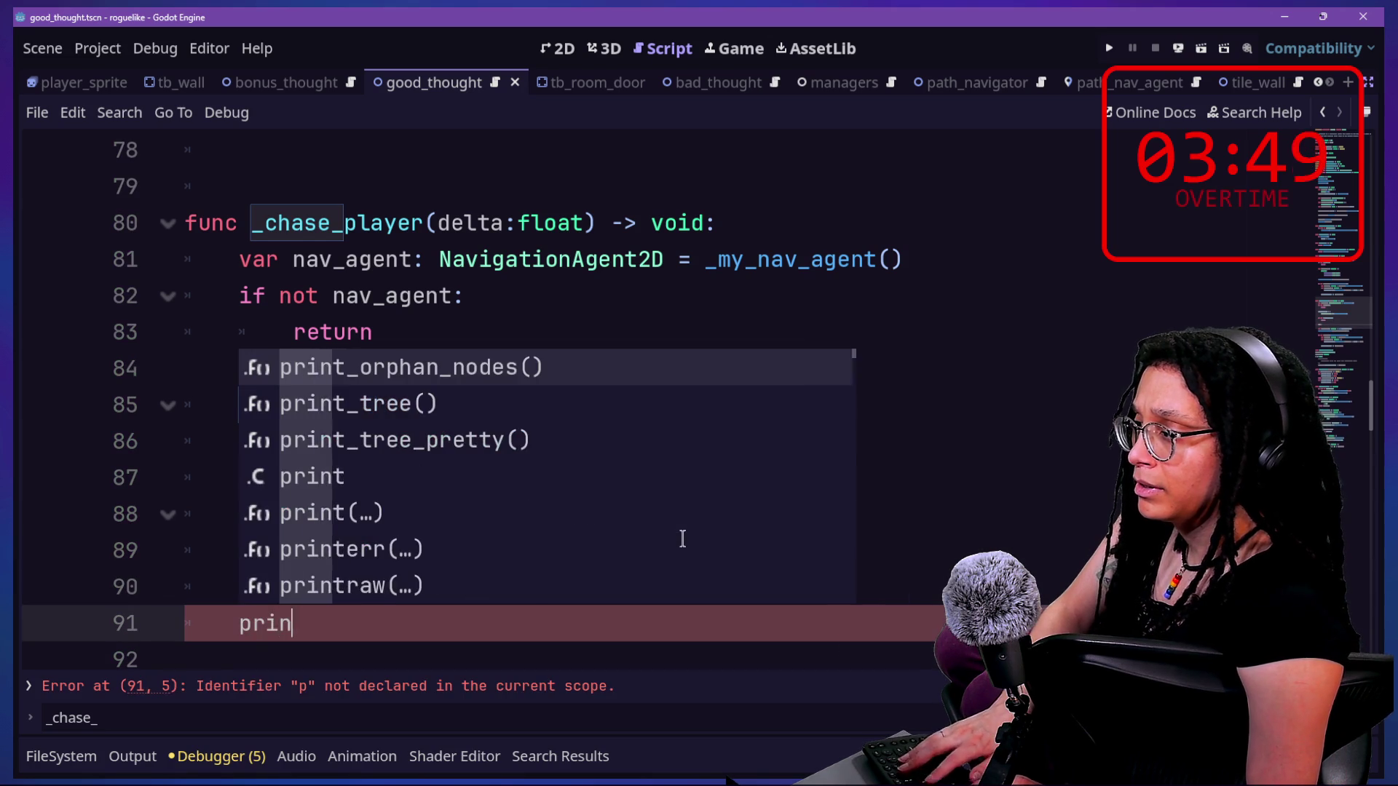
{"action": "key", "text": "BackSpace"}
{"action": "type", "text": "(\"hi"}
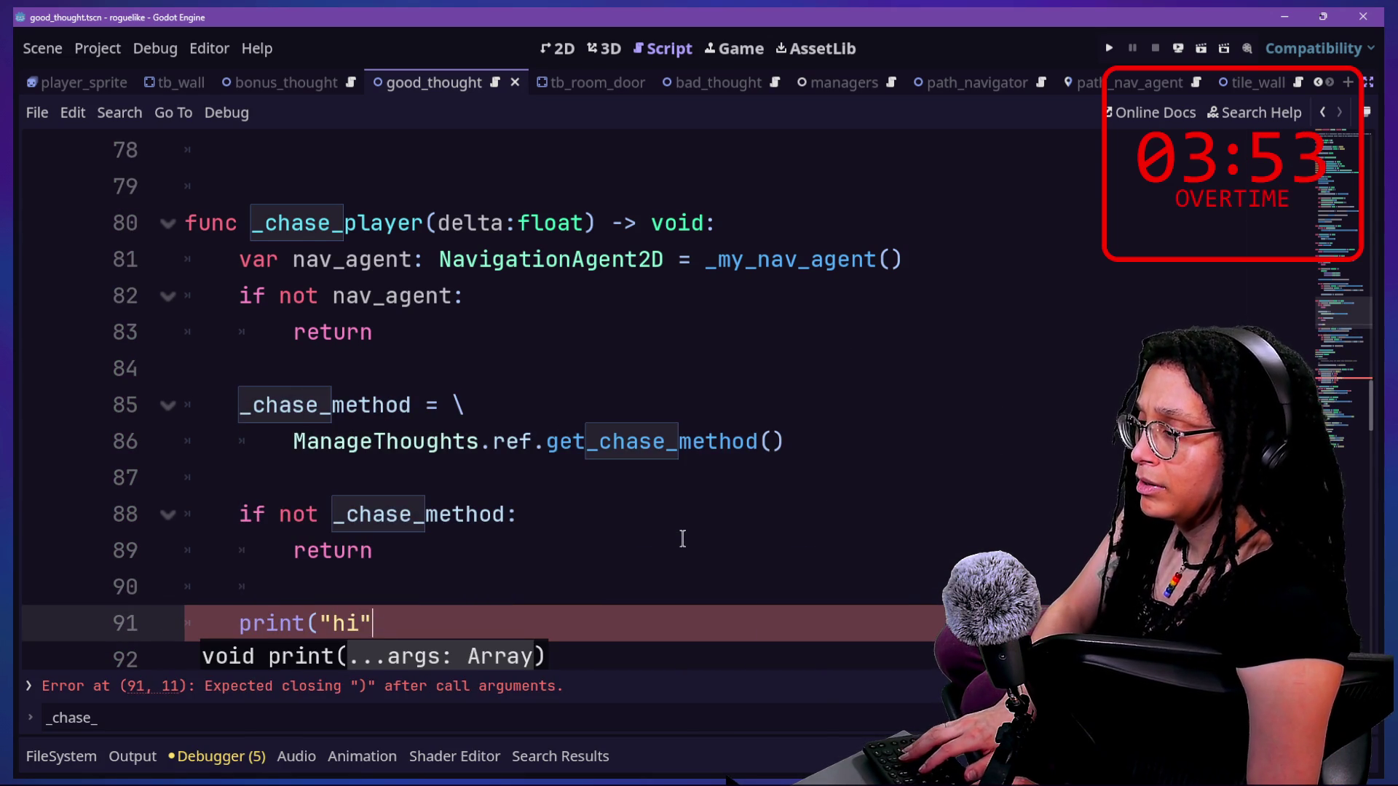
{"action": "type", "text": "\")"}
{"action": "key", "text": "ctrl+s"}
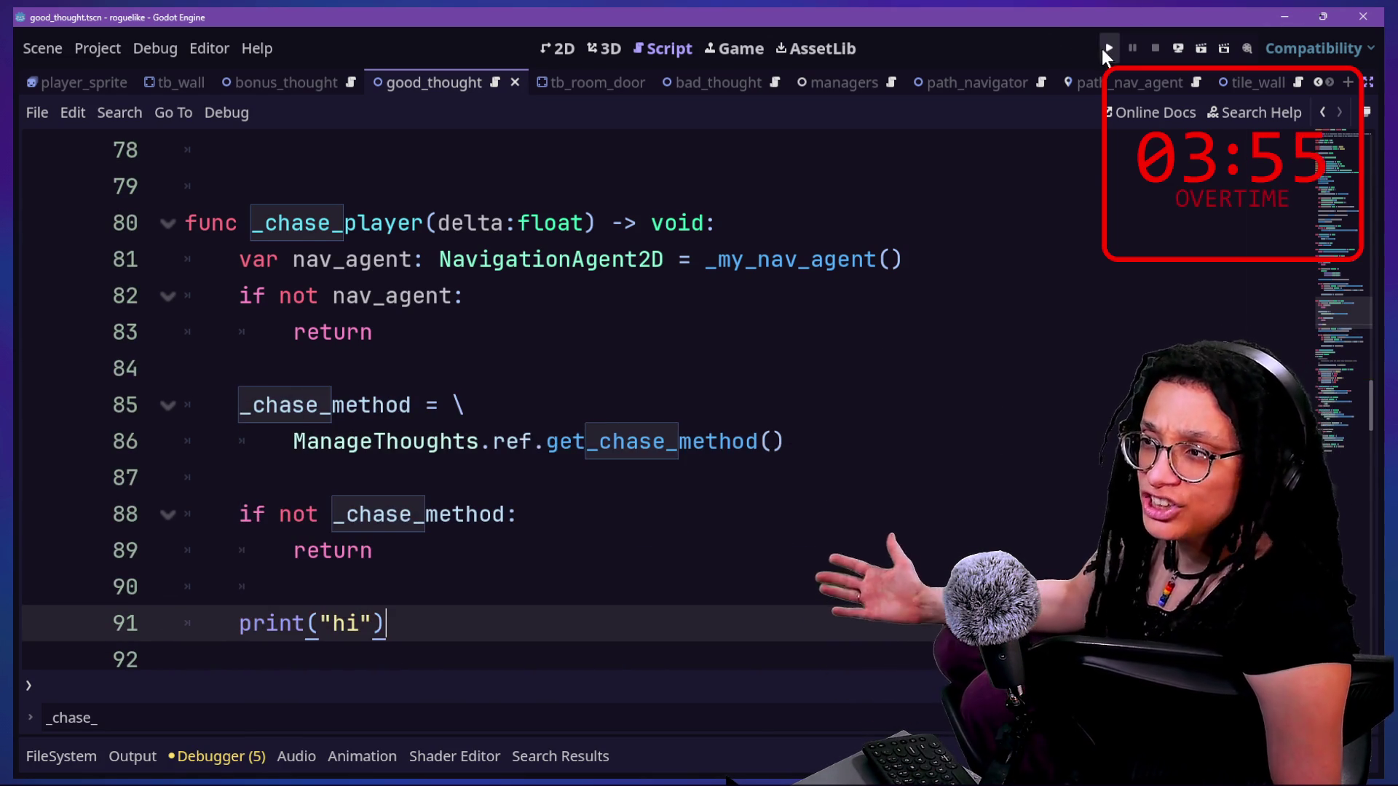
{"action": "left_click", "coordinate": [1107, 48]}
{"action": "left_click", "coordinate": [160, 755]}
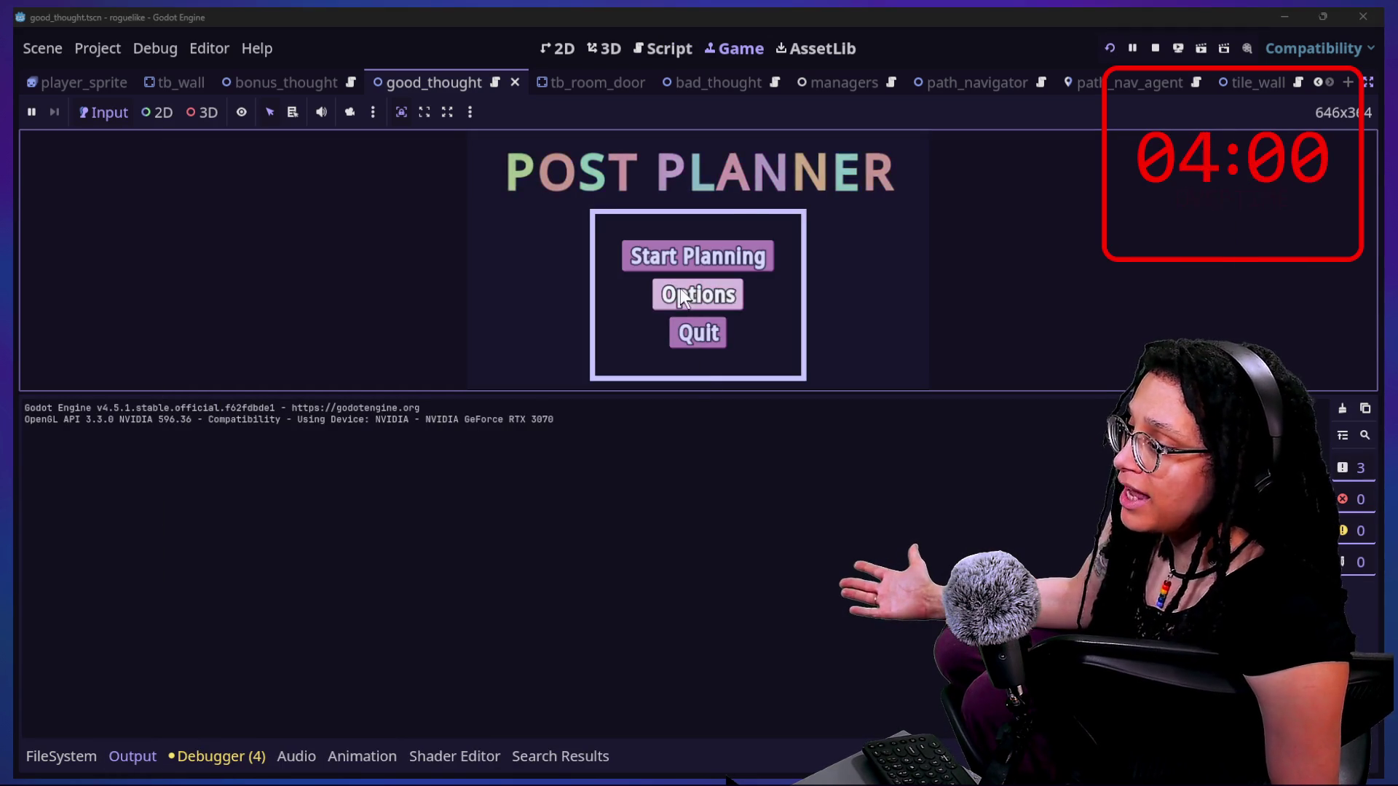
- Play into the thought maze, see "hi" logged three times, then stop the game
{"action": "left_click", "coordinate": [670, 257]}
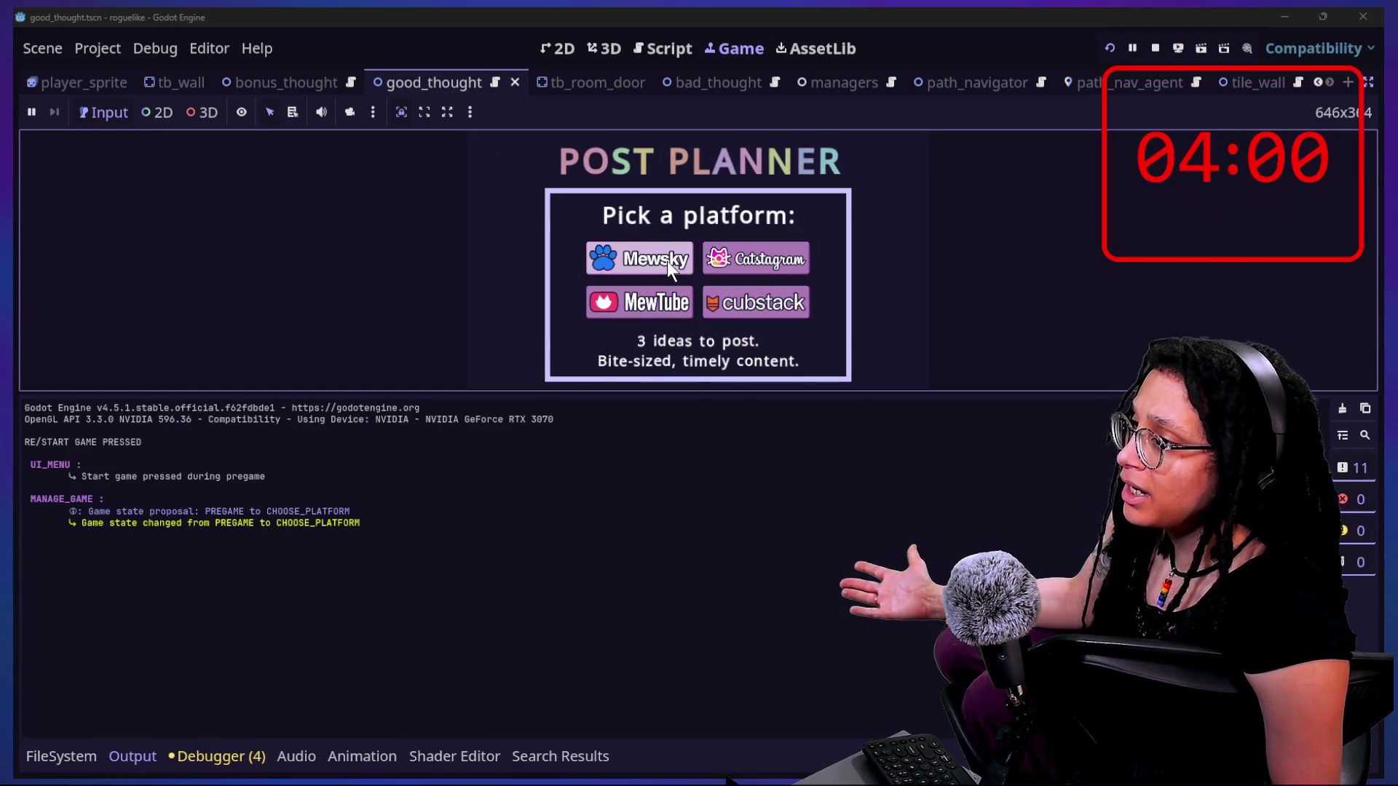
{"action": "left_click", "coordinate": [742, 249]}
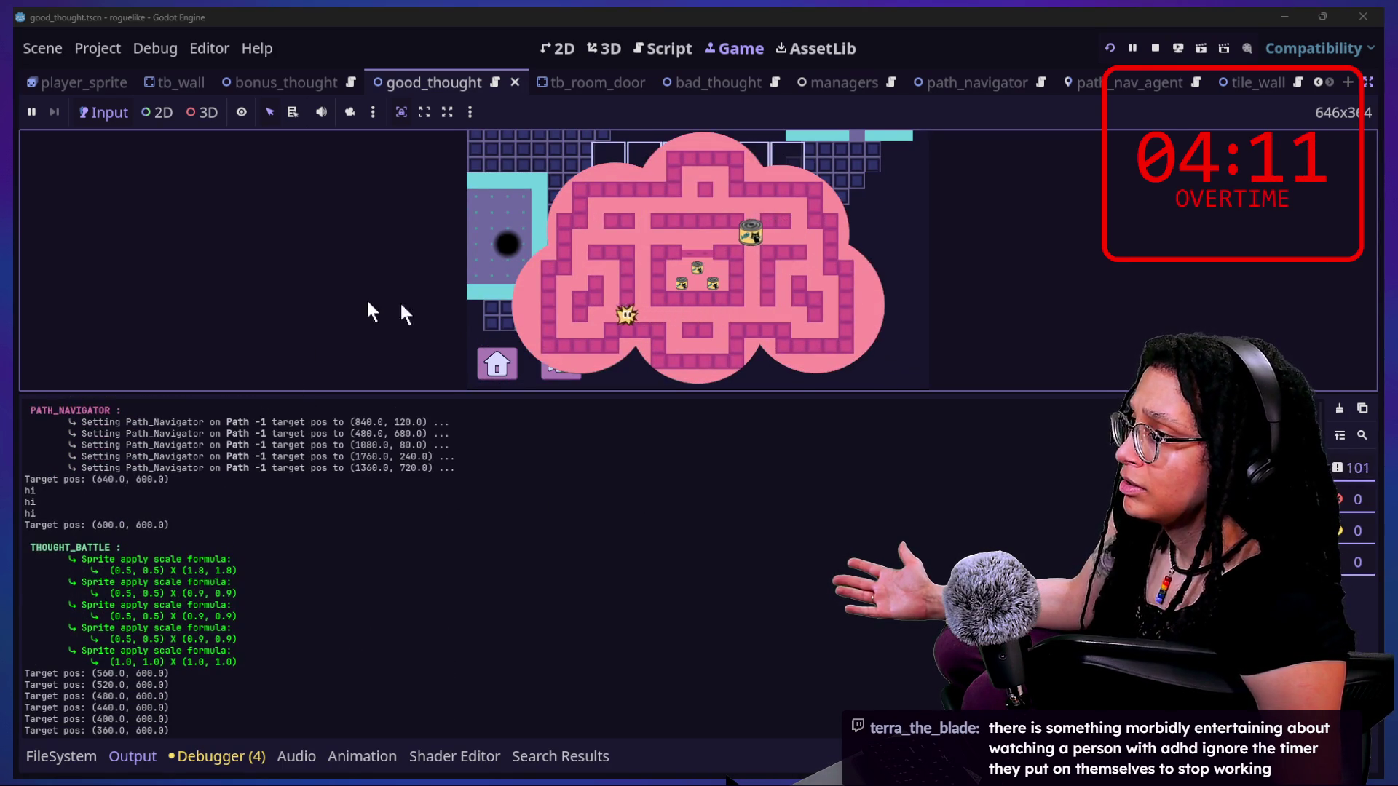
{"action": "left_click", "coordinate": [1155, 48]}
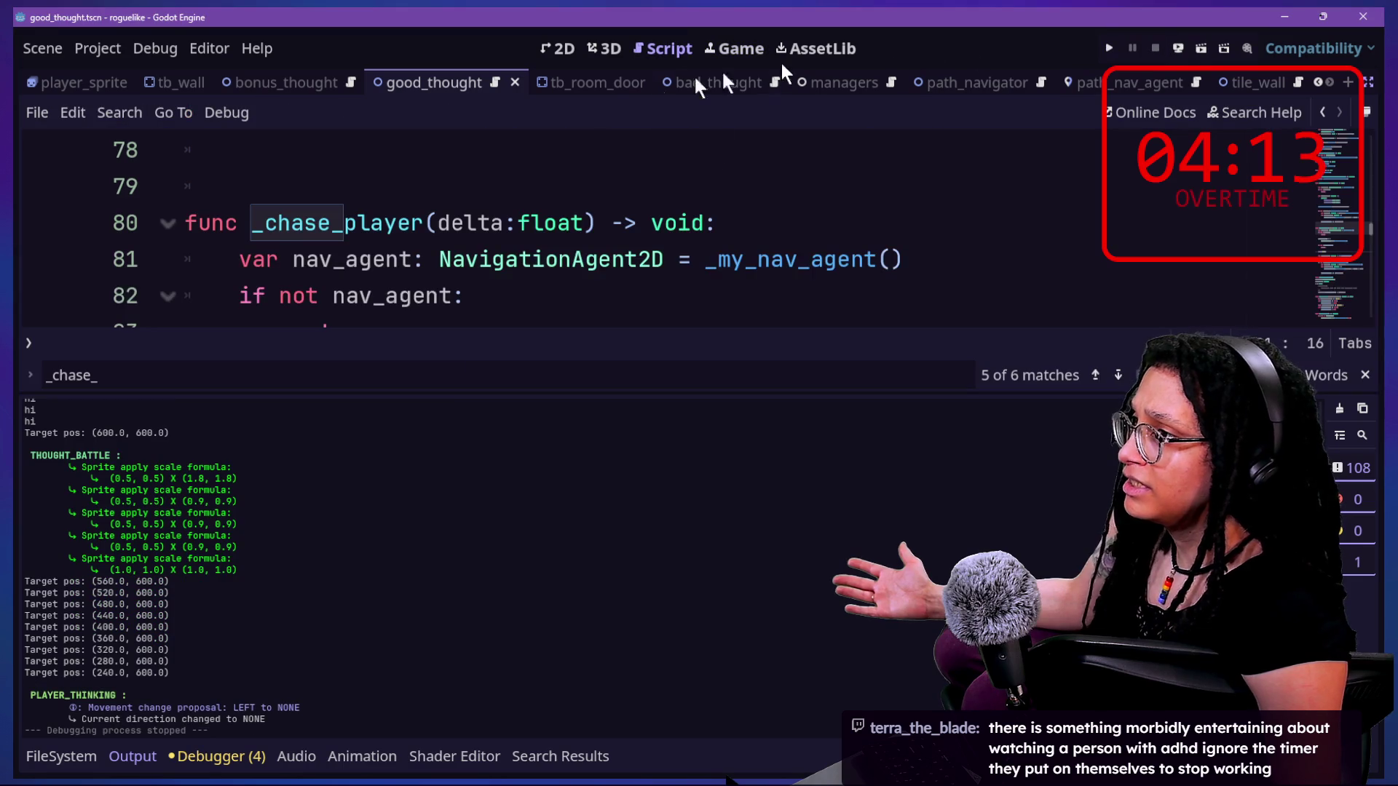
- Collapse the output log and undo the temporary print("hi") line in _chase_player
{"action": "left_click", "coordinate": [620, 222]}
{"action": "left_click", "coordinate": [132, 757]}
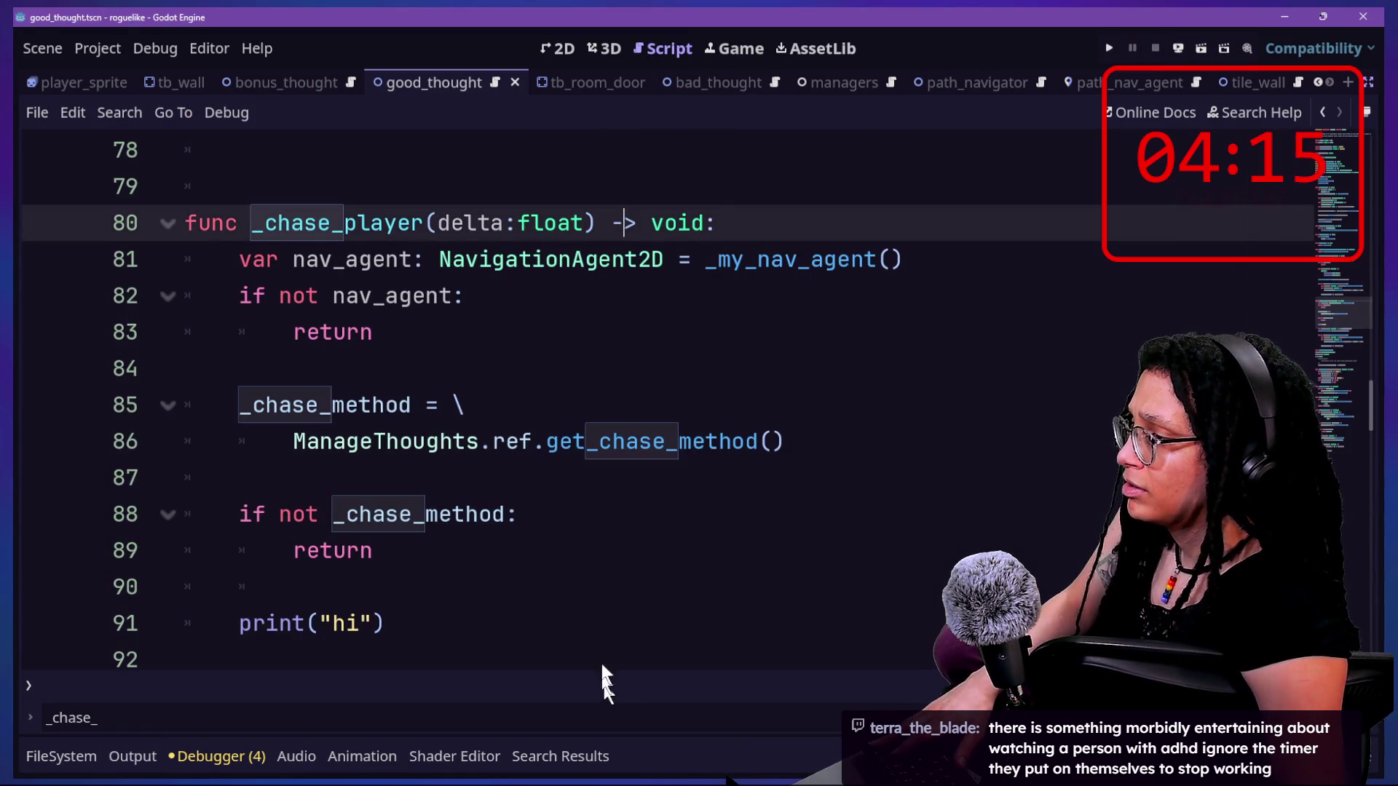
{"action": "key", "text": "ctrl+z"}
{"action": "key", "text": "ctrl+z"}
{"action": "key", "text": "ctrl+z"}
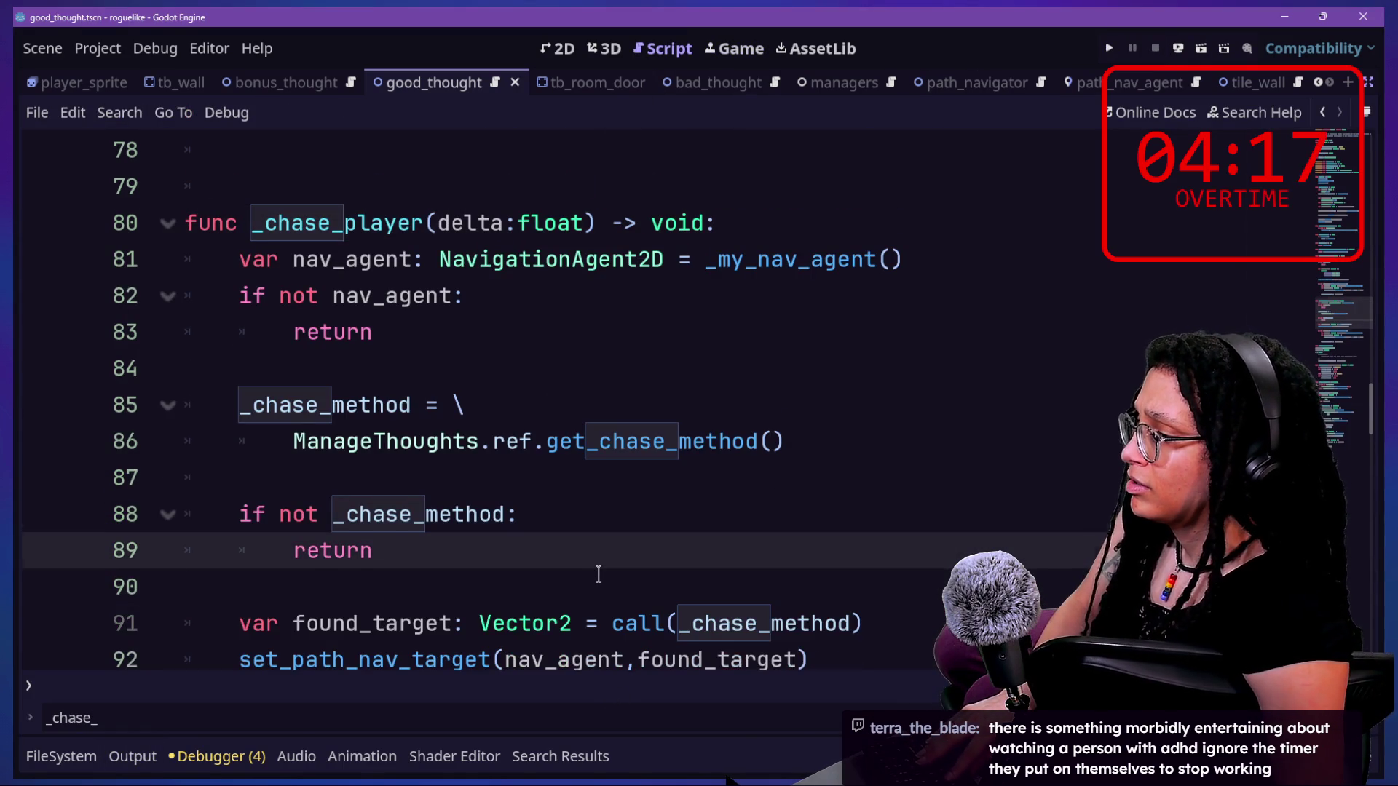
- Scroll through the good_thought script to review _chase_player and the code around it
{"action": "scroll", "coordinate": [598, 574], "scroll_direction": "down", "scroll_amount": 2}
{"action": "scroll", "coordinate": [590, 546], "scroll_direction": "down", "scroll_amount": 1}
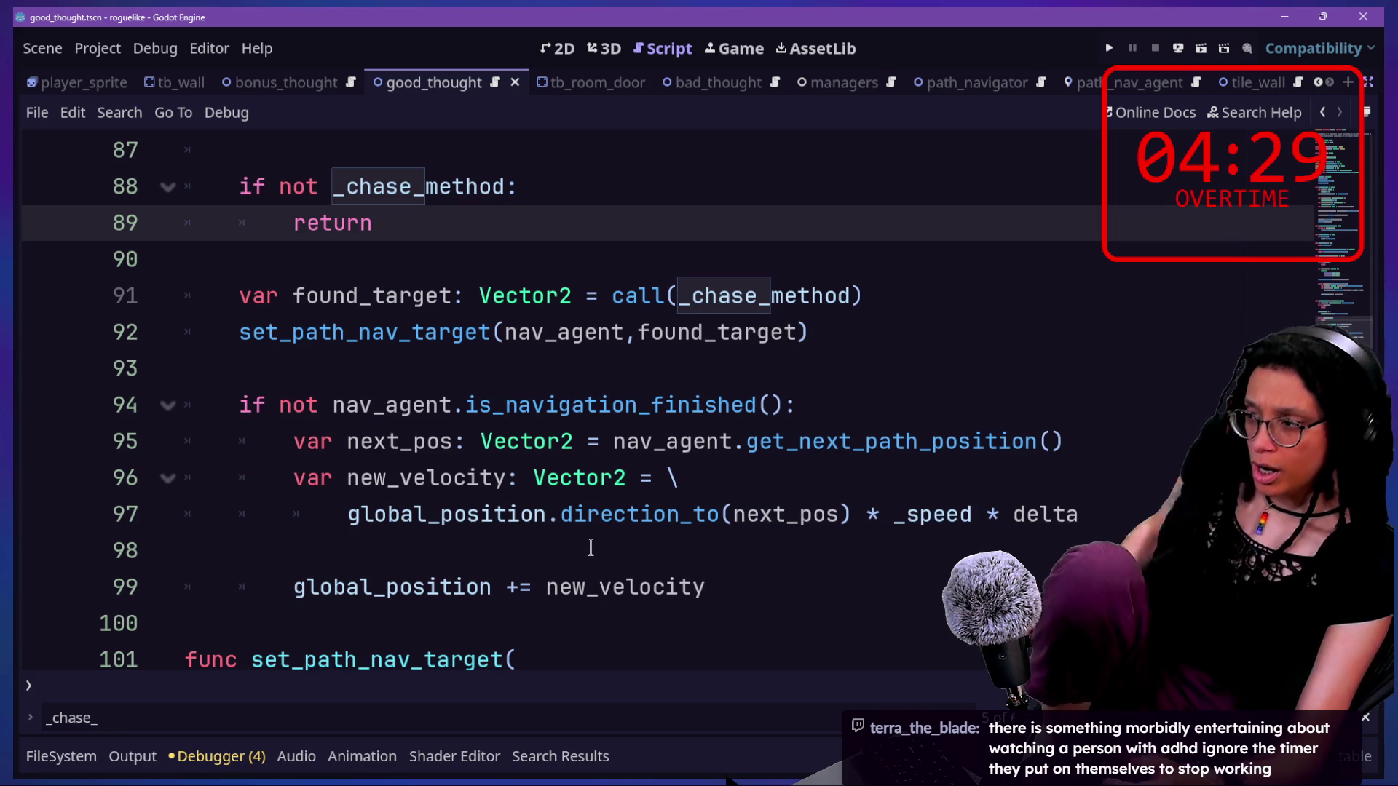
{"action": "scroll", "coordinate": [410, 496], "scroll_direction": "up", "scroll_amount": 4}
{"action": "scroll", "coordinate": [410, 496], "scroll_direction": "up", "scroll_amount": 3}
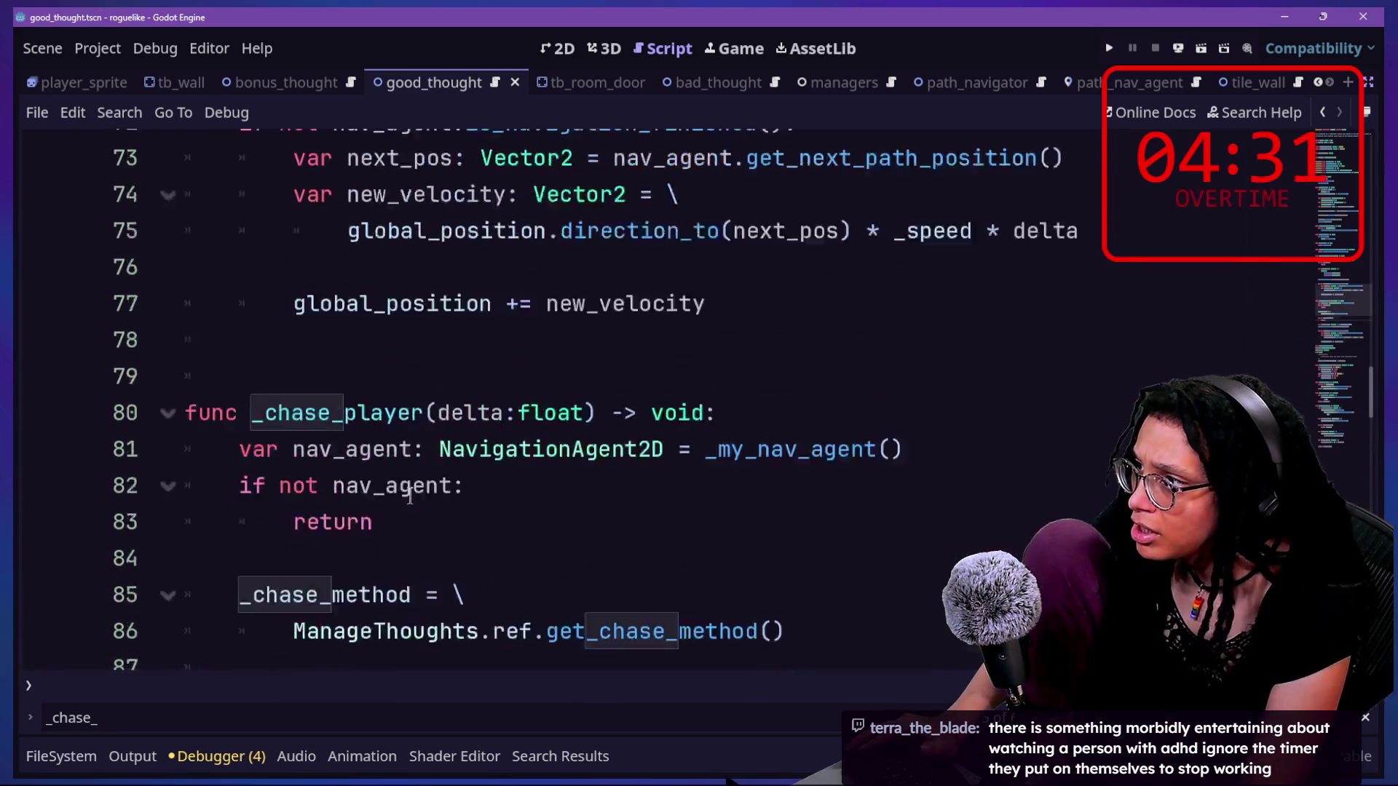
{"action": "scroll", "coordinate": [410, 496], "scroll_direction": "down", "scroll_amount": 1}
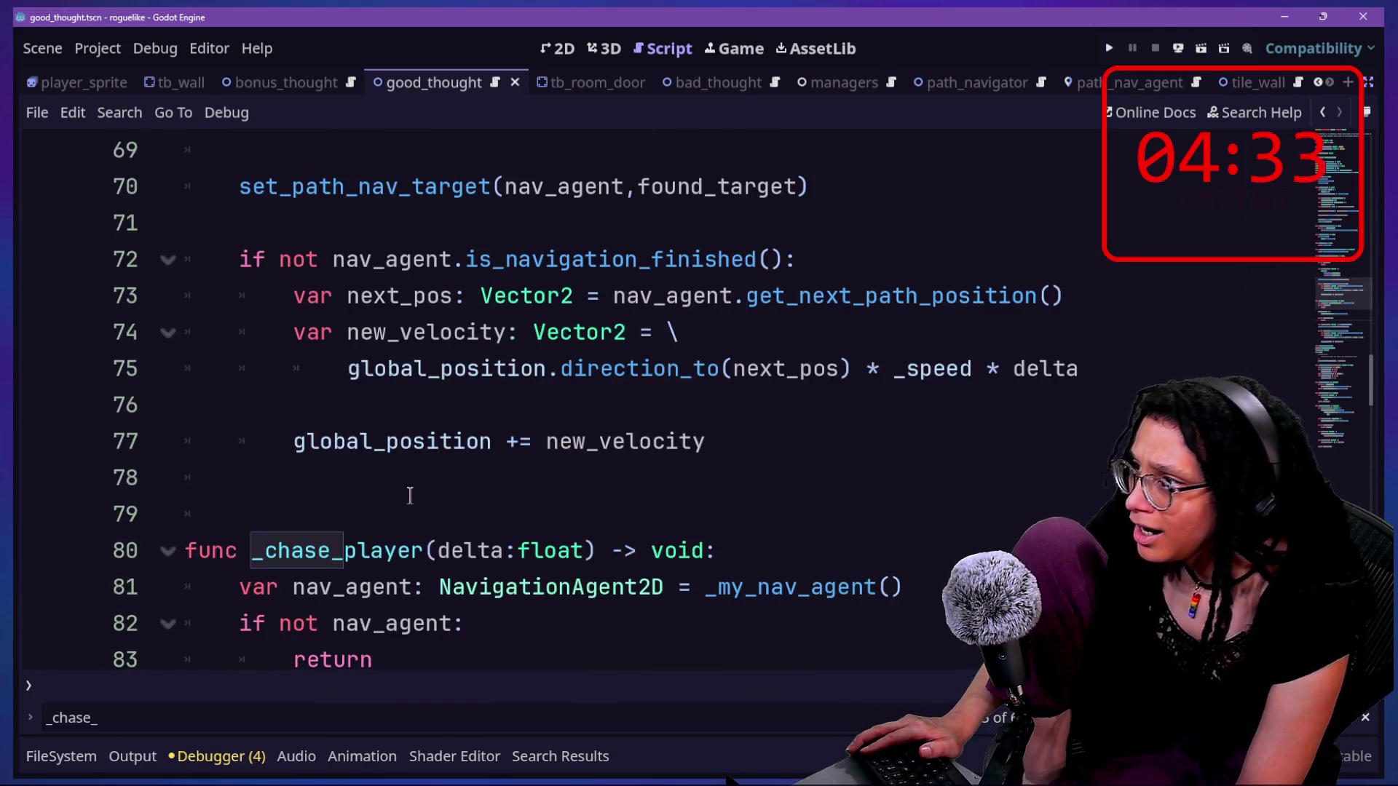
{"action": "scroll", "coordinate": [410, 496], "scroll_direction": "up", "scroll_amount": 7}
{"action": "scroll", "coordinate": [410, 496], "scroll_direction": "up", "scroll_amount": 10}
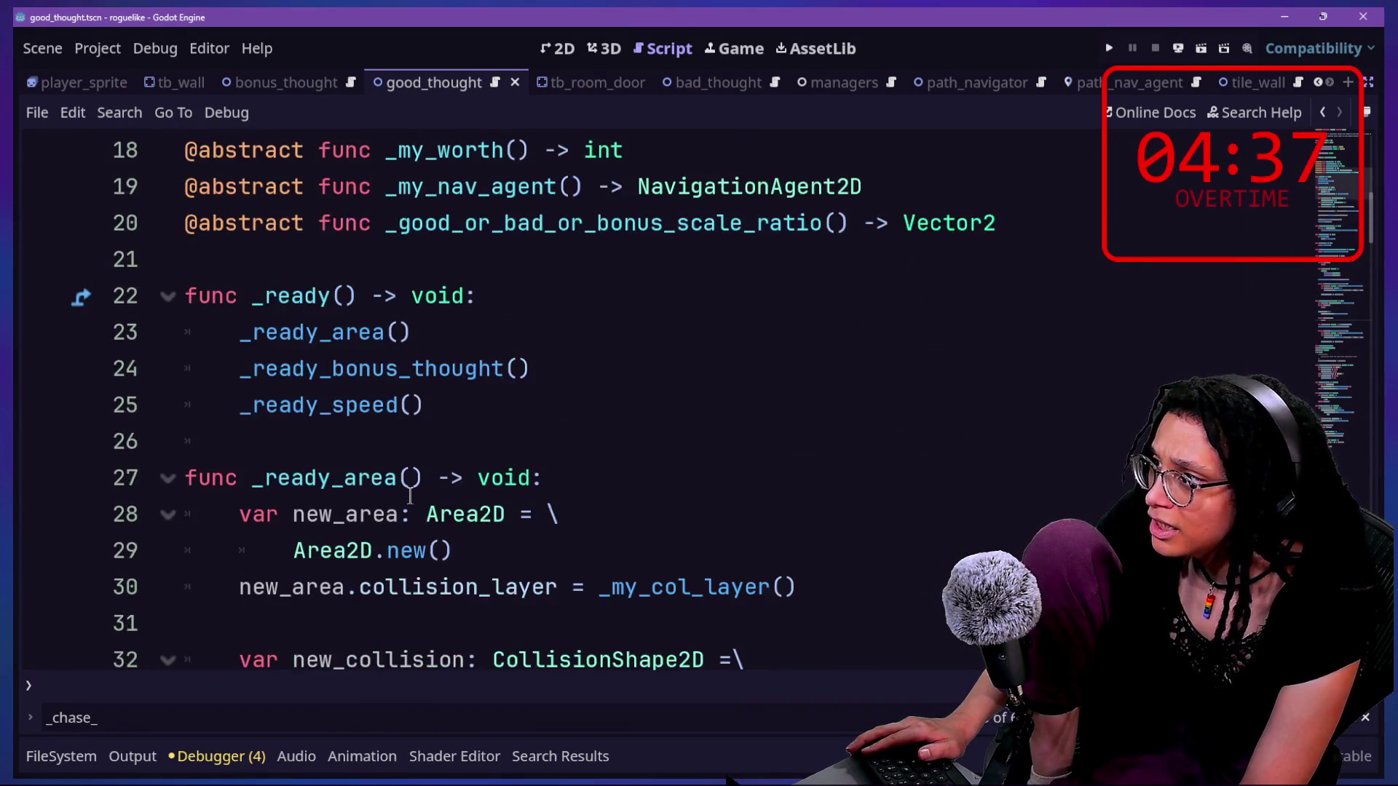
{"action": "scroll", "coordinate": [410, 496], "scroll_direction": "down", "scroll_amount": 20}
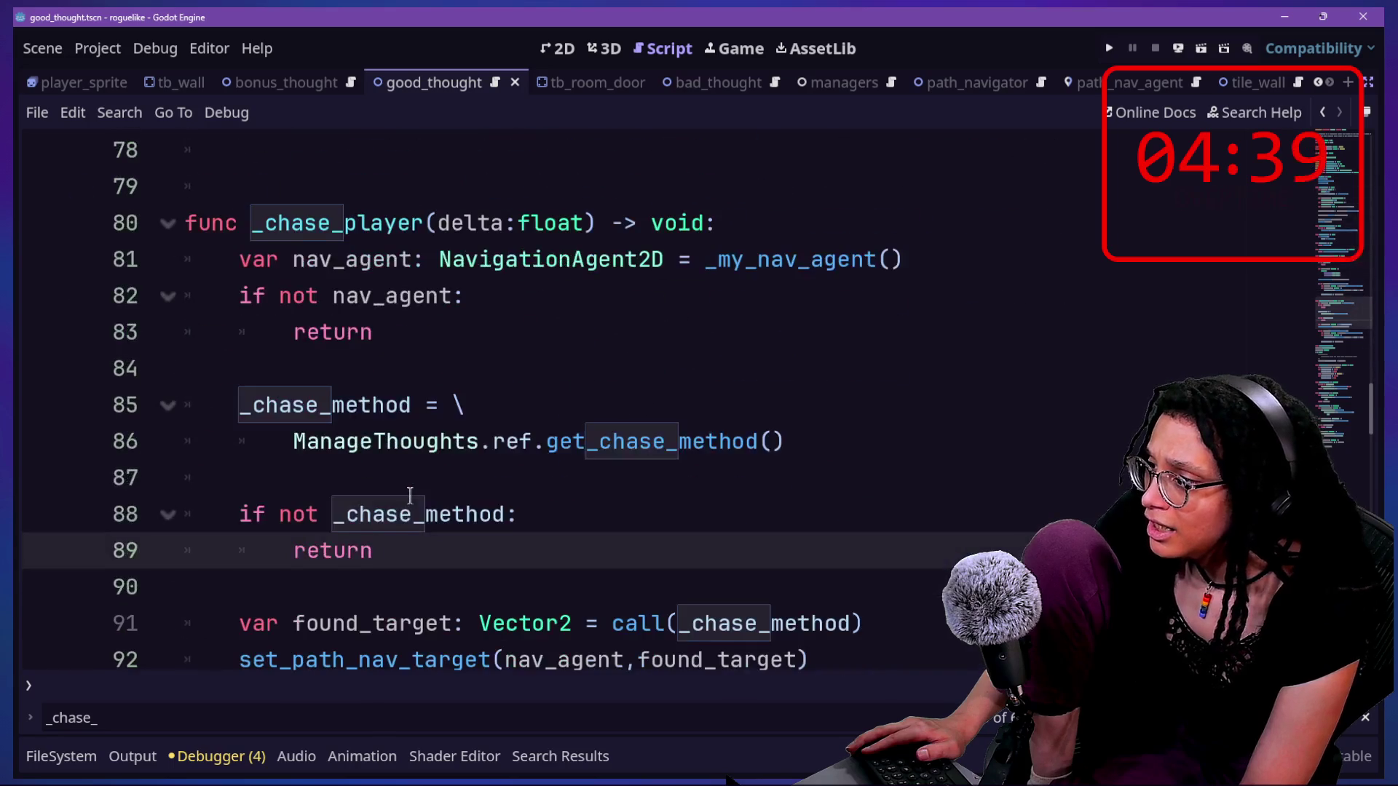
{"action": "scroll", "coordinate": [410, 496], "scroll_direction": "down", "scroll_amount": 10}
{"action": "scroll", "coordinate": [409, 496], "scroll_direction": "down", "scroll_amount": 1}
{"action": "scroll", "coordinate": [410, 496], "scroll_direction": "down", "scroll_amount": 2}
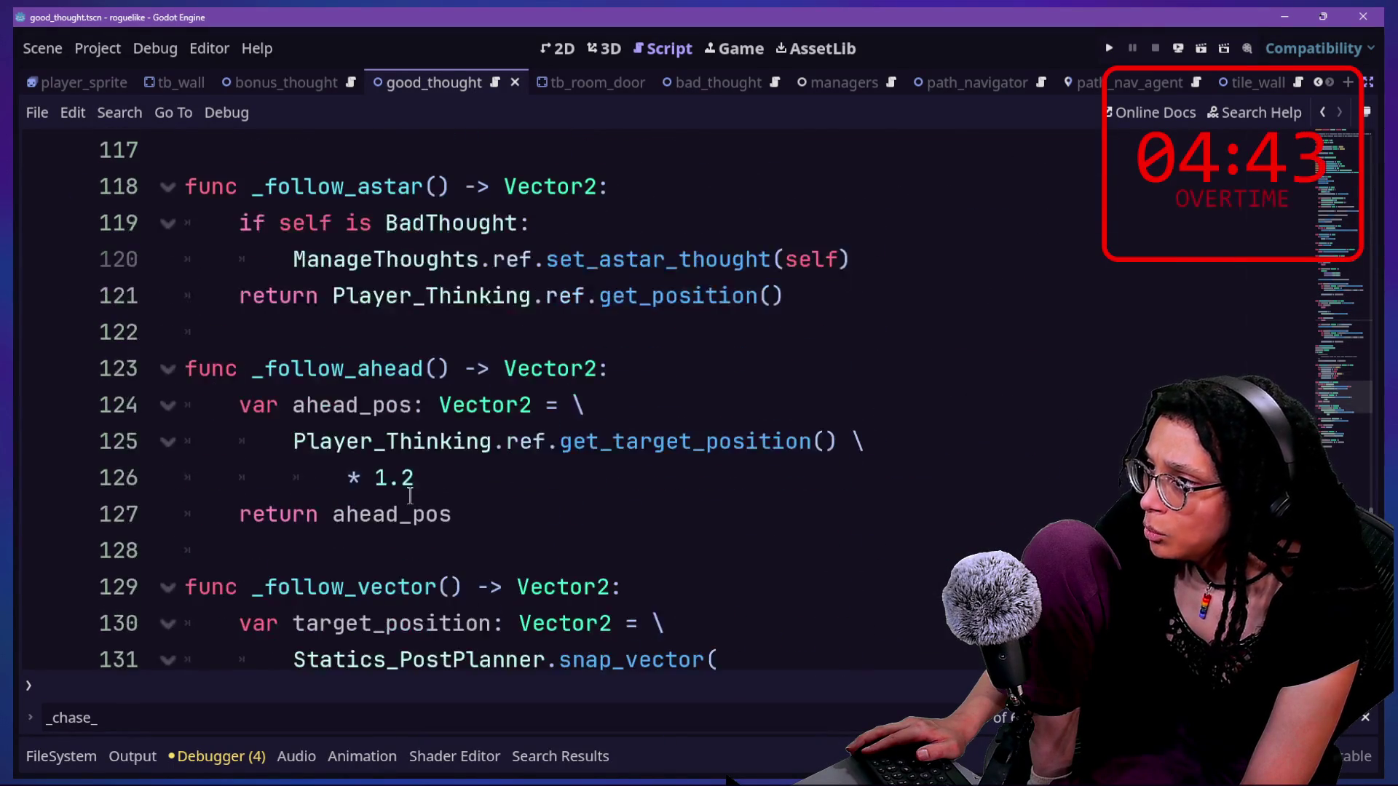
{"action": "scroll", "coordinate": [410, 496], "scroll_direction": "down", "scroll_amount": 4}
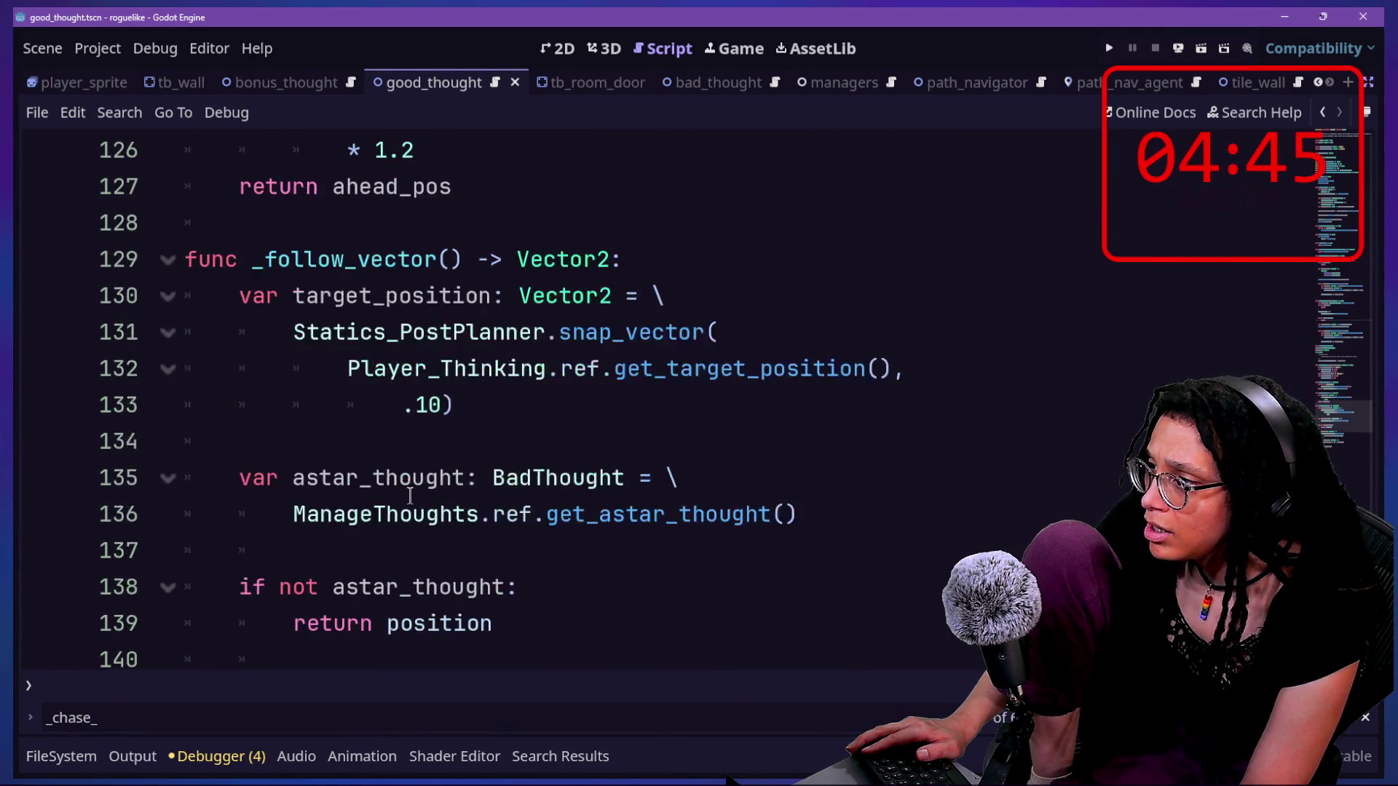
- Undo repeatedly back to the version where _core_follow_logic picks the chase method with a GoodThought if/else
{"action": "key", "text": "Return"}
{"action": "key", "text": "ctrl+z"}
{"action": "key", "text": "ctrl+z"}
{"action": "key", "text": "ctrl+z"}
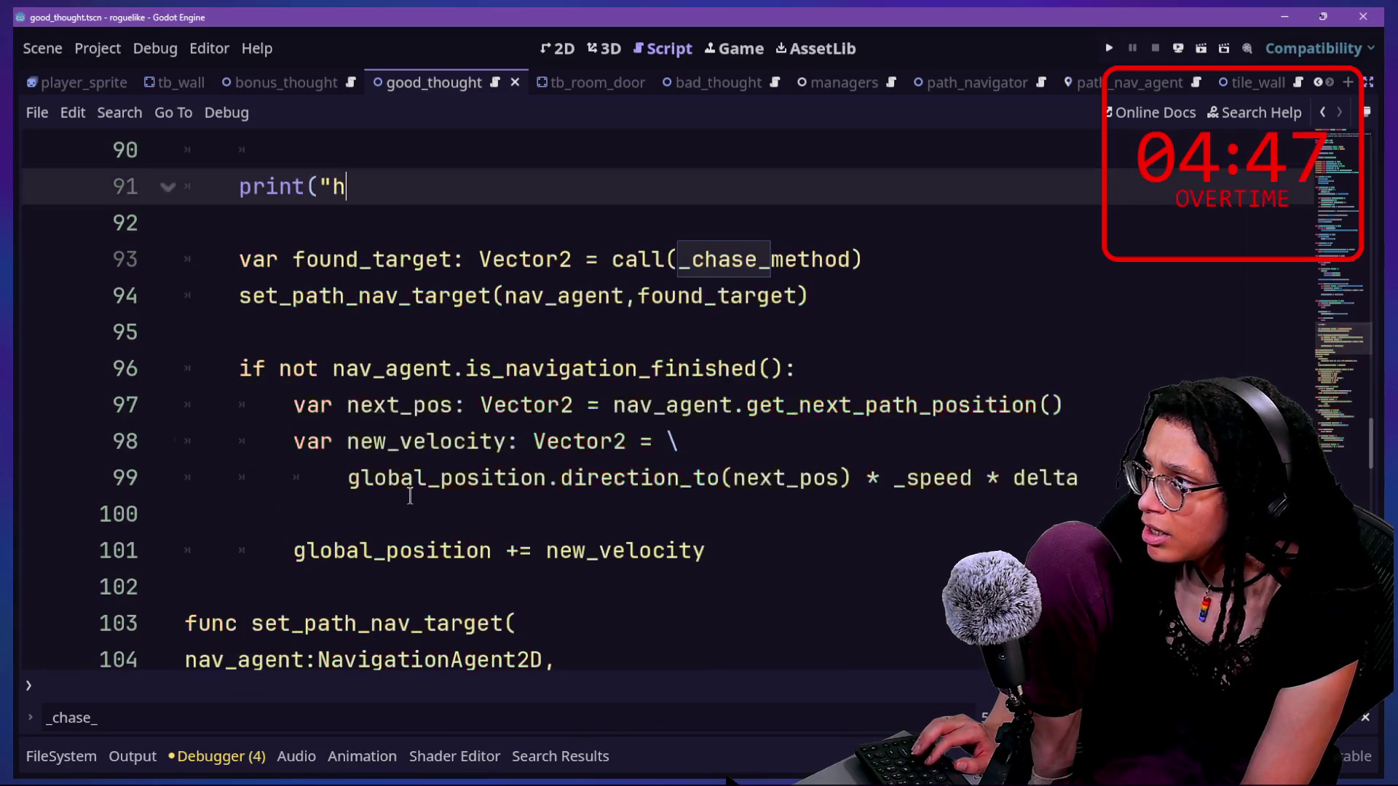
{"action": "key", "text": "ctrl+z"}
{"action": "key", "text": "ctrl+z"}
{"action": "key", "text": "ctrl+z"}
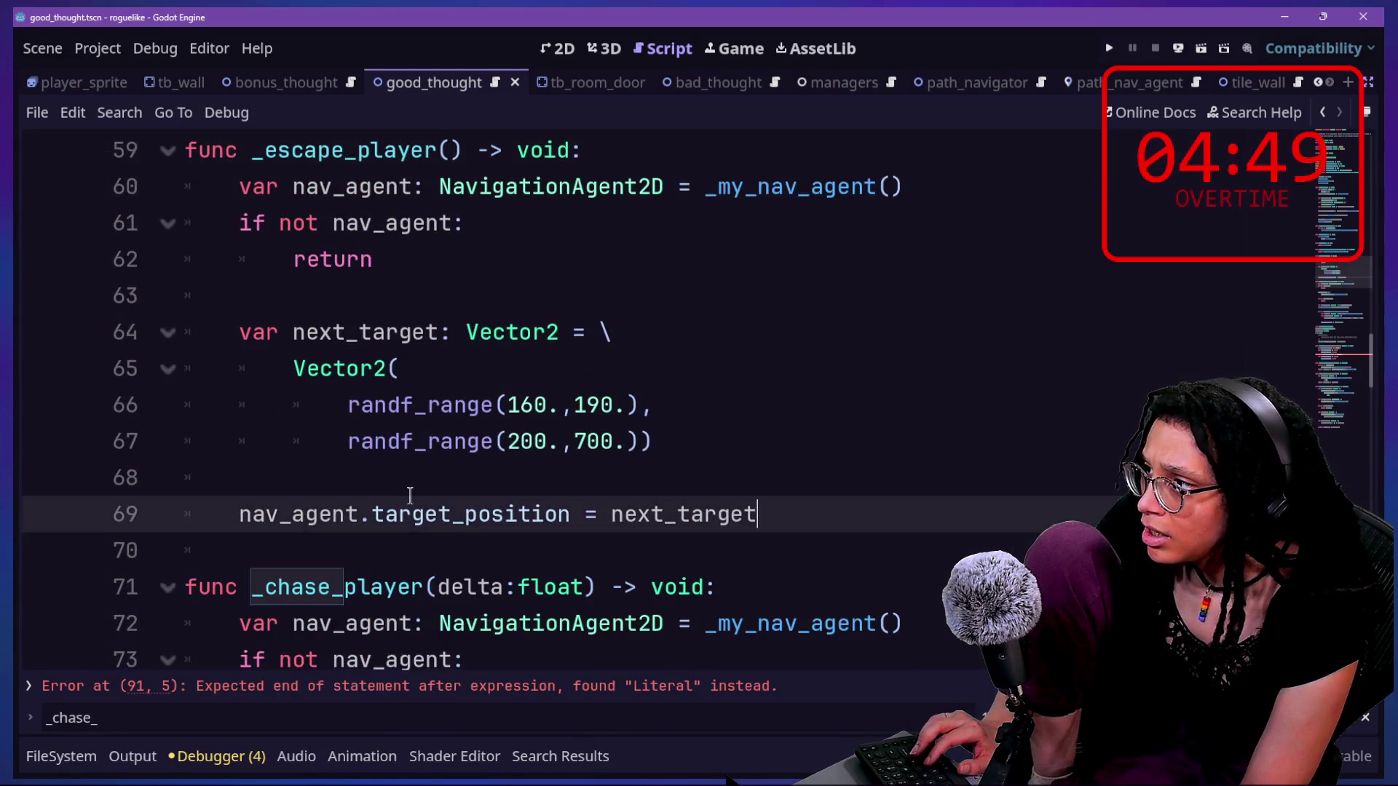
{"action": "key", "text": "ctrl+z"}
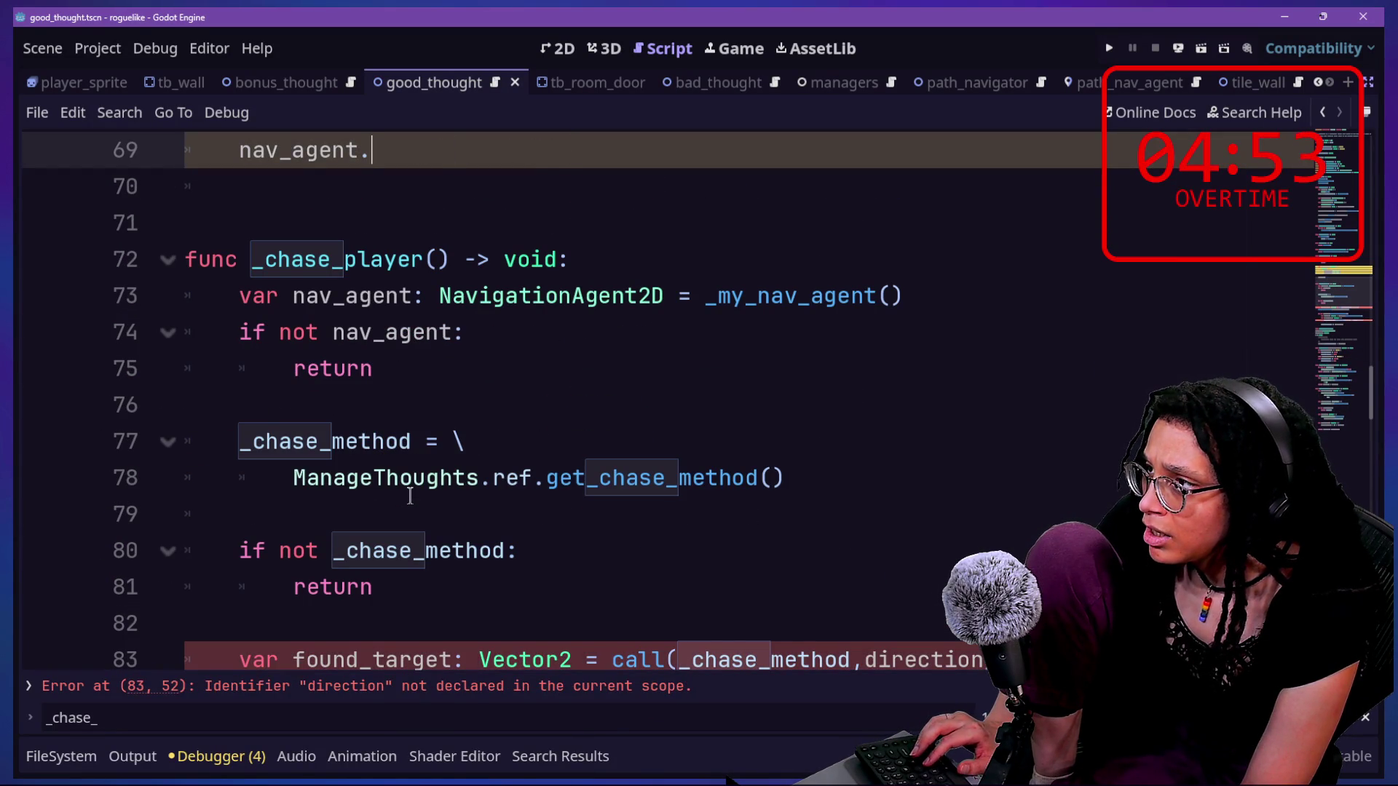
{"action": "type", "text": "ne"}
{"action": "key", "text": "ctrl+z"}
{"action": "key", "text": "ctrl+z"}
{"action": "key", "text": "ctrl+z"}
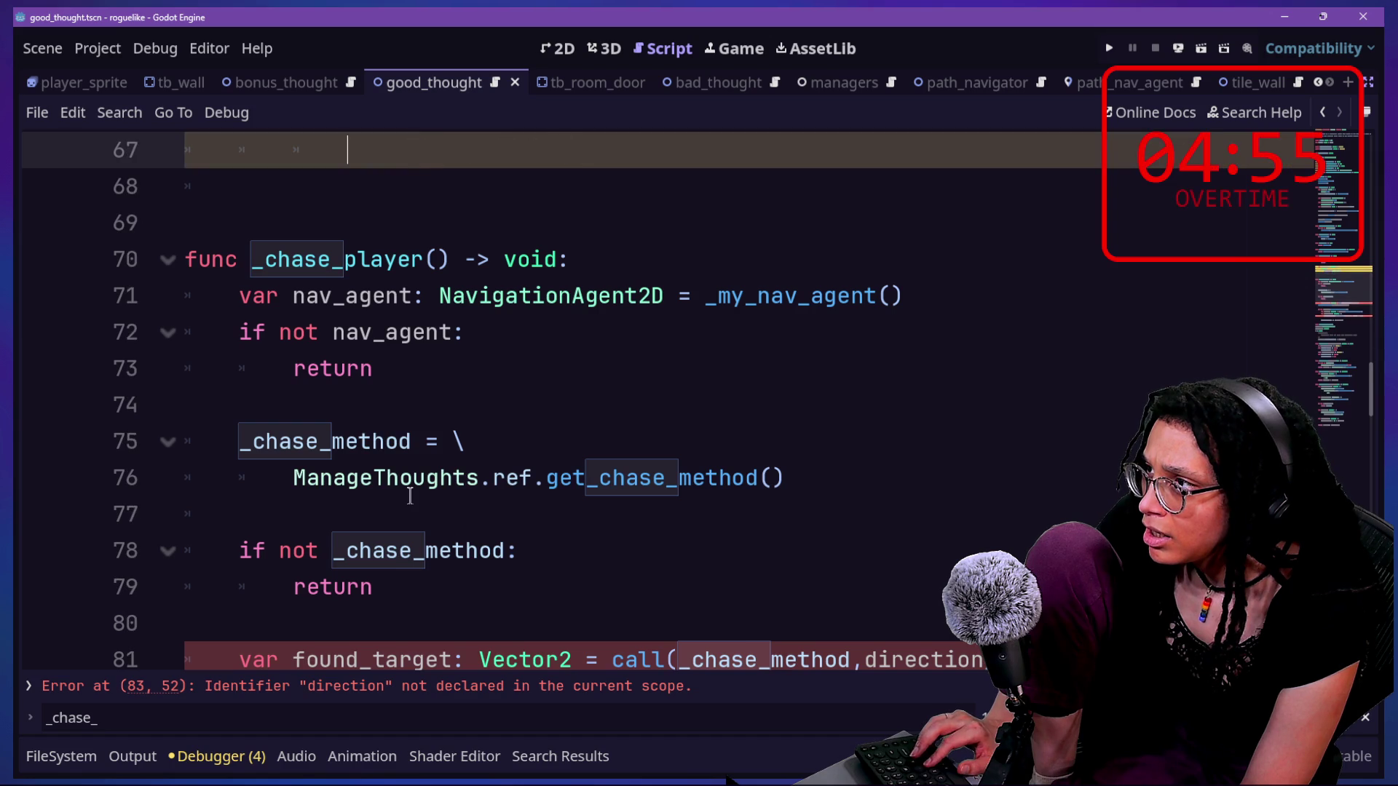
{"action": "key", "text": "ctrl+z"}
{"action": "key", "text": "ctrl+z"}
{"action": "key", "text": "ctrl+z"}
{"action": "key", "text": "ctrl+z"}
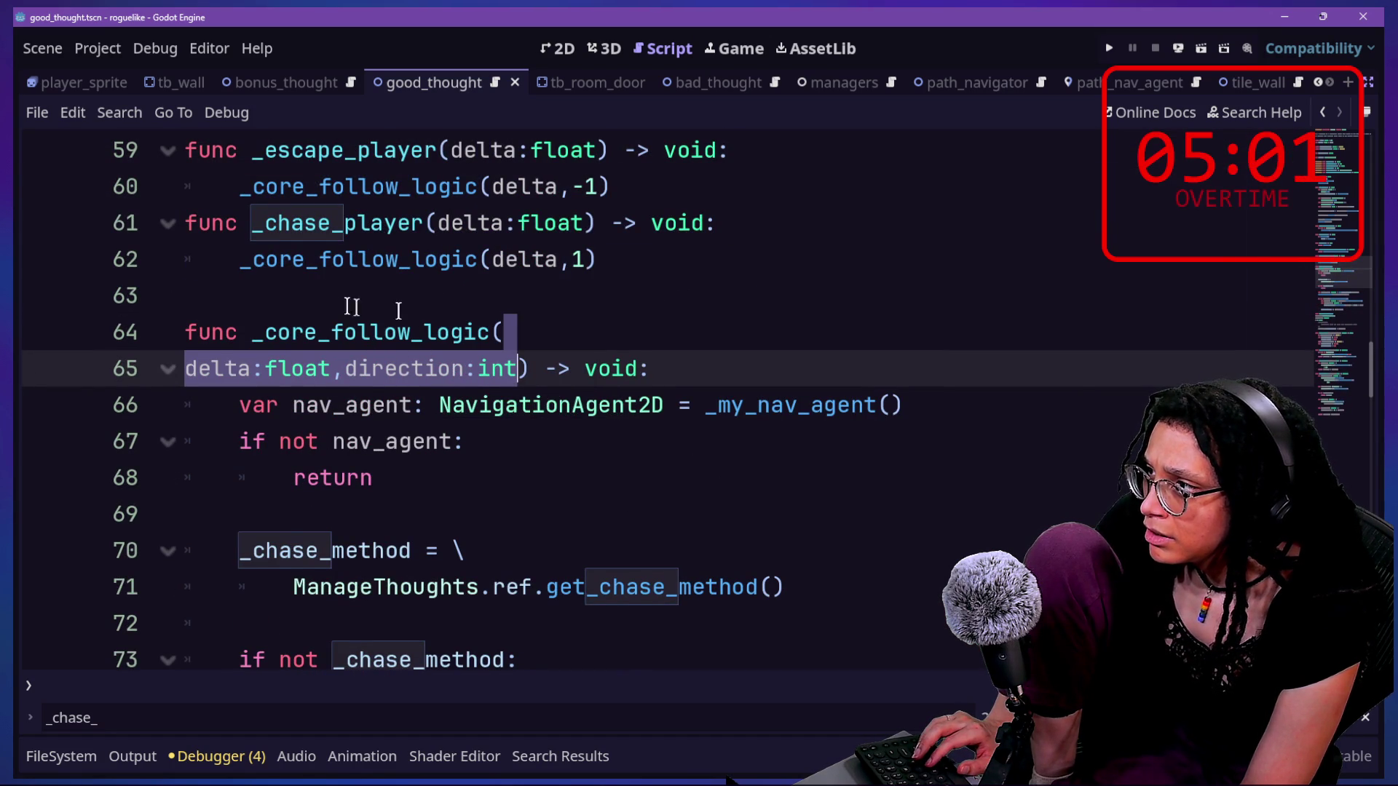
{"action": "key", "text": "ctrl+z"}
{"action": "key", "text": "ctrl+z"}
{"action": "key", "text": "ctrl+z"}
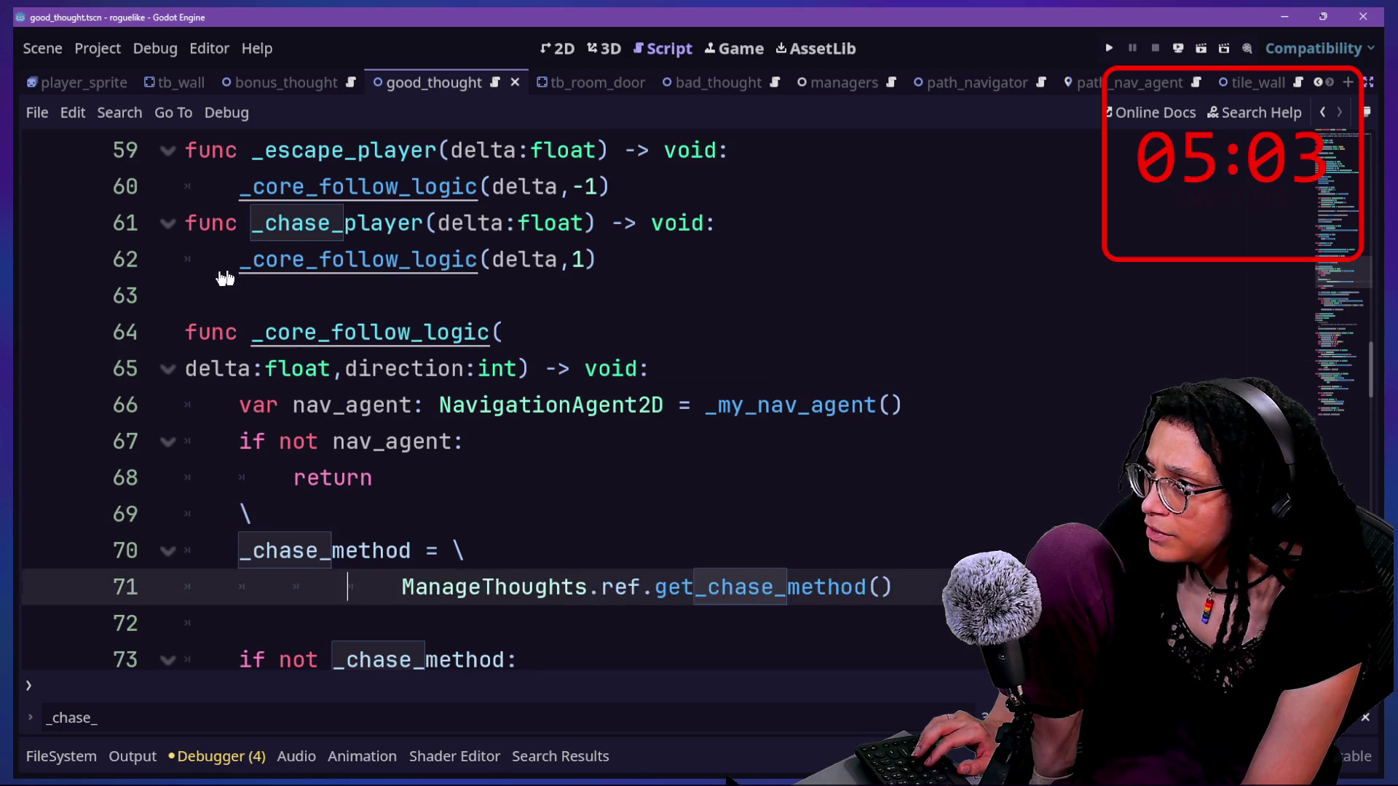
{"action": "key", "text": "ctrl+z"}
{"action": "key", "text": "ctrl+z"}
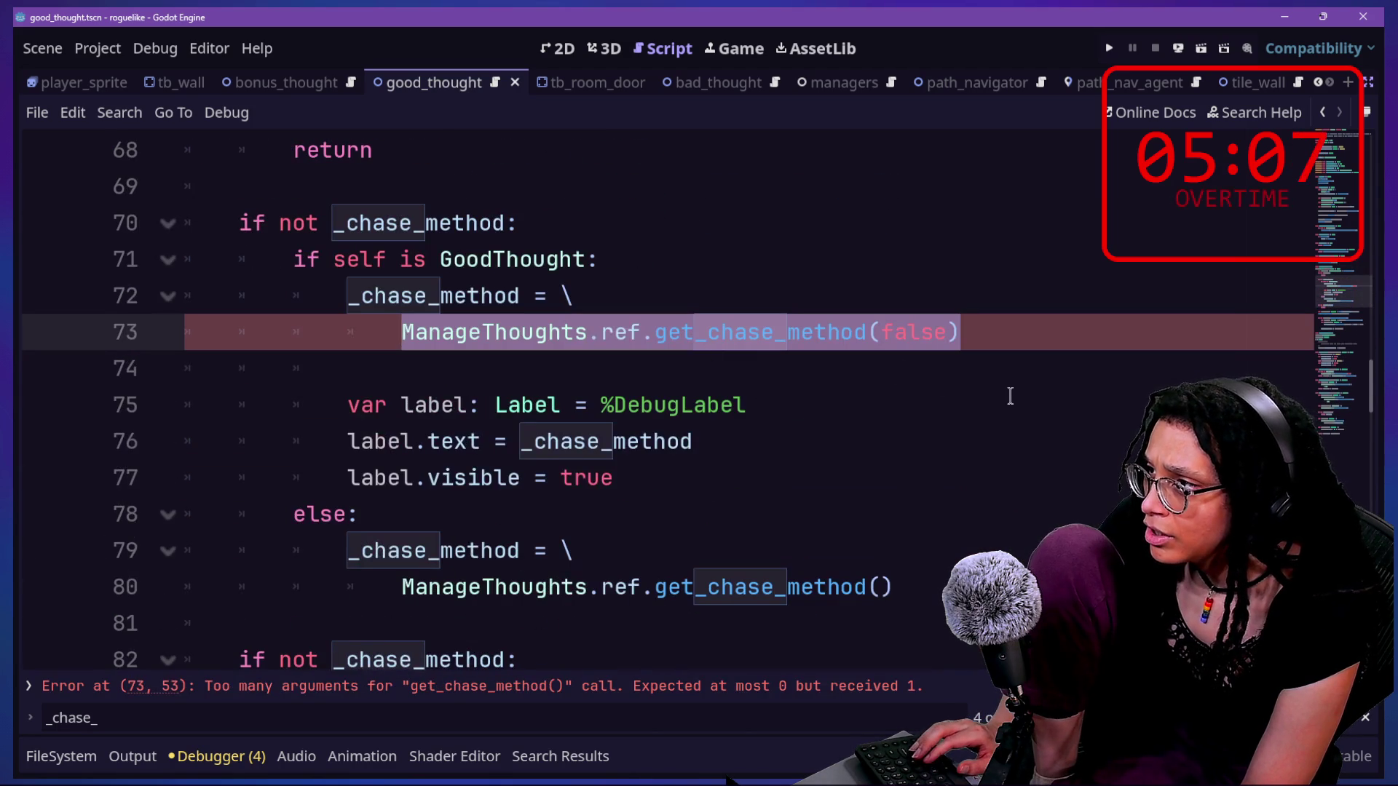
- Move the three debug-label lines below the chase-method return check, shrink the code text, and comment them out
{"action": "key", "text": "ctrl+z"}
{"action": "key", "text": "ctrl+z"}
{"action": "key", "text": "ctrl+z"}
{"action": "key", "text": "ctrl+z"}
{"action": "key", "text": "ctrl+z"}
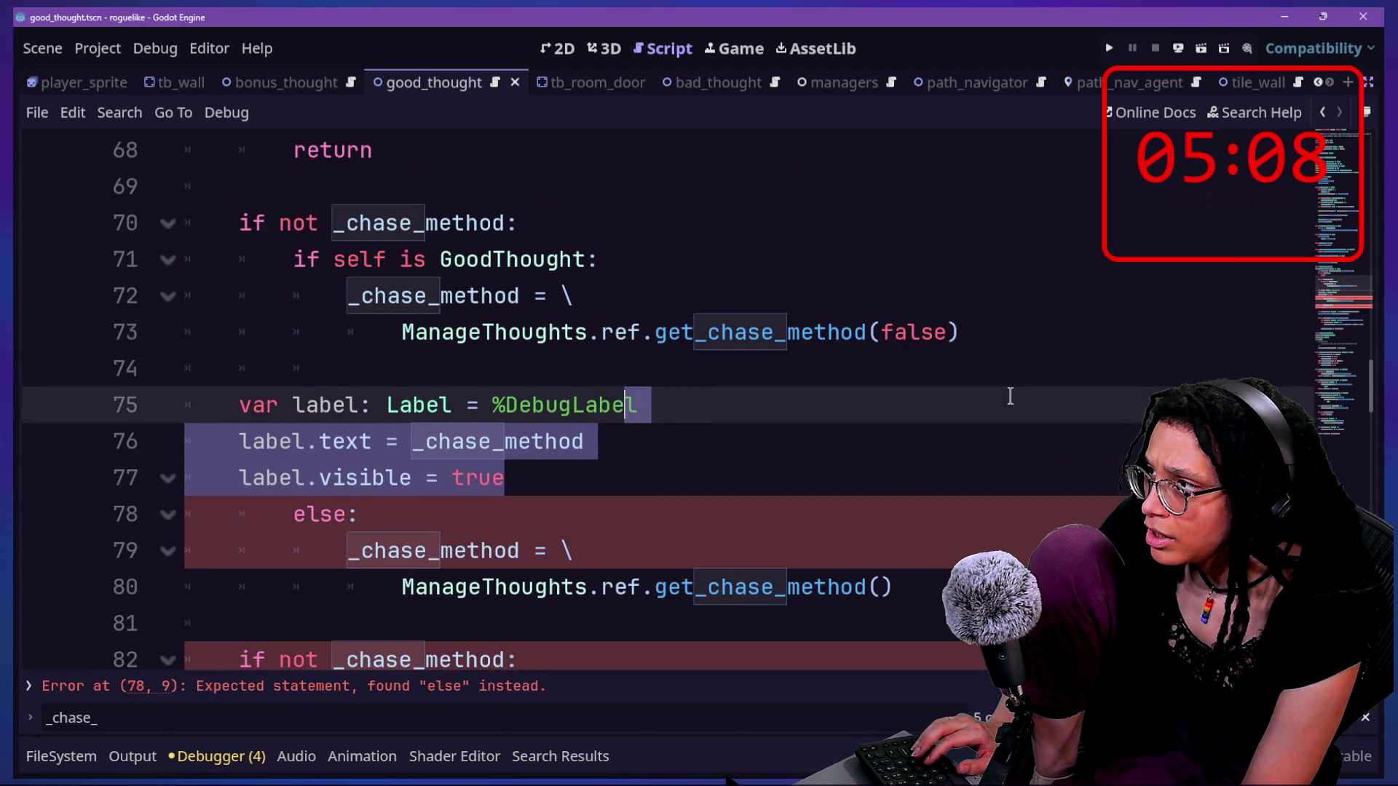
{"action": "key", "text": "ctrl+z"}
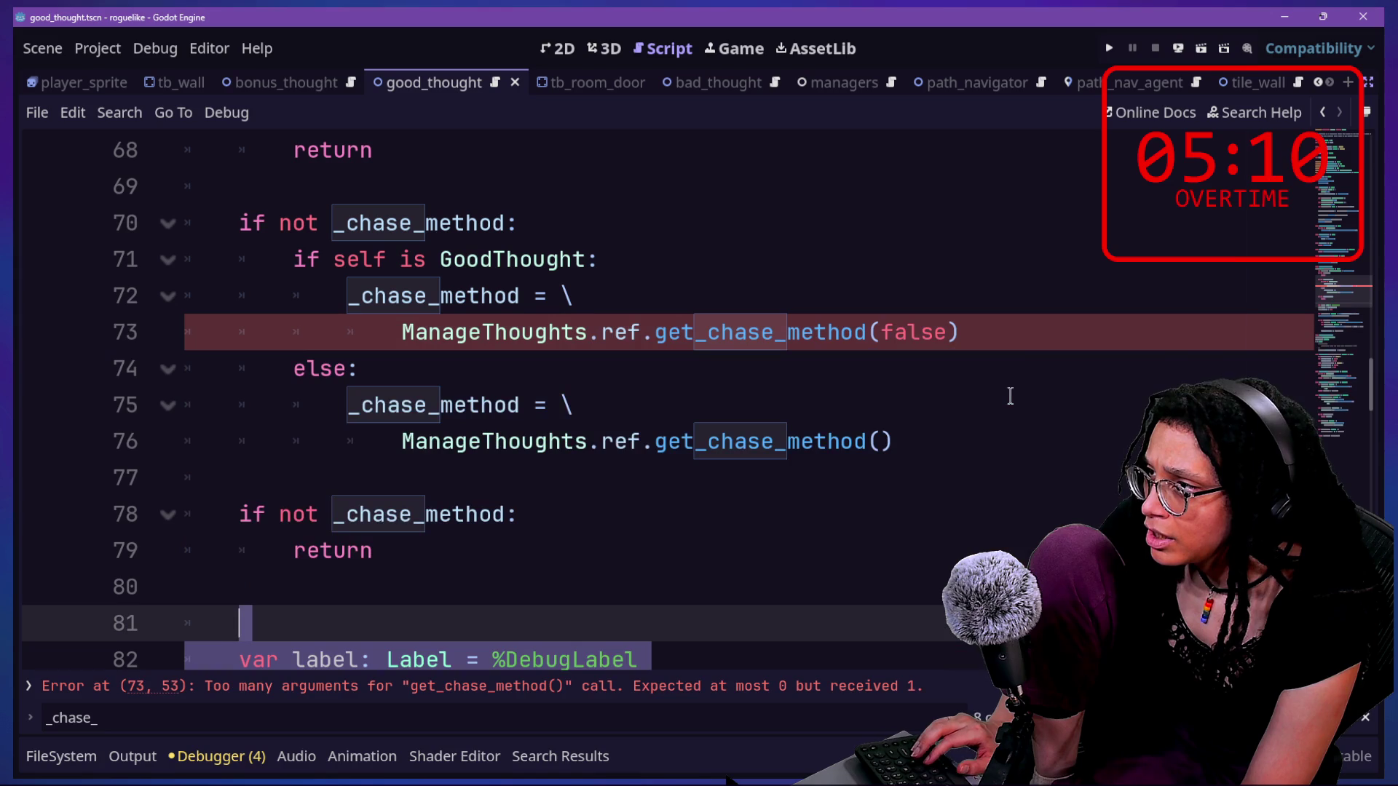
{"action": "key", "text": "ctrl+minus"}
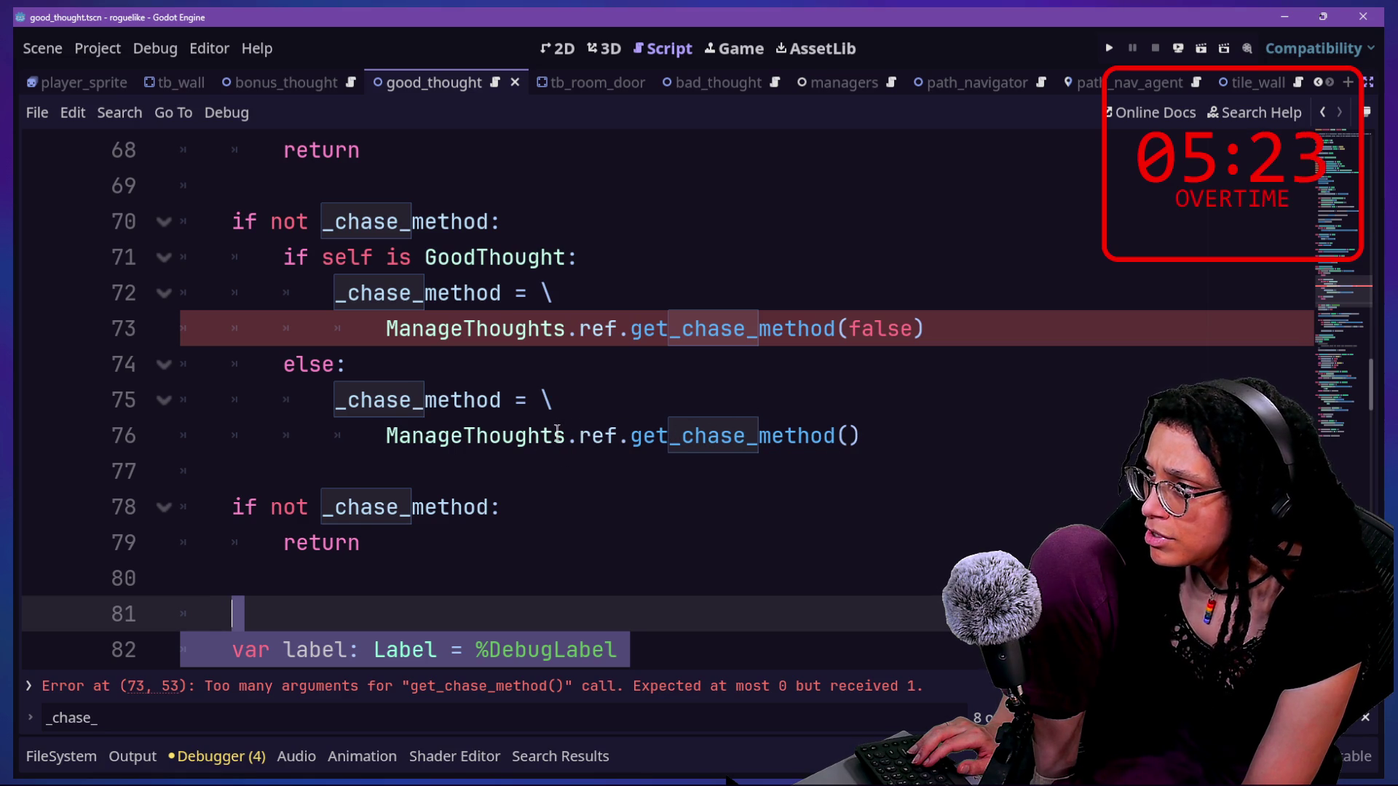
{"action": "scroll", "coordinate": [558, 433], "scroll_direction": "up", "scroll_amount": 2}
{"action": "scroll", "coordinate": [755, 435], "scroll_direction": "down", "scroll_amount": 3}
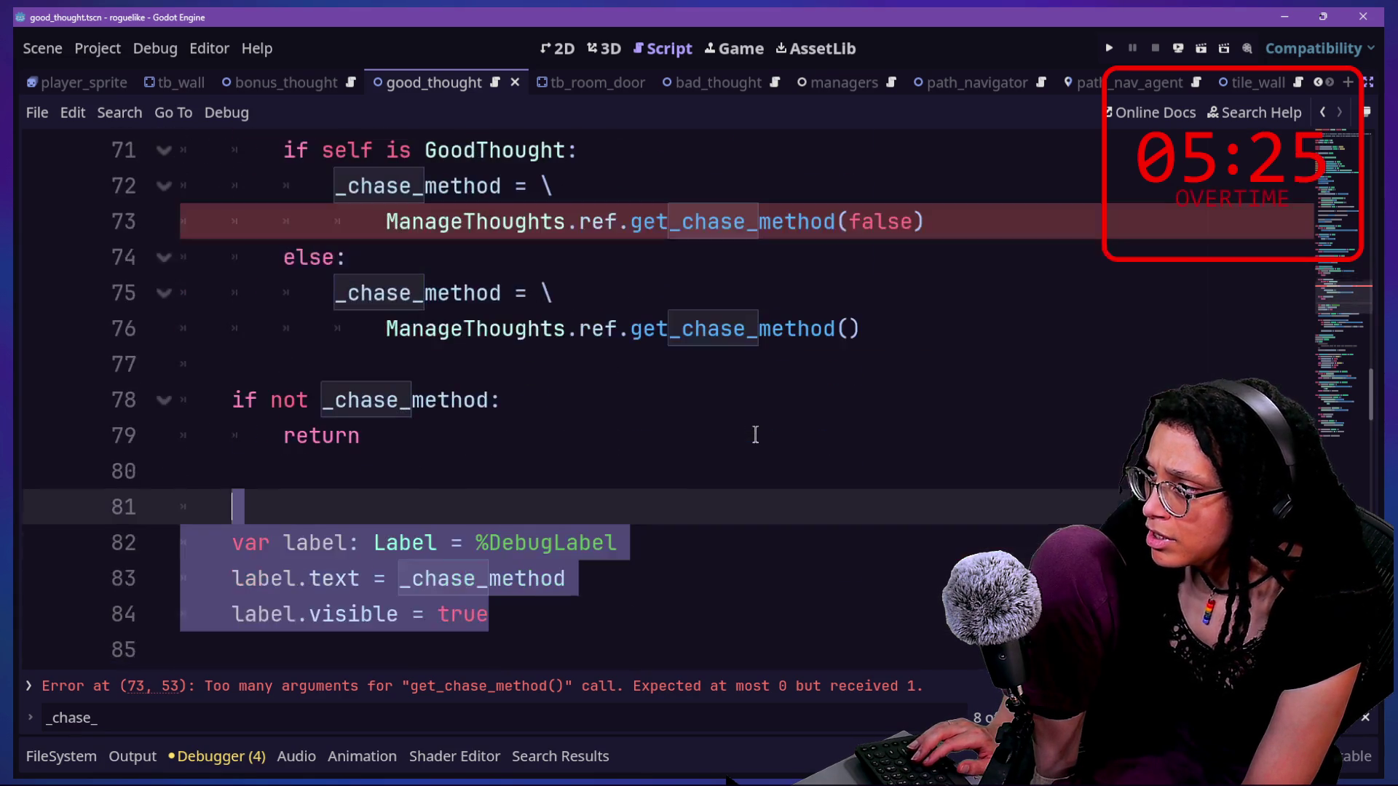
{"action": "key", "text": "ctrl+k"}
{"action": "scroll", "coordinate": [755, 435], "scroll_direction": "down", "scroll_amount": 10}
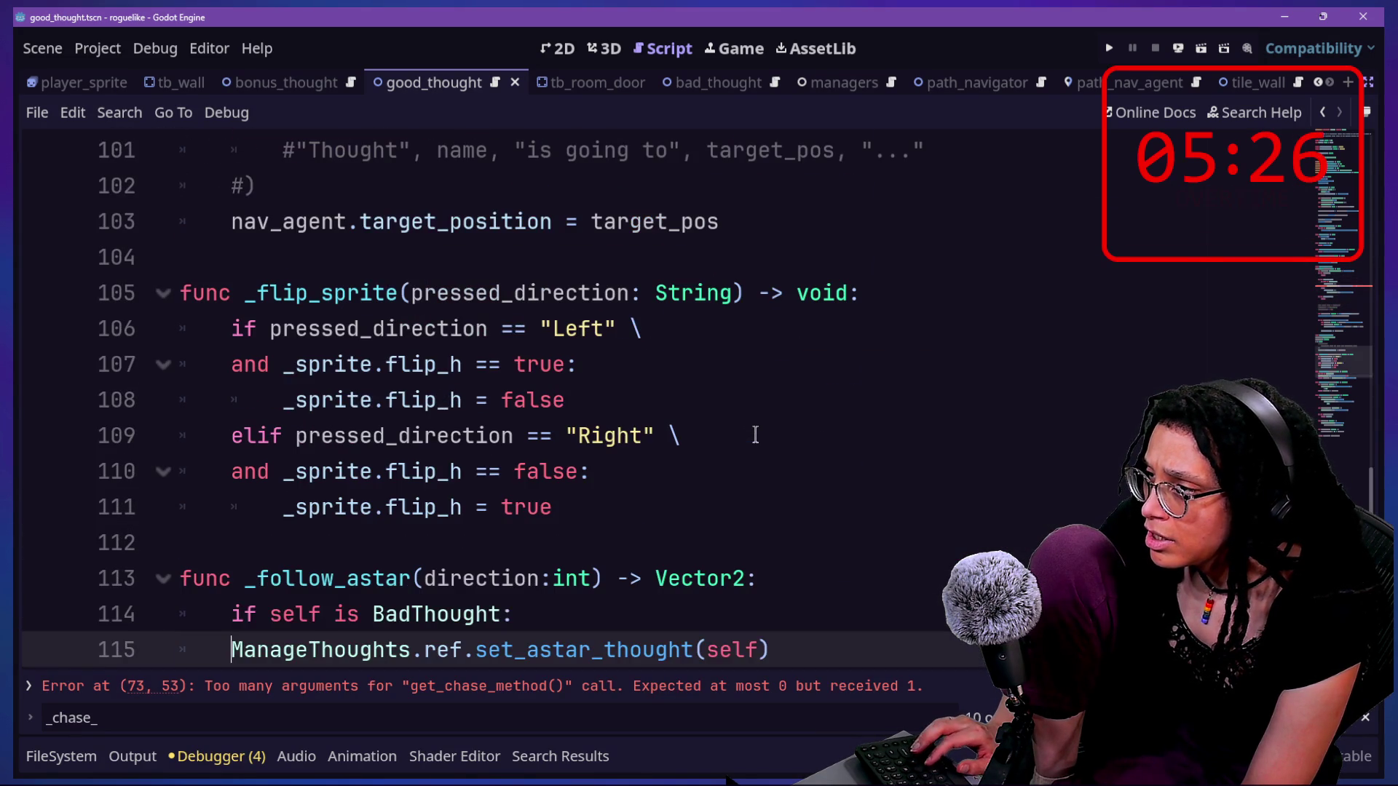
- Toggle the debug-label lines back and forth with undo, redo and paste to compare versions
{"action": "key", "text": "ctrl+z"}
{"action": "key", "text": "ctrl+z"}
{"action": "key", "text": "ctrl+z"}
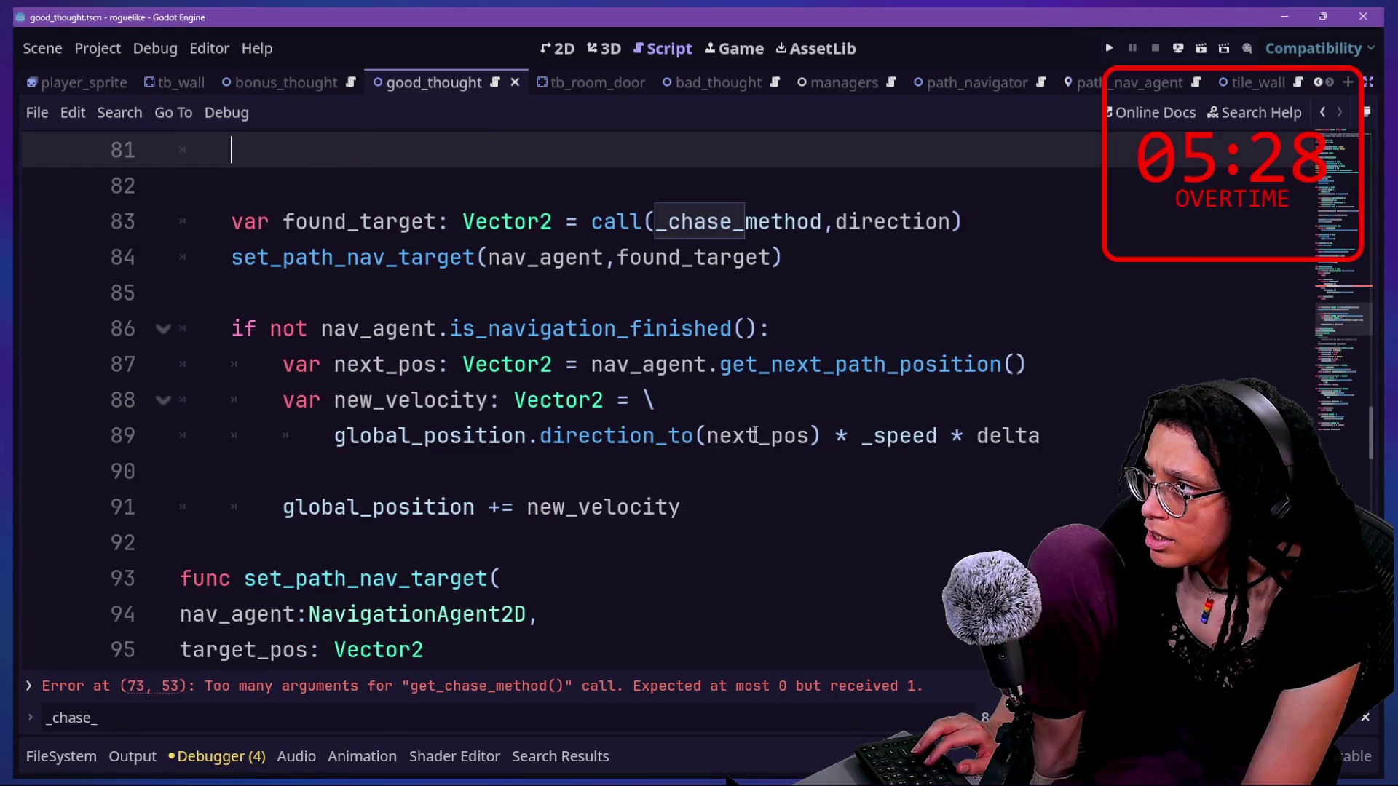
{"action": "key", "text": "ctrl+y"}
{"action": "key", "text": "ctrl+y"}
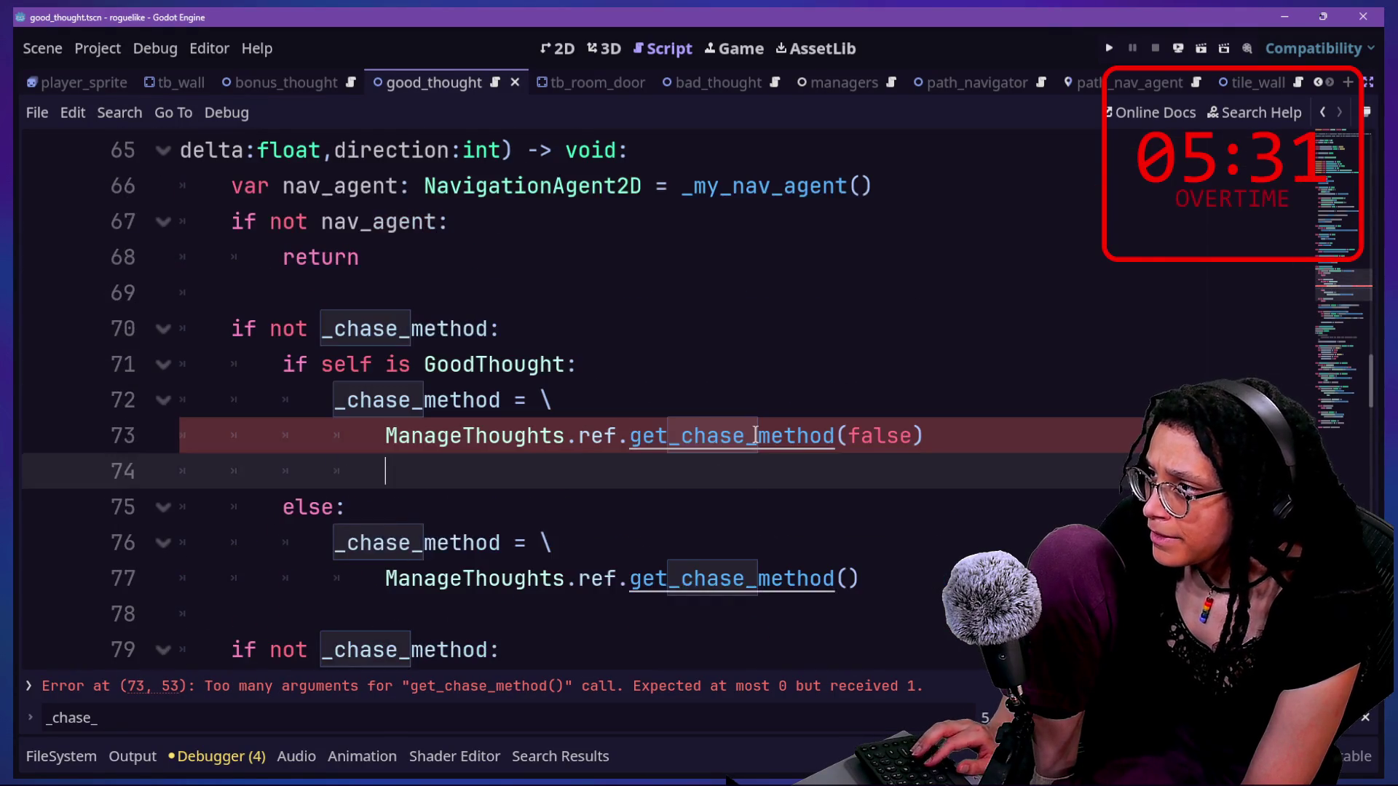
{"action": "scroll", "coordinate": [756, 435], "scroll_direction": "down", "scroll_amount": 10}
{"action": "key", "text": "ctrl+z"}
{"action": "key", "text": "ctrl+z"}
{"action": "key", "text": "ctrl+z"}
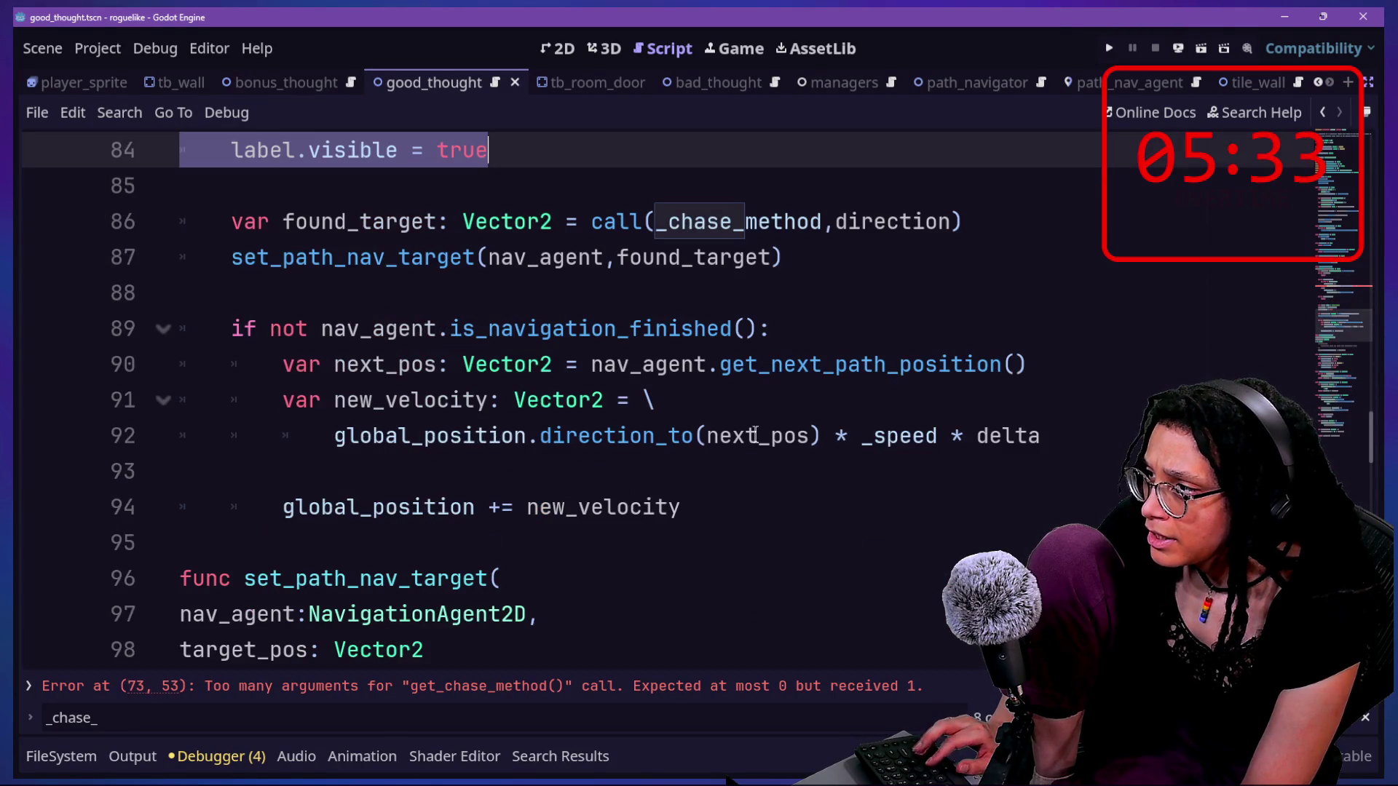
{"action": "key", "text": "ctrl+z"}
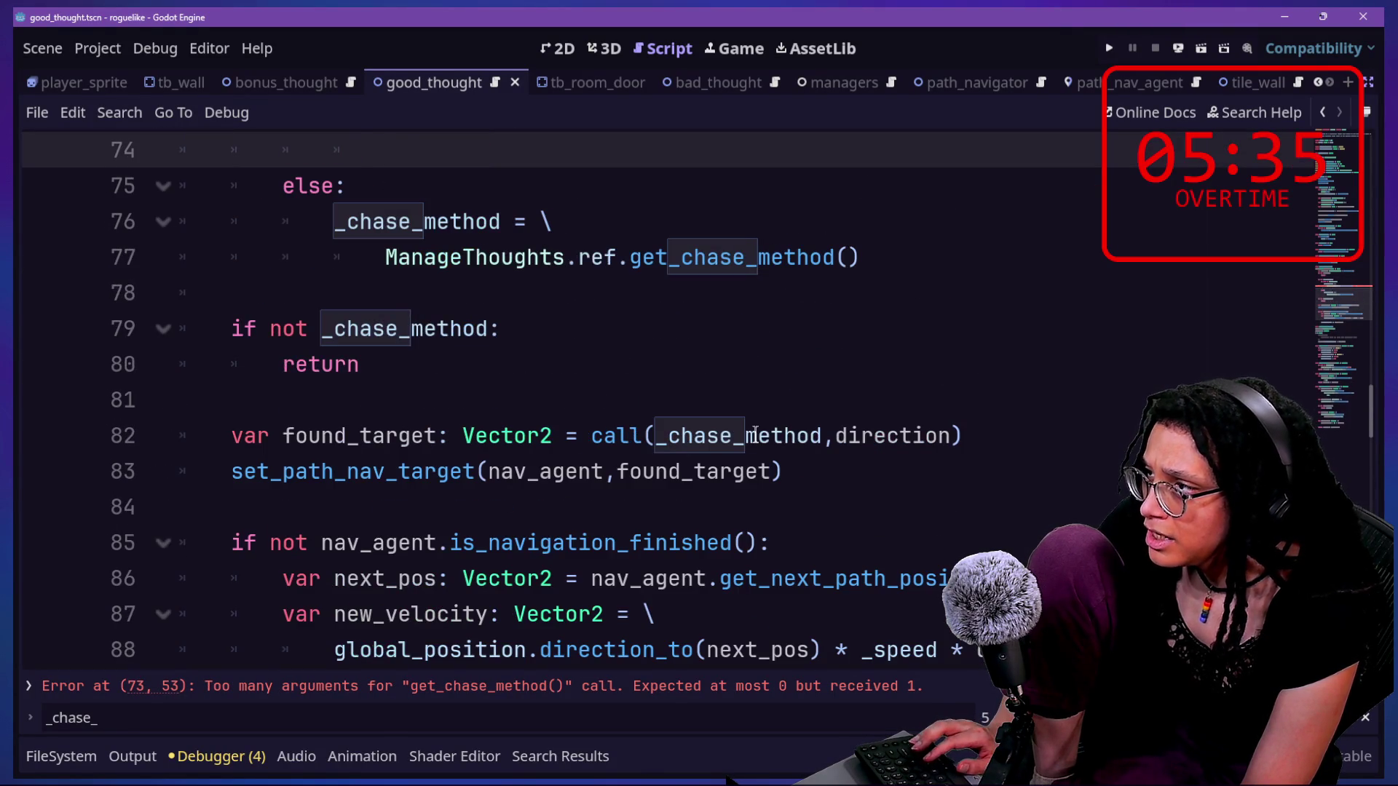
{"action": "type", "text": "var label: Label = %DebugLabel \tlabel.text = _chase_method \tlabel.visible = true"}
{"action": "key", "text": "ctrl+z"}
{"action": "key", "text": "ctrl+z"}
{"action": "key", "text": "ctrl+z"}
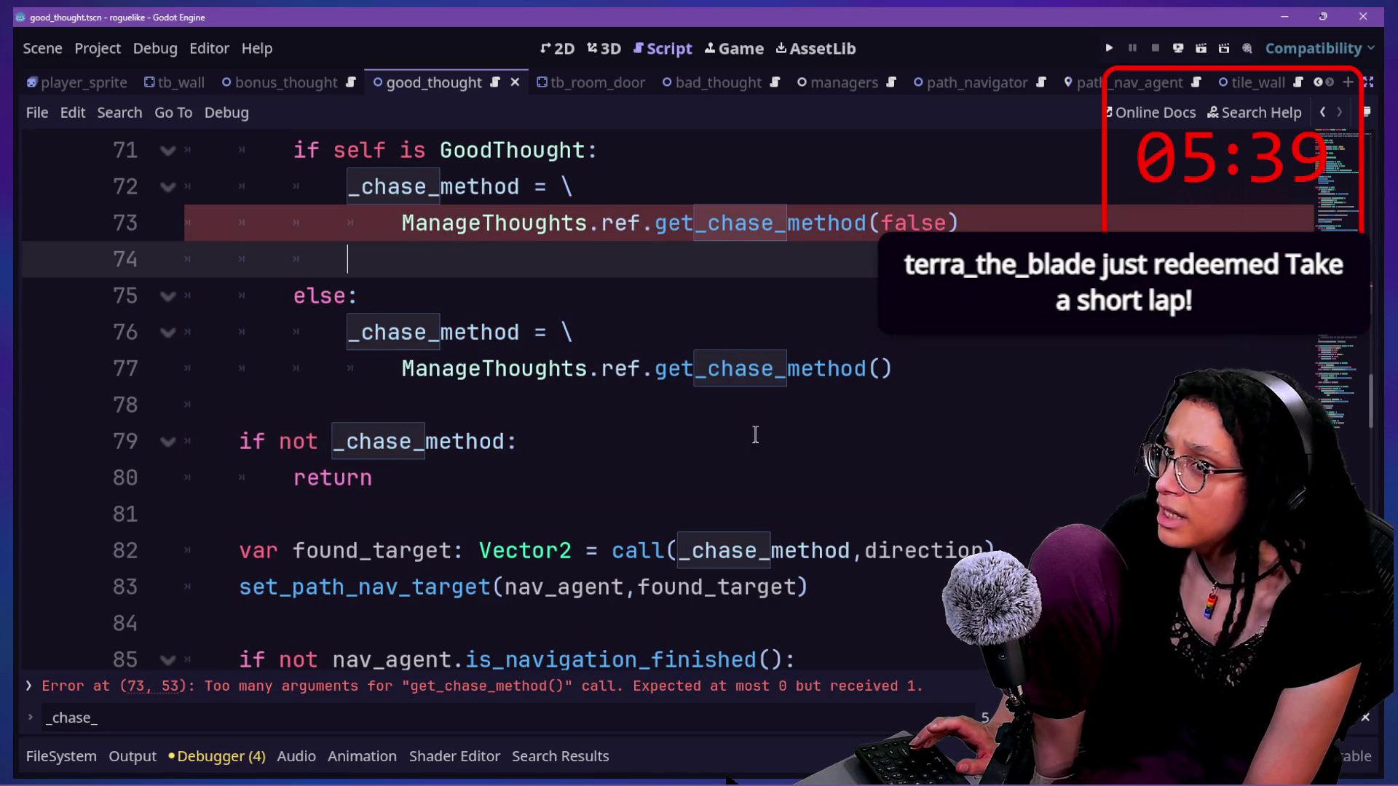
{"action": "key", "text": "ctrl+z"}
{"action": "key", "text": "ctrl+z"}
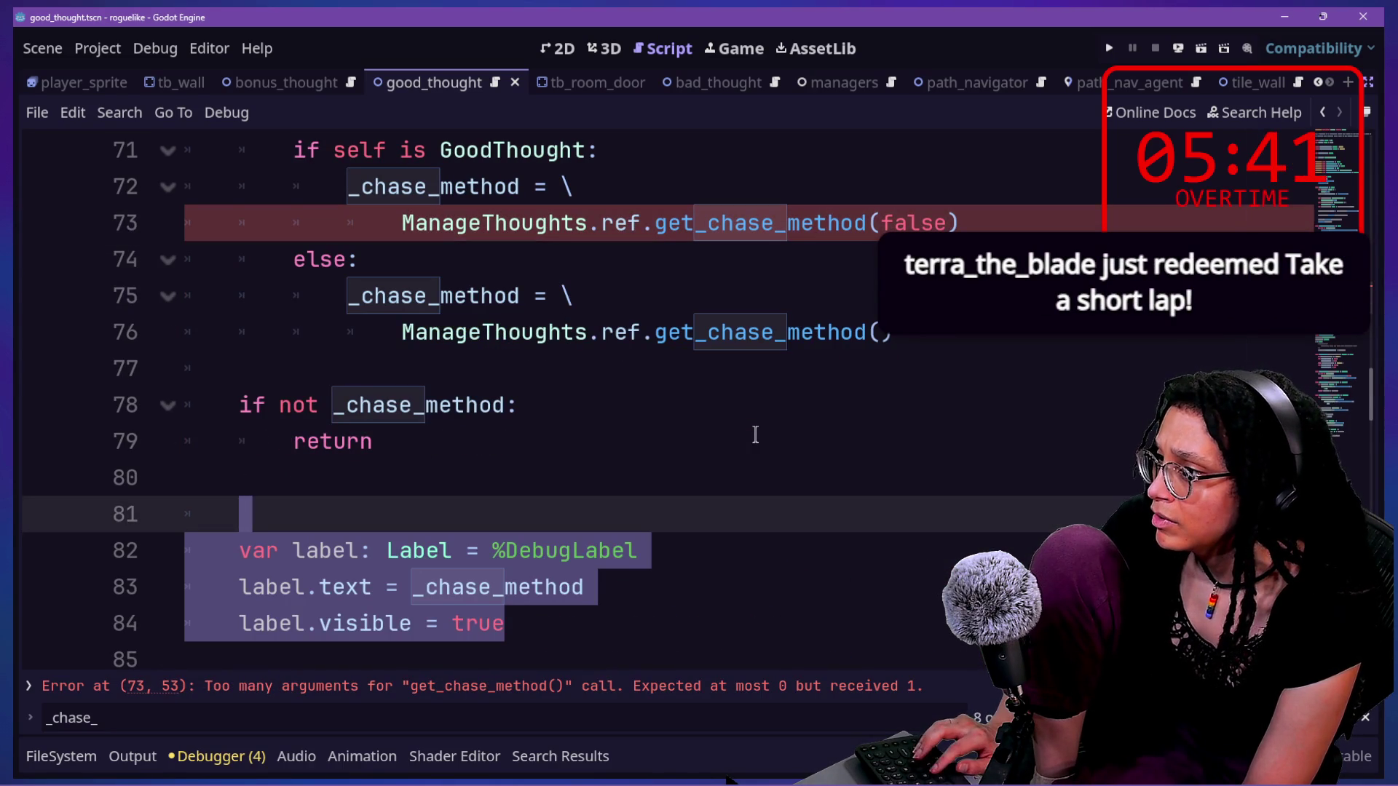
{"action": "key", "text": "ctrl+z"}
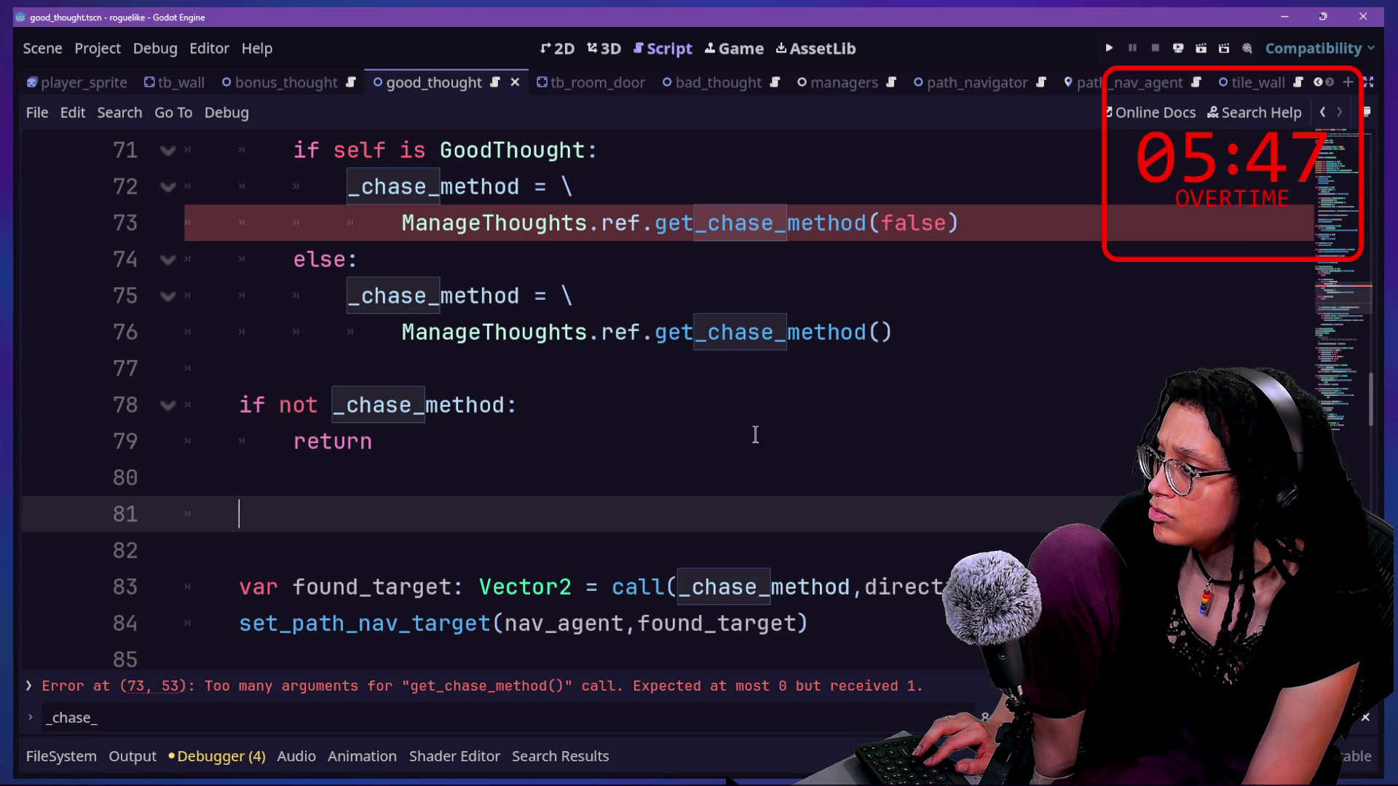
- Return to the version without debug labels and delete the blank lines above var found_target
{"action": "key", "text": "ctrl+z"}
{"action": "key", "text": "ctrl+z"}
{"action": "key", "text": "ctrl+z"}
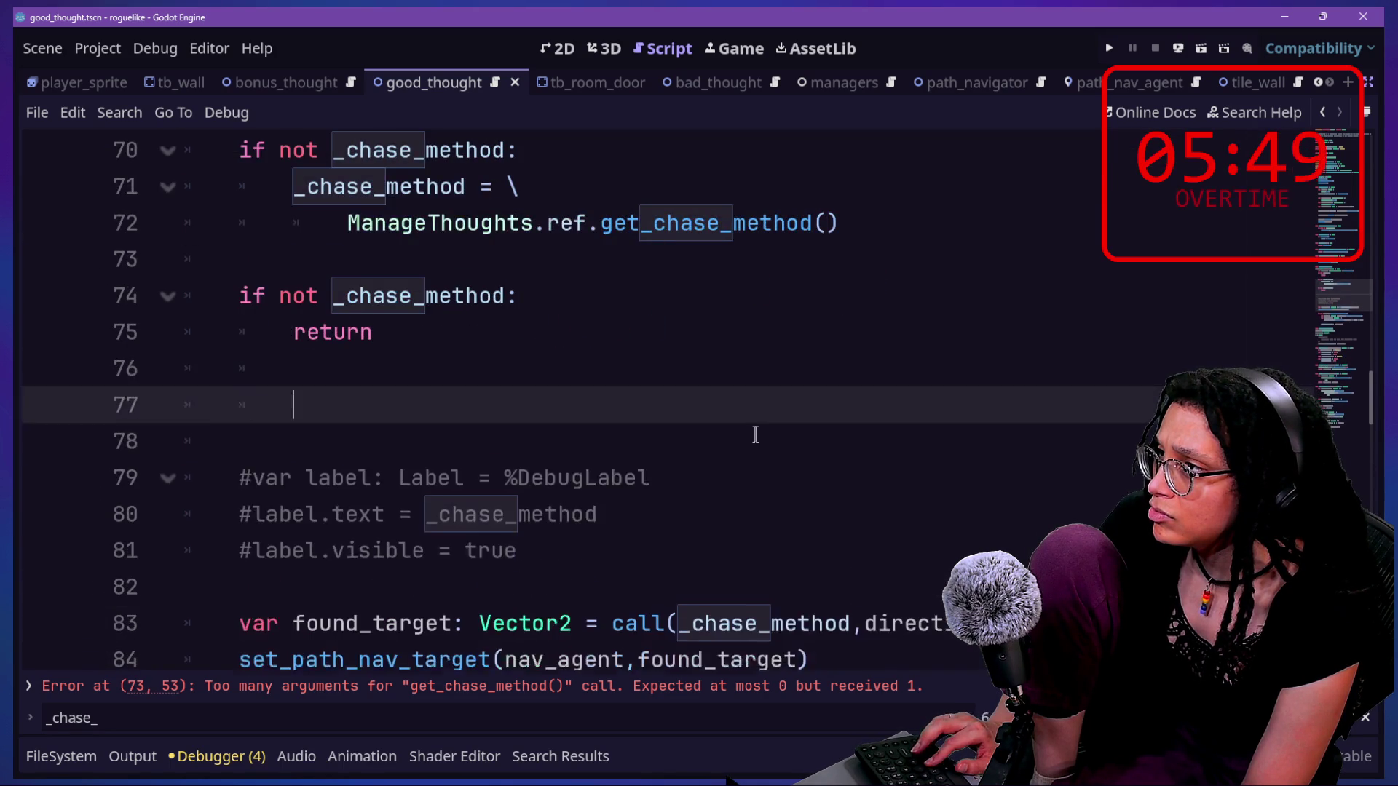
{"action": "key", "text": "ctrl+z"}
{"action": "key", "text": "ctrl+z"}
{"action": "key", "text": "ctrl+z"}
{"action": "key", "text": "ctrl+z"}
{"action": "key", "text": "ctrl+z"}
{"action": "key", "text": "ctrl+z"}
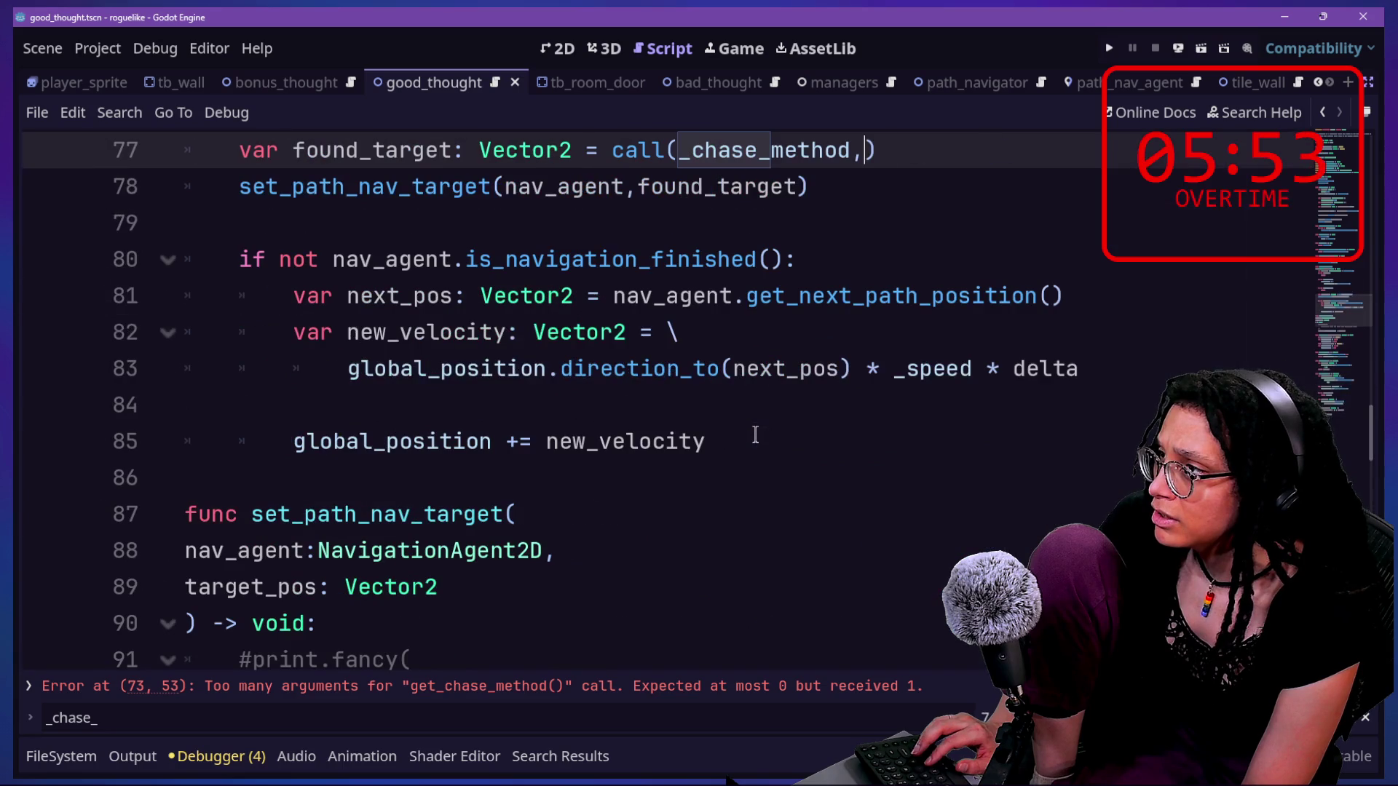
{"action": "key", "text": "ctrl+z"}
{"action": "key", "text": "ctrl+z"}
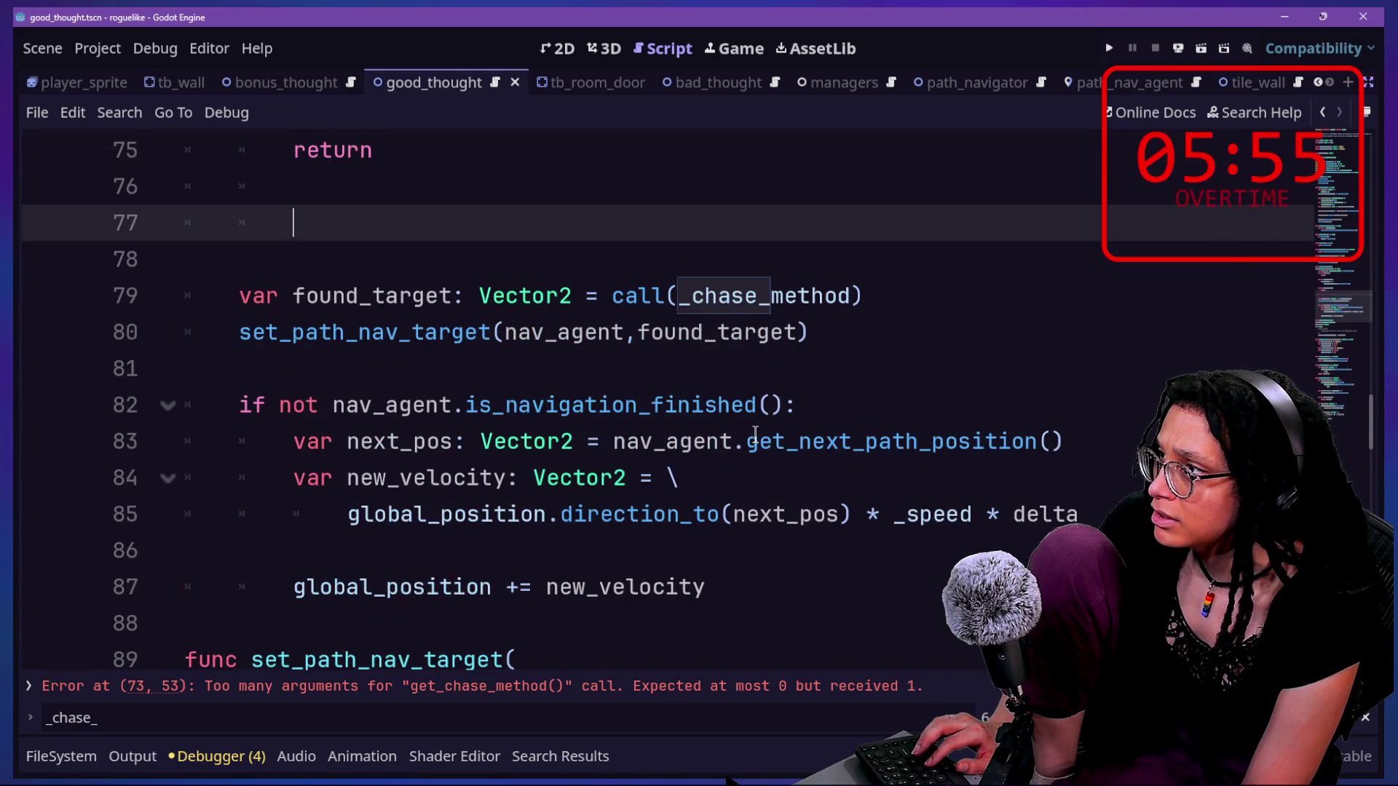
{"action": "key", "text": "ctrl+z"}
{"action": "key", "text": "ctrl+z"}
{"action": "key", "text": "ctrl+z"}
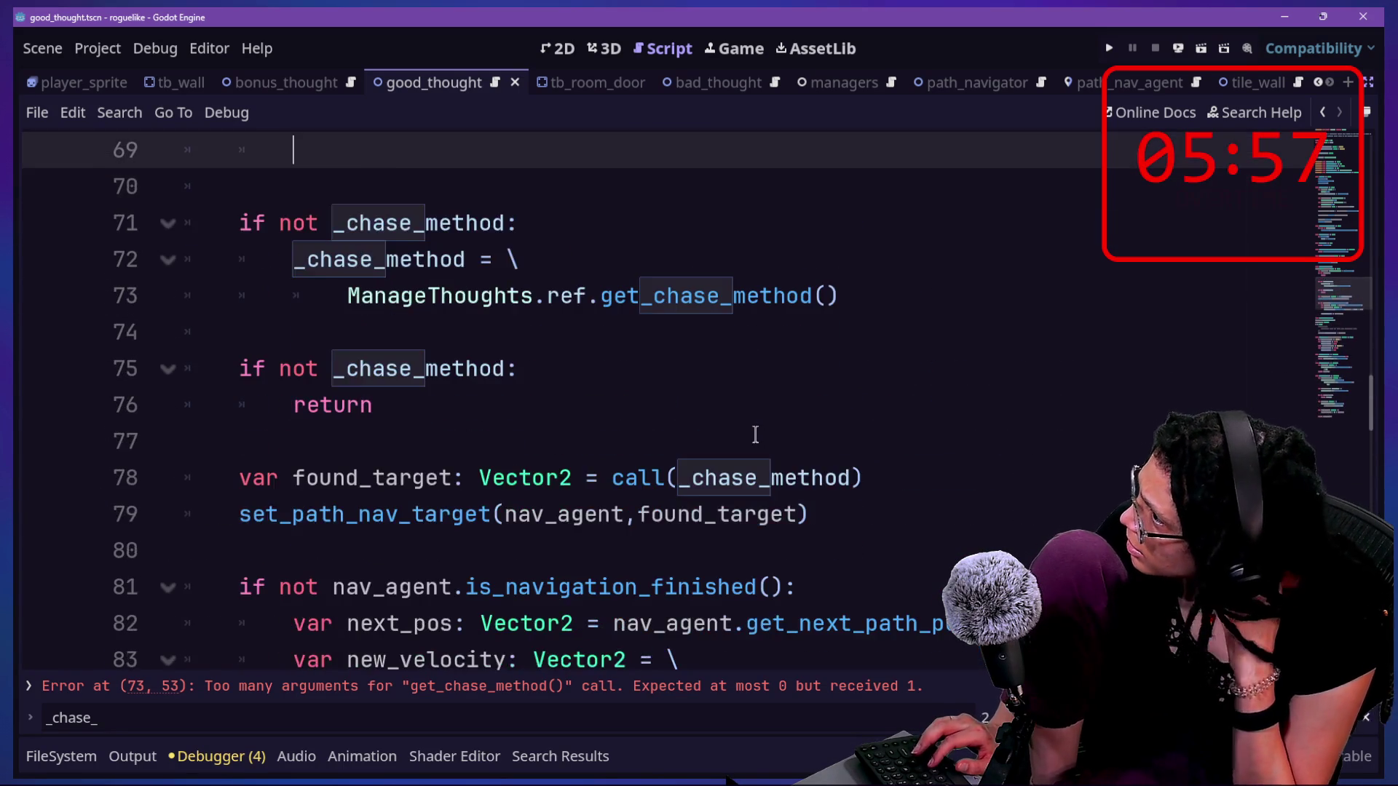
{"action": "key", "text": "ctrl+z"}
{"action": "key", "text": "ctrl+z"}
{"action": "key", "text": "ctrl+z"}
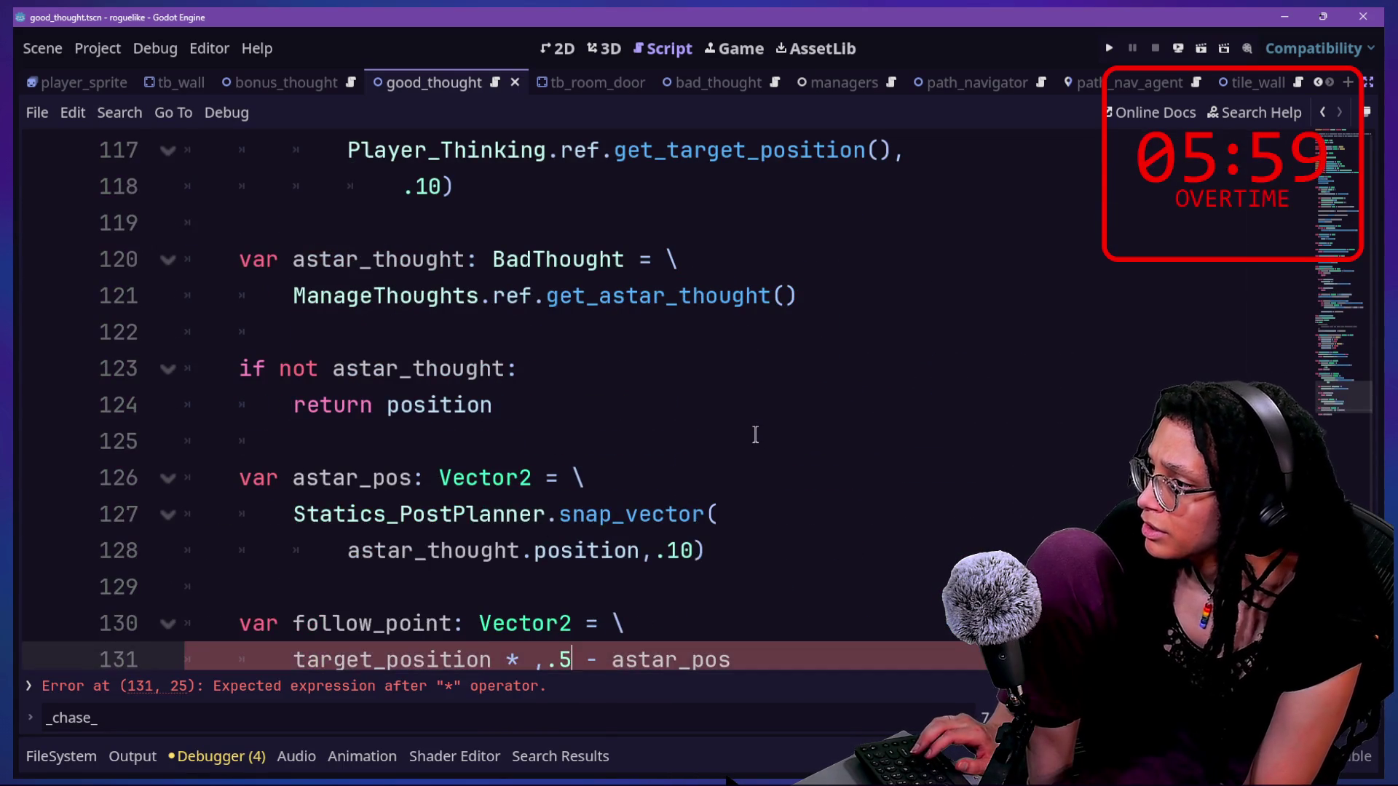
{"action": "key", "text": "ctrl+z"}
{"action": "key", "text": "ctrl+z"}
{"action": "key", "text": "ctrl+z"}
{"action": "key", "text": "ctrl+z"}
{"action": "key", "text": "ctrl+z"}
{"action": "key", "text": "ctrl+z"}
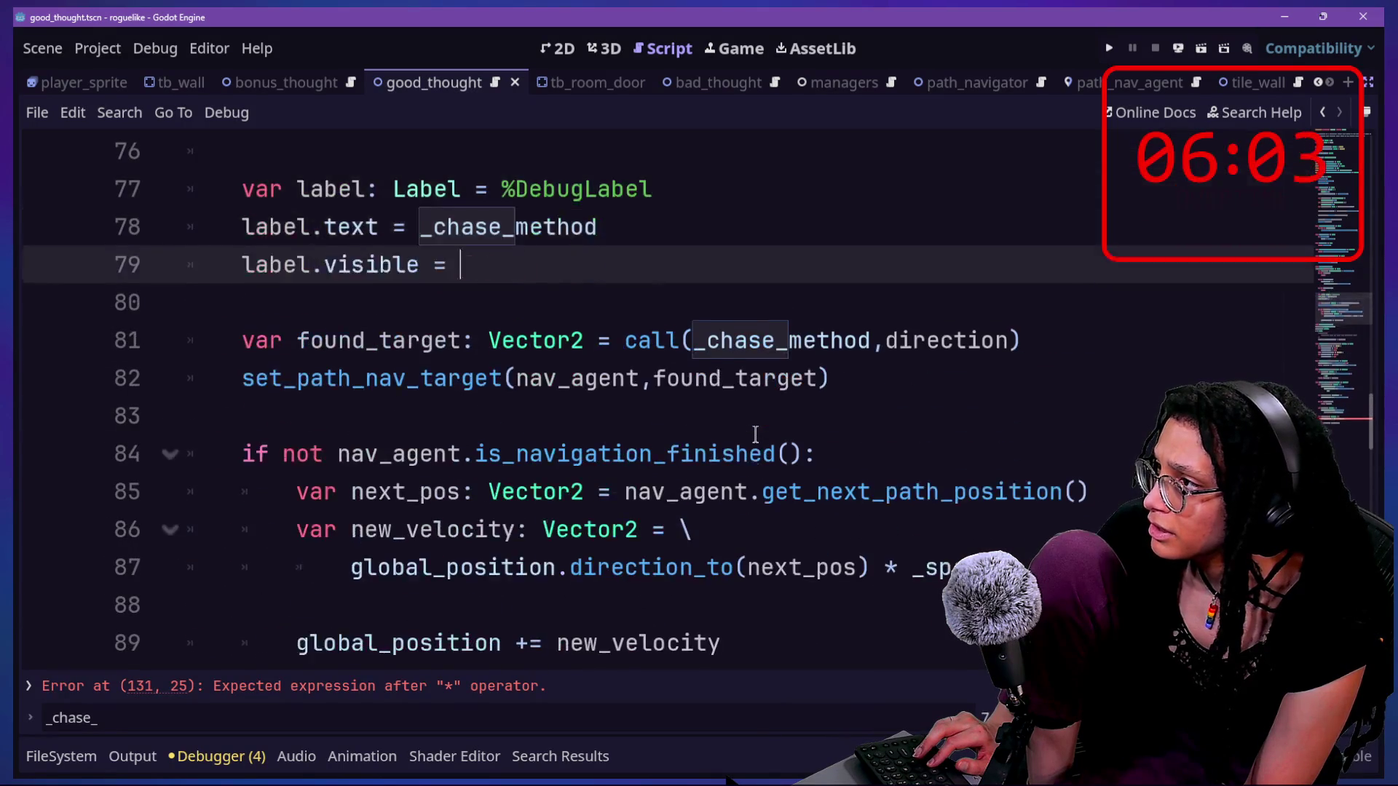
{"action": "key", "text": "ctrl+z"}
{"action": "key", "text": "ctrl+z"}
{"action": "key", "text": "ctrl+z"}
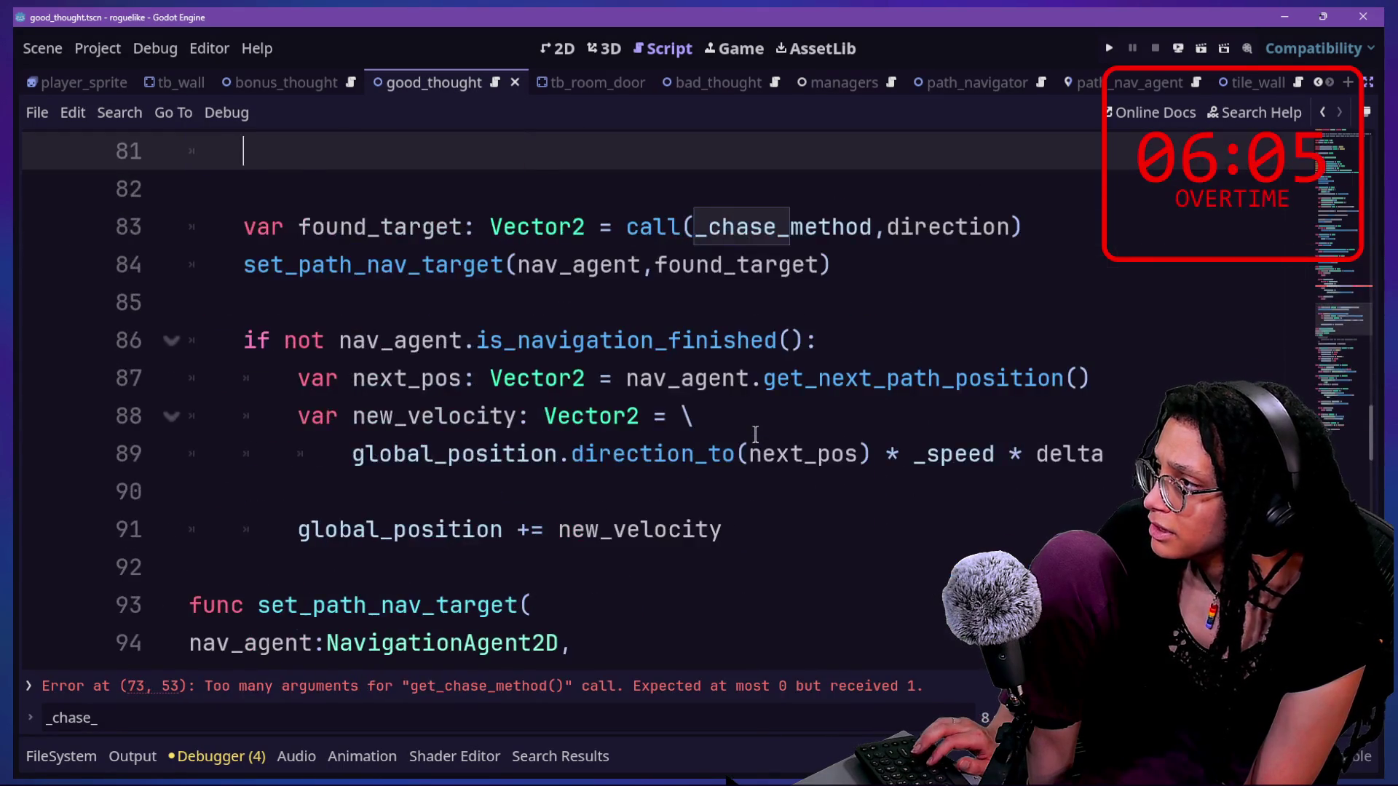
{"action": "key", "text": "ctrl+z"}
{"action": "key", "text": "ctrl+z"}
{"action": "key", "text": "ctrl+y"}
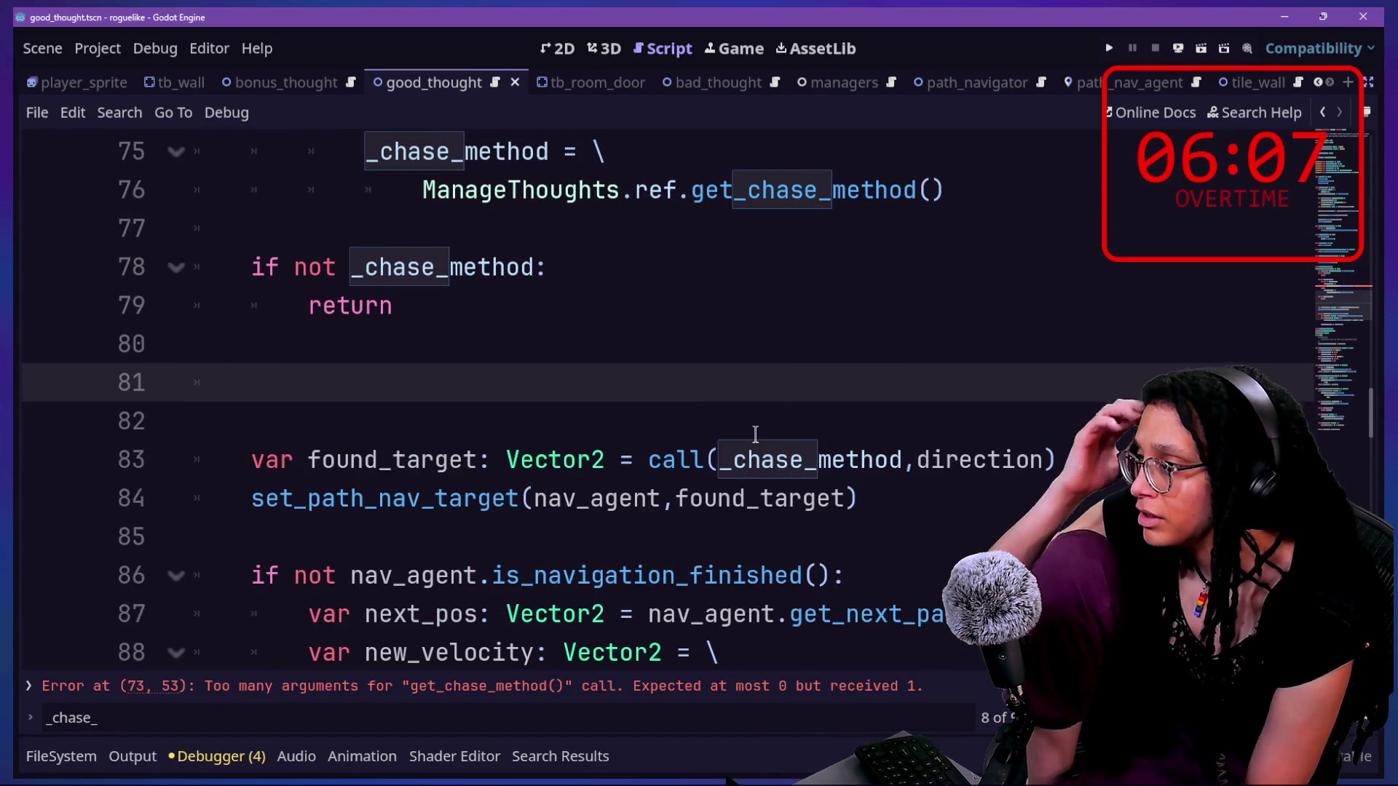
{"action": "key", "text": "BackSpace"}
{"action": "key", "text": "BackSpace"}
{"action": "key", "text": "BackSpace"}
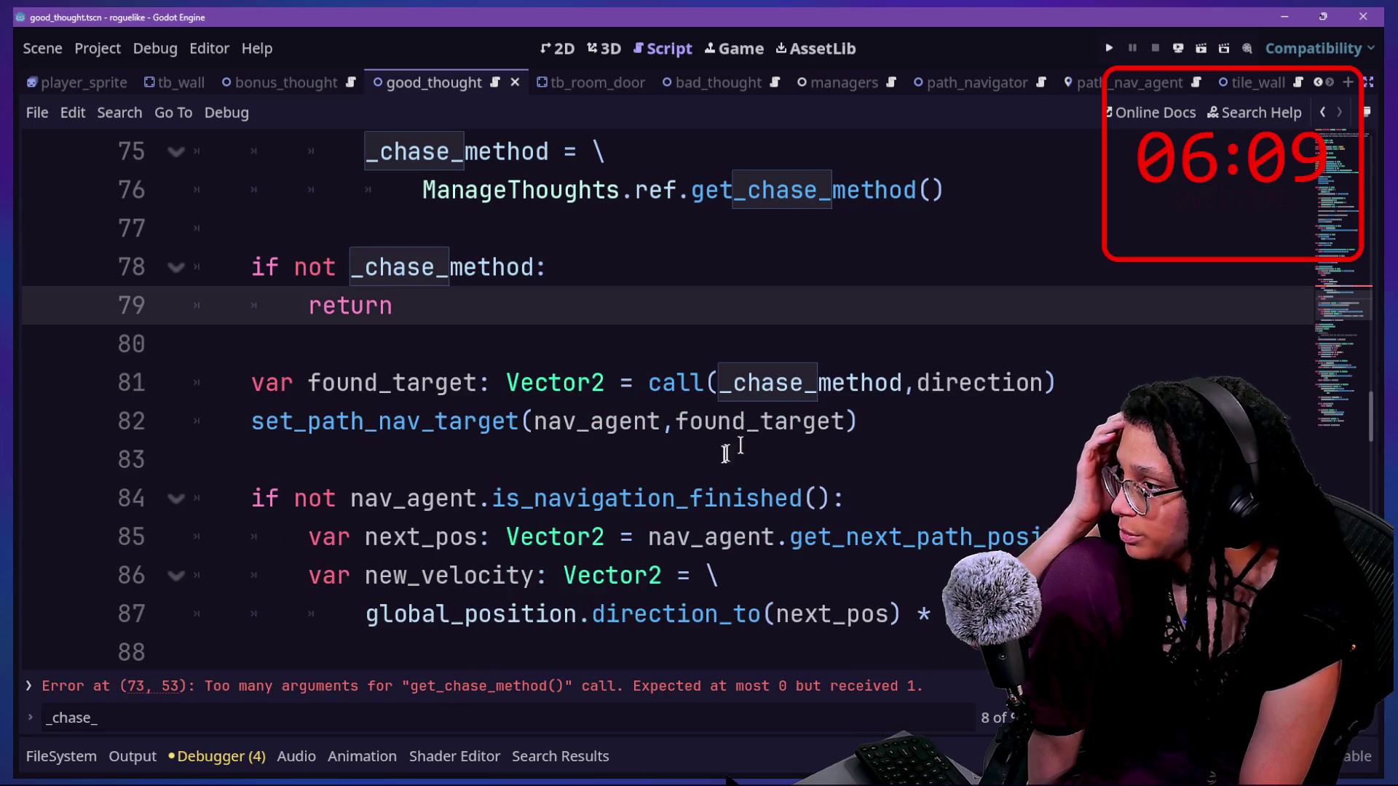
{"action": "scroll", "coordinate": [713, 460], "scroll_direction": "up", "scroll_amount": 4}
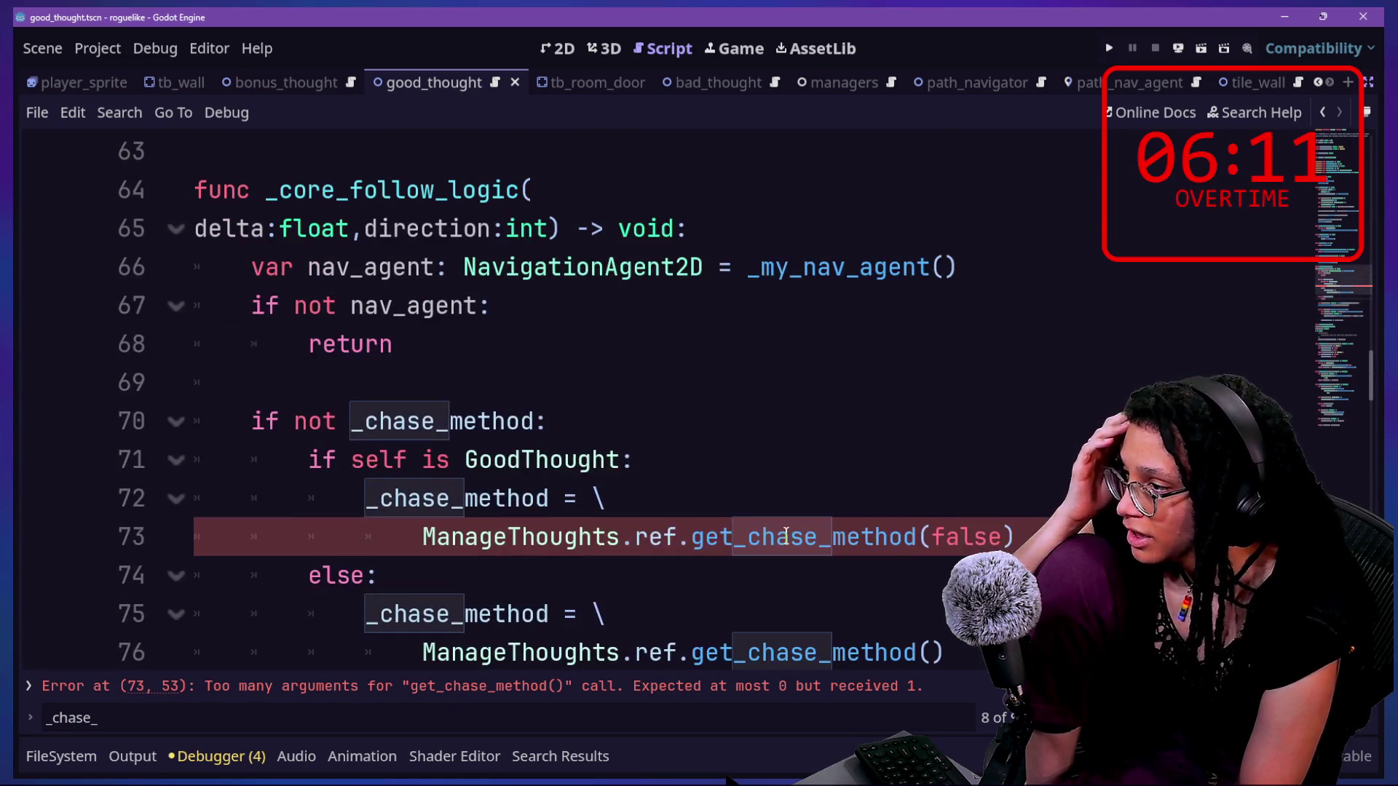
- Select the GoodThought branch with its get_chase_method(false) line in _core_follow_logic
{"action": "scroll", "coordinate": [785, 533], "scroll_direction": "down", "scroll_amount": 1}
{"action": "scroll", "coordinate": [785, 534], "scroll_direction": "down", "scroll_amount": 1}
{"action": "scroll", "coordinate": [567, 505], "scroll_direction": "up", "scroll_amount": 1}
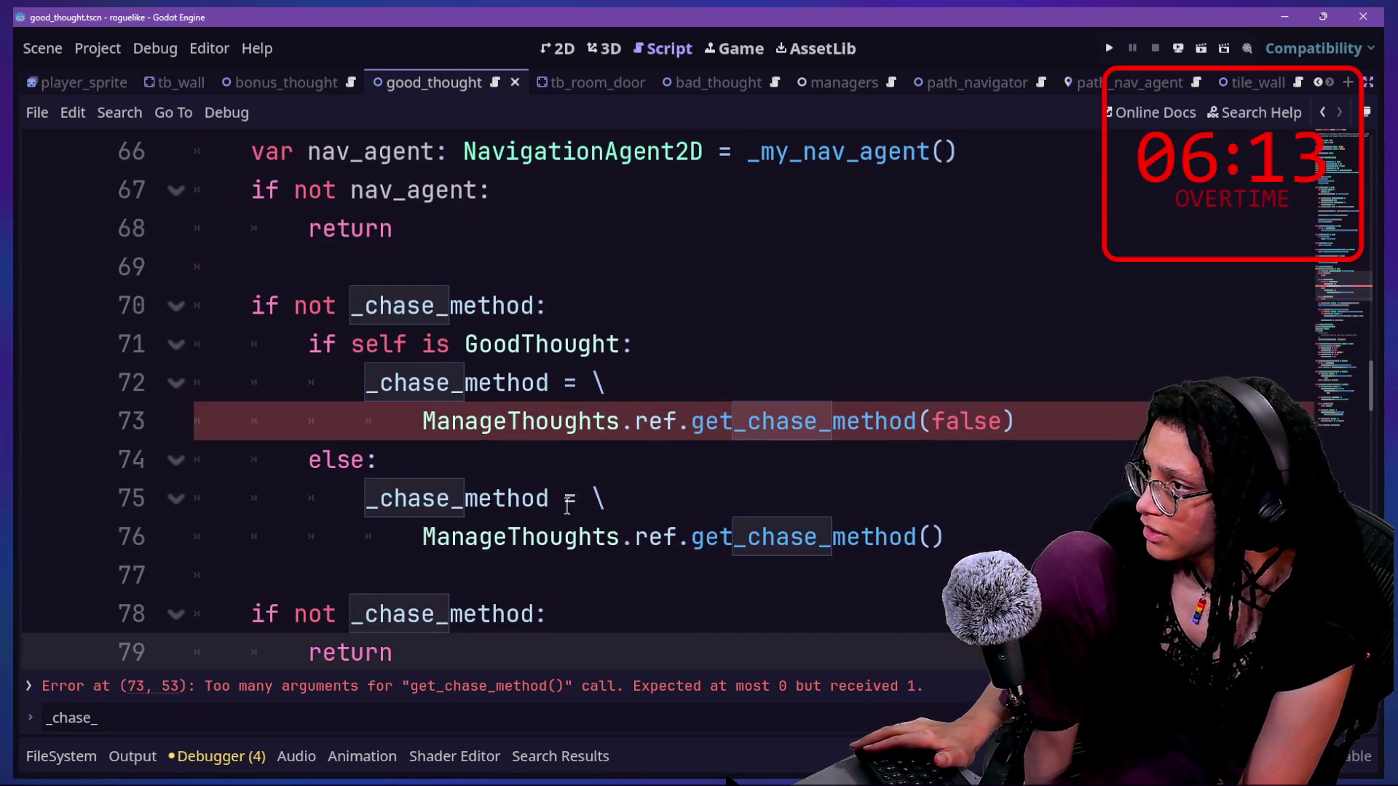
{"action": "mouse_move", "coordinate": [1034, 416]}
{"action": "left_mouse_down"}
{"action": "mouse_move", "coordinate": [923, 351]}
{"action": "mouse_move", "coordinate": [762, 286]}
{"action": "left_mouse_up"}
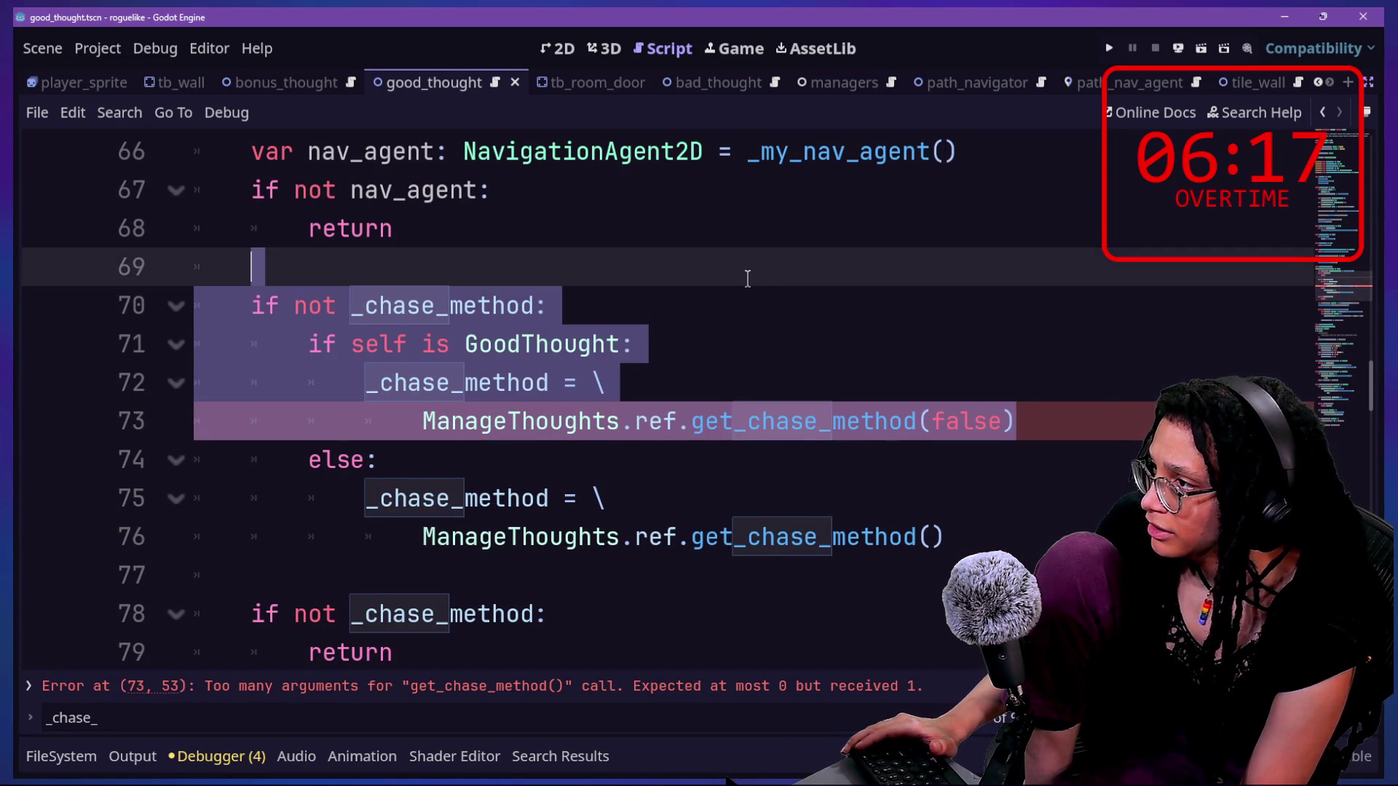
{"action": "left_click", "coordinate": [1054, 417]}
{"action": "mouse_move", "coordinate": [1054, 417]}
{"action": "left_mouse_down"}
{"action": "mouse_move", "coordinate": [988, 315]}
{"action": "mouse_move", "coordinate": [1006, 274]}
{"action": "left_mouse_up"}
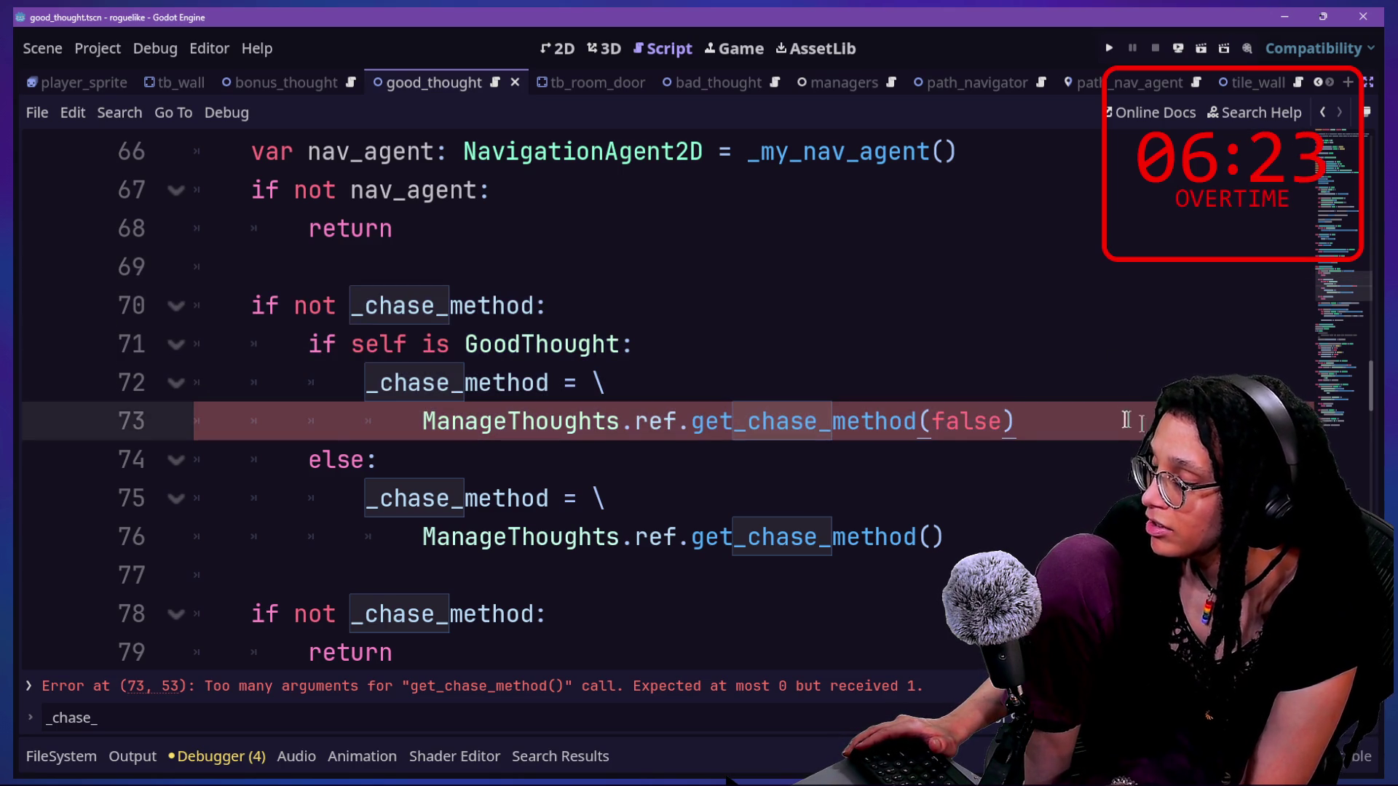
{"action": "left_click_drag", "start_coordinate": [1141, 424], "coordinate": [1117, 395]}
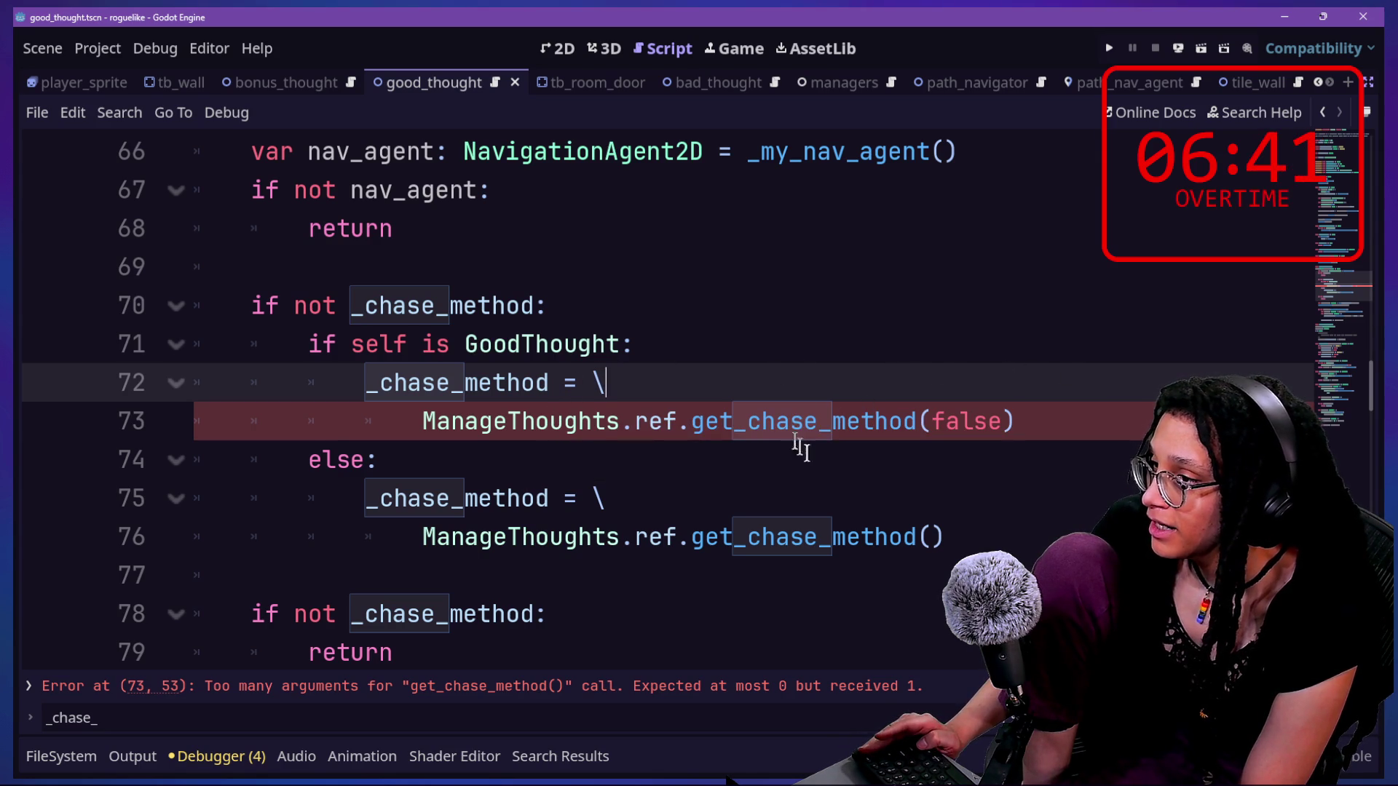
{"action": "left_click", "coordinate": [865, 428]}
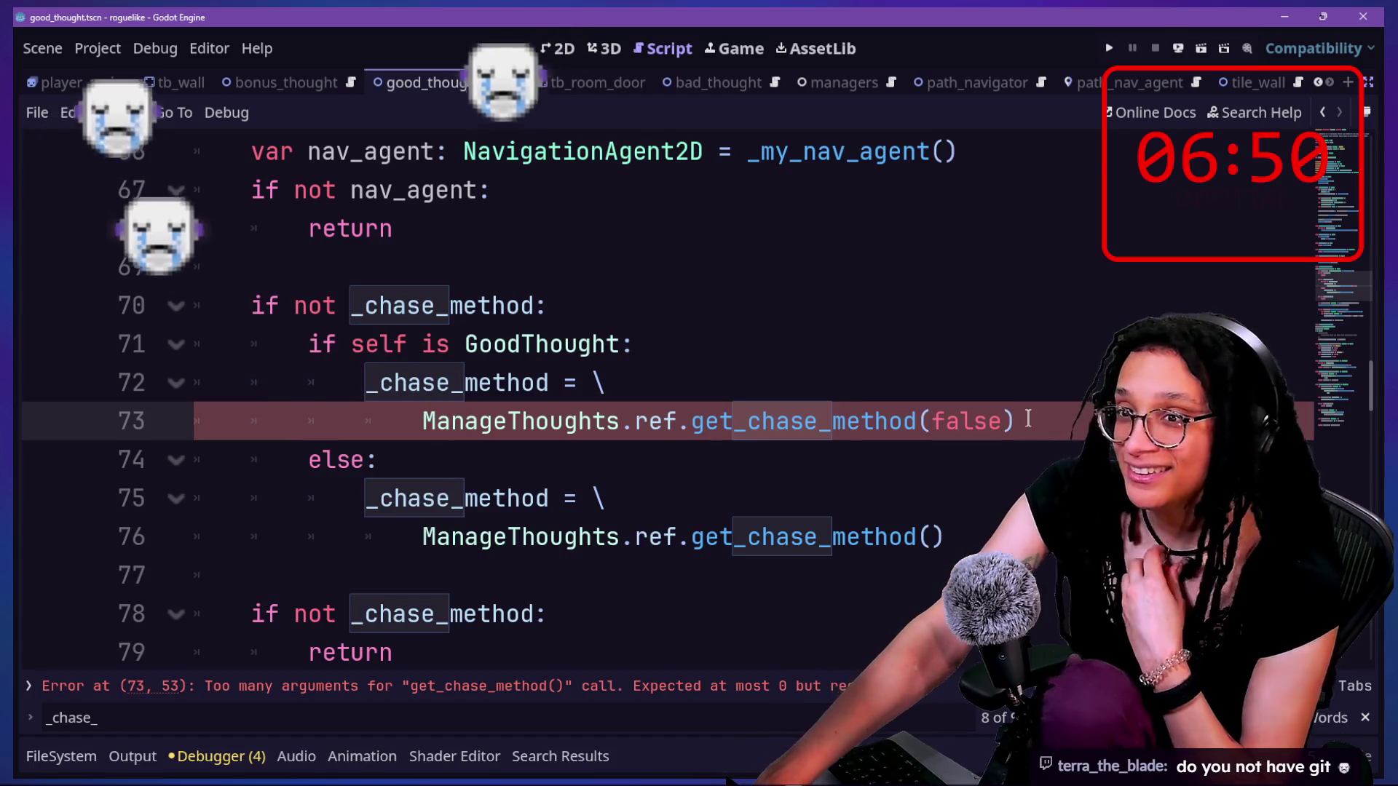
{"action": "mouse_move", "coordinate": [982, 439]}
{"action": "left_mouse_down"}
{"action": "mouse_move", "coordinate": [1049, 415]}
{"action": "mouse_move", "coordinate": [1044, 378]}
{"action": "left_mouse_up"}
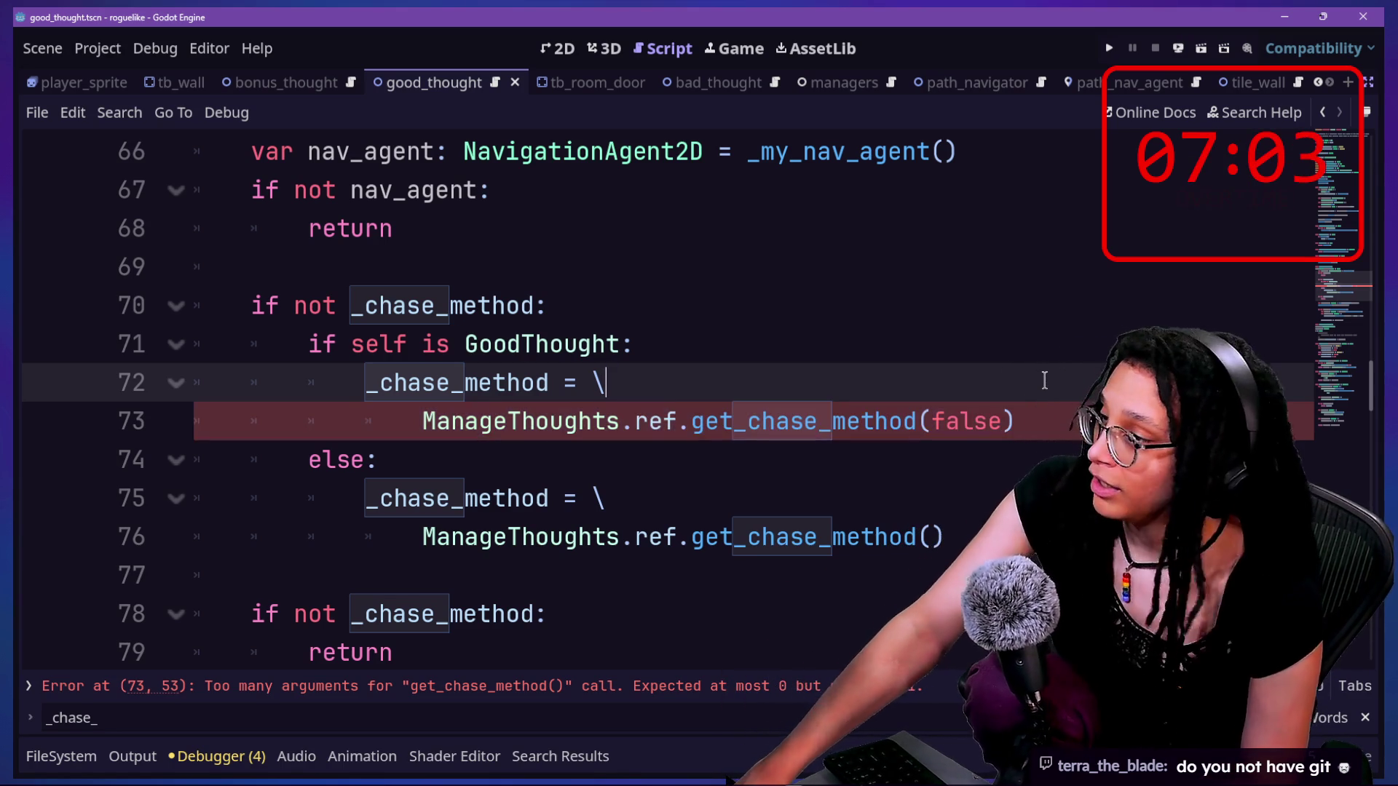
{"action": "key", "text": "Down"}
{"action": "key", "text": "Down"}
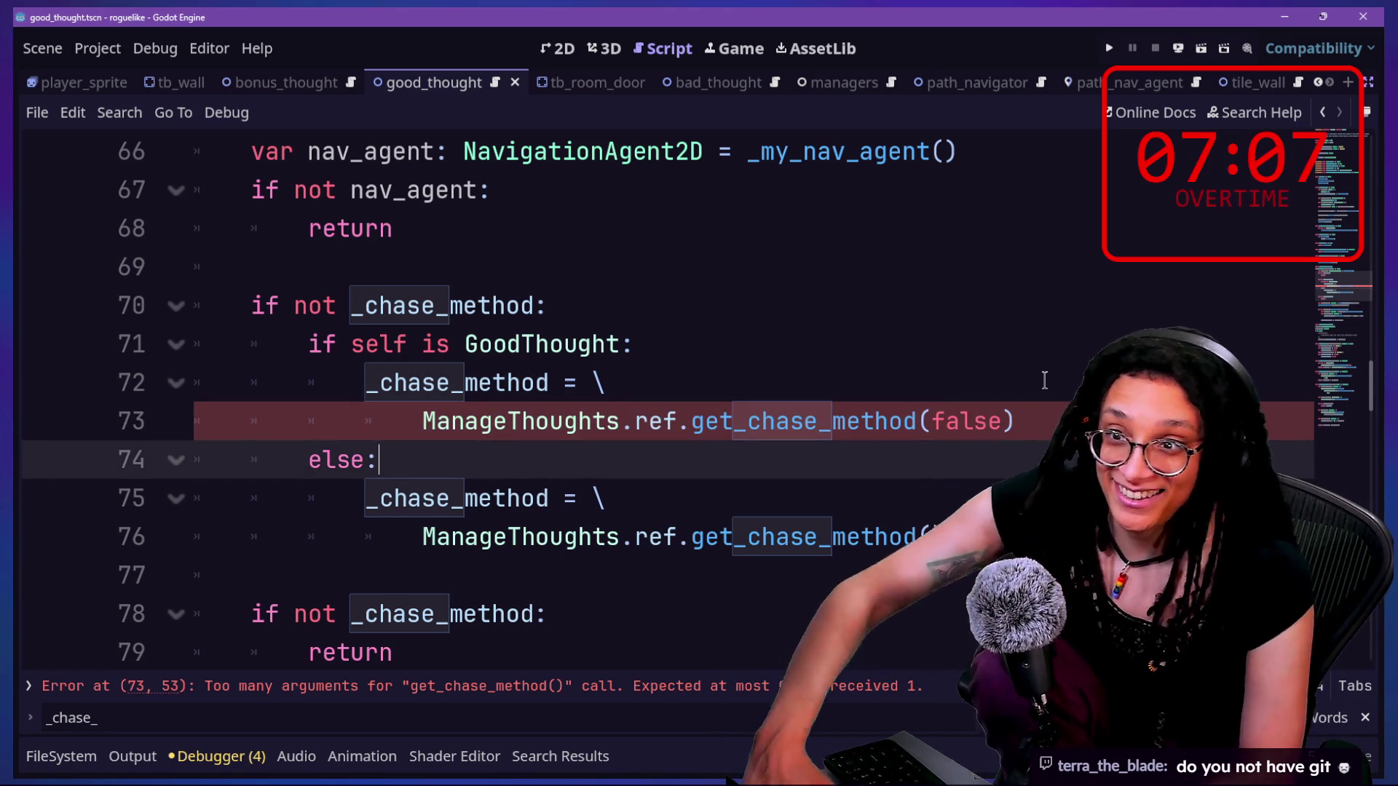
{"action": "key", "text": "Up"}
{"action": "key", "text": "Up"}
{"action": "key", "text": "Down"}
{"action": "key", "text": "Down"}
{"action": "key", "text": "shift+Up"}
{"action": "key", "text": "shift+Up"}
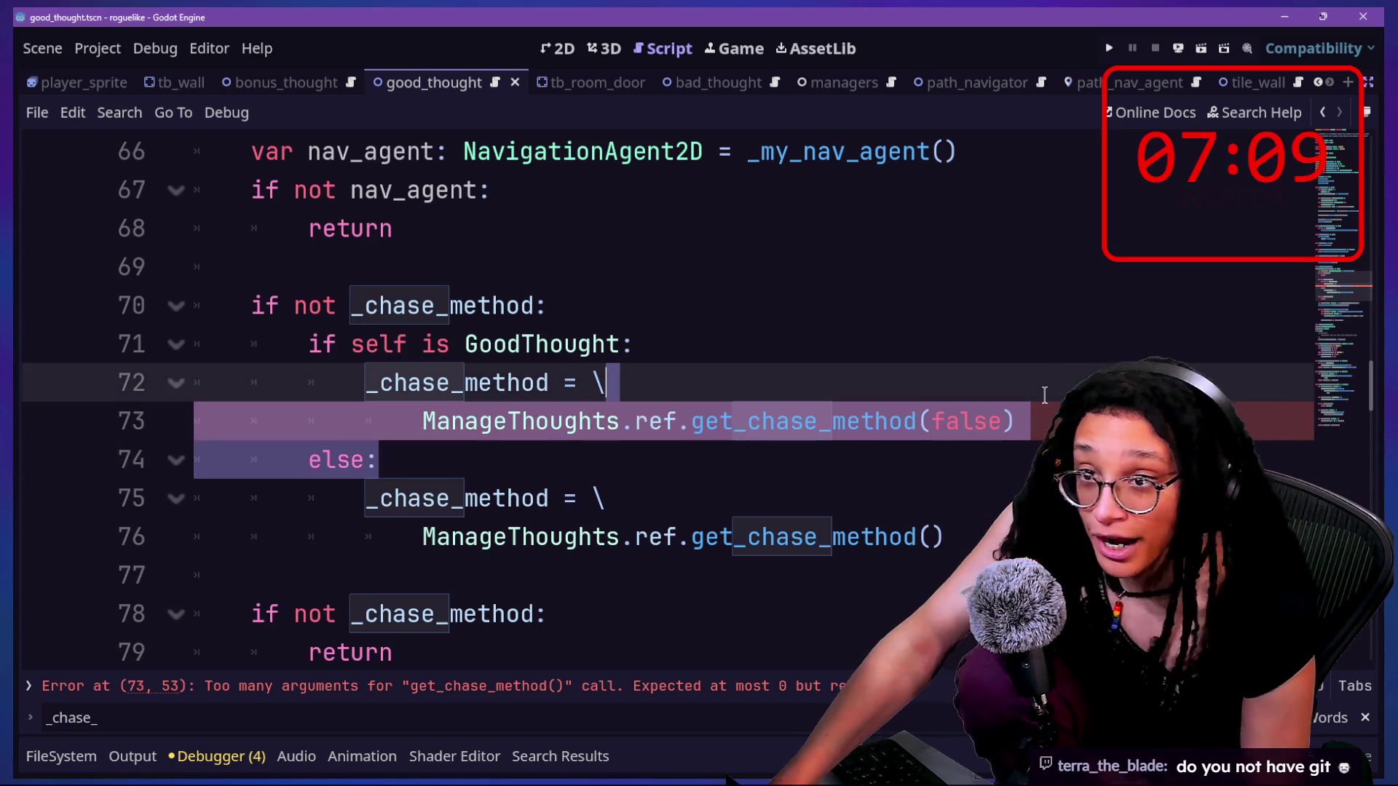
- Select from 'if self is GoodThought:' through 'else:' and delete those lines
{"action": "left_click", "coordinate": [1041, 389]}
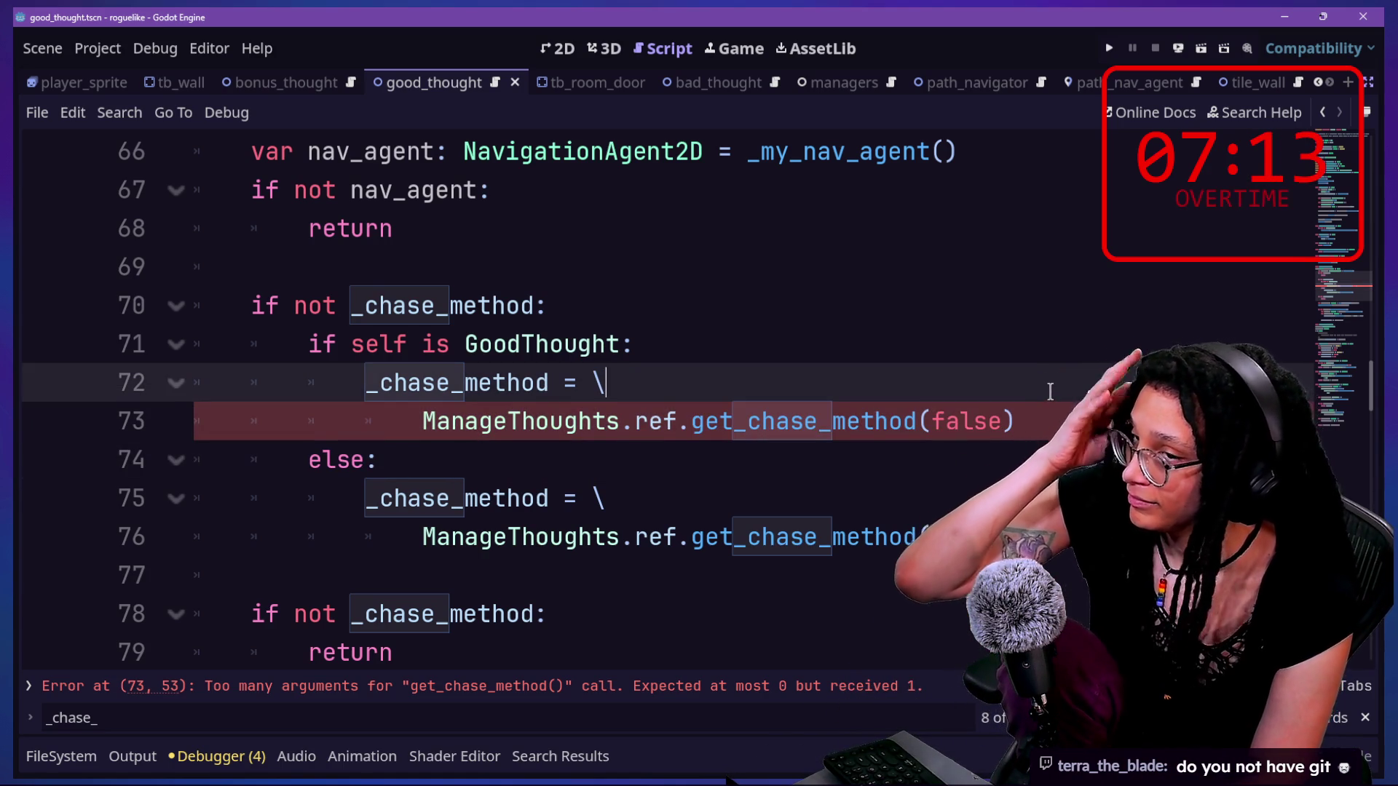
{"action": "key", "text": "shift+Up"}
{"action": "key", "text": "shift+Up"}
{"action": "key", "text": "shift+Down"}
{"action": "key", "text": "shift+Down"}
{"action": "key", "text": "shift+Down"}
{"action": "key", "text": "shift+Down"}
{"action": "key", "text": "shift+Up"}
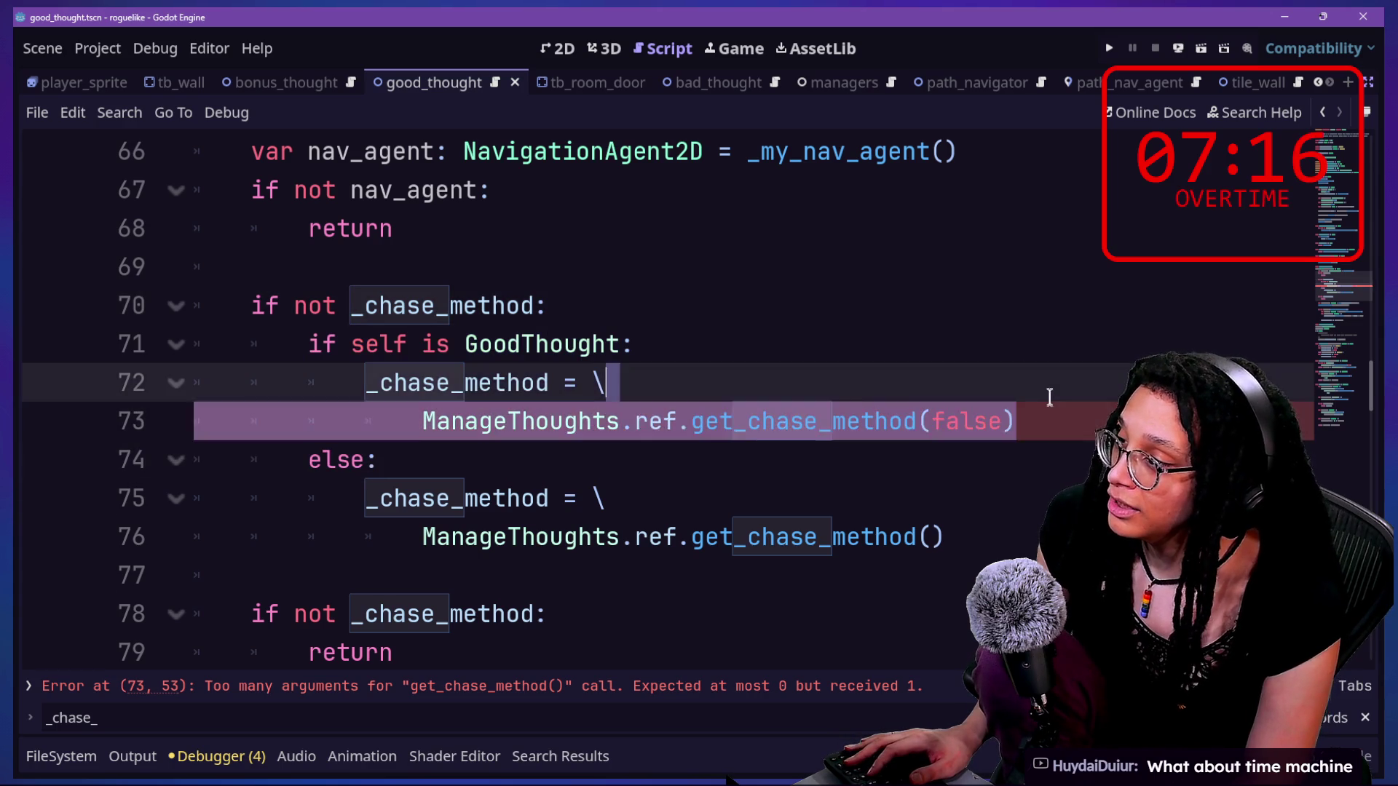
{"action": "left_click", "coordinate": [1049, 397]}
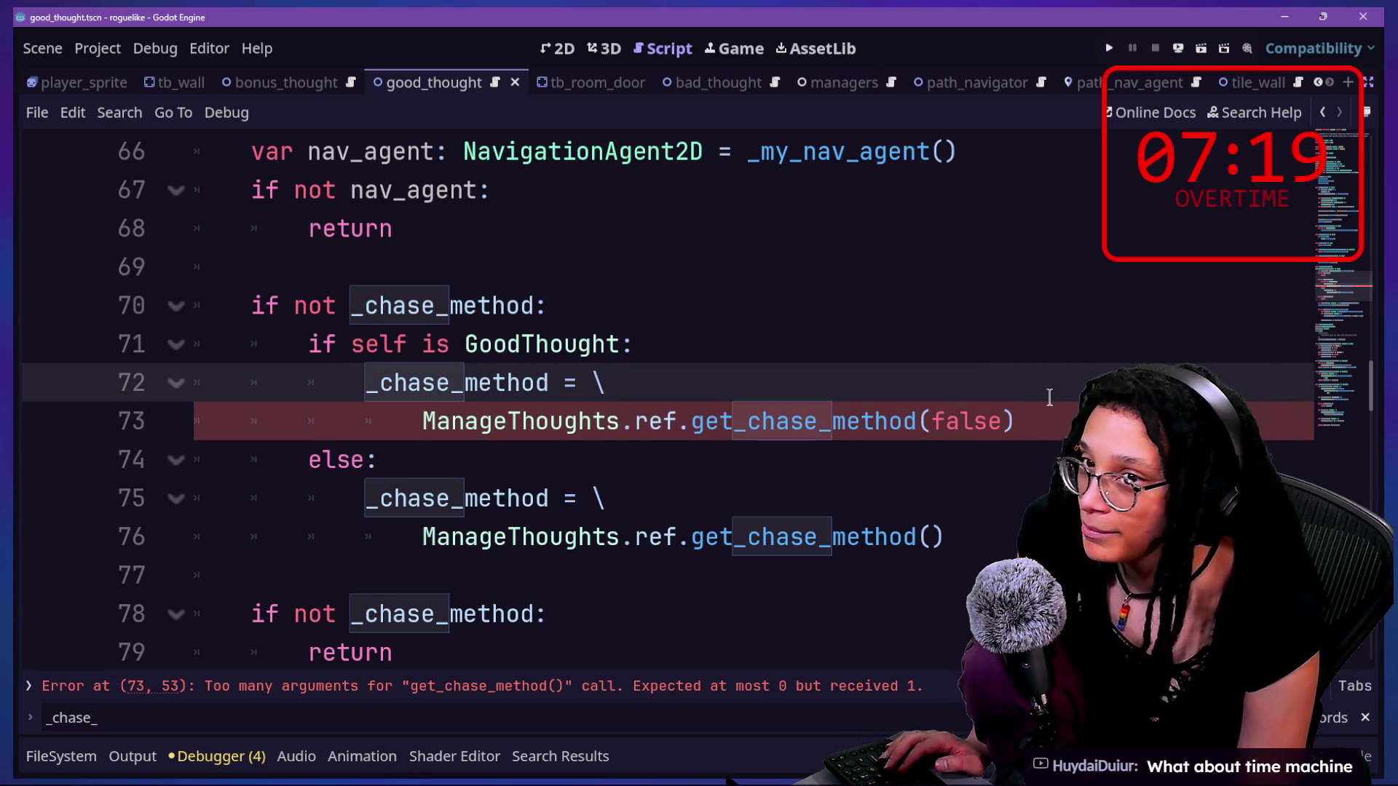
{"action": "key", "text": "shift+Down"}
{"action": "key", "text": "shift+Down"}
{"action": "left_click", "coordinate": [1016, 421]}
{"action": "mouse_move", "coordinate": [1021, 420]}
{"action": "left_mouse_down"}
{"action": "mouse_move", "coordinate": [936, 309]}
{"action": "mouse_move", "coordinate": [935, 279]}
{"action": "left_mouse_up"}
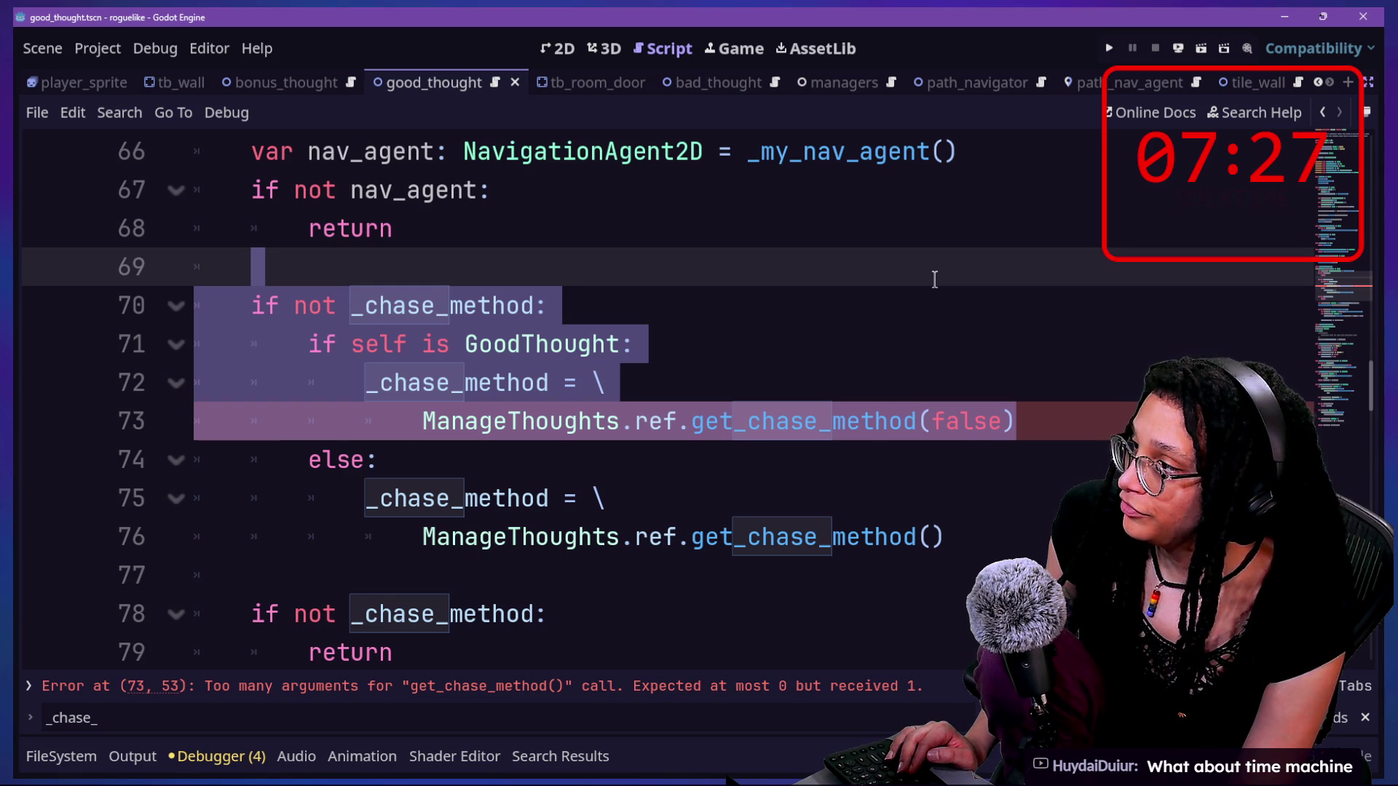
{"action": "left_click", "coordinate": [523, 291]}
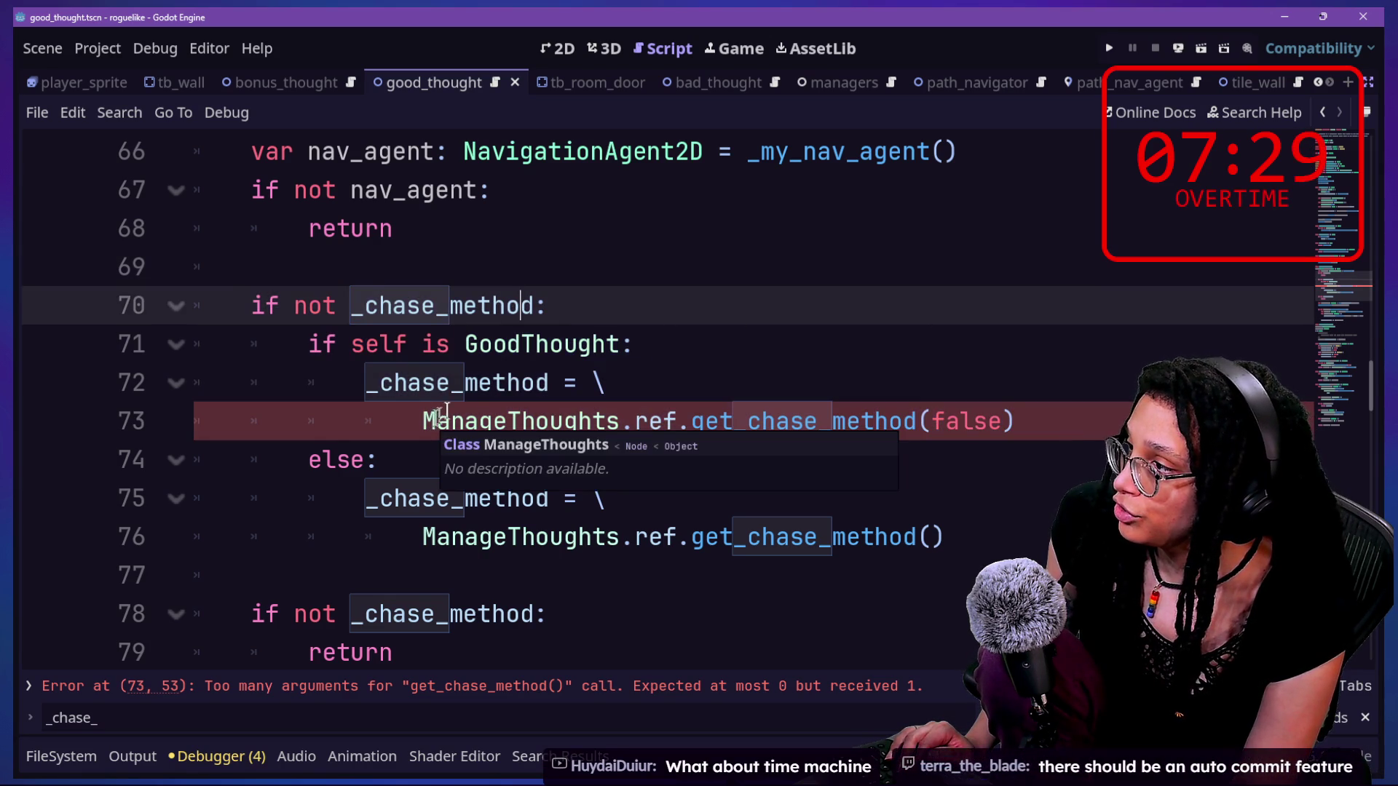
{"action": "mouse_move", "coordinate": [318, 351]}
{"action": "left_mouse_down"}
{"action": "mouse_move", "coordinate": [1099, 416]}
{"action": "mouse_move", "coordinate": [379, 460]}
{"action": "left_mouse_up"}
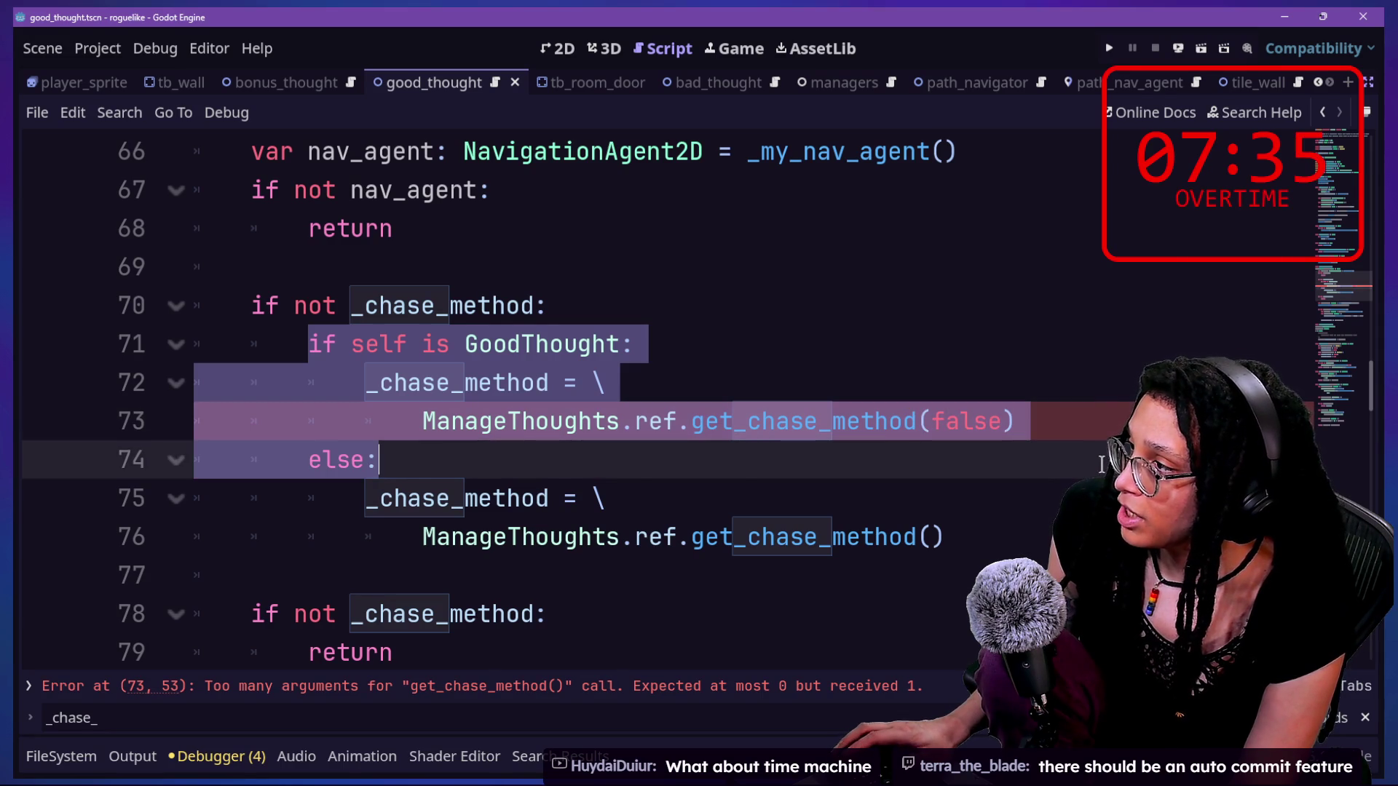
{"action": "key", "text": "BackSpace"}
- Remove the leftover empty line and dedent the _chase_method assignment one level
{"action": "key", "text": "Delete"}
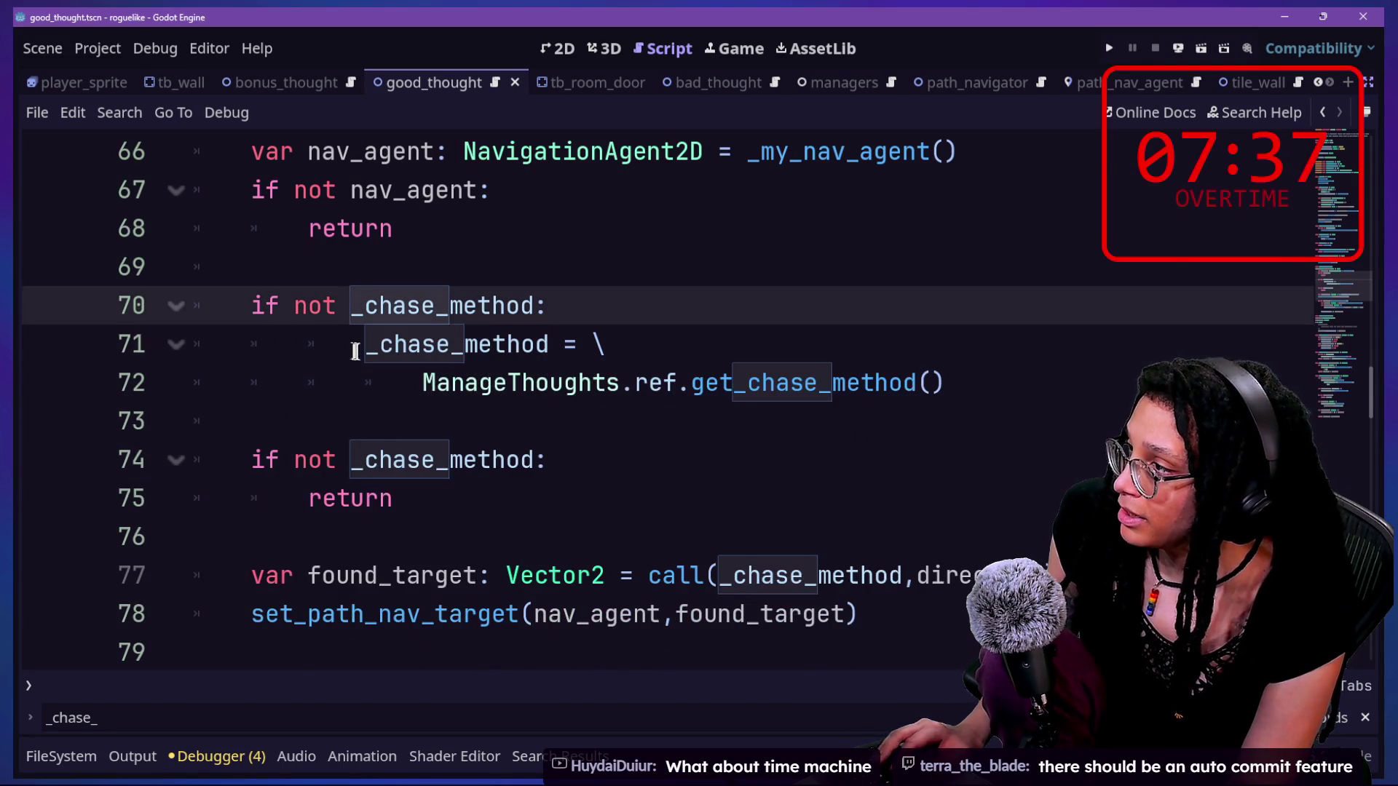
{"action": "left_click_drag", "start_coordinate": [364, 344], "coordinate": [464, 382]}
{"action": "key", "text": "shift+Tab"}
{"action": "left_click_drag", "start_coordinate": [209, 304], "coordinate": [619, 382]}
{"action": "left_click", "coordinate": [647, 383]}
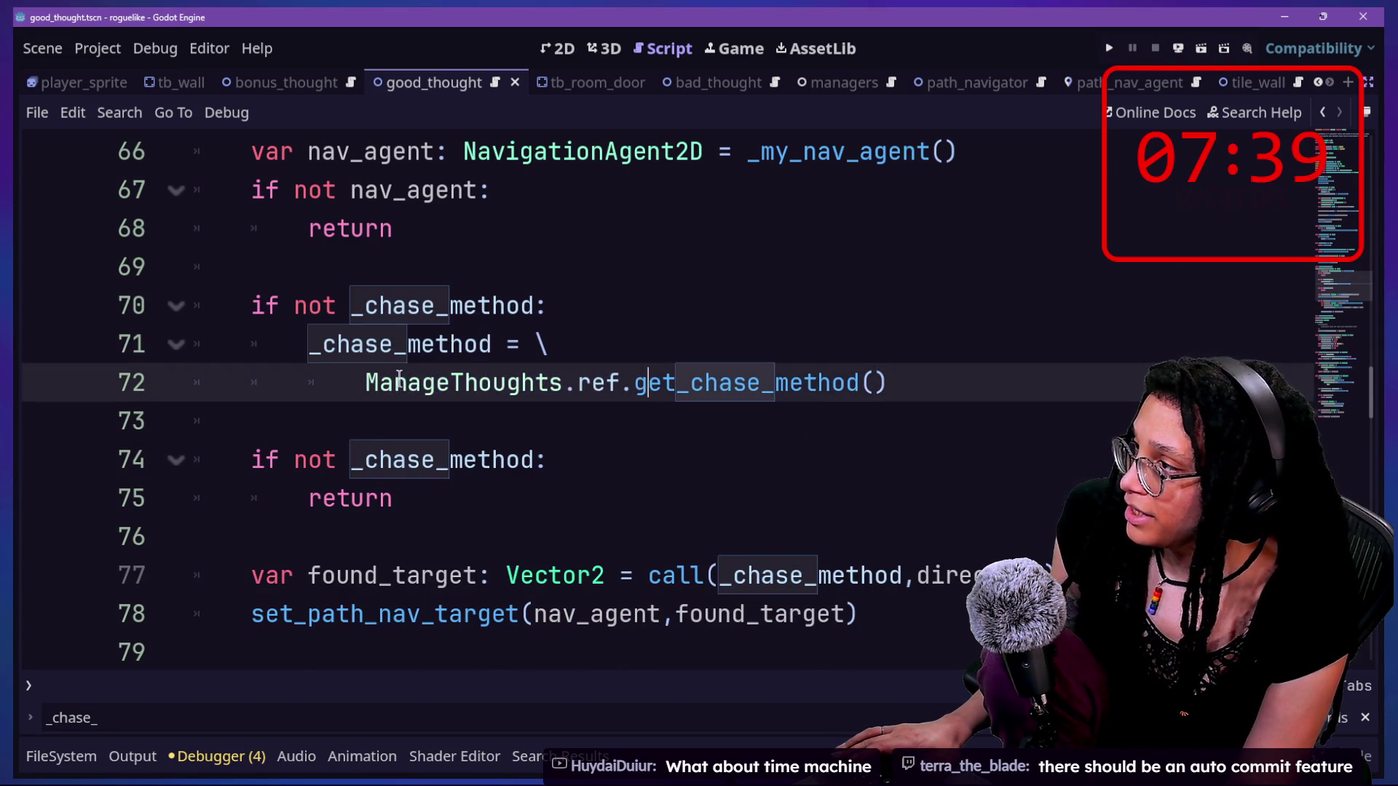
{"action": "scroll", "coordinate": [402, 376], "scroll_direction": "down", "scroll_amount": 1}
{"action": "scroll", "coordinate": [437, 376], "scroll_direction": "up", "scroll_amount": 3}
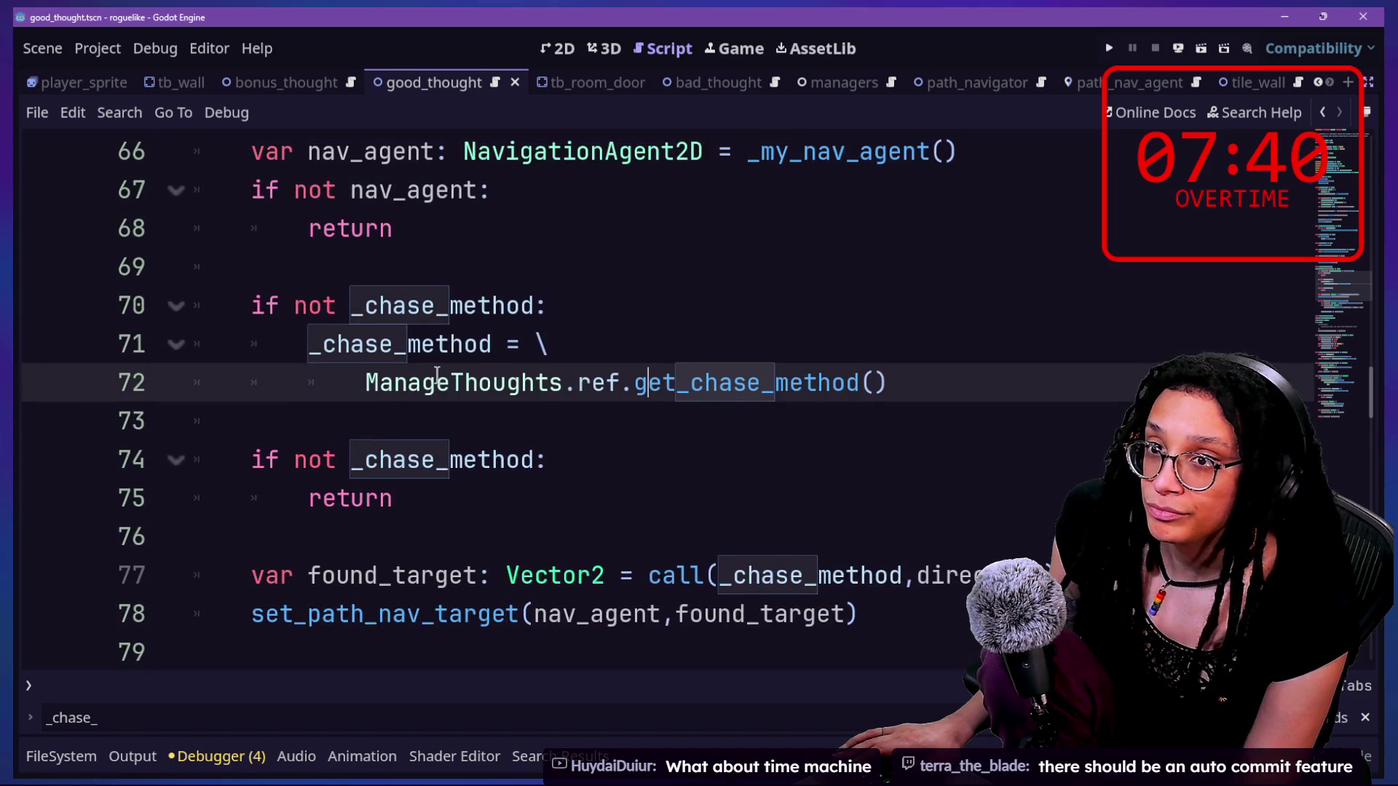
{"action": "left_click_drag", "start_coordinate": [461, 306], "coordinate": [714, 499]}
{"action": "key", "text": "Down"}
{"action": "key", "text": "Down"}
{"action": "key", "text": "Down"}
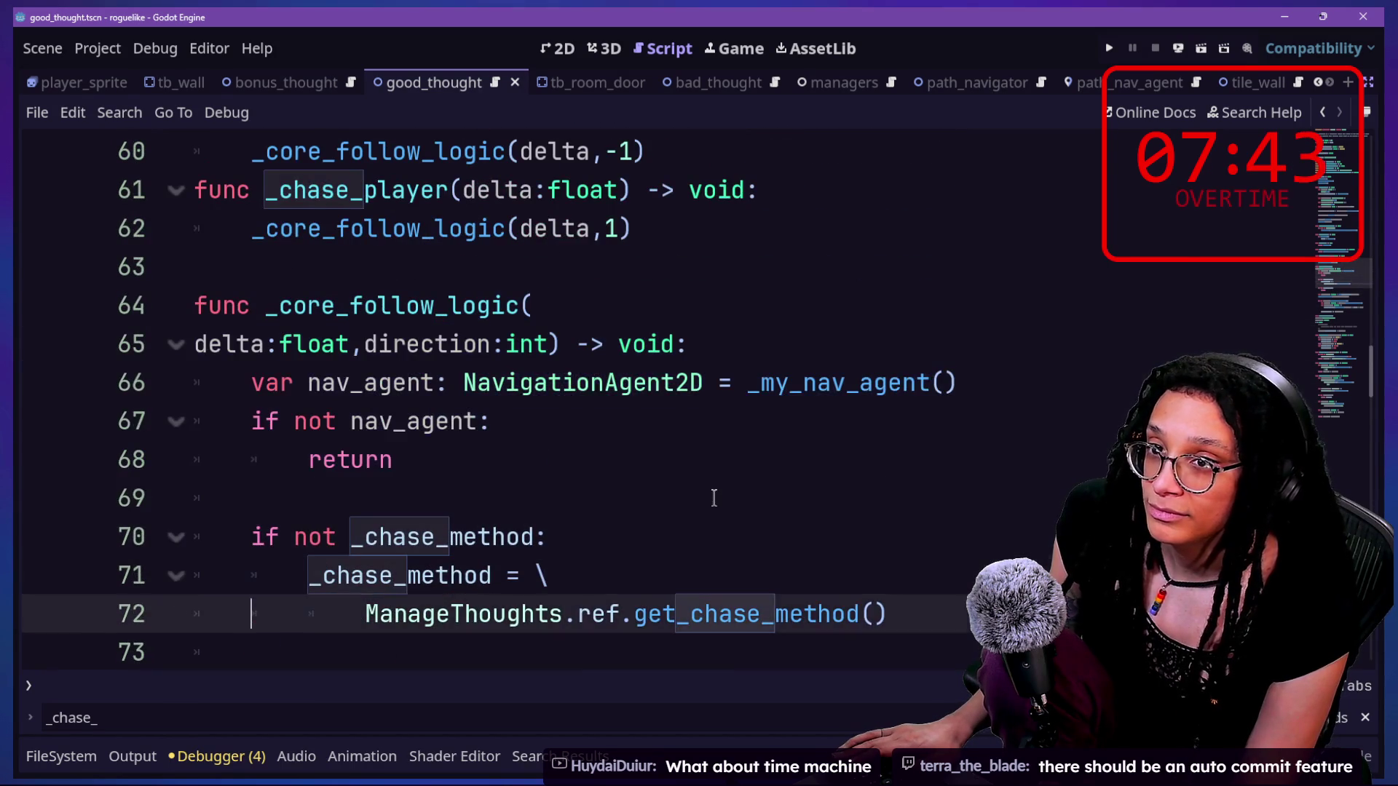
{"action": "key", "text": "Up"}
{"action": "key", "text": "Up"}
{"action": "key", "text": "Up"}
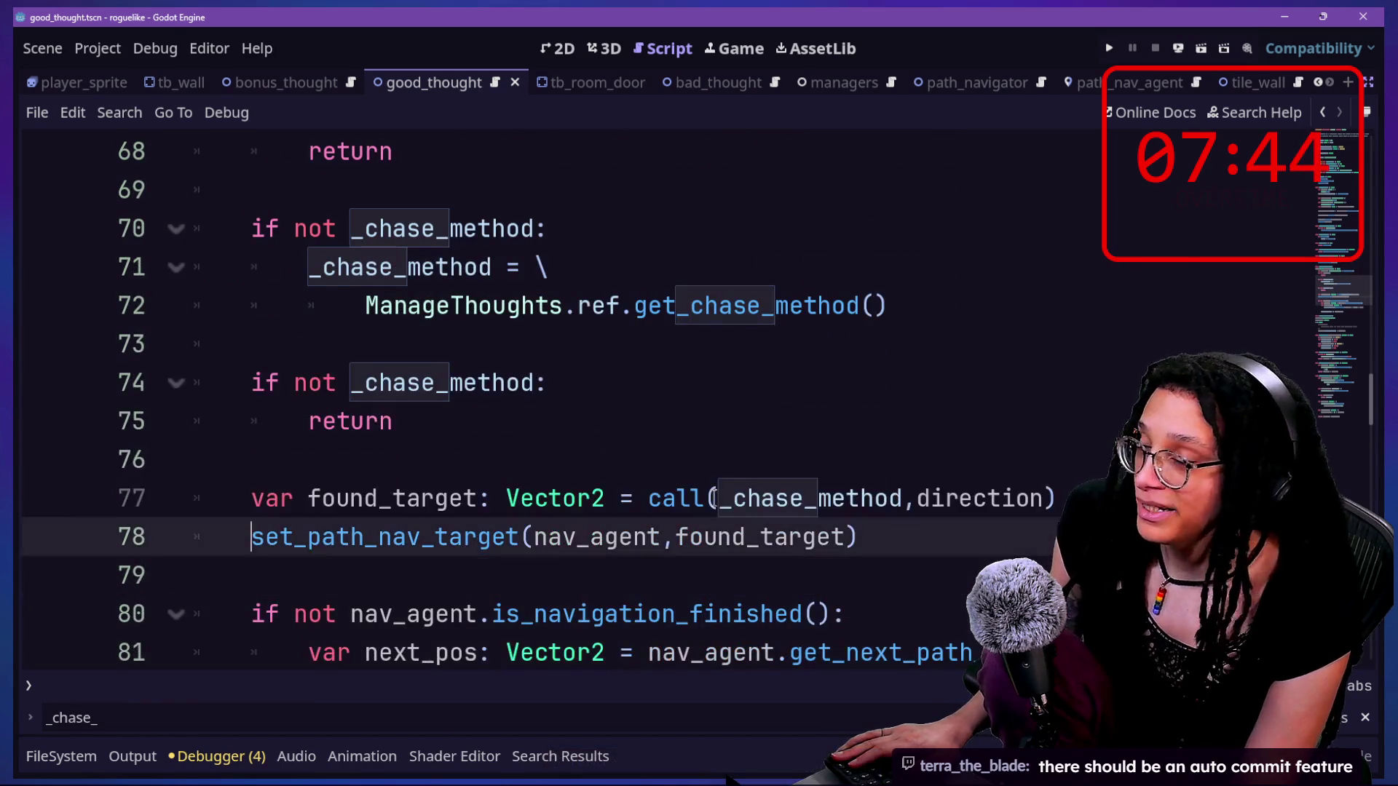
{"action": "key", "text": "Up"}
{"action": "key", "text": "Up"}
{"action": "key", "text": "Up"}
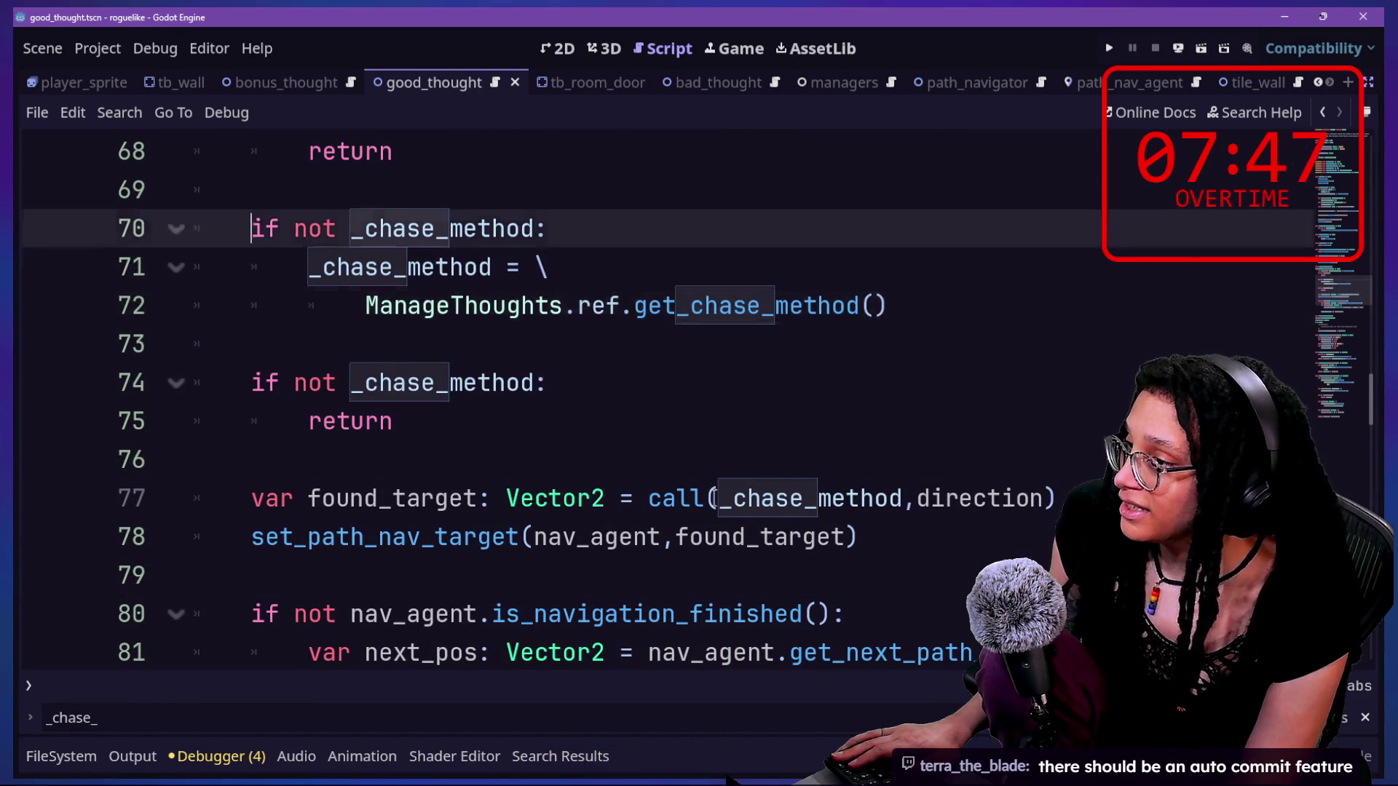
- Delete the direction parameter from _core_follow_logic and its call, and from the three follow functions
{"action": "left_click_drag", "start_coordinate": [904, 614], "coordinate": [1044, 615]}
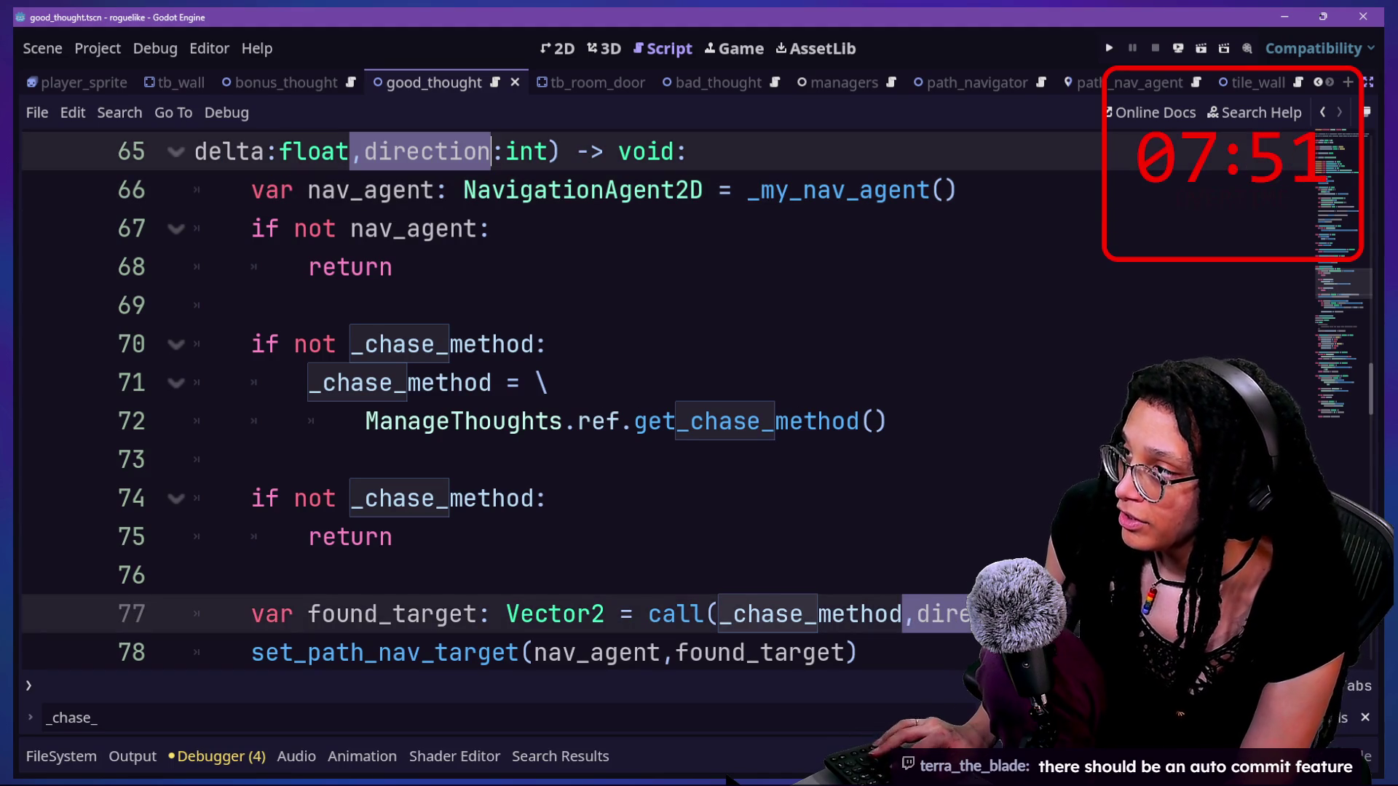
{"action": "key", "text": "BackSpace"}
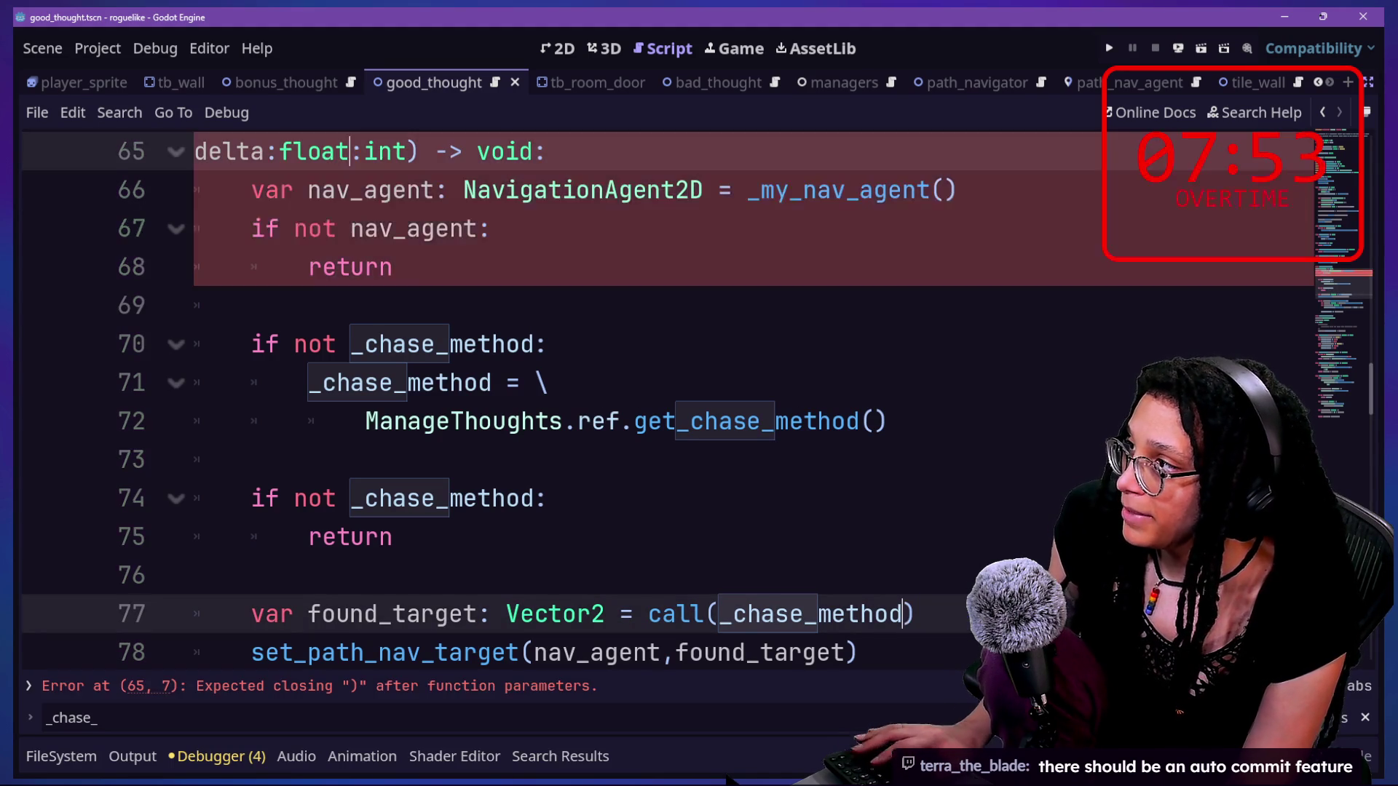
{"action": "left_click", "coordinate": [390, 155]}
{"action": "key", "text": "BackSpace"}
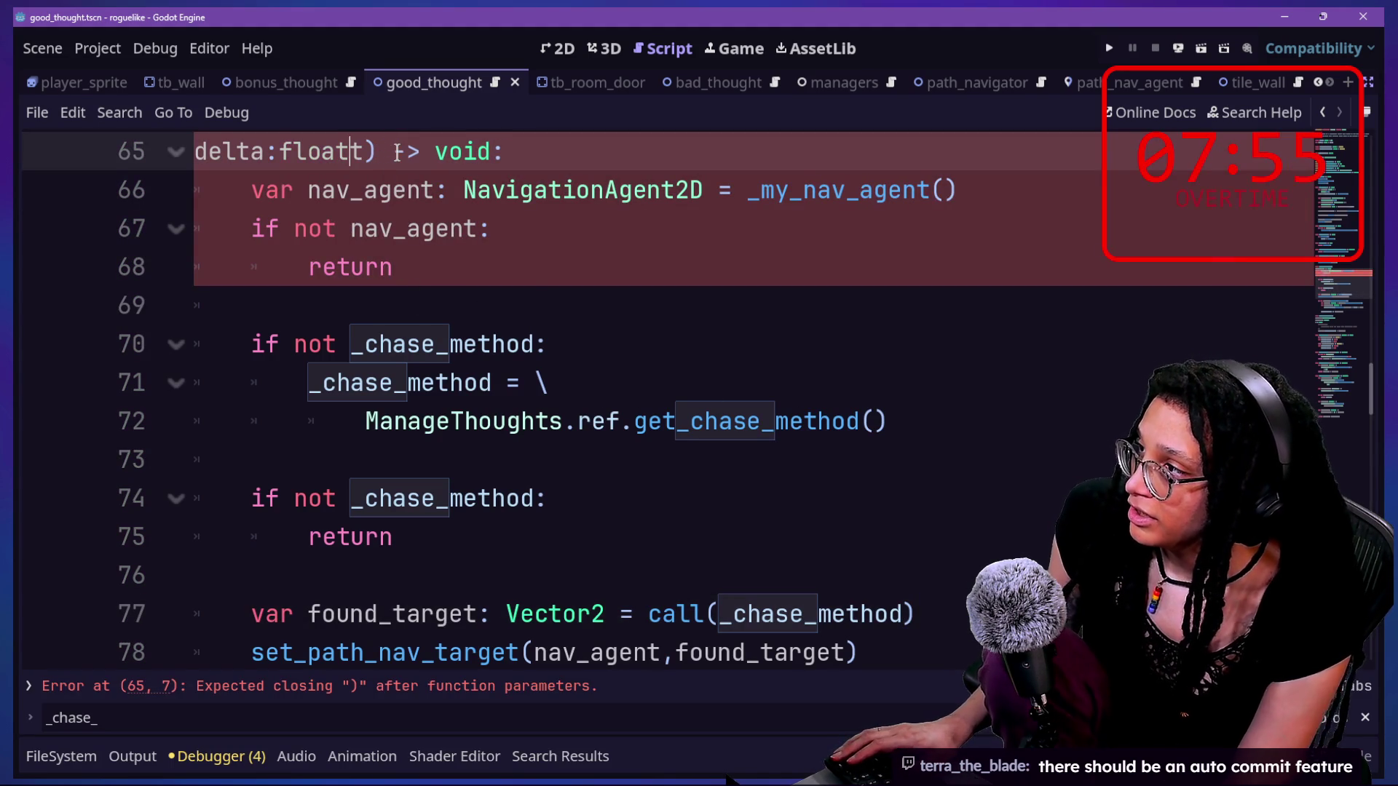
{"action": "scroll", "coordinate": [652, 499], "scroll_direction": "down", "scroll_amount": 19}
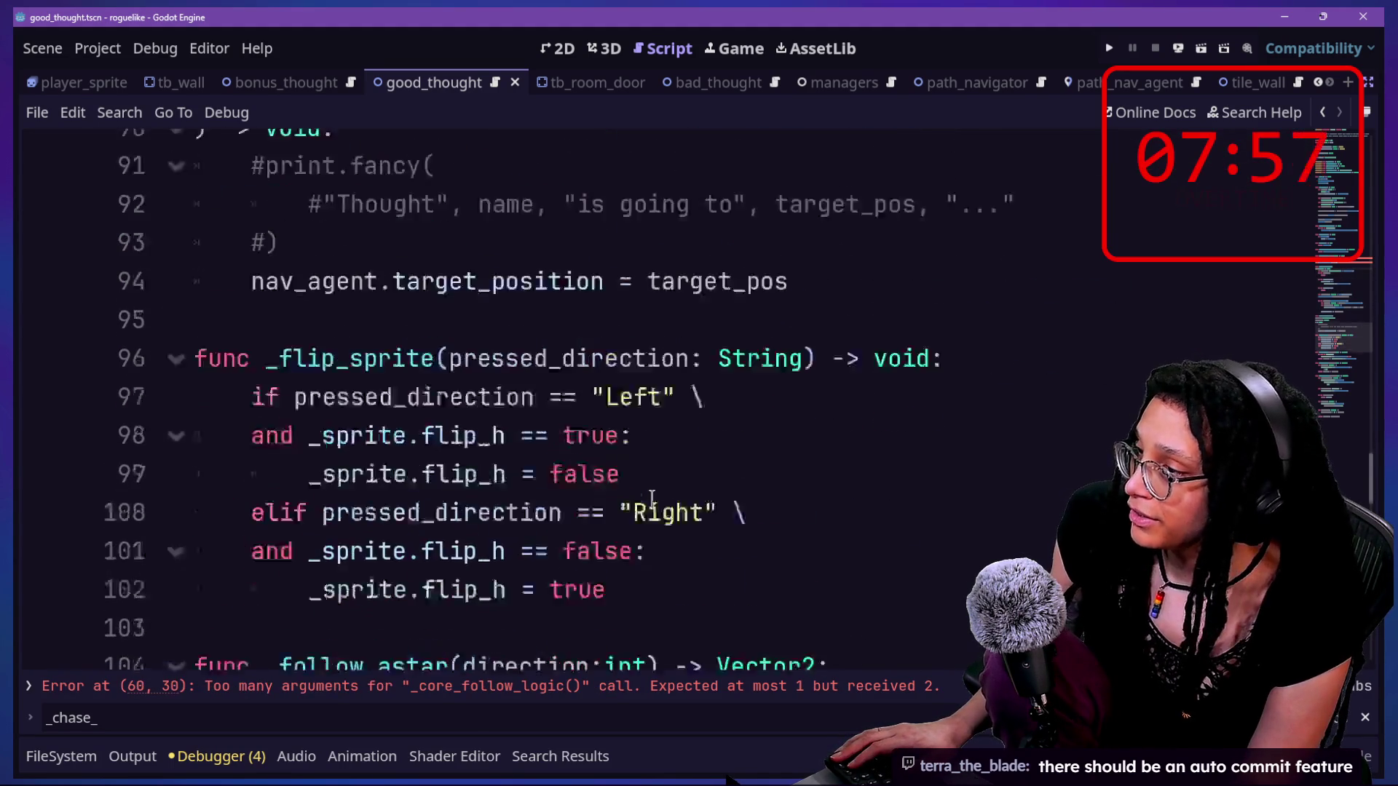
{"action": "scroll", "coordinate": [651, 498], "scroll_direction": "down", "scroll_amount": 4}
{"action": "scroll", "coordinate": [651, 499], "scroll_direction": "up", "scroll_amount": 11}
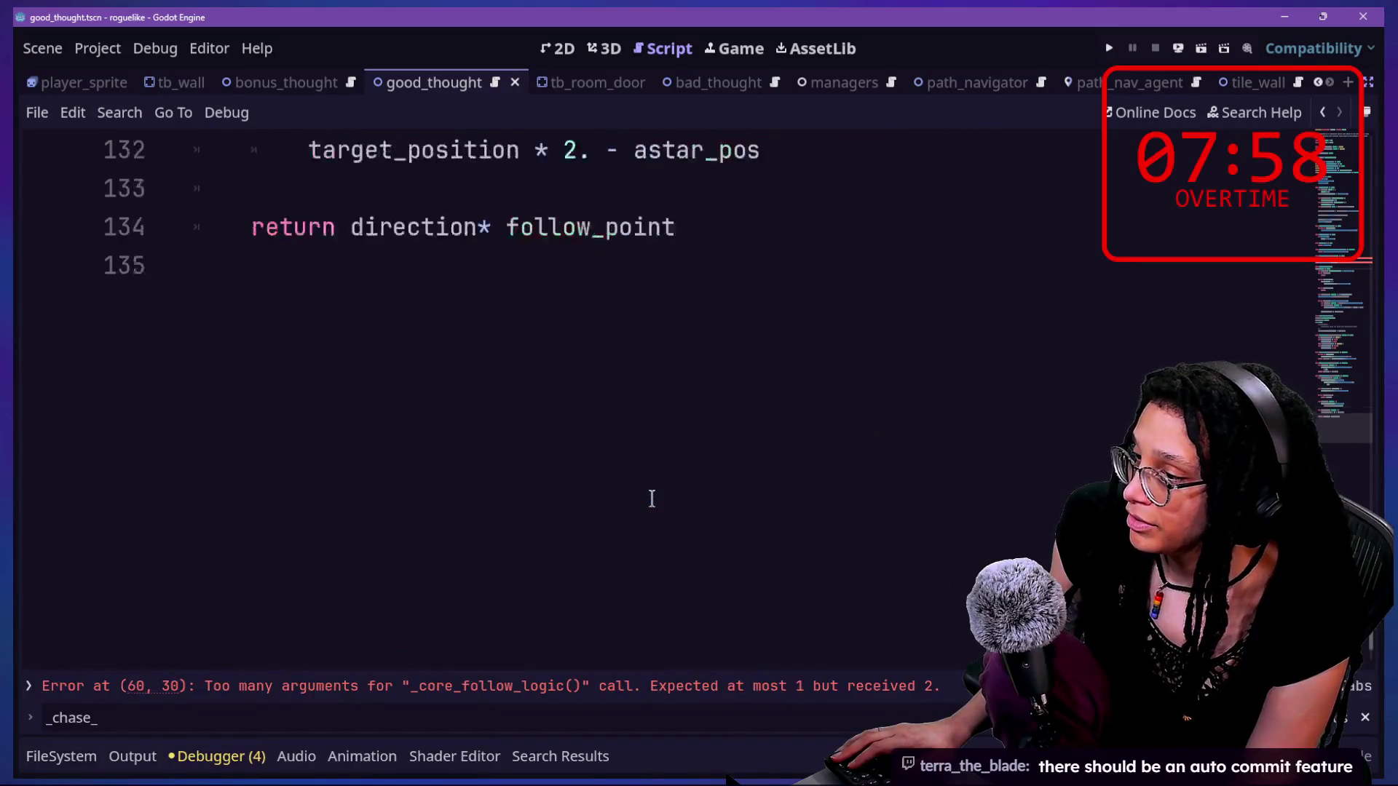
{"action": "key", "text": "BackSpace"}
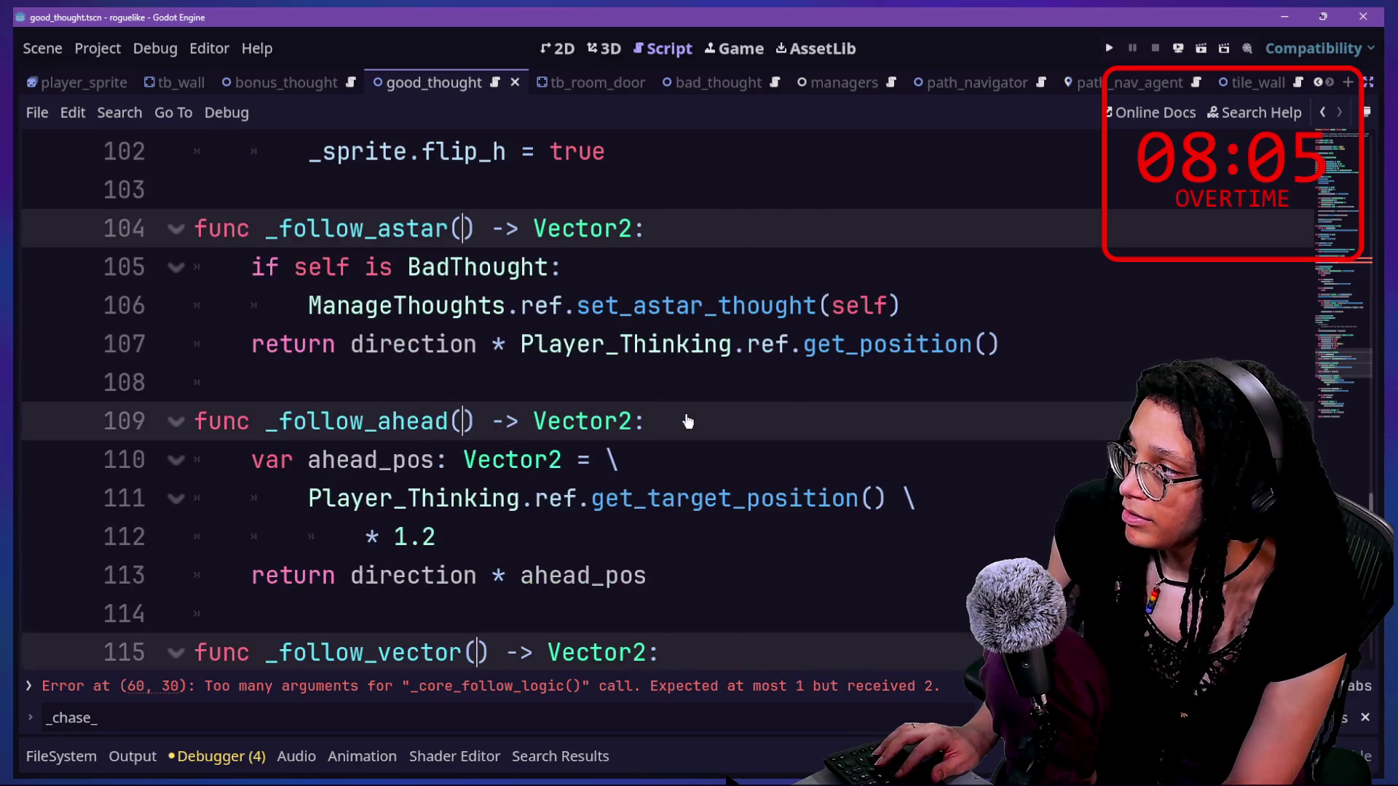
- Remove 'direction *' from the return statements of _follow_ahead, _follow_vector and _follow_astar
{"action": "scroll", "coordinate": [688, 421], "scroll_direction": "down", "scroll_amount": 4}
{"action": "scroll", "coordinate": [684, 419], "scroll_direction": "up", "scroll_amount": 2}
{"action": "left_click_drag", "start_coordinate": [351, 344], "coordinate": [507, 339]}
{"action": "key", "text": "BackSpace"}
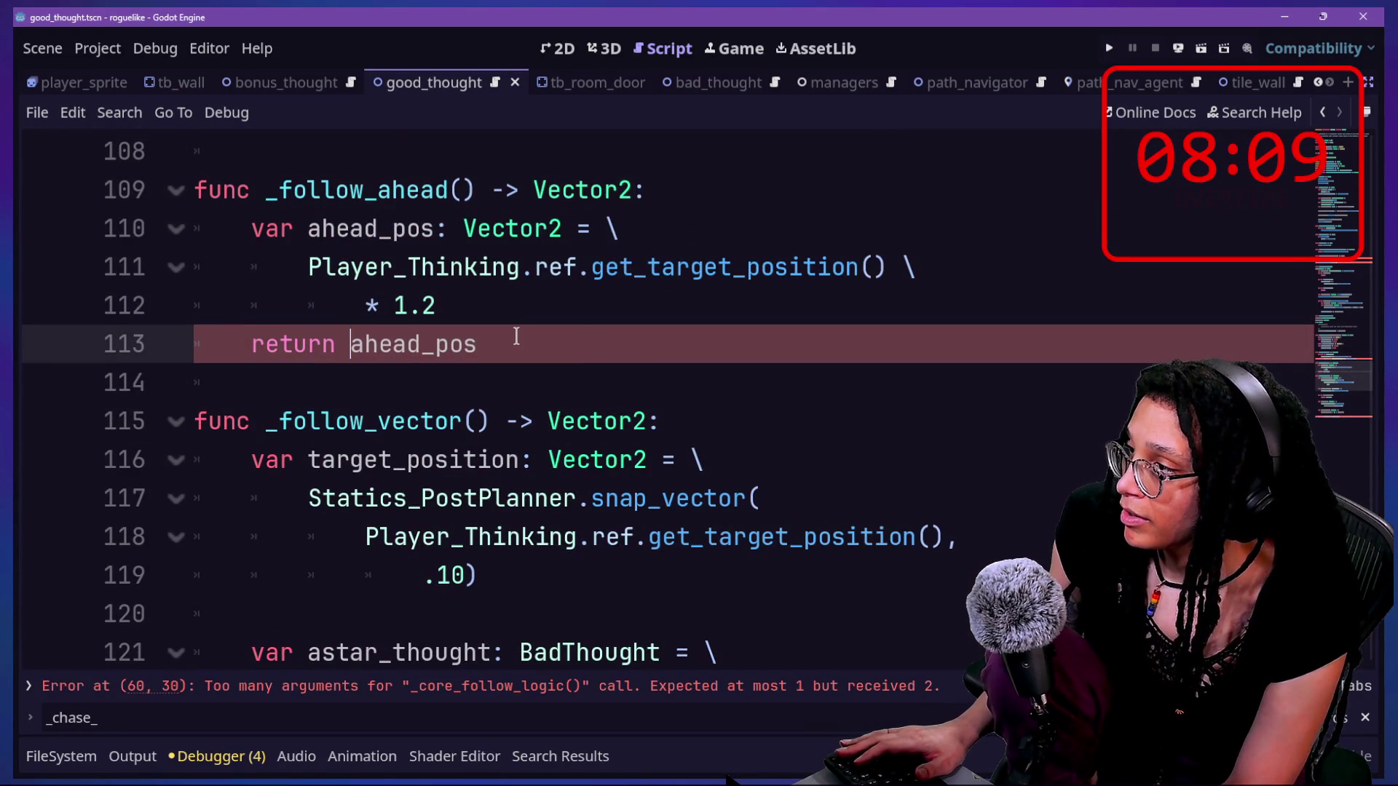
{"action": "scroll", "coordinate": [516, 337], "scroll_direction": "down", "scroll_amount": 7}
{"action": "left_click_drag", "start_coordinate": [350, 343], "coordinate": [495, 345]}
{"action": "key", "text": "BackSpace"}
{"action": "scroll", "coordinate": [495, 346], "scroll_direction": "up", "scroll_amount": 1}
{"action": "scroll", "coordinate": [495, 346], "scroll_direction": "up", "scroll_amount": 10}
{"action": "scroll", "coordinate": [495, 343], "scroll_direction": "down", "scroll_amount": 1}
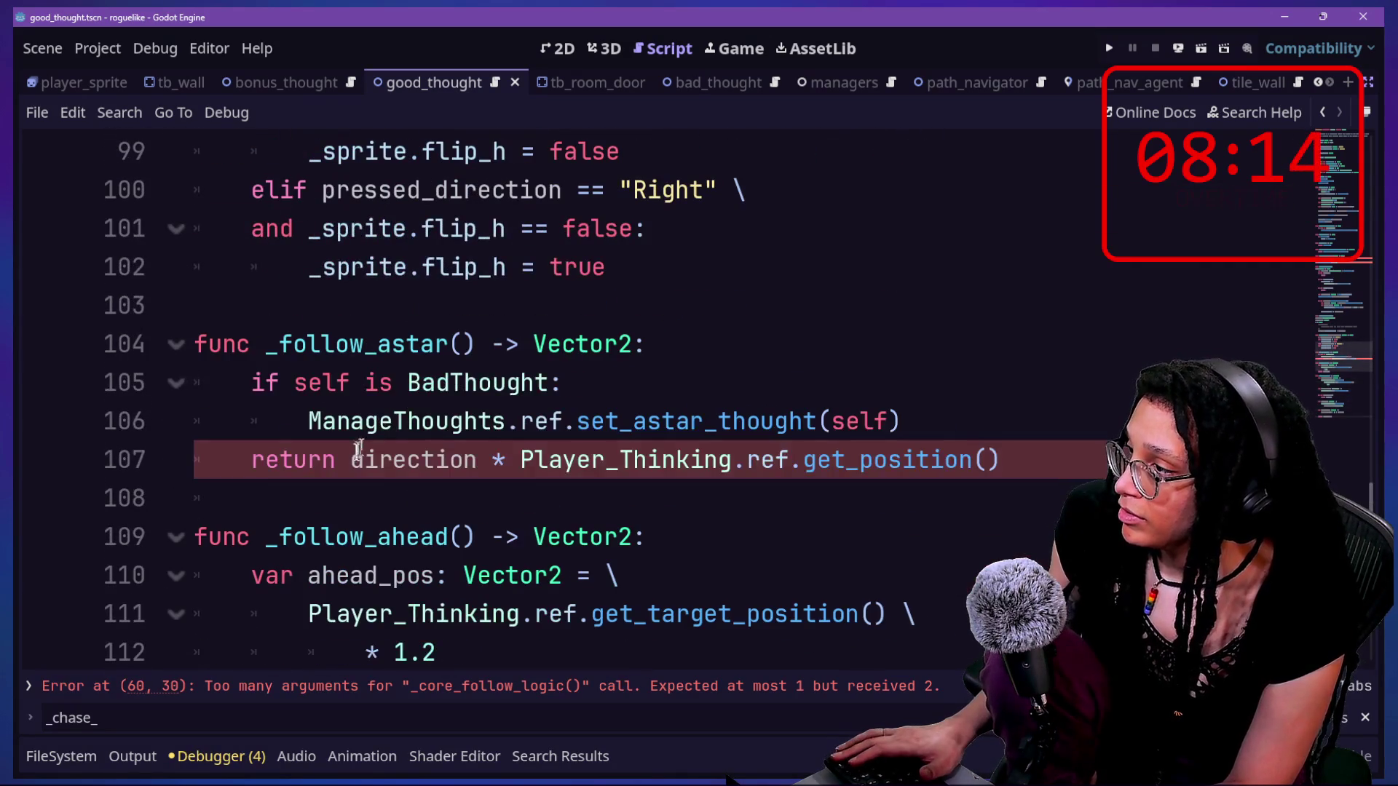
{"action": "left_click_drag", "start_coordinate": [352, 457], "coordinate": [493, 466]}
{"action": "key", "text": "BackSpace"}
{"action": "scroll", "coordinate": [515, 466], "scroll_direction": "up", "scroll_amount": 13}
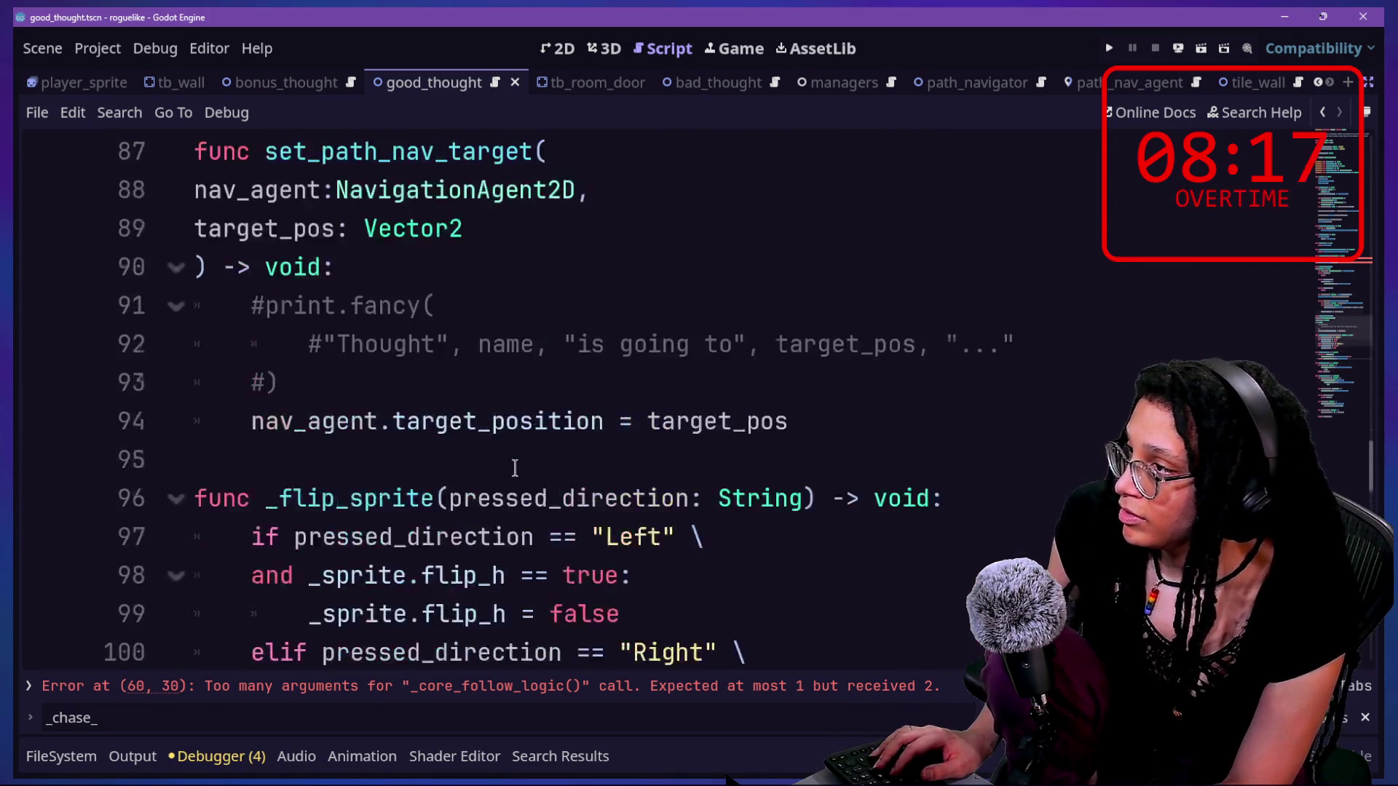
{"action": "scroll", "coordinate": [514, 467], "scroll_direction": "up", "scroll_amount": 3}
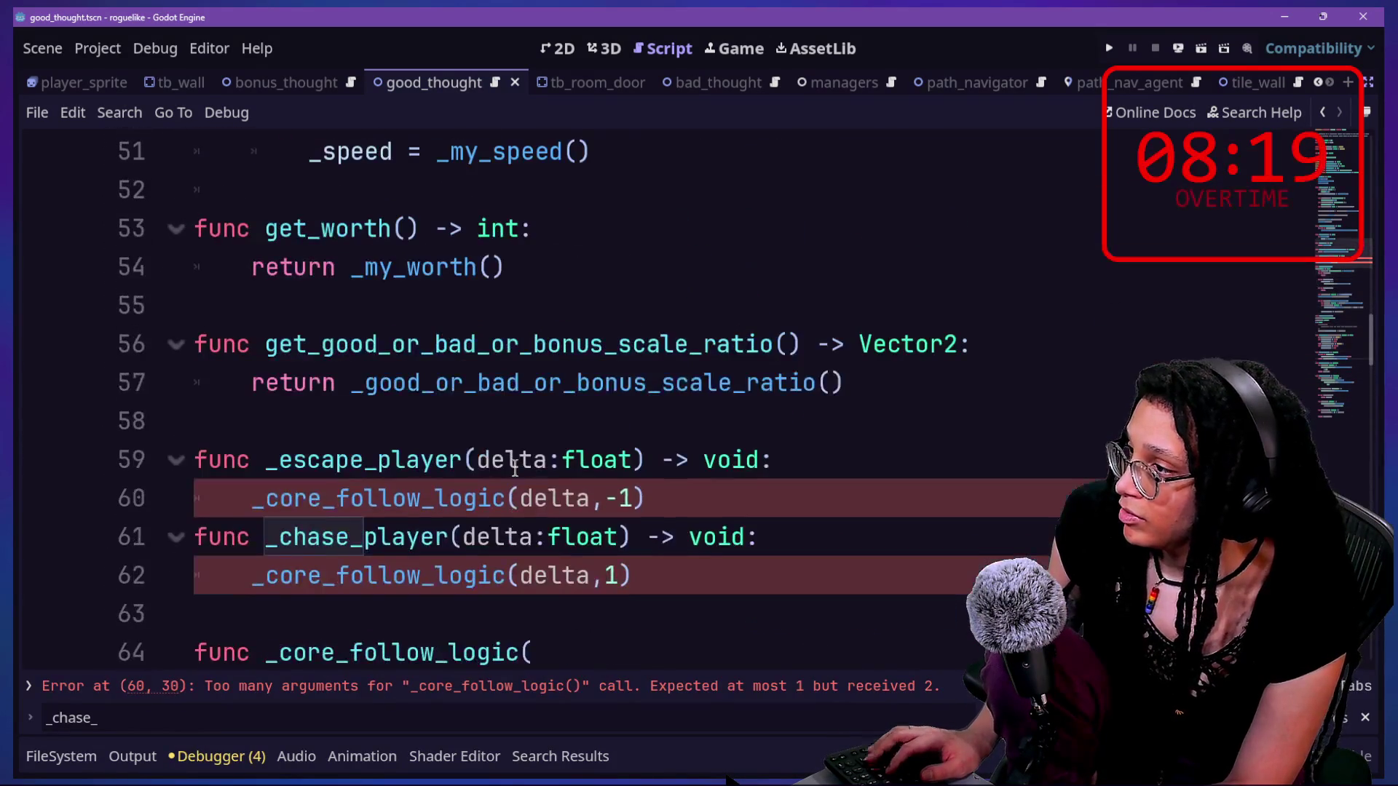
- Locate the _core_follow_logic function and its calls in _escape_player and _chase_player
{"action": "scroll", "coordinate": [649, 546], "scroll_direction": "down", "scroll_amount": 2}
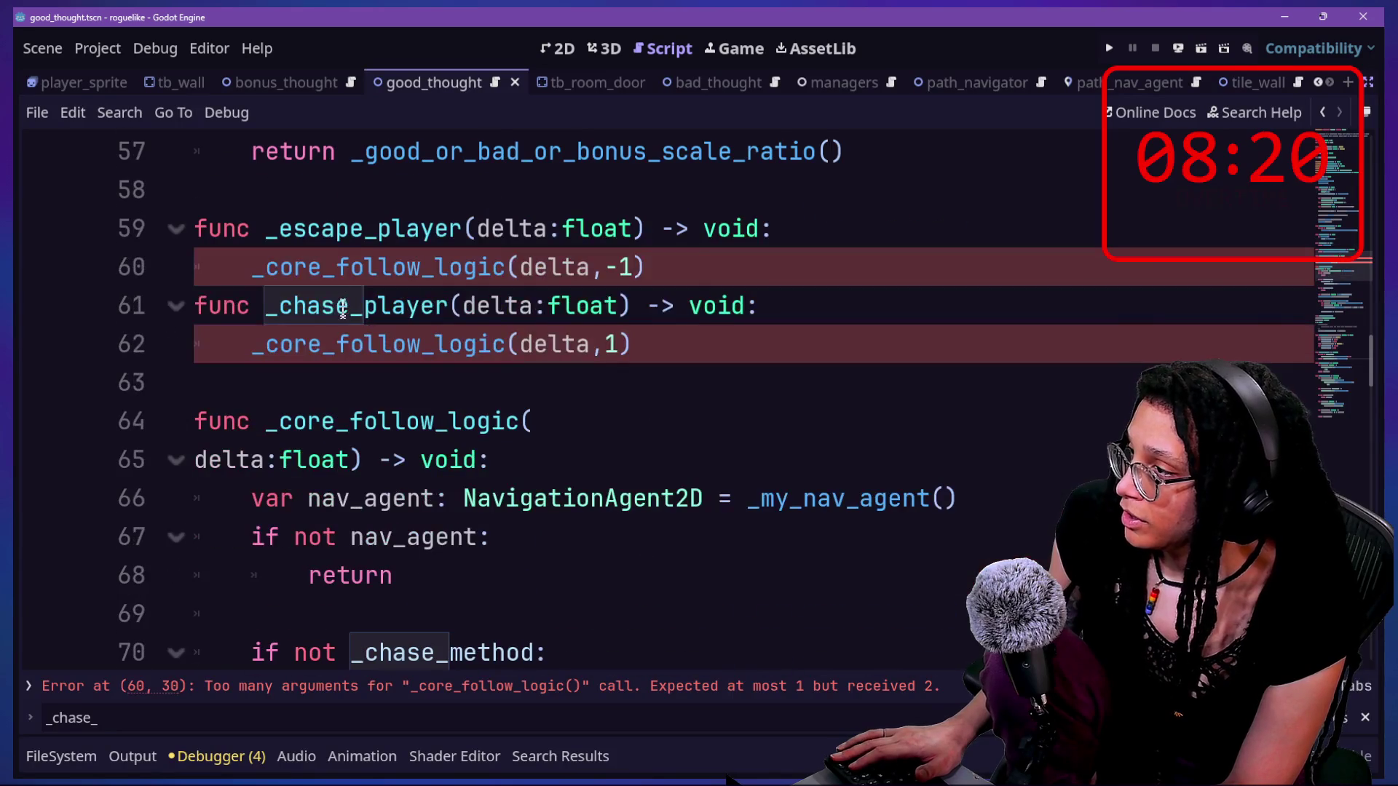
{"action": "left_click_drag", "start_coordinate": [266, 229], "coordinate": [630, 305]}
{"action": "left_click", "coordinate": [646, 306]}
{"action": "left_click_drag", "start_coordinate": [725, 345], "coordinate": [375, 264]}
{"action": "left_click", "coordinate": [554, 251]}
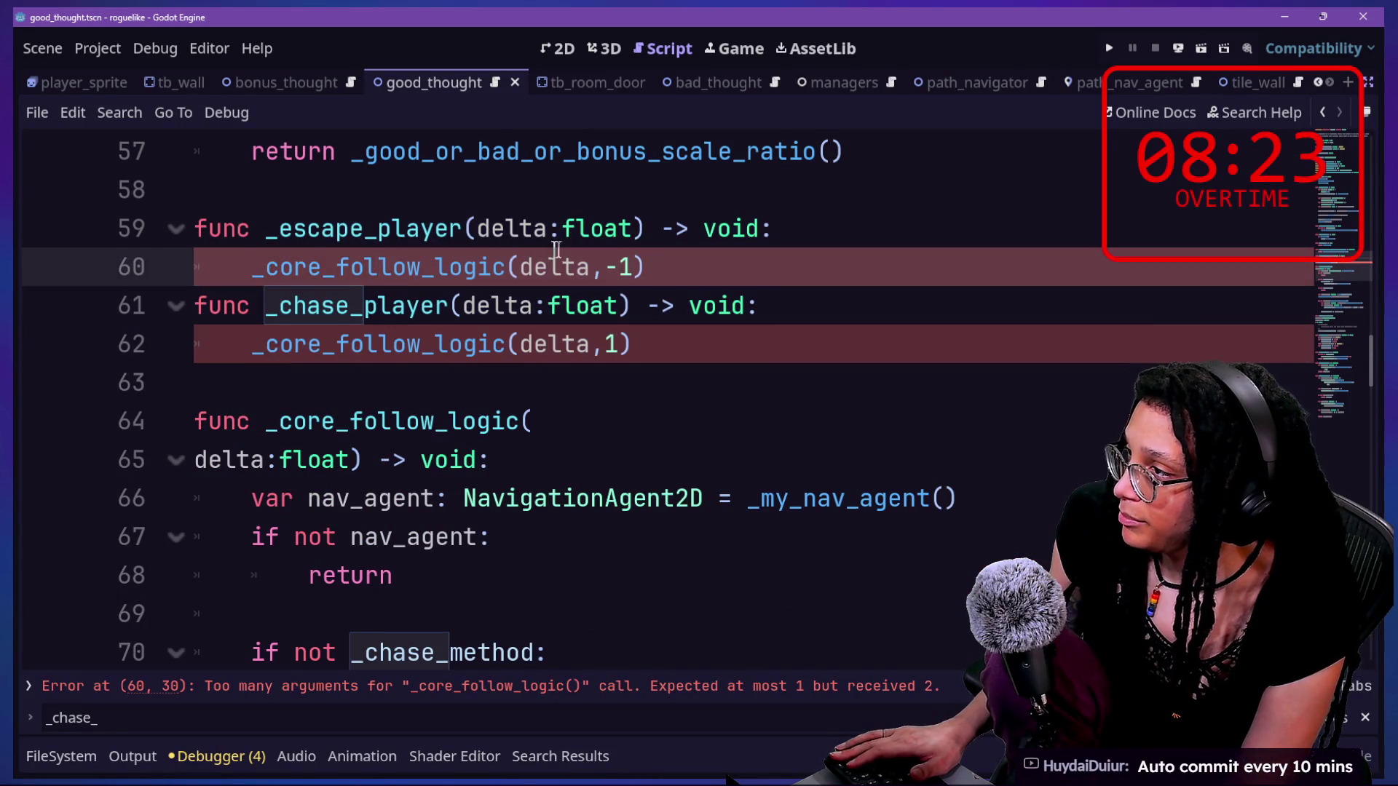
{"action": "double_click", "coordinate": [519, 266]}
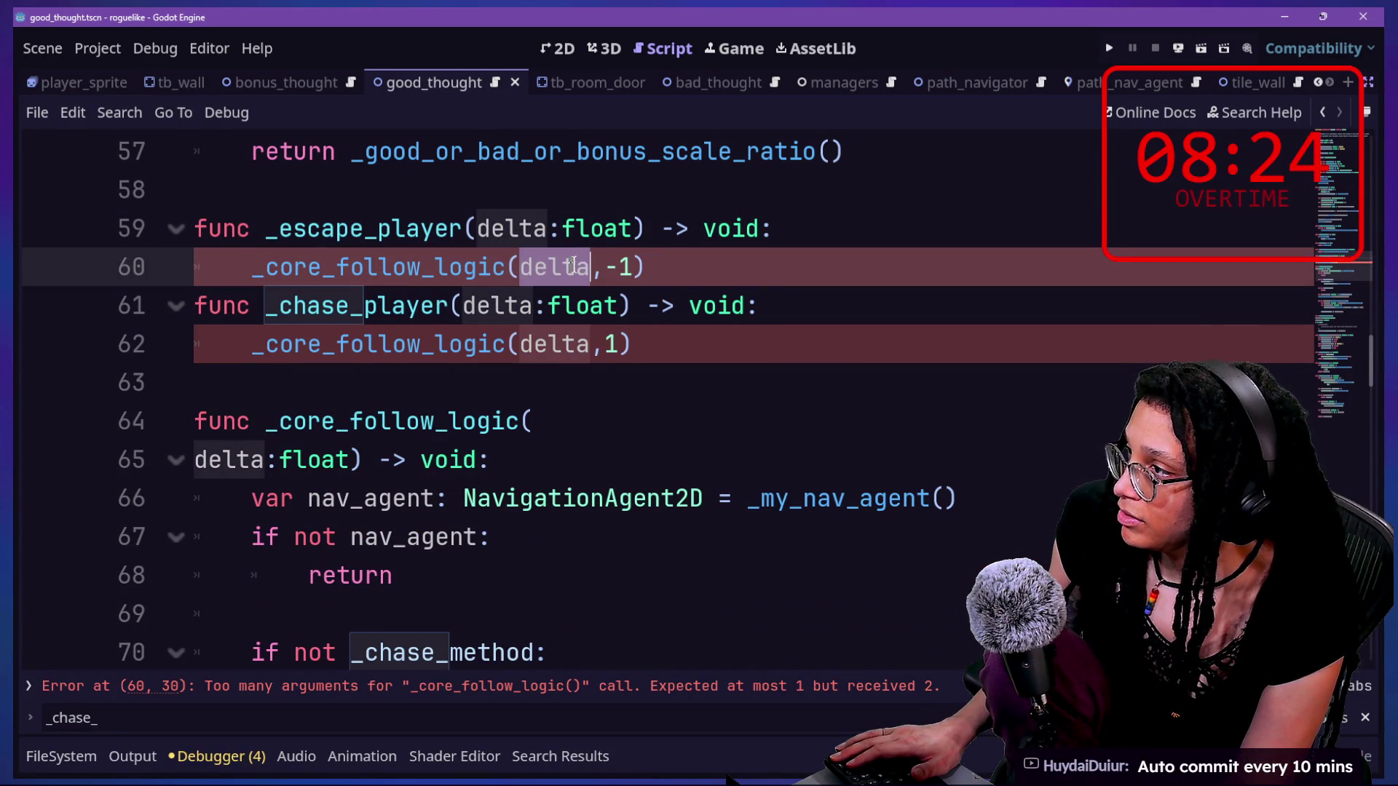
{"action": "left_click_drag", "start_coordinate": [571, 266], "coordinate": [621, 266]}
{"action": "left_click_drag", "start_coordinate": [683, 313], "coordinate": [448, 393]}
{"action": "left_click", "coordinate": [448, 394]}
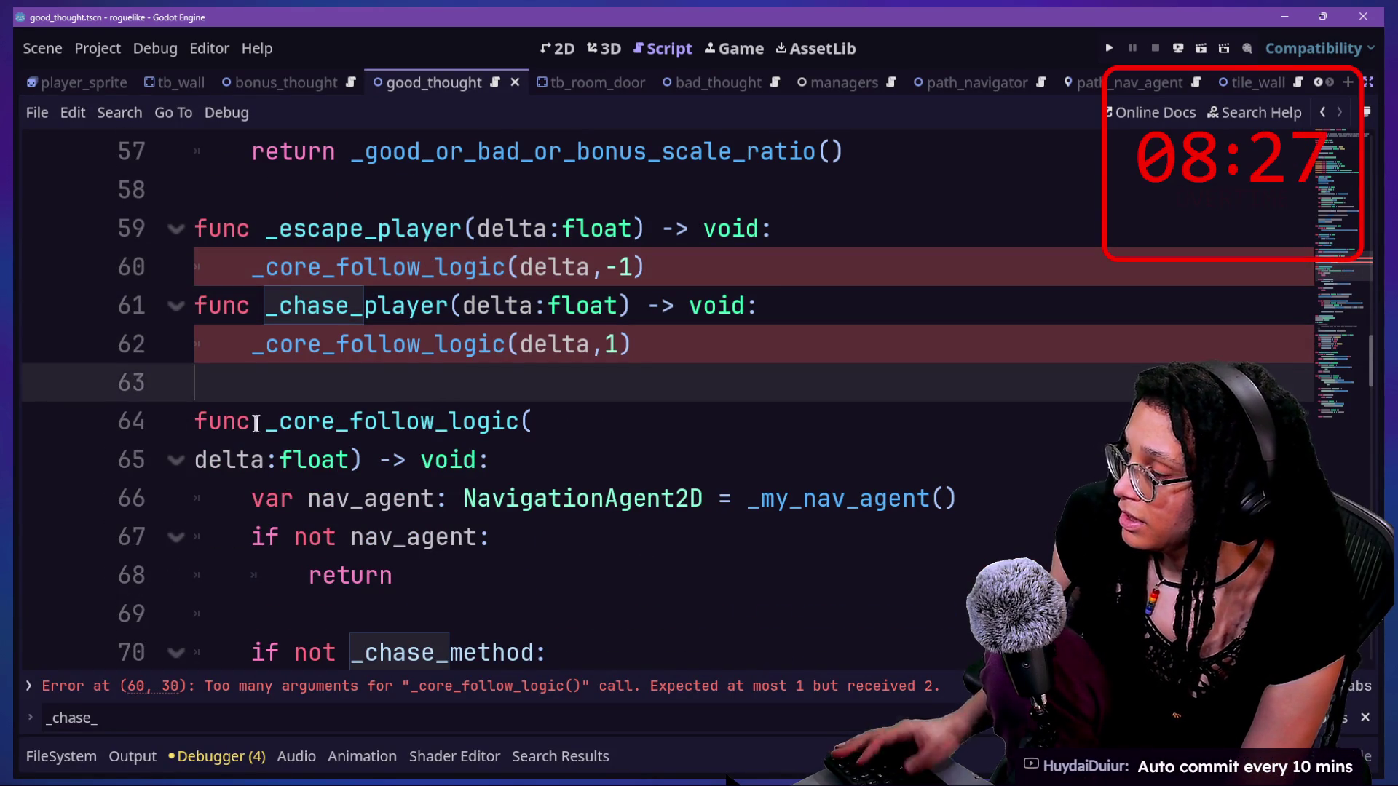
{"action": "left_click_drag", "start_coordinate": [266, 422], "coordinate": [523, 420]}
{"action": "key", "text": "ctrl+d"}
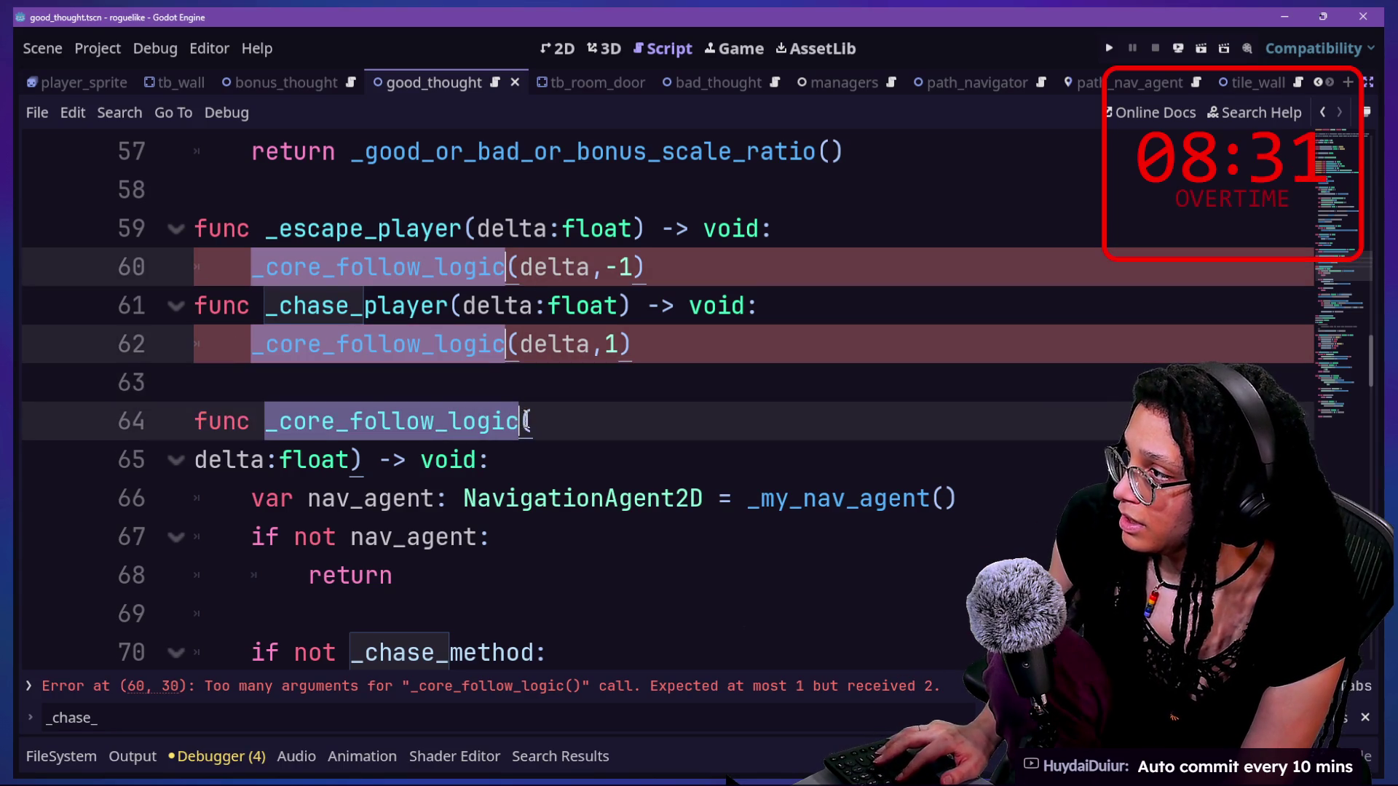
{"action": "left_click", "coordinate": [368, 271]}
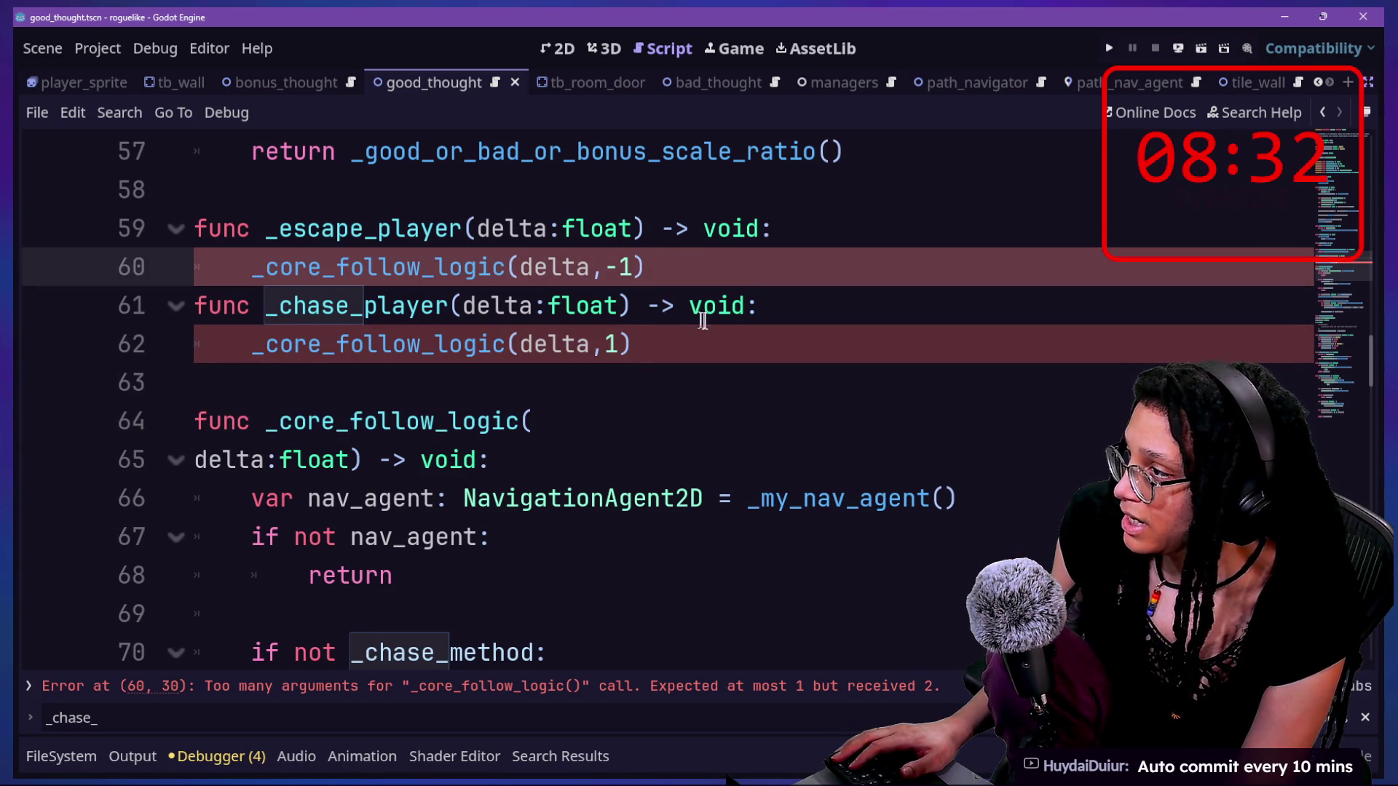
- Delete the _core_follow_logic(delta,1) call and the function header so its body becomes _chase_player's
{"action": "left_click_drag", "start_coordinate": [685, 333], "coordinate": [818, 290]}
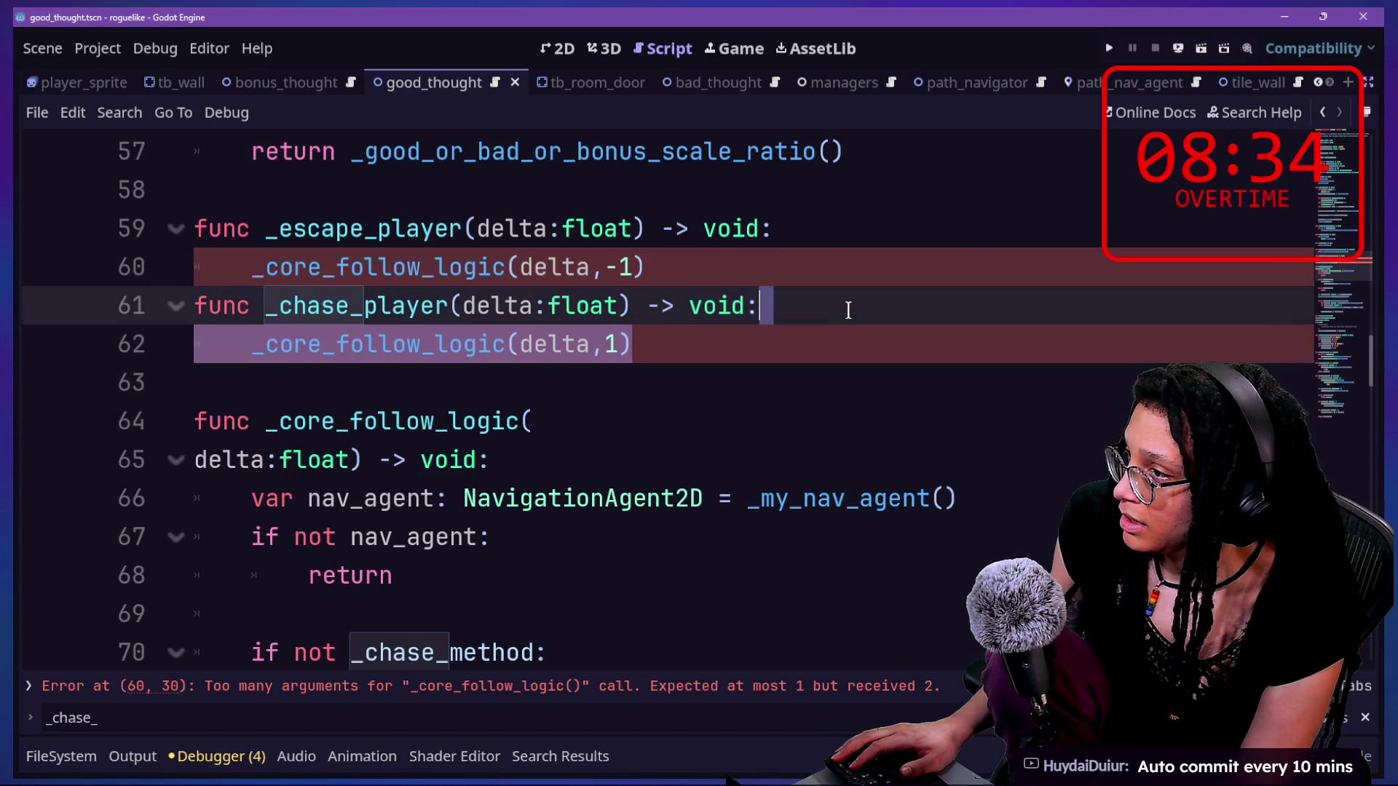
{"action": "key", "text": "BackSpace"}
{"action": "left_click", "coordinate": [366, 343]}
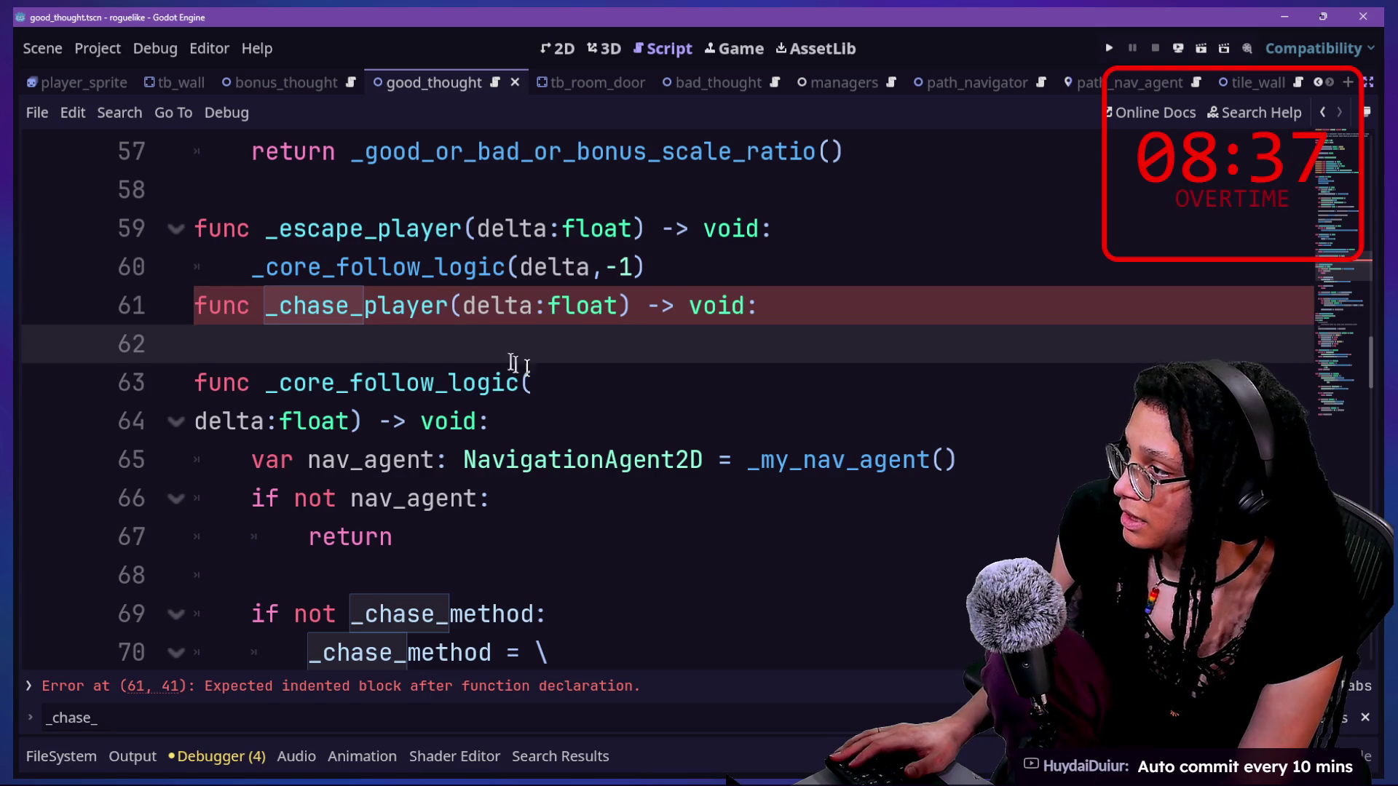
{"action": "left_click", "coordinate": [568, 387]}
{"action": "left_click_drag", "start_coordinate": [506, 421], "coordinate": [183, 381]}
{"action": "key", "text": "BackSpace"}
{"action": "key", "text": "BackSpace"}
{"action": "key", "text": "BackSpace"}
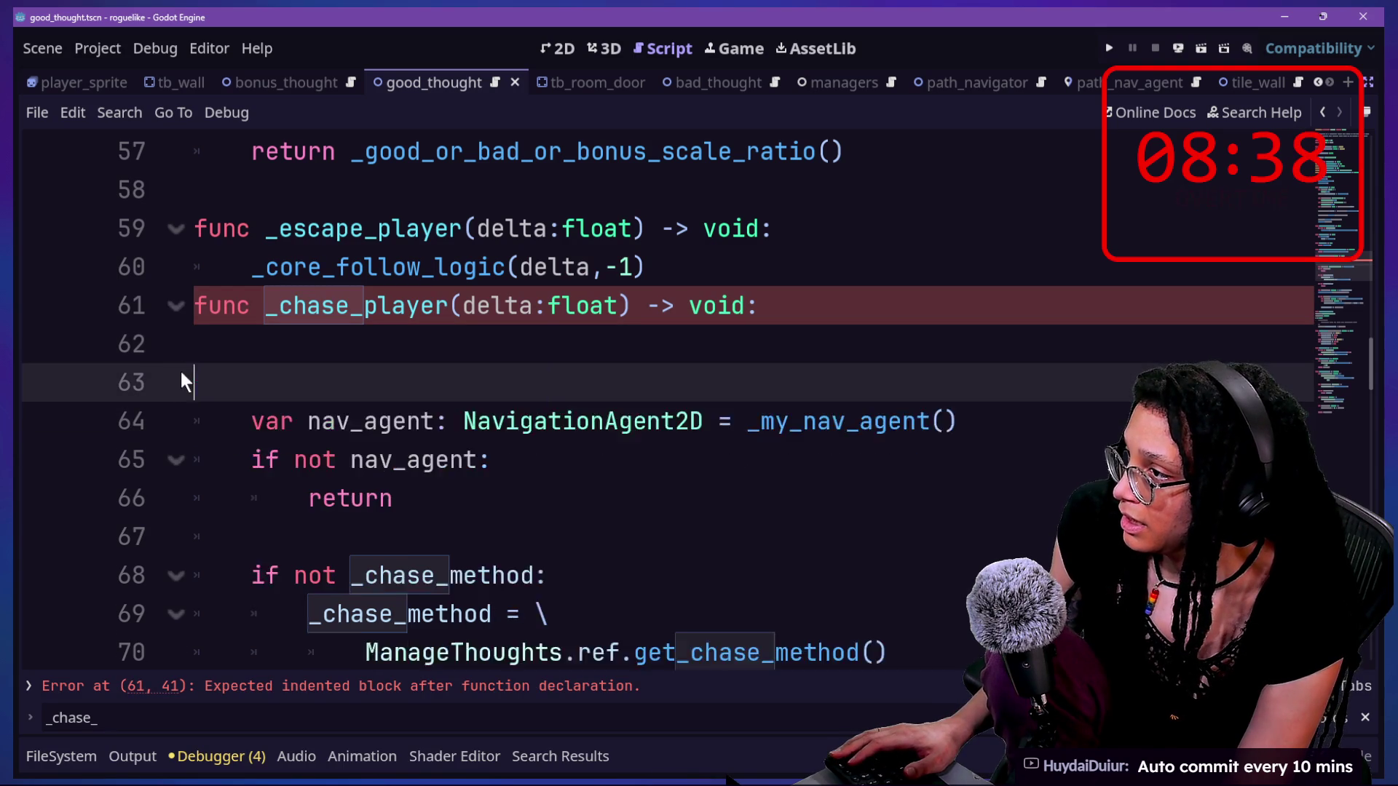
- Replace _escape_player's _core_follow_logic(delta,-1) call with pass and save the script
{"action": "mouse_move", "coordinate": [701, 261]}
{"action": "left_mouse_down"}
{"action": "mouse_move", "coordinate": [211, 303]}
{"action": "mouse_move", "coordinate": [243, 262]}
{"action": "left_mouse_up"}
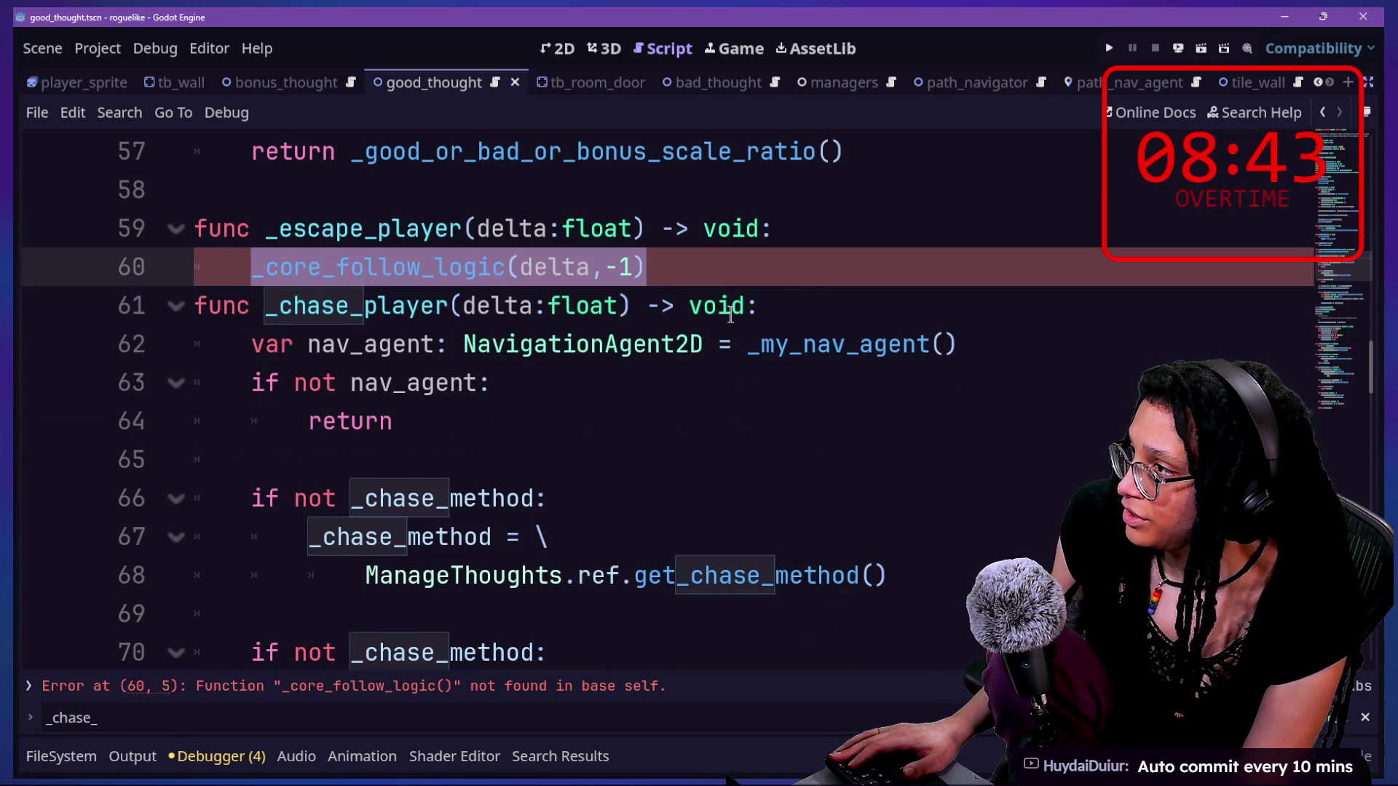
{"action": "scroll", "coordinate": [731, 314], "scroll_direction": "up", "scroll_amount": 2}
{"action": "key", "text": "BackSpace"}
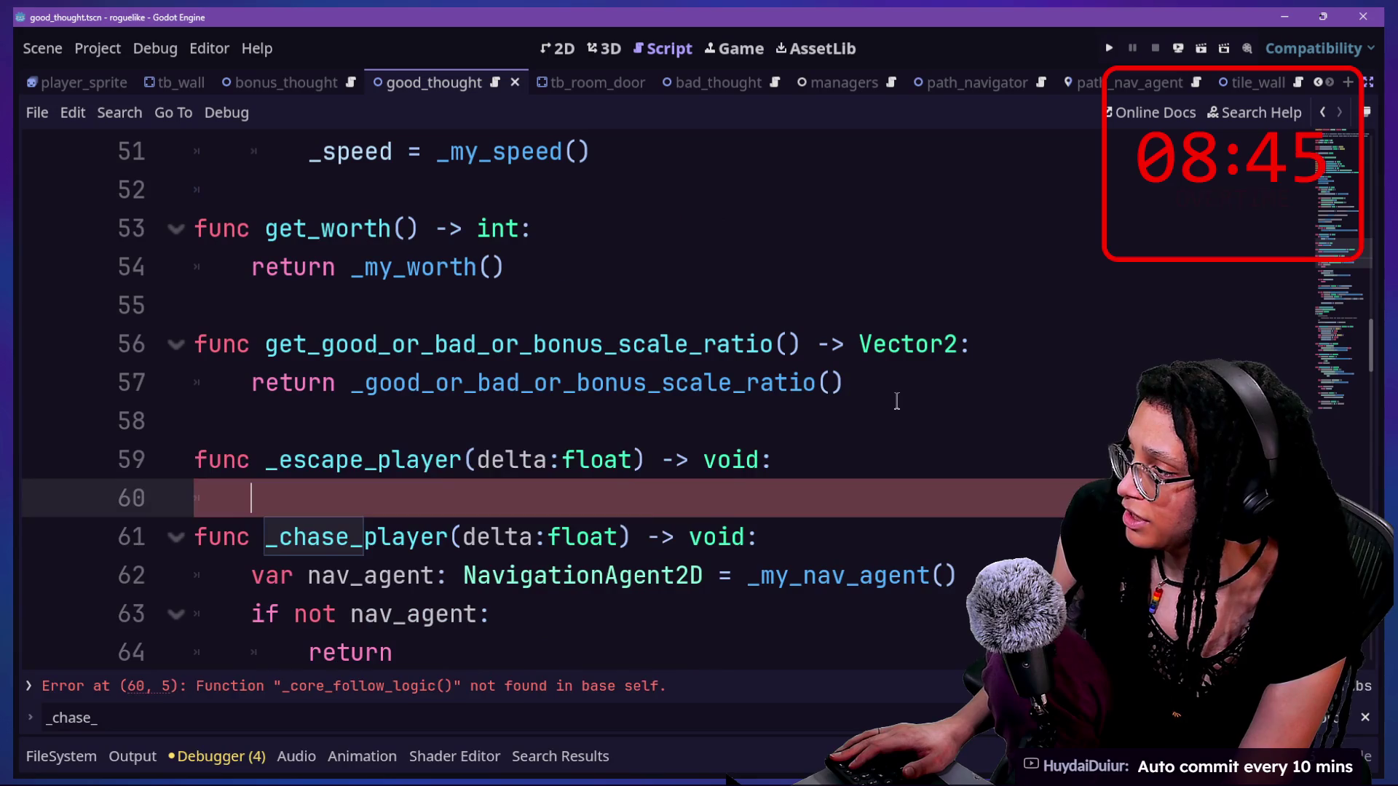
{"action": "key", "text": "Return"}
{"action": "key", "text": "Up"}
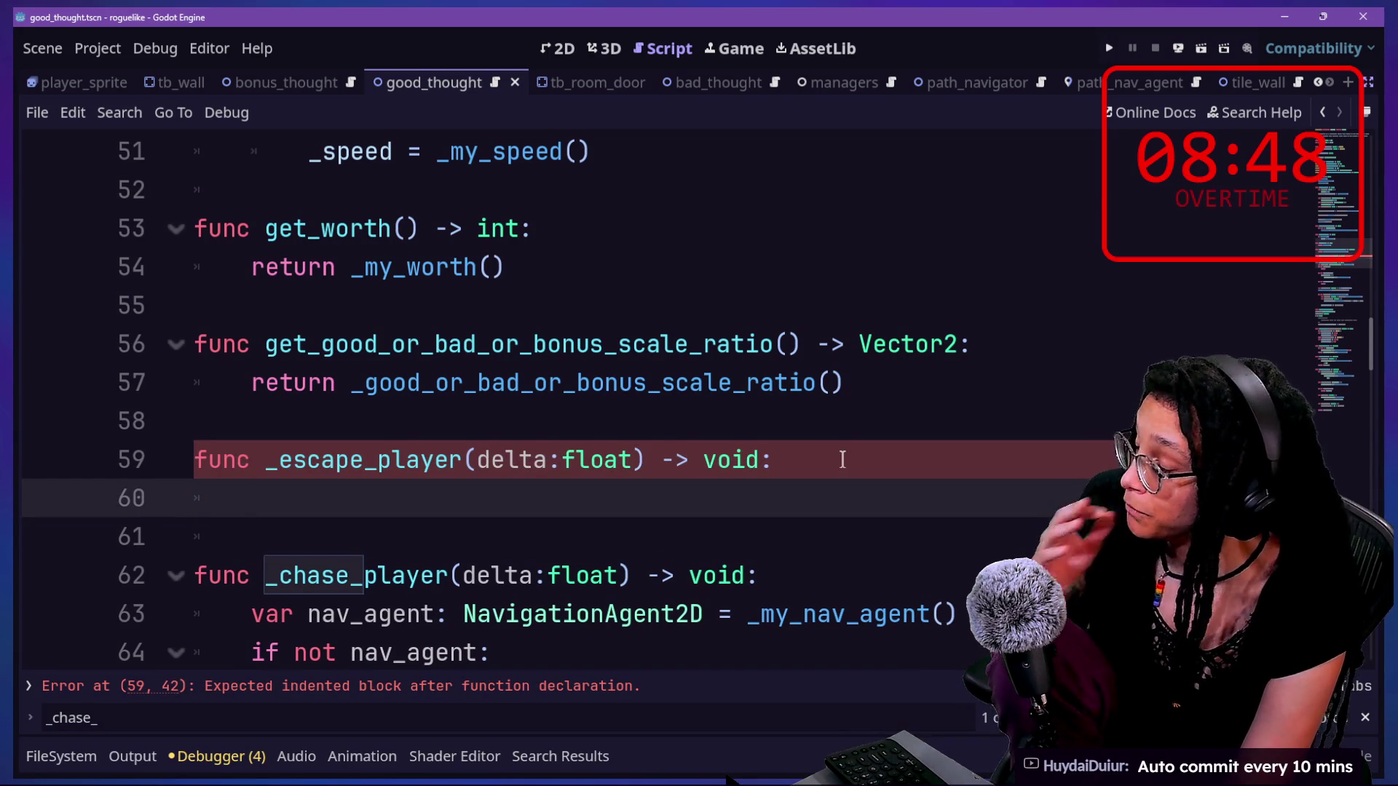
{"action": "type", "text": "ass"}
{"action": "left_click", "coordinate": [615, 536]}
{"action": "key", "text": "ctrl+s"}
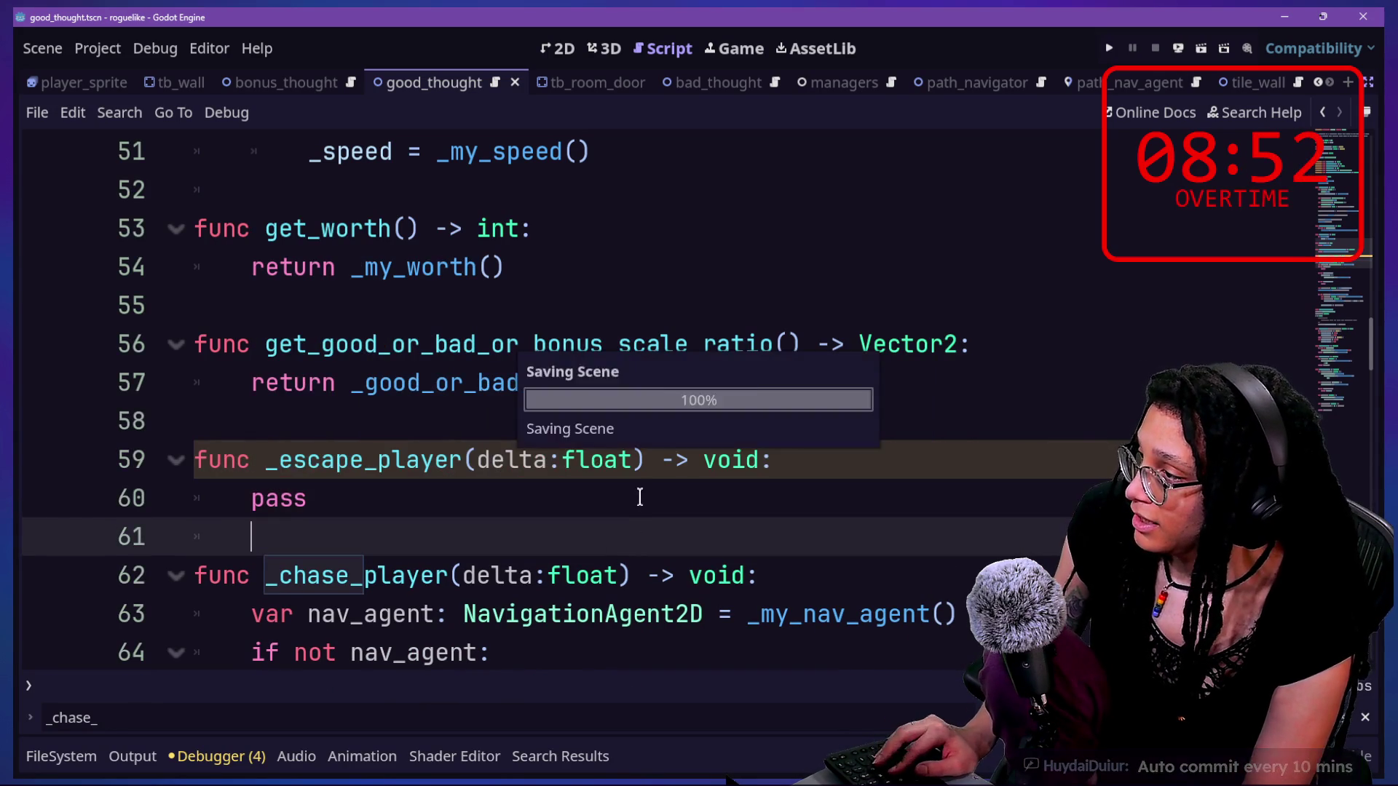
- Review the script around the pass on line 60, redoing then undoing an edit so the code stays unchanged
{"action": "left_click", "coordinate": [645, 495]}
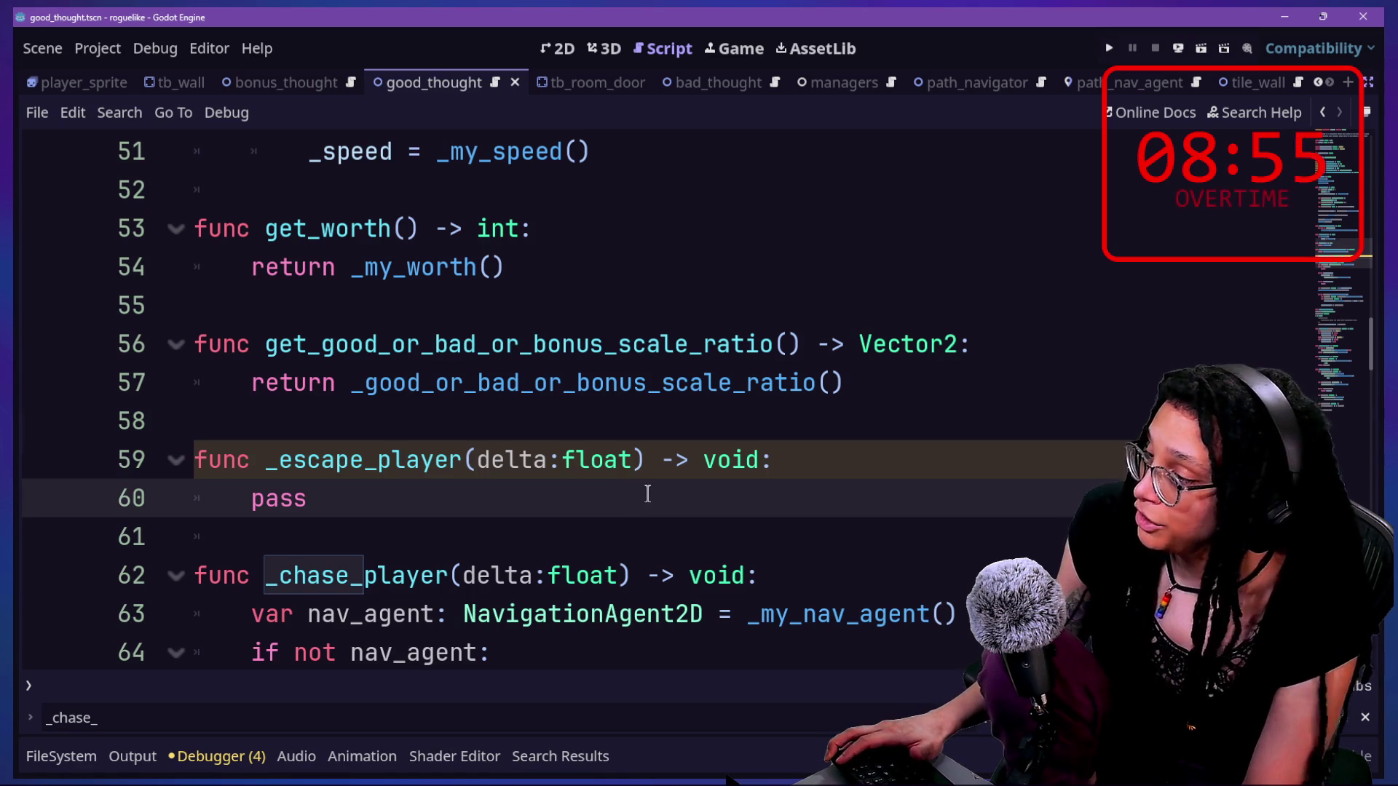
{"action": "scroll", "coordinate": [647, 494], "scroll_direction": "down", "scroll_amount": 8}
{"action": "scroll", "coordinate": [647, 494], "scroll_direction": "down", "scroll_amount": 2}
{"action": "scroll", "coordinate": [647, 493], "scroll_direction": "up", "scroll_amount": 1}
{"action": "scroll", "coordinate": [647, 494], "scroll_direction": "down", "scroll_amount": 5}
{"action": "scroll", "coordinate": [647, 494], "scroll_direction": "up", "scroll_amount": 2}
{"action": "scroll", "coordinate": [647, 494], "scroll_direction": "up", "scroll_amount": 9}
{"action": "scroll", "coordinate": [647, 494], "scroll_direction": "up", "scroll_amount": 1}
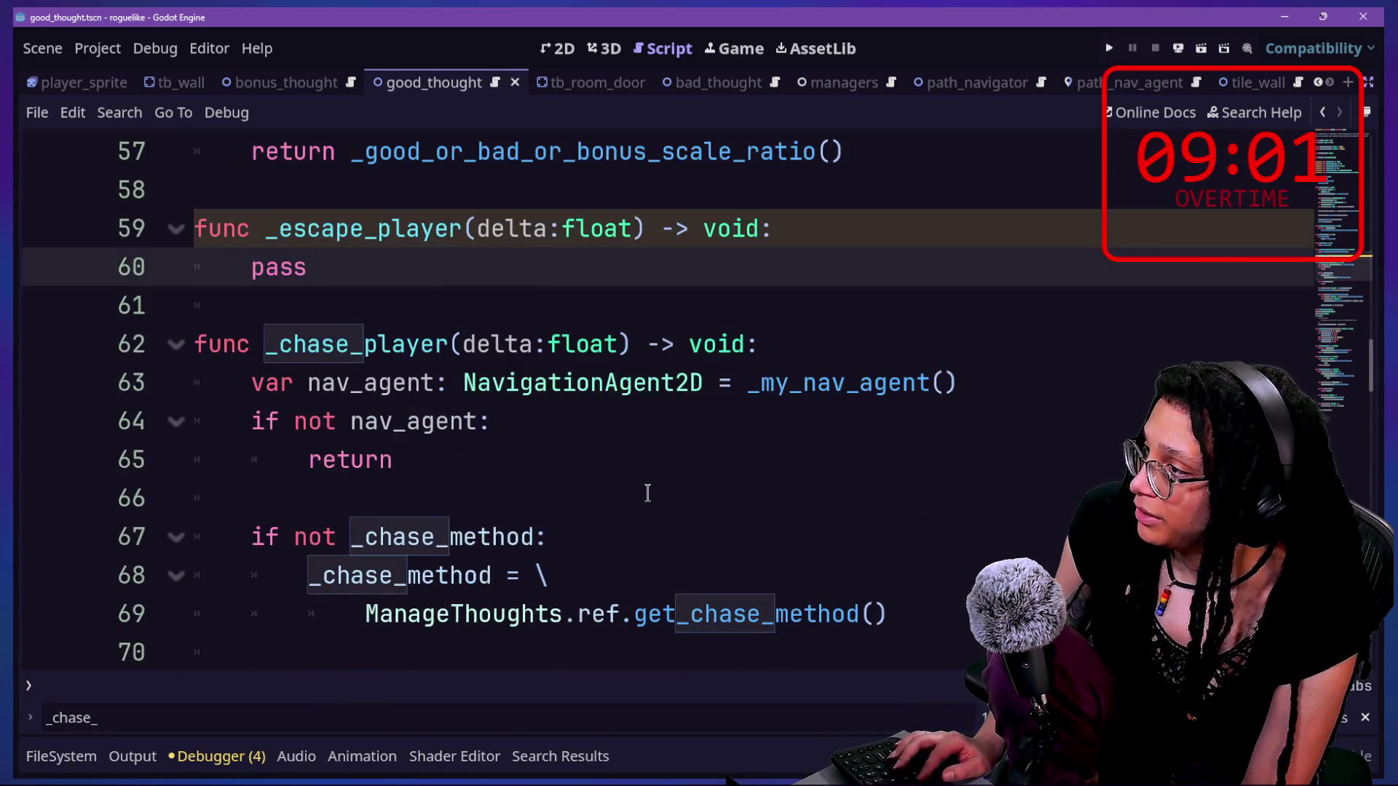
{"action": "key", "text": "ctrl+shift+z"}
{"action": "key", "text": "ctrl+z"}
- Scroll the script again, then open the quick resource search with 'p' entered
{"action": "scroll", "coordinate": [647, 493], "scroll_direction": "down", "scroll_amount": 1}
{"action": "scroll", "coordinate": [647, 494], "scroll_direction": "down", "scroll_amount": 19}
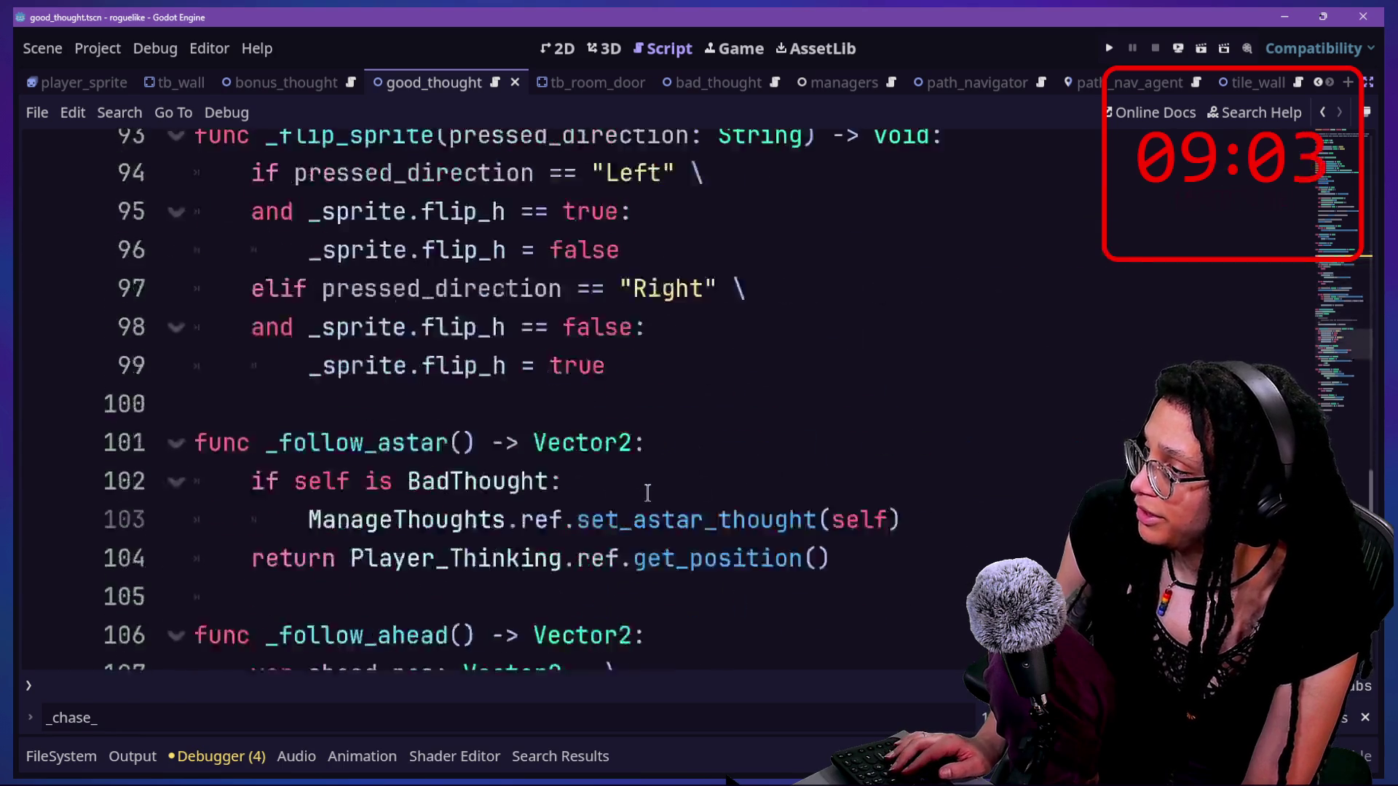
{"action": "scroll", "coordinate": [647, 493], "scroll_direction": "down", "scroll_amount": 4}
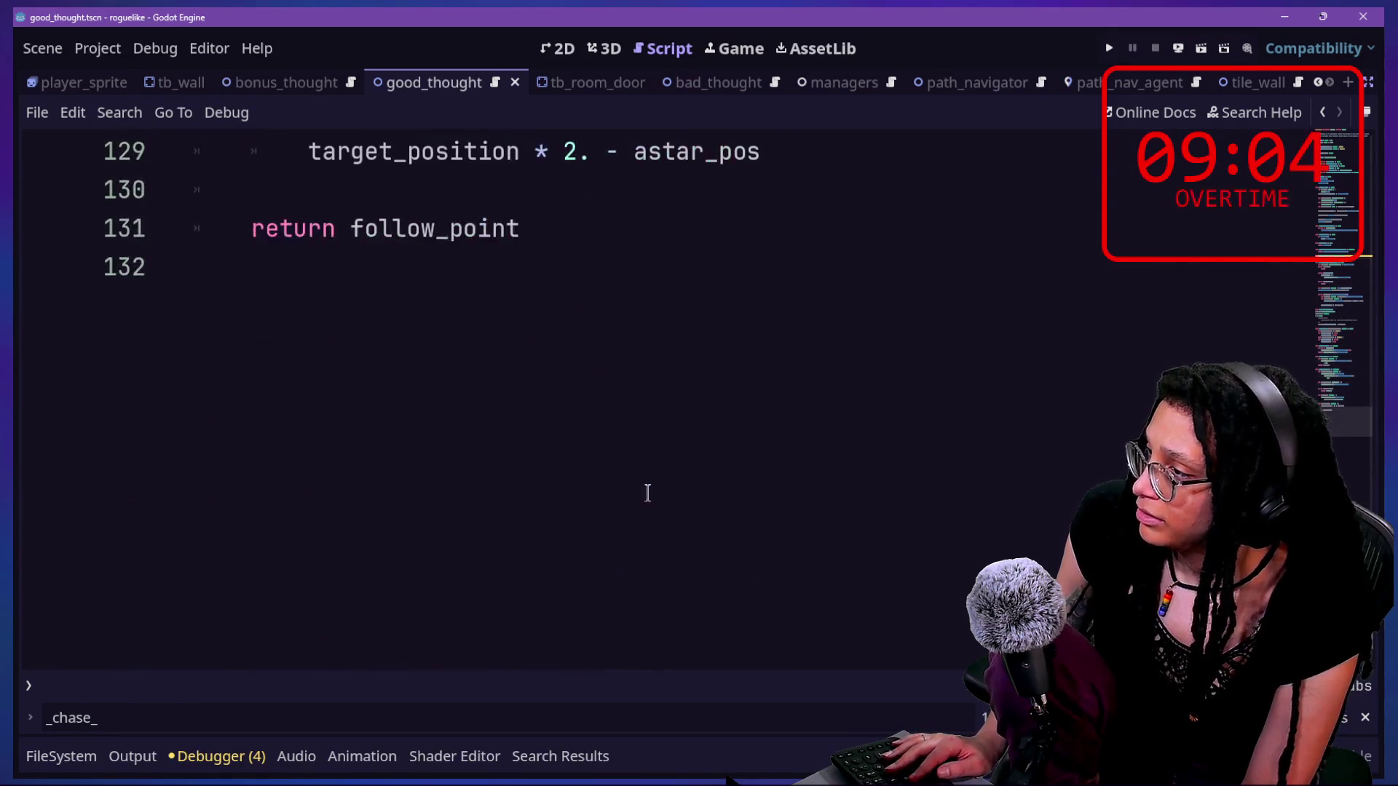
{"action": "scroll", "coordinate": [647, 493], "scroll_direction": "up", "scroll_amount": 10}
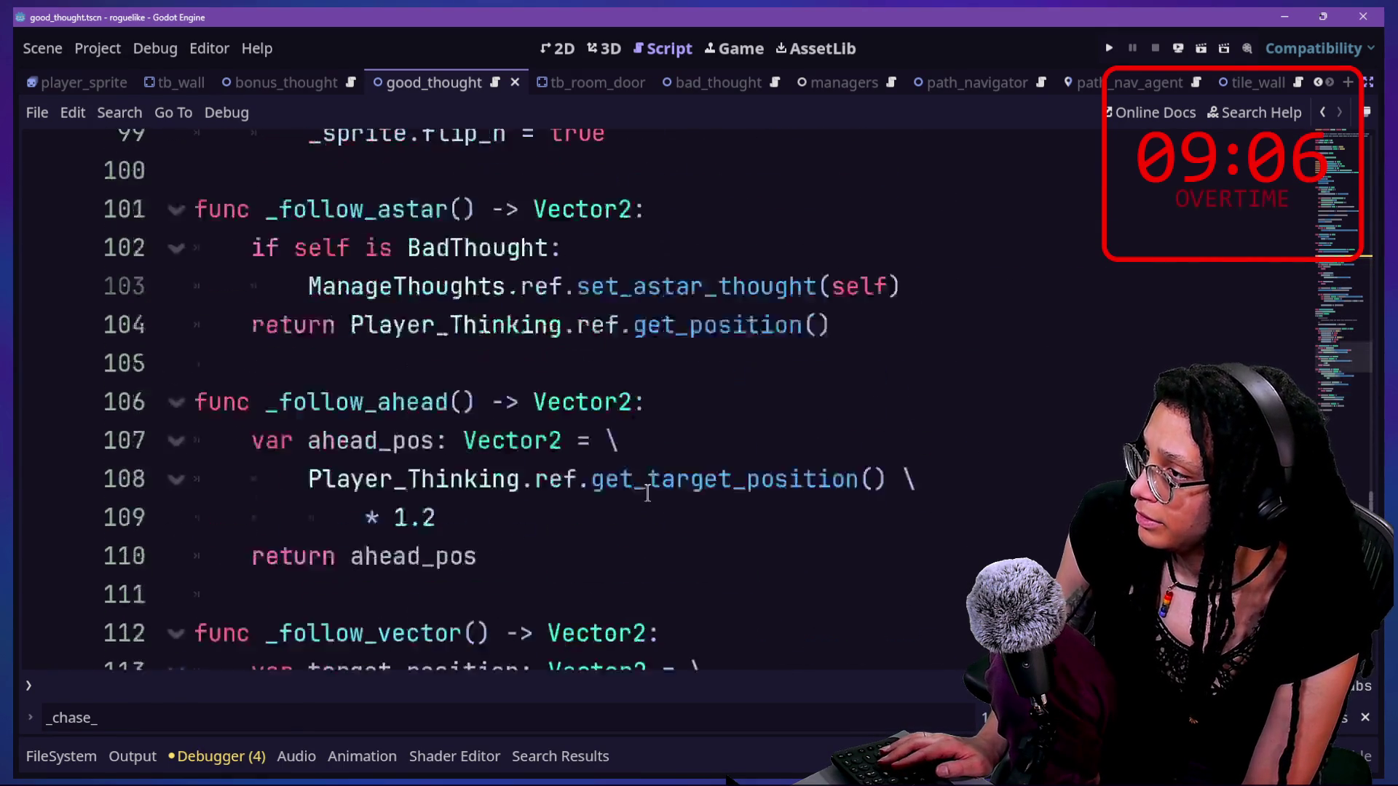
{"action": "scroll", "coordinate": [647, 494], "scroll_direction": "up", "scroll_amount": 2}
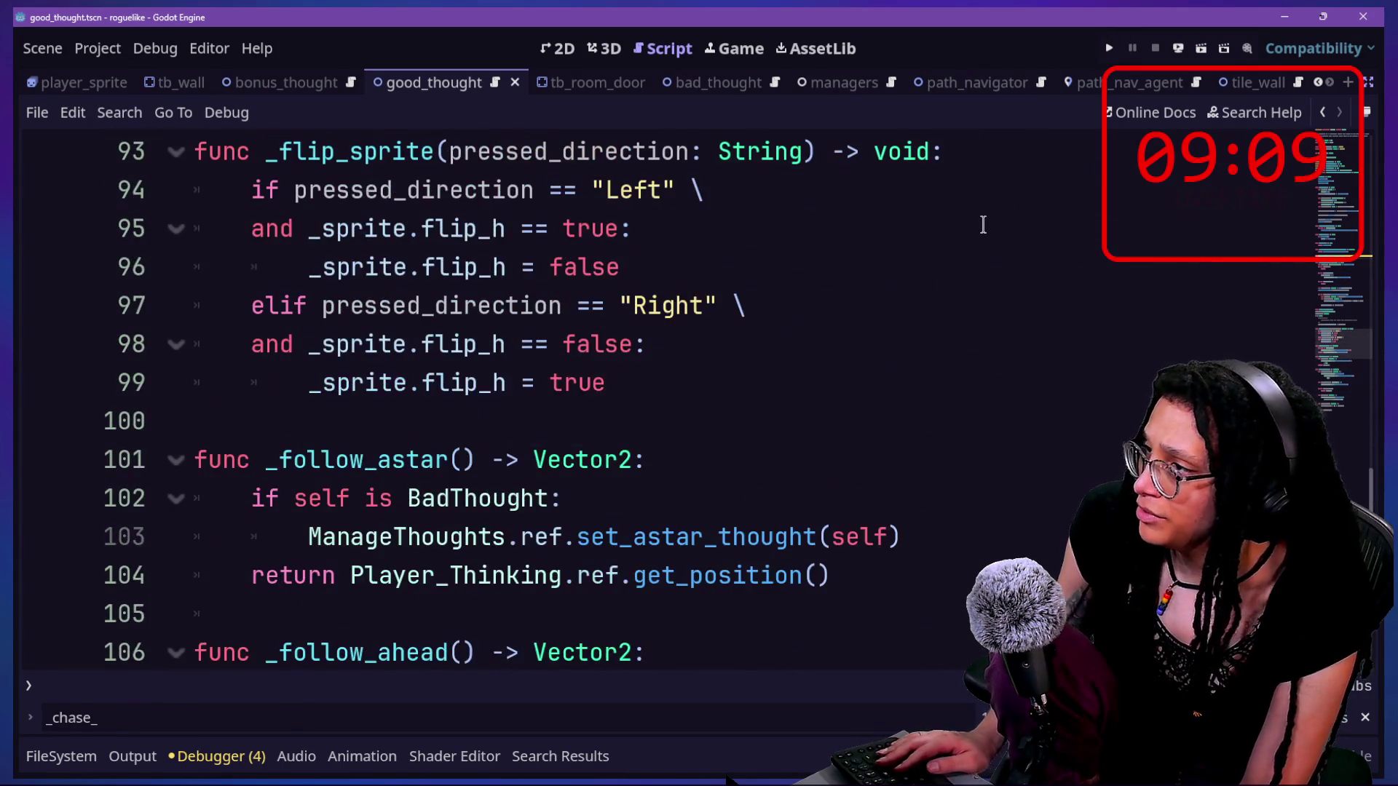
{"action": "scroll", "coordinate": [983, 225], "scroll_direction": "up", "scroll_amount": 3}
{"action": "key", "text": "shift+alt+o"}
{"action": "type", "text": "pa"}
{"action": "key", "text": "BackSpace"}
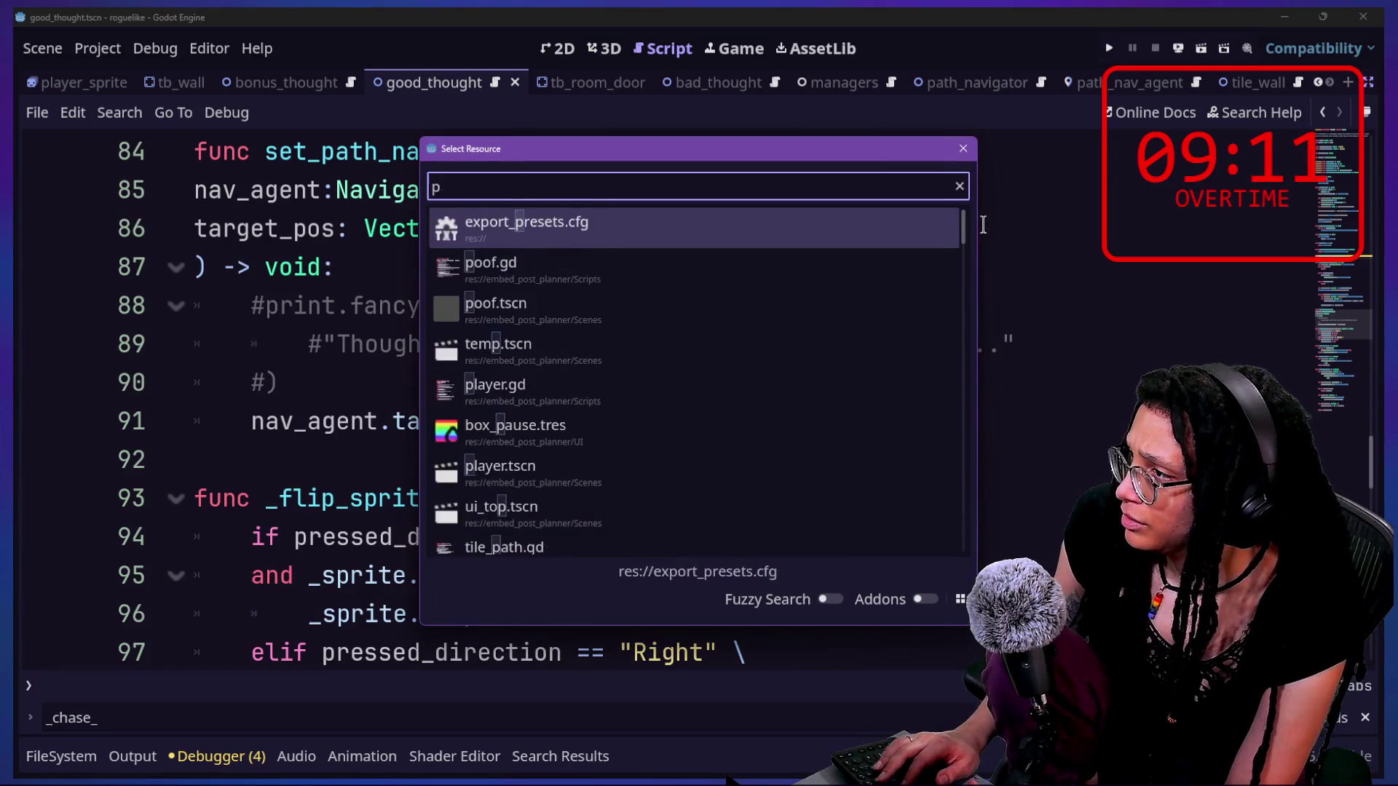
- Try the search texts 'pa' and 'god' in the resource search, then close it
{"action": "key", "text": "BackSpace"}
{"action": "type", "text": "pa"}
{"action": "key", "text": "BackSpace"}
{"action": "key", "text": "BackSpace"}
{"action": "type", "text": "god"}
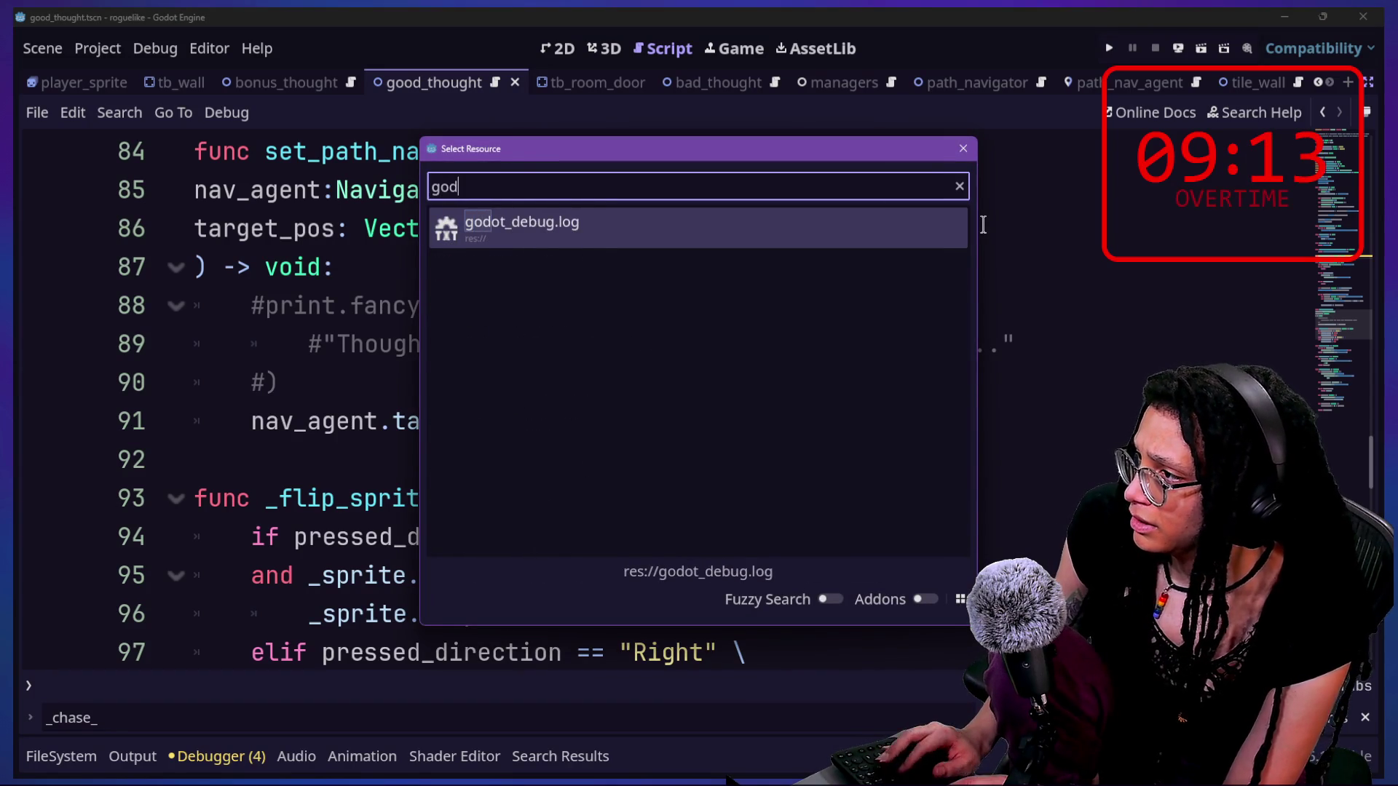
{"action": "key", "text": "Escape"}
- Run the game, start planning on Catstagram, steer the star through the maze, then stop
{"action": "key", "text": "F5"}
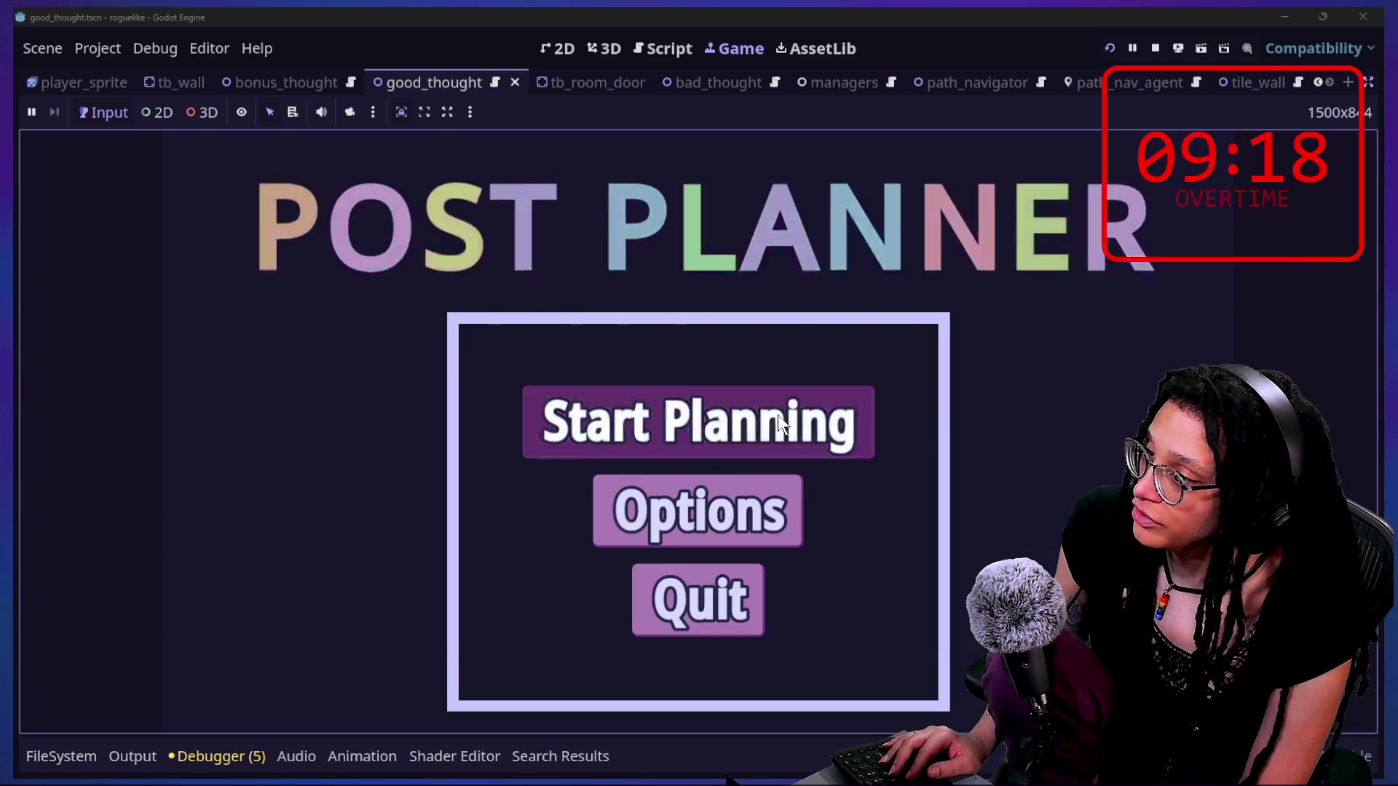
{"action": "left_click", "coordinate": [778, 416]}
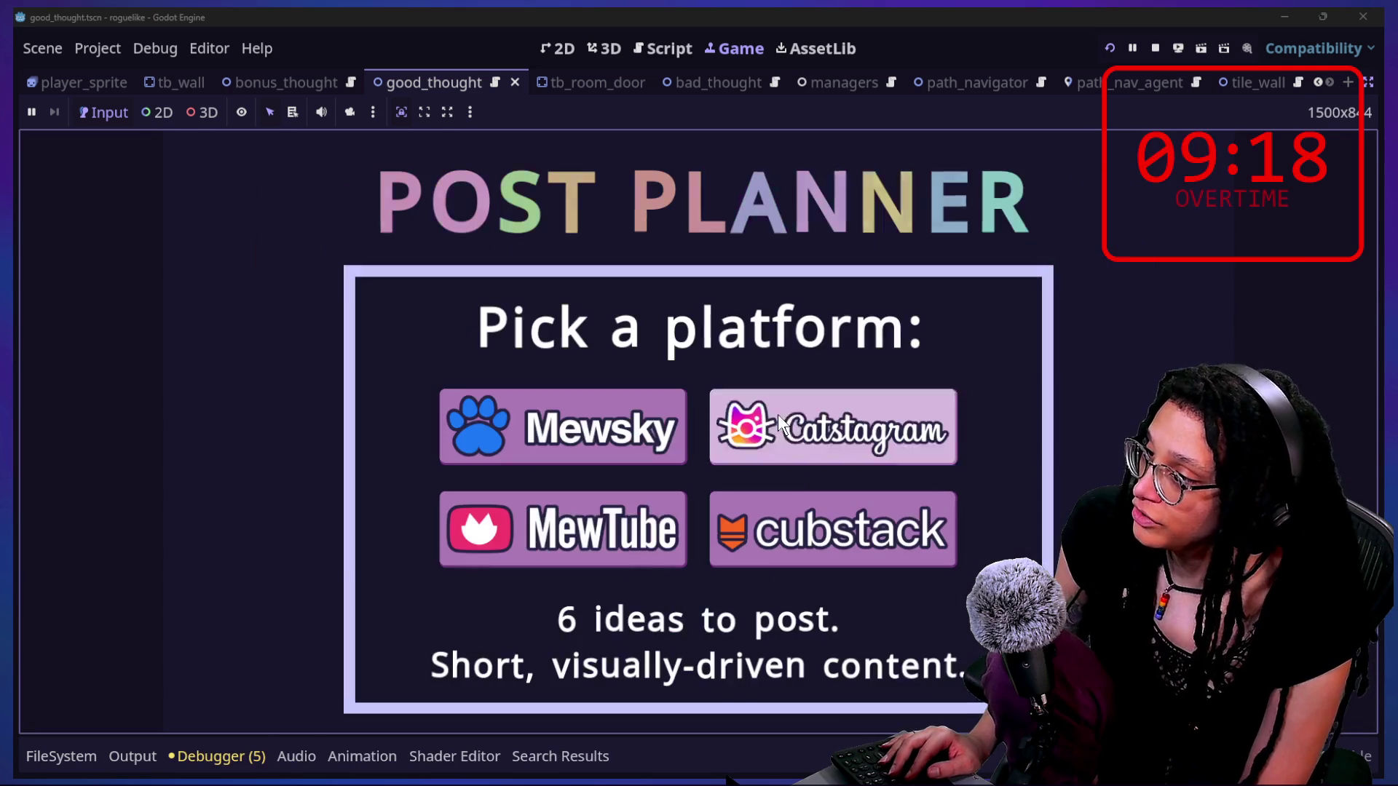
{"action": "left_click", "coordinate": [790, 411]}
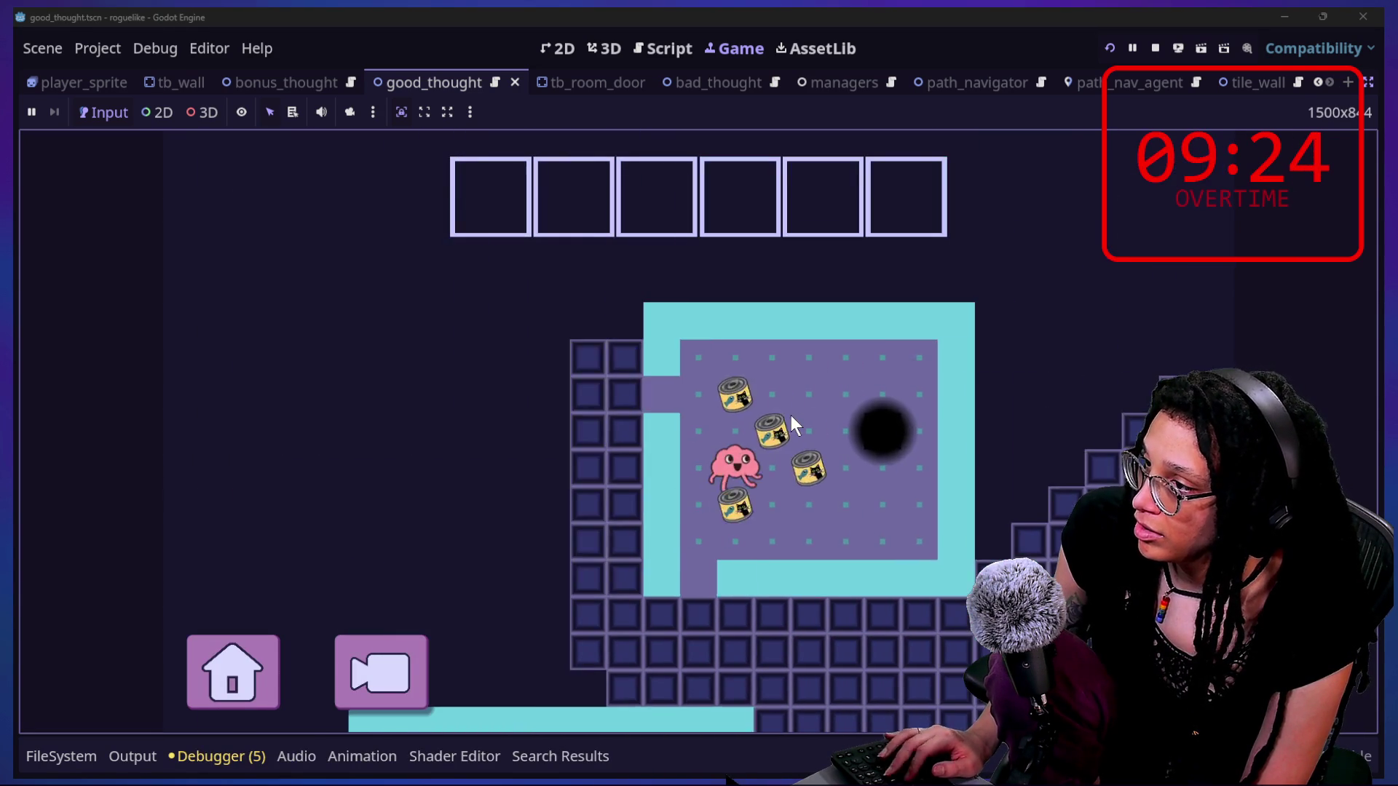
{"action": "key", "text": "Left"}
{"action": "key", "text": "Up"}
{"action": "key", "text": "Left"}
{"action": "key", "text": "Up"}
{"action": "key", "text": "Right"}
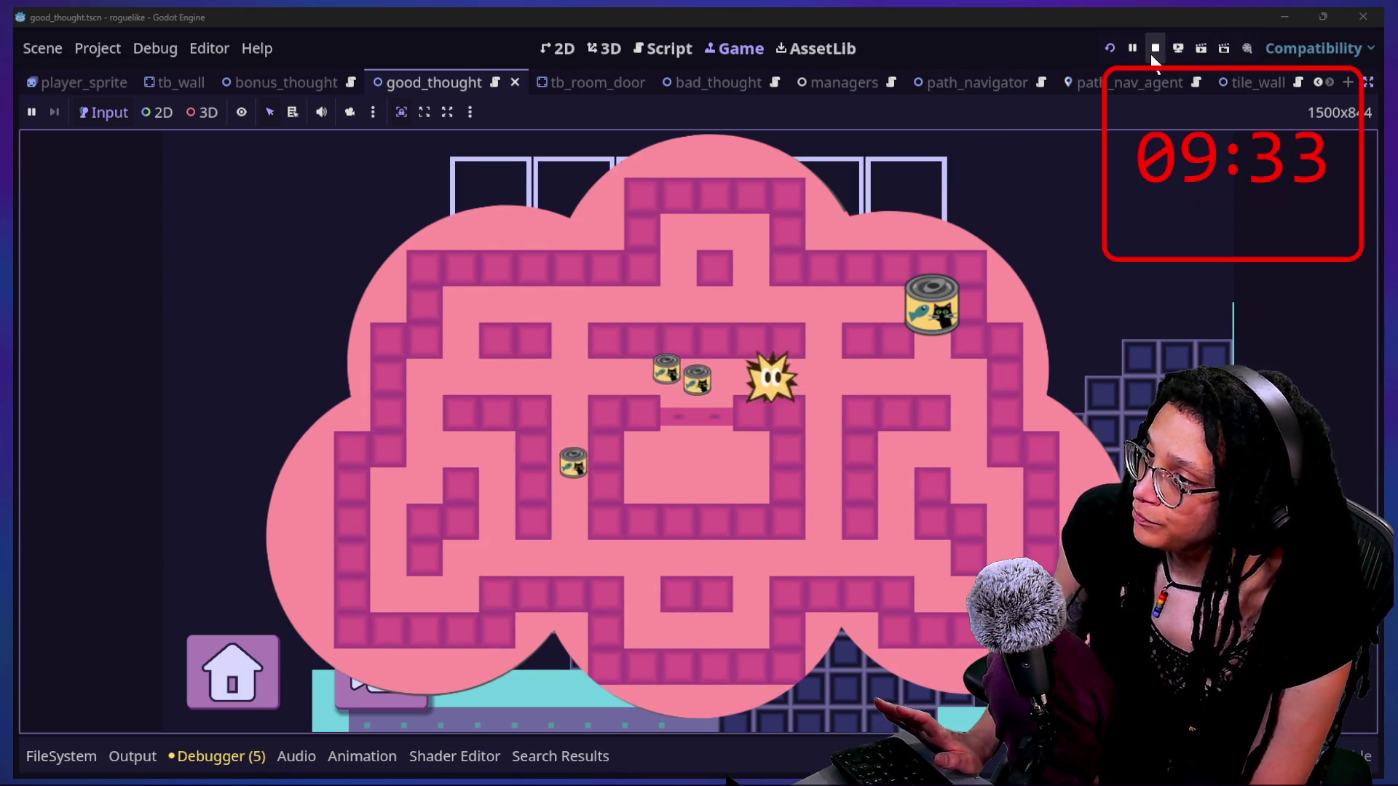
{"action": "left_click", "coordinate": [1150, 51]}
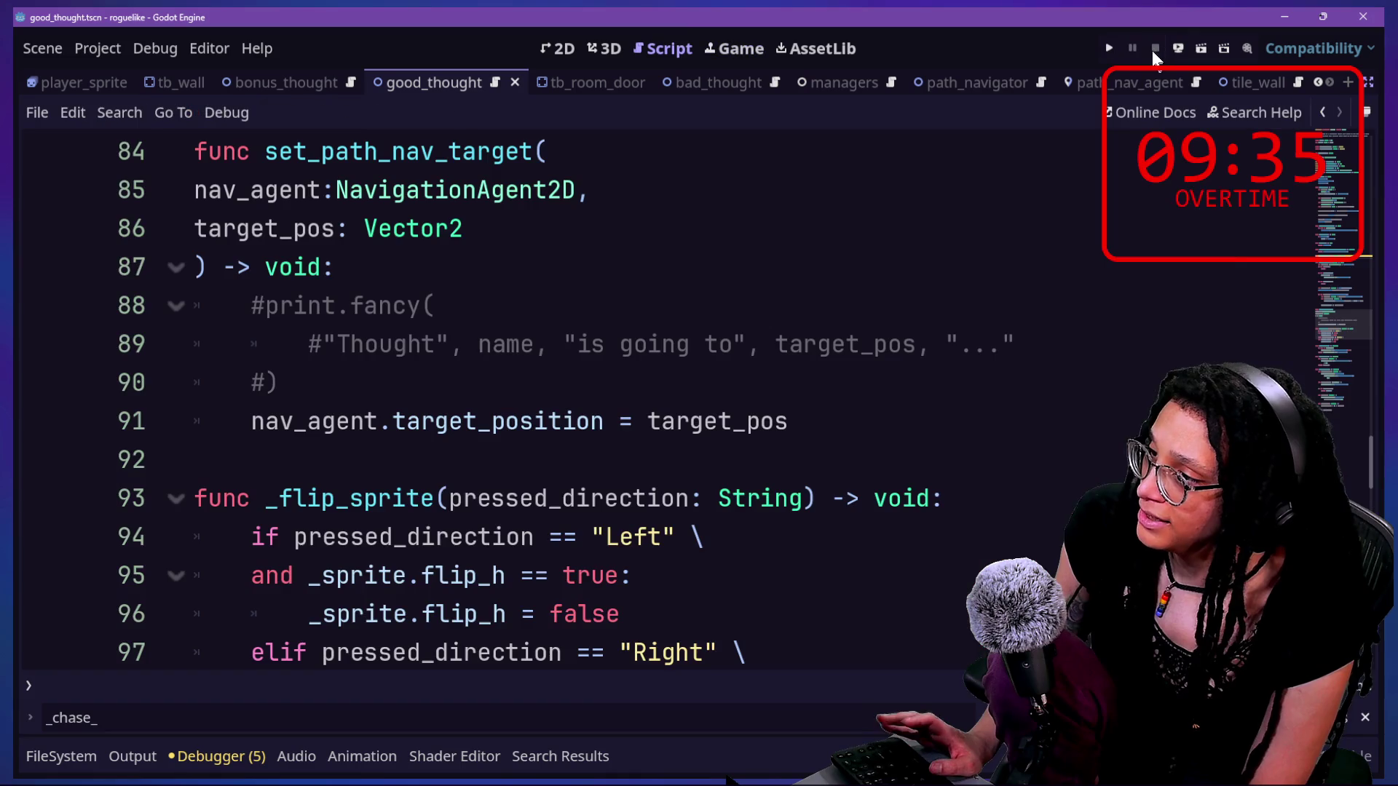
- Scroll up through the unchanged set_path_nav_target code, then bring the stream chat window forward
{"action": "left_click", "coordinate": [763, 283]}
{"action": "scroll", "coordinate": [582, 321], "scroll_direction": "down", "scroll_amount": 15}
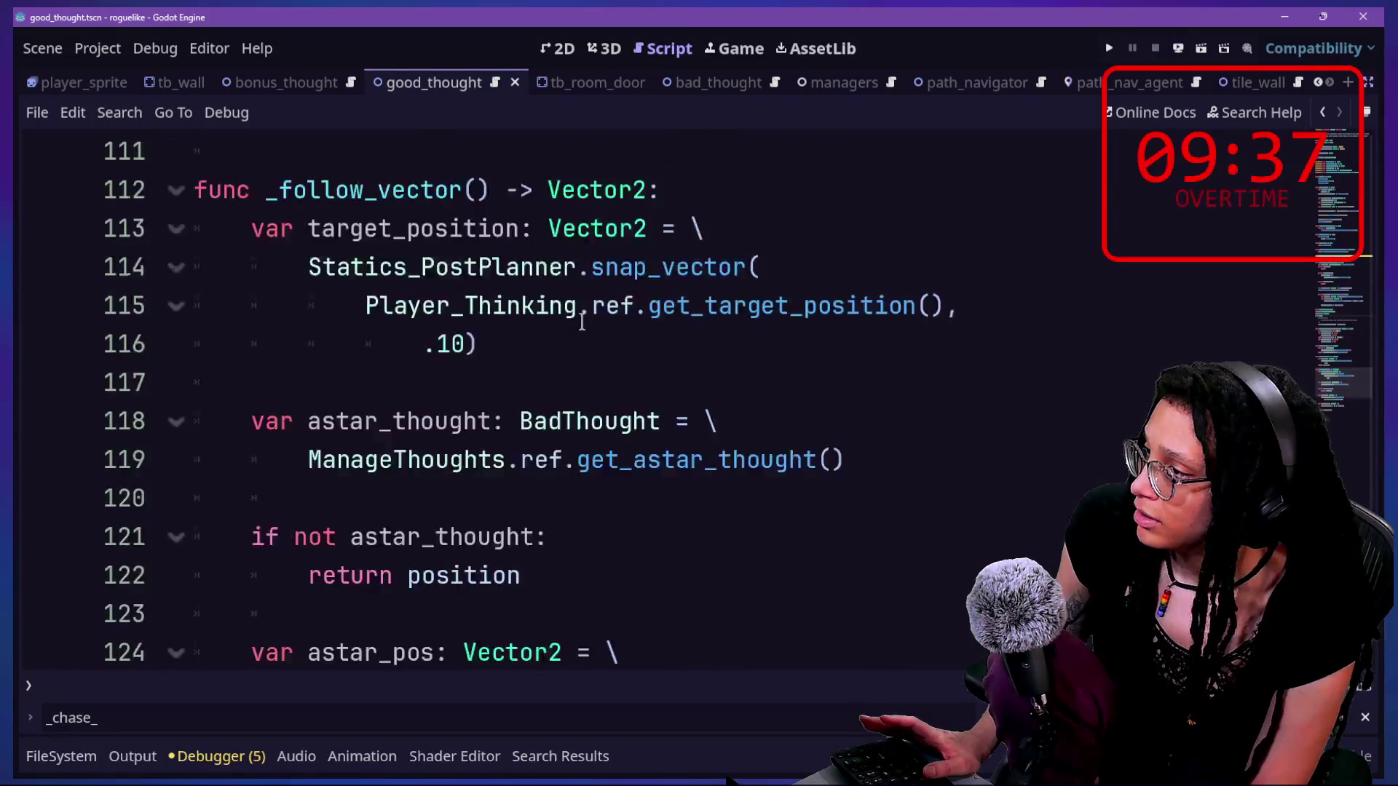
{"action": "scroll", "coordinate": [584, 323], "scroll_direction": "up", "scroll_amount": 5}
{"action": "scroll", "coordinate": [583, 323], "scroll_direction": "up", "scroll_amount": 2}
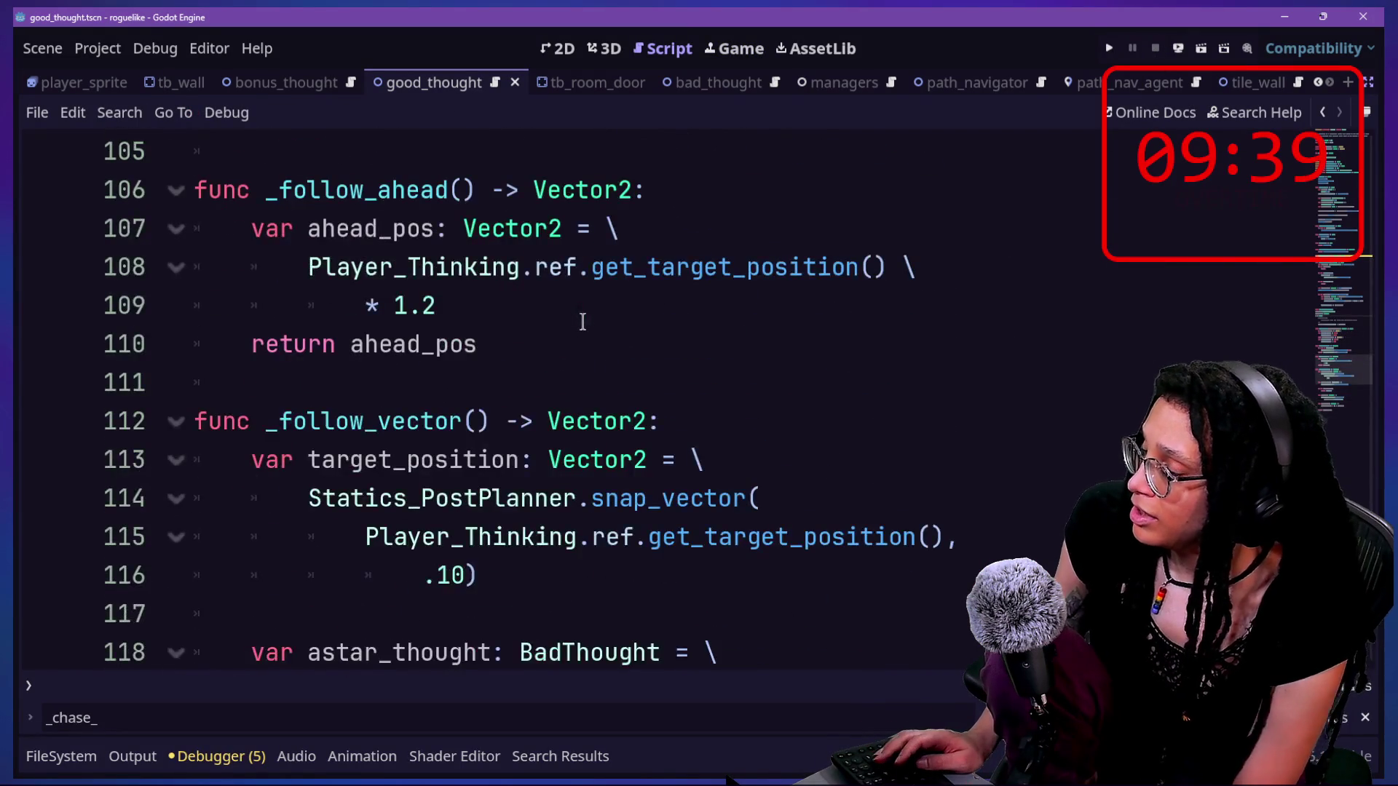
{"action": "scroll", "coordinate": [582, 321], "scroll_direction": "up", "scroll_amount": 8}
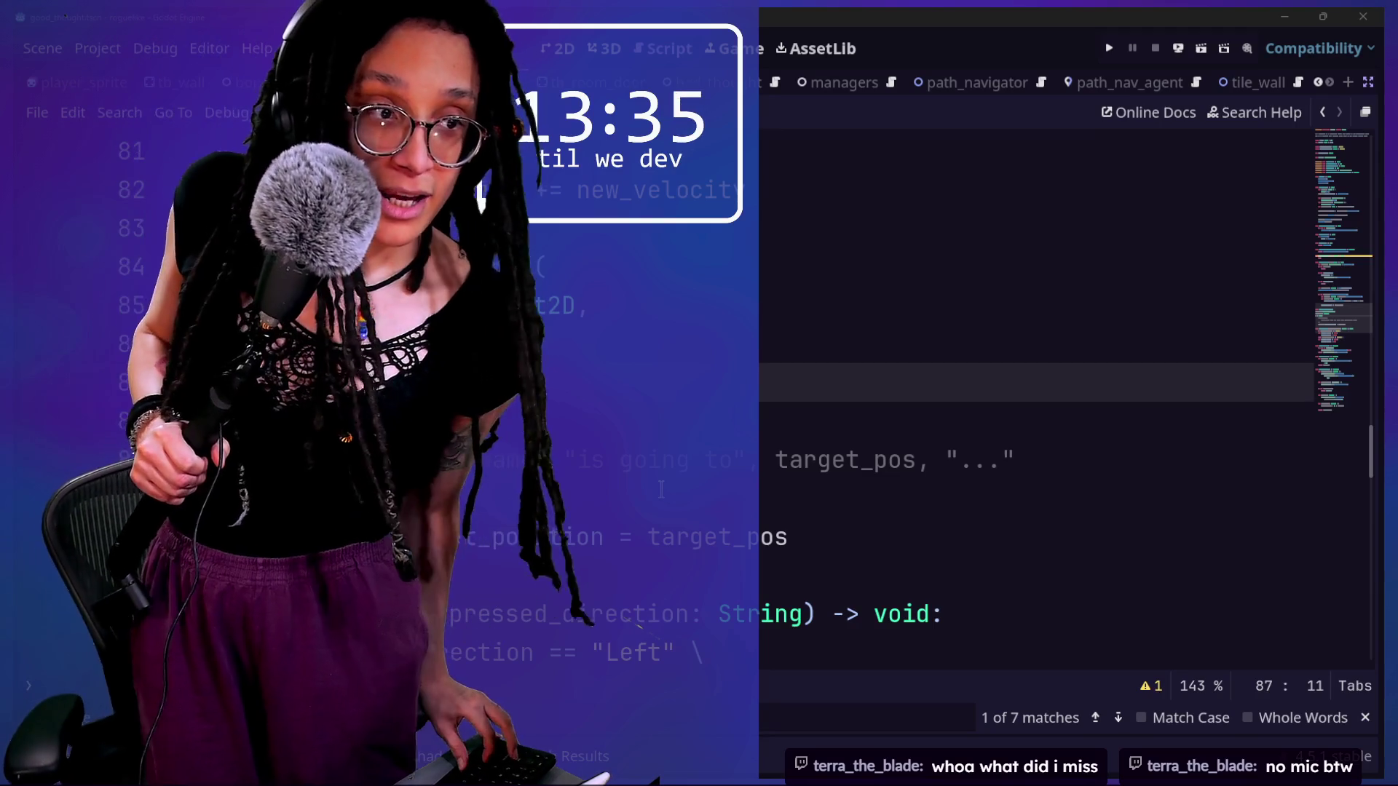
{"action": "key", "text": "alt+Tab"}
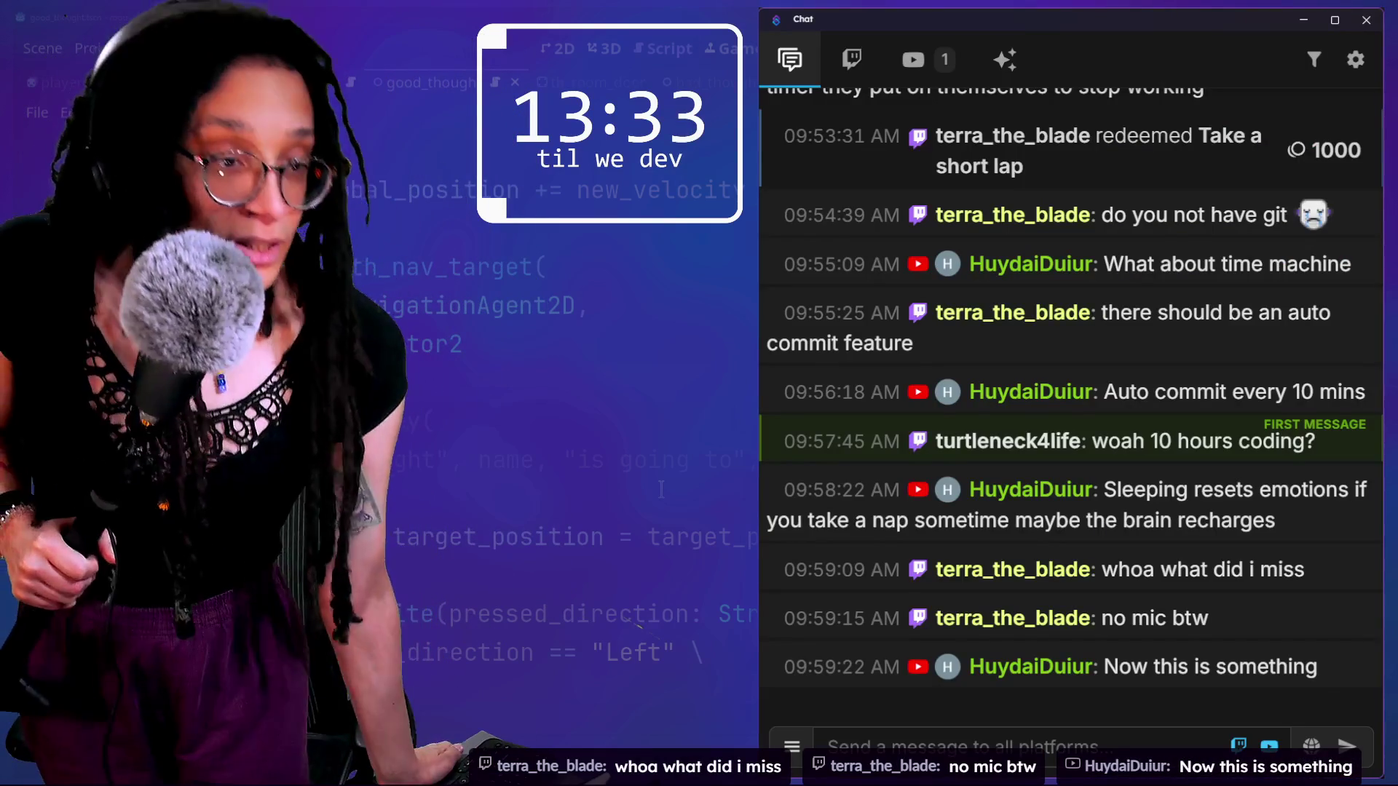
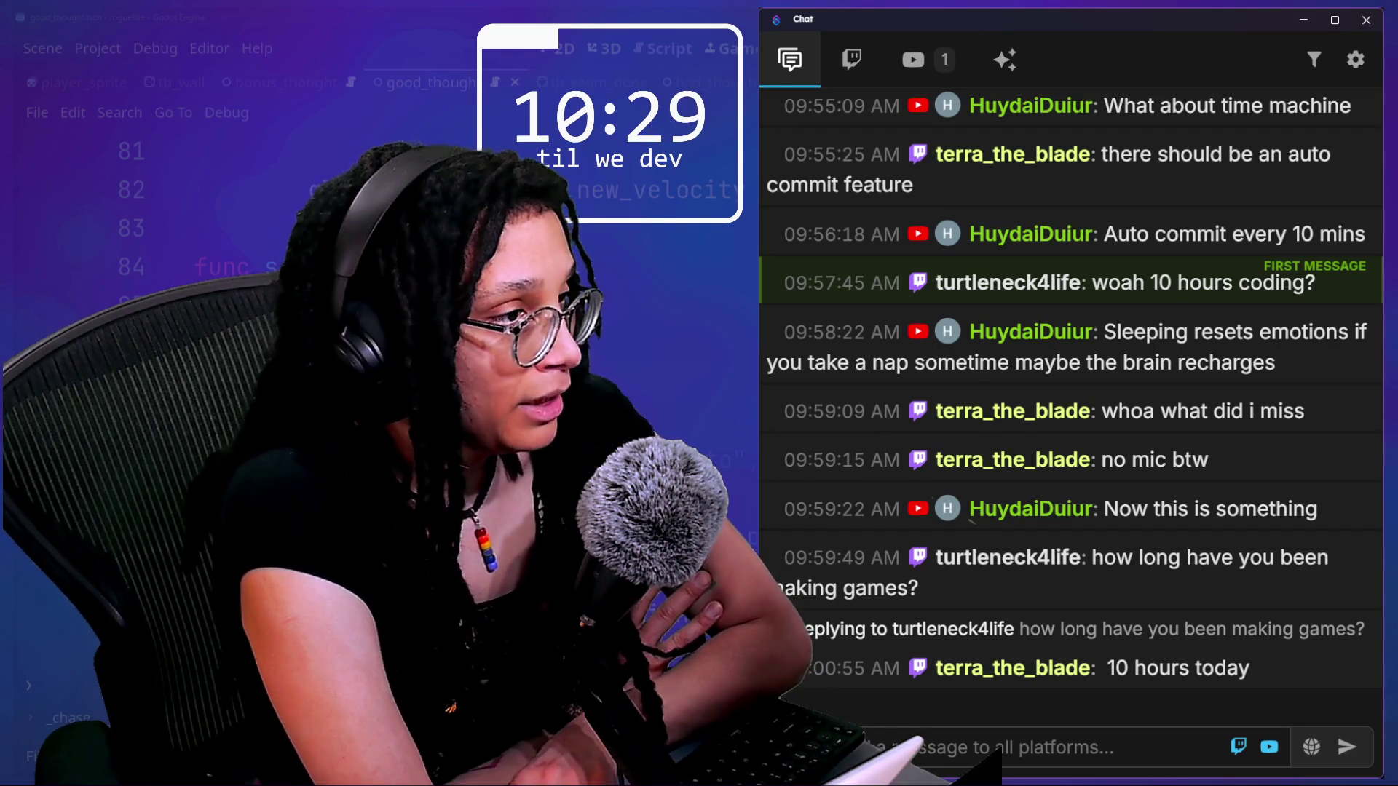
- Scroll the Multistream chat to its newest messages, ending at 'no I'm too small brain haha'
{"action": "scroll", "coordinate": [1226, 376], "scroll_direction": "up", "scroll_amount": 20}
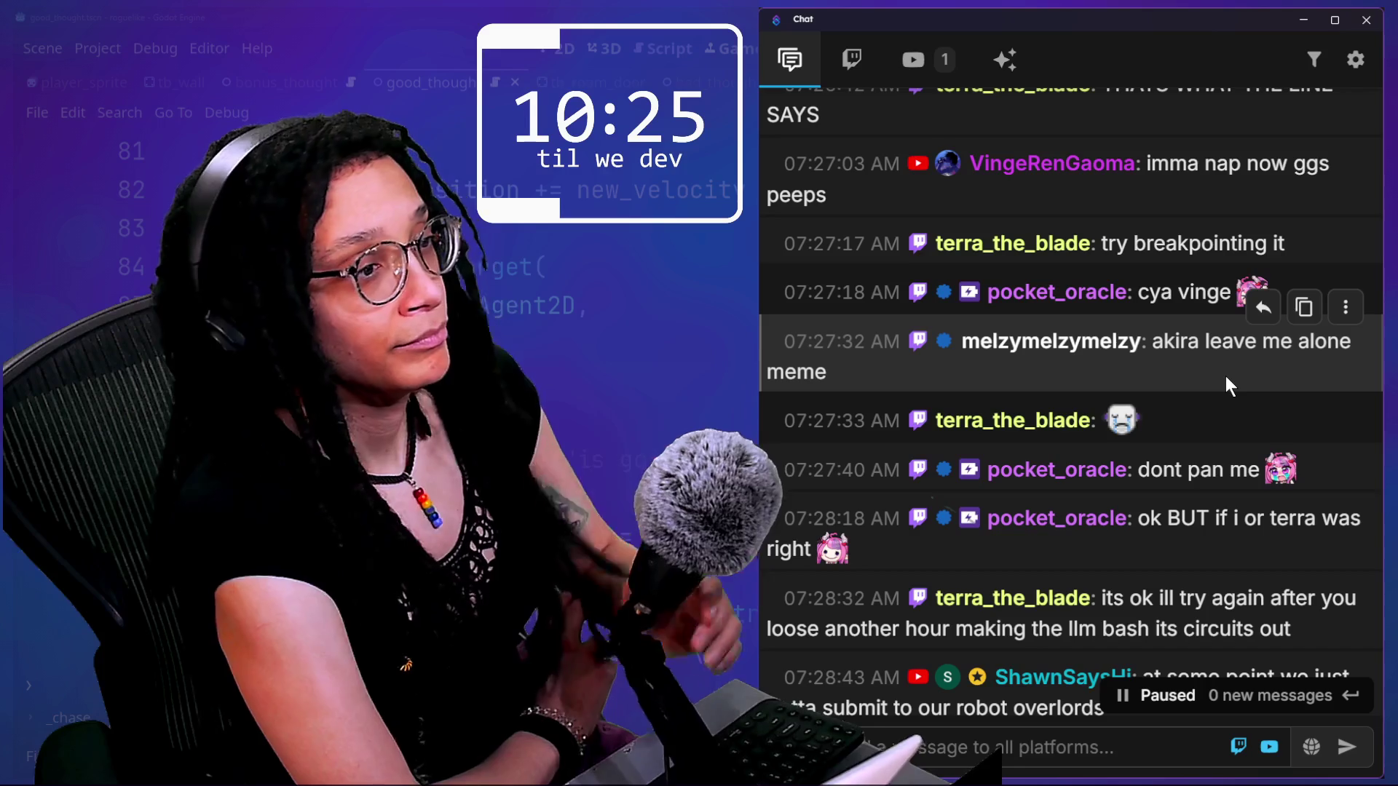
{"action": "scroll", "coordinate": [1225, 375], "scroll_direction": "up", "scroll_amount": 5}
{"action": "scroll", "coordinate": [1226, 376], "scroll_direction": "up", "scroll_amount": 8}
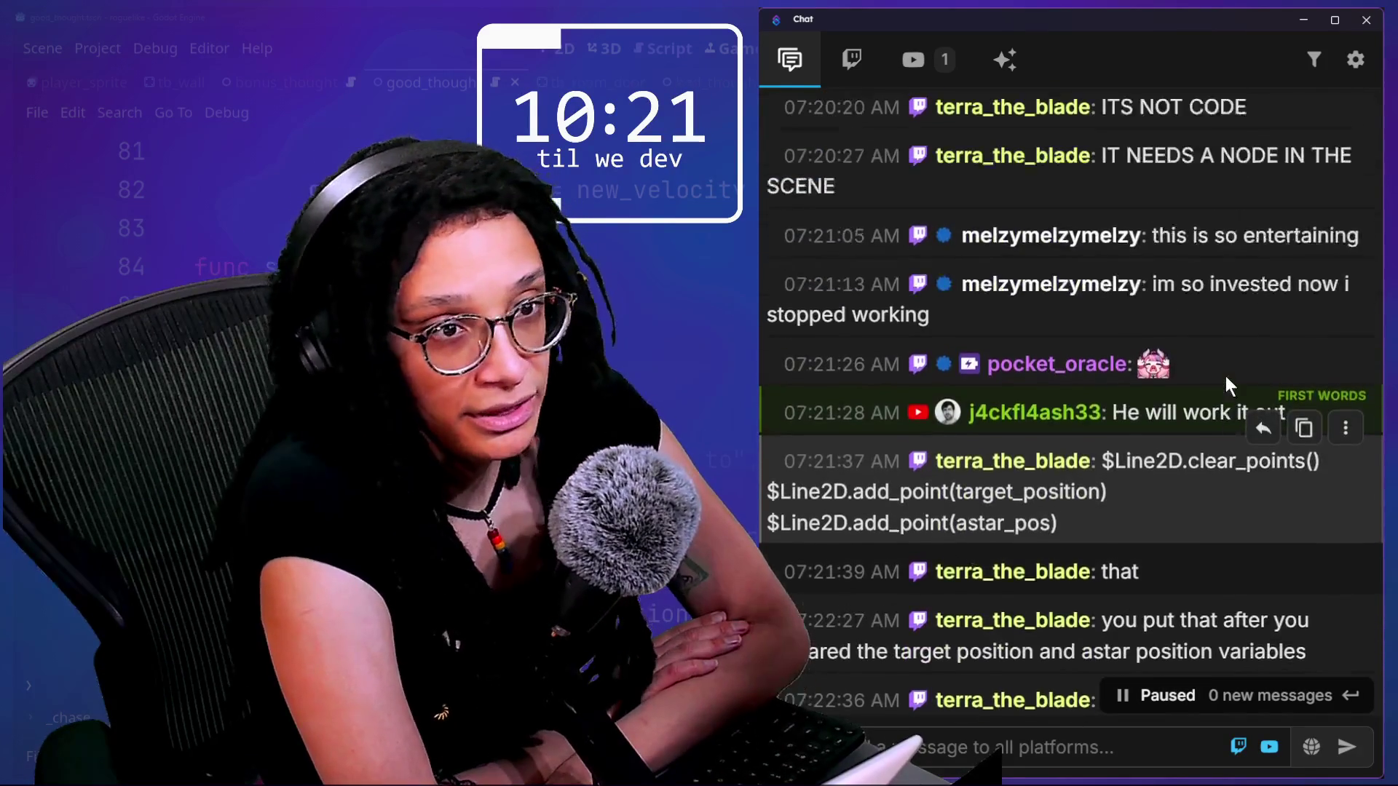
{"action": "scroll", "coordinate": [1226, 375], "scroll_direction": "up", "scroll_amount": 4}
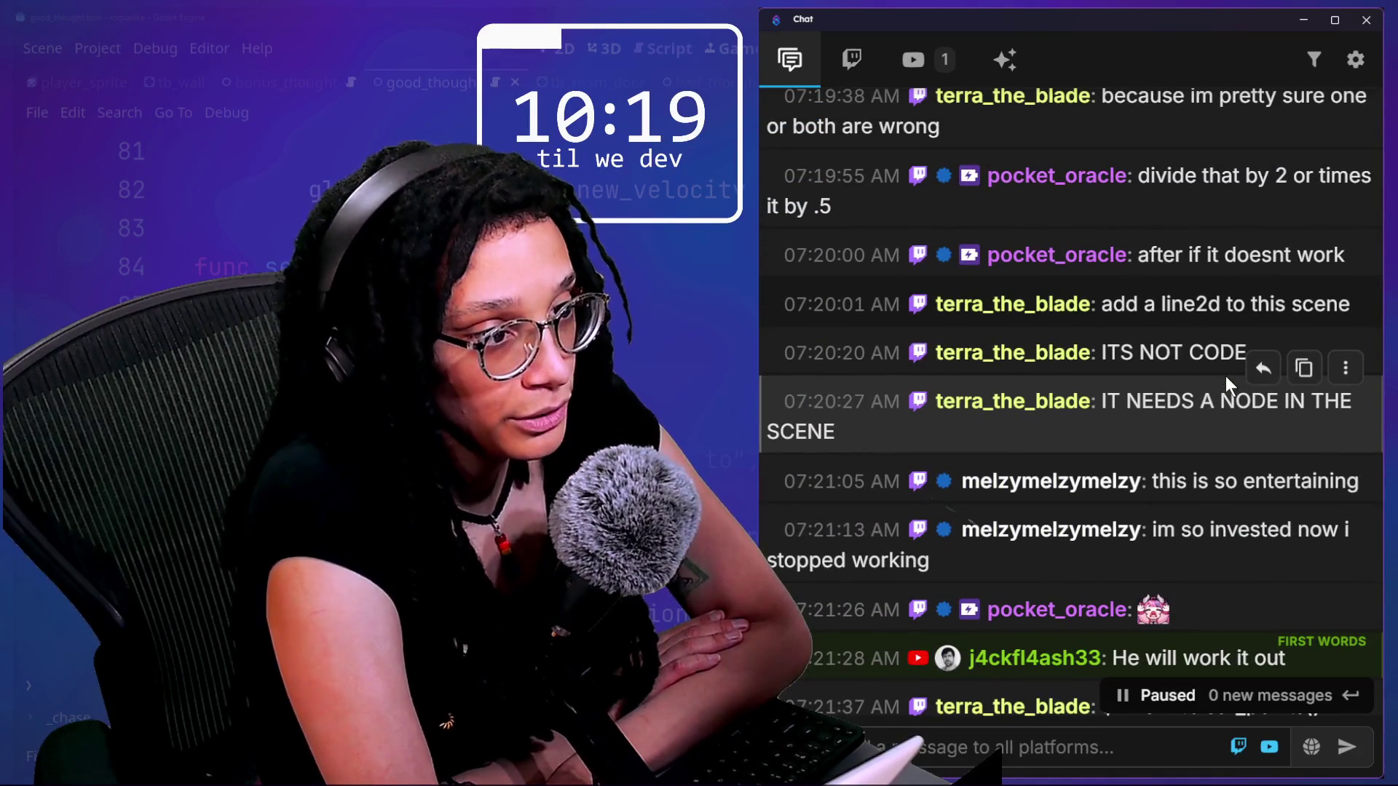
{"action": "scroll", "coordinate": [1292, 654], "scroll_direction": "up", "scroll_amount": 1}
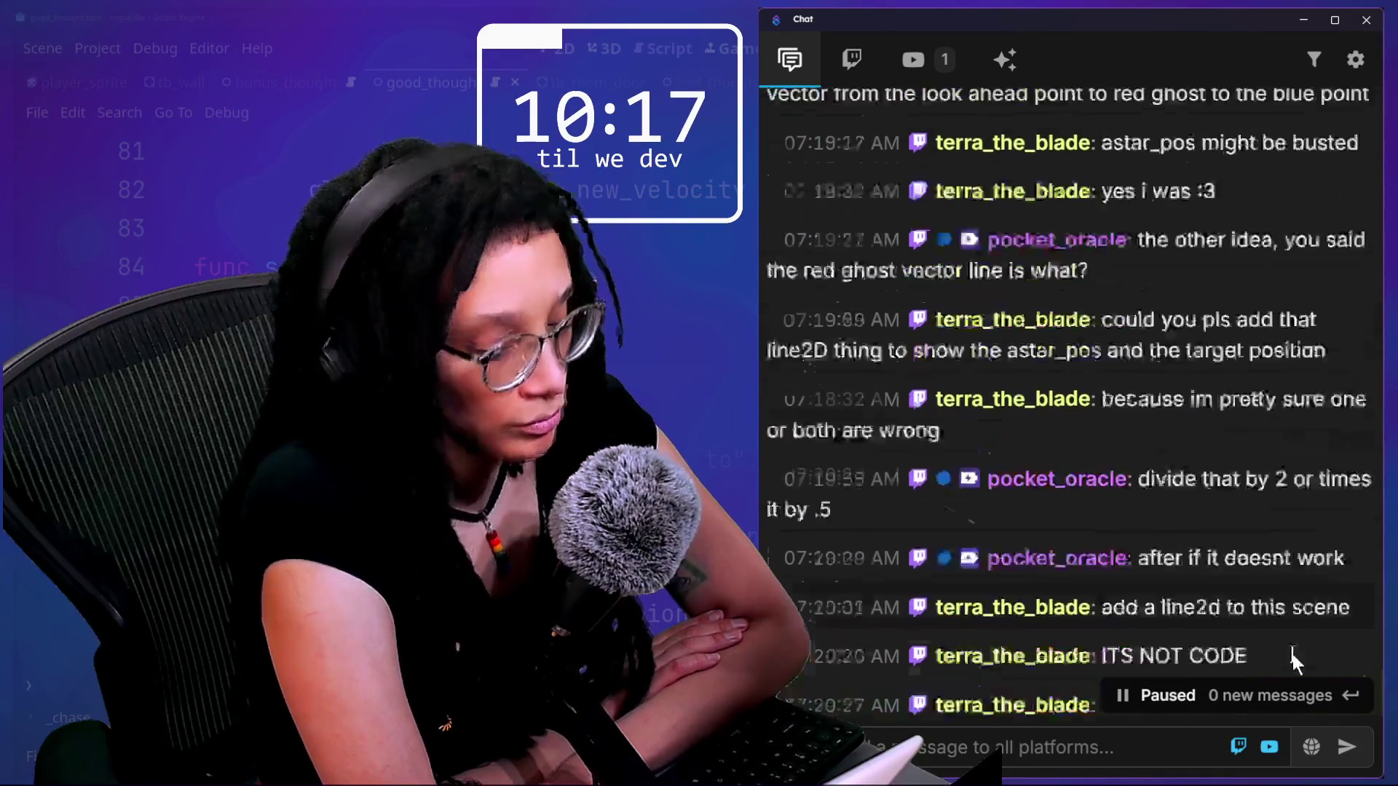
{"action": "scroll", "coordinate": [1292, 654], "scroll_direction": "down", "scroll_amount": 15}
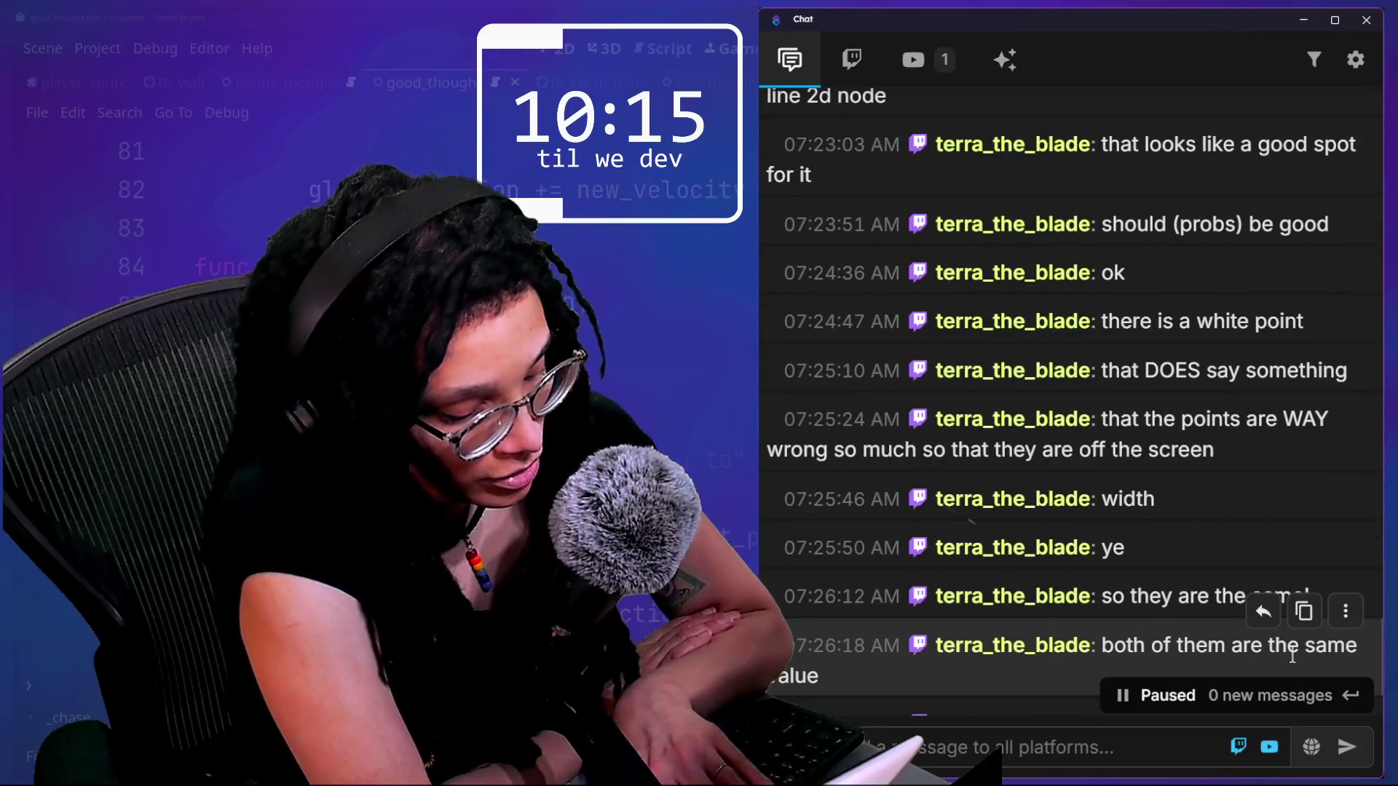
{"action": "scroll", "coordinate": [1292, 654], "scroll_direction": "down", "scroll_amount": 15}
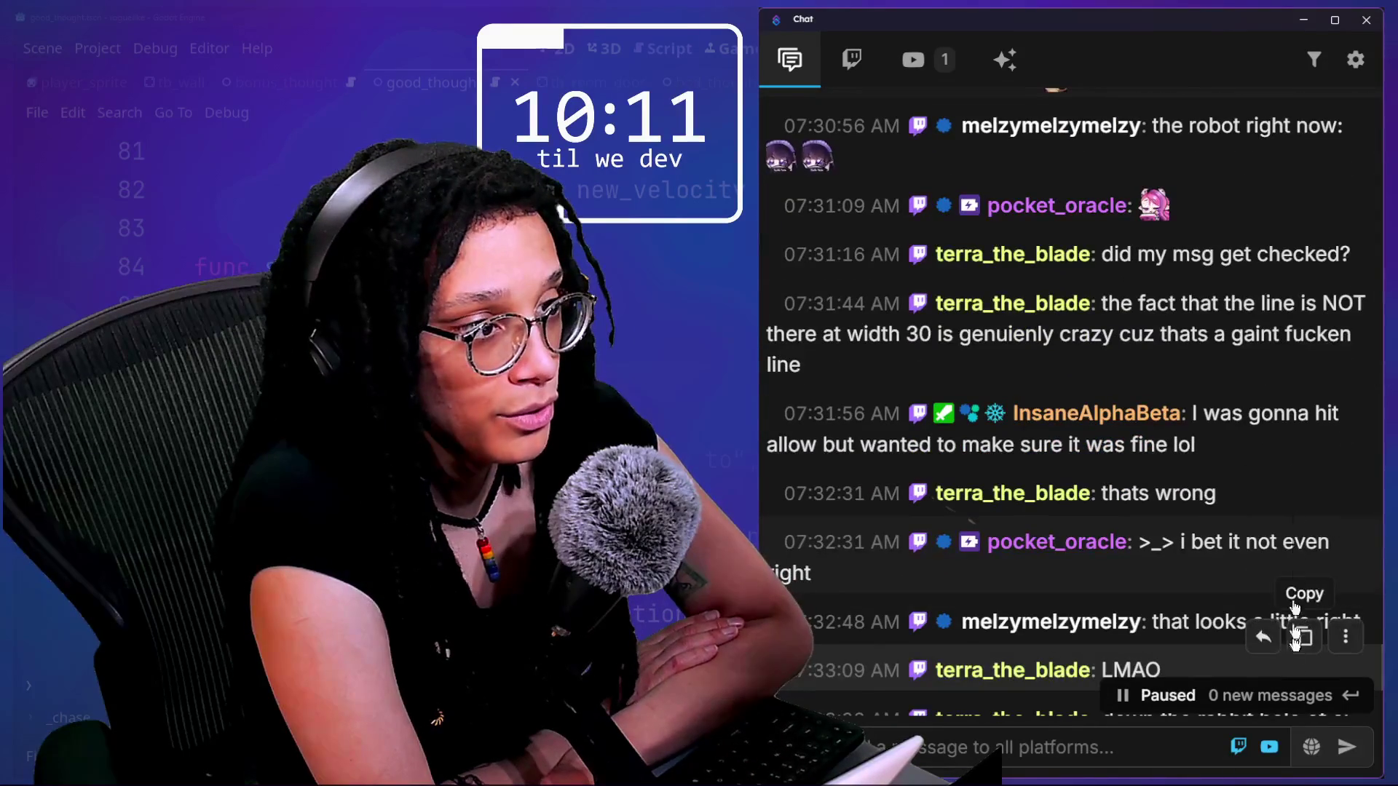
{"action": "scroll", "coordinate": [1287, 466], "scroll_direction": "down", "scroll_amount": 3}
{"action": "scroll", "coordinate": [1287, 466], "scroll_direction": "down", "scroll_amount": 20}
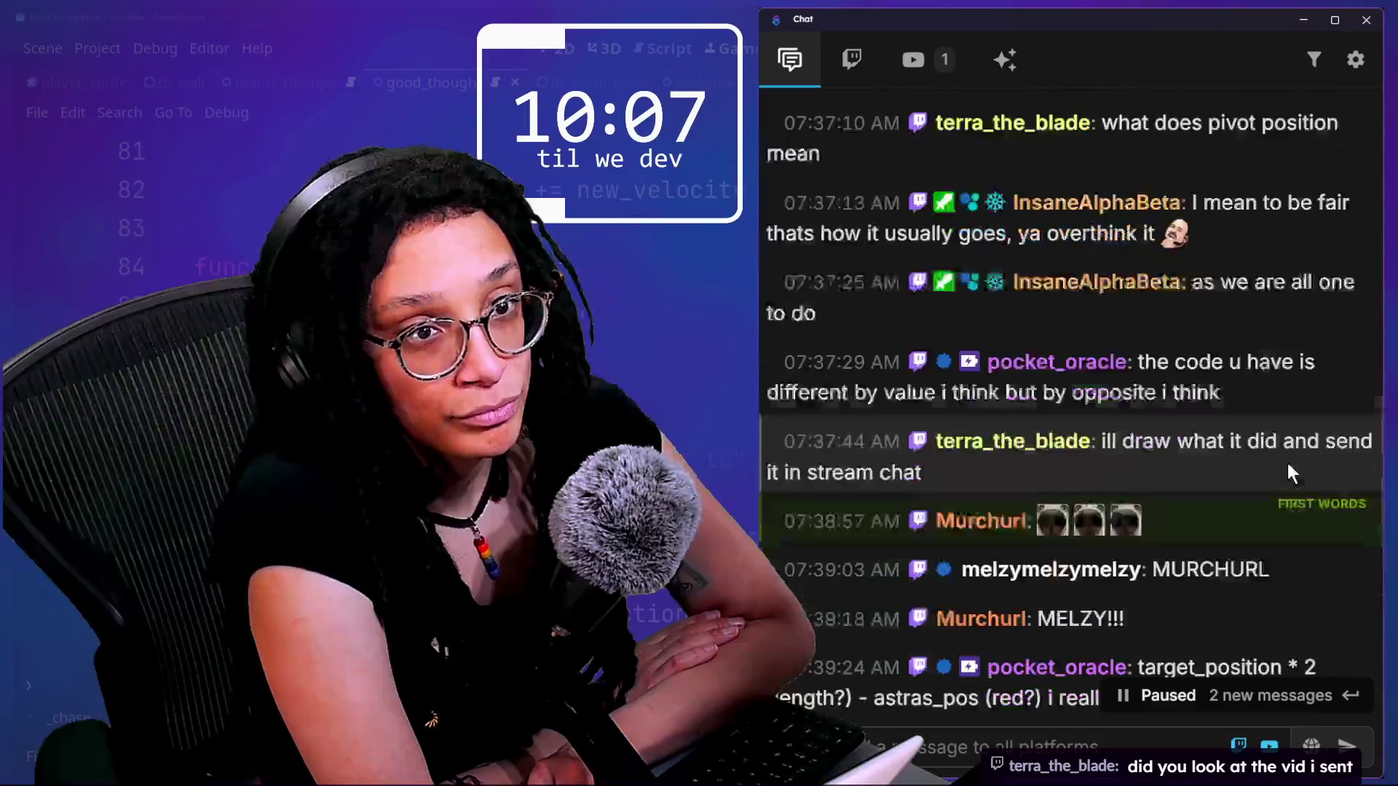
{"action": "scroll", "coordinate": [1288, 466], "scroll_direction": "down", "scroll_amount": 10}
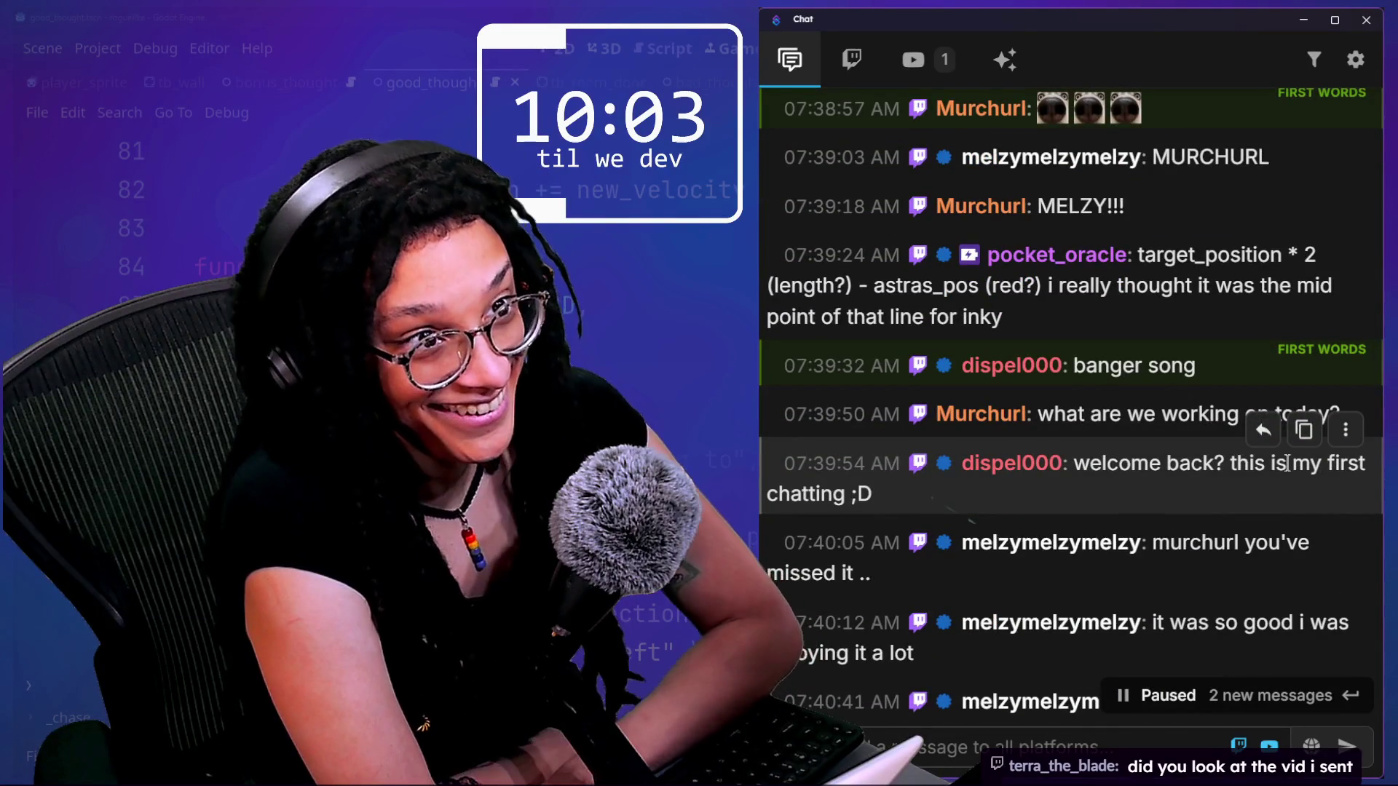
{"action": "scroll", "coordinate": [1287, 464], "scroll_direction": "down", "scroll_amount": 4}
{"action": "scroll", "coordinate": [1288, 464], "scroll_direction": "down", "scroll_amount": 6}
{"action": "scroll", "coordinate": [1288, 463], "scroll_direction": "down", "scroll_amount": 6}
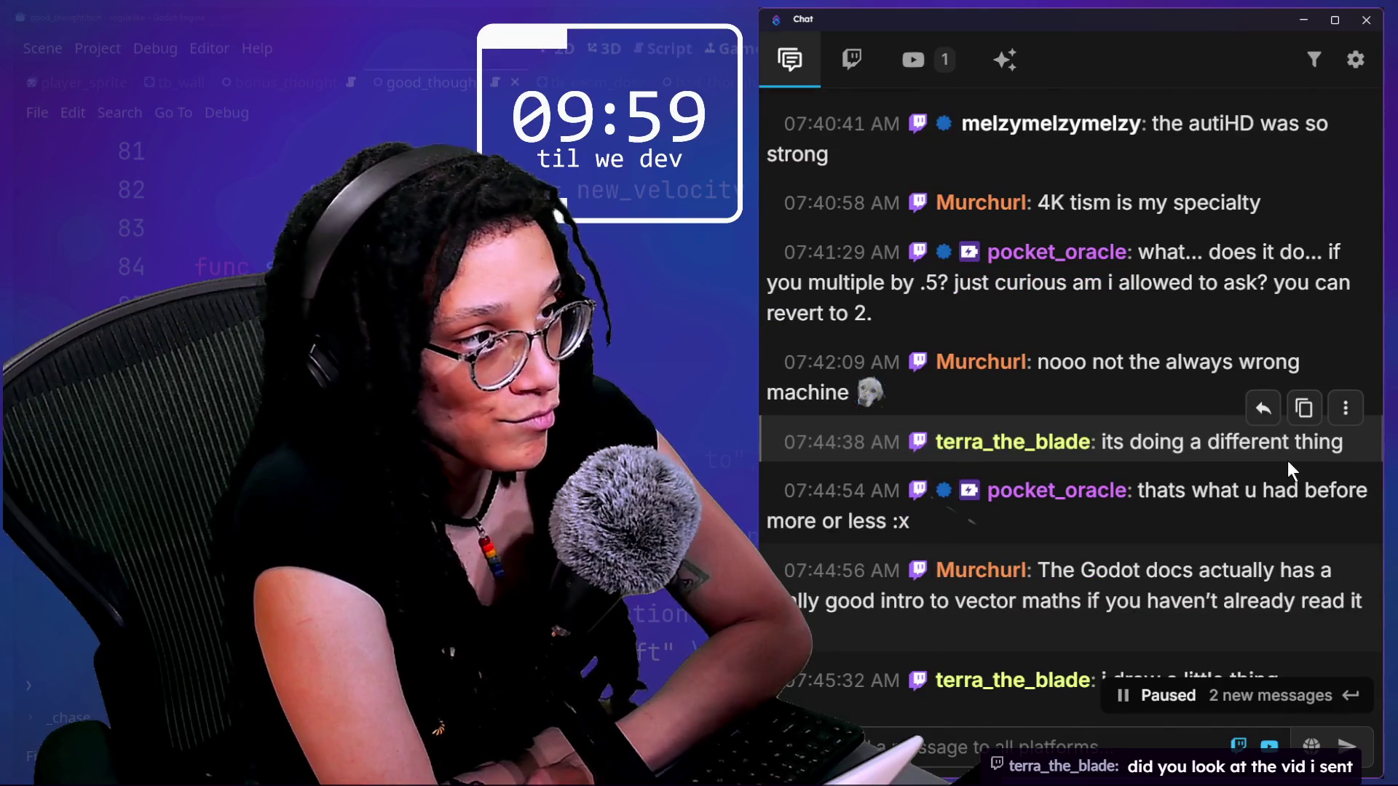
{"action": "scroll", "coordinate": [1287, 463], "scroll_direction": "down", "scroll_amount": 6}
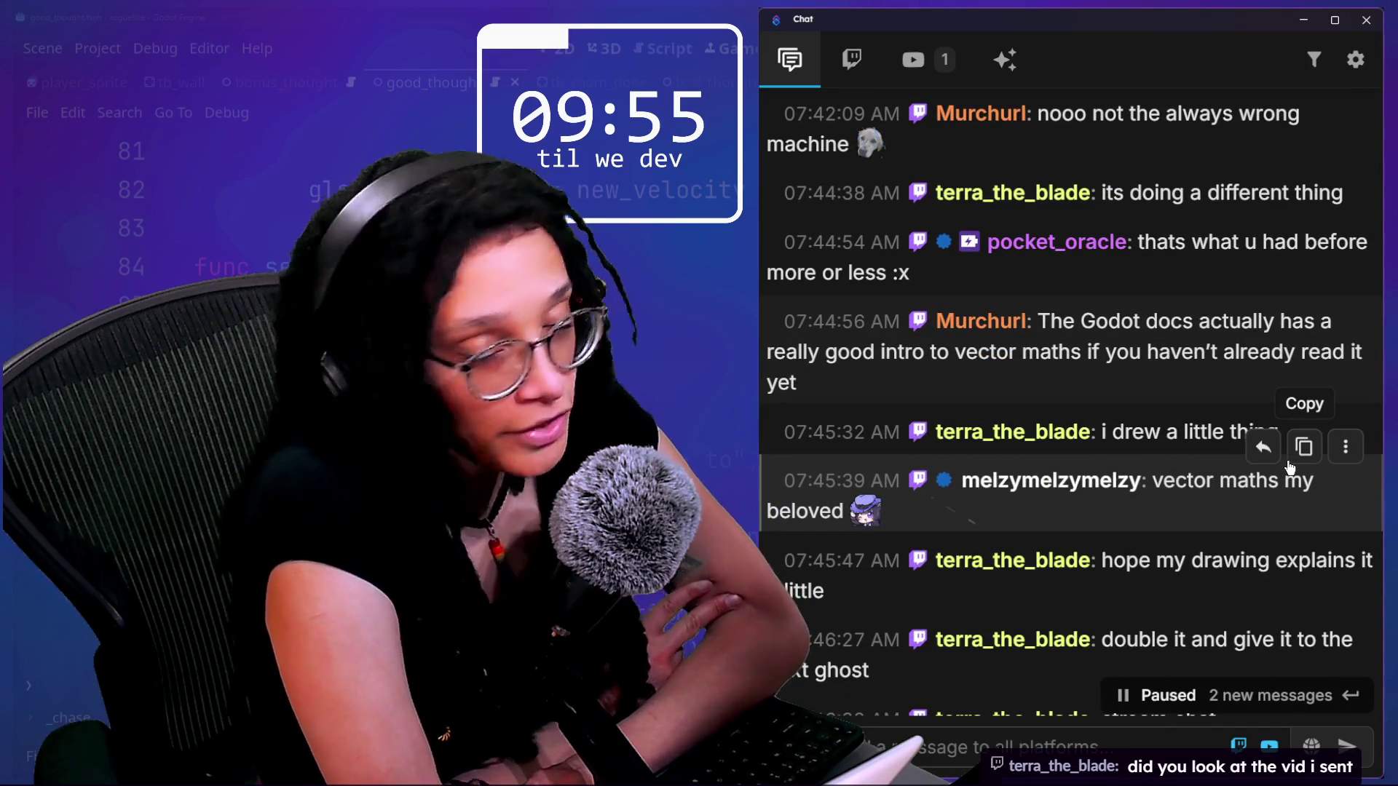
{"action": "scroll", "coordinate": [1289, 467], "scroll_direction": "down", "scroll_amount": 1}
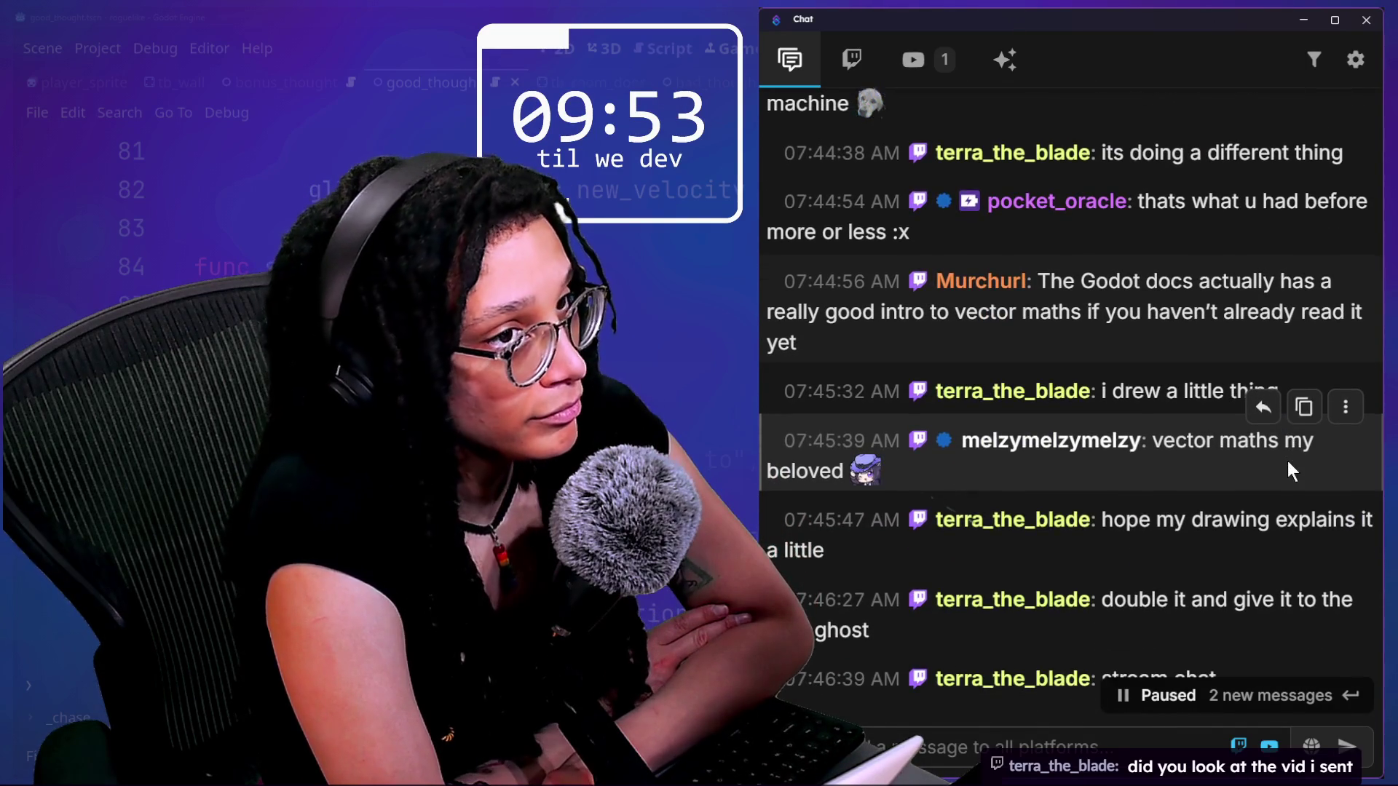
{"action": "scroll", "coordinate": [1290, 466], "scroll_direction": "down", "scroll_amount": 2}
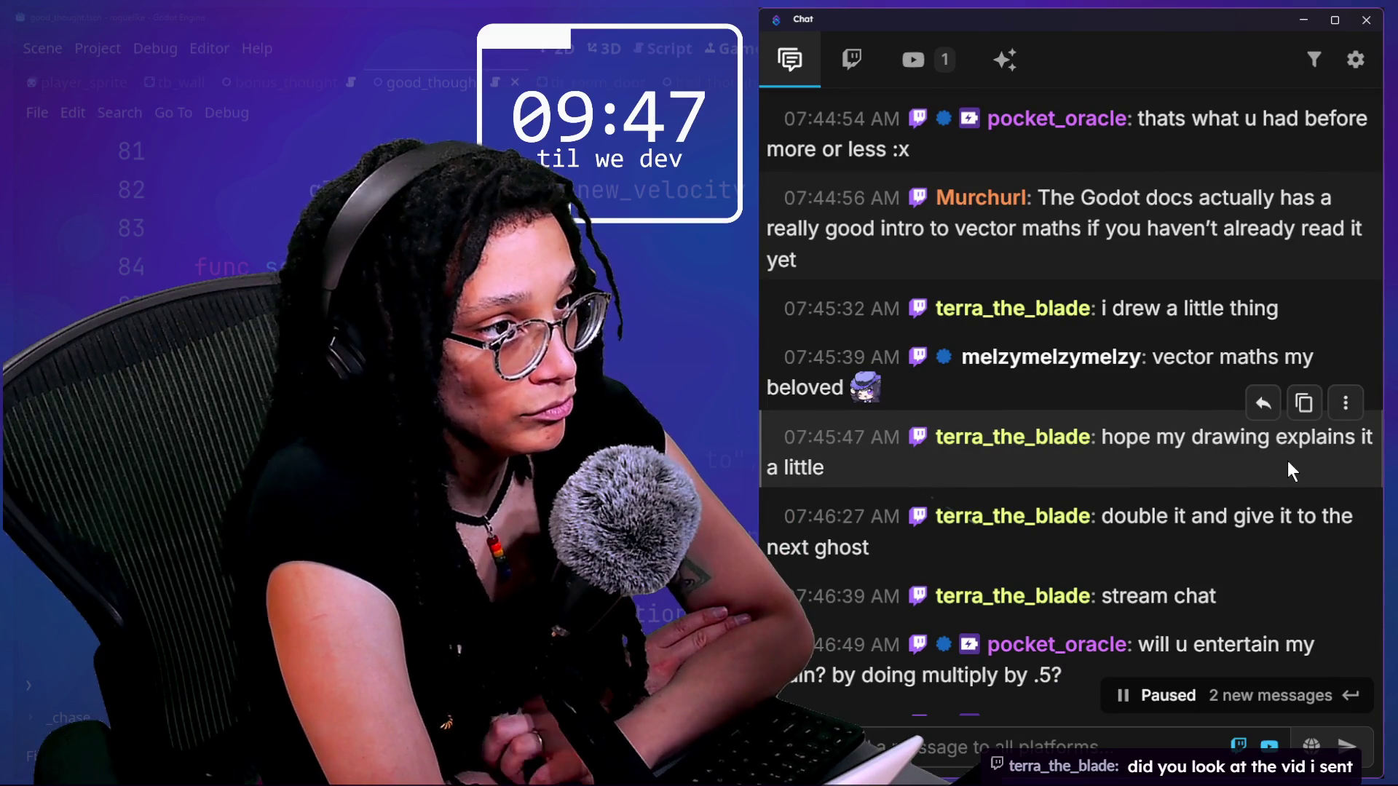
{"action": "scroll", "coordinate": [1287, 460], "scroll_direction": "down", "scroll_amount": 1}
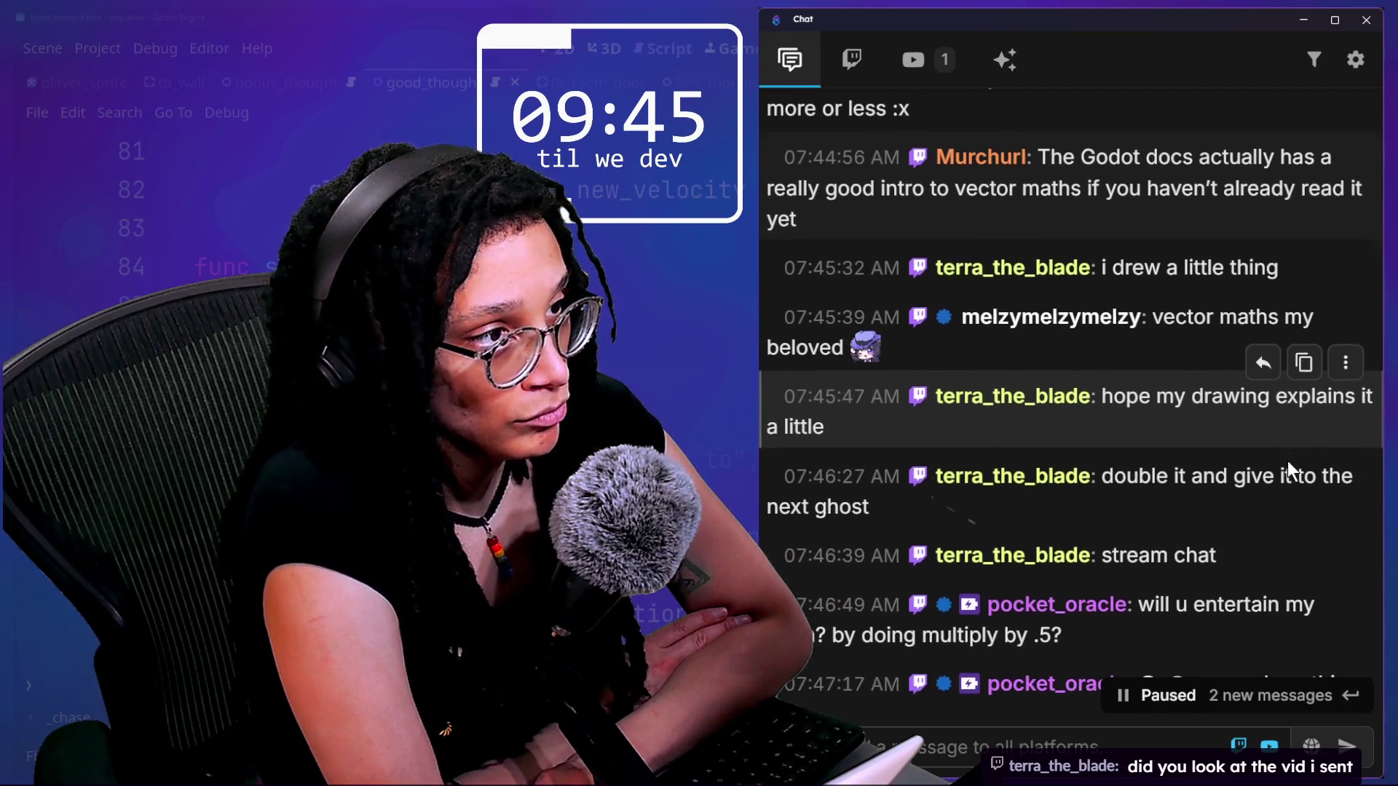
{"action": "scroll", "coordinate": [1287, 460], "scroll_direction": "down", "scroll_amount": 10}
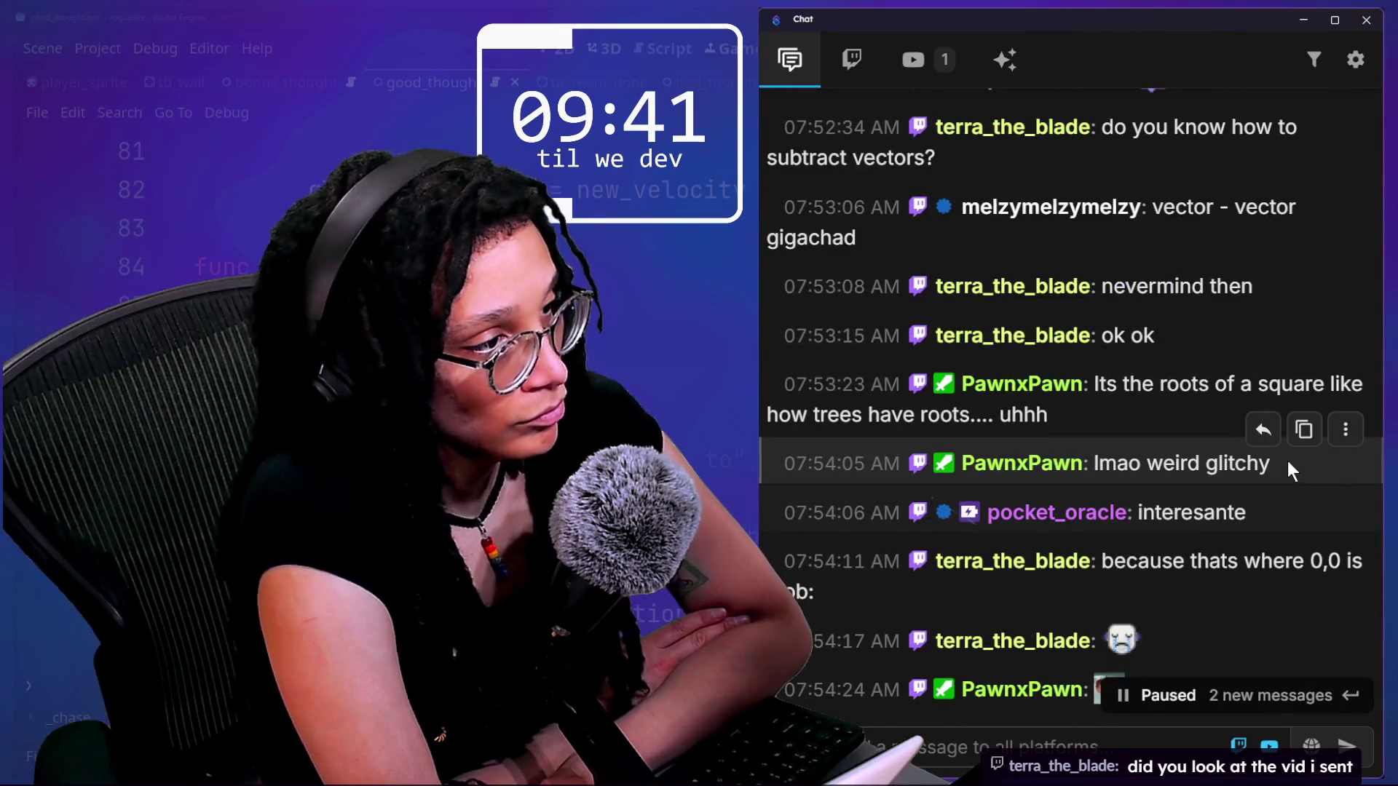
{"action": "scroll", "coordinate": [1287, 461], "scroll_direction": "down", "scroll_amount": 12}
{"action": "scroll", "coordinate": [1287, 461], "scroll_direction": "down", "scroll_amount": 1}
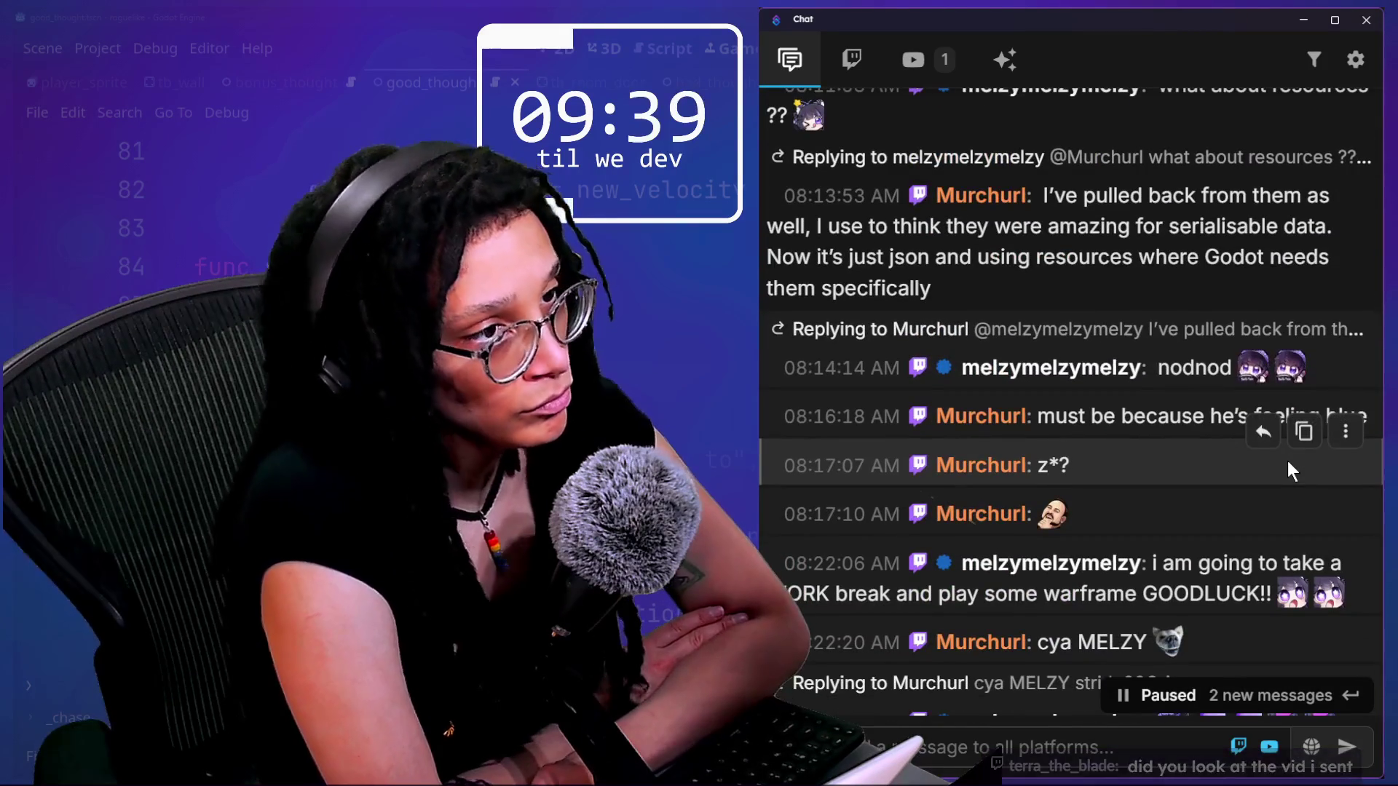
{"action": "scroll", "coordinate": [1287, 461], "scroll_direction": "down", "scroll_amount": 4}
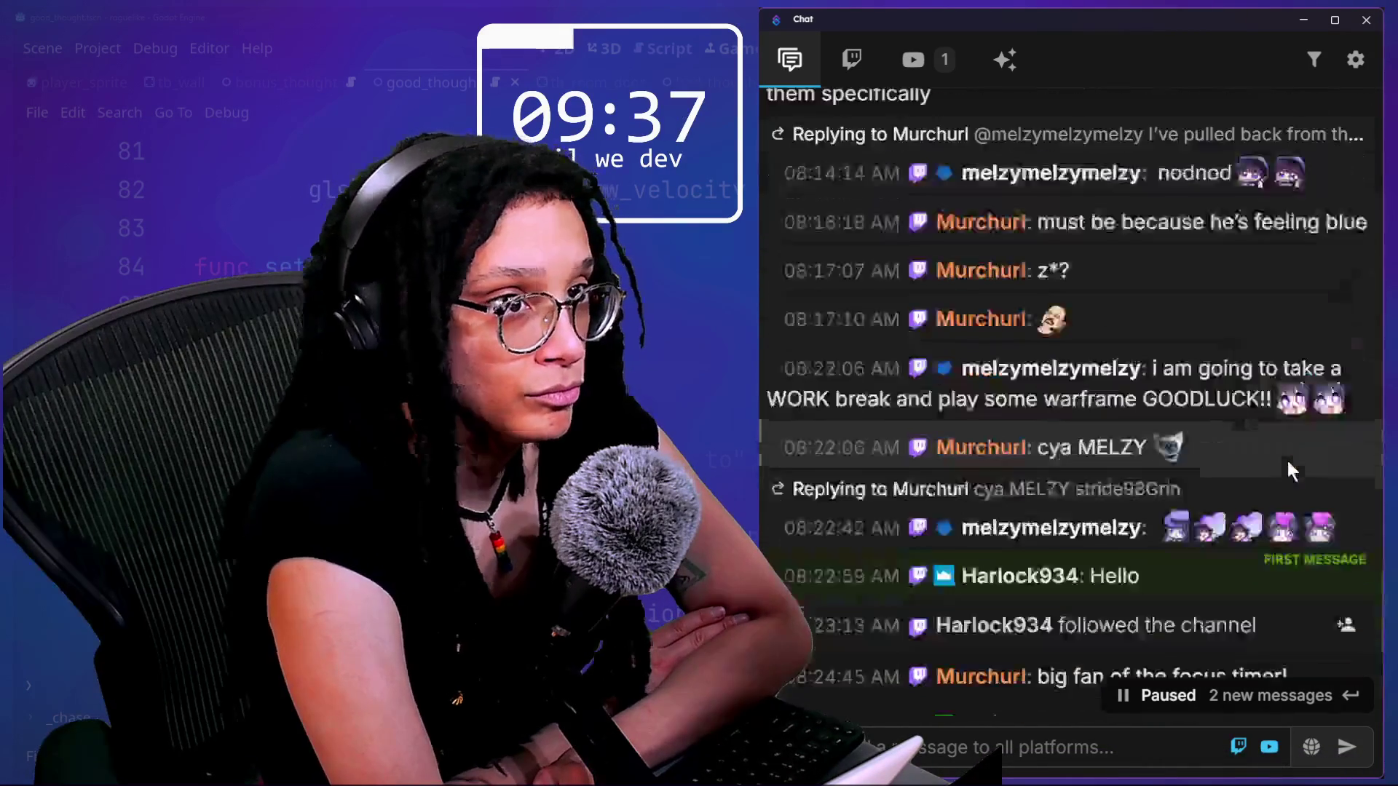
{"action": "scroll", "coordinate": [1288, 461], "scroll_direction": "down", "scroll_amount": 5}
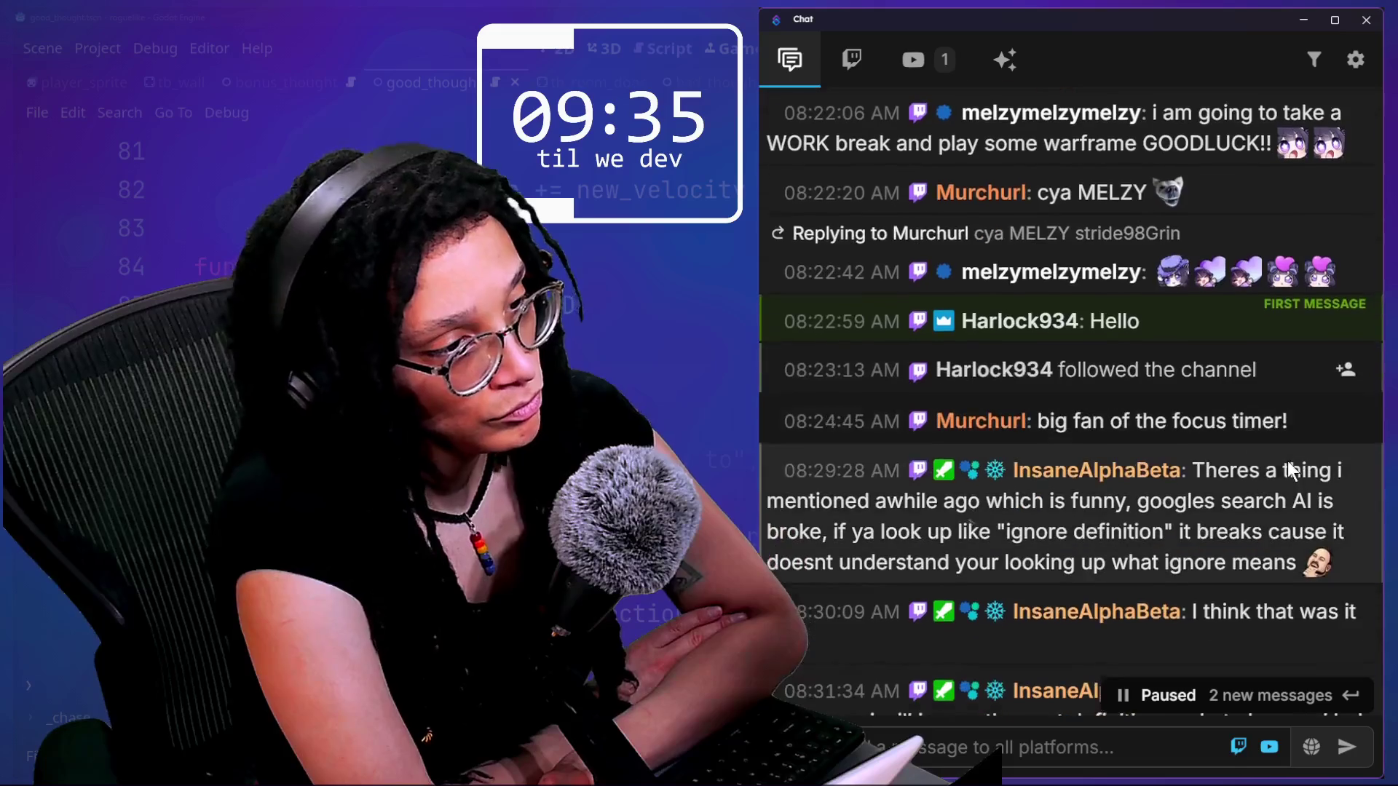
{"action": "scroll", "coordinate": [1287, 461], "scroll_direction": "down", "scroll_amount": 12}
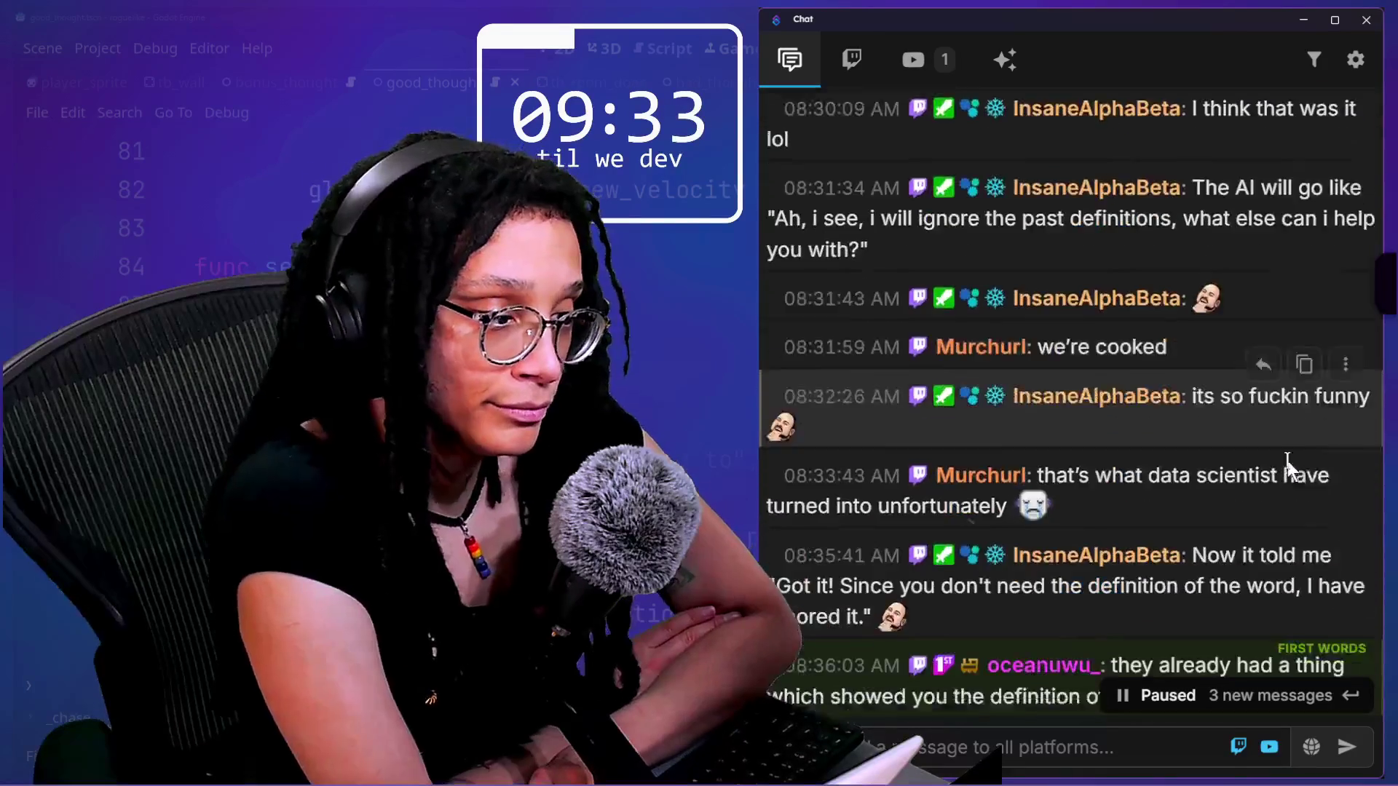
{"action": "scroll", "coordinate": [1287, 461], "scroll_direction": "down", "scroll_amount": 2}
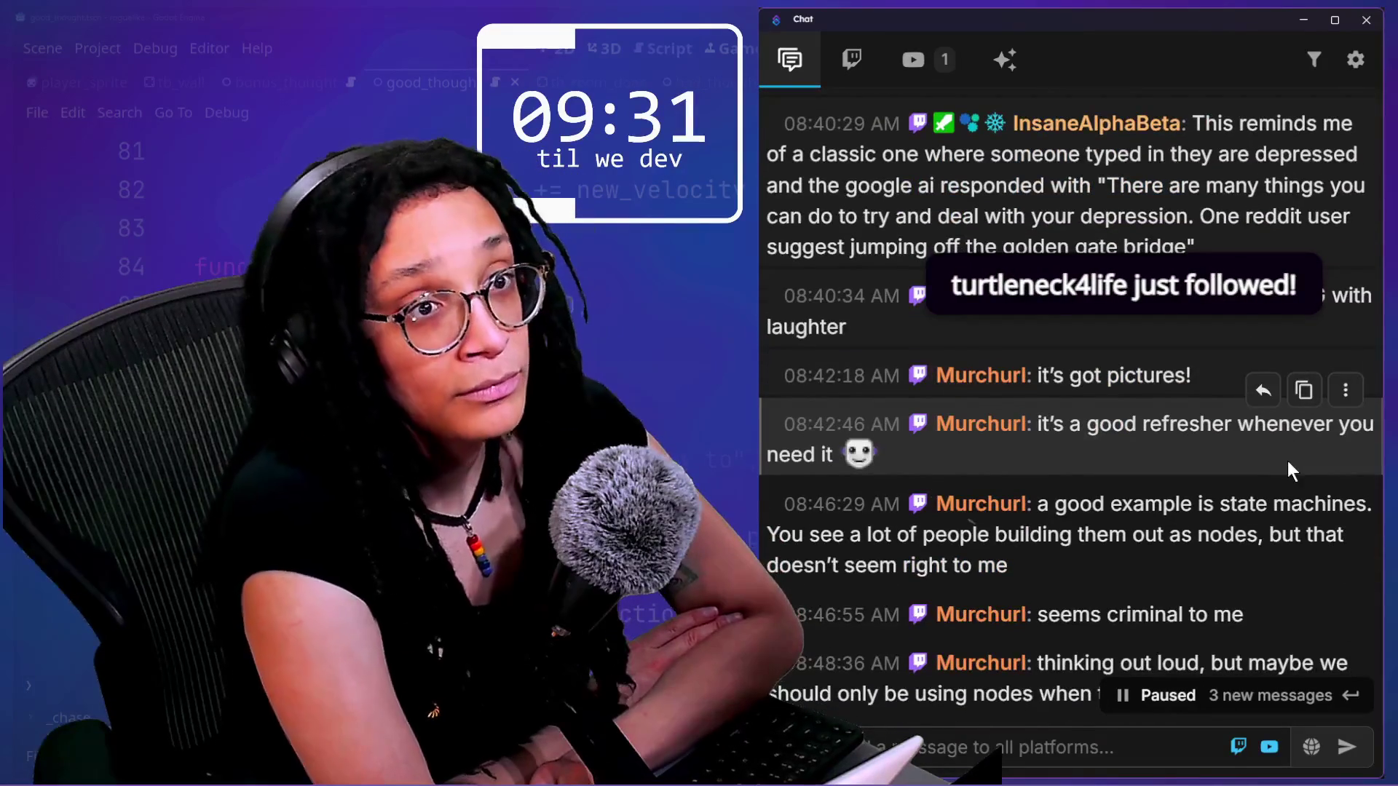
{"action": "scroll", "coordinate": [1287, 461], "scroll_direction": "down", "scroll_amount": 6}
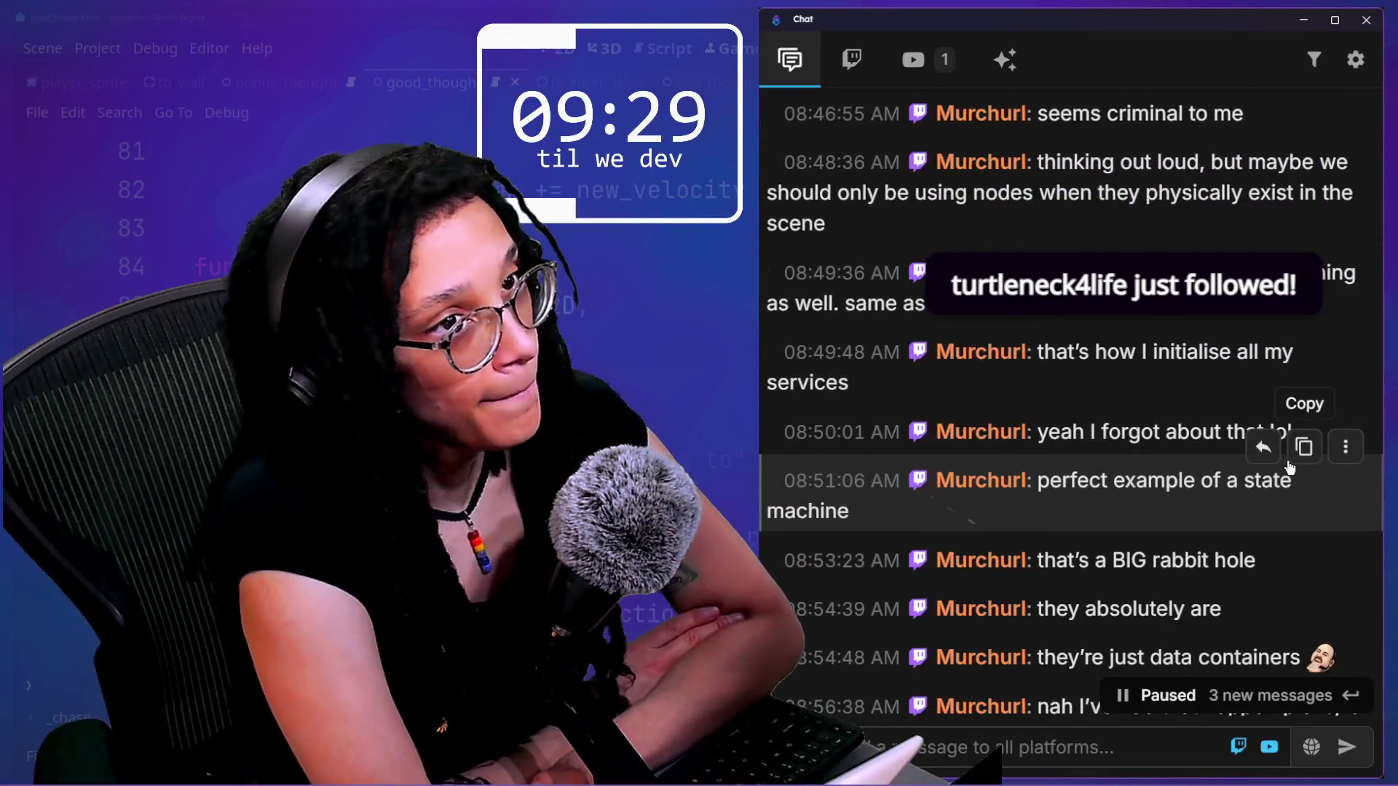
{"action": "scroll", "coordinate": [1289, 467], "scroll_direction": "down", "scroll_amount": 4}
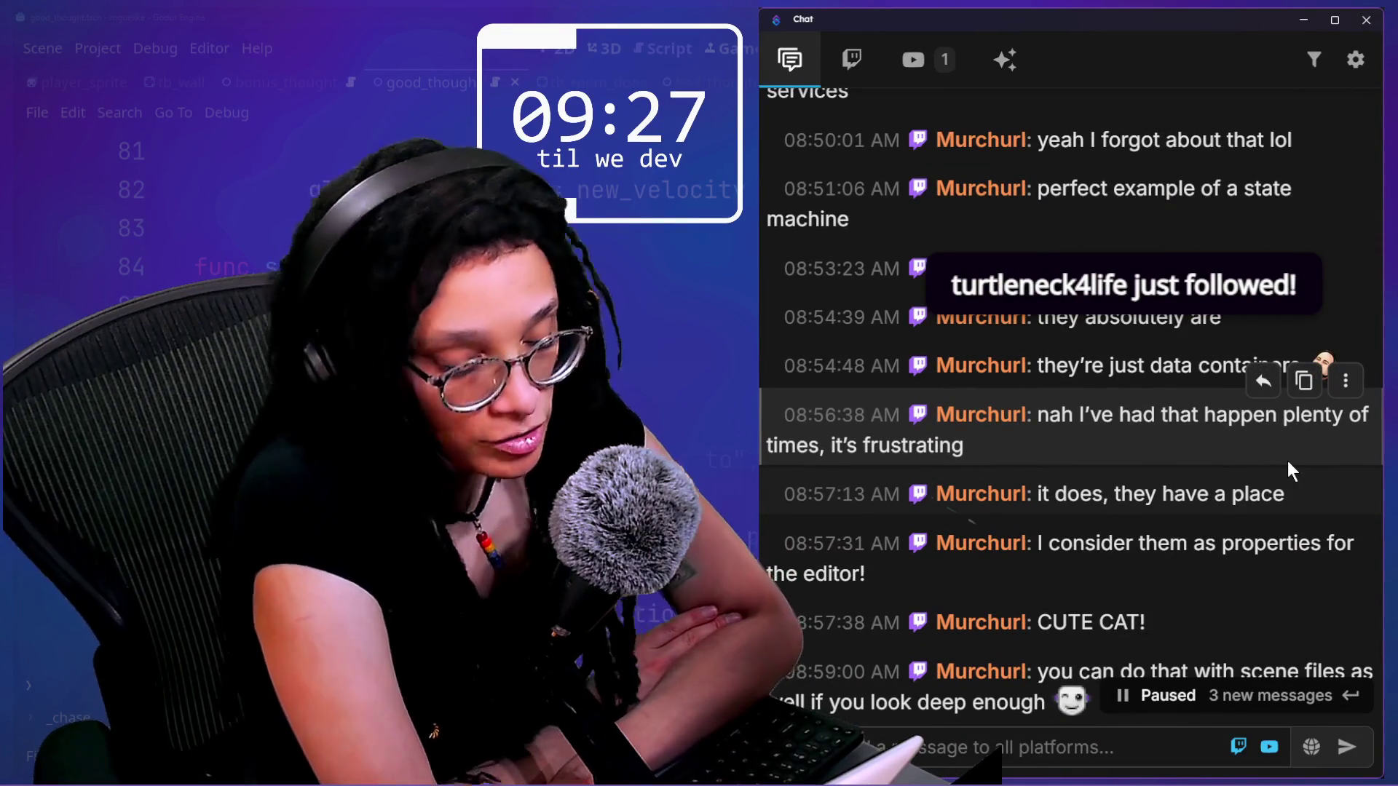
{"action": "scroll", "coordinate": [1287, 461], "scroll_direction": "down", "scroll_amount": 1}
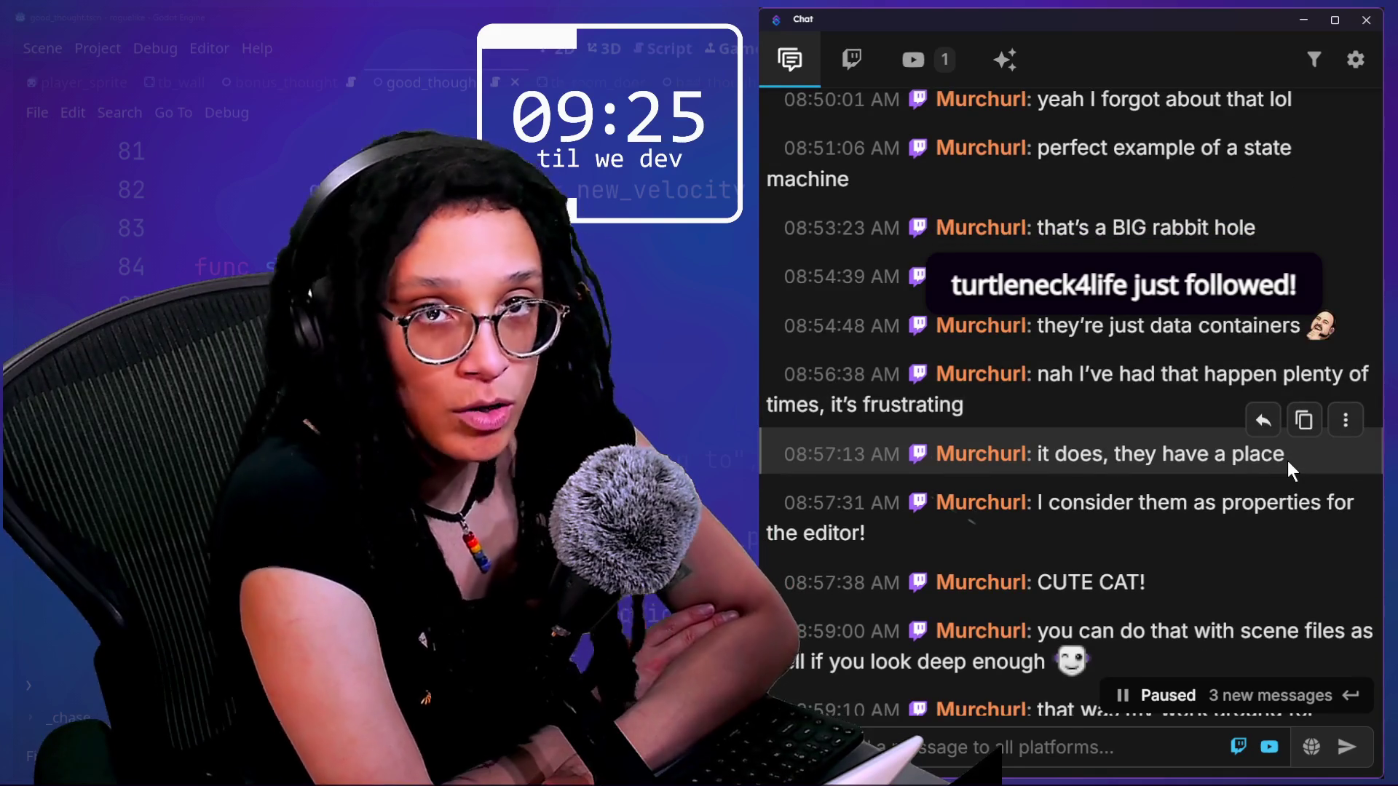
{"action": "scroll", "coordinate": [1287, 460], "scroll_direction": "down", "scroll_amount": 6}
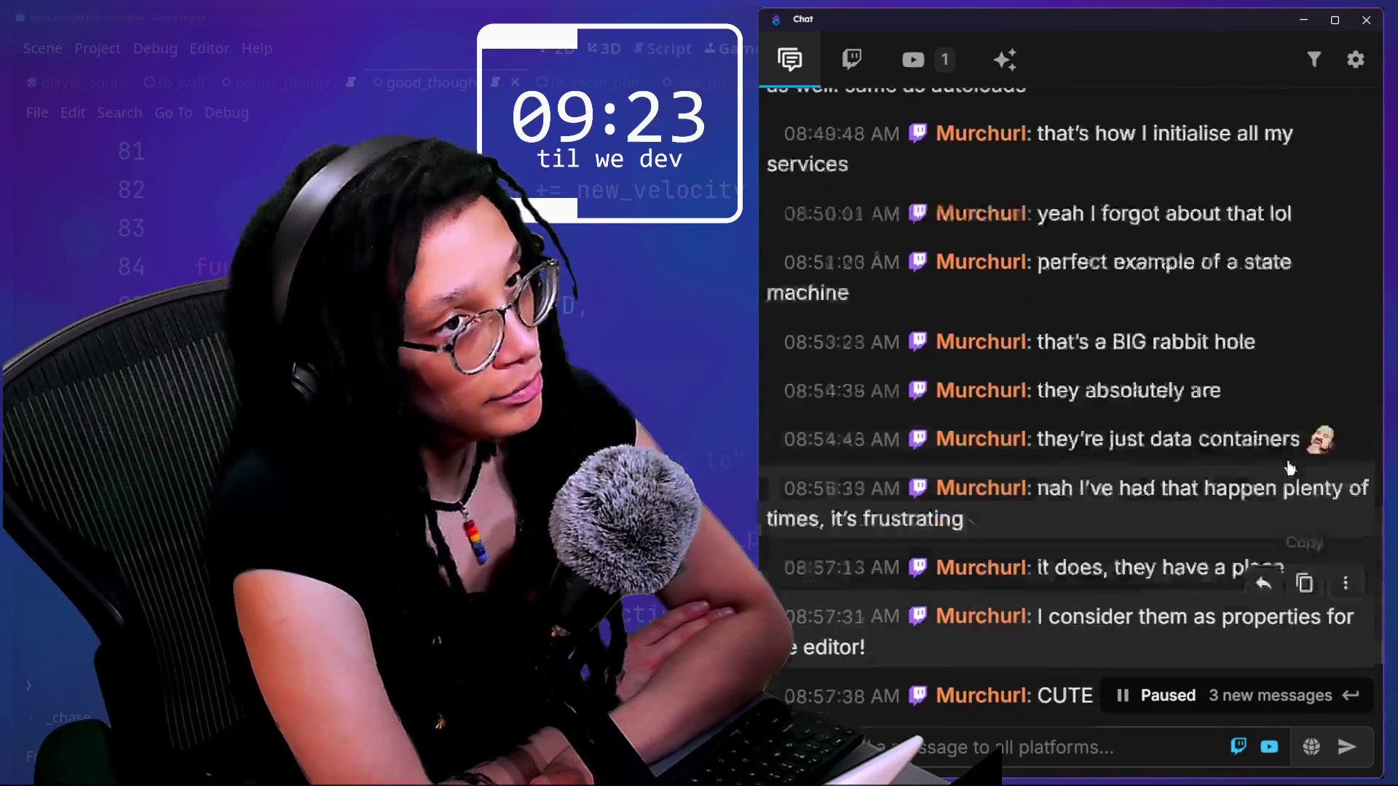
{"action": "scroll", "coordinate": [1287, 461], "scroll_direction": "down", "scroll_amount": 4}
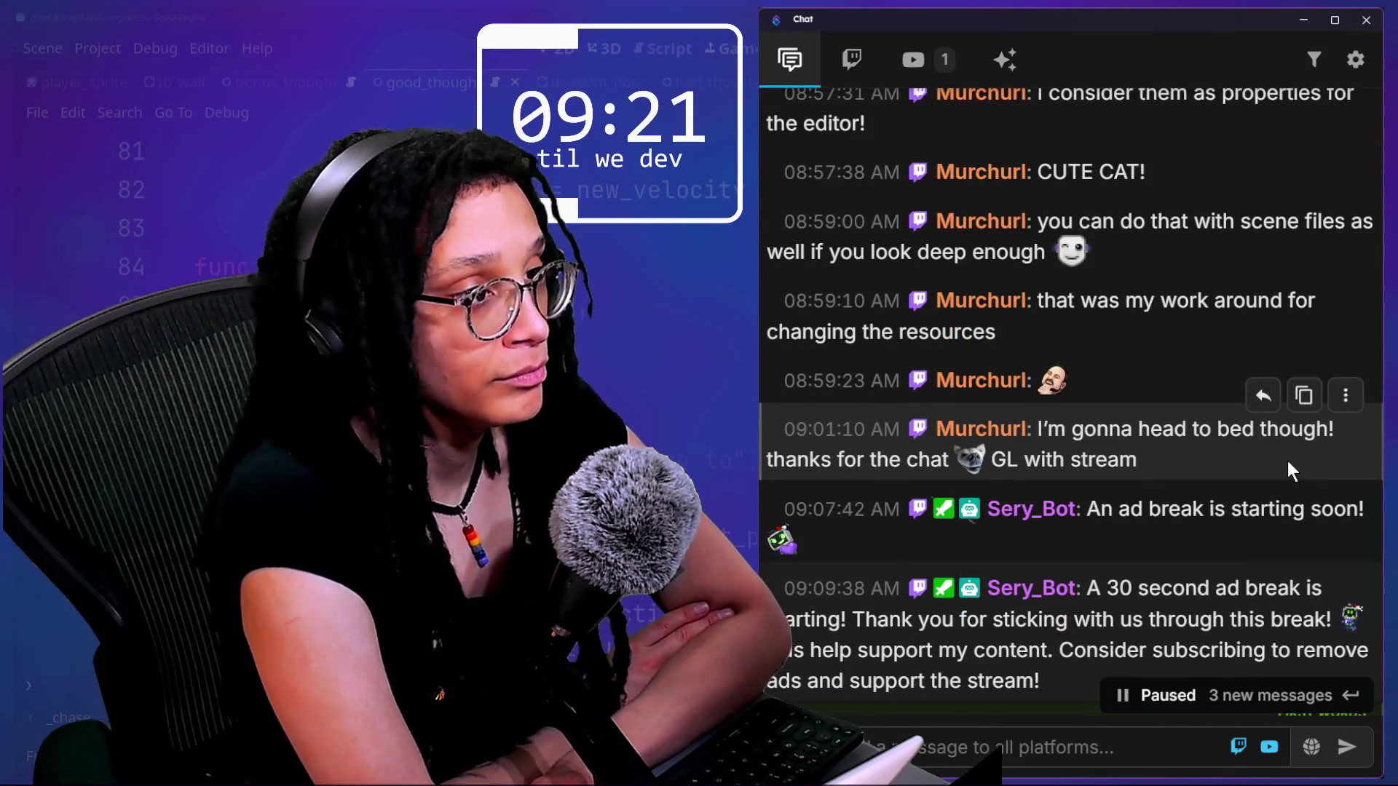
{"action": "scroll", "coordinate": [1288, 461], "scroll_direction": "down", "scroll_amount": 1}
{"action": "scroll", "coordinate": [1288, 466], "scroll_direction": "down", "scroll_amount": 12}
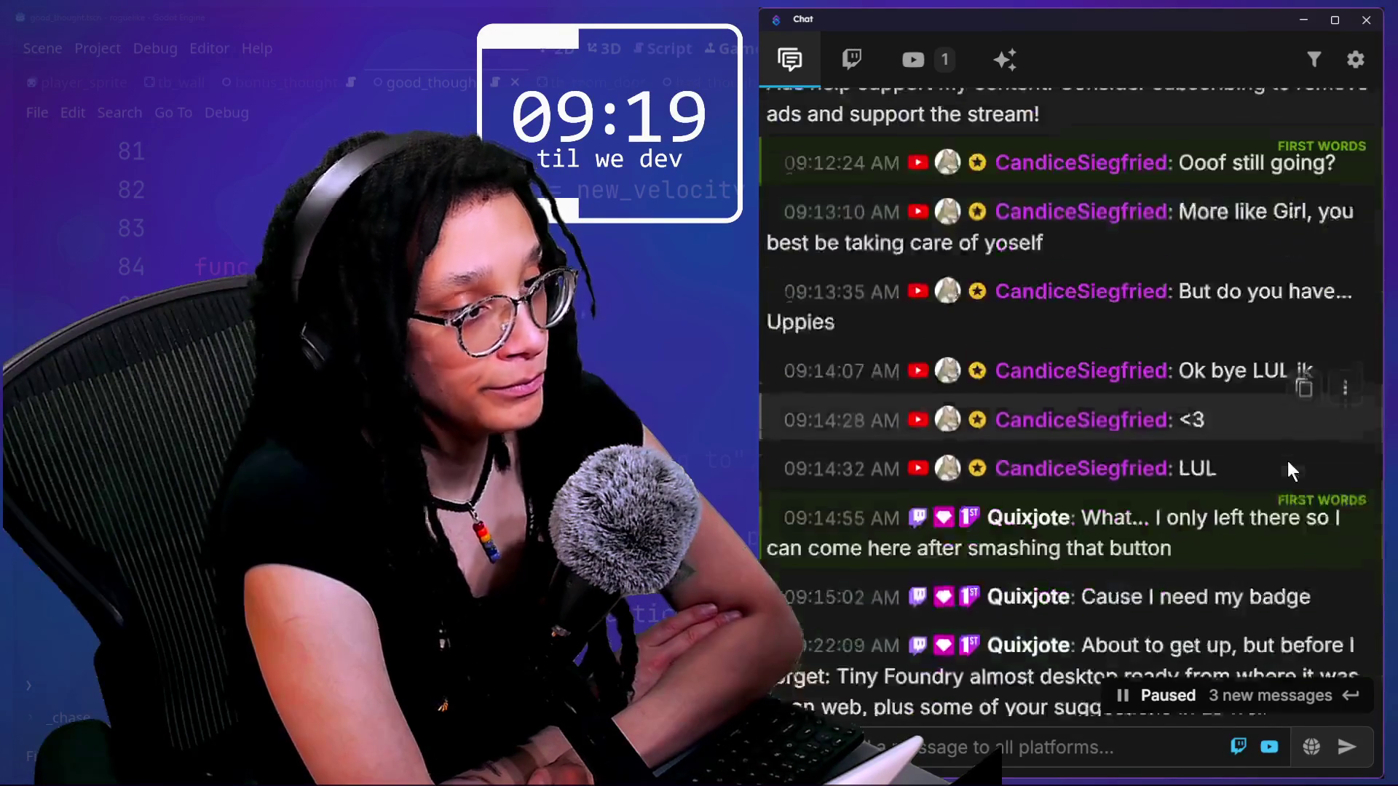
{"action": "scroll", "coordinate": [1287, 461], "scroll_direction": "down", "scroll_amount": 6}
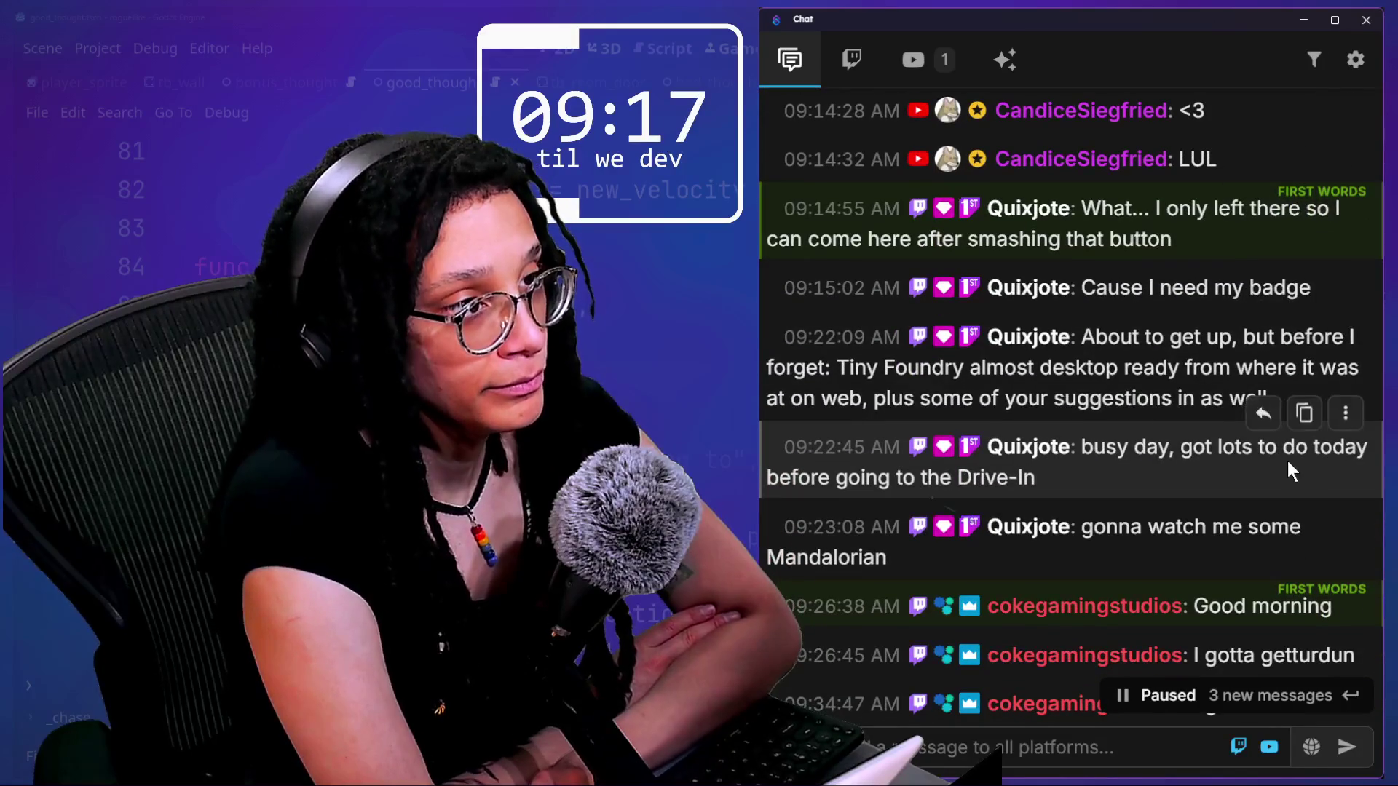
{"action": "scroll", "coordinate": [1287, 461], "scroll_direction": "up", "scroll_amount": 20}
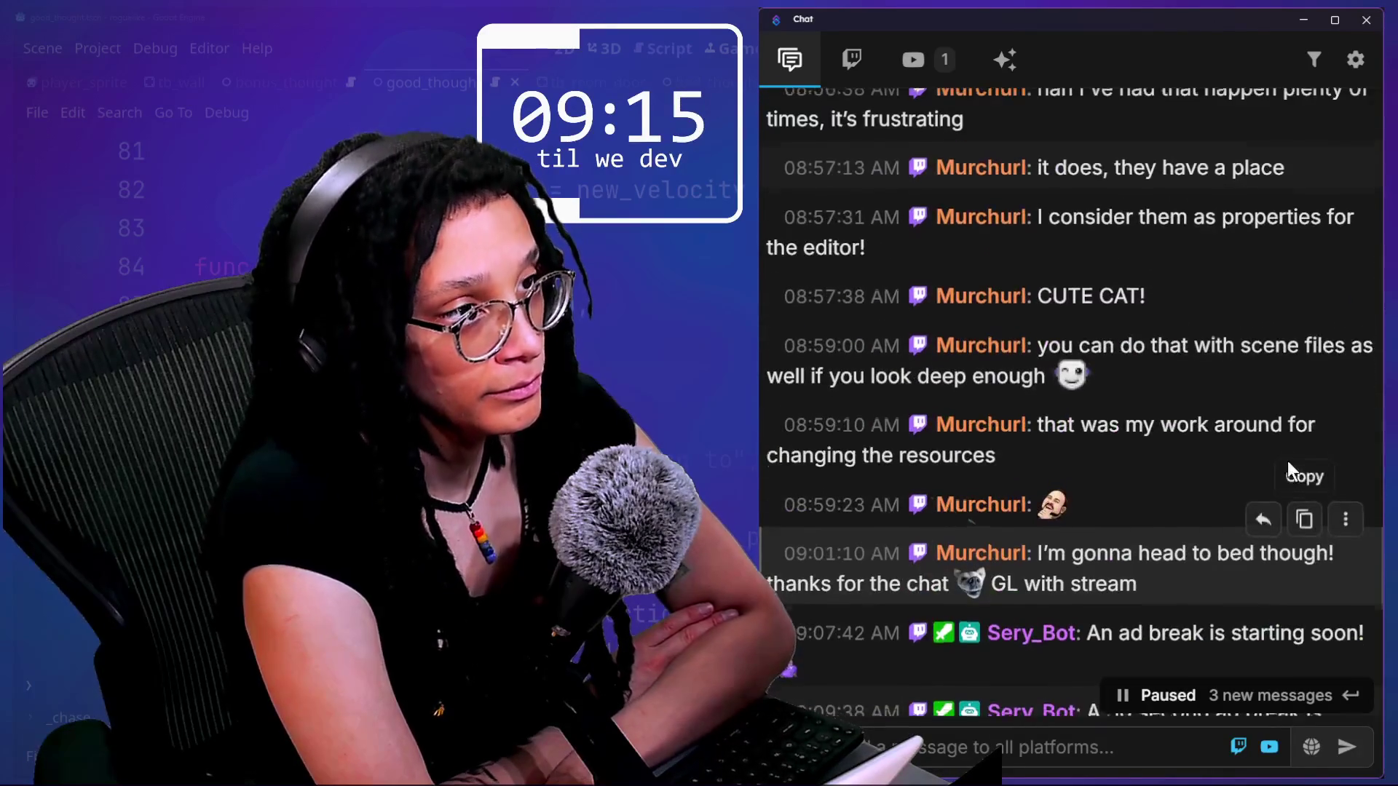
{"action": "scroll", "coordinate": [1287, 461], "scroll_direction": "up", "scroll_amount": 5}
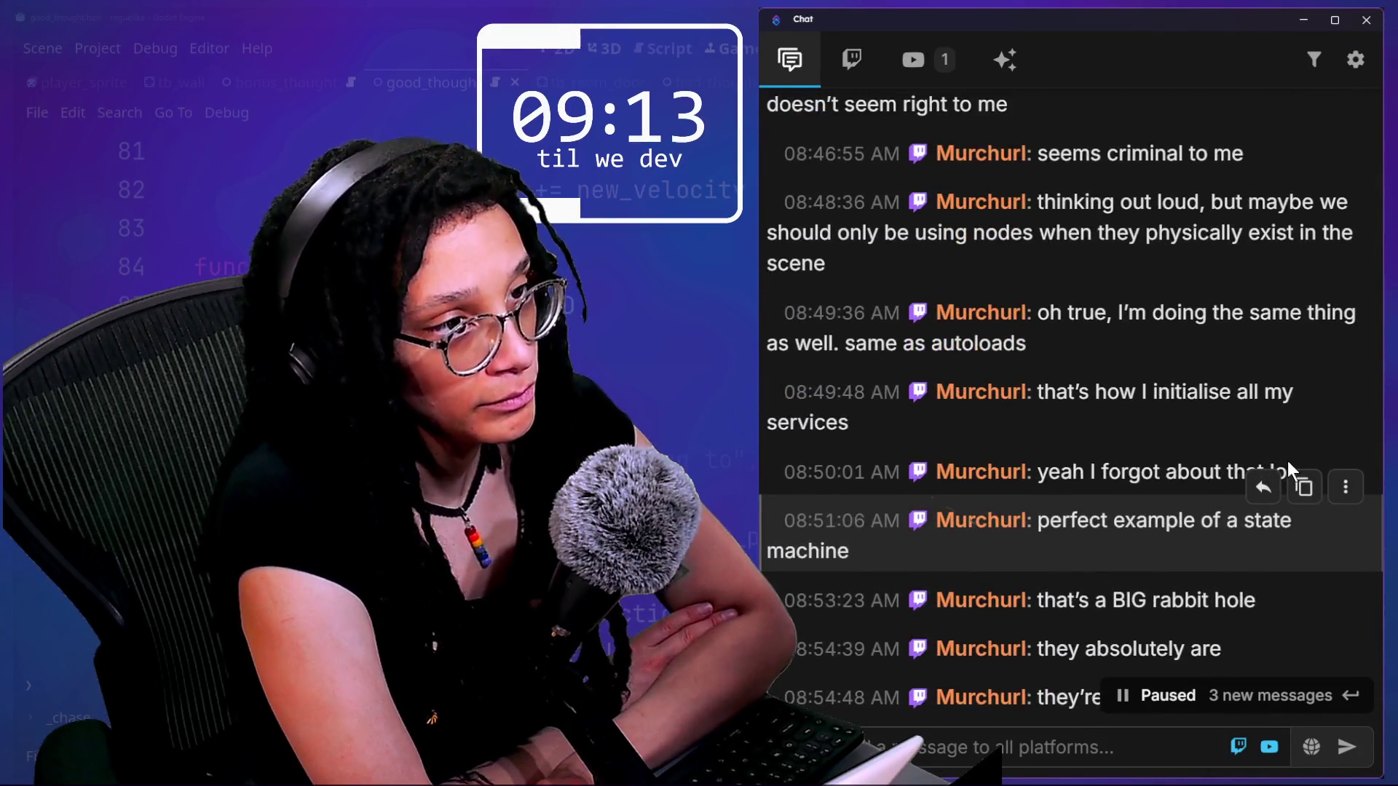
{"action": "scroll", "coordinate": [1287, 461], "scroll_direction": "up", "scroll_amount": 3}
{"action": "scroll", "coordinate": [1288, 461], "scroll_direction": "down", "scroll_amount": 20}
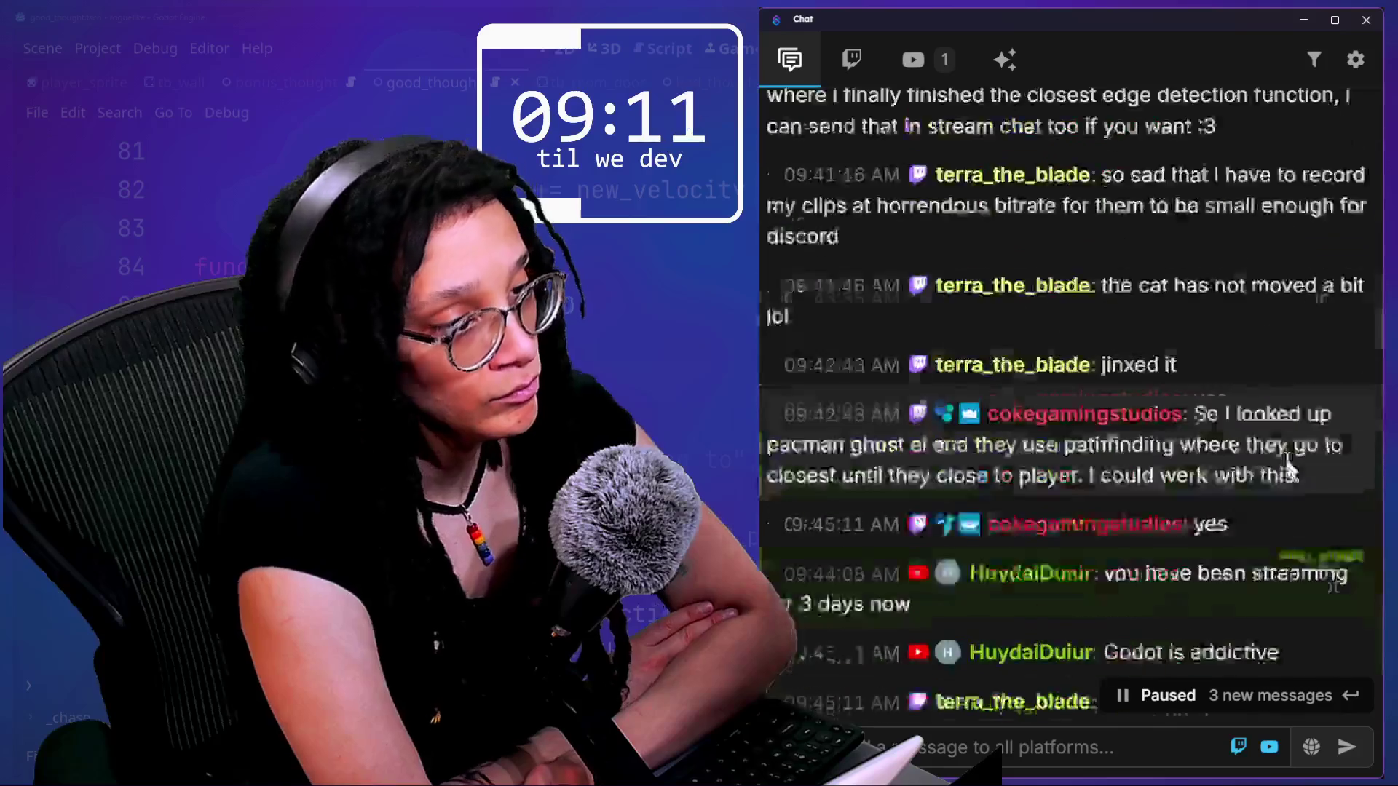
{"action": "scroll", "coordinate": [1287, 461], "scroll_direction": "up", "scroll_amount": 1}
{"action": "scroll", "coordinate": [1289, 463], "scroll_direction": "up", "scroll_amount": 1}
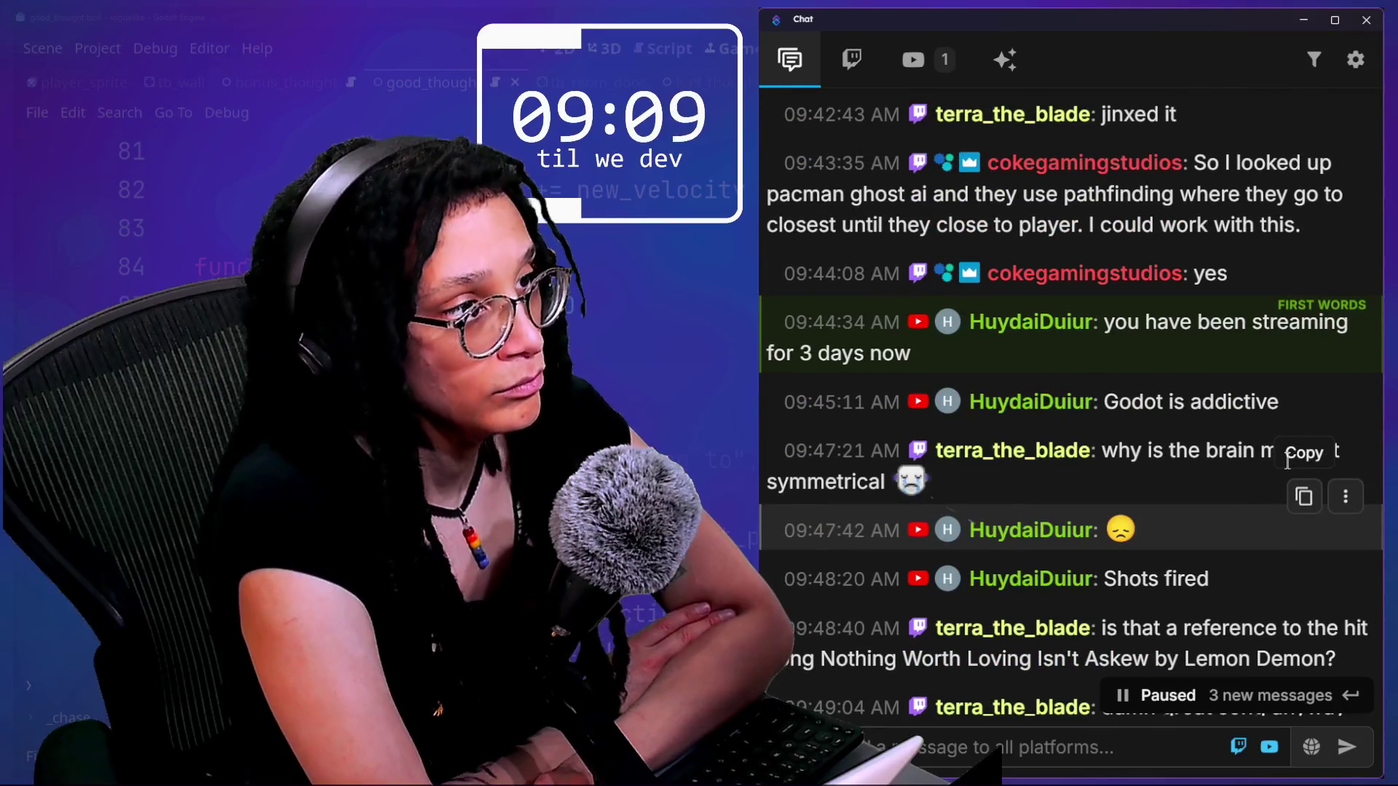
{"action": "scroll", "coordinate": [1287, 463], "scroll_direction": "down", "scroll_amount": 5}
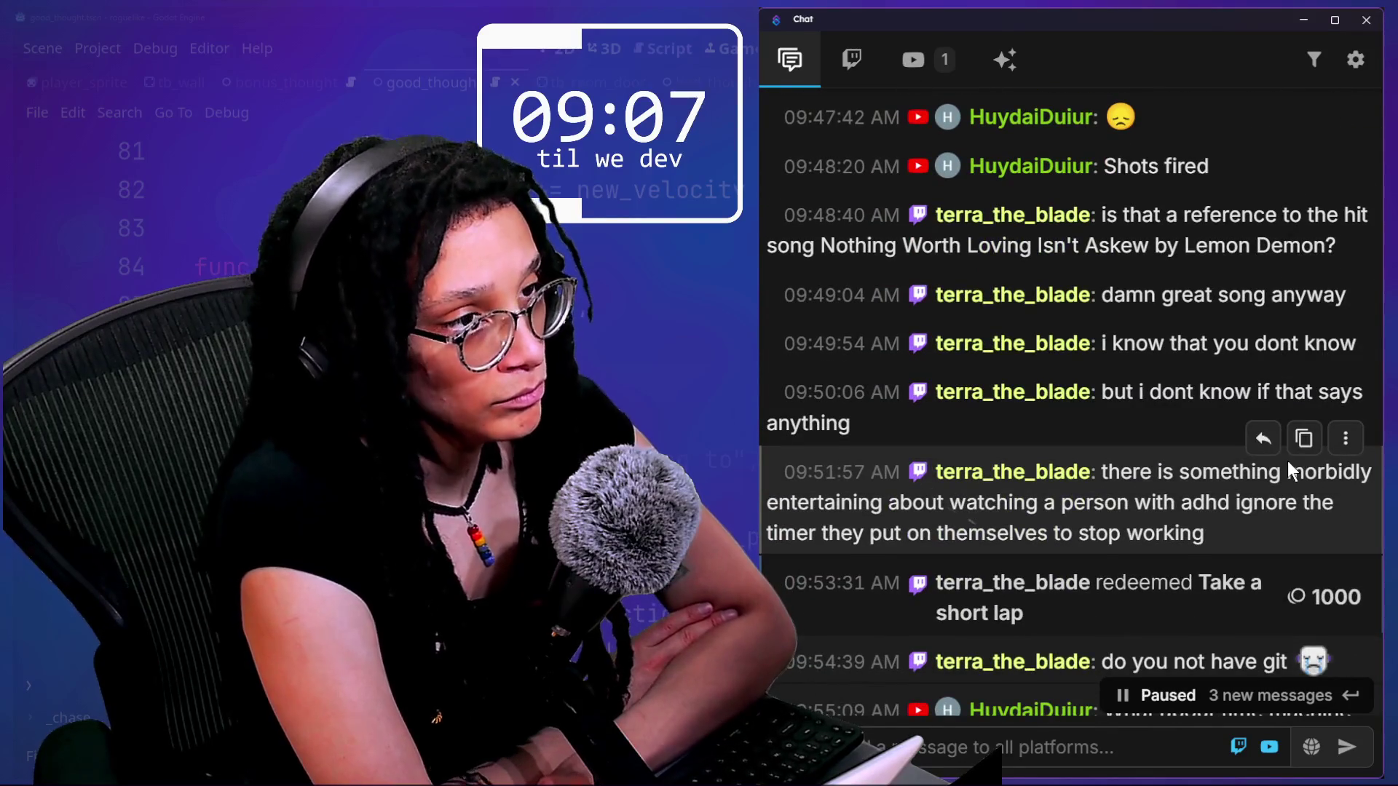
{"action": "scroll", "coordinate": [1288, 466], "scroll_direction": "down", "scroll_amount": 2}
{"action": "scroll", "coordinate": [1288, 461], "scroll_direction": "down", "scroll_amount": 10}
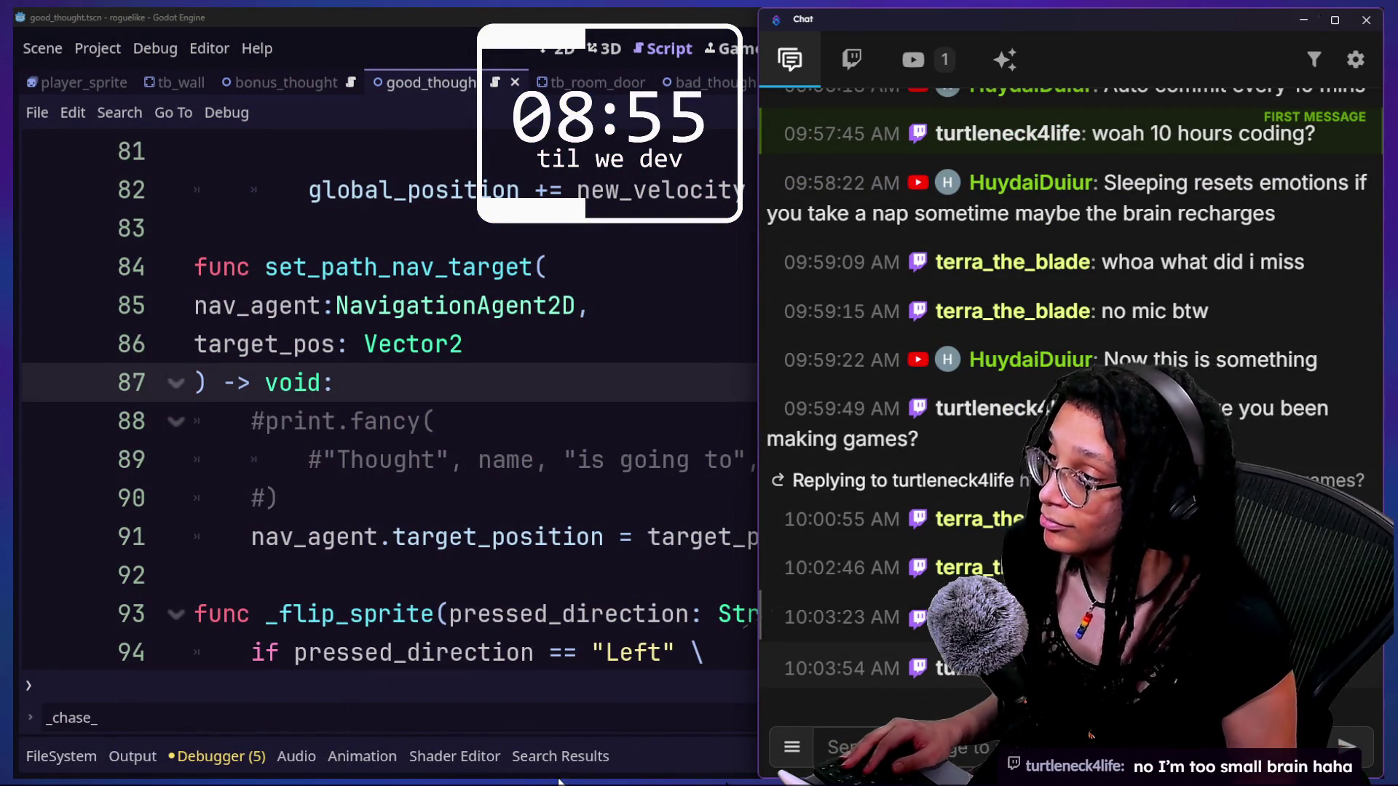
- Review set_path_nav_target in the Godot script, then switch to the pacman-clone repository in the browser
{"action": "left_click", "coordinate": [572, 509]}
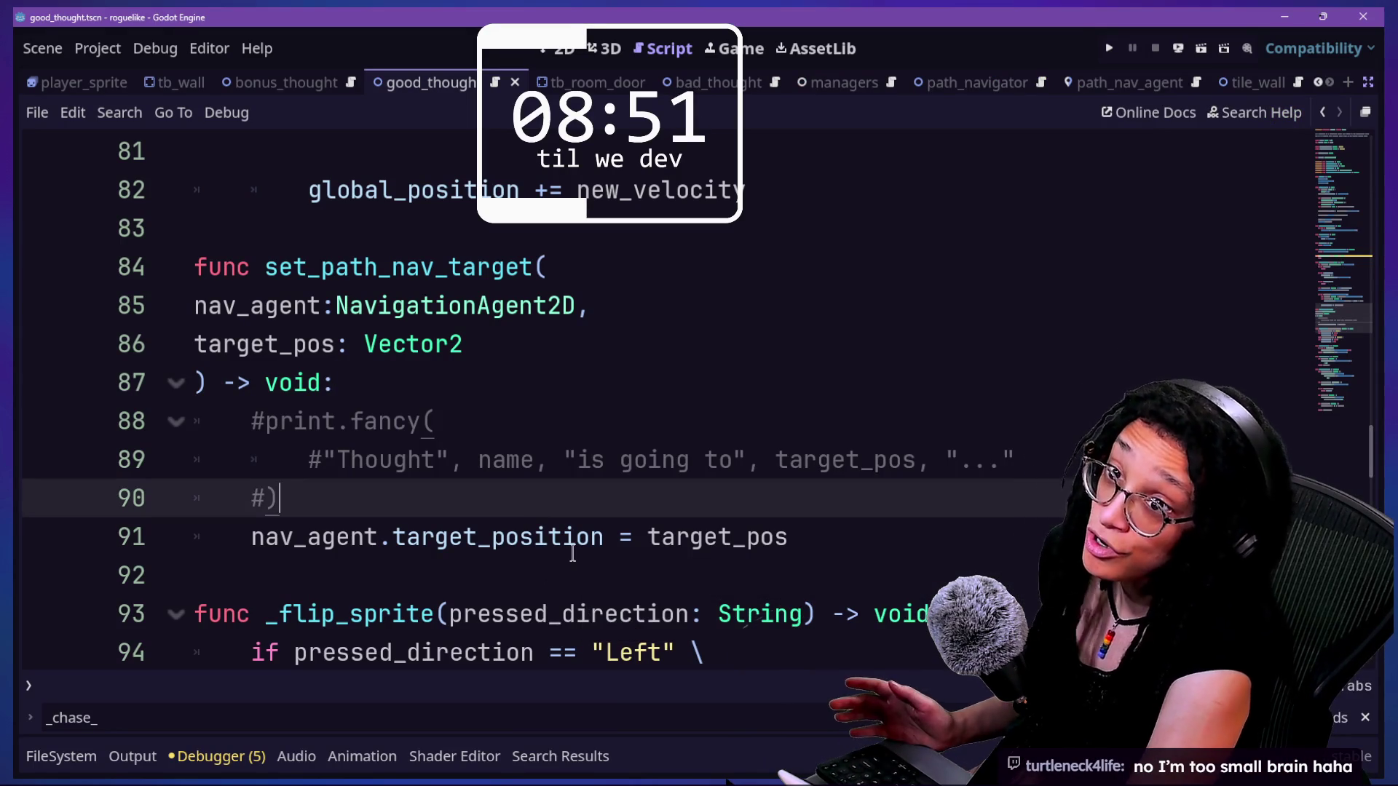
{"action": "mouse_move", "coordinate": [572, 553]}
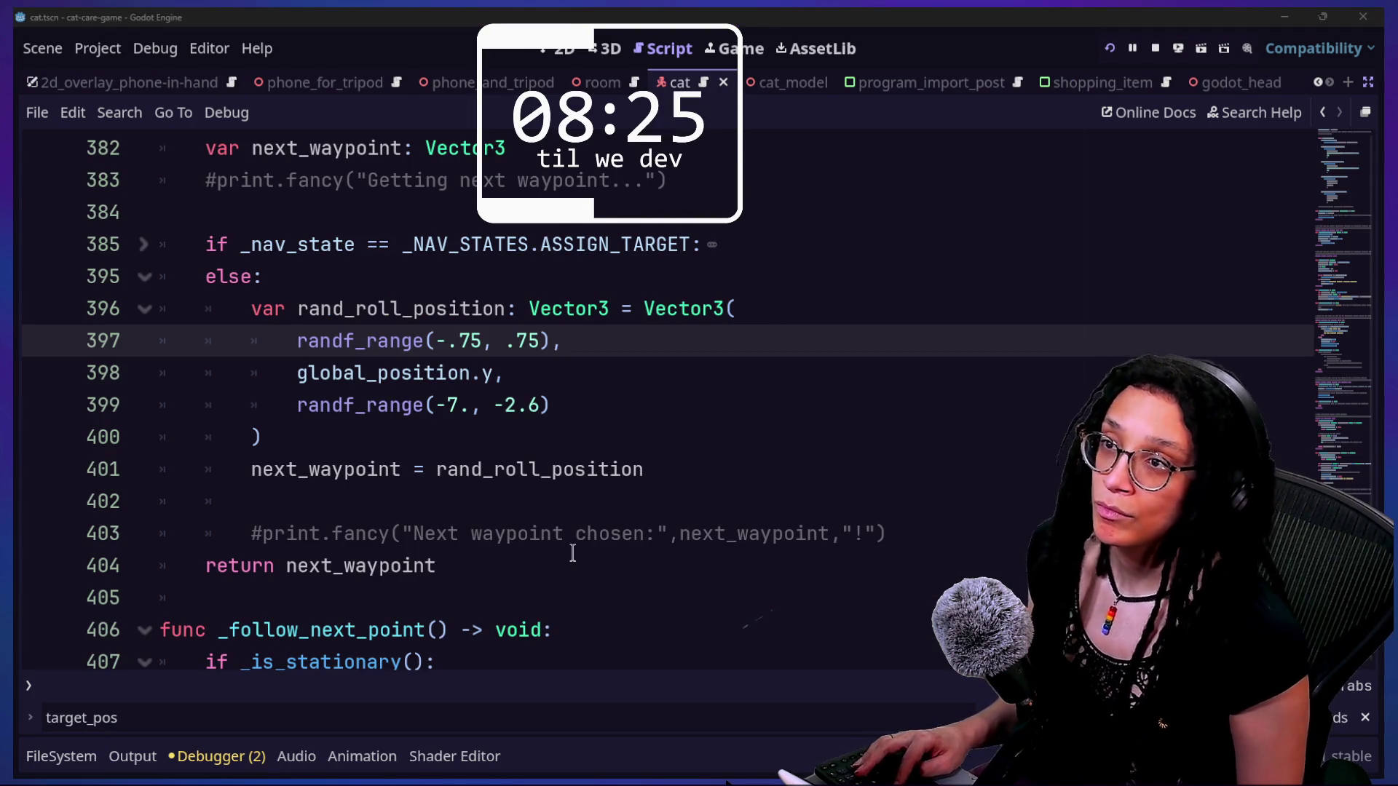
{"action": "key", "text": "alt+Tab"}
- Switch to Discord's #live_text channel and play the triangle-targeting clip full screen
{"action": "mouse_move", "coordinate": [1200, 195]}
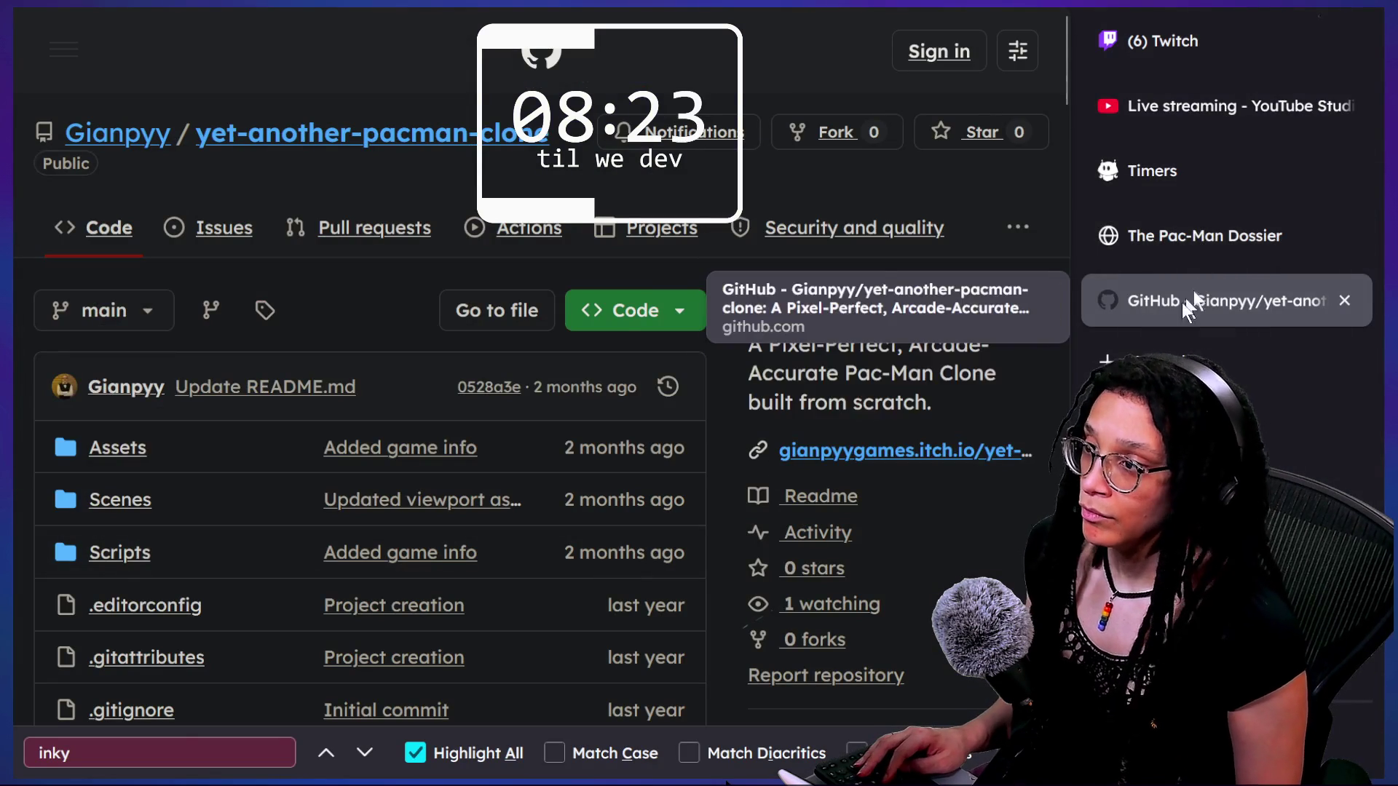
{"action": "mouse_move", "coordinate": [661, 14]}
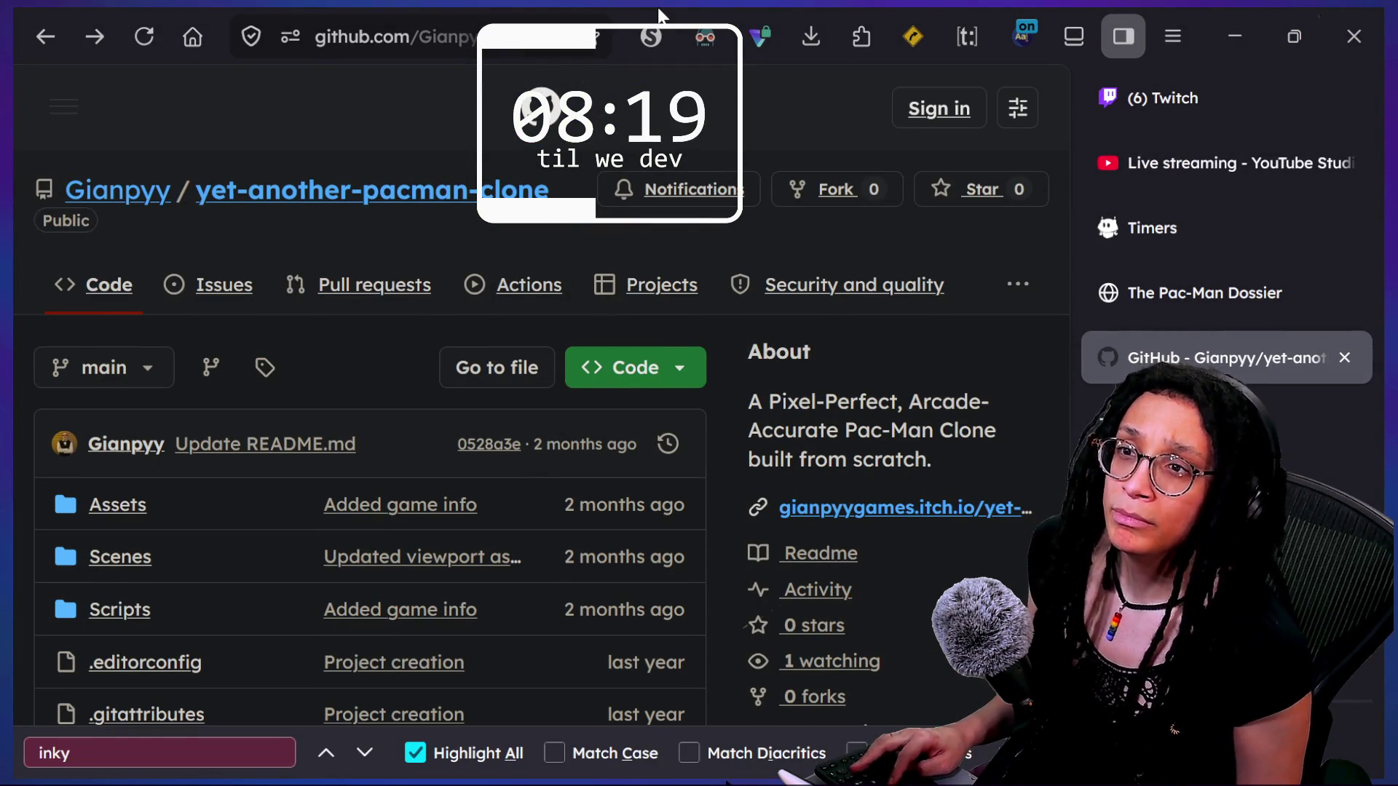
{"action": "key", "text": "alt+Tab"}
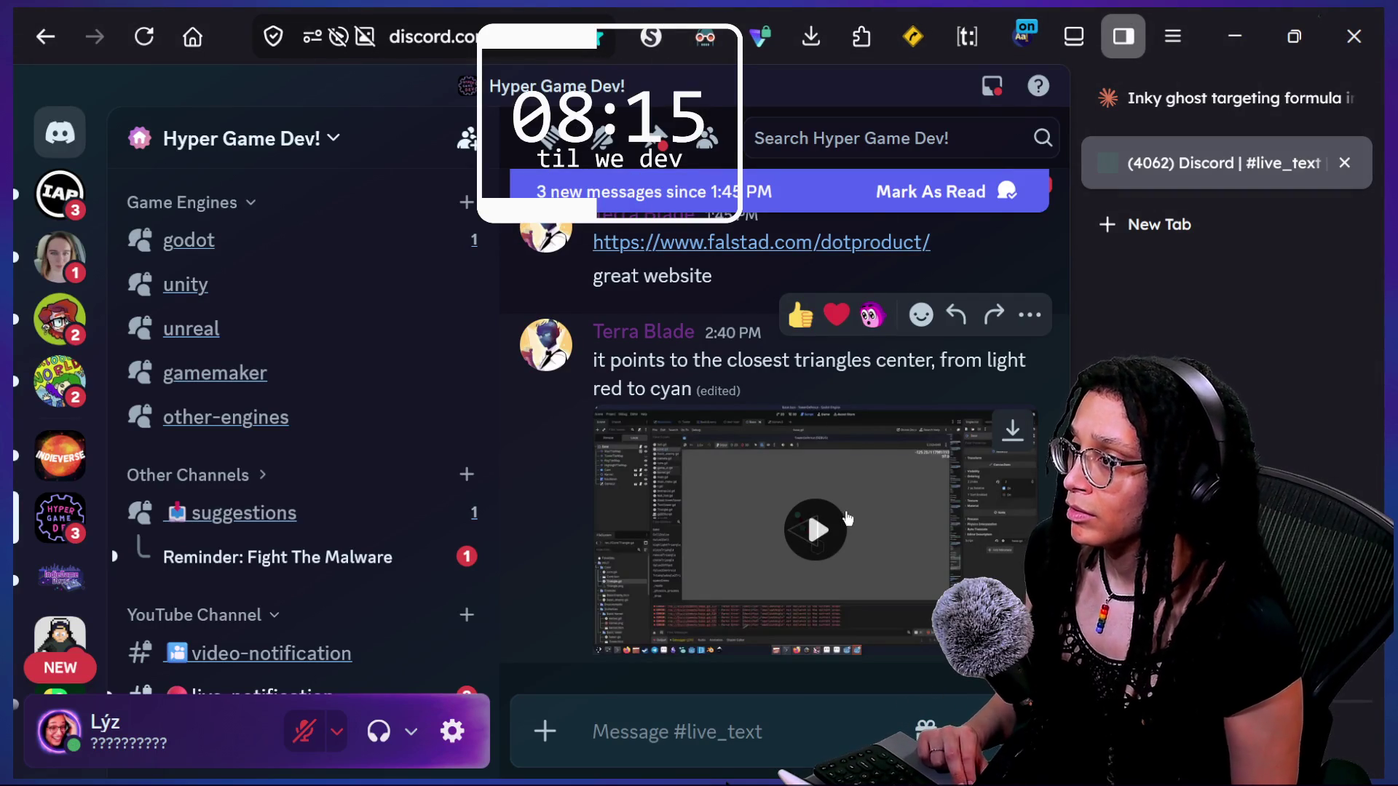
{"action": "left_click", "coordinate": [815, 530]}
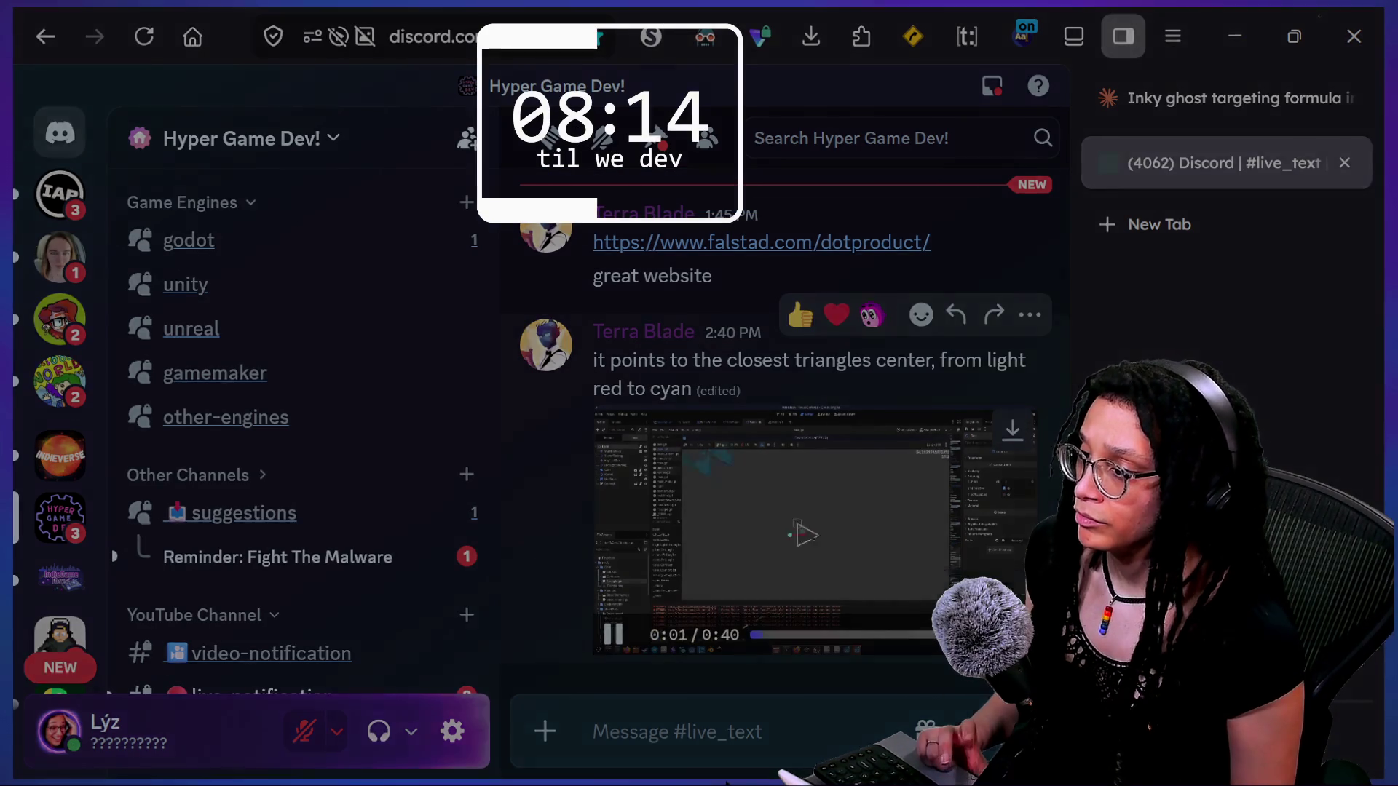
{"action": "double_click", "coordinate": [799, 534]}
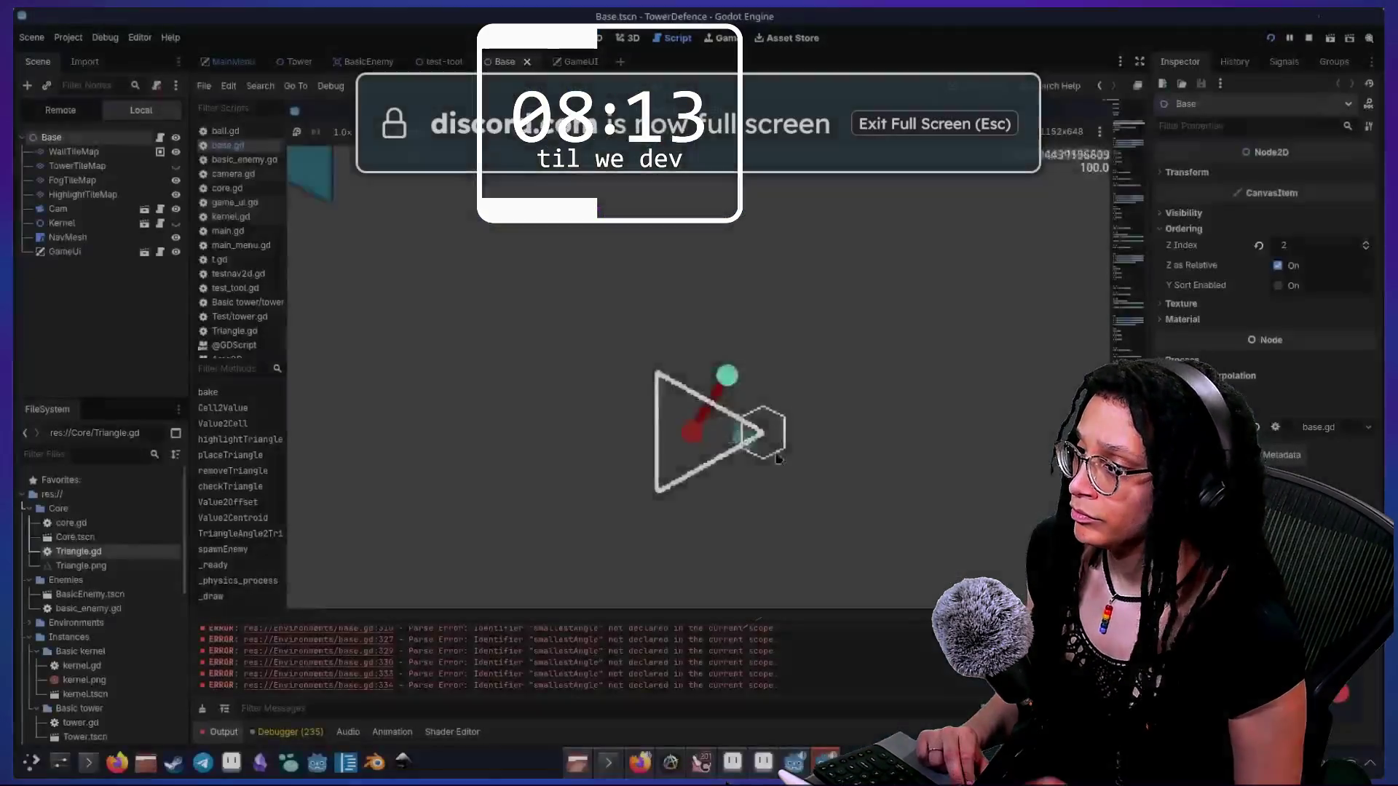
- Rewatch the clip full screen through to 0:40, then reopen the ended clip full screen
{"action": "key", "text": "Escape"}
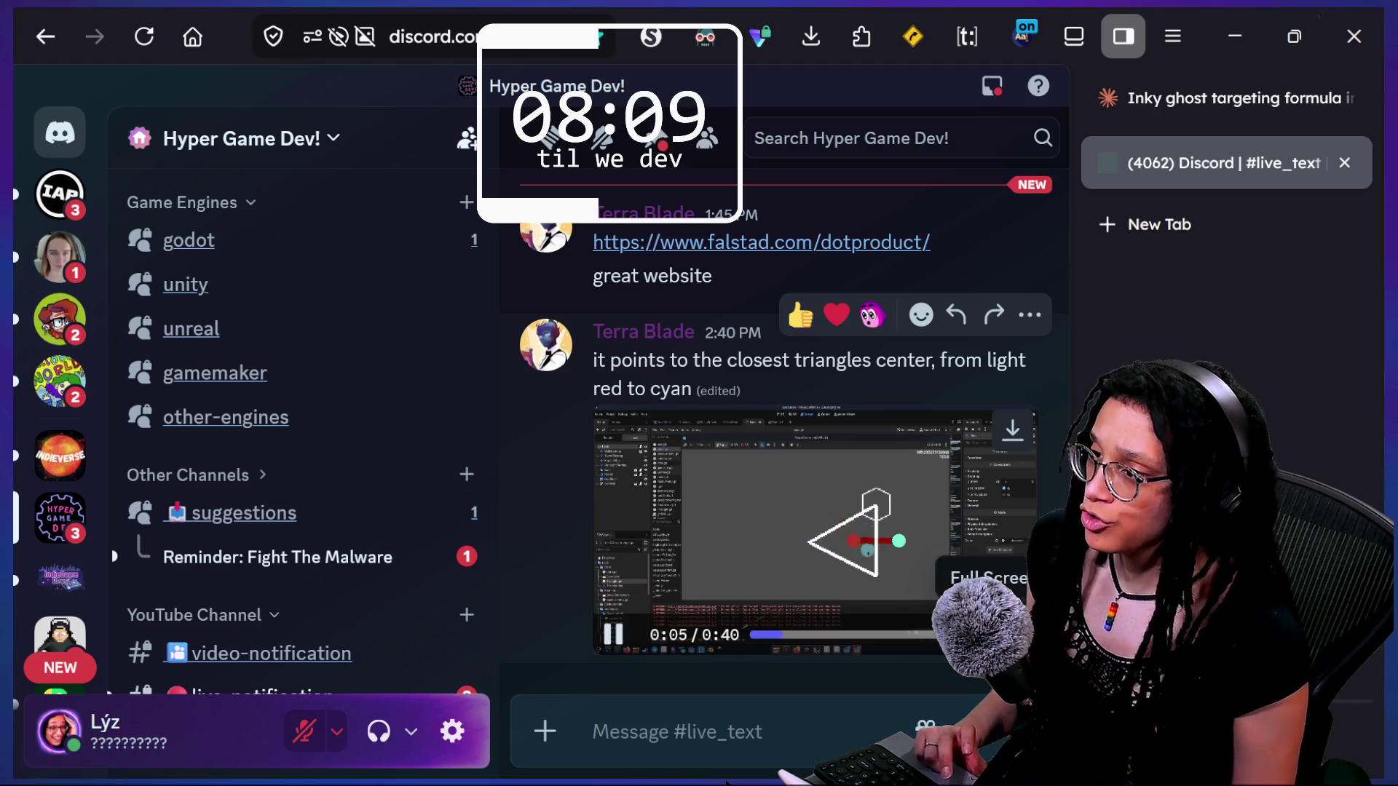
{"action": "left_click", "coordinate": [1013, 634]}
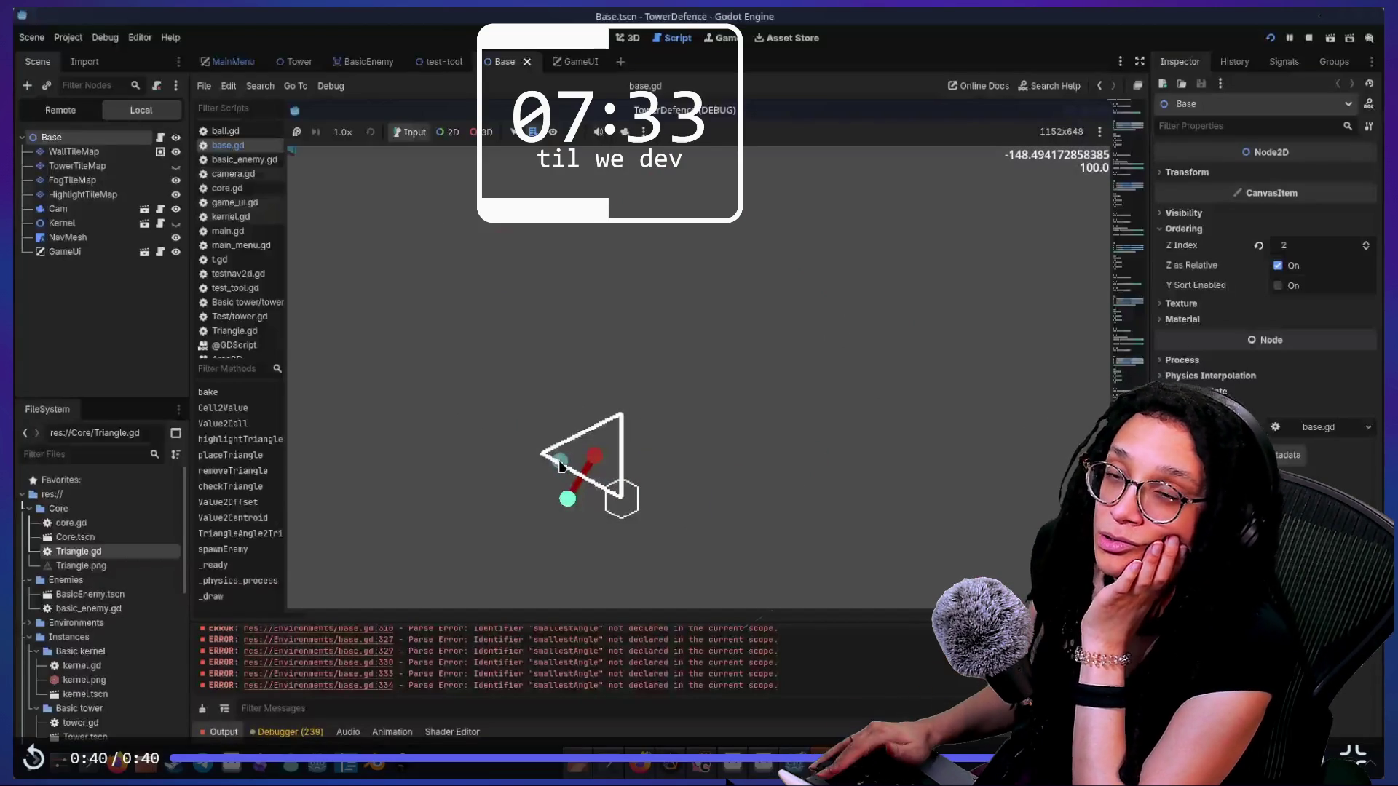
{"action": "key", "text": "Escape"}
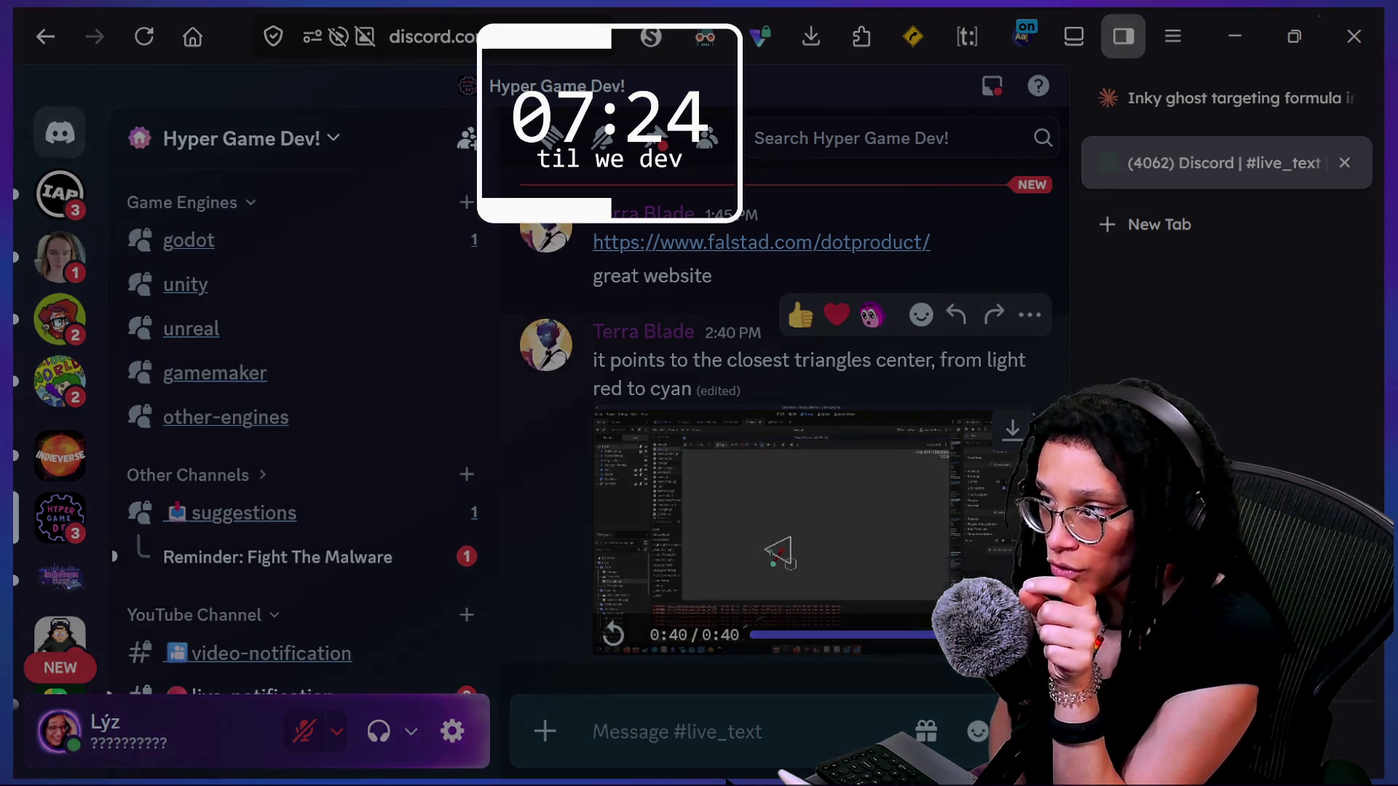
{"action": "left_click", "coordinate": [1010, 635]}
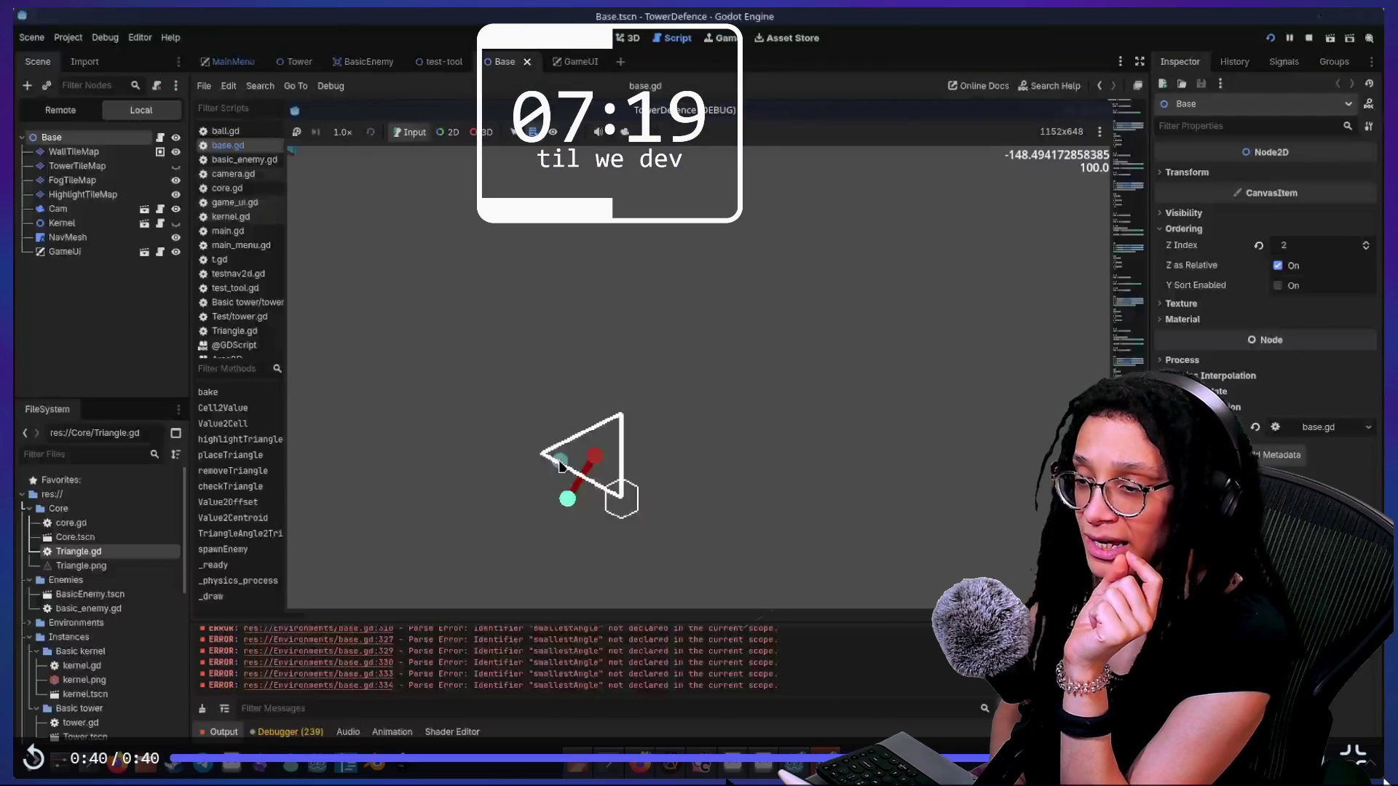
{"action": "left_click", "coordinate": [1361, 763]}
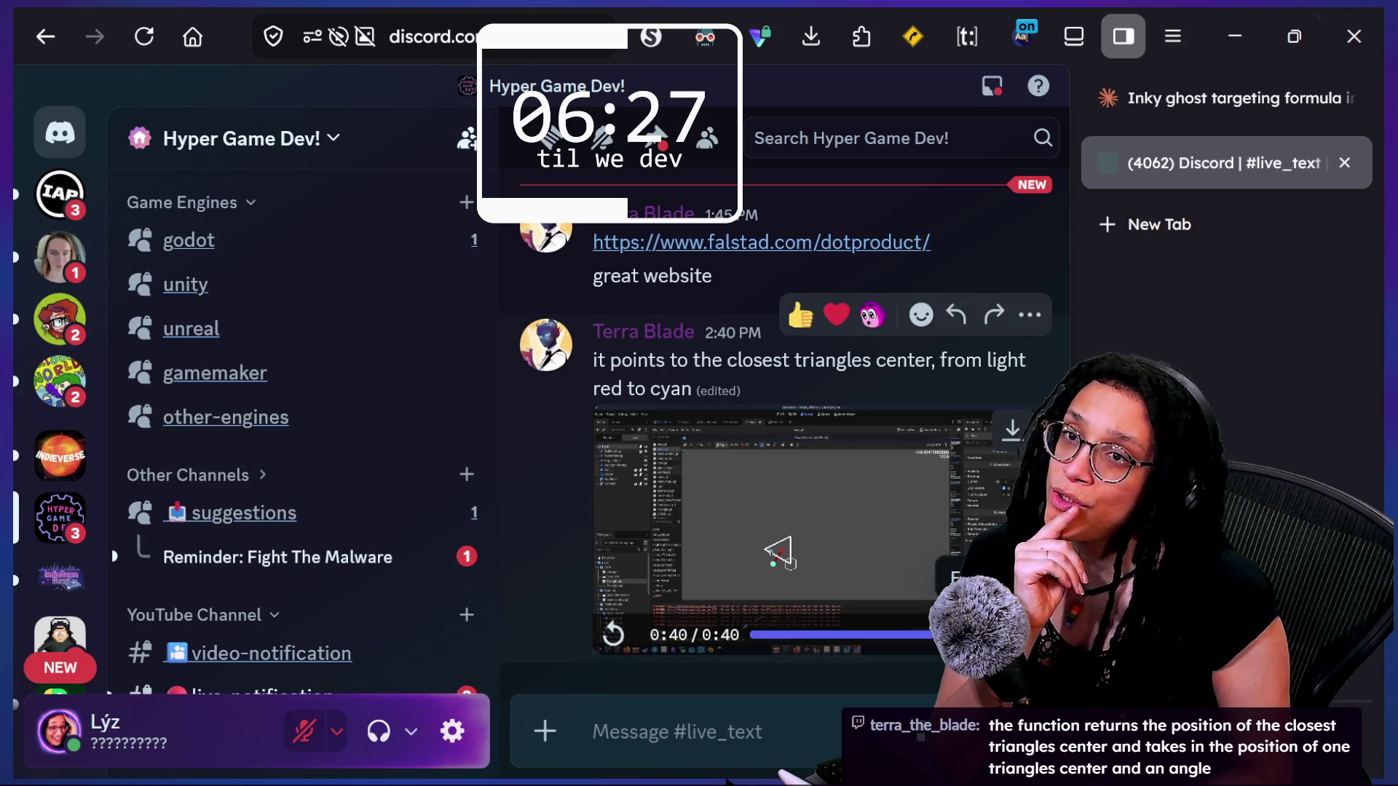
{"action": "left_click", "coordinate": [1015, 635]}
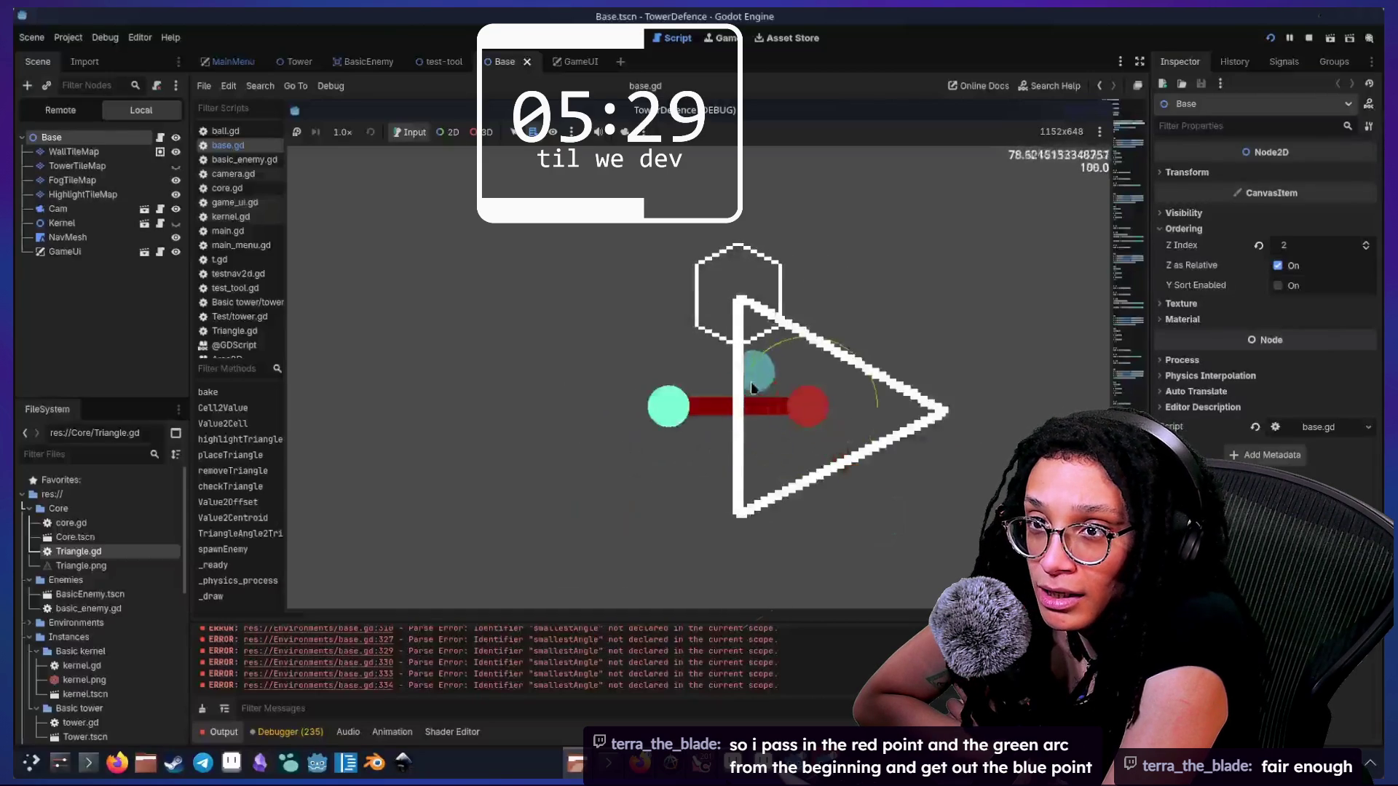
- Rewind the clip near its start, pause at 0:16 on the base.gd draw code, and exit fullscreen
{"action": "key", "text": "F8"}
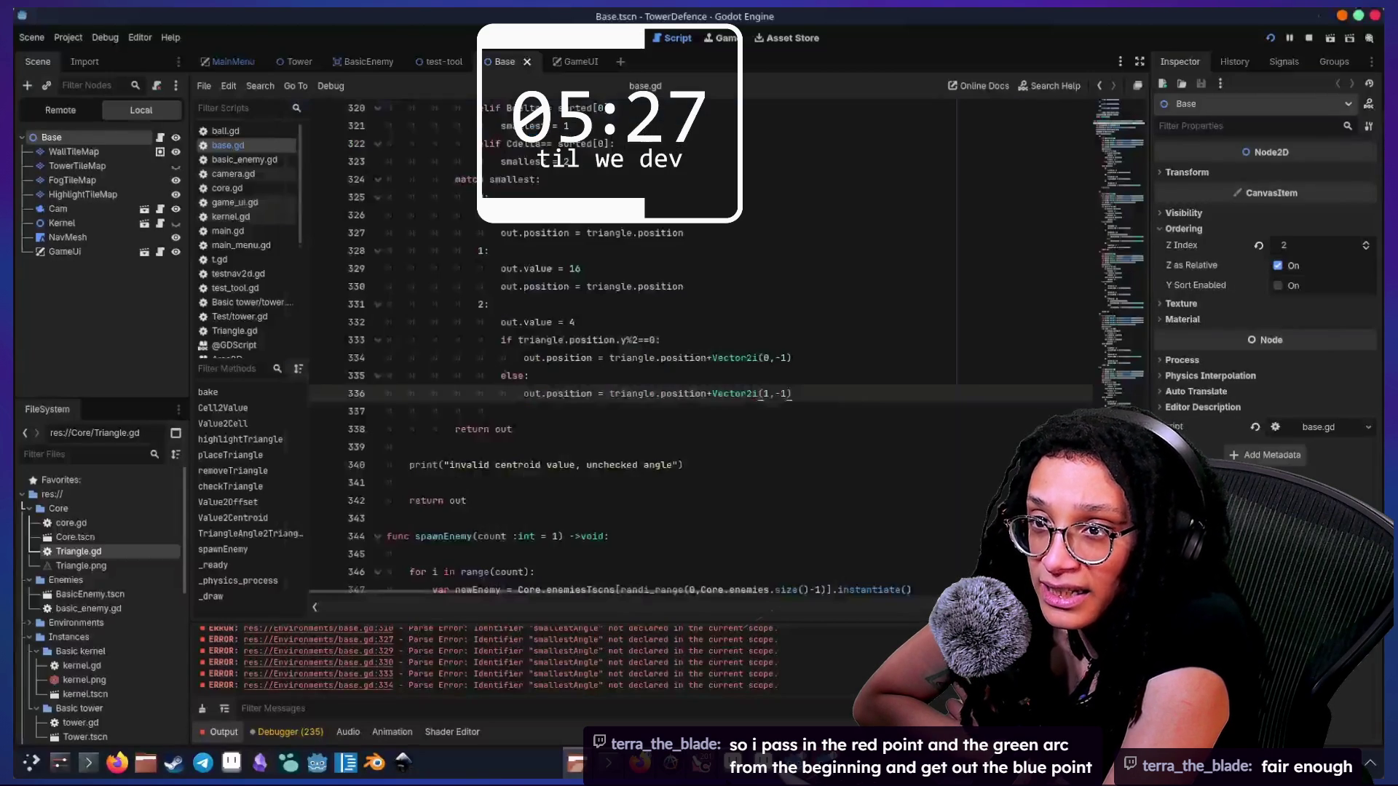
{"action": "scroll", "coordinate": [896, 301], "scroll_direction": "up", "scroll_amount": 6}
{"action": "scroll", "coordinate": [896, 301], "scroll_direction": "down", "scroll_amount": 5}
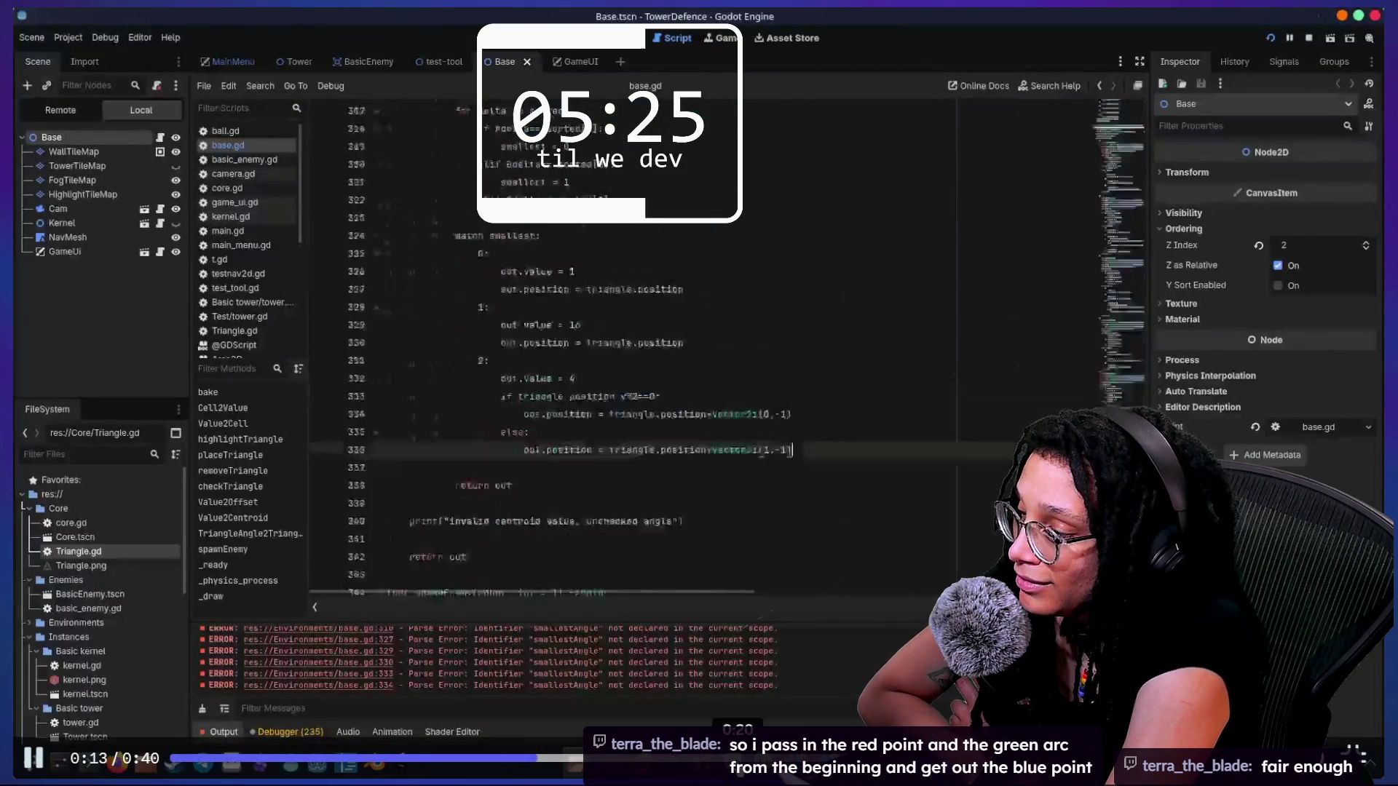
{"action": "left_click", "coordinate": [233, 780]}
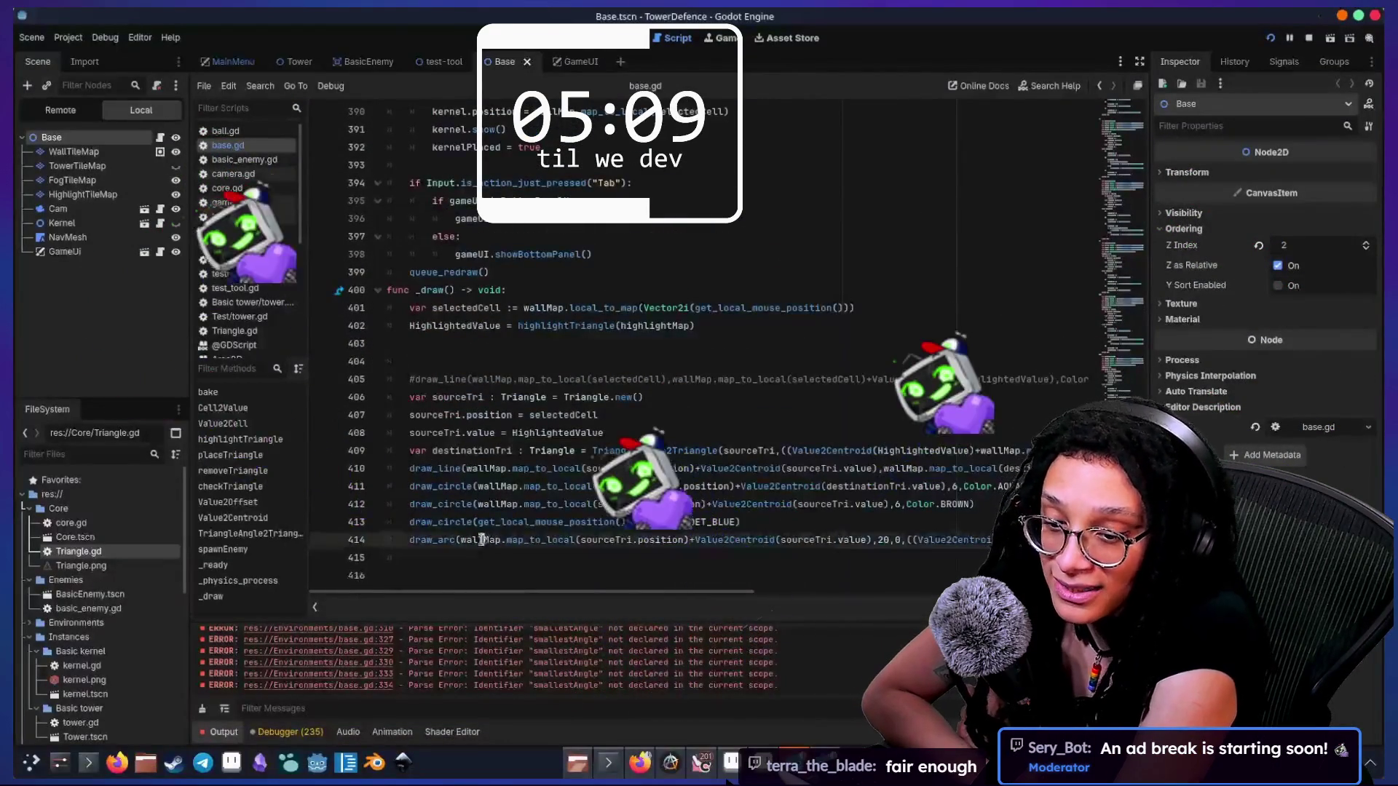
{"action": "key", "text": "Escape"}
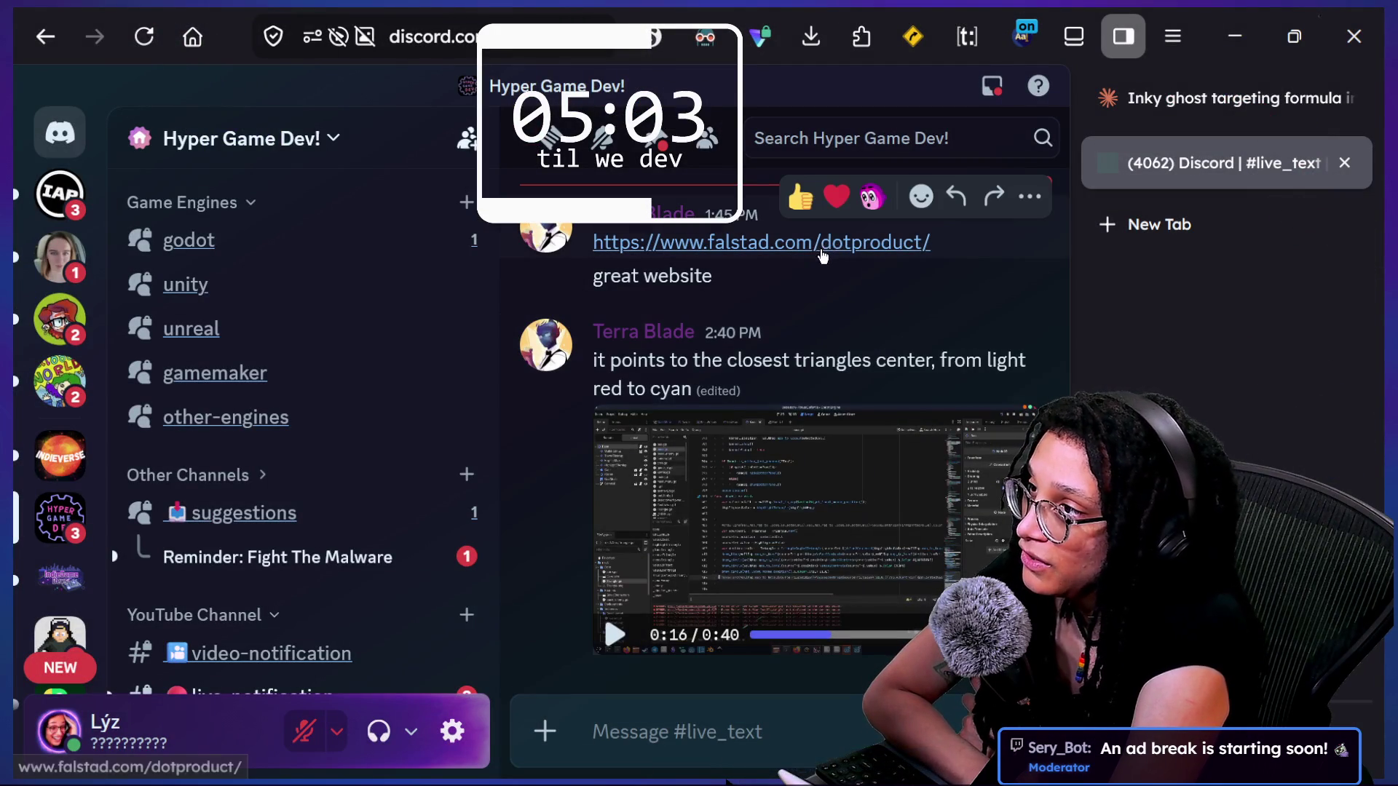
- React to the clip message with the triangular ruler emoji
{"action": "left_click", "coordinate": [921, 315]}
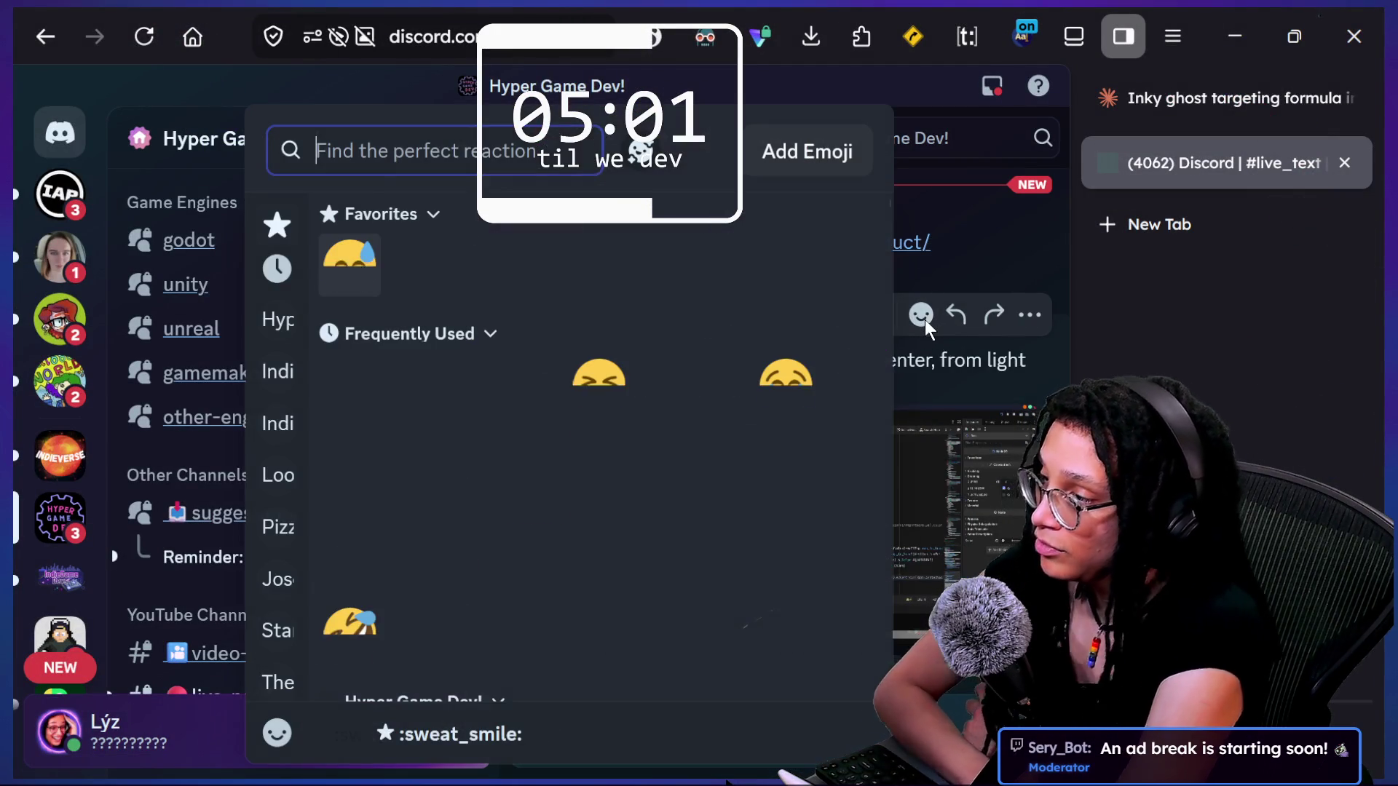
{"action": "type", "text": "triang"}
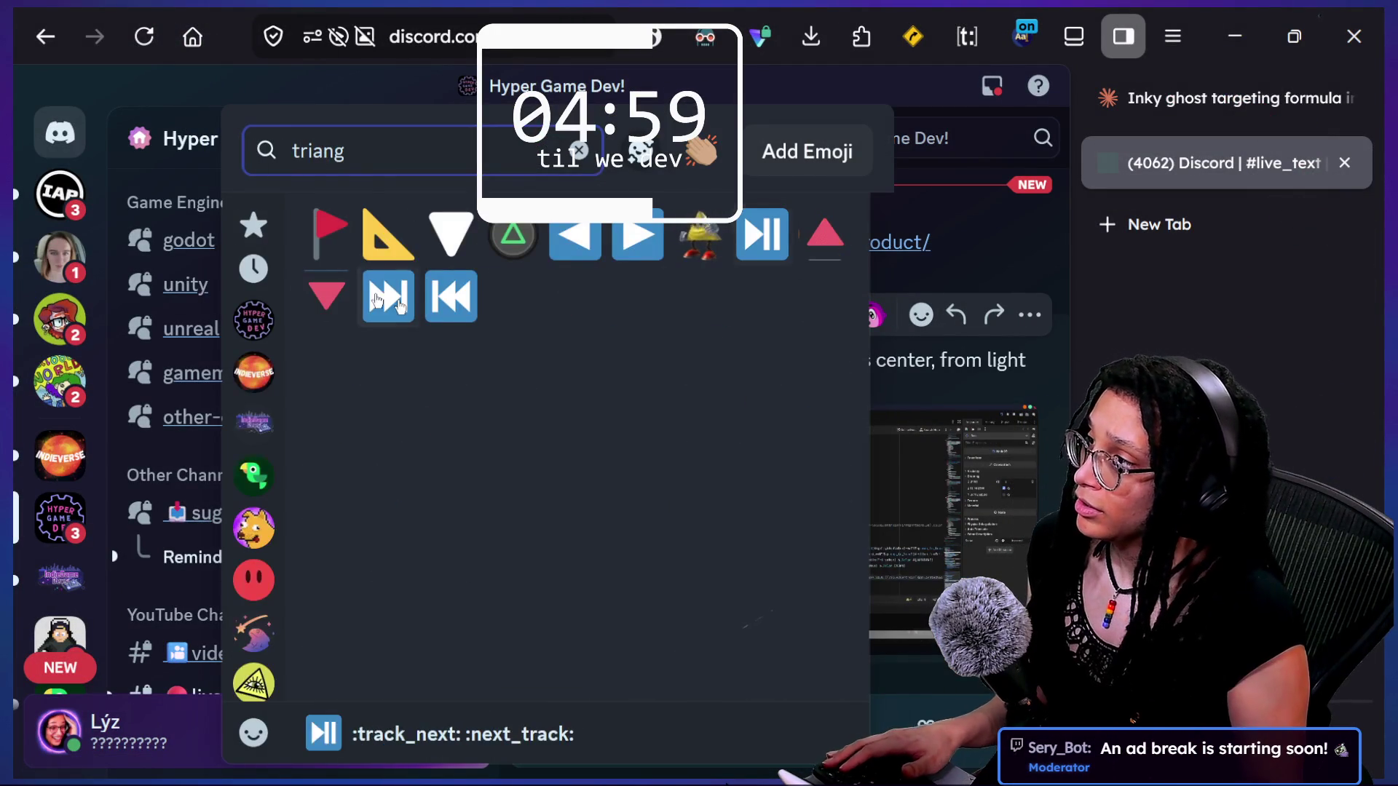
{"action": "left_click", "coordinate": [396, 251]}
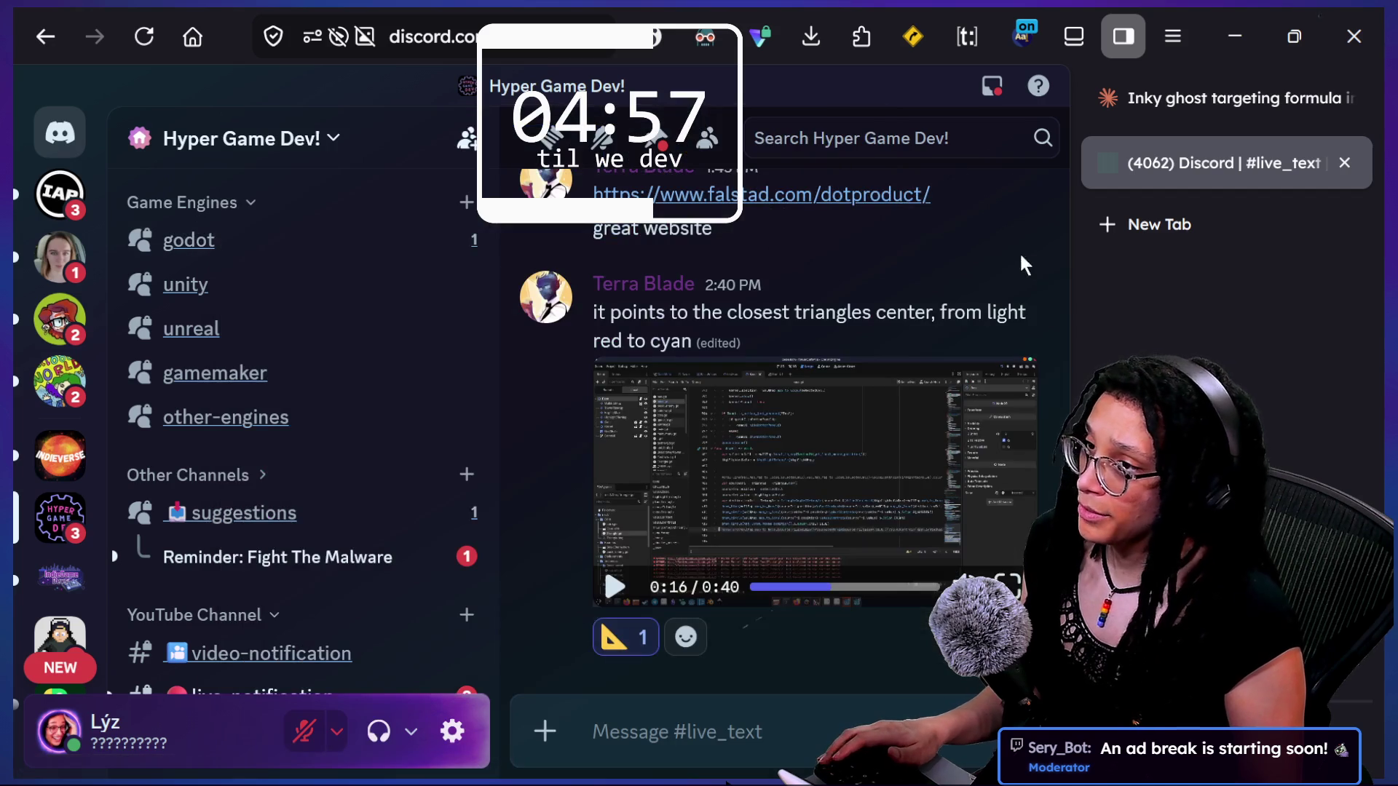
- Add a green circle reaction to the message and open the falstad Dot Product link
{"action": "left_click", "coordinate": [915, 269]}
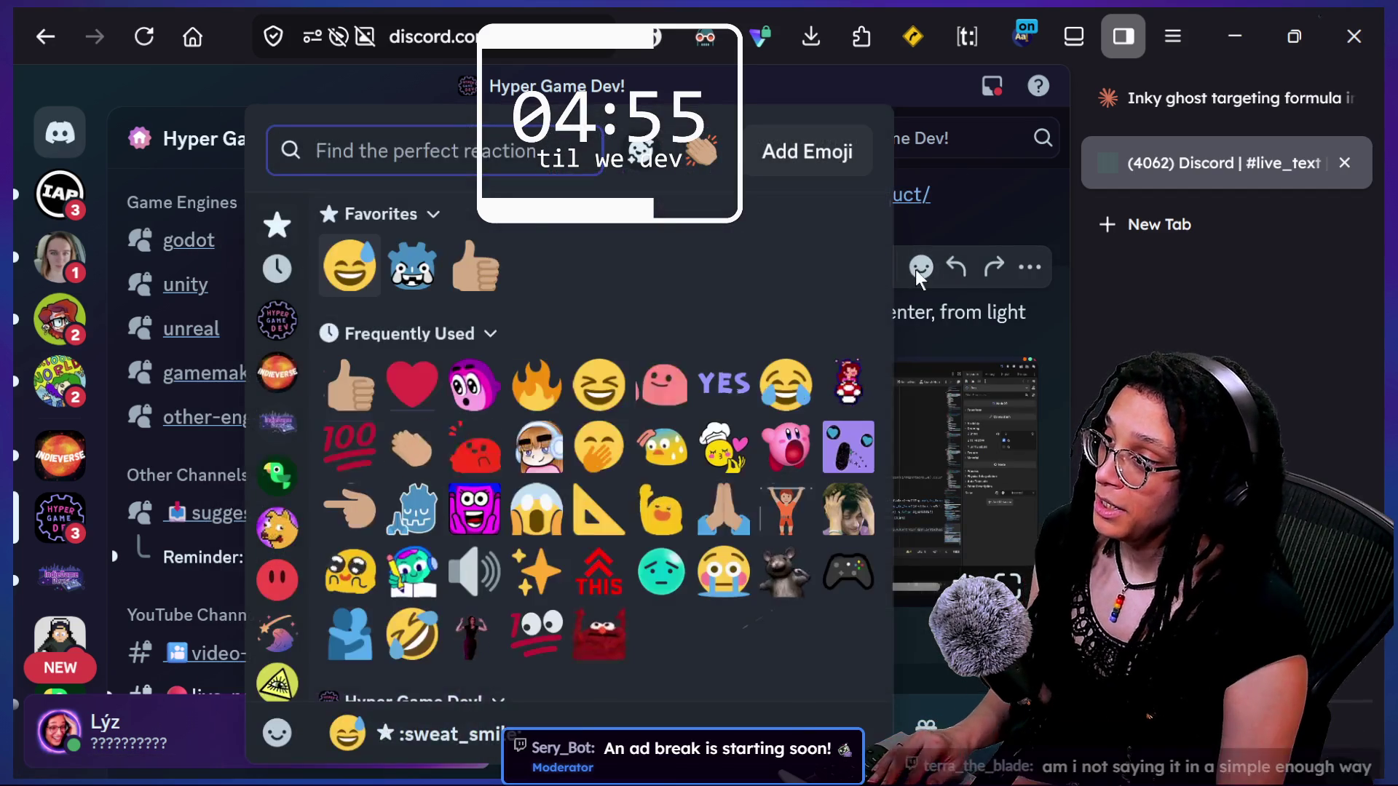
{"action": "type", "text": "p"}
{"action": "key", "text": "BackSpace"}
{"action": "type", "text": "circl"}
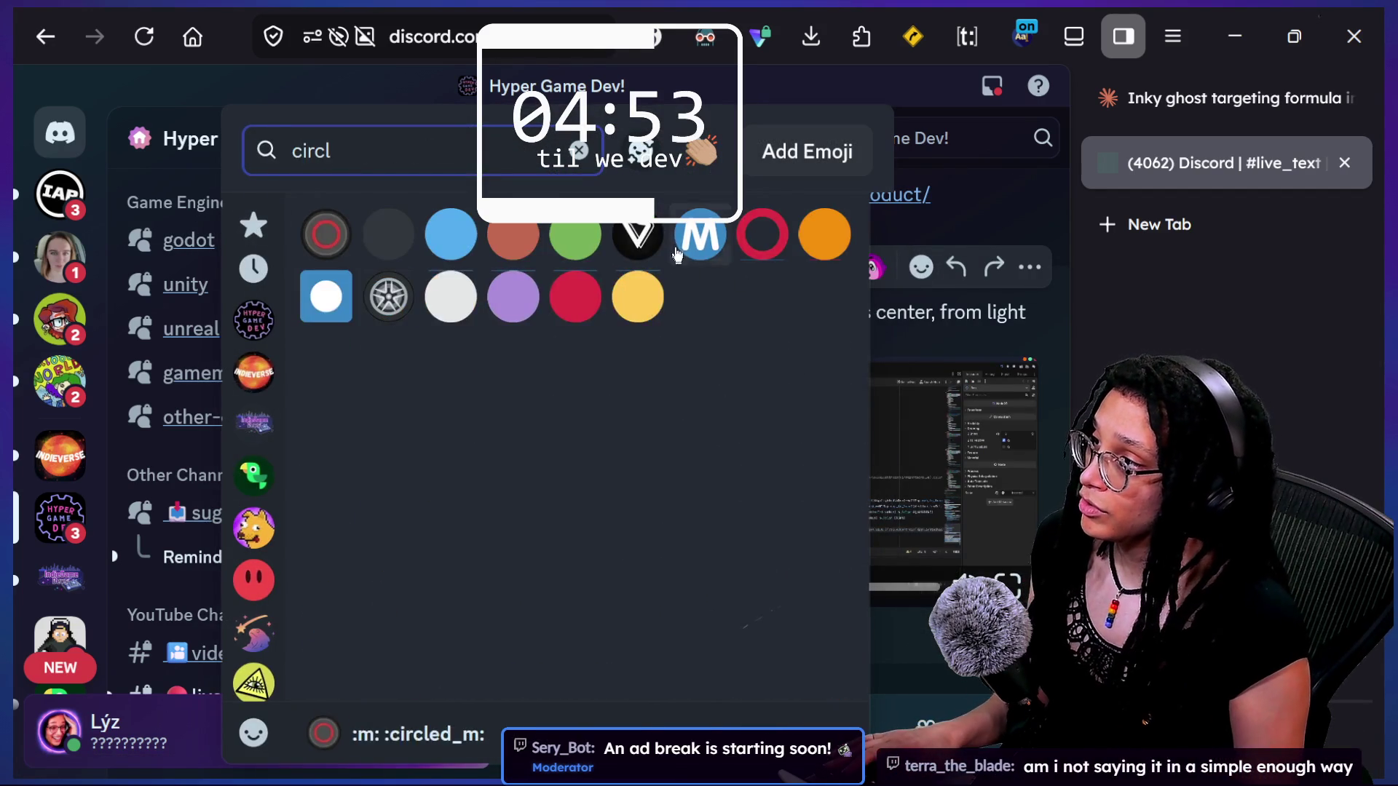
{"action": "left_click", "coordinate": [572, 240]}
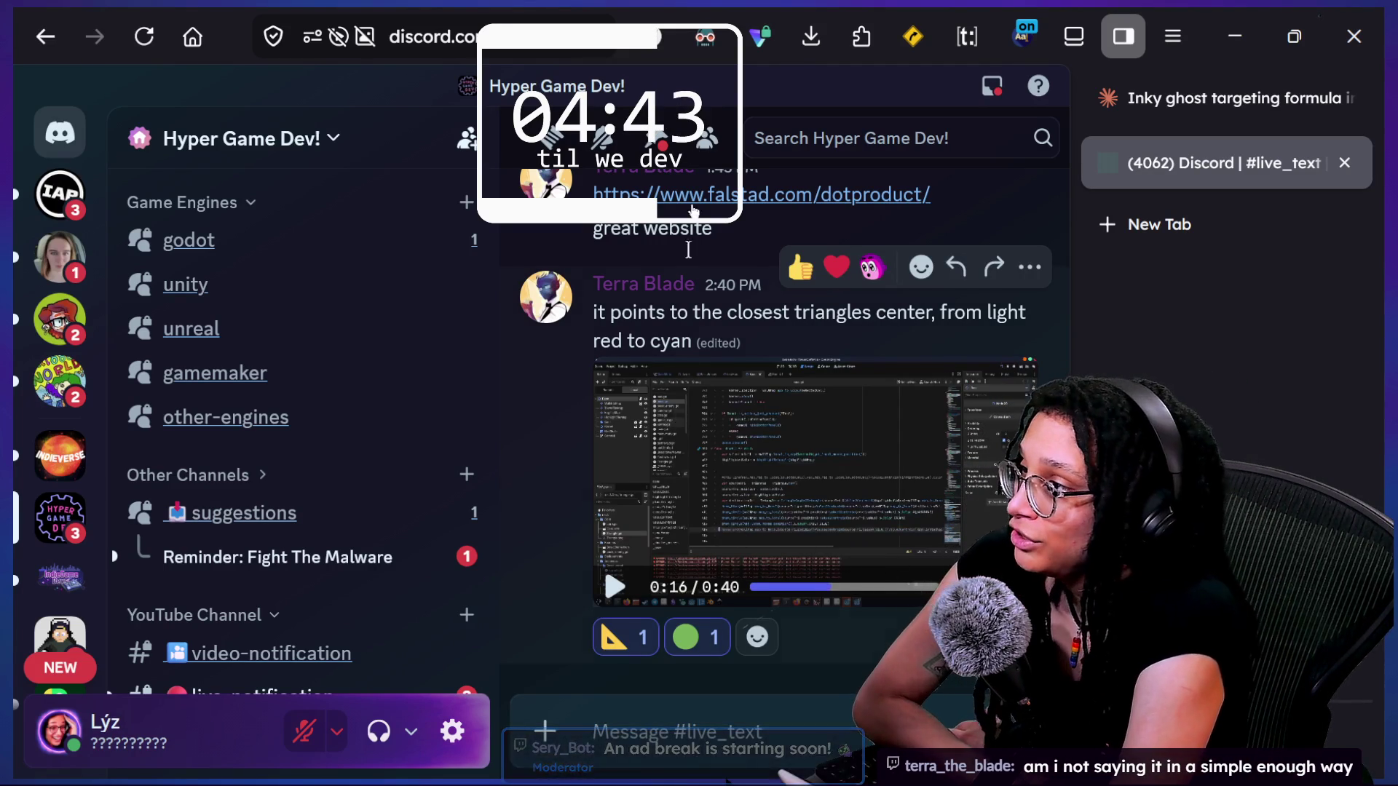
{"action": "left_click", "coordinate": [778, 195]}
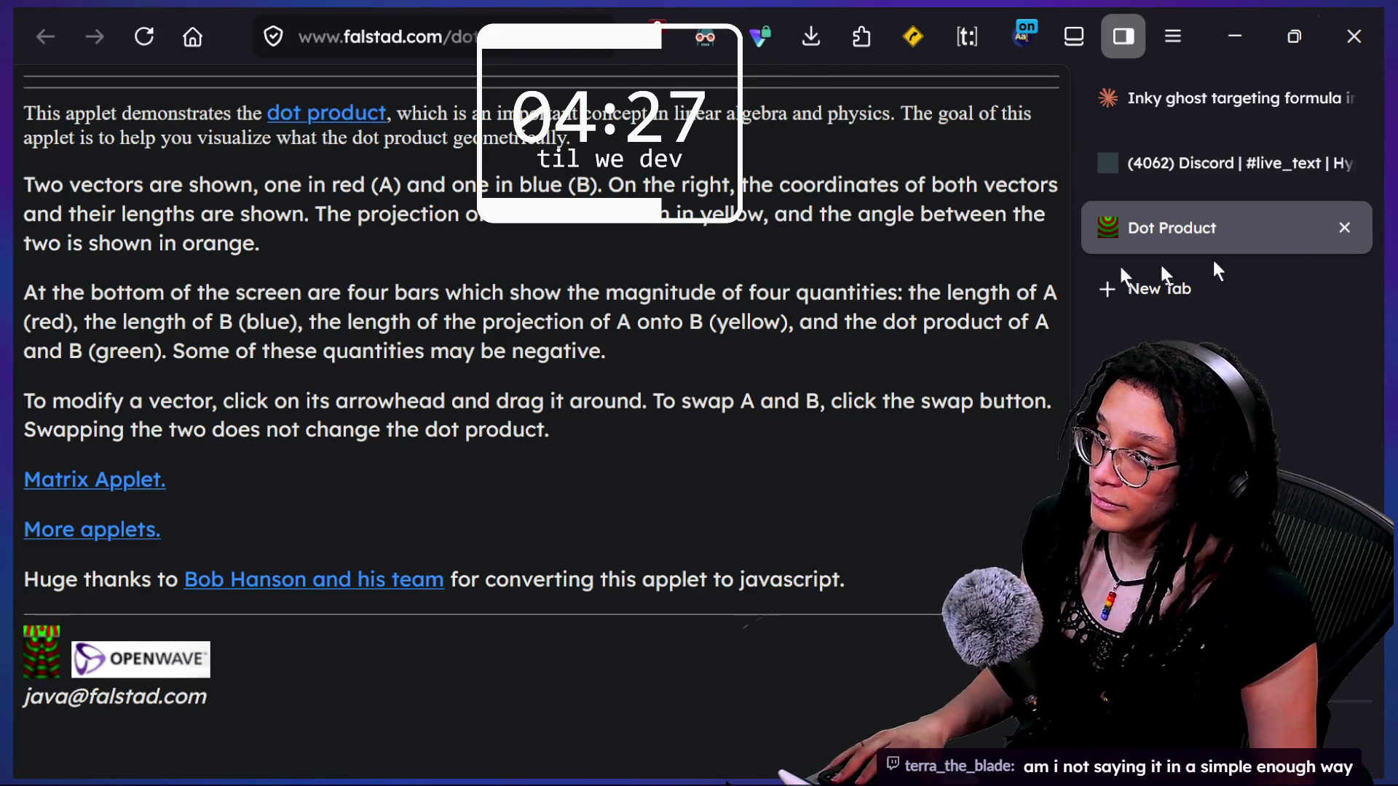
- Switch from the Falstad Dot Product page back to the Godot cat waypoint code
{"action": "key", "text": "alt+Tab"}
{"action": "key", "text": "alt+Tab"}
{"action": "key", "text": "alt+Tab"}
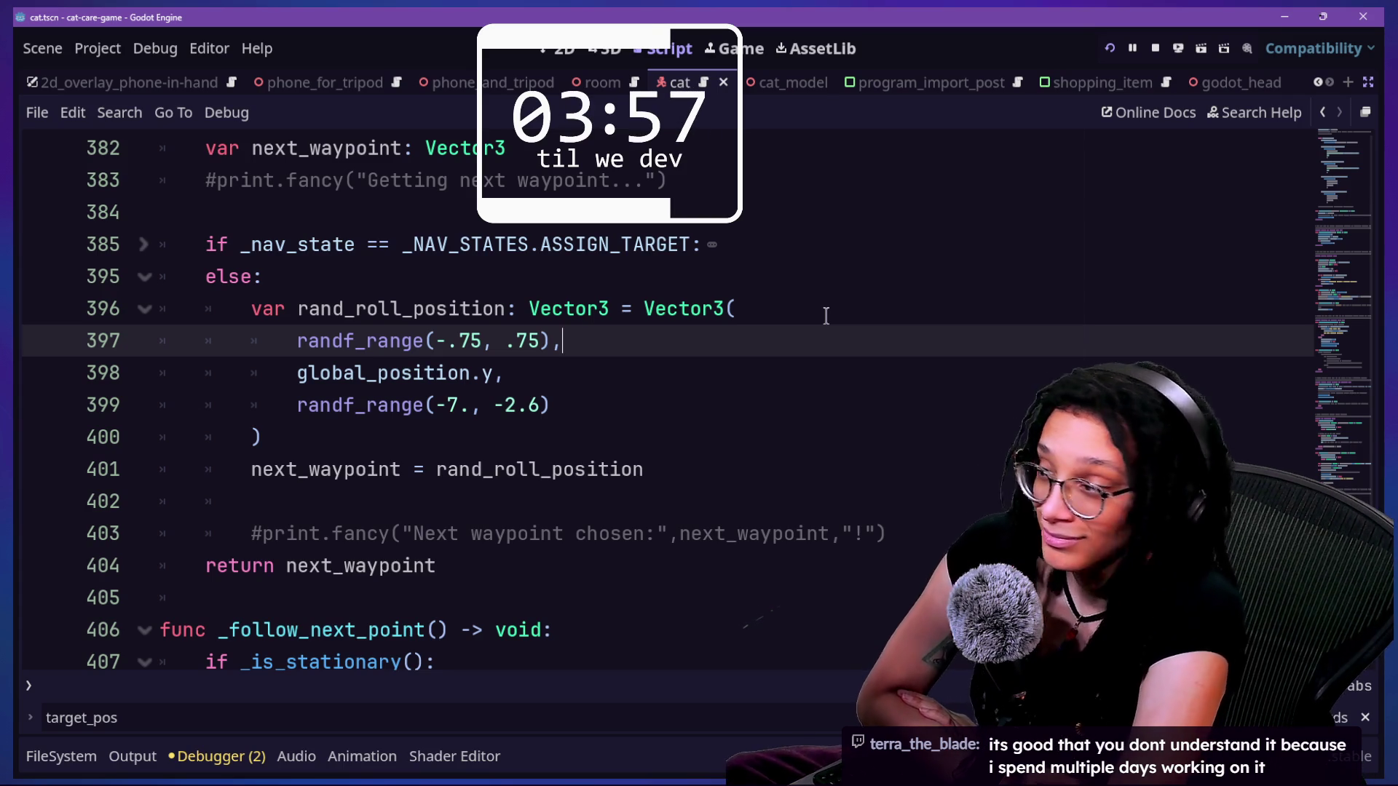
- Check lines 405 and 366 of the Godot script, then switch to the itch.io Game-like Jam page
{"action": "left_click", "coordinate": [206, 597]}
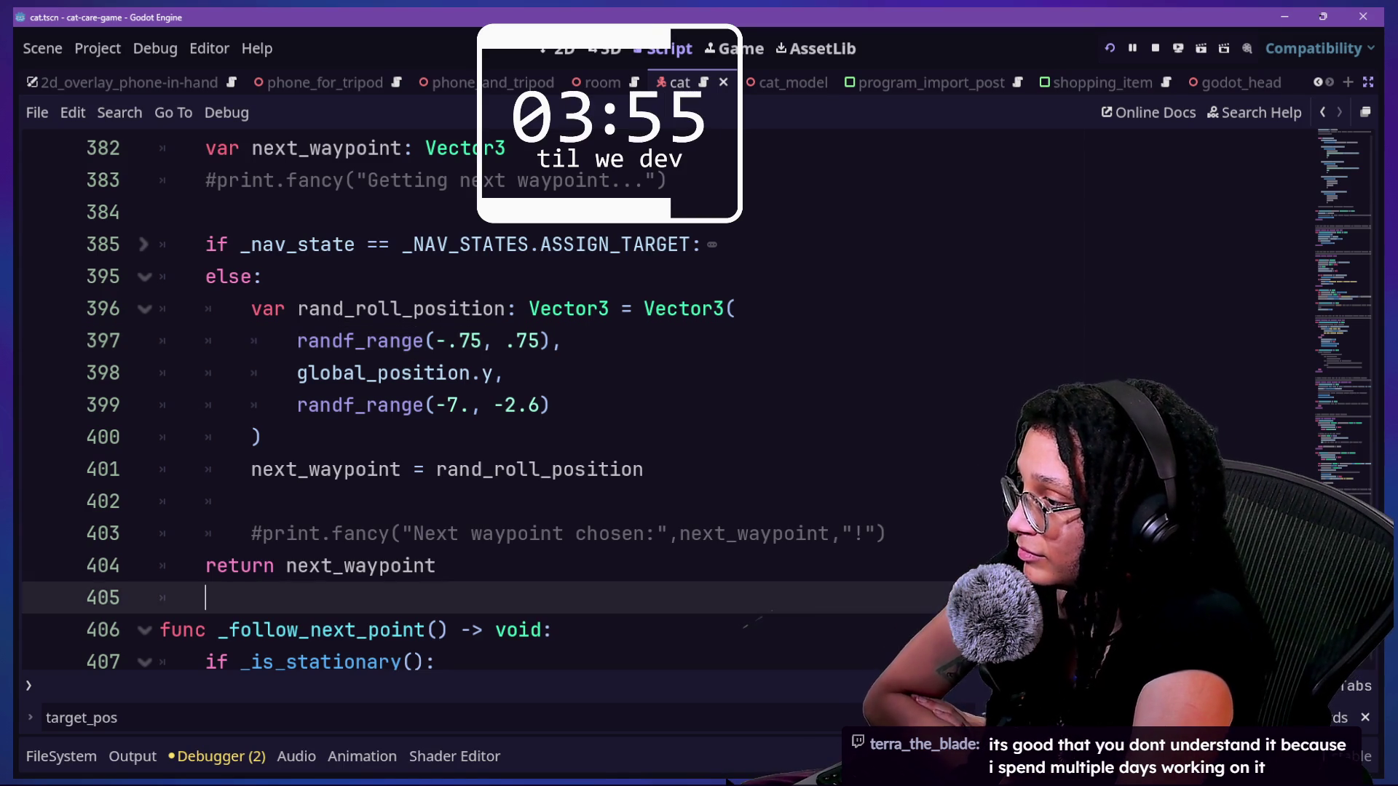
{"action": "scroll", "coordinate": [1127, 306], "scroll_direction": "up", "scroll_amount": 7}
{"action": "left_click", "coordinate": [1127, 306]}
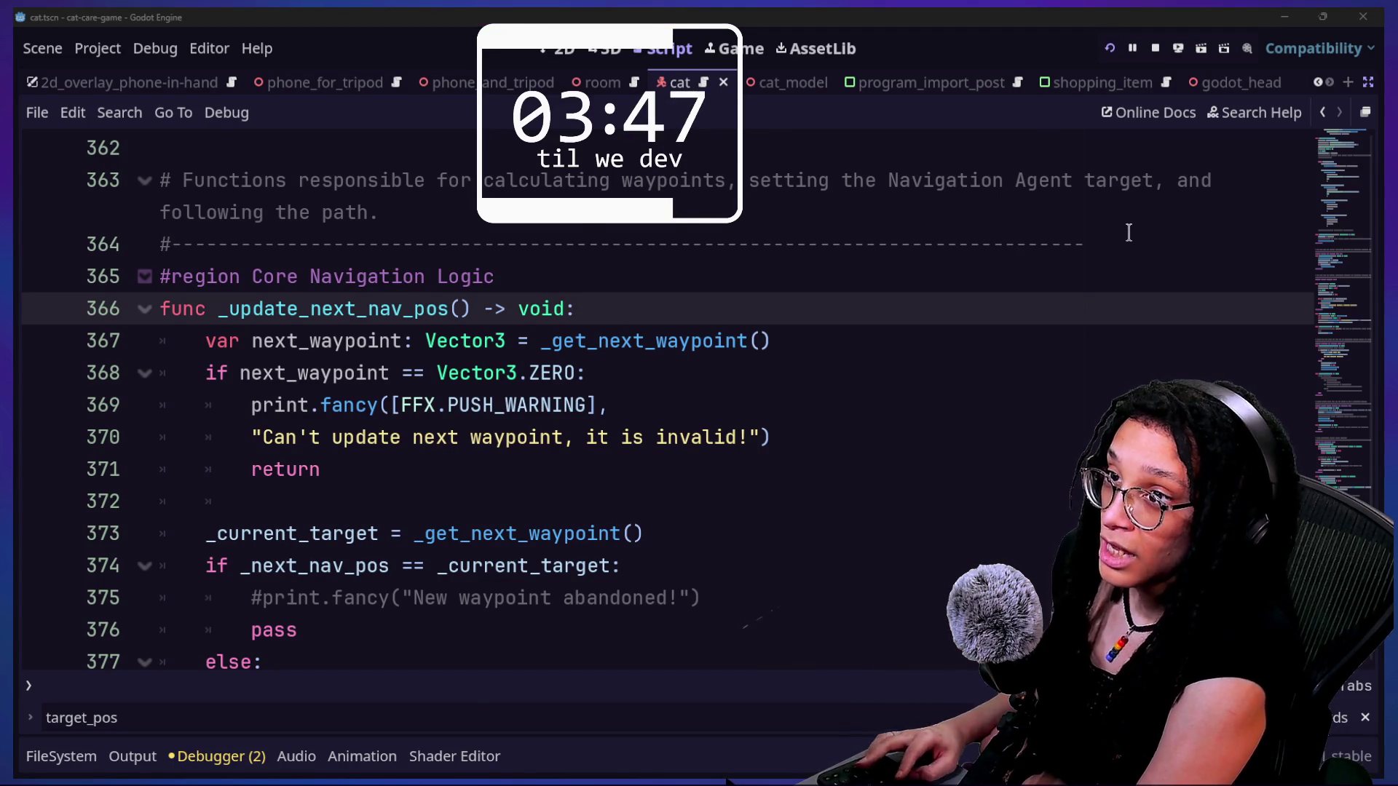
{"action": "key", "text": "alt+Tab"}
{"action": "scroll", "coordinate": [924, 382], "scroll_direction": "up", "scroll_amount": 10}
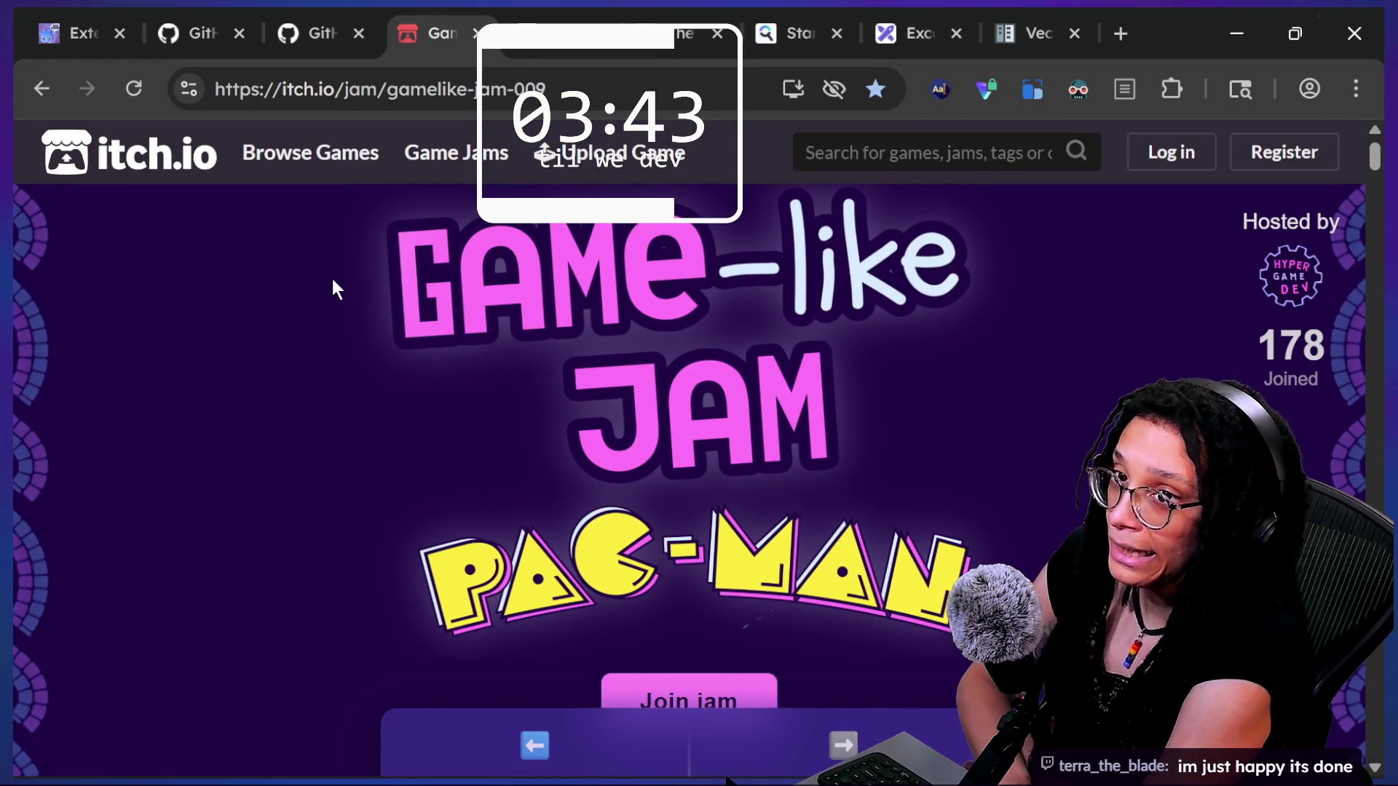
- Go back through previous Game-like Jams to the jam 7 Rogue submissions list
{"action": "scroll", "coordinate": [332, 281], "scroll_direction": "down", "scroll_amount": 20}
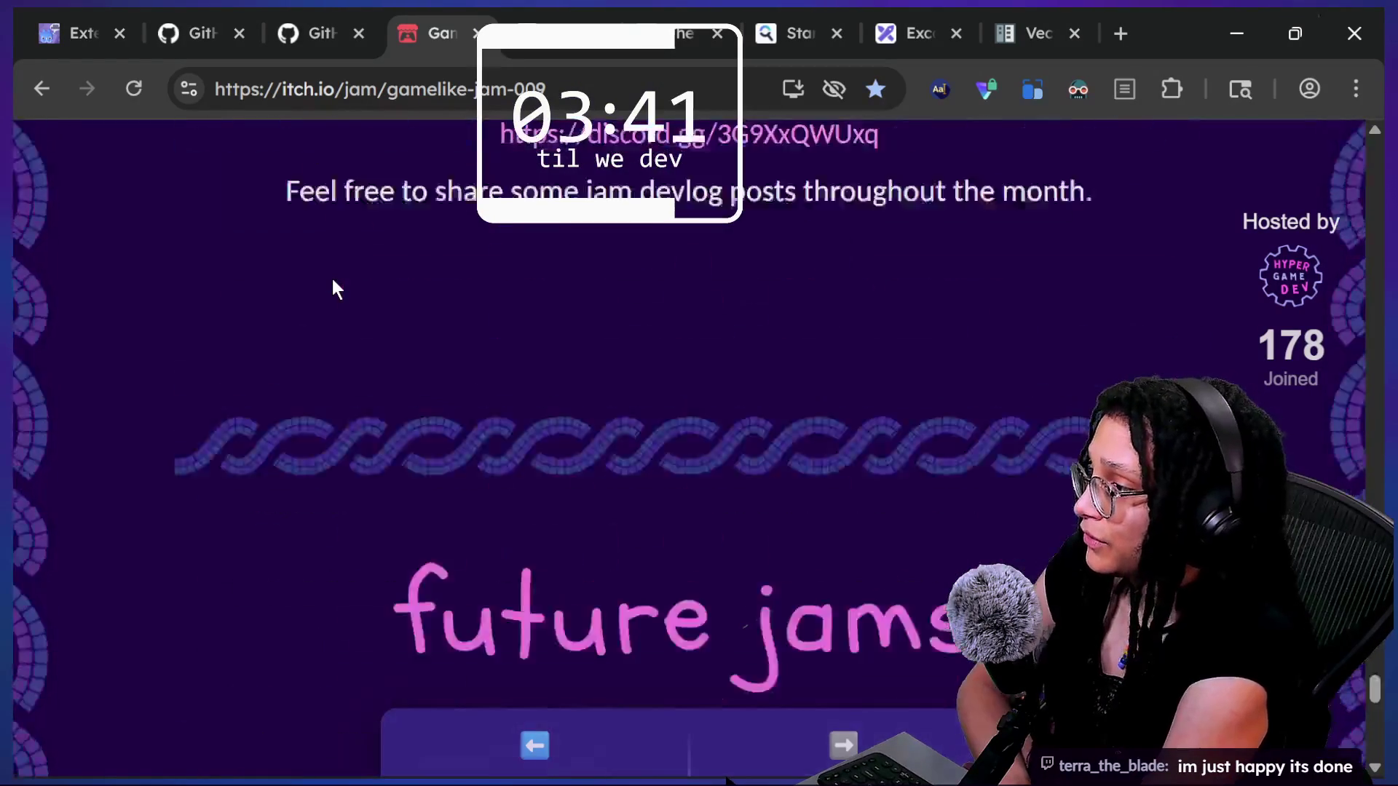
{"action": "left_click", "coordinate": [632, 688]}
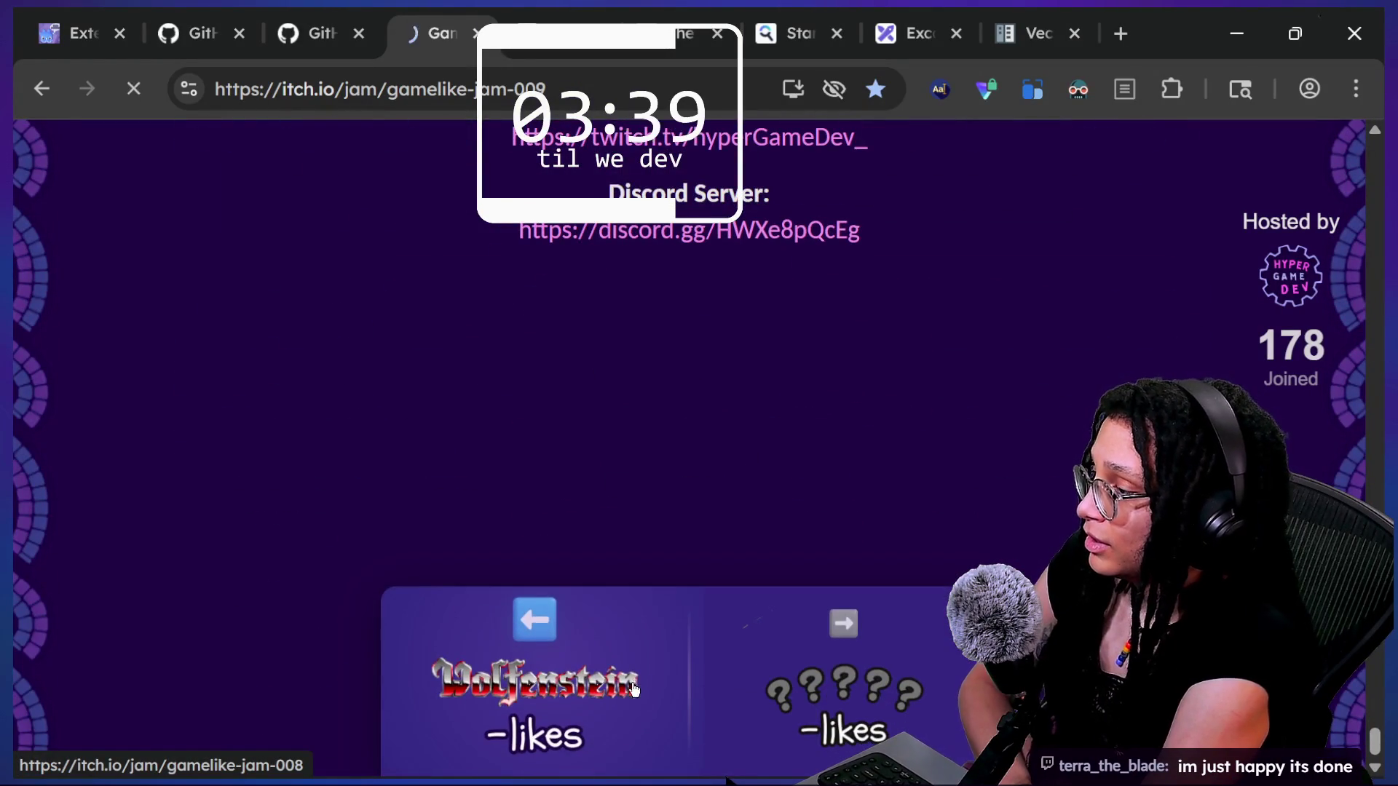
{"action": "scroll", "coordinate": [632, 692], "scroll_direction": "down", "scroll_amount": 15}
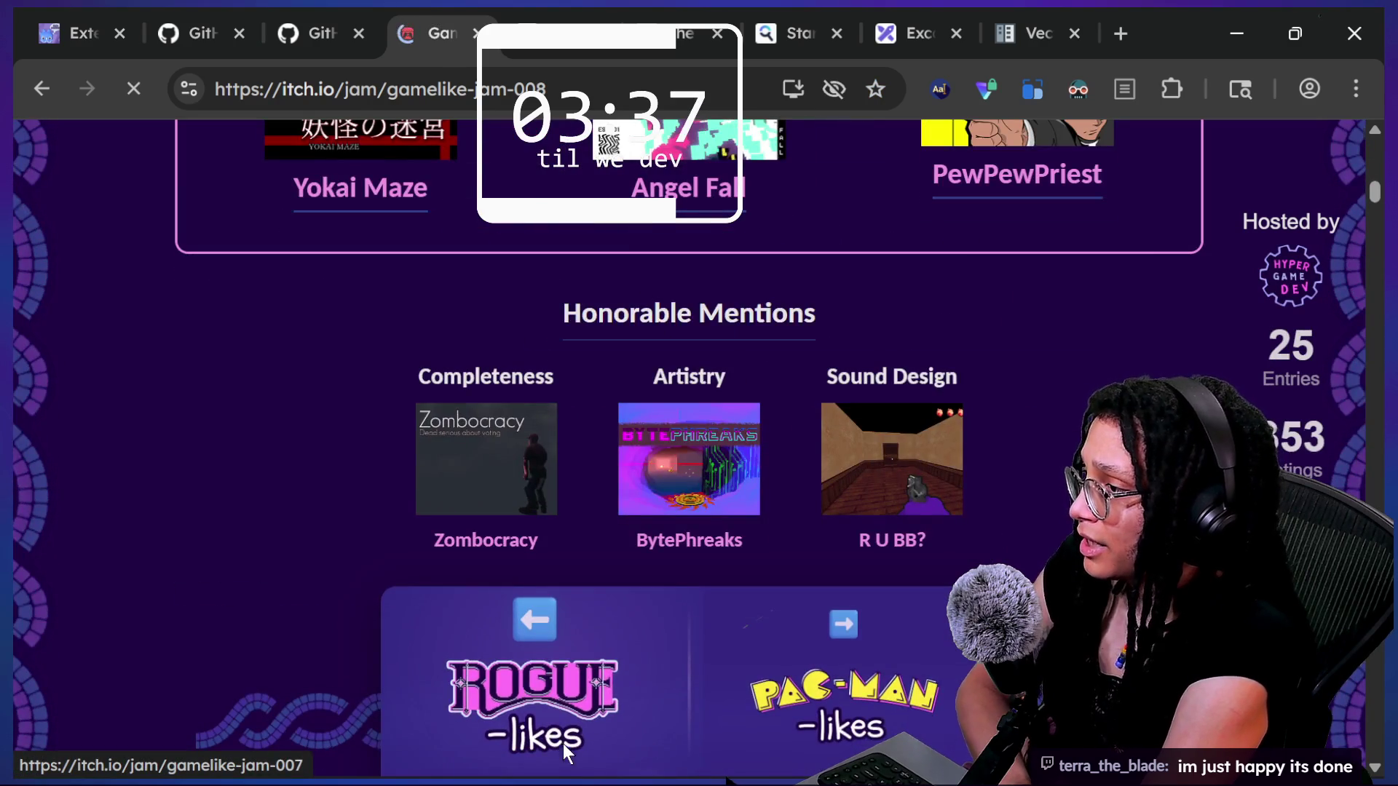
{"action": "left_click", "coordinate": [565, 750]}
{"action": "scroll", "coordinate": [659, 460], "scroll_direction": "down", "scroll_amount": 5}
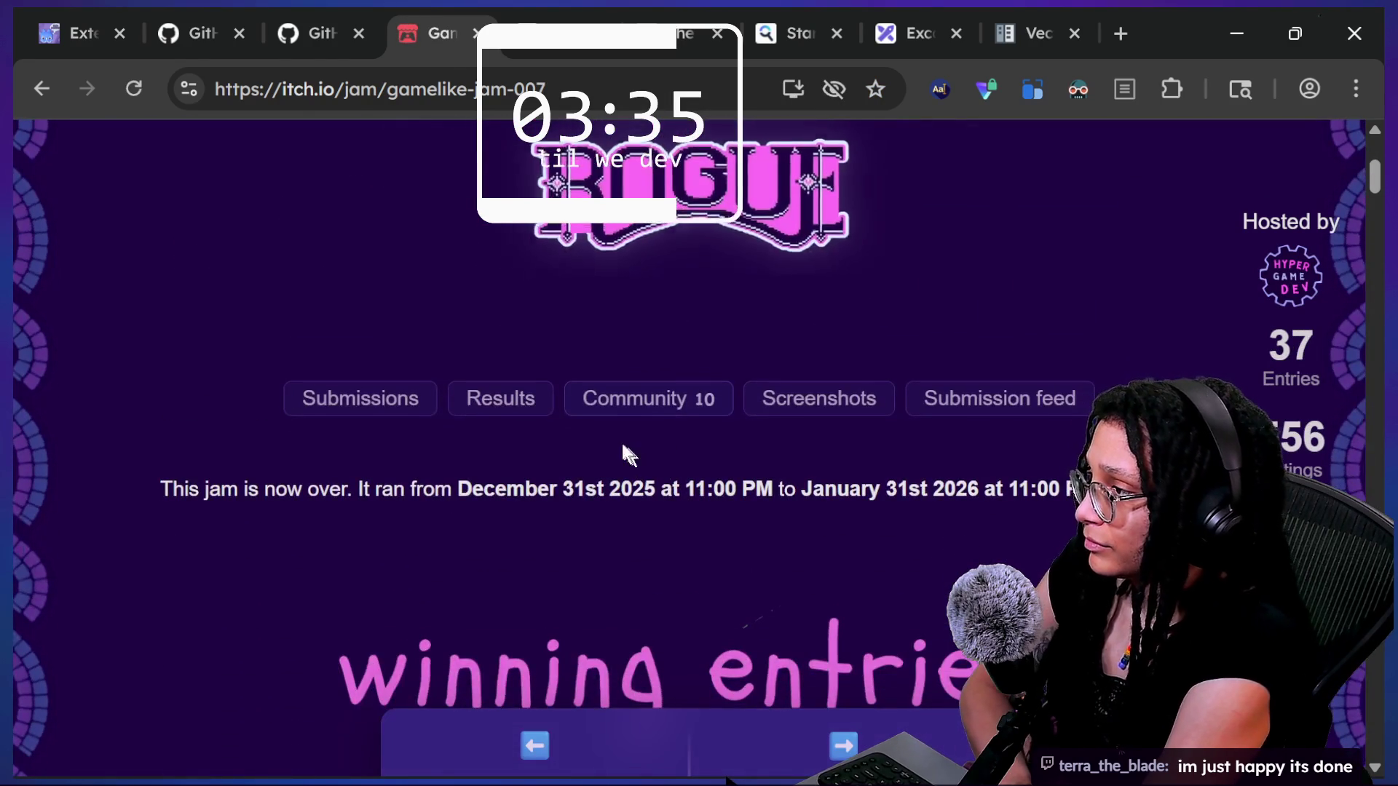
{"action": "left_click", "coordinate": [356, 397]}
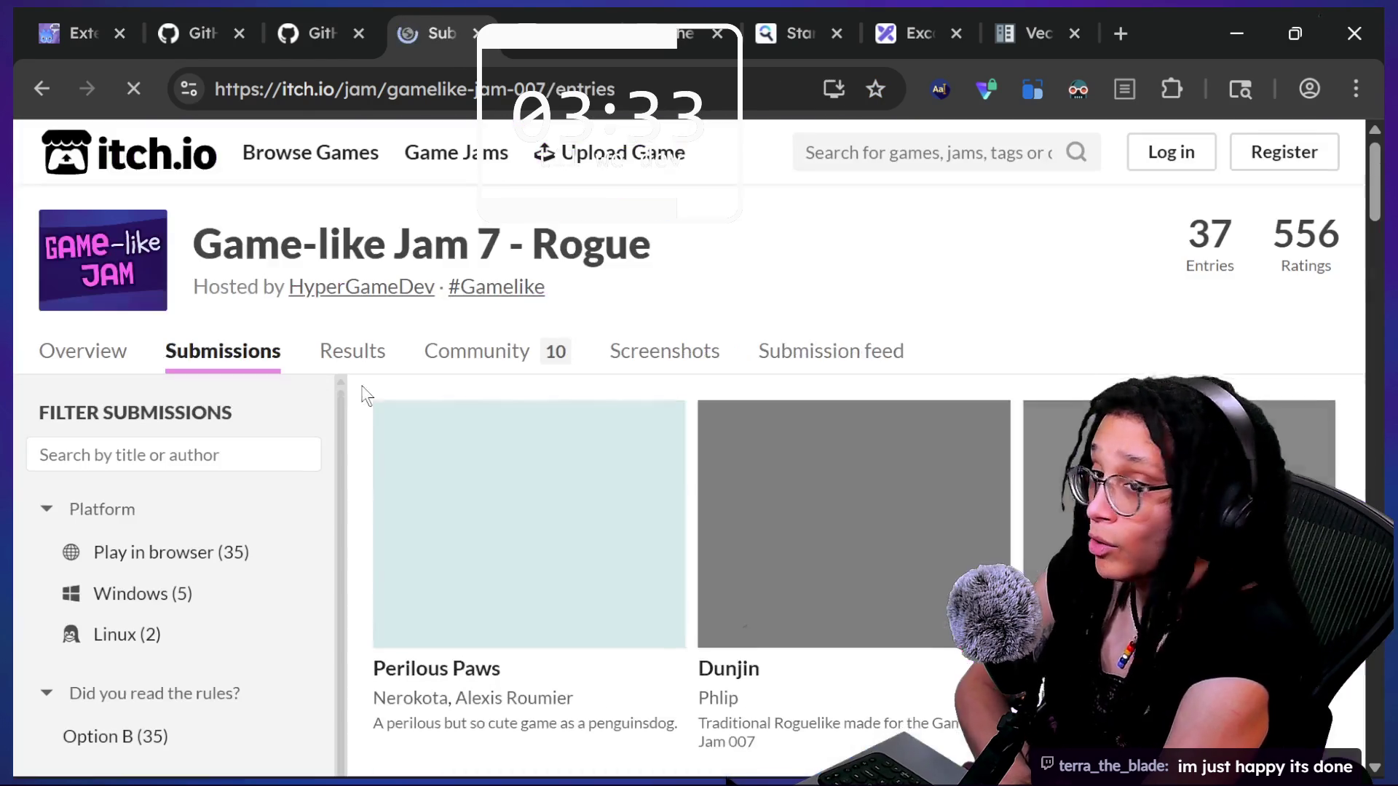
- Search the submissions for the developer's entry and open the Labyrinth spirit page
{"action": "scroll", "coordinate": [1006, 426], "scroll_direction": "down", "scroll_amount": 15}
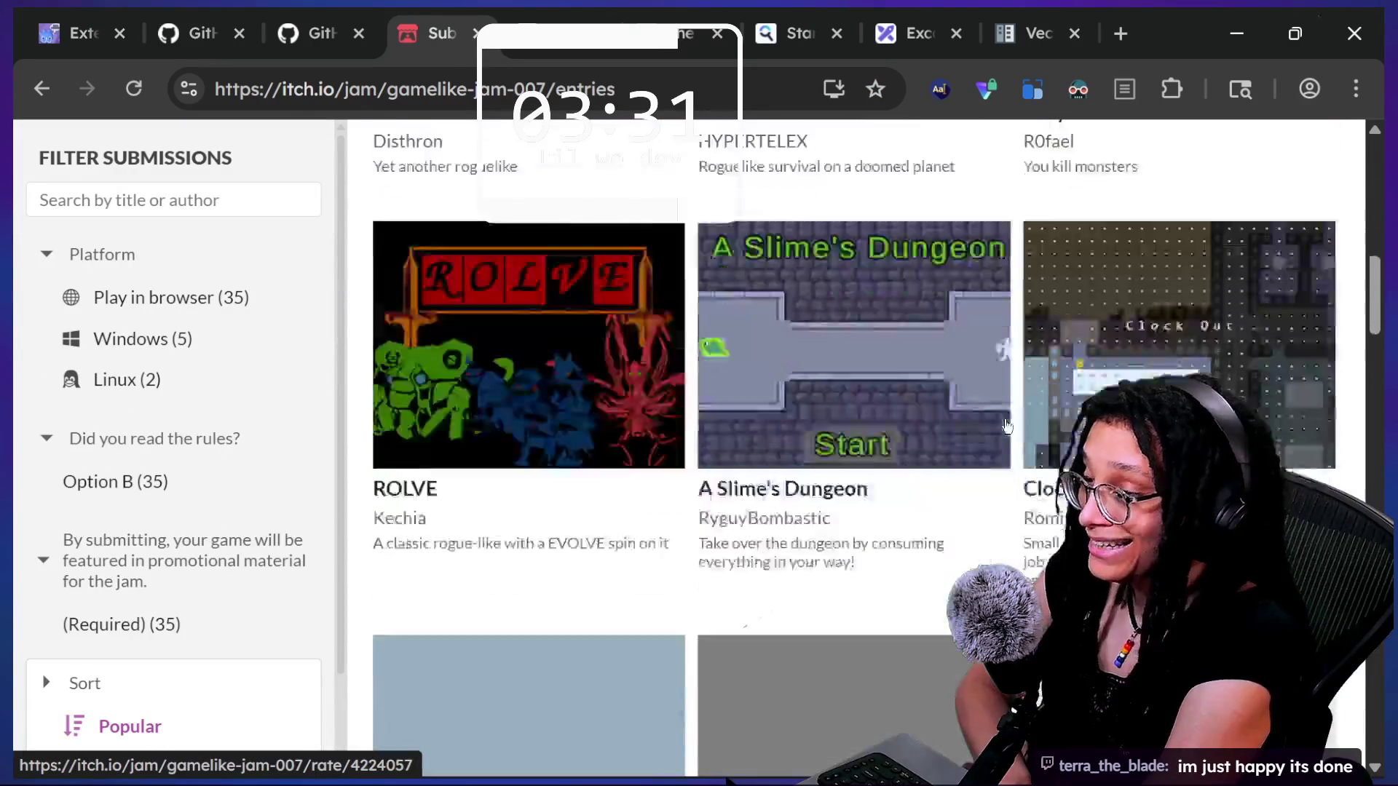
{"action": "scroll", "coordinate": [1007, 426], "scroll_direction": "down", "scroll_amount": 10}
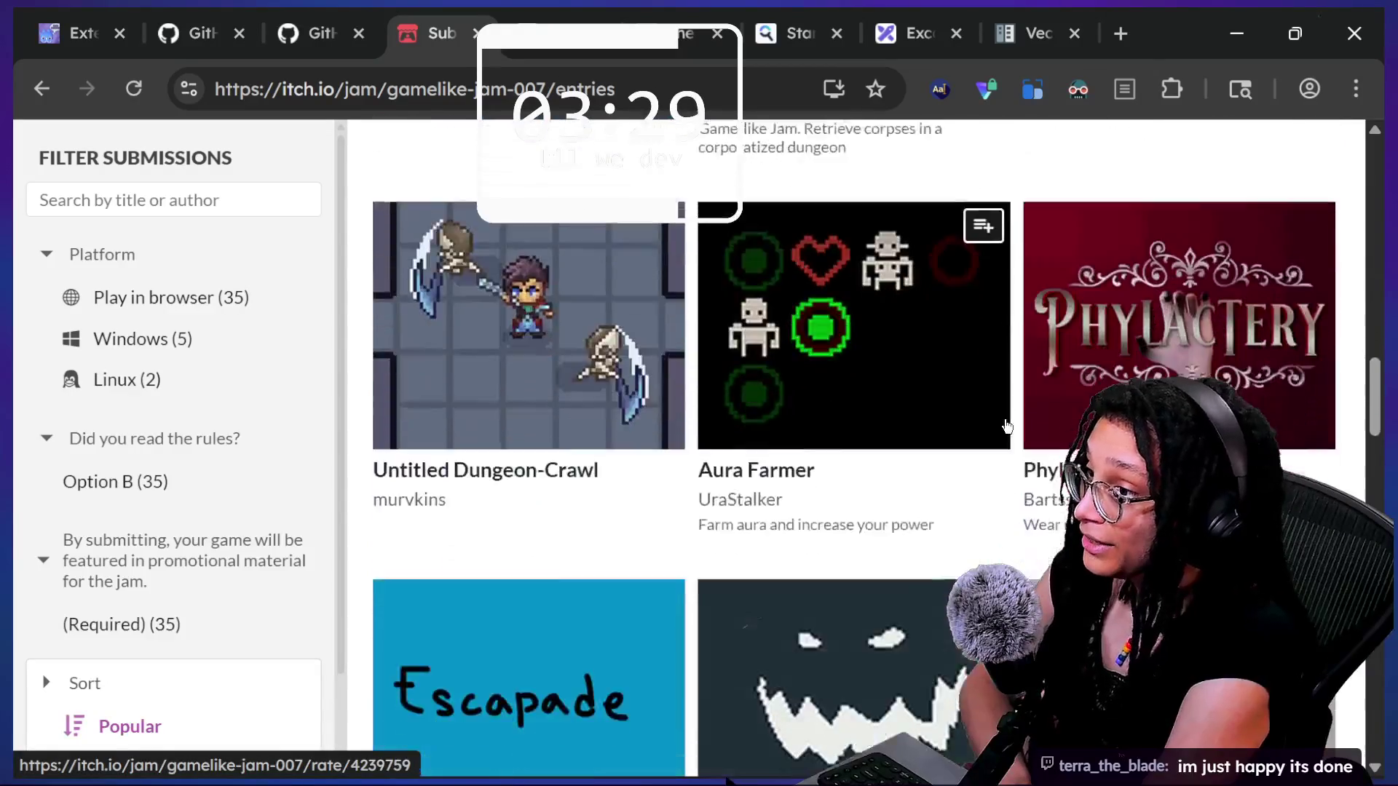
{"action": "scroll", "coordinate": [1004, 428], "scroll_direction": "down", "scroll_amount": 12}
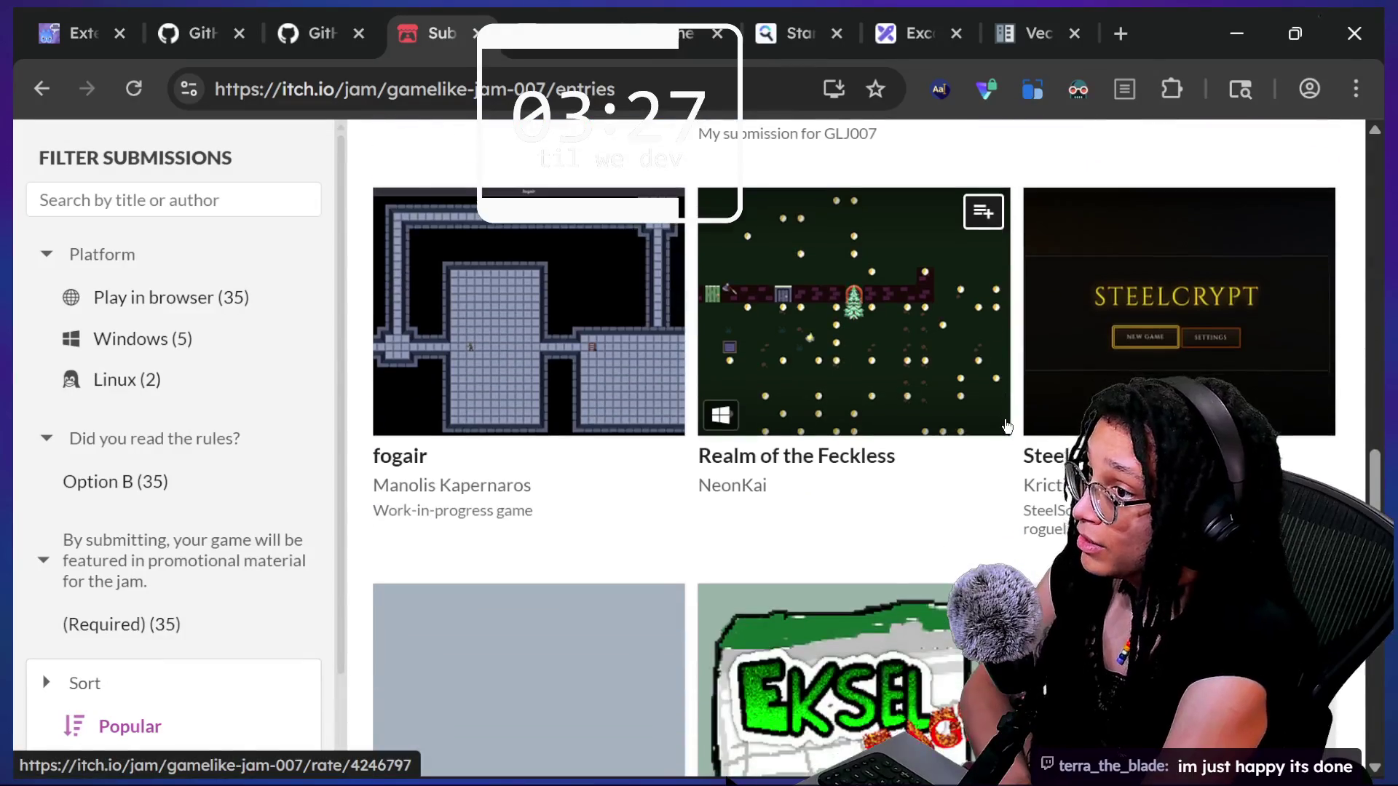
{"action": "key", "text": "ctrl+f"}
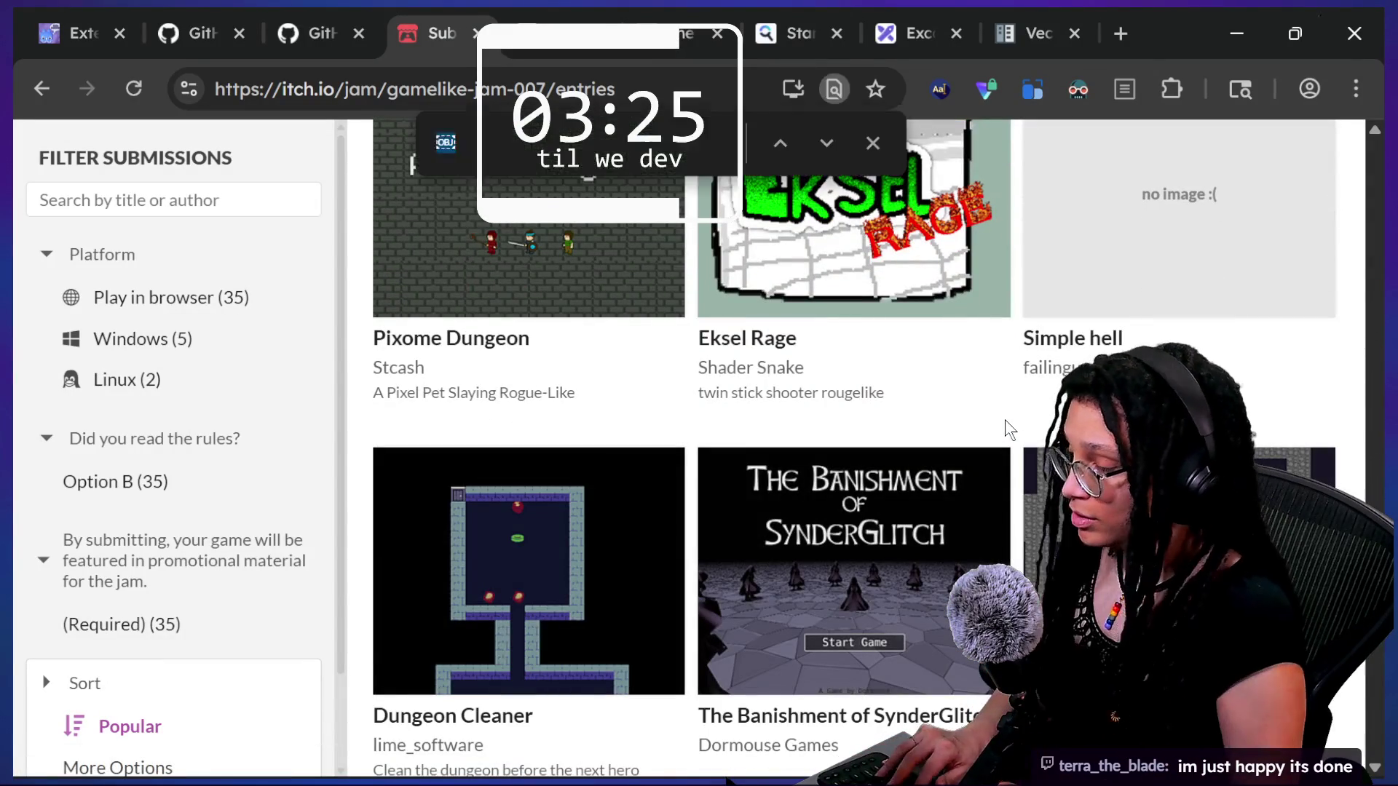
{"action": "type", "text": "terra"}
{"action": "left_click", "coordinate": [1034, 420]}
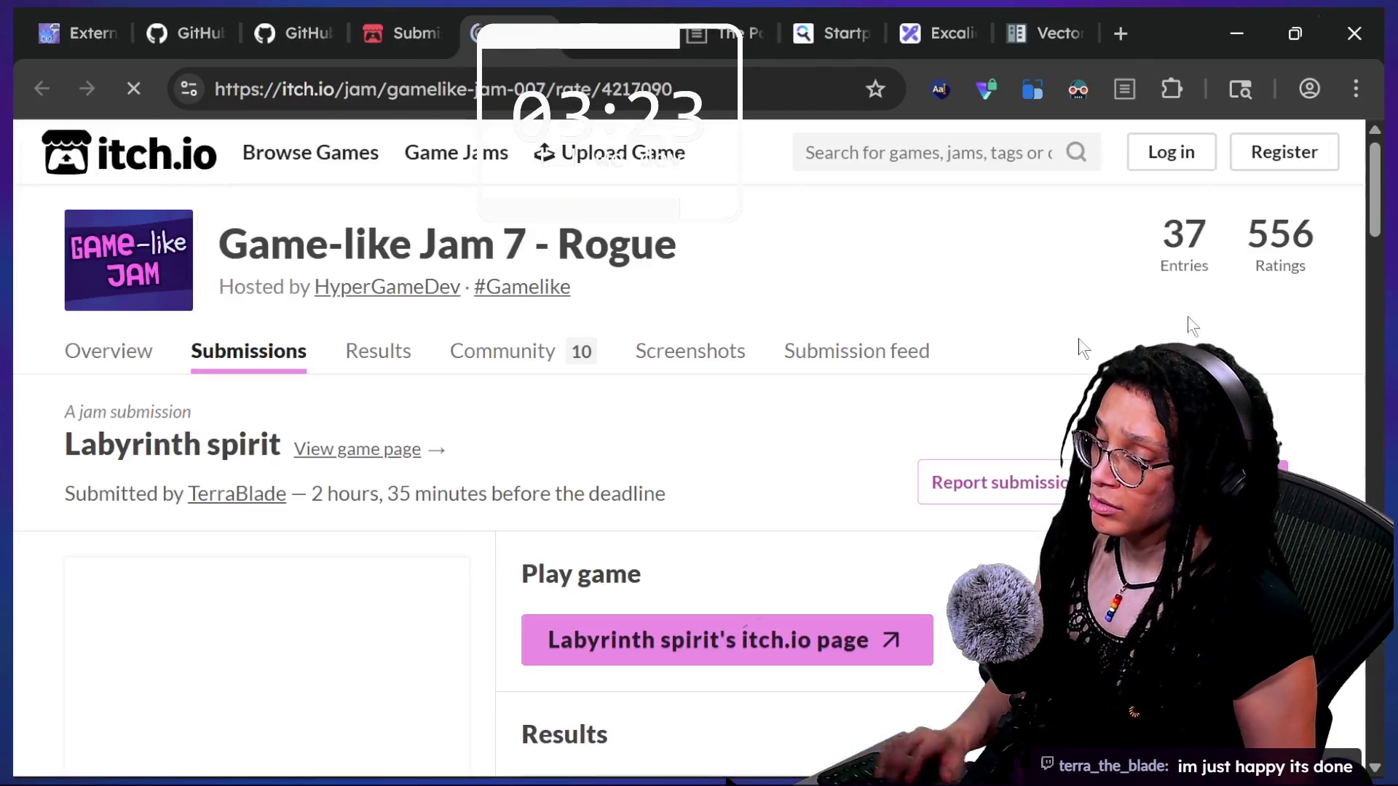
- Run Labyrinth spirit fullscreen from its game page, then open its rating page in a new tab
{"action": "left_click", "coordinate": [858, 624]}
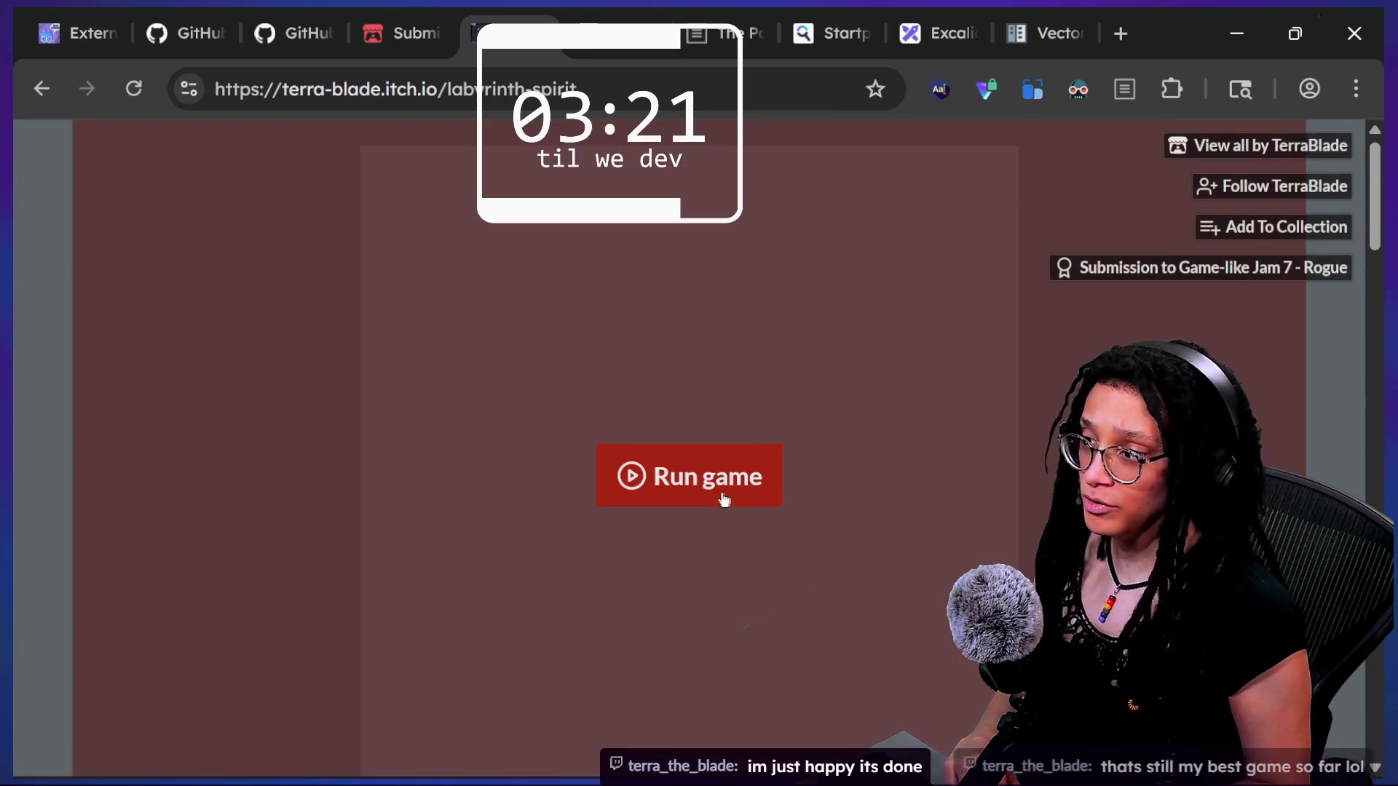
{"action": "left_click", "coordinate": [724, 497]}
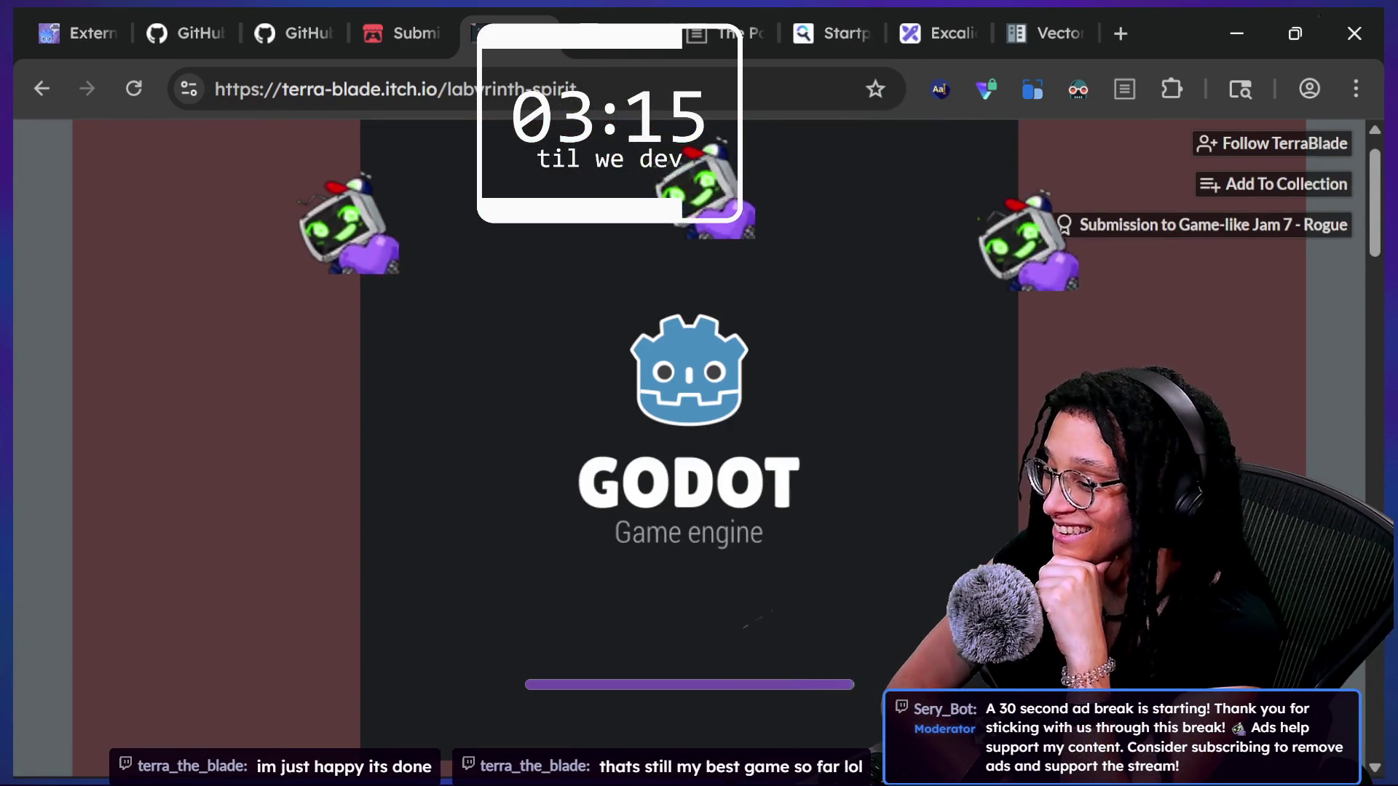
{"action": "left_click", "coordinate": [620, 658]}
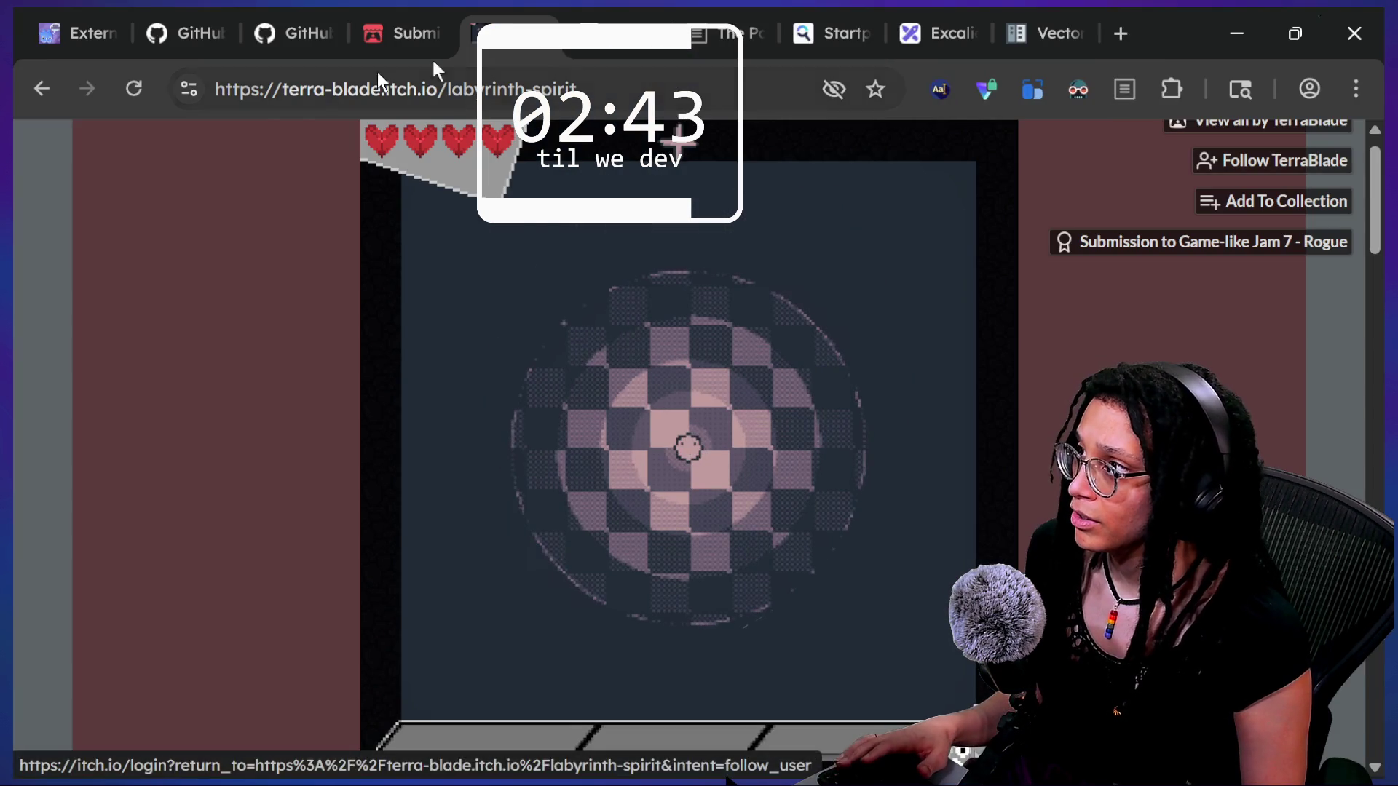
{"action": "left_click", "coordinate": [396, 22]}
{"action": "left_click", "coordinate": [1203, 187]}
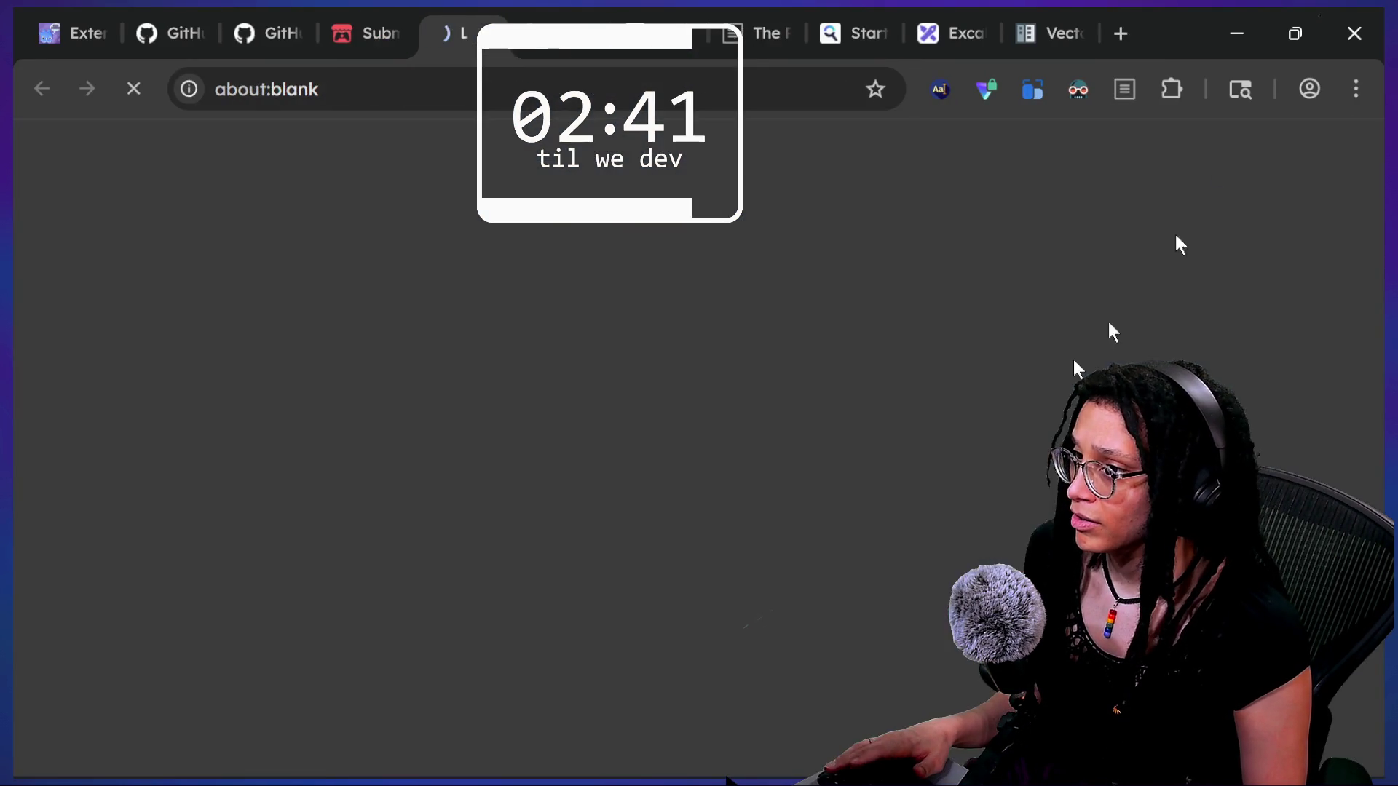
- Read Labyrinth spirit's jam results, ranked from 17 ratings
{"action": "scroll", "coordinate": [867, 505], "scroll_direction": "down", "scroll_amount": 8}
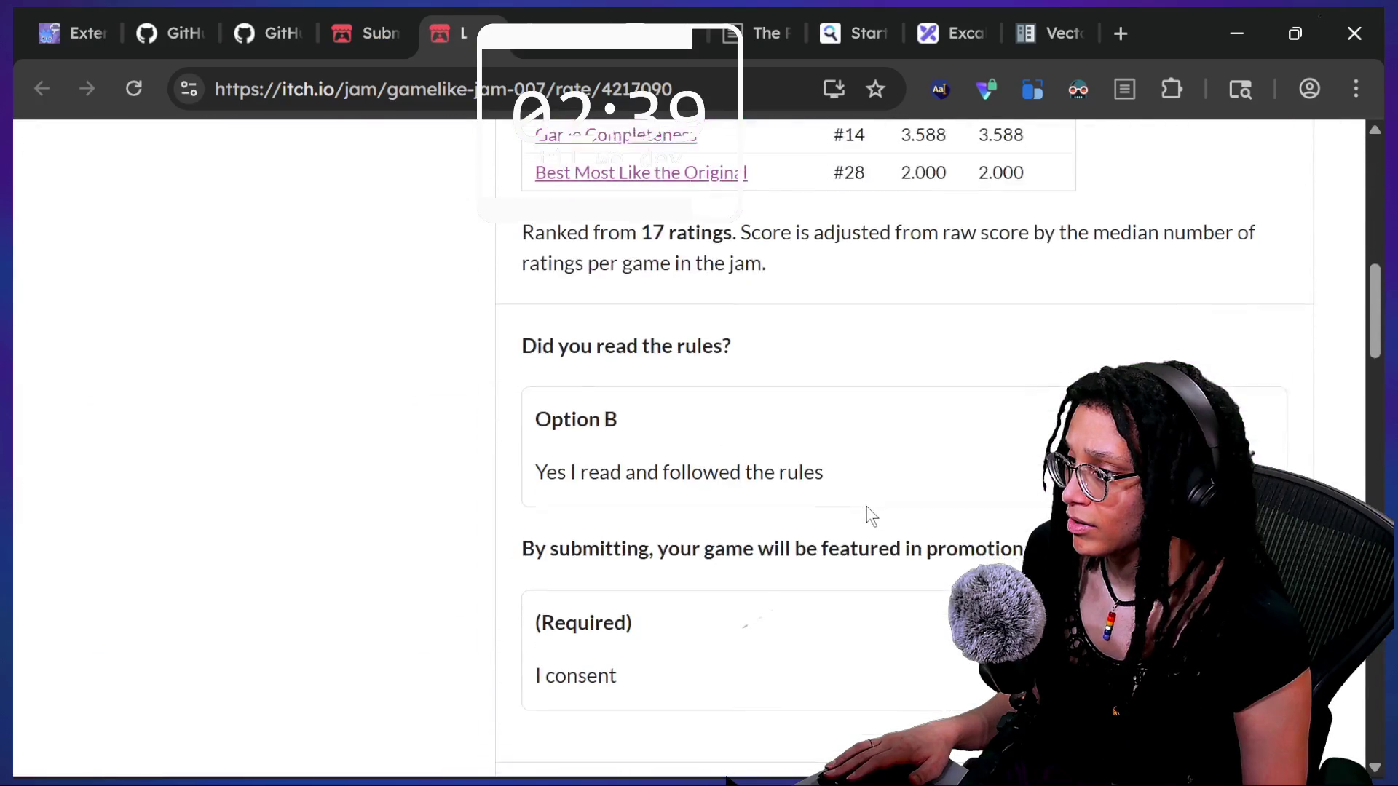
{"action": "scroll", "coordinate": [866, 506], "scroll_direction": "down", "scroll_amount": 4}
{"action": "scroll", "coordinate": [867, 505], "scroll_direction": "down", "scroll_amount": 2}
{"action": "scroll", "coordinate": [866, 505], "scroll_direction": "up", "scroll_amount": 9}
{"action": "scroll", "coordinate": [866, 505], "scroll_direction": "down", "scroll_amount": 3}
{"action": "scroll", "coordinate": [866, 505], "scroll_direction": "up", "scroll_amount": 15}
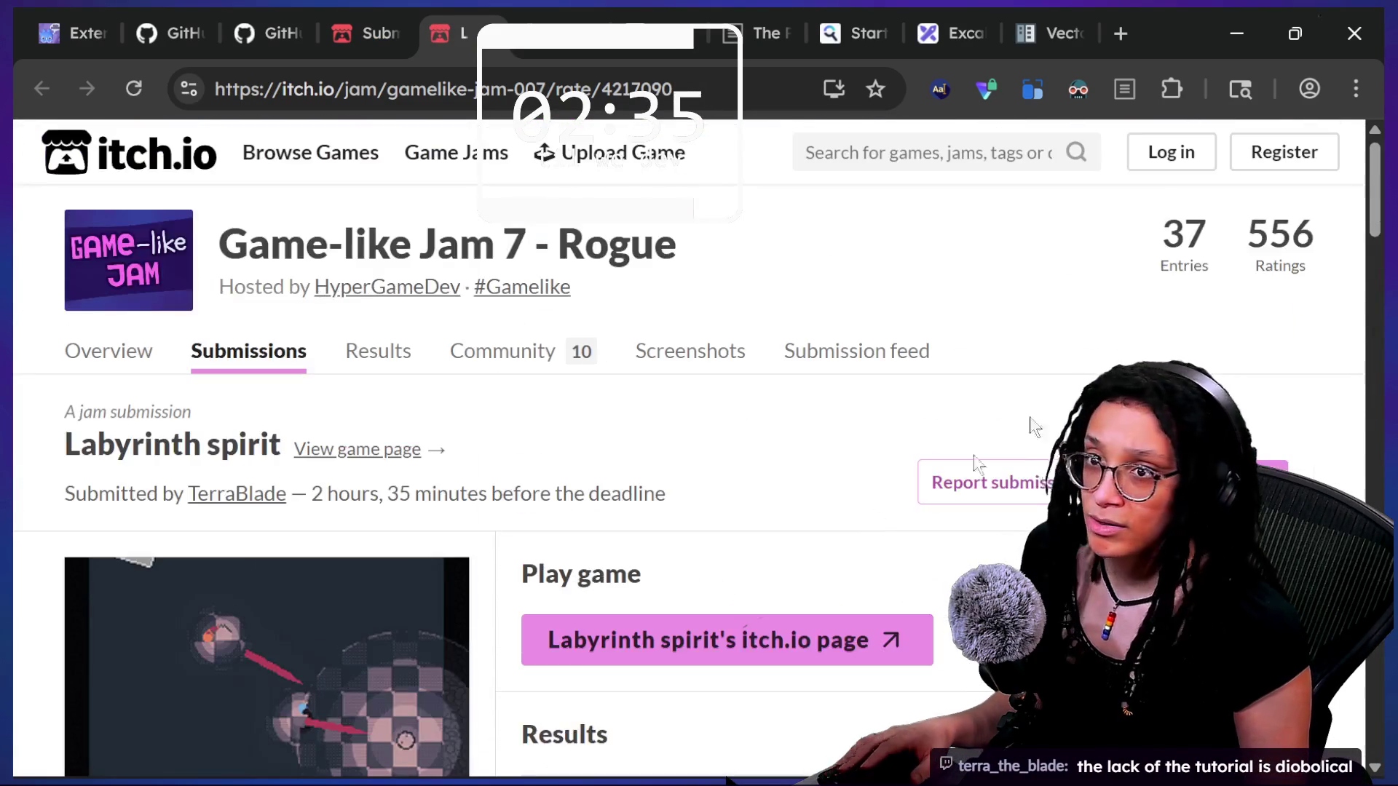
- Glance at Godot, then return to the browser tab with the running game
{"action": "key", "text": "alt+Tab"}
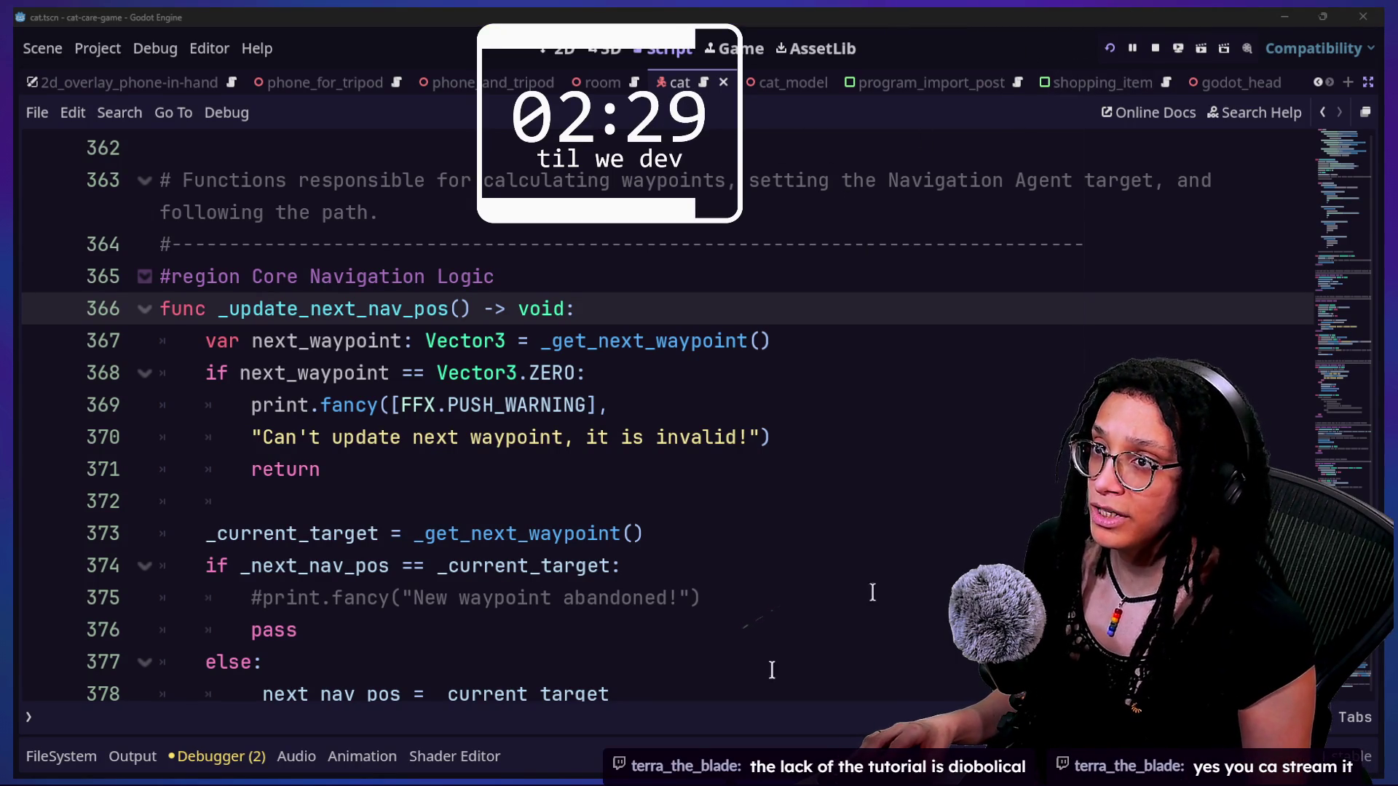
{"action": "key", "text": "alt+Tab"}
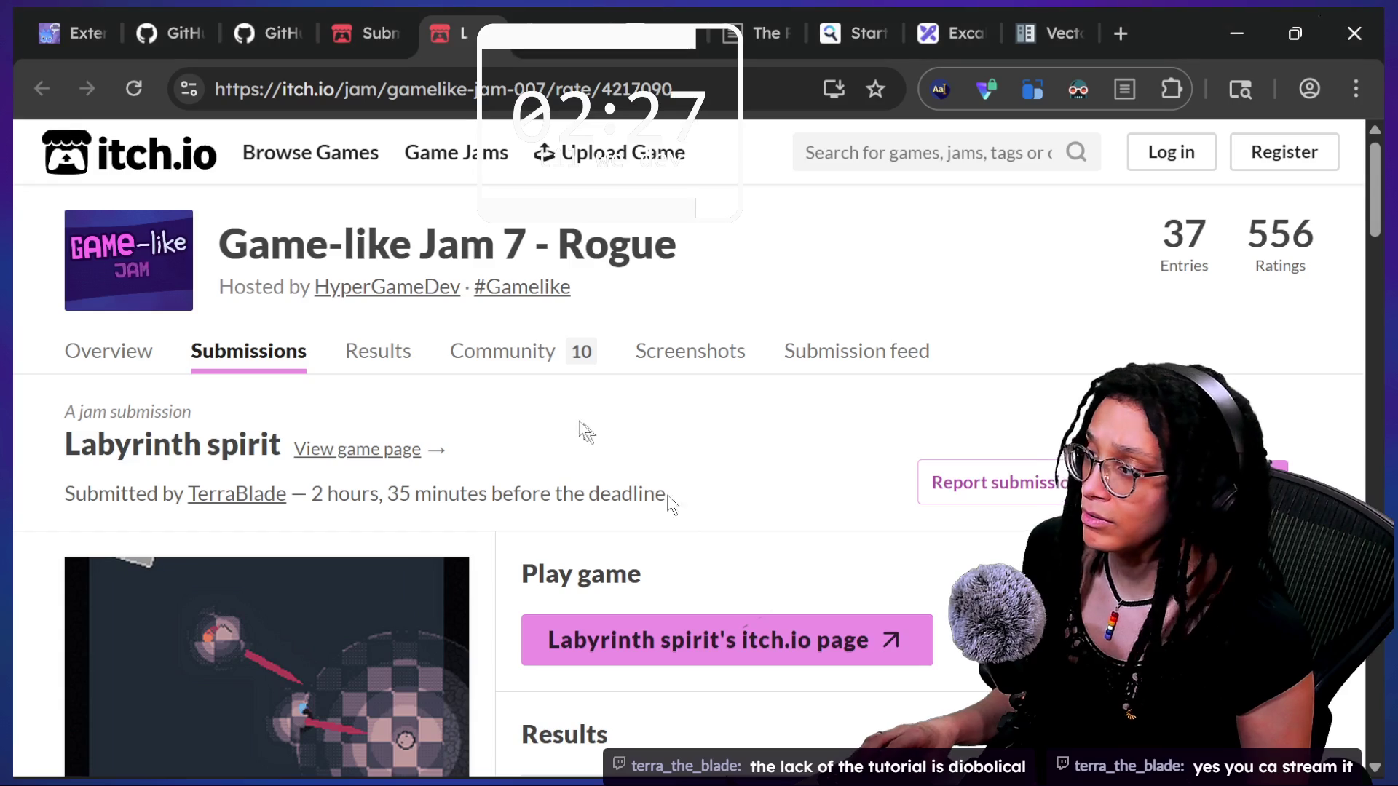
{"action": "left_click", "coordinate": [514, 51]}
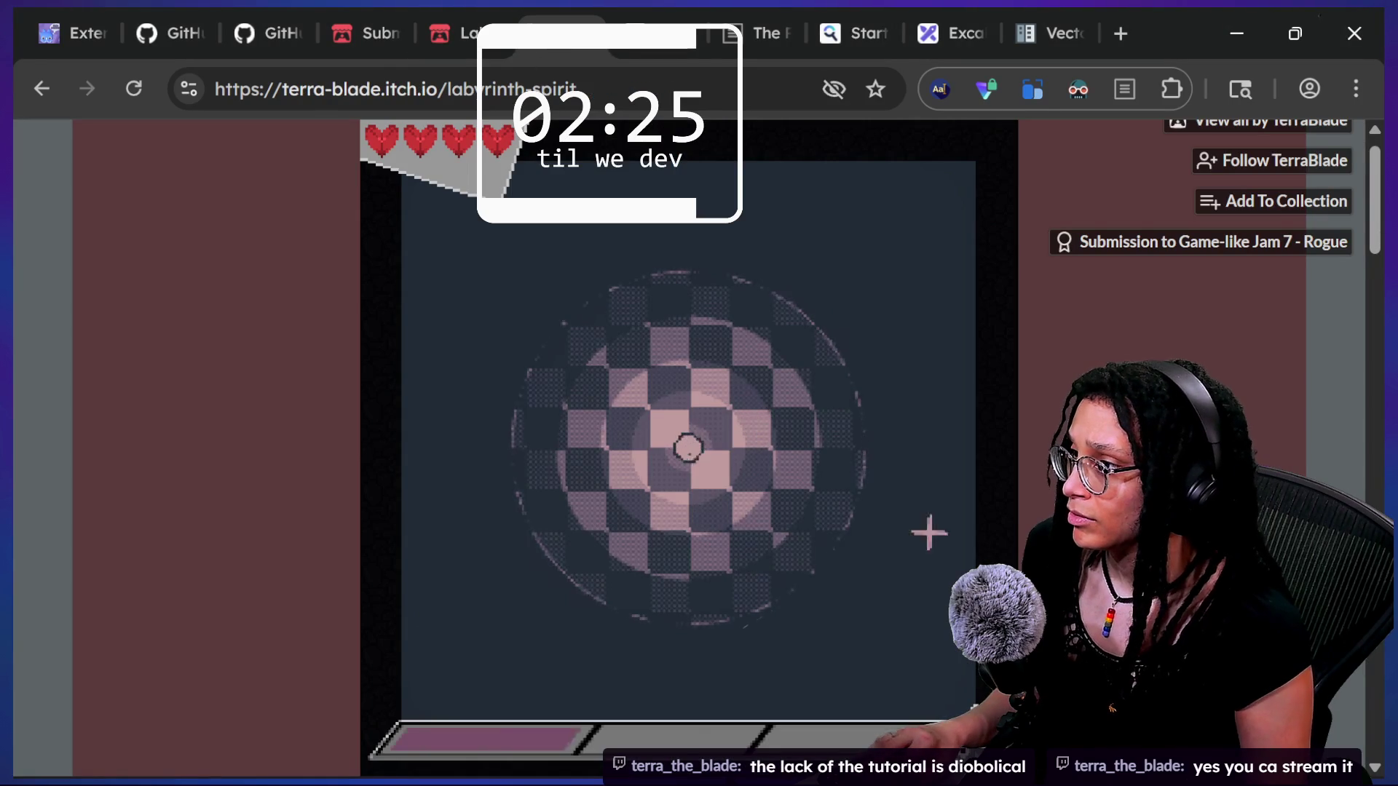
- Dash the player toward the crosshair, lower left and upper right, then walk around the room
{"action": "left_click", "coordinate": [905, 287]}
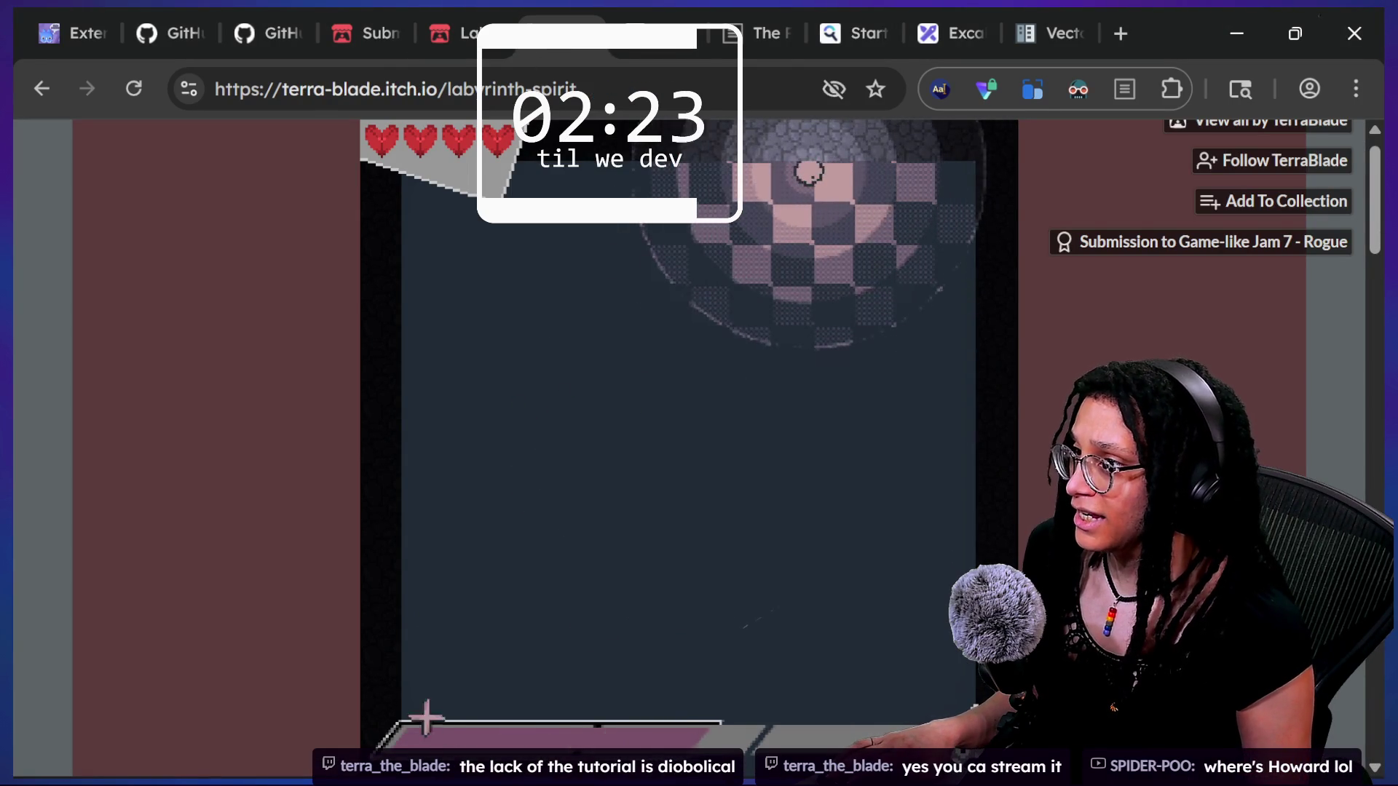
{"action": "left_click", "coordinate": [431, 724]}
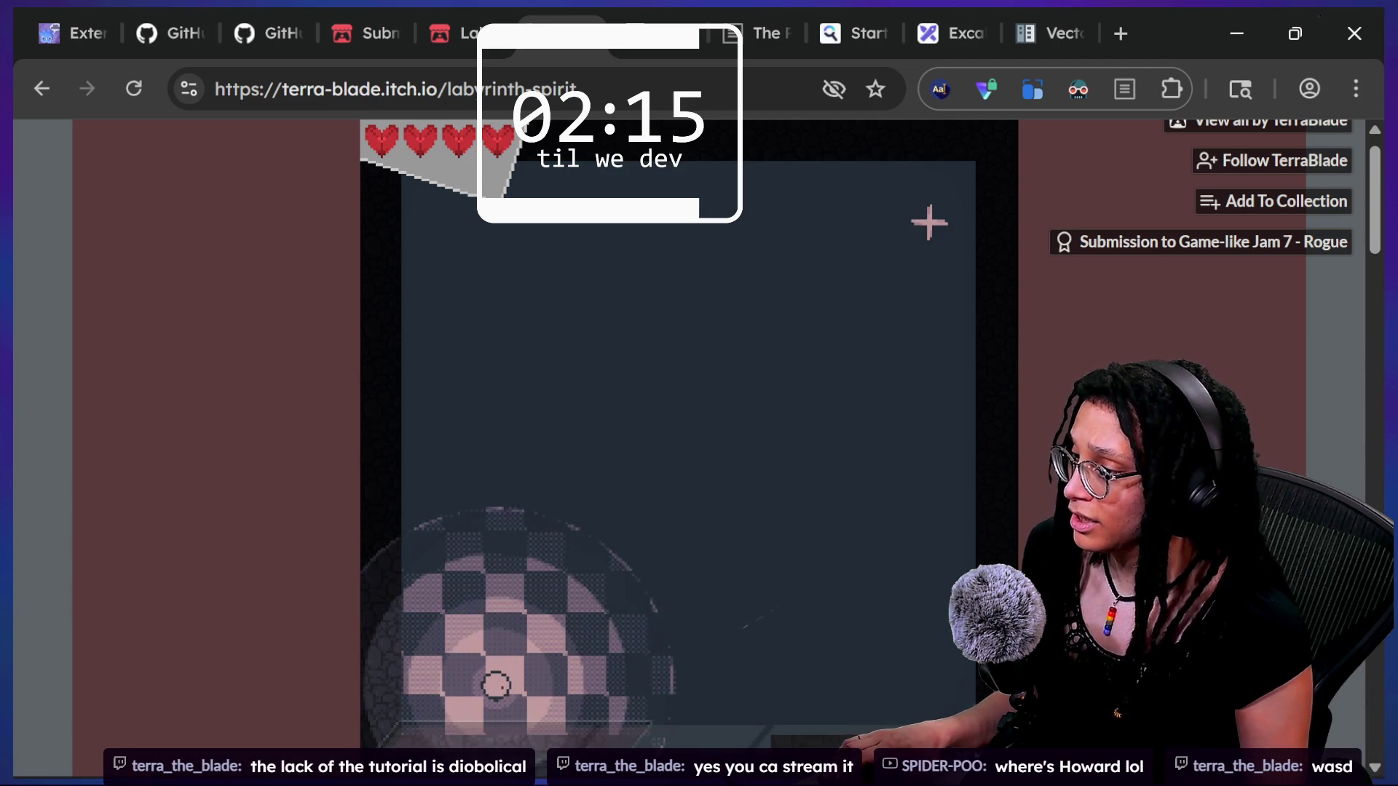
{"action": "left_click", "coordinate": [952, 166]}
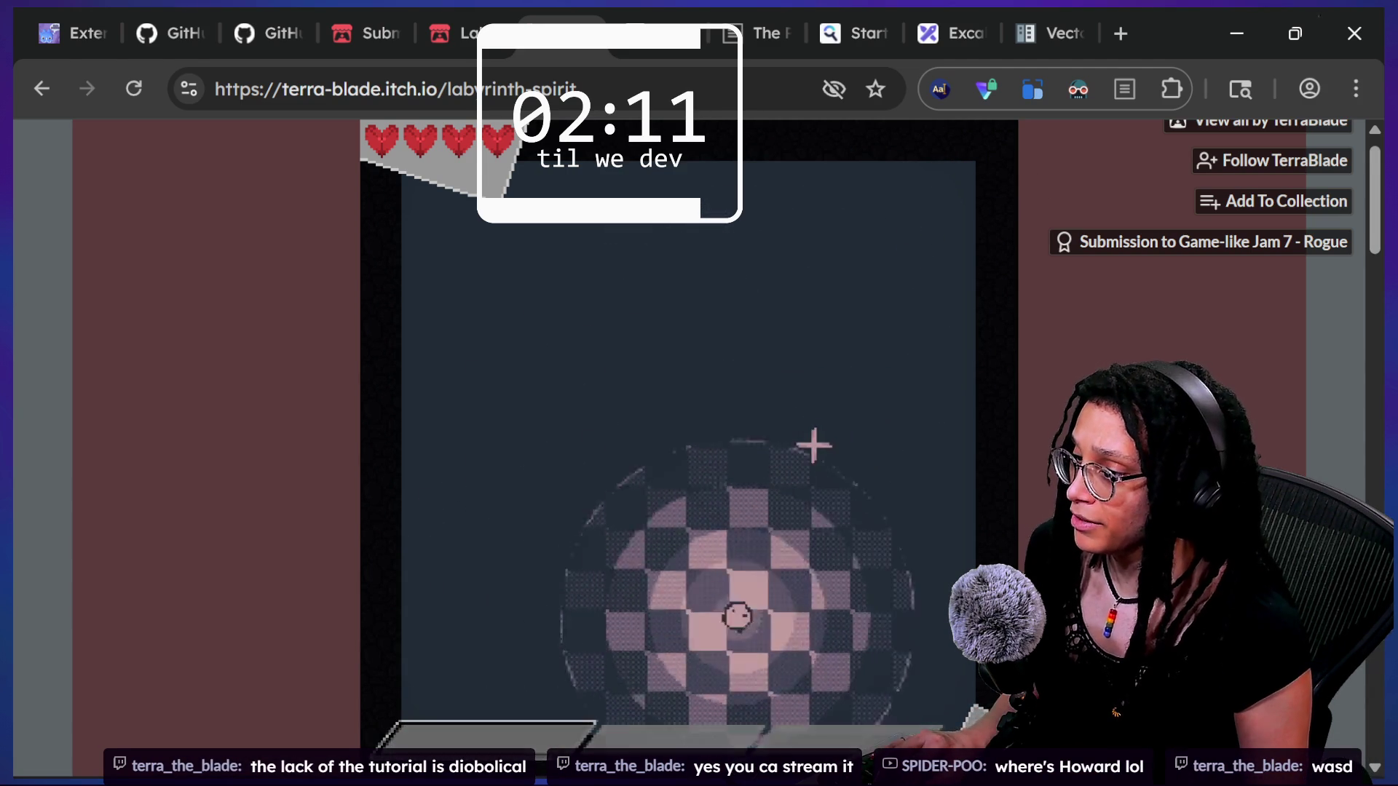
{"action": "key", "text": "w+a"}
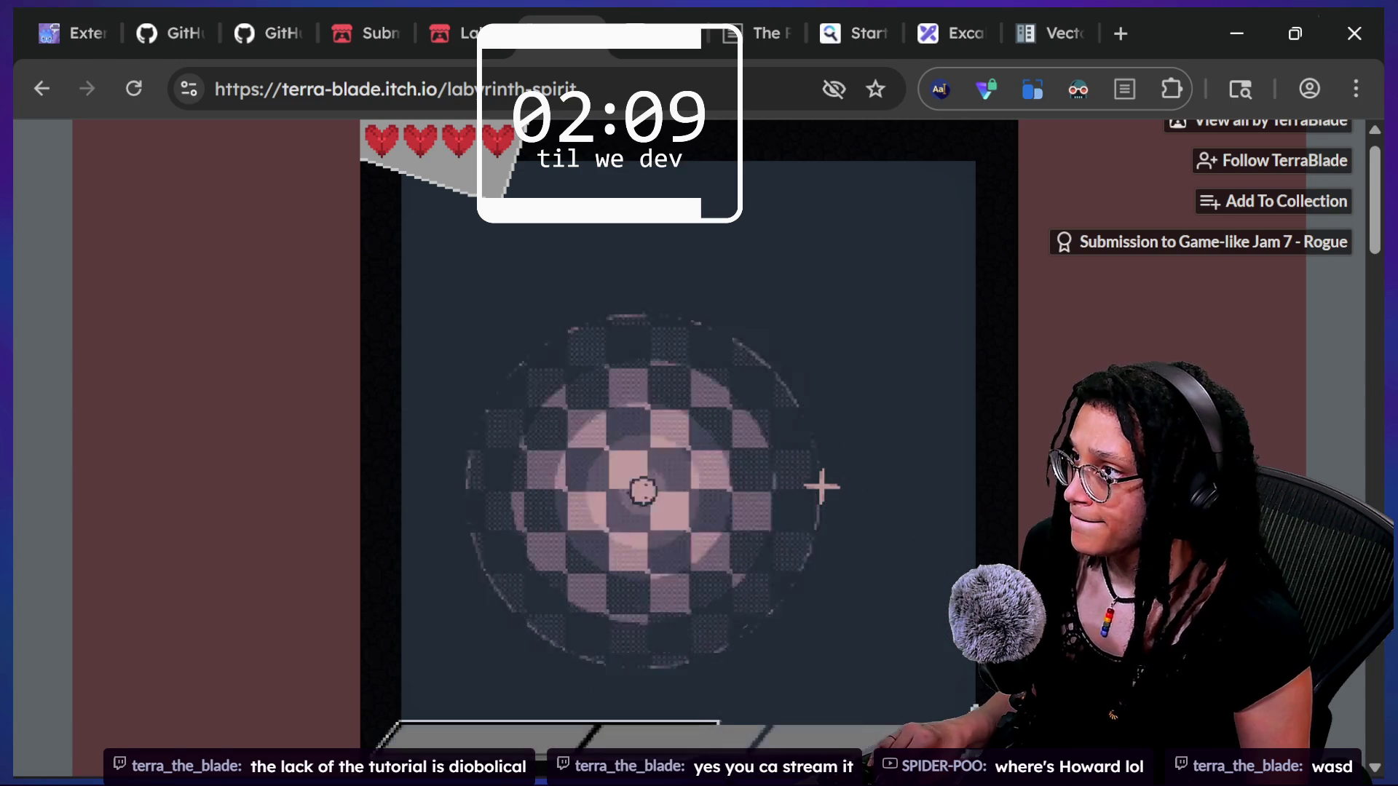
{"action": "key", "text": "w"}
{"action": "key", "text": "d"}
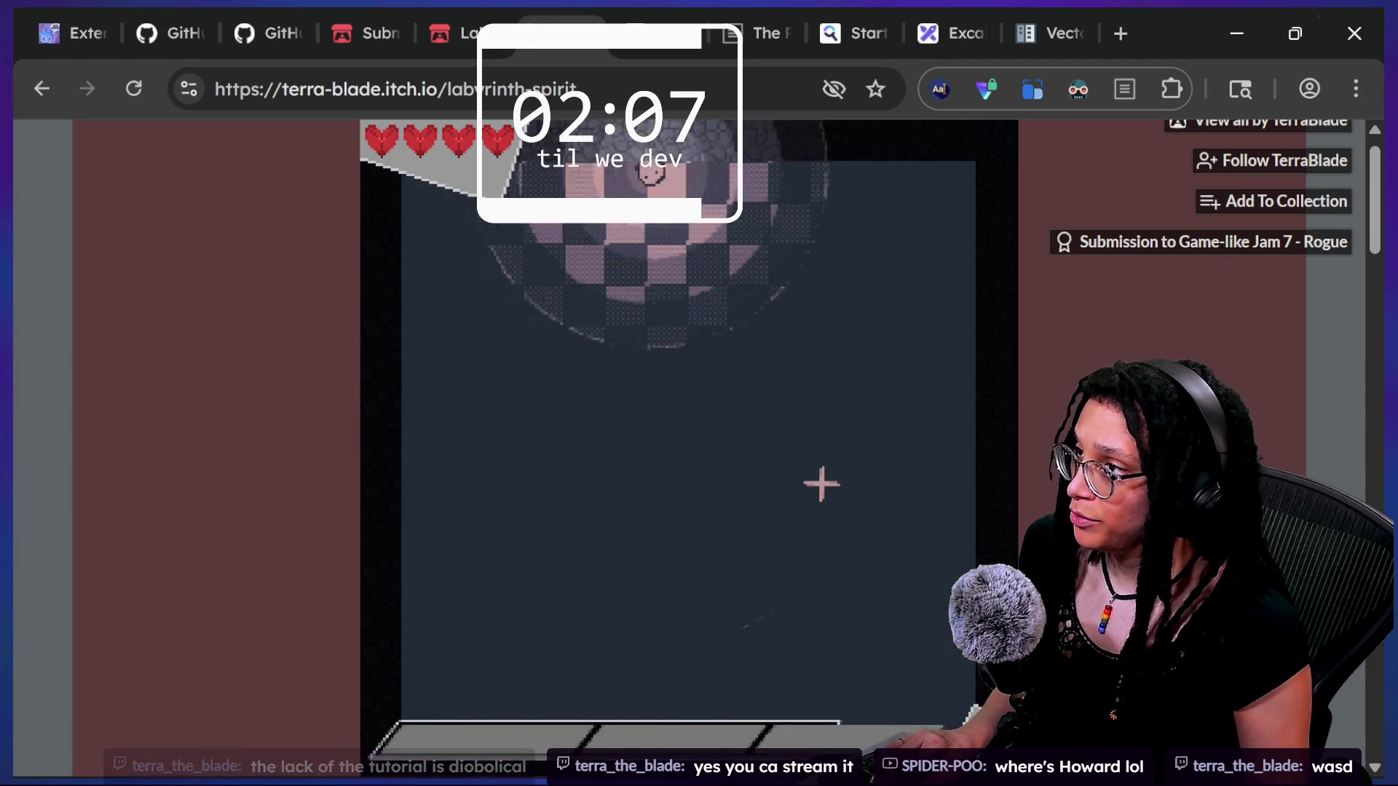
{"action": "key", "text": "s"}
{"action": "key", "text": "a"}
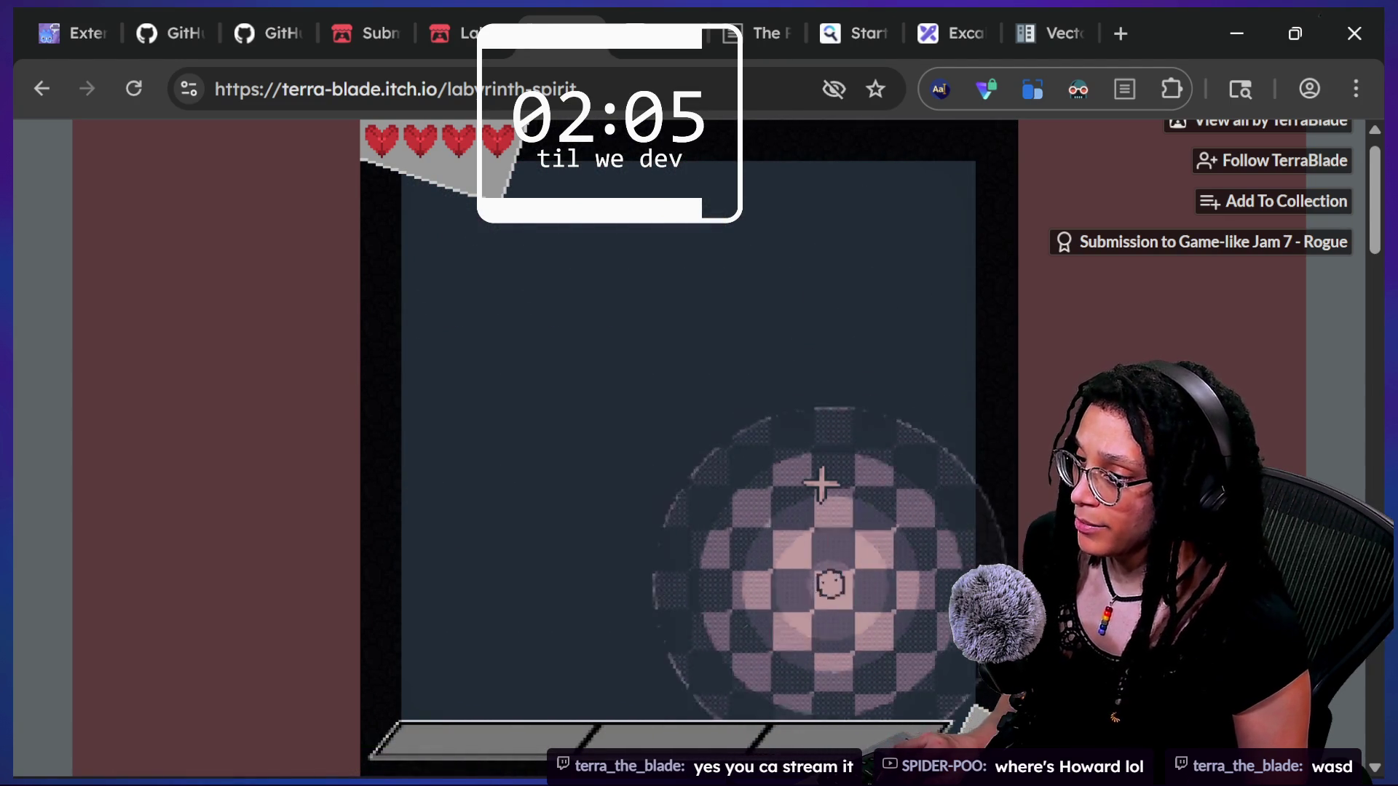
{"action": "key", "text": "w"}
{"action": "key", "text": "s"}
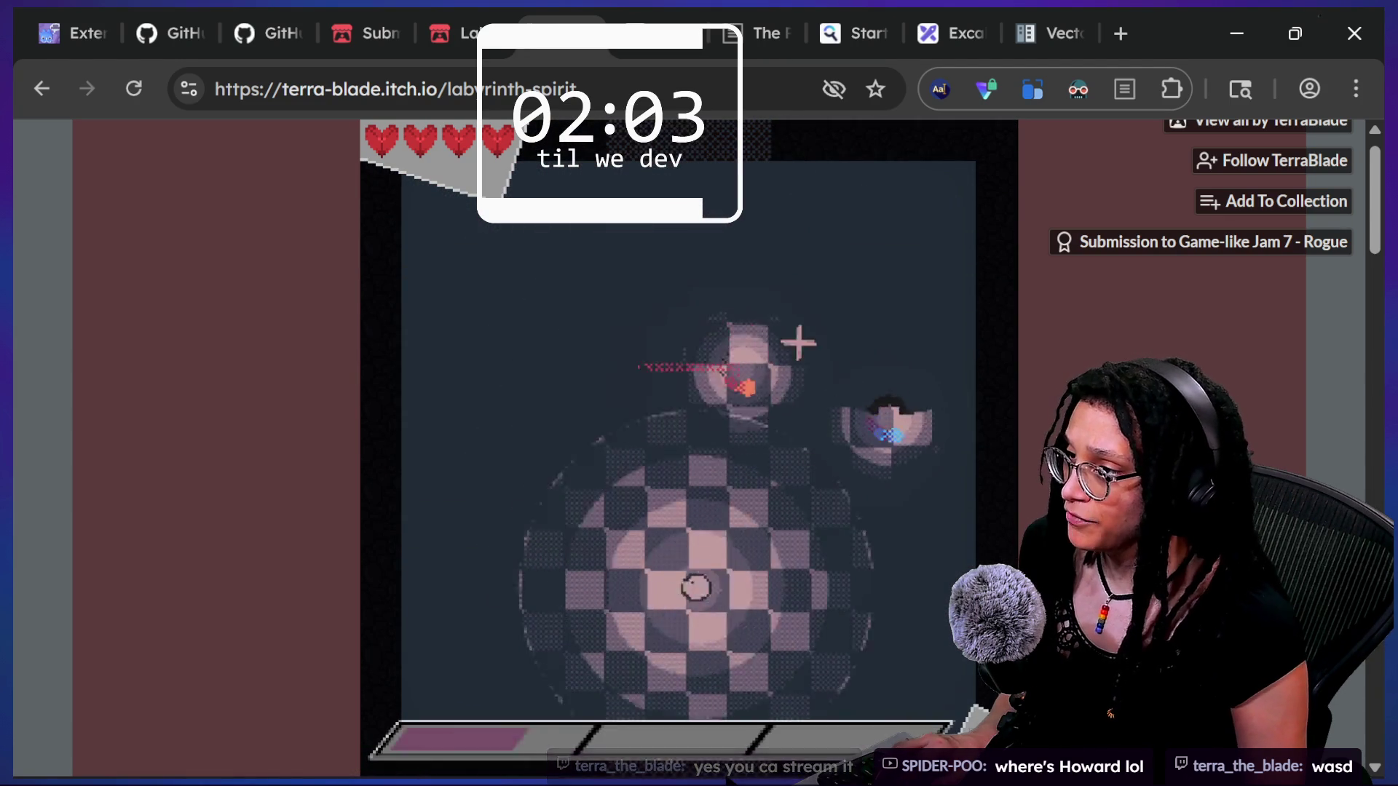
{"action": "key", "text": "w"}
- Dodge around and defeat the approaching enemies, heading toward the upper room
{"action": "key", "text": "d"}
{"action": "key", "text": "s"}
{"action": "key", "text": "a"}
{"action": "key", "text": "w"}
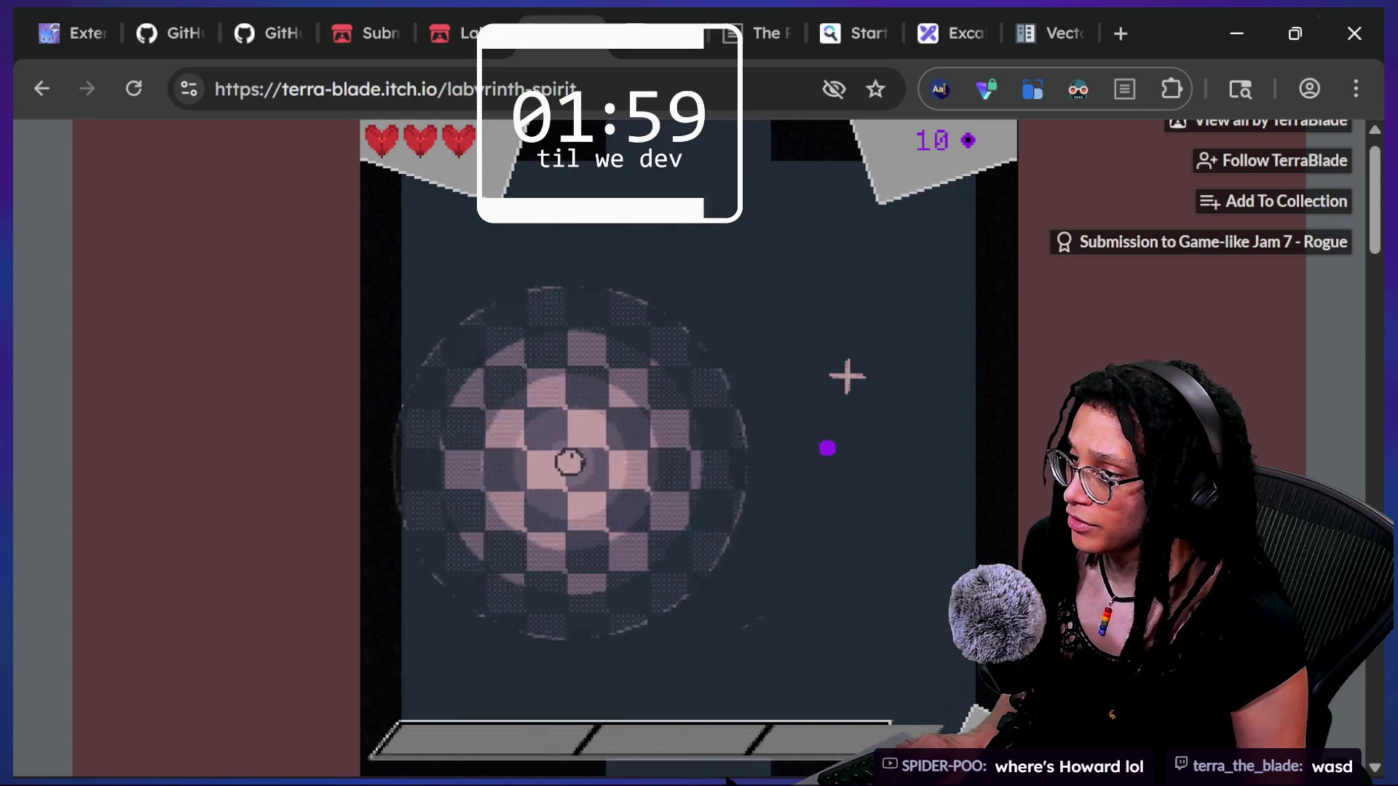
{"action": "key", "text": "w"}
{"action": "key", "text": "d"}
{"action": "key", "text": "s"}
{"action": "key", "text": "a"}
{"action": "key", "text": "d"}
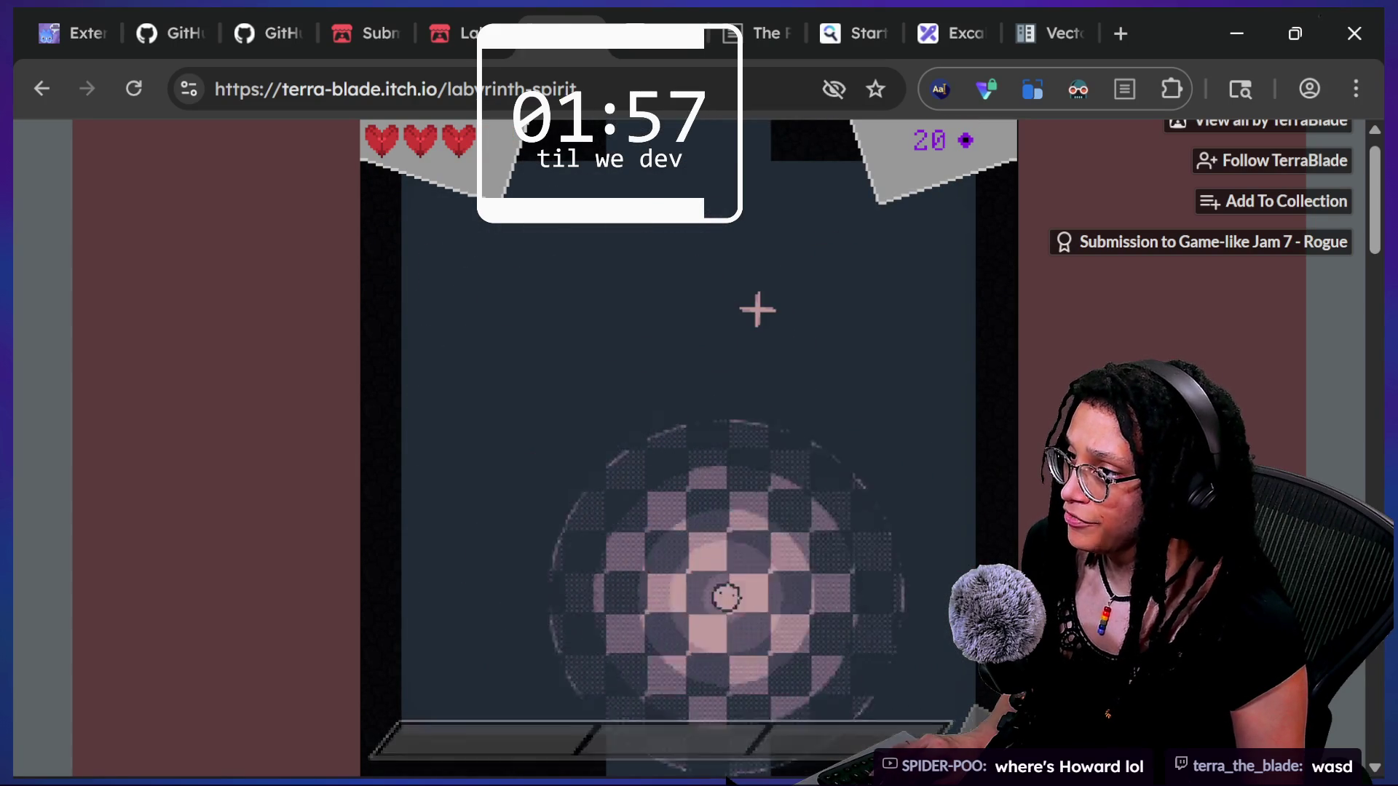
{"action": "key", "text": "w"}
{"action": "key", "text": "a"}
- Explore the circular room and adjoining rooms, then walk up into the shop
{"action": "key", "text": "s"}
{"action": "key", "text": "d"}
{"action": "key", "text": "w"}
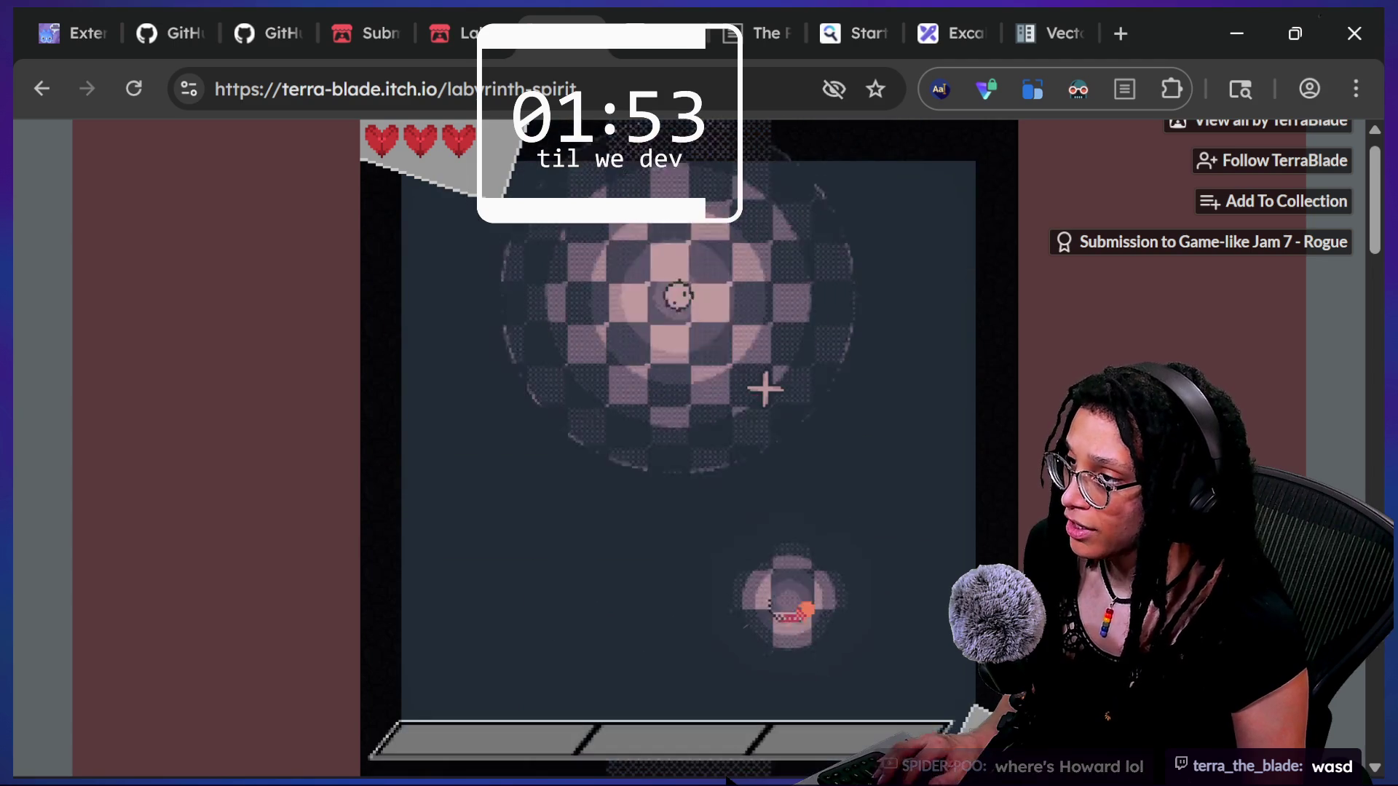
{"action": "key", "text": "s"}
{"action": "key", "text": "d"}
{"action": "key", "text": "a"}
{"action": "key", "text": "s"}
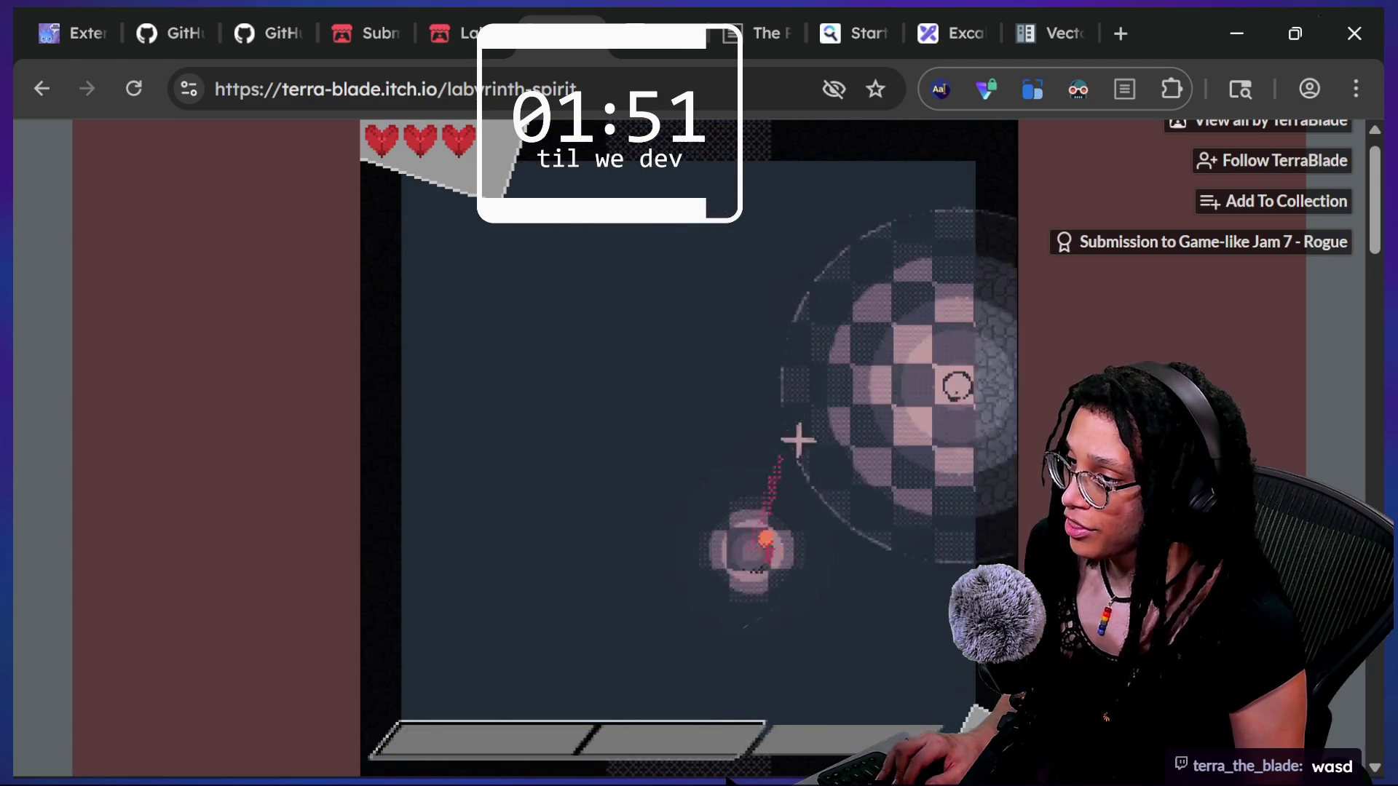
{"action": "key", "text": "d"}
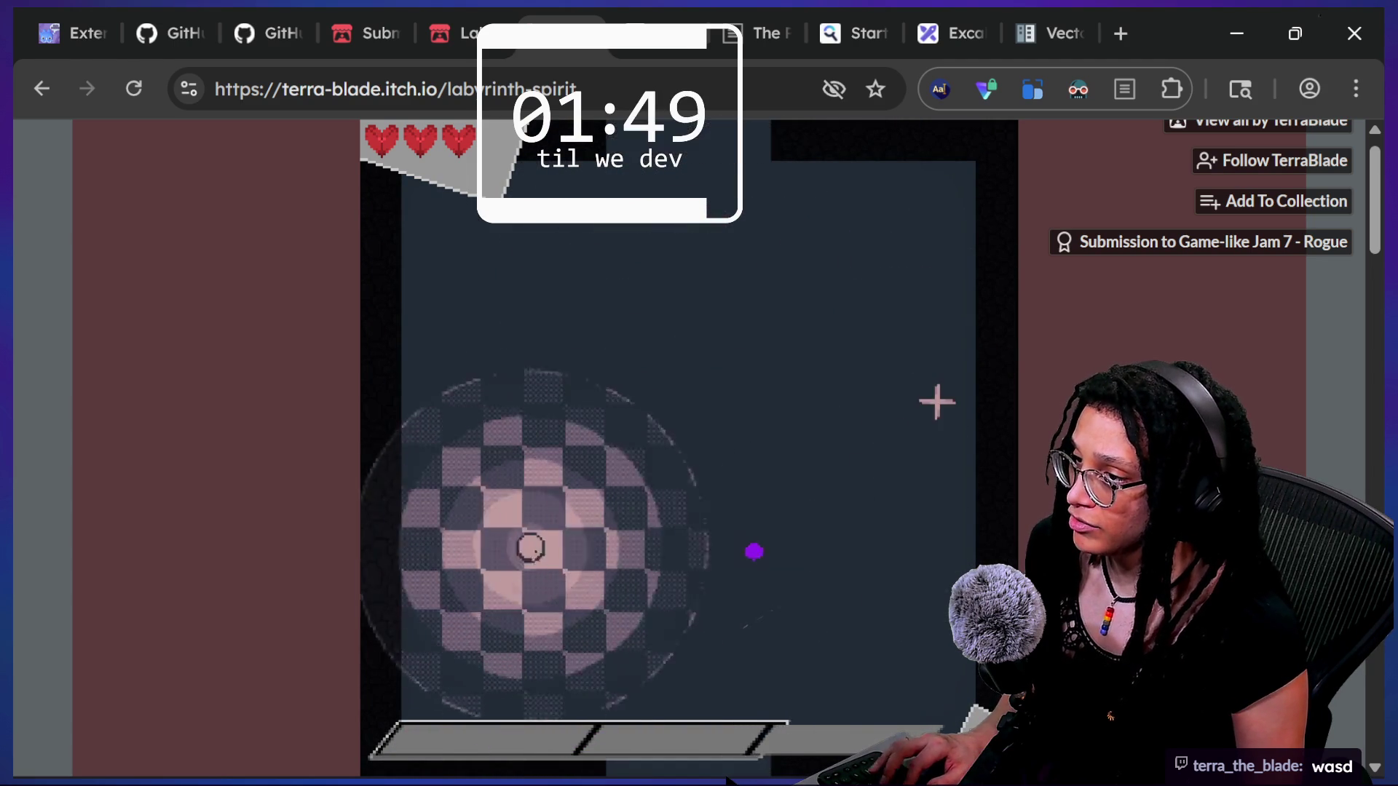
{"action": "key", "text": "d"}
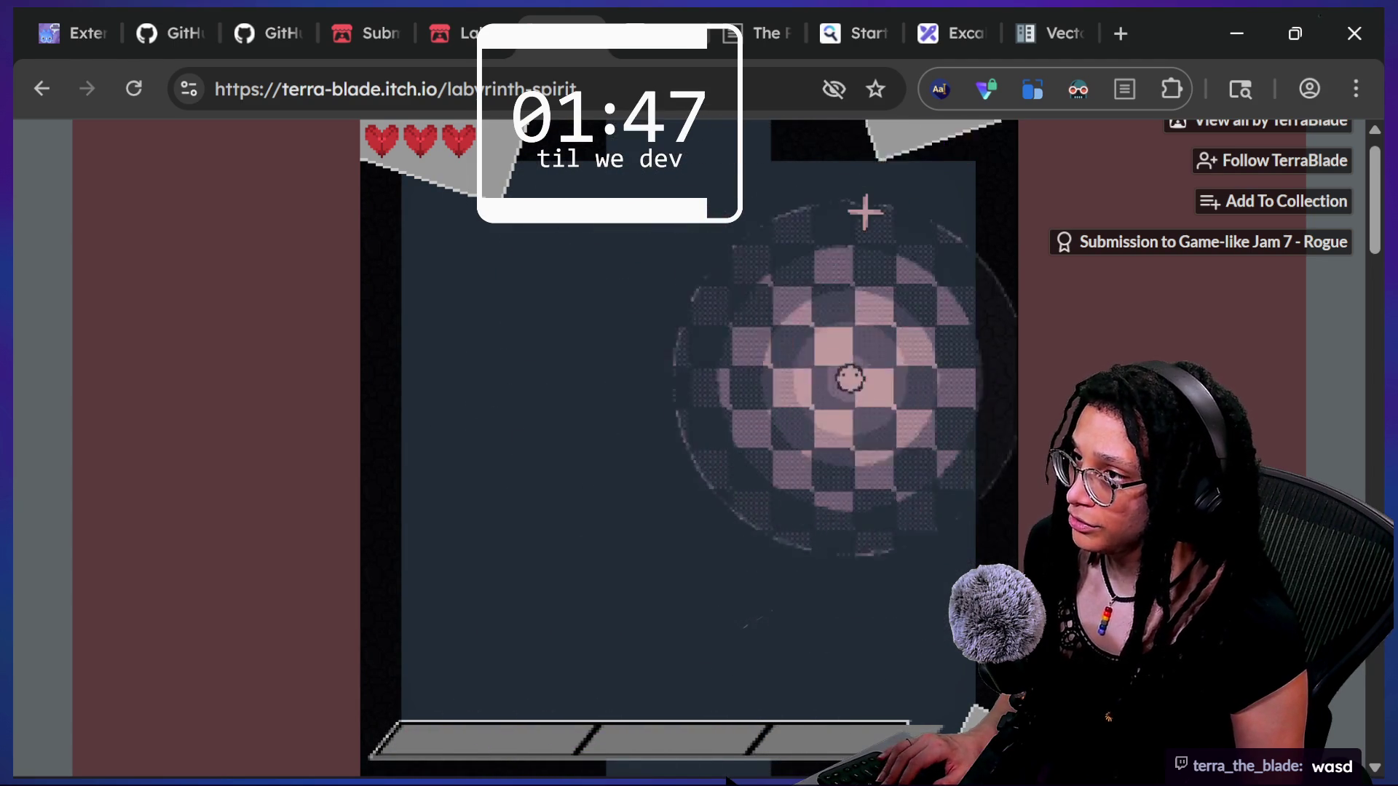
{"action": "key", "text": "d"}
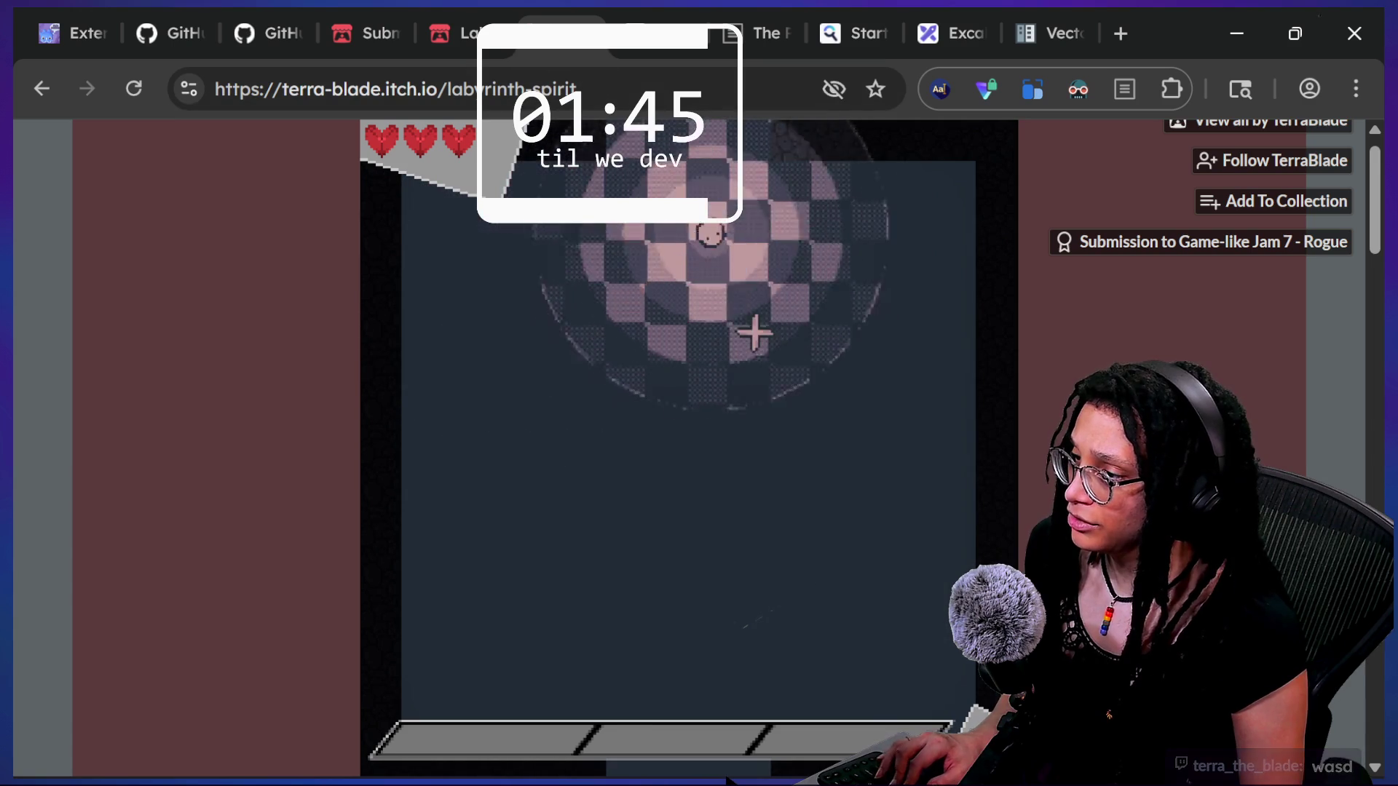
{"action": "key", "text": "w"}
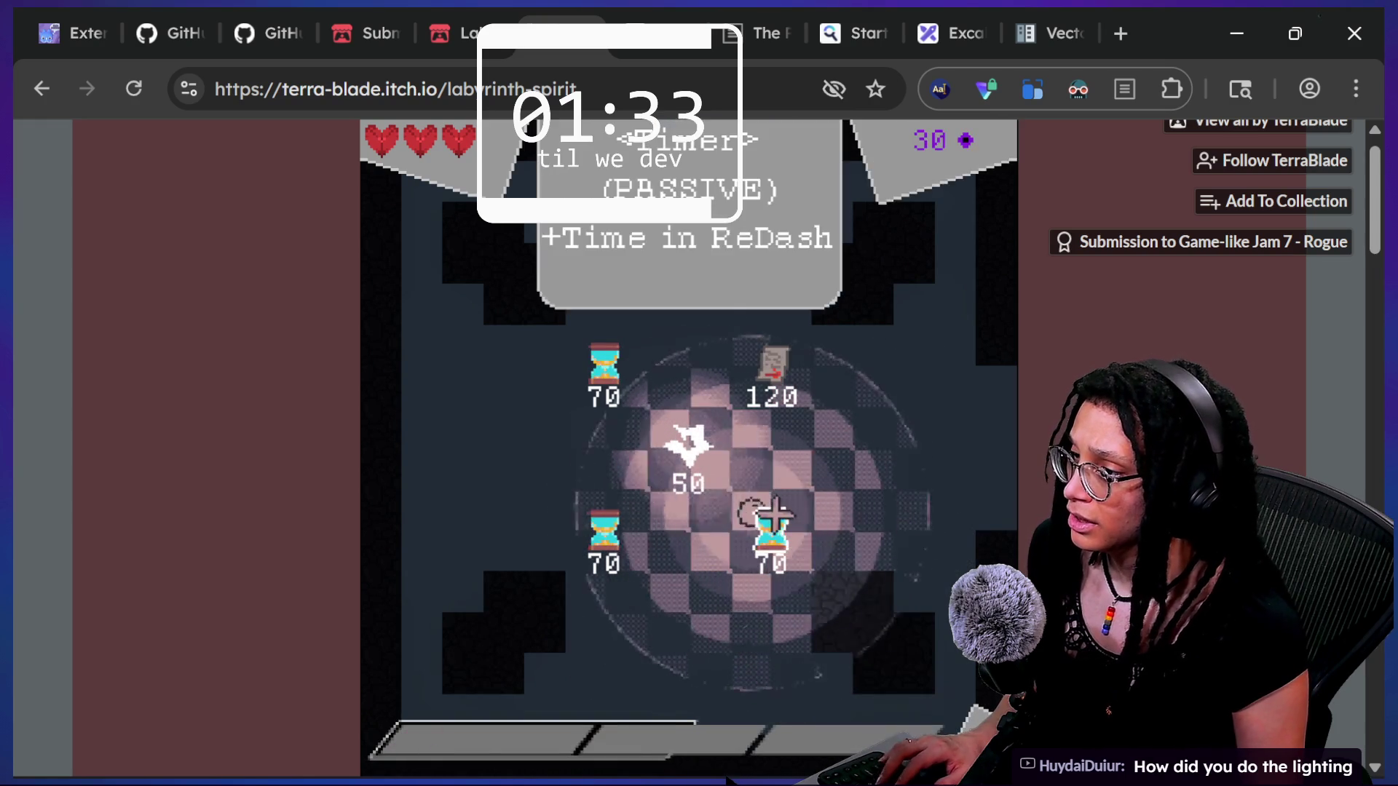
- Take the Escape Plan item, then fight upward through the following rooms
{"action": "left_click", "coordinate": [856, 464]}
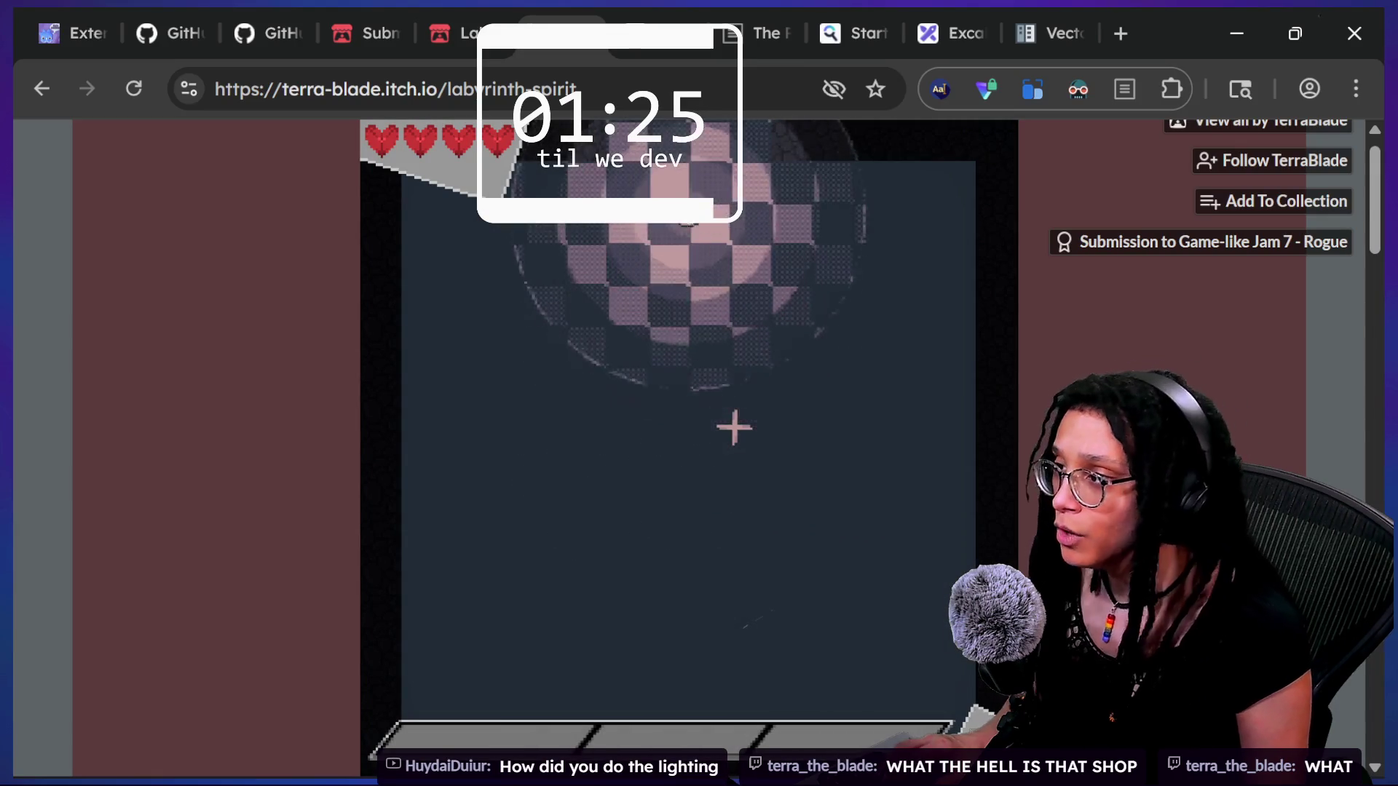
{"action": "key", "text": "w"}
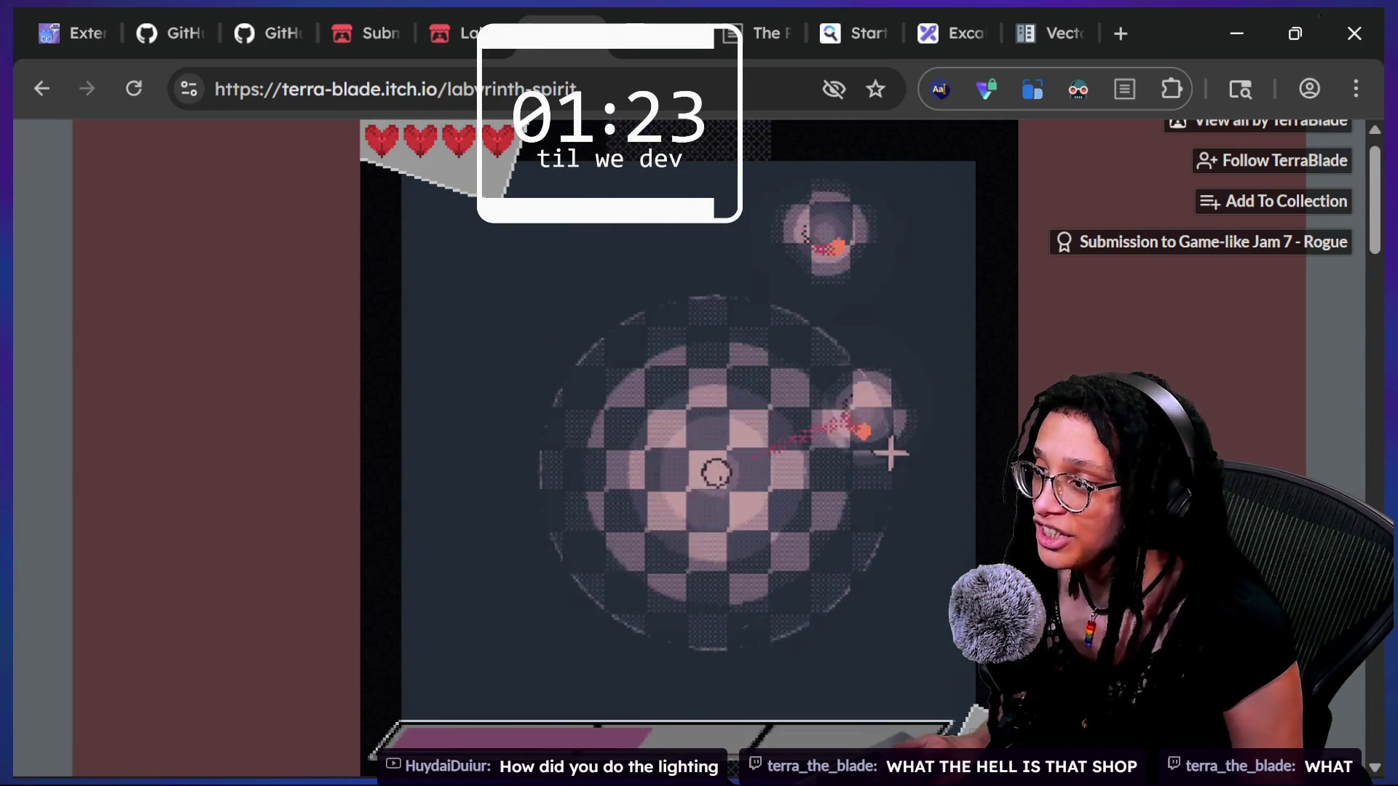
{"action": "key", "text": "w"}
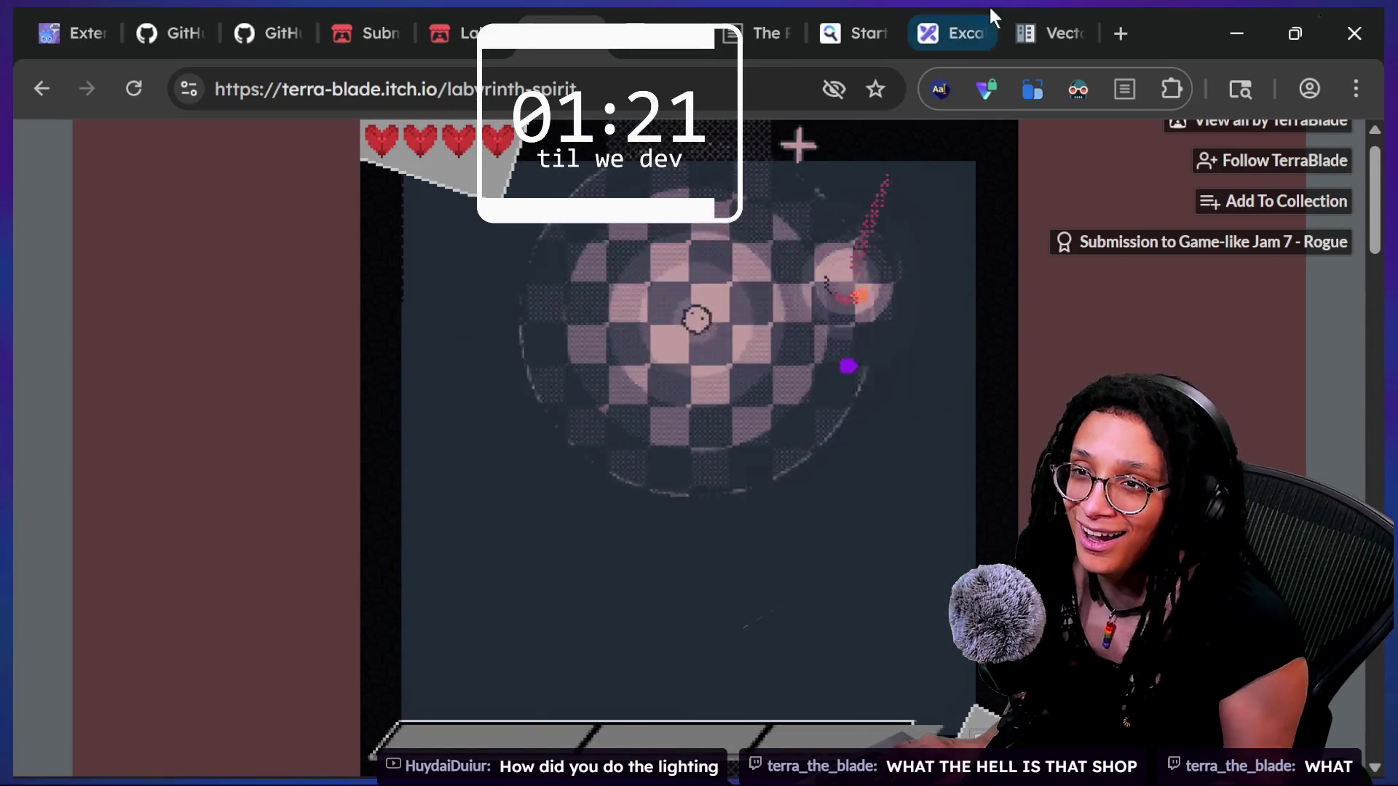
{"action": "key", "text": "w"}
{"action": "key", "text": "d"}
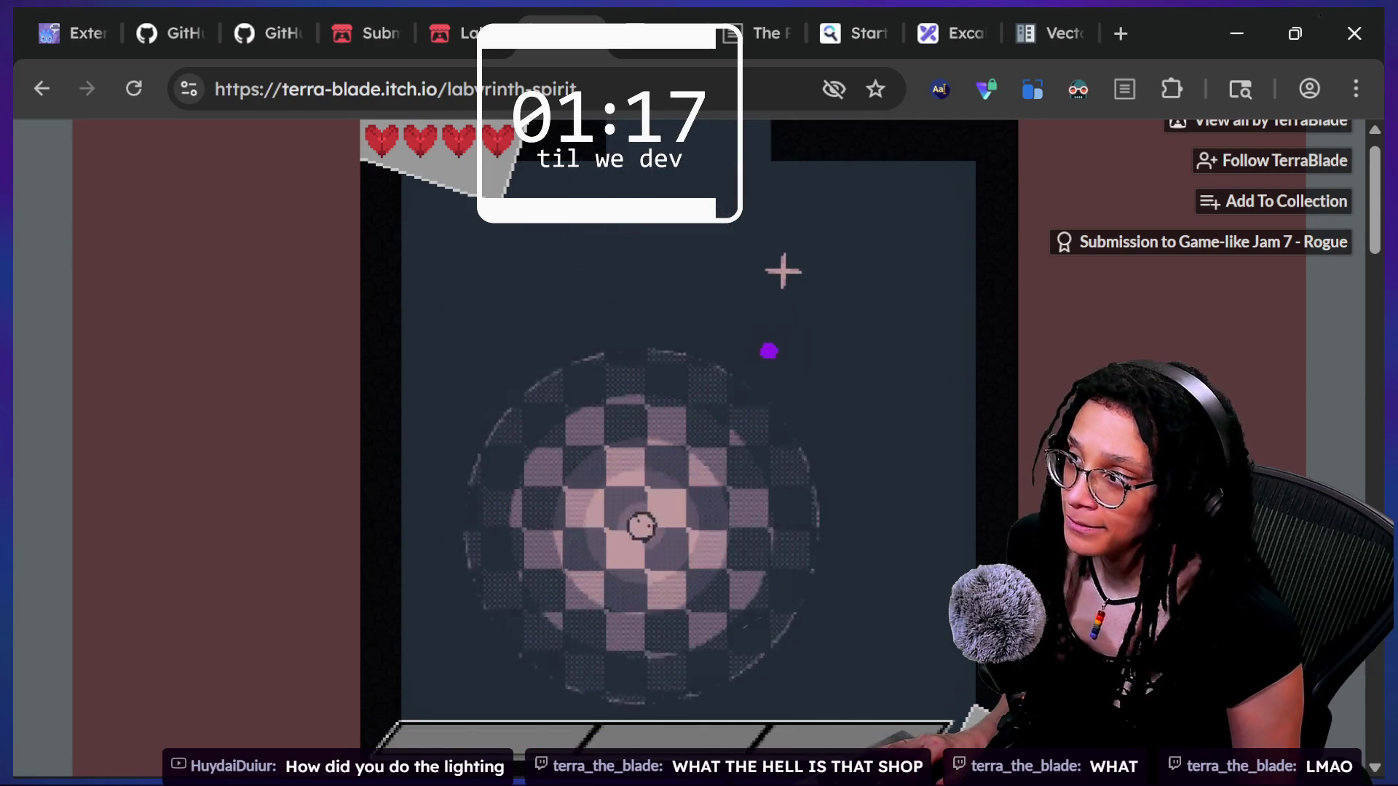
{"action": "key", "text": "w"}
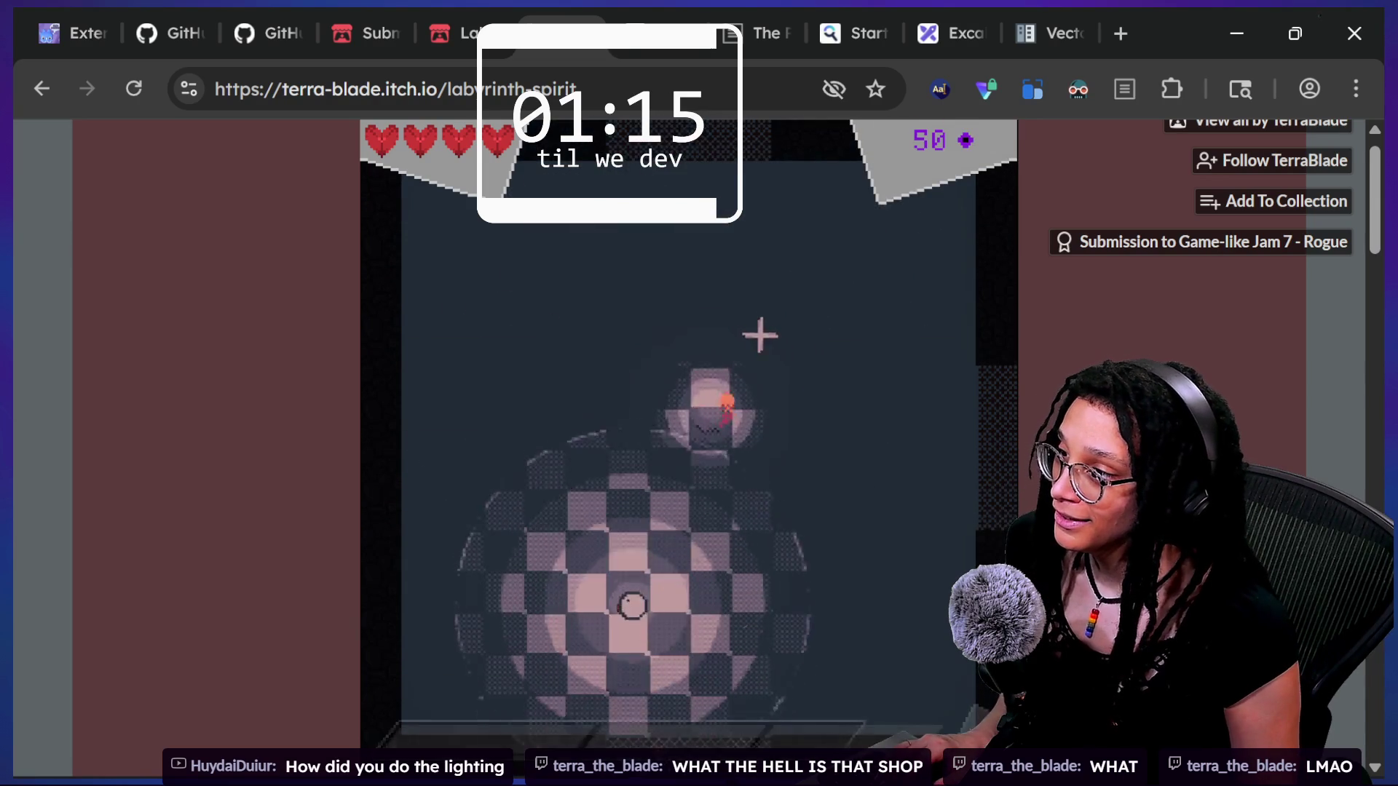
{"action": "key", "text": "s"}
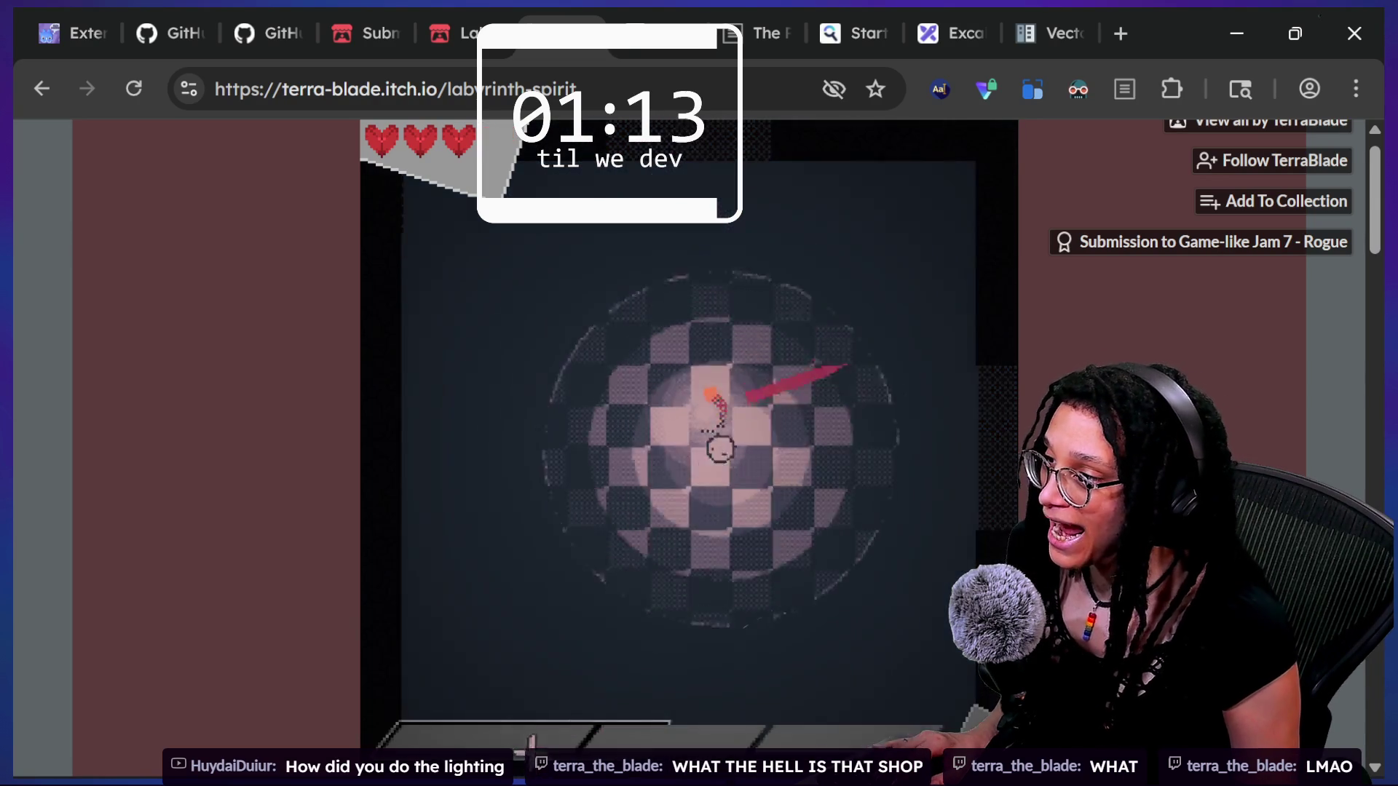
{"action": "key", "text": "w"}
{"action": "key", "text": "a"}
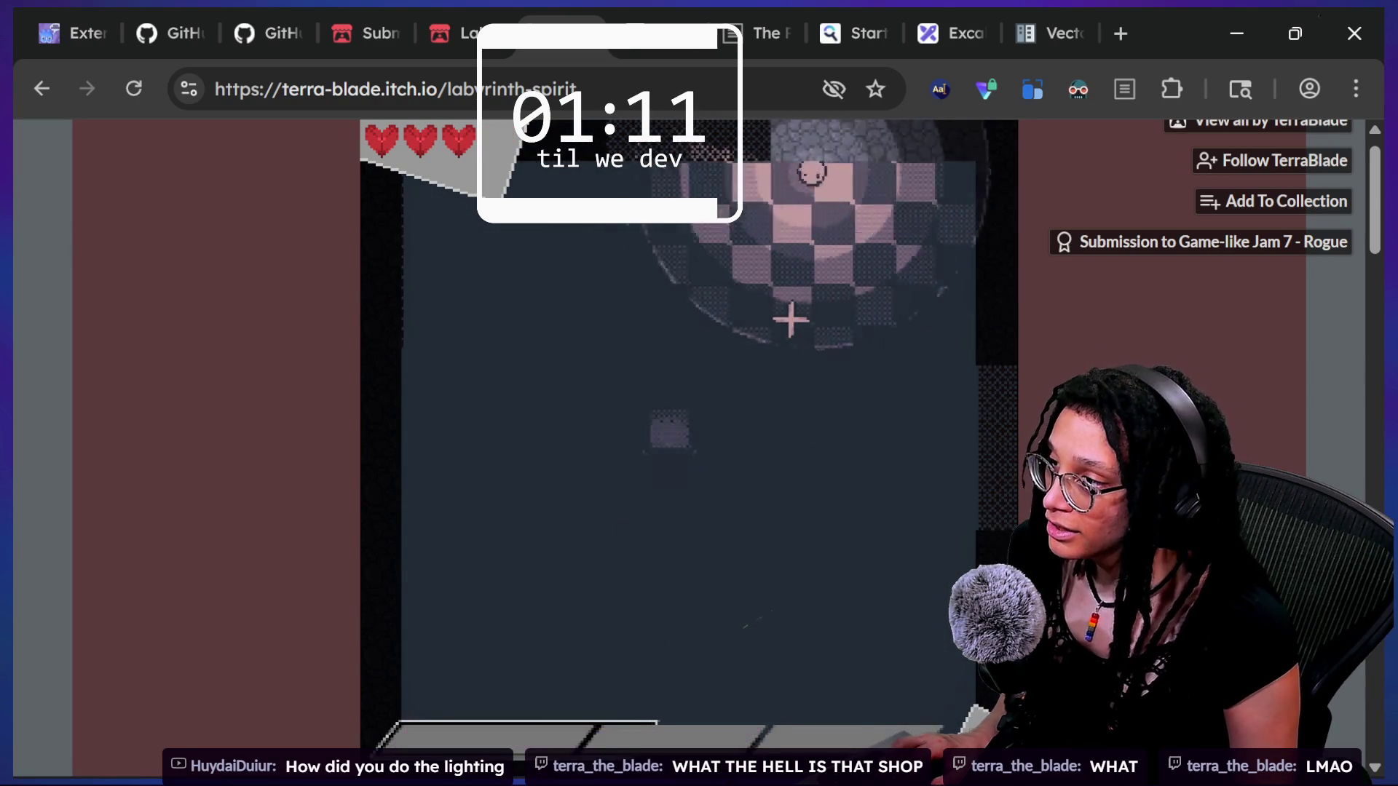
{"action": "key", "text": "w"}
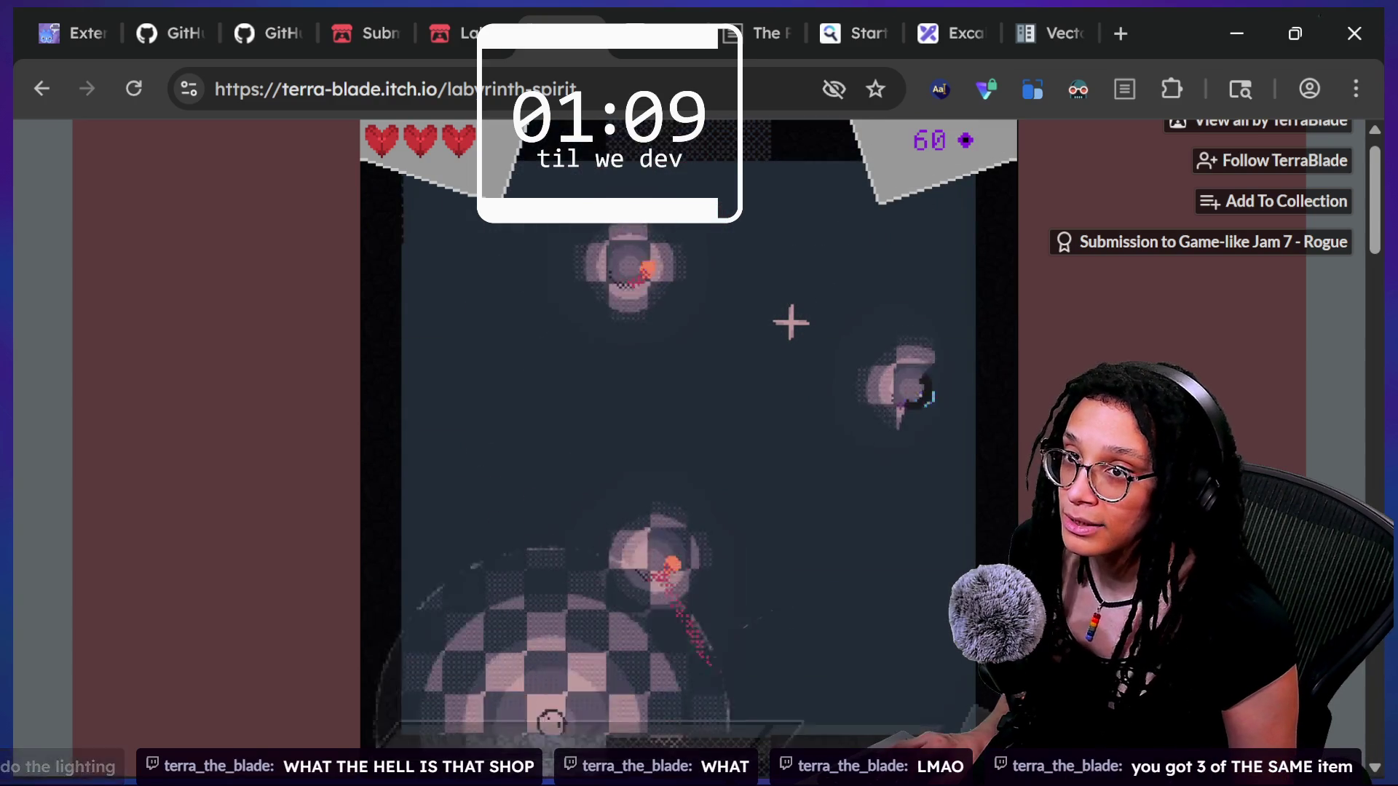
- Dodge the enemies around the room and slash at a nearby one
{"action": "key", "text": "w"}
{"action": "key", "text": "a"}
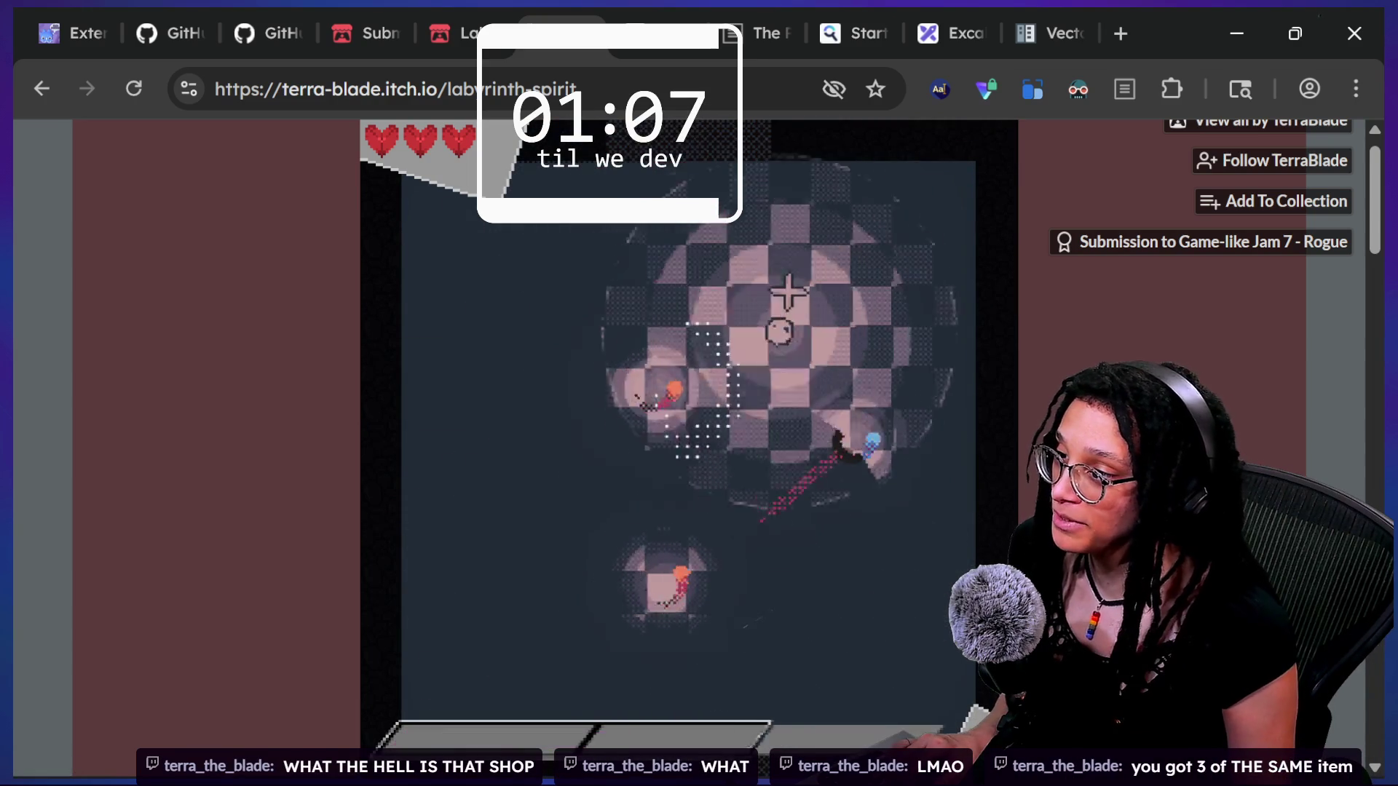
{"action": "key", "text": "s"}
{"action": "key", "text": "a"}
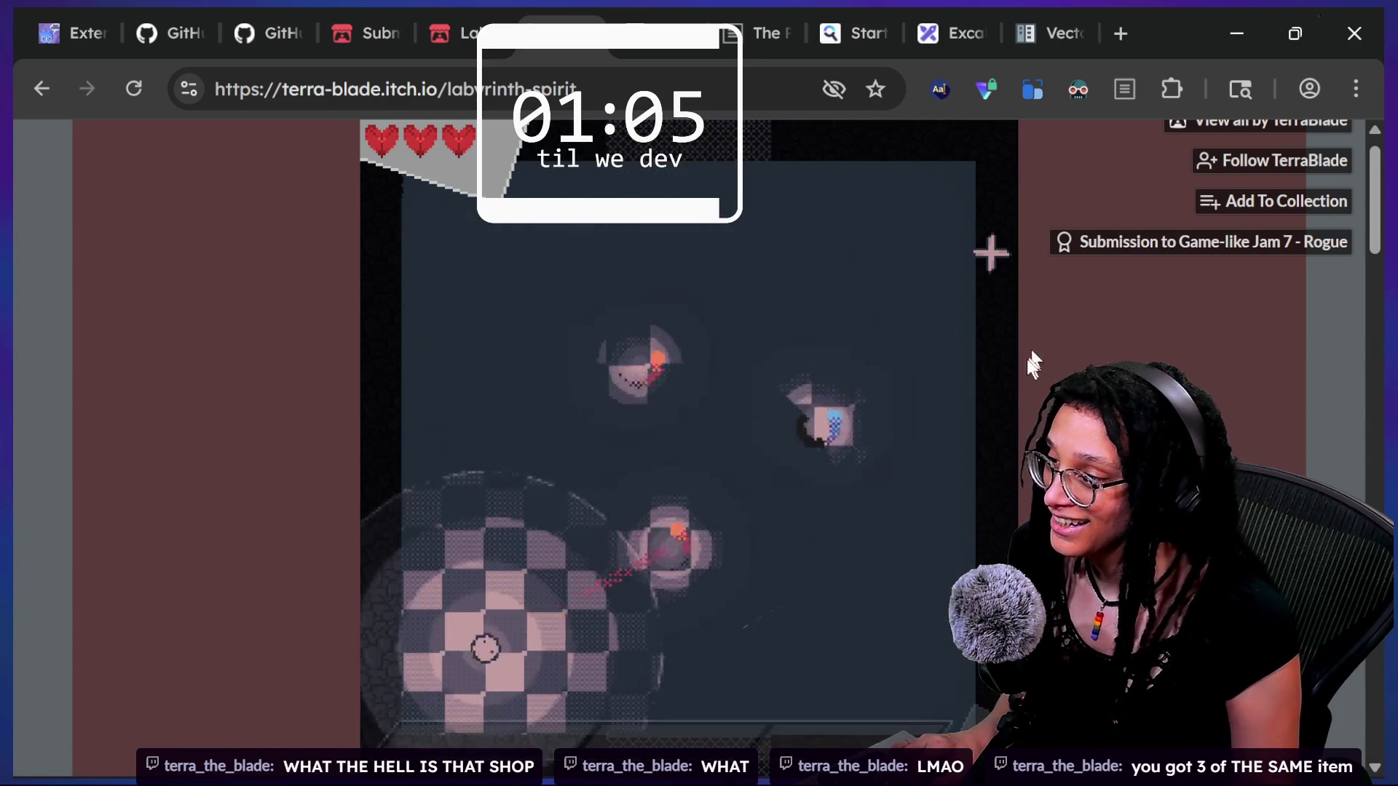
{"action": "key", "text": "w"}
{"action": "key", "text": "d"}
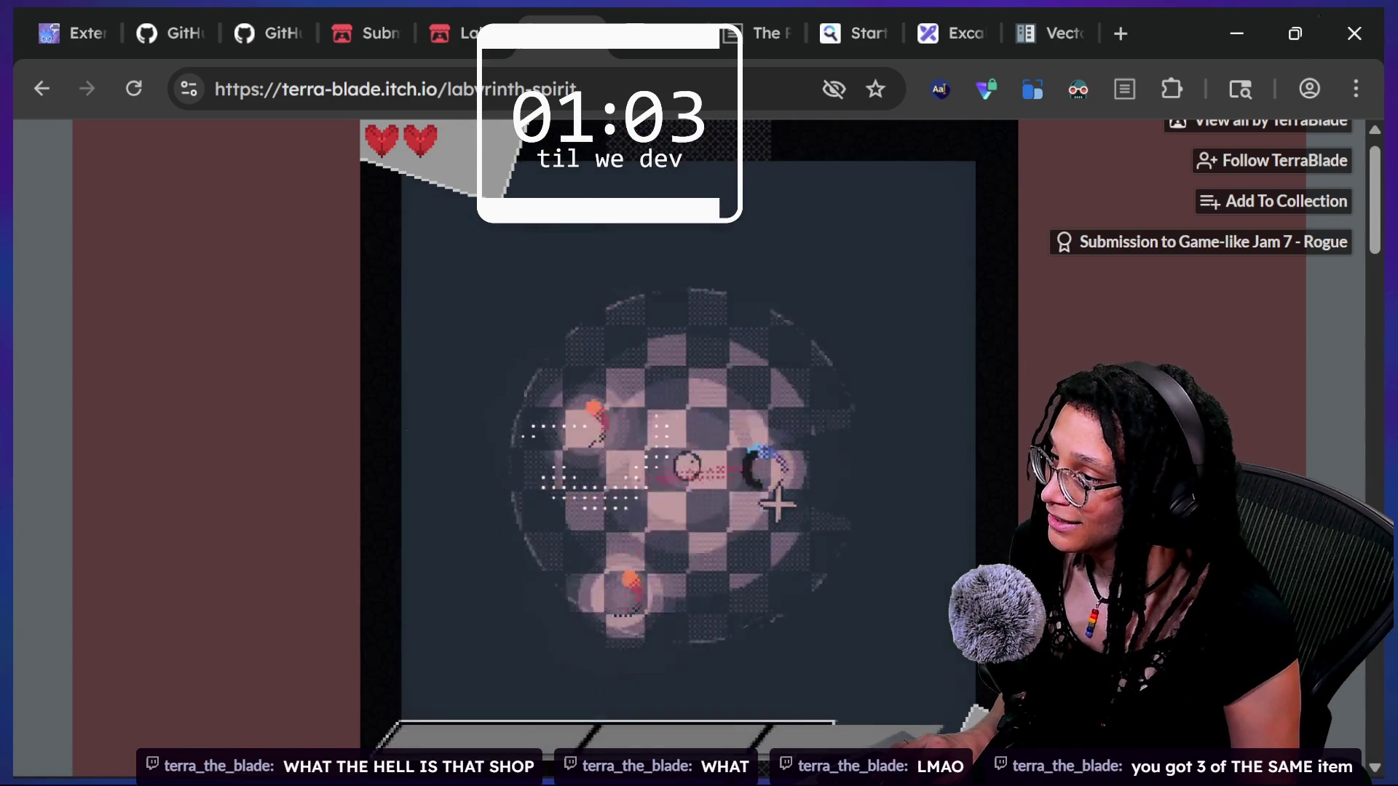
{"action": "key", "text": "a"}
{"action": "key", "text": "s"}
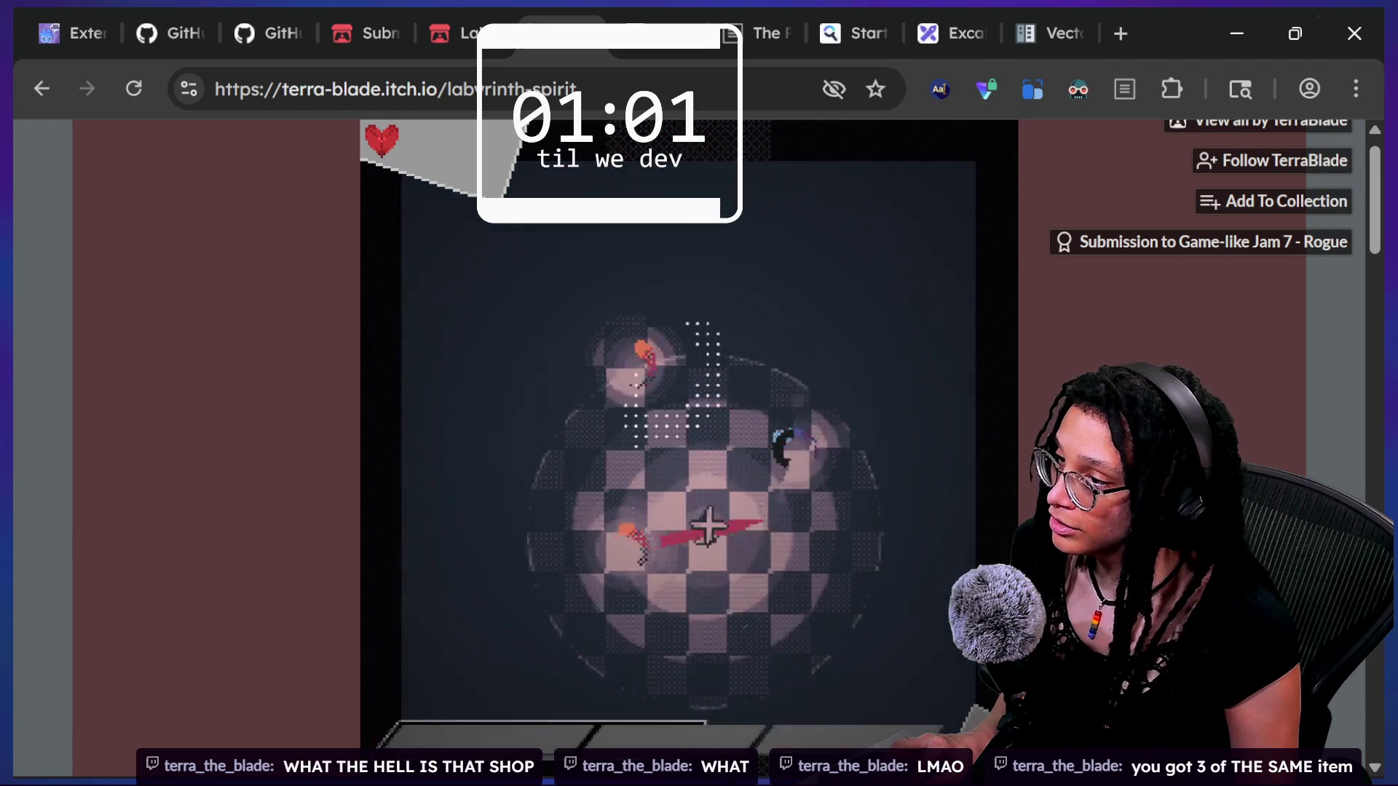
{"action": "key", "text": "d"}
{"action": "key", "text": "s"}
{"action": "left_click", "coordinate": [692, 294]}
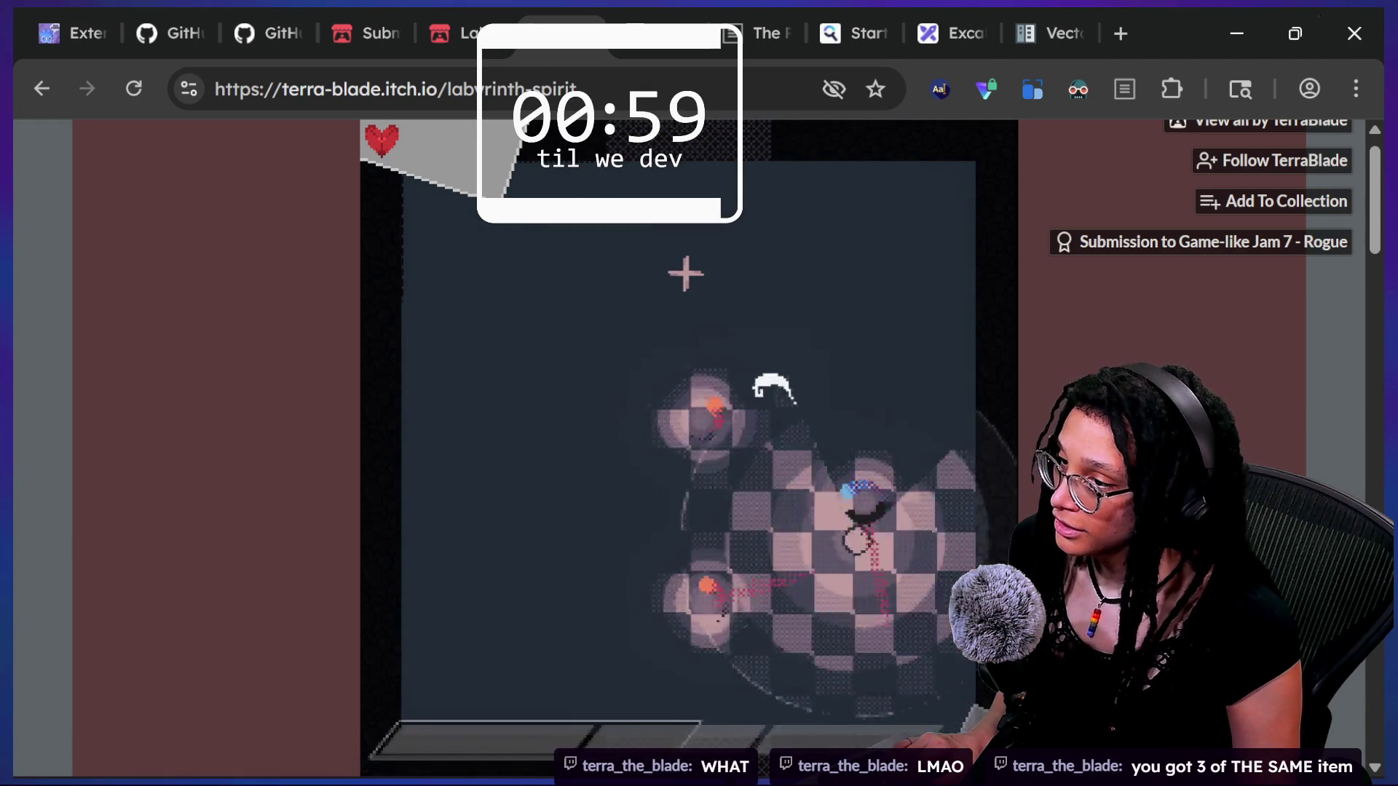
- Keep weaving across the room to evade the enemies' attacks
{"action": "key", "text": "w"}
{"action": "key", "text": "w"}
{"action": "key", "text": "a"}
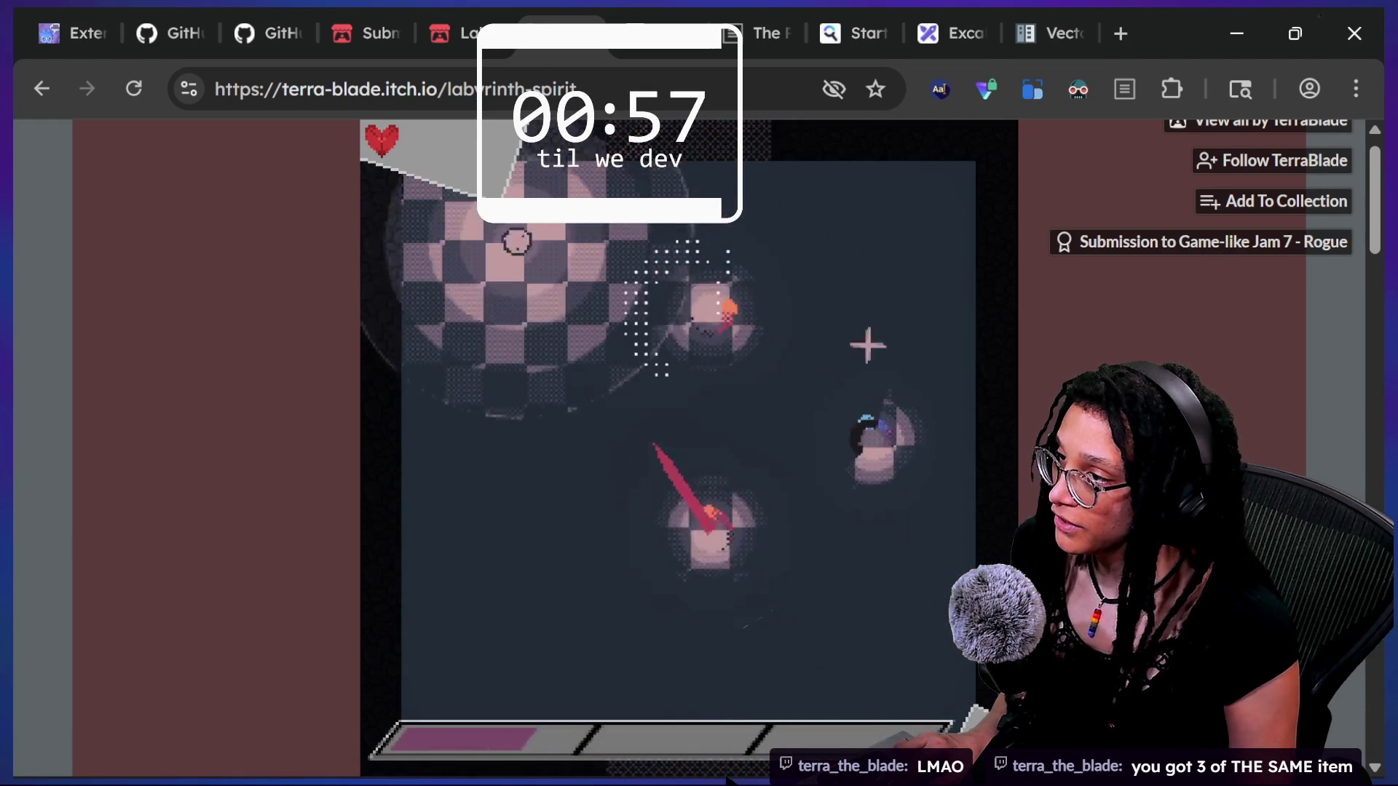
{"action": "key", "text": "s"}
{"action": "key", "text": "d"}
{"action": "key", "text": "s"}
{"action": "key", "text": "a"}
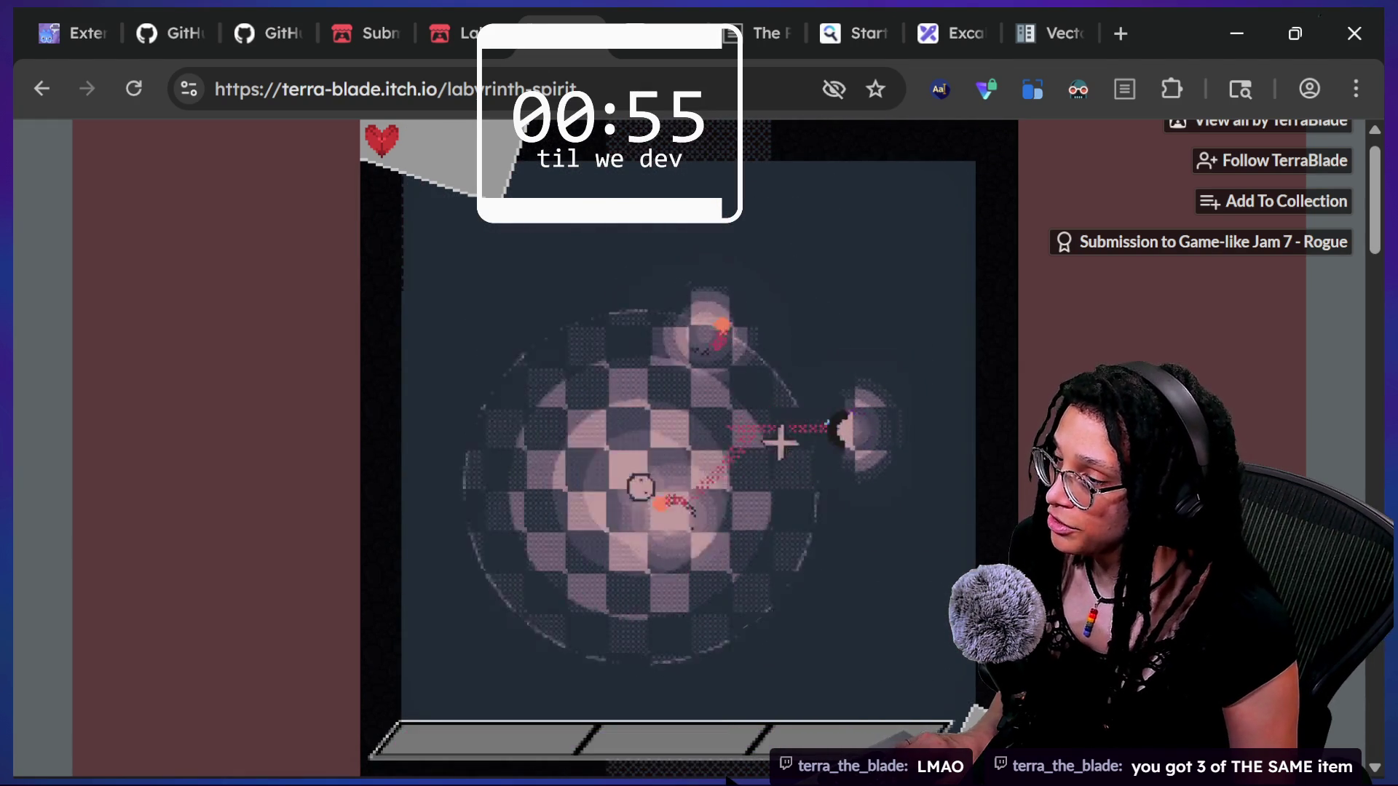
{"action": "key", "text": "a"}
{"action": "key", "text": "s"}
{"action": "key", "text": "d"}
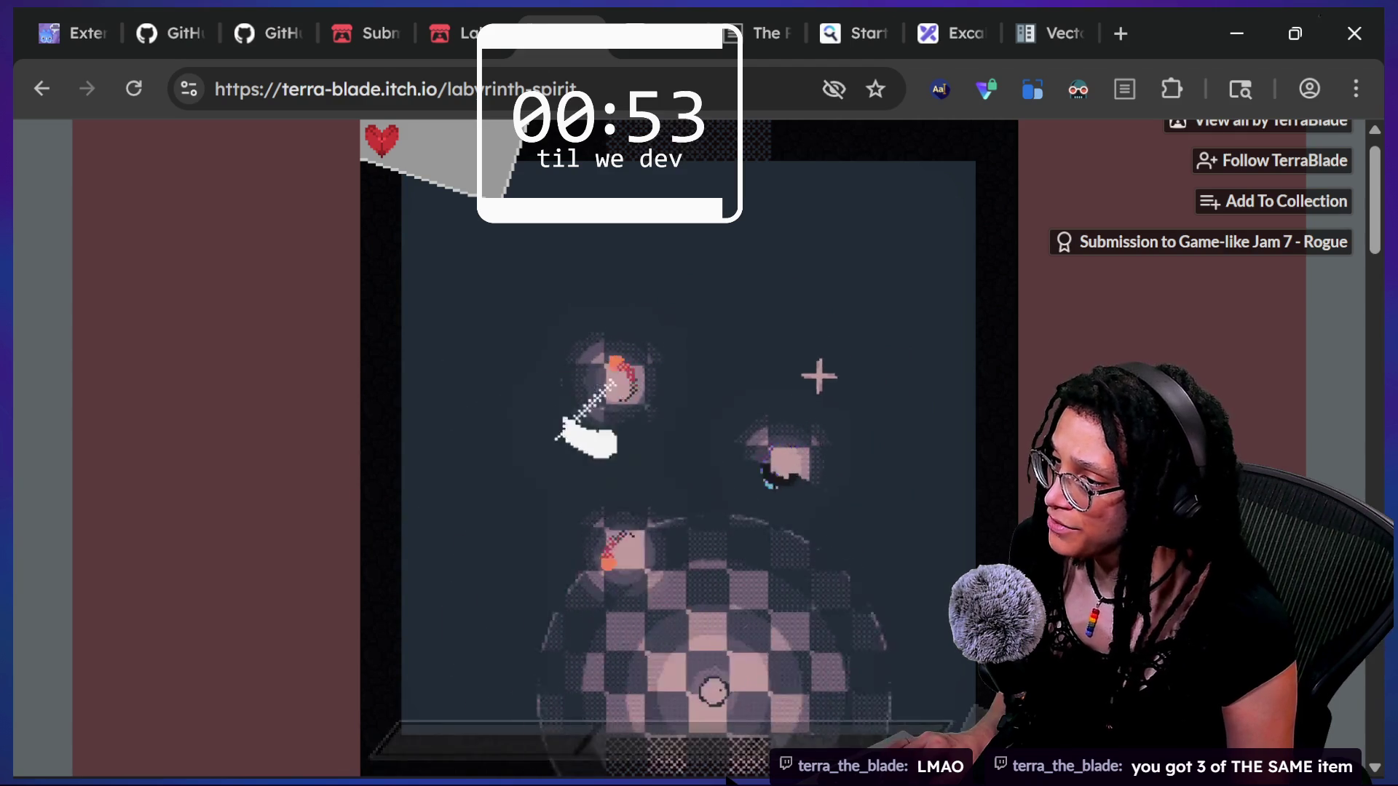
{"action": "key", "text": "w"}
{"action": "key", "text": "d"}
{"action": "key", "text": "a"}
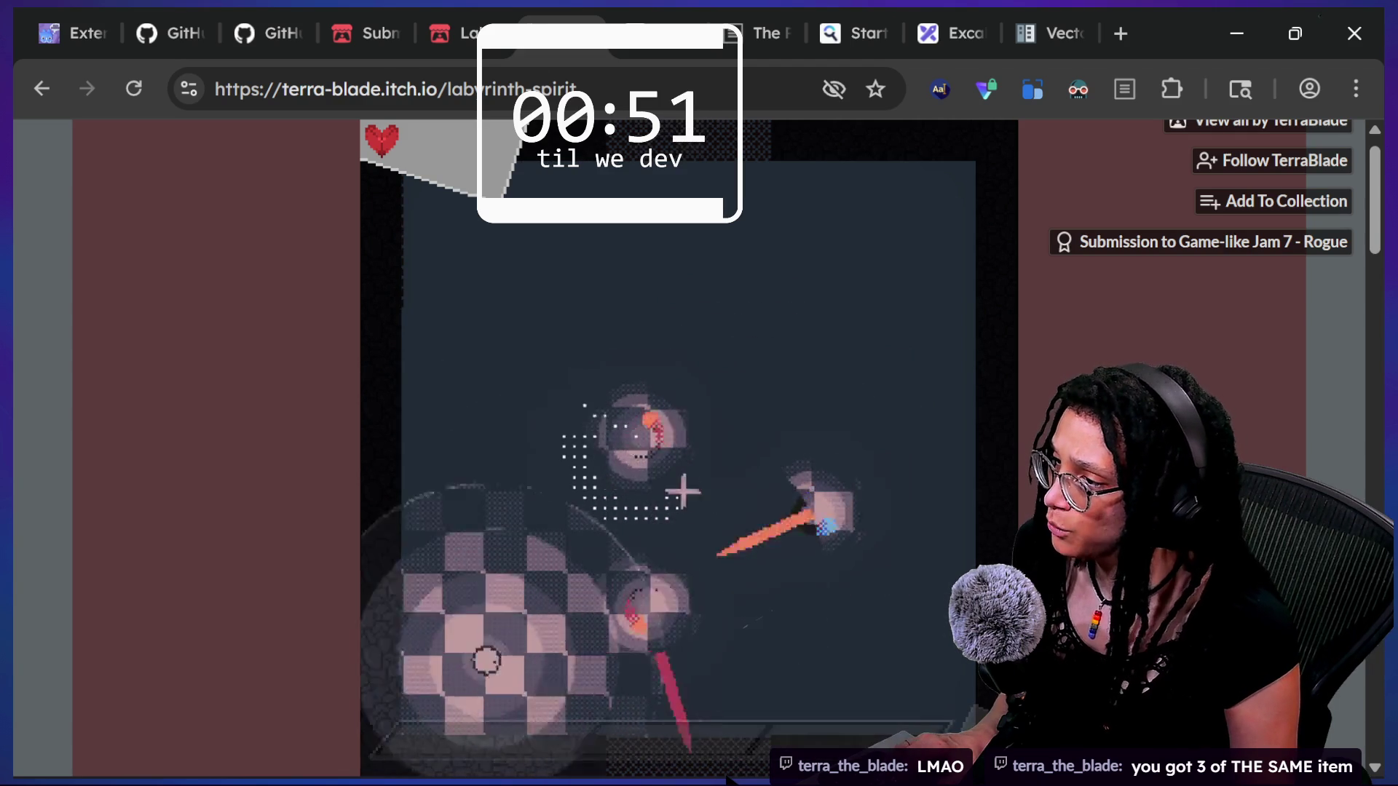
{"action": "key", "text": "w"}
{"action": "key", "text": "d"}
{"action": "key", "text": "d"}
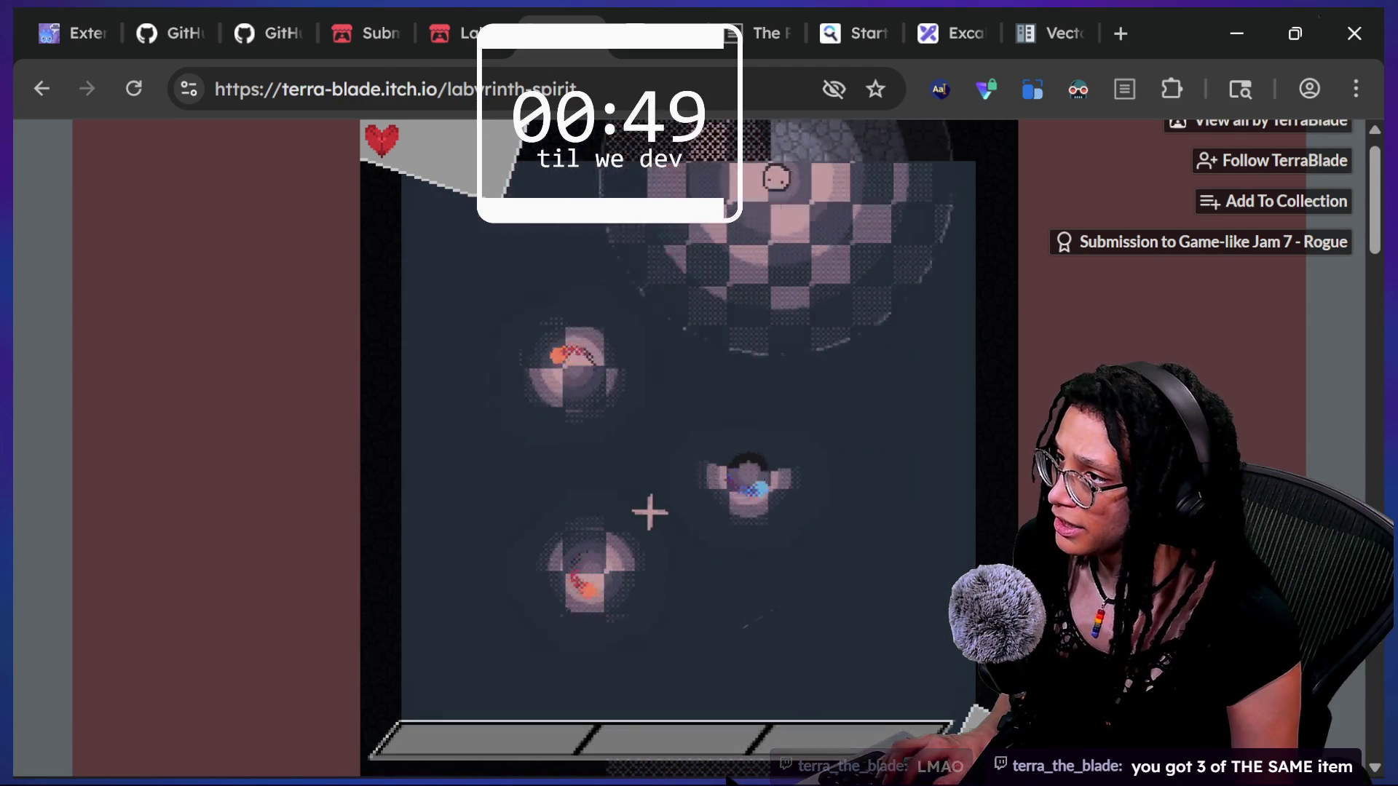
- Circle down the right side and back to the centre, avoiding enemies
{"action": "key", "text": "s"}
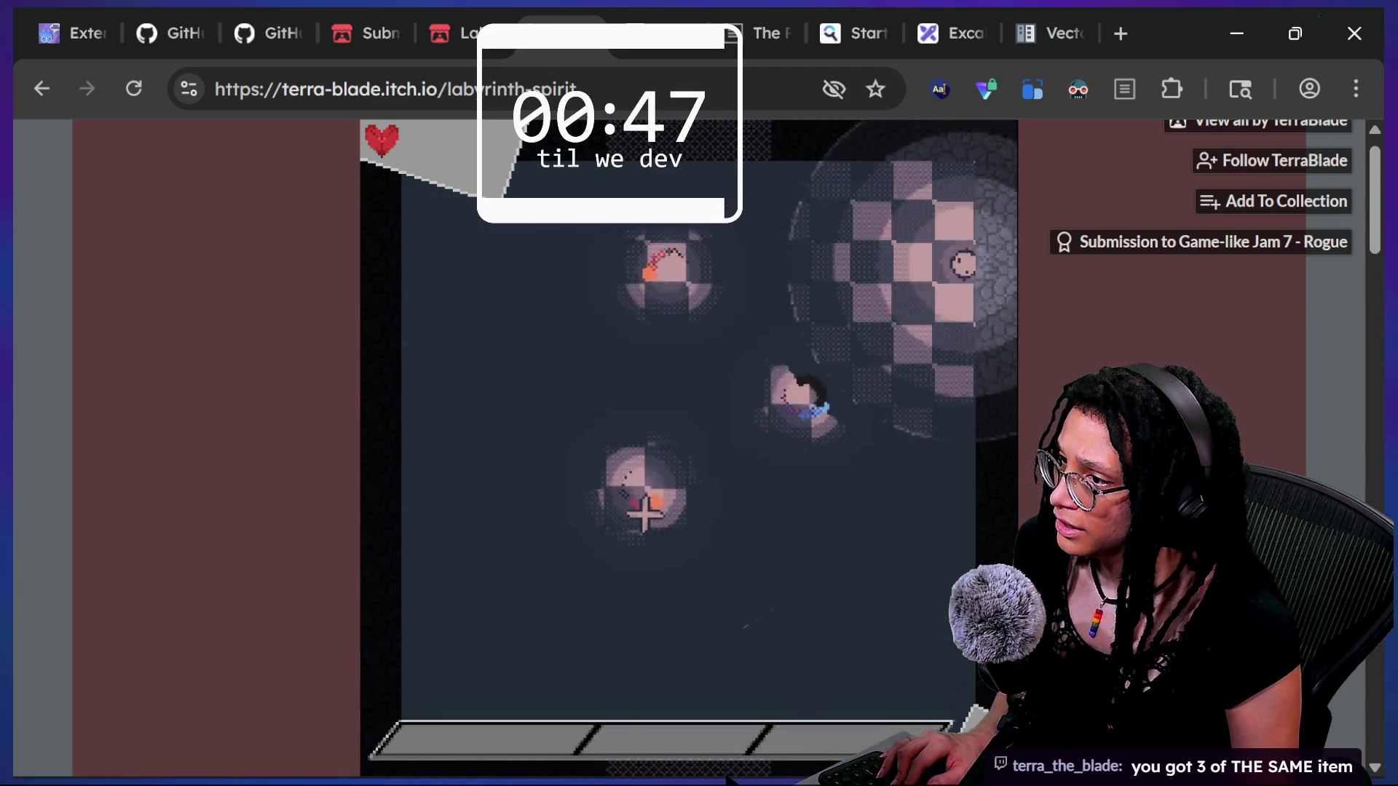
{"action": "key", "text": "a"}
{"action": "key", "text": "w"}
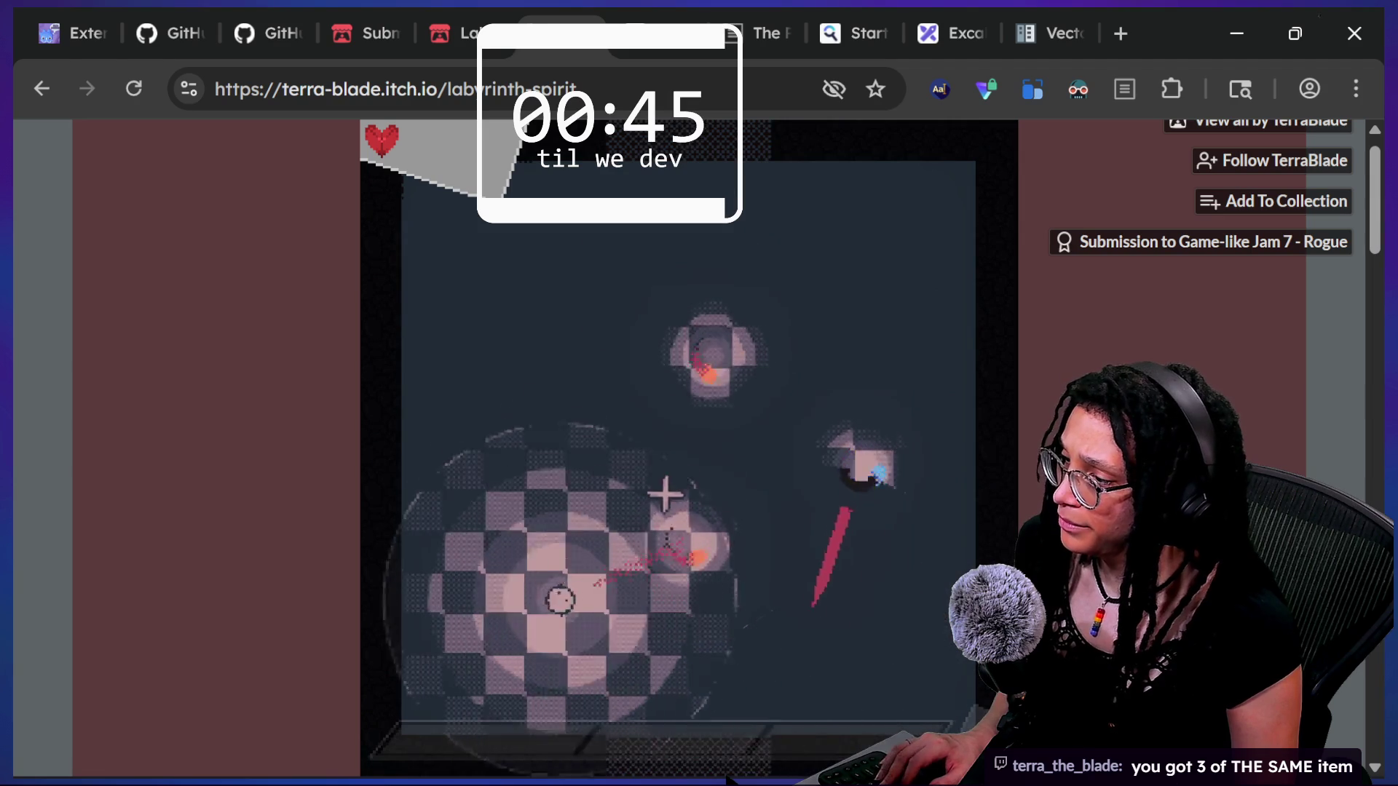
{"action": "key", "text": "d"}
{"action": "key", "text": "d"}
{"action": "key", "text": "w"}
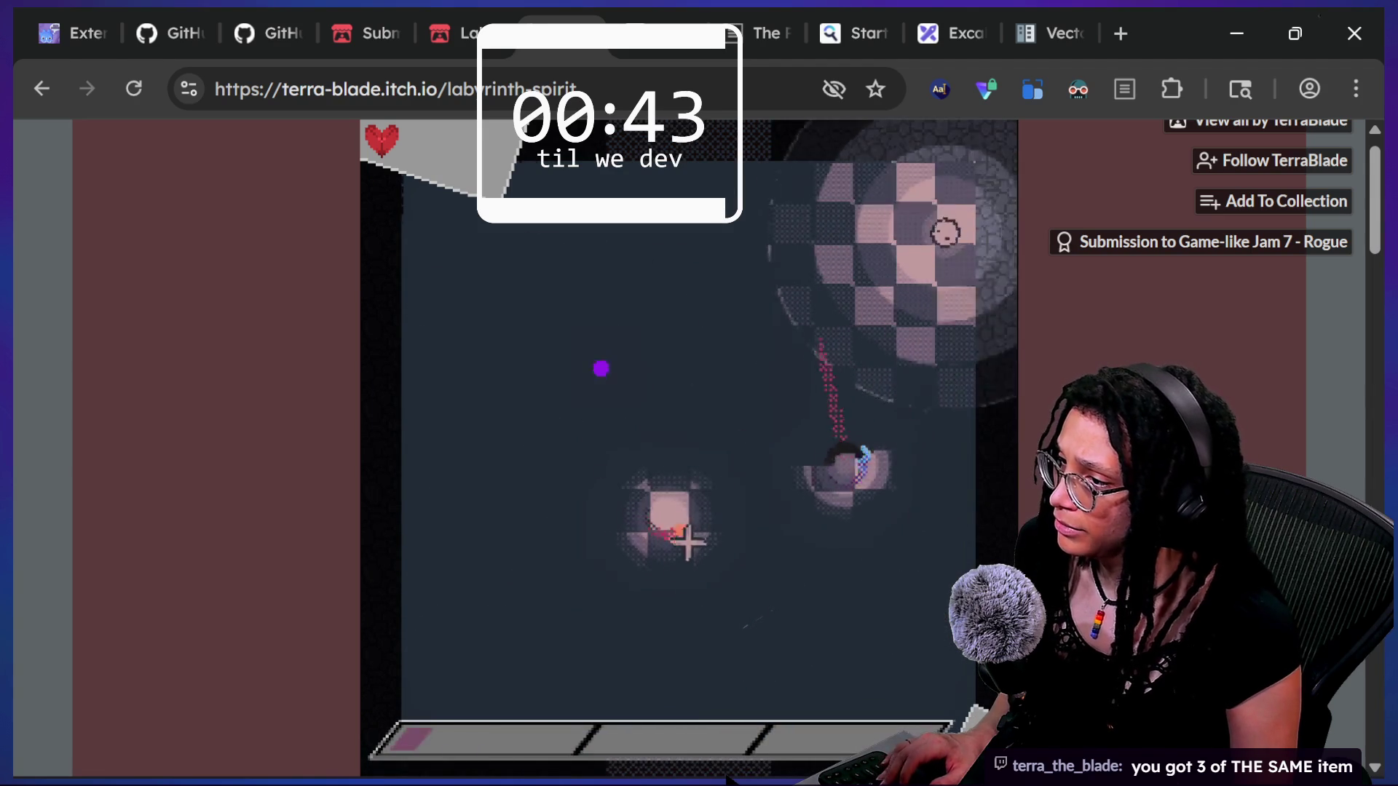
{"action": "key", "text": "a"}
{"action": "key", "text": "s"}
{"action": "key", "text": "s"}
{"action": "key", "text": "w"}
{"action": "key", "text": "a"}
{"action": "key", "text": "d"}
{"action": "key", "text": "d"}
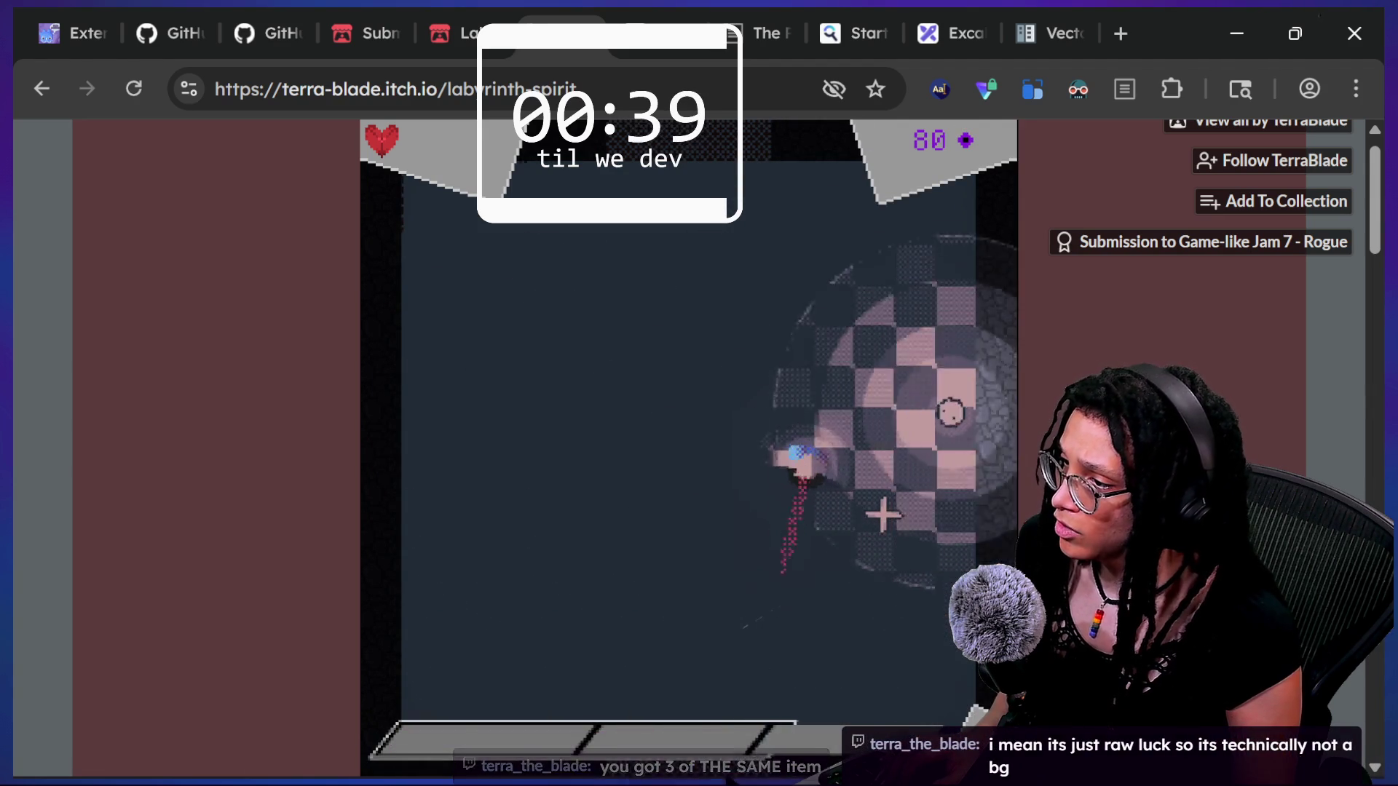
- Move around the room once more and exit through the top doorway
{"action": "key", "text": "w"}
{"action": "key", "text": "a"}
{"action": "key", "text": "s"}
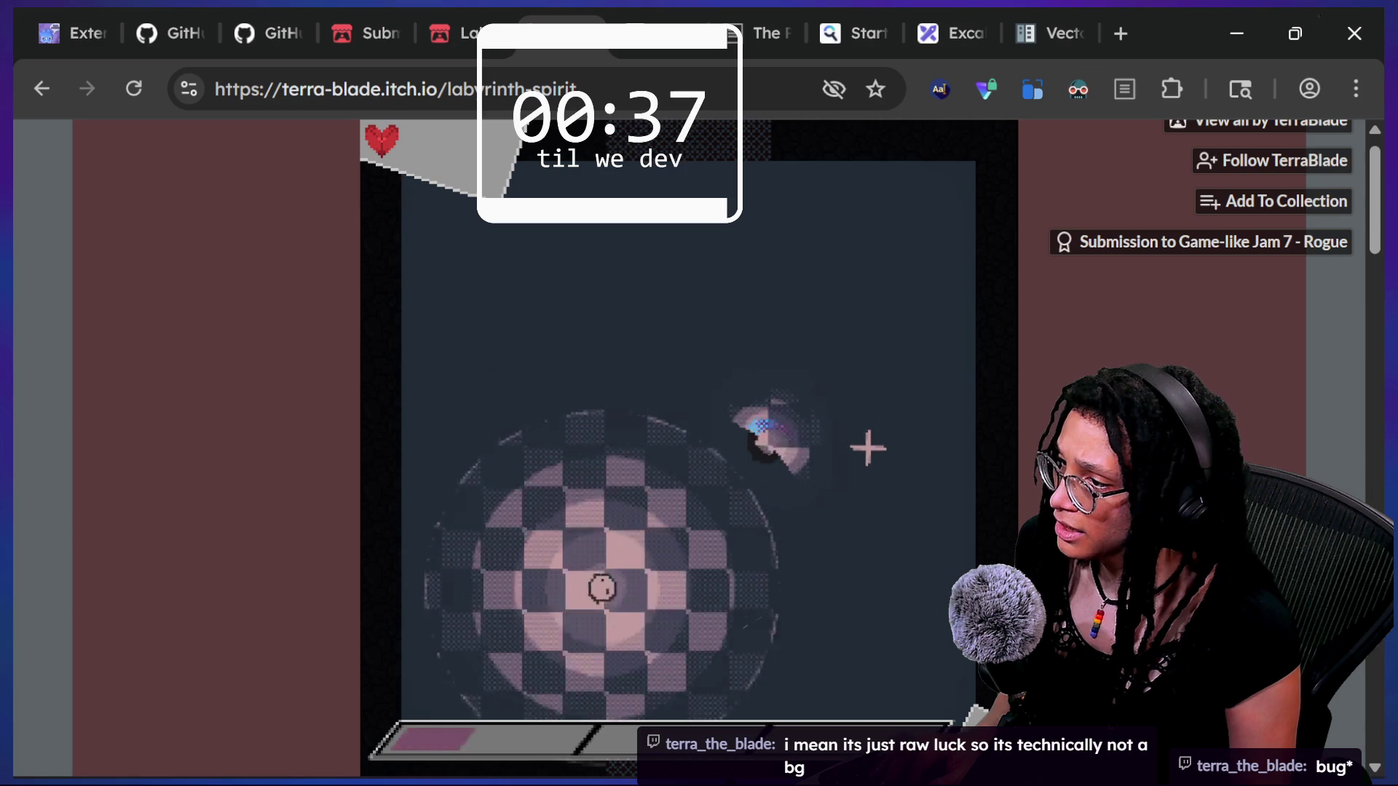
{"action": "key", "text": "d"}
{"action": "key", "text": "w"}
{"action": "key", "text": "a"}
{"action": "key", "text": "s"}
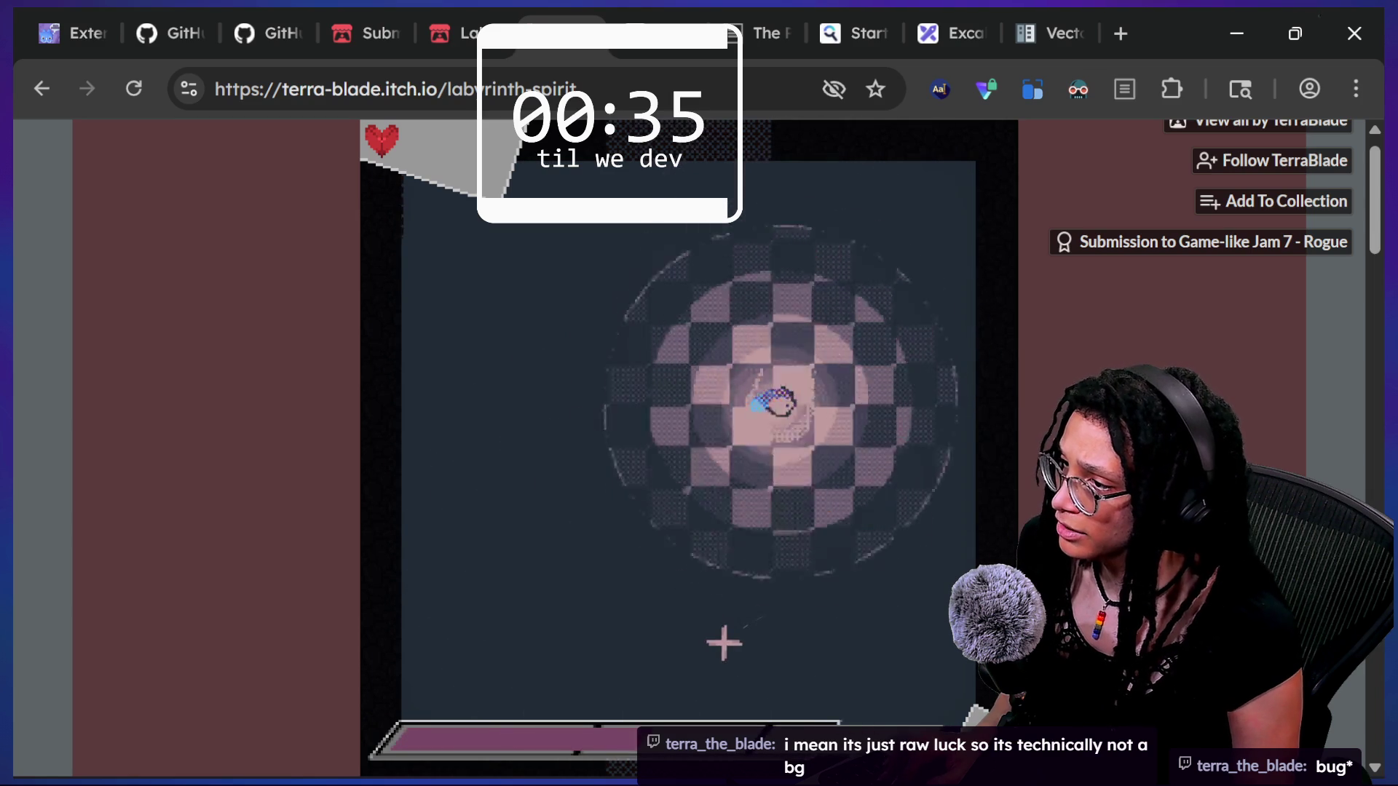
{"action": "key", "text": "w"}
{"action": "key", "text": "w"}
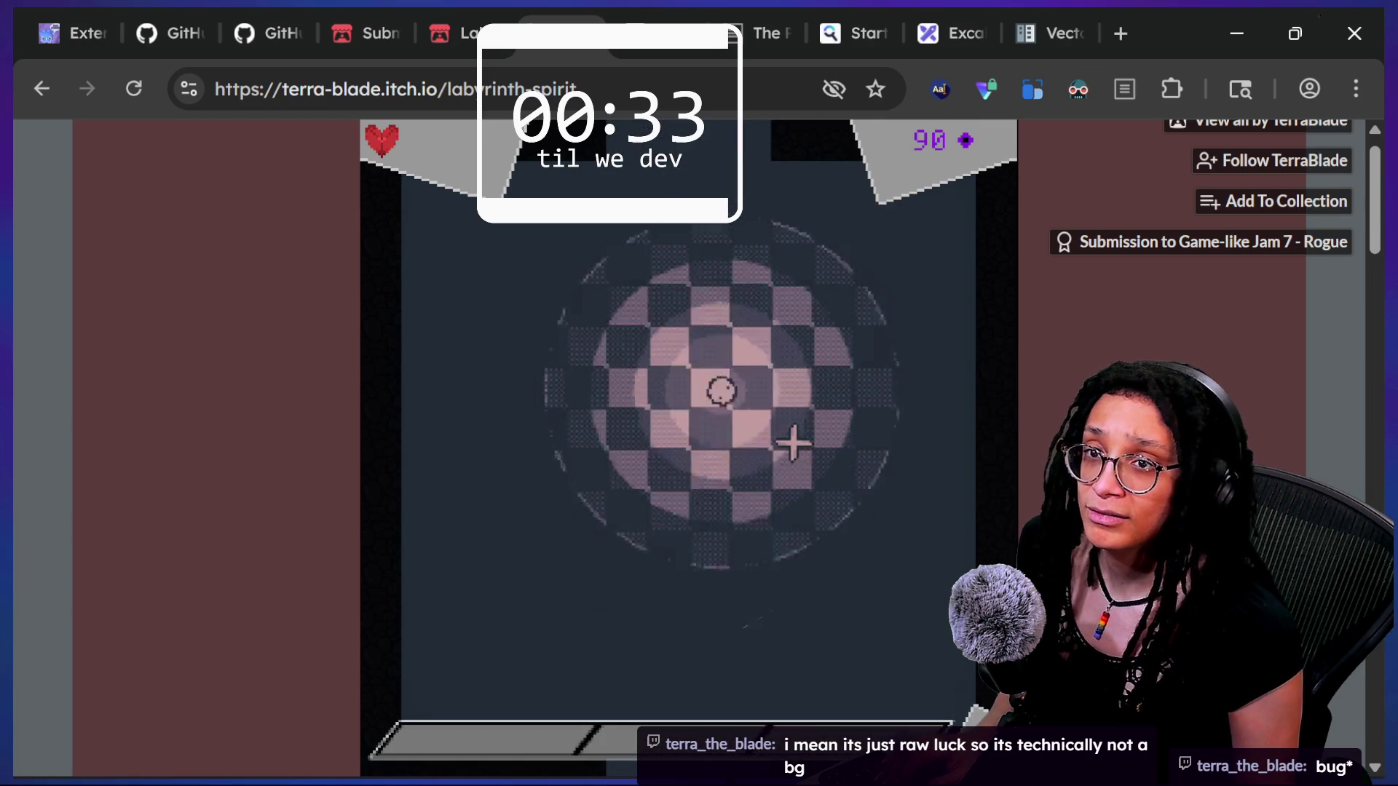
{"action": "key", "text": "w"}
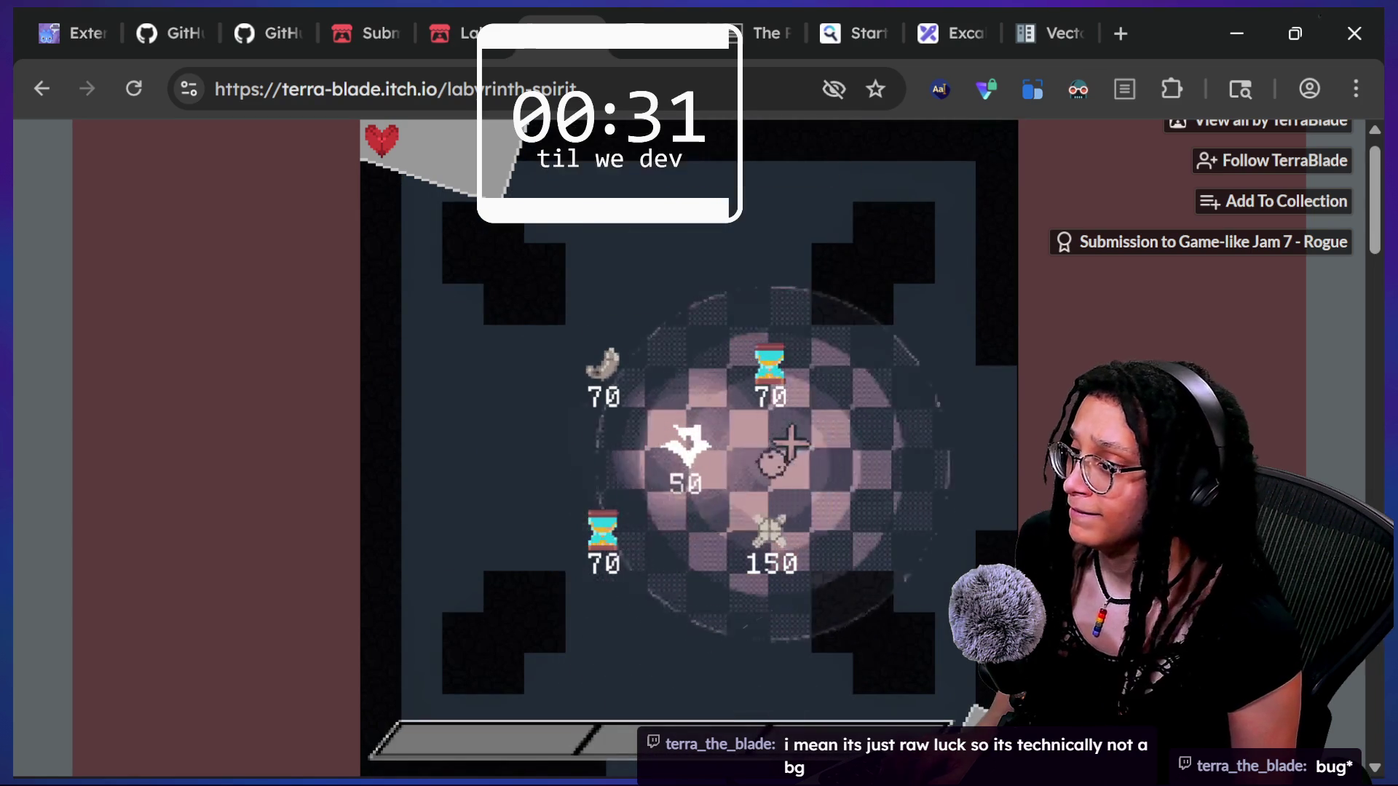
- Check the 150 and 50 items, then buy the Timer hourglass for 70
{"action": "key", "text": "a"}
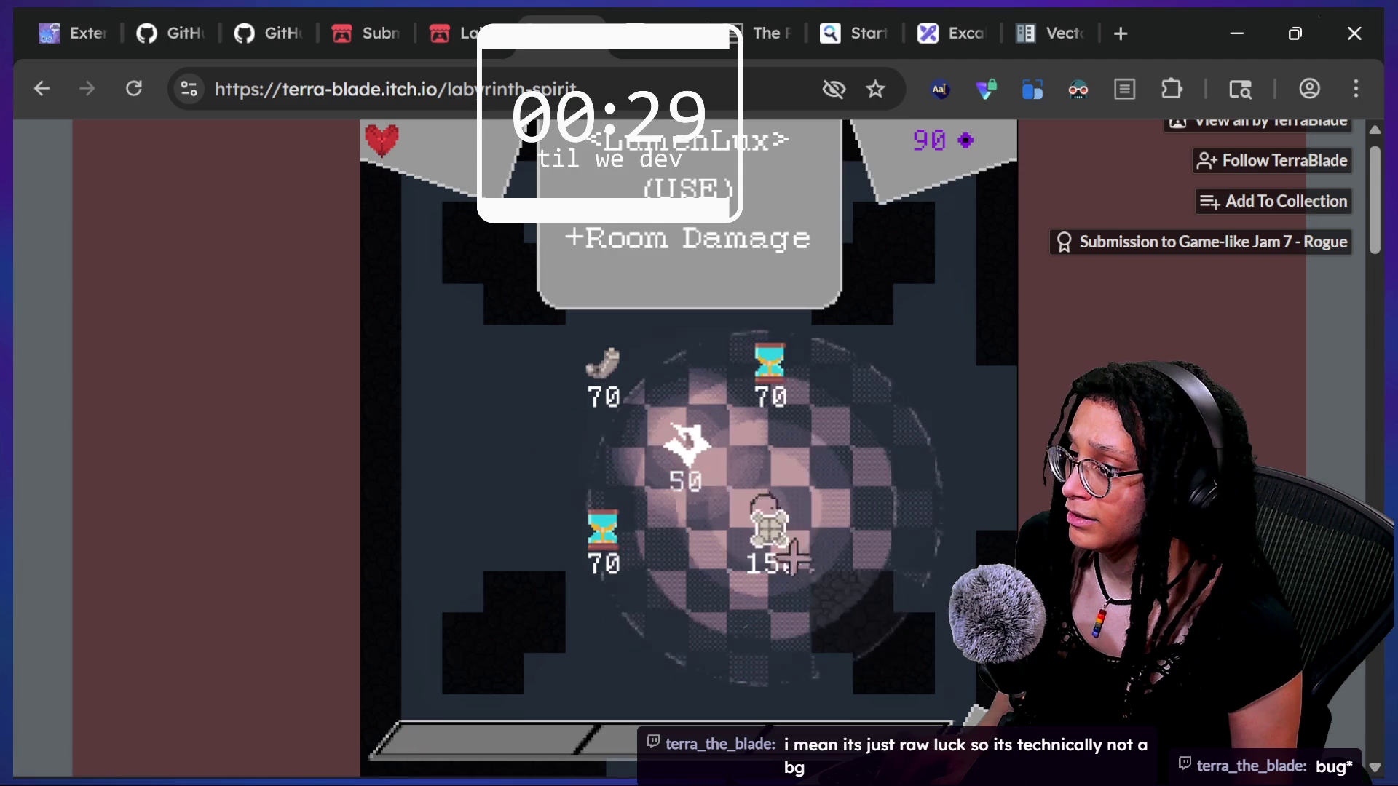
{"action": "key", "text": "w"}
{"action": "key", "text": "a"}
{"action": "key", "text": "s"}
{"action": "key", "text": "d"}
{"action": "mouse_move", "coordinate": [763, 410]}
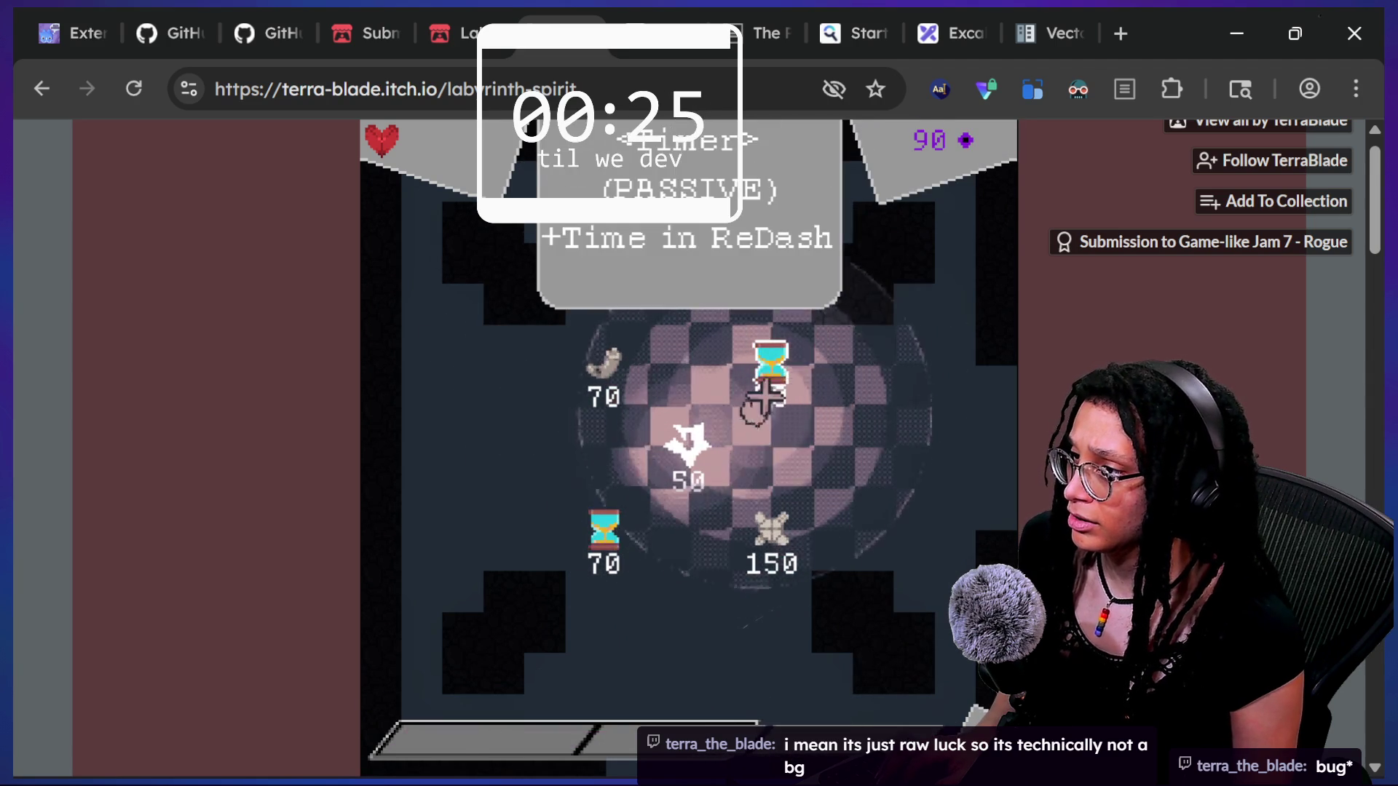
{"action": "left_click", "coordinate": [794, 368]}
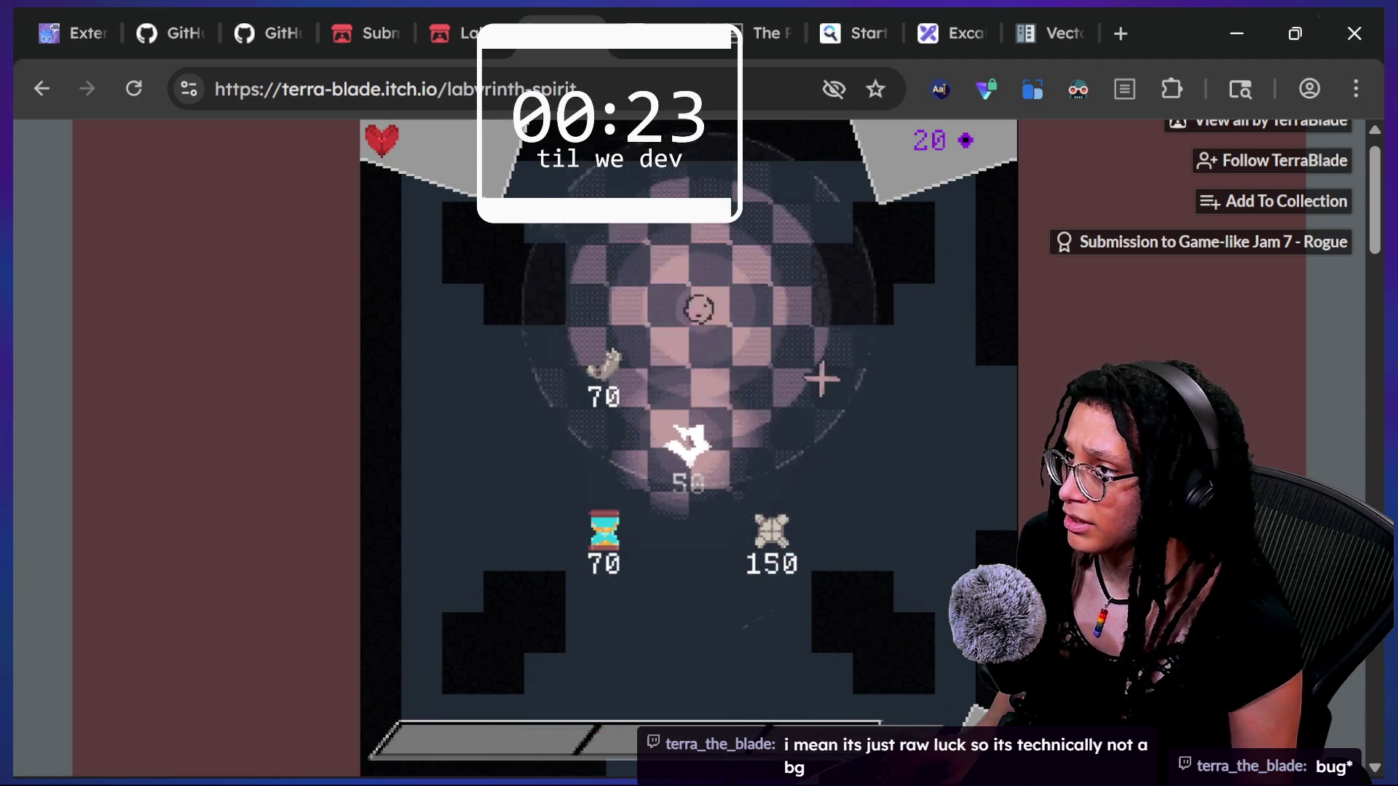
- Walk right out of the shop, evade an enemy, then reload the game page
{"action": "key", "text": "w"}
{"action": "key", "text": "d"}
{"action": "key", "text": "s"}
{"action": "key", "text": "a"}
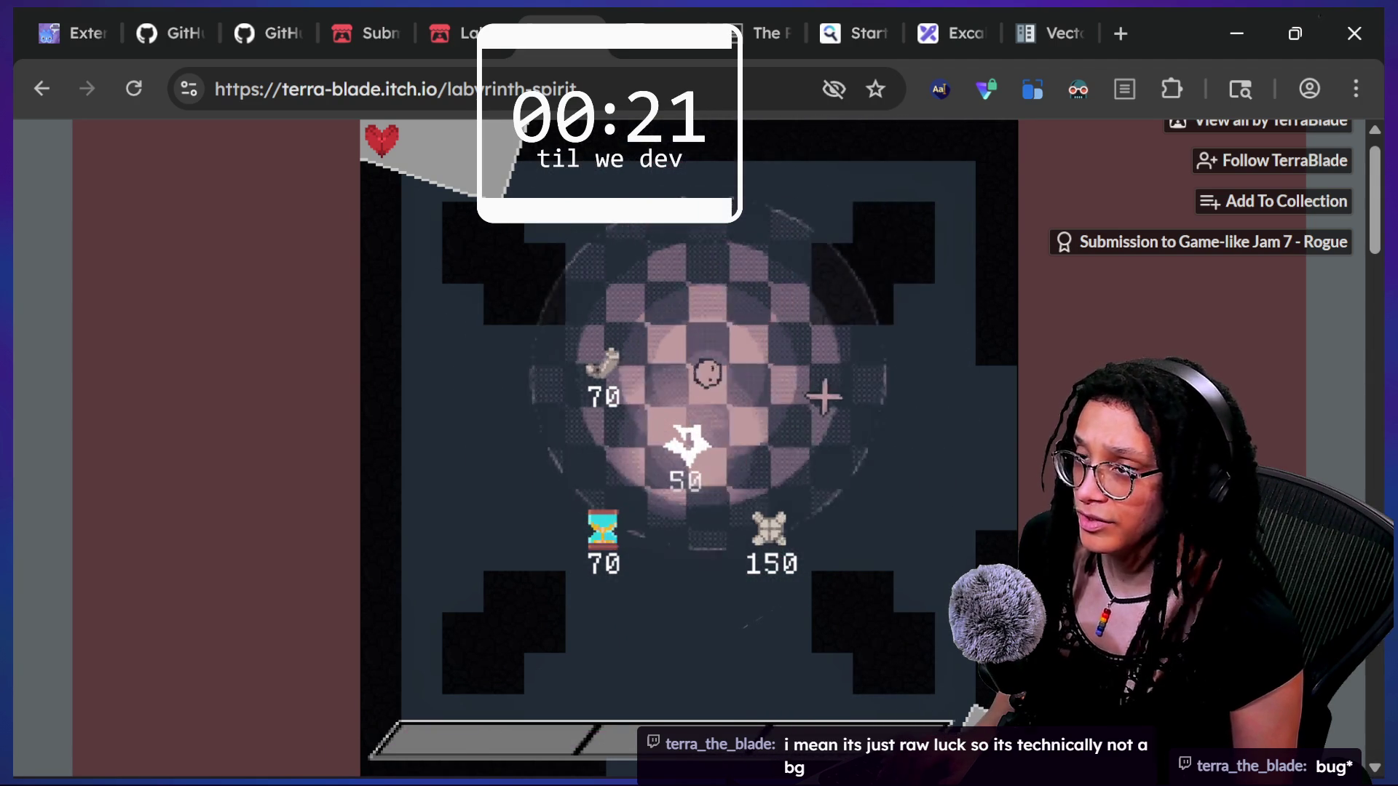
{"action": "key", "text": "d"}
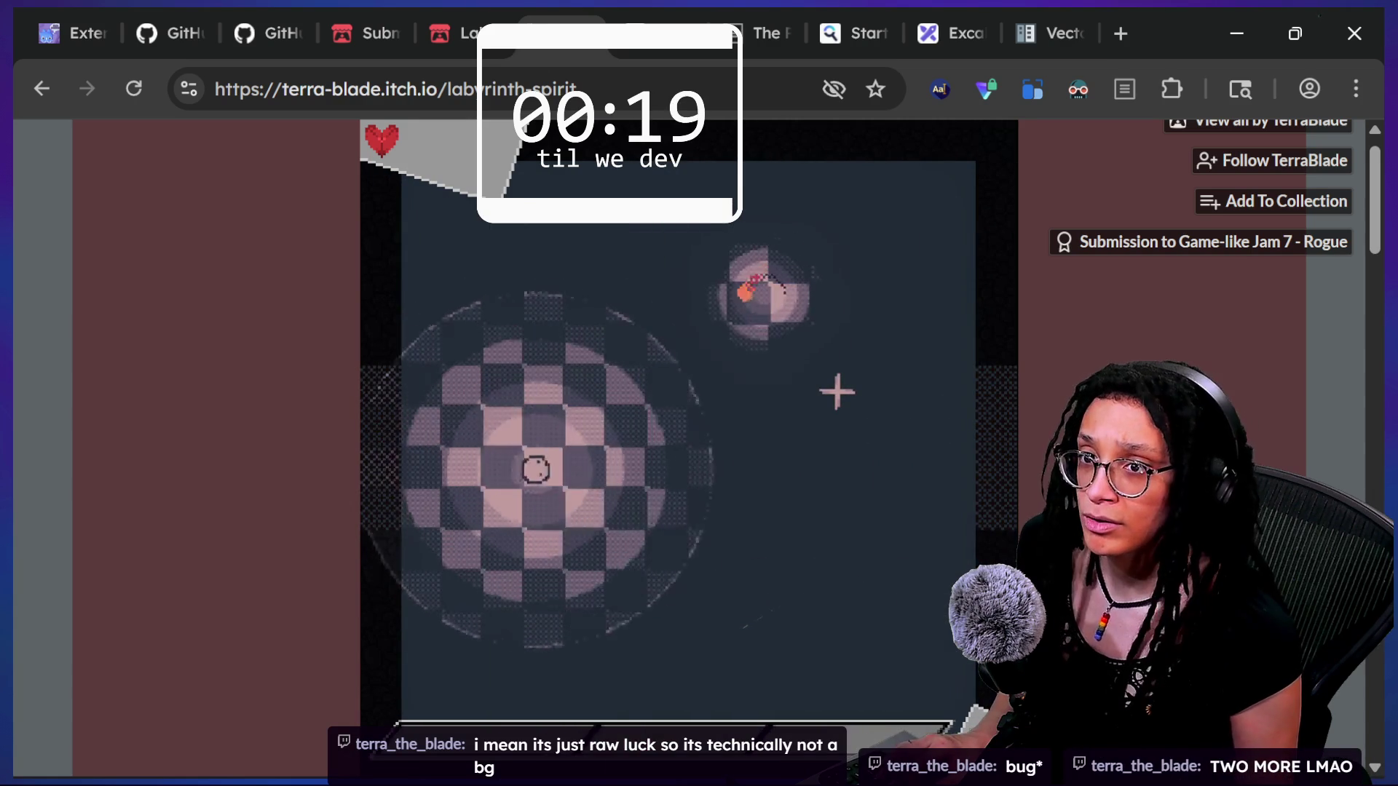
{"action": "key", "text": "d"}
{"action": "key", "text": "a"}
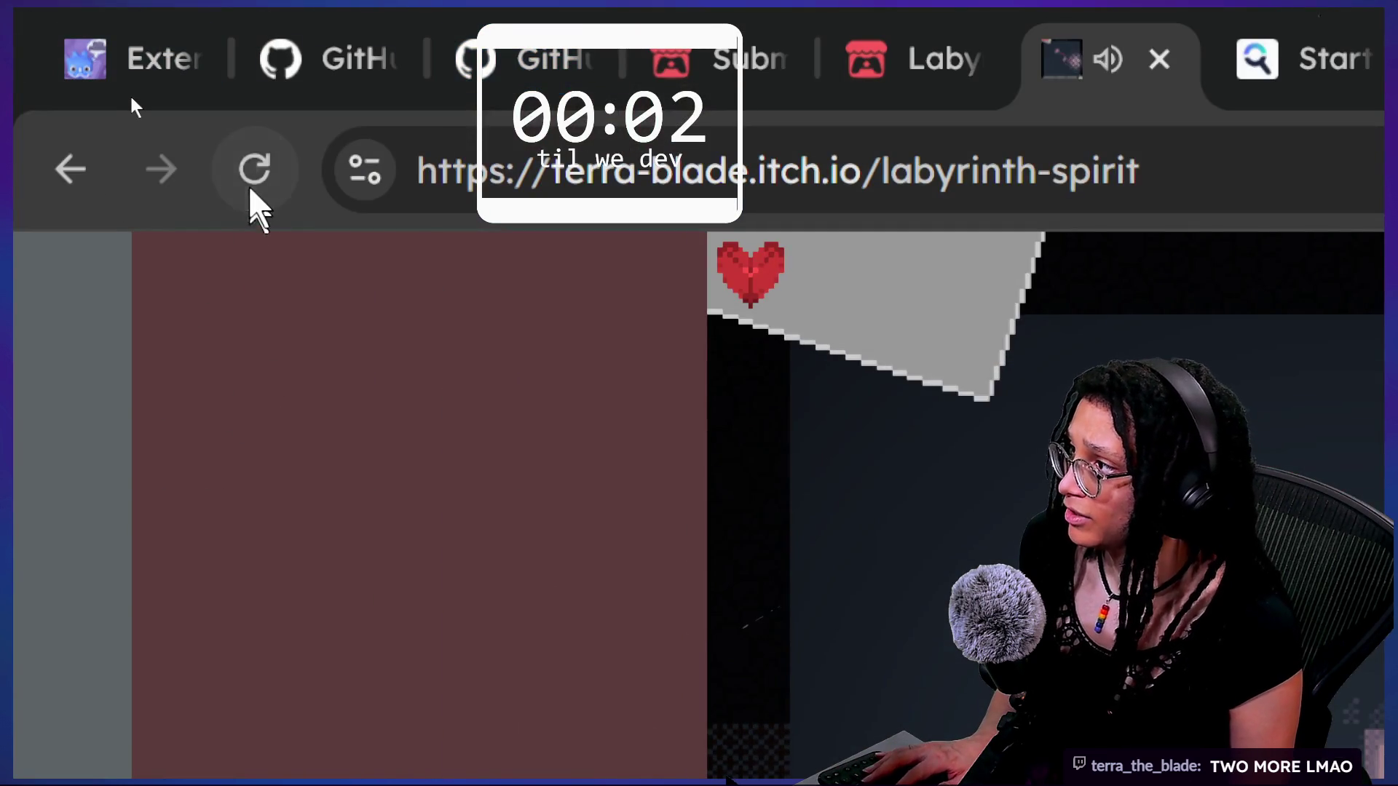
{"action": "left_click", "coordinate": [251, 191]}
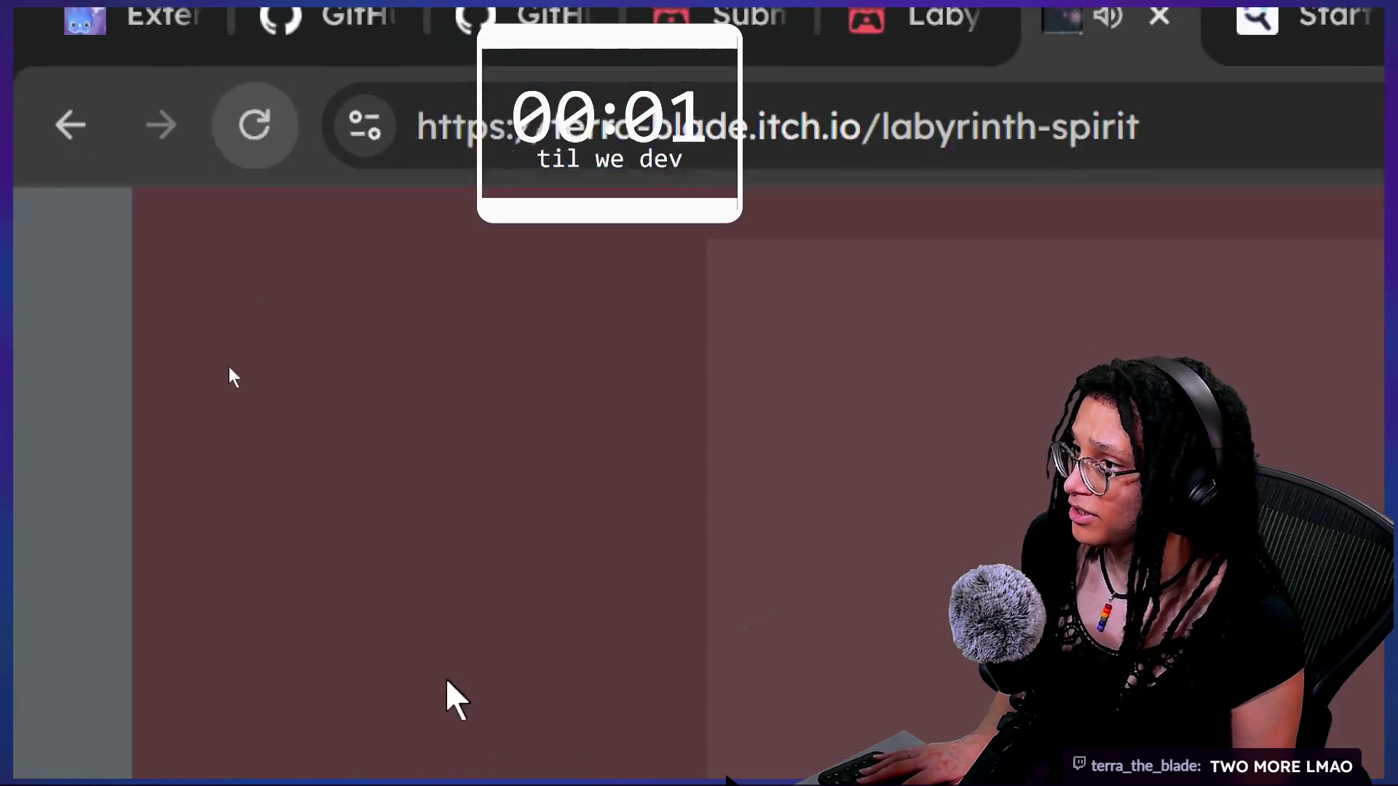
- Start a fresh run, check the stream chat for the game link, then return to the game
{"action": "left_click", "coordinate": [641, 472]}
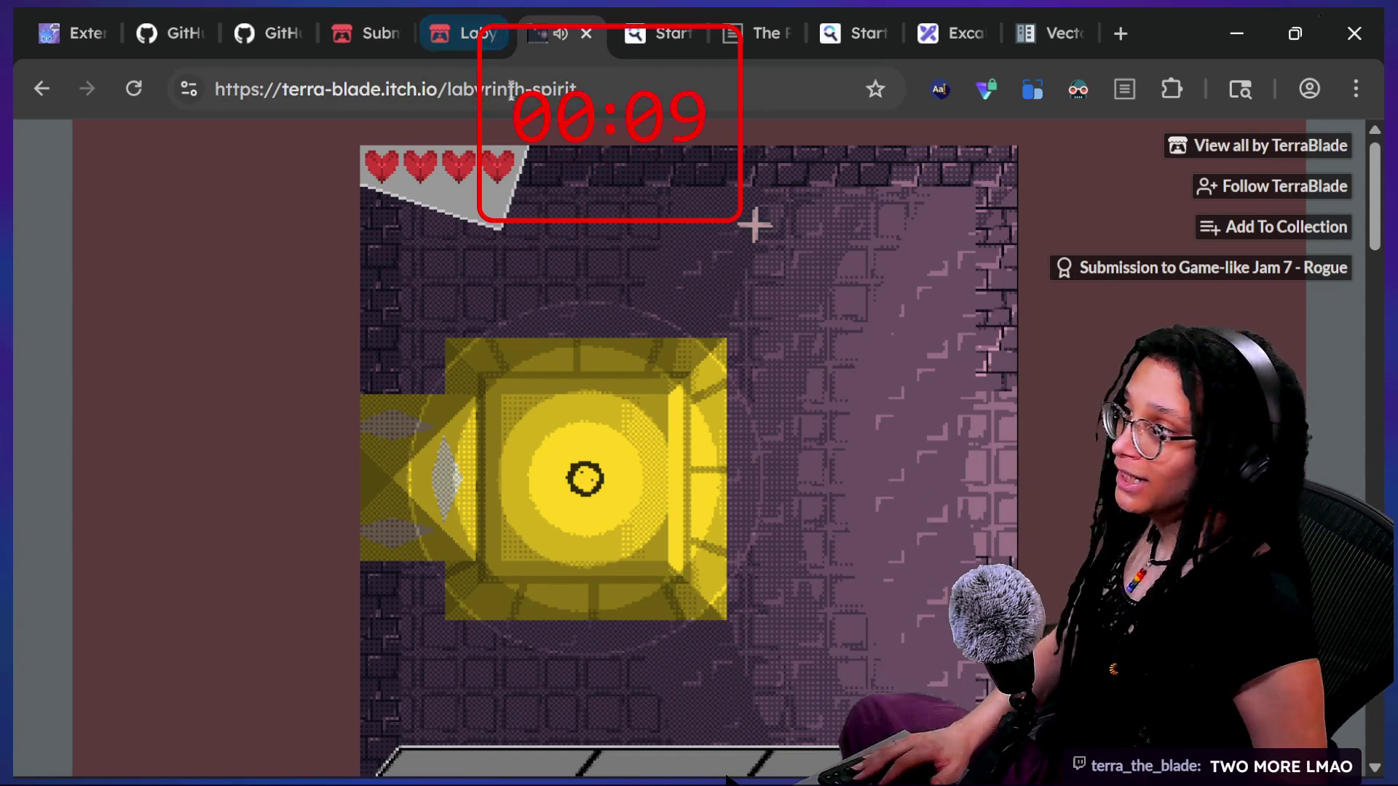
{"action": "left_click", "coordinate": [393, 89]}
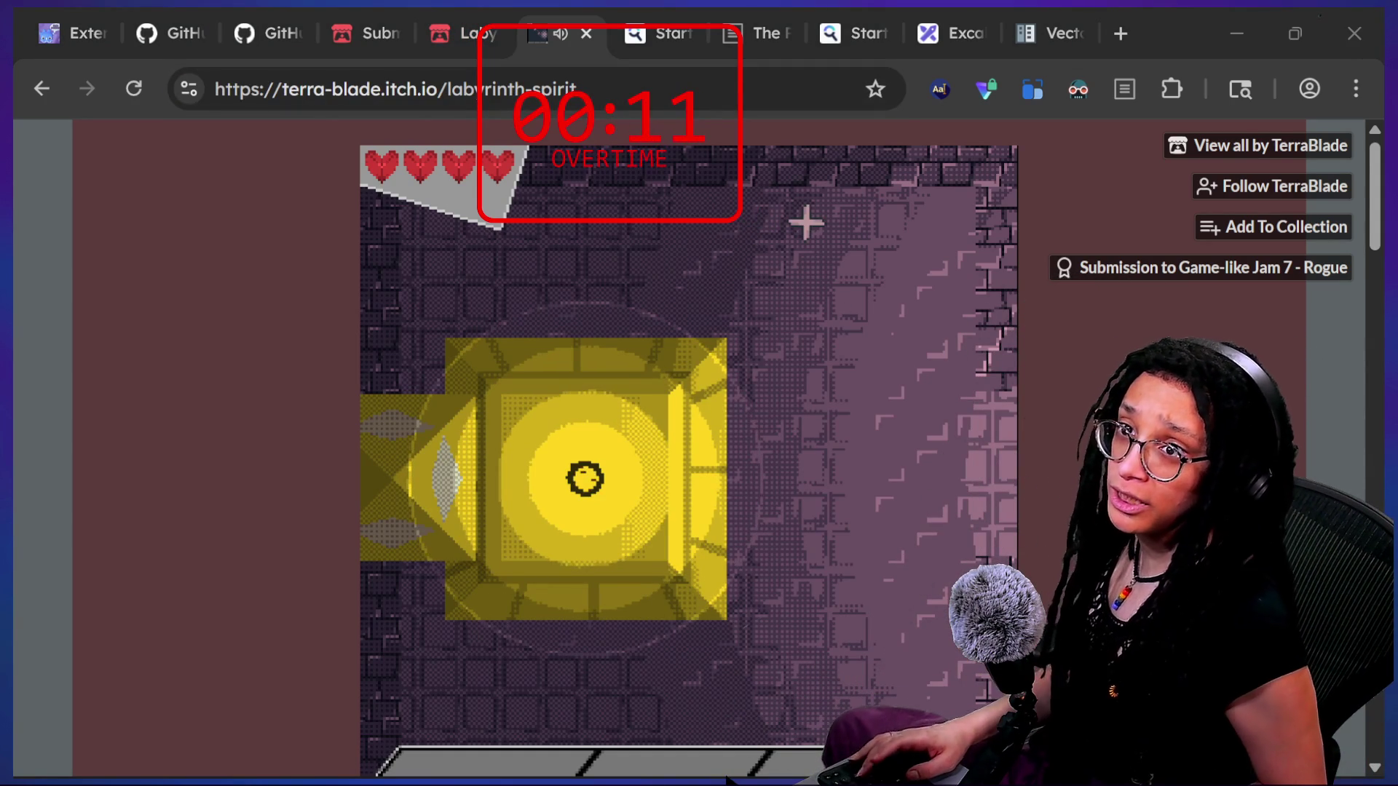
{"action": "key", "text": "alt+Tab"}
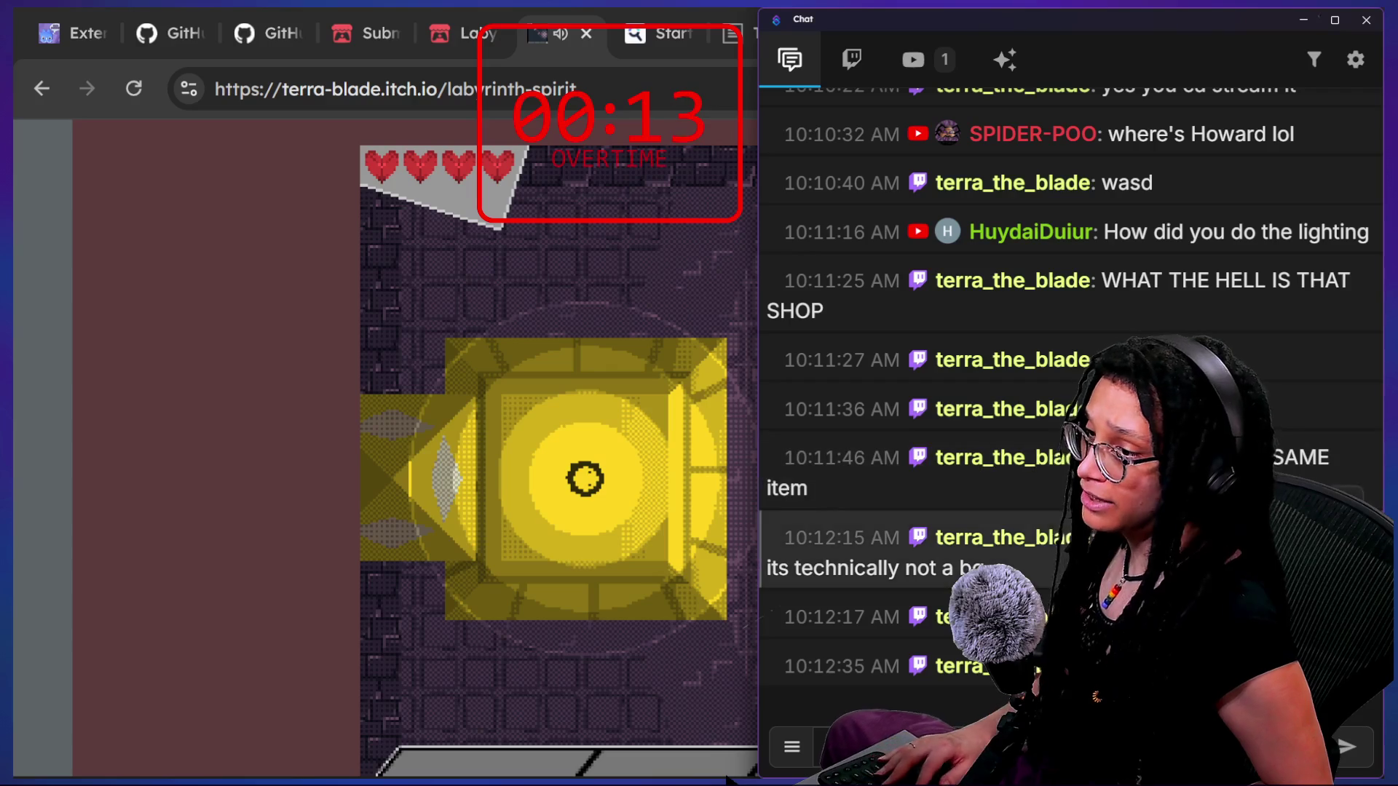
{"action": "key", "text": "Return"}
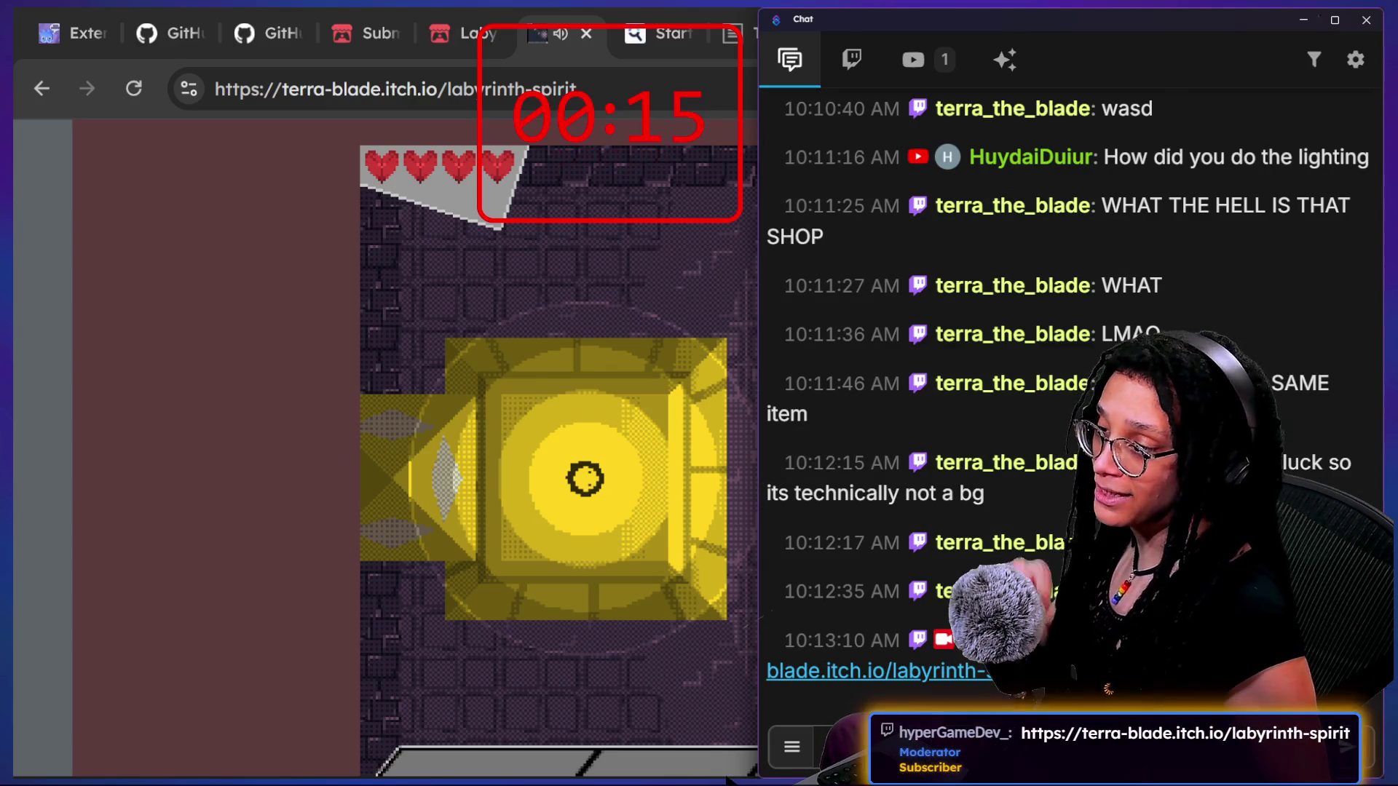
{"action": "key", "text": "alt+Tab"}
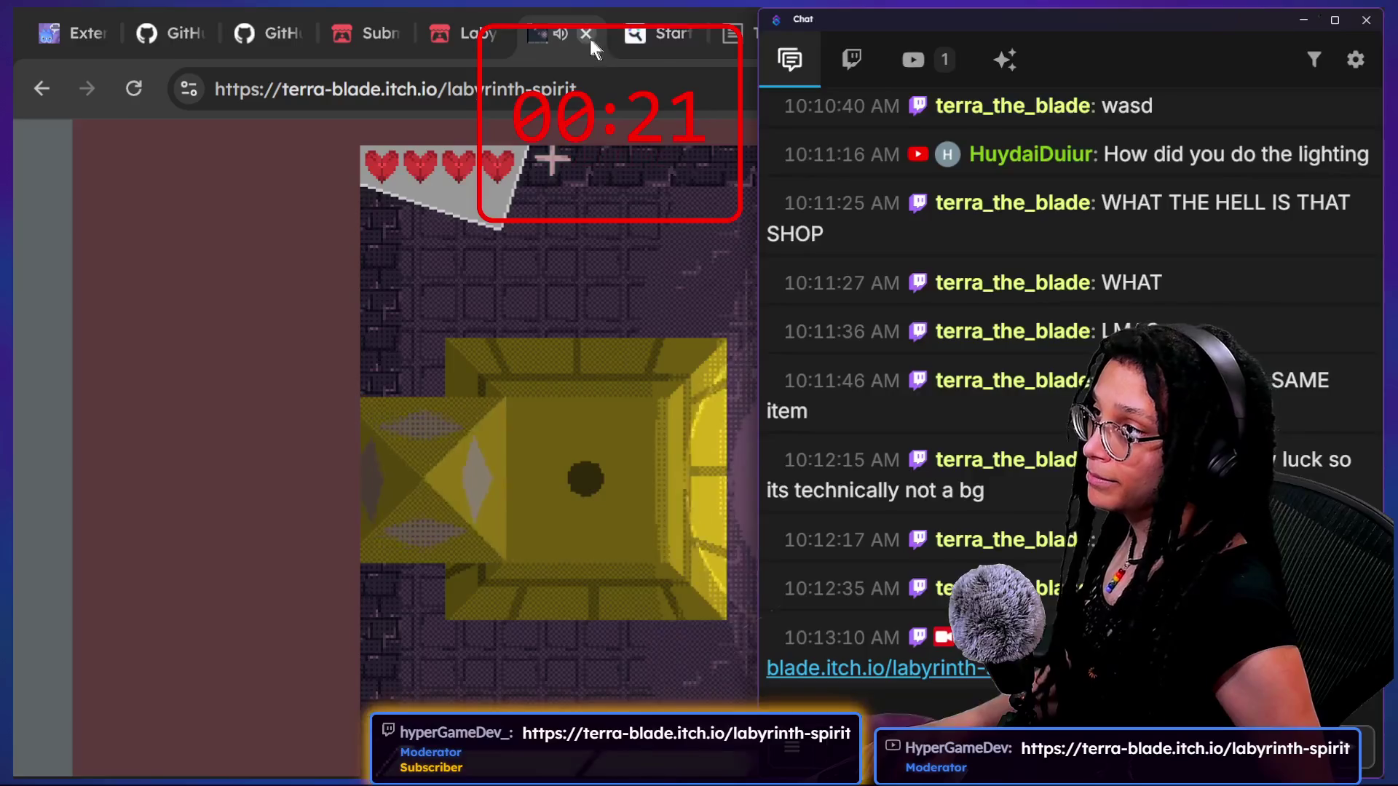
- Close the itch.io game tab and switch back to the Godot script editor
{"action": "left_click", "coordinate": [586, 33]}
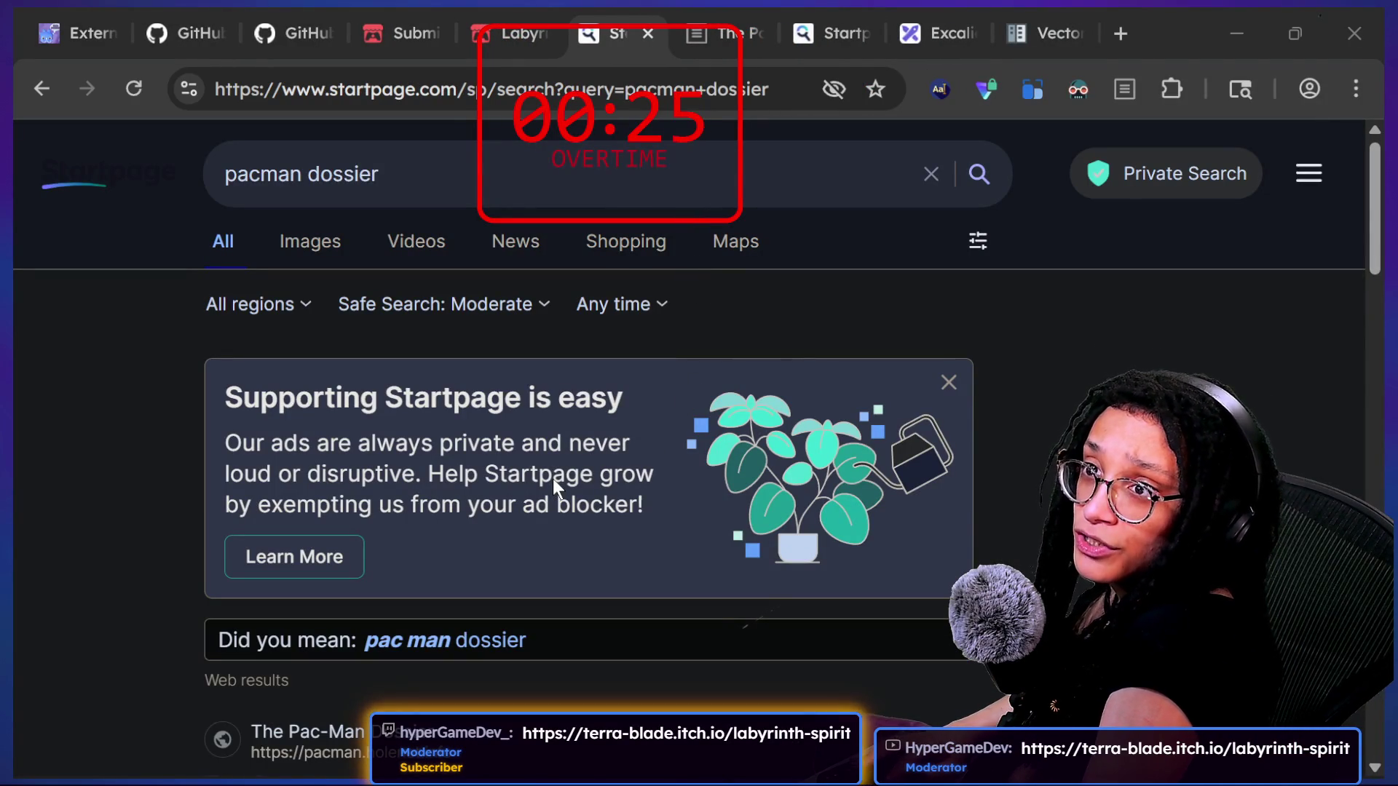
{"action": "key", "text": "alt+Tab"}
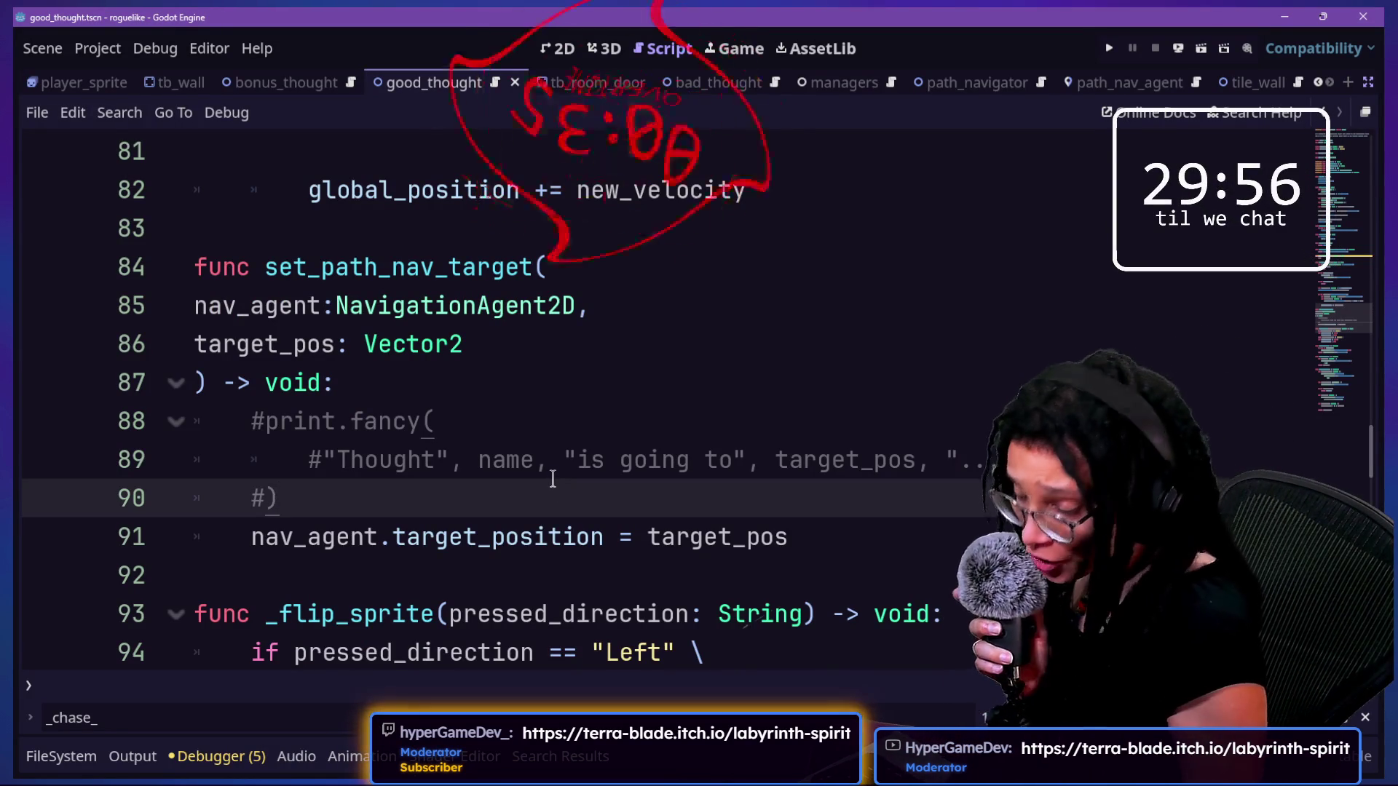
- Scroll up to _escape_player and delete its pass placeholder on line 60
{"action": "left_click", "coordinate": [330, 481], "text": "shift"}
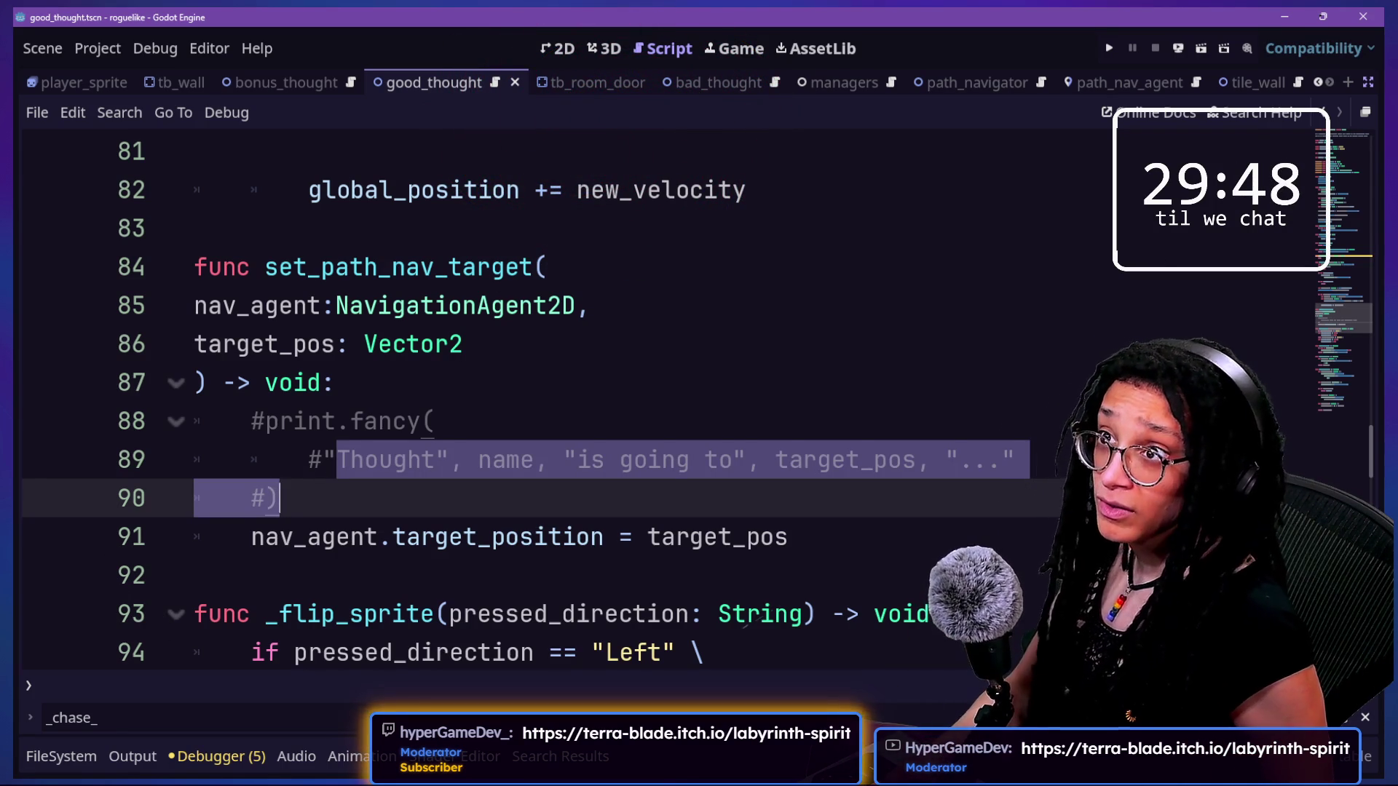
{"action": "left_click", "coordinate": [872, 302]}
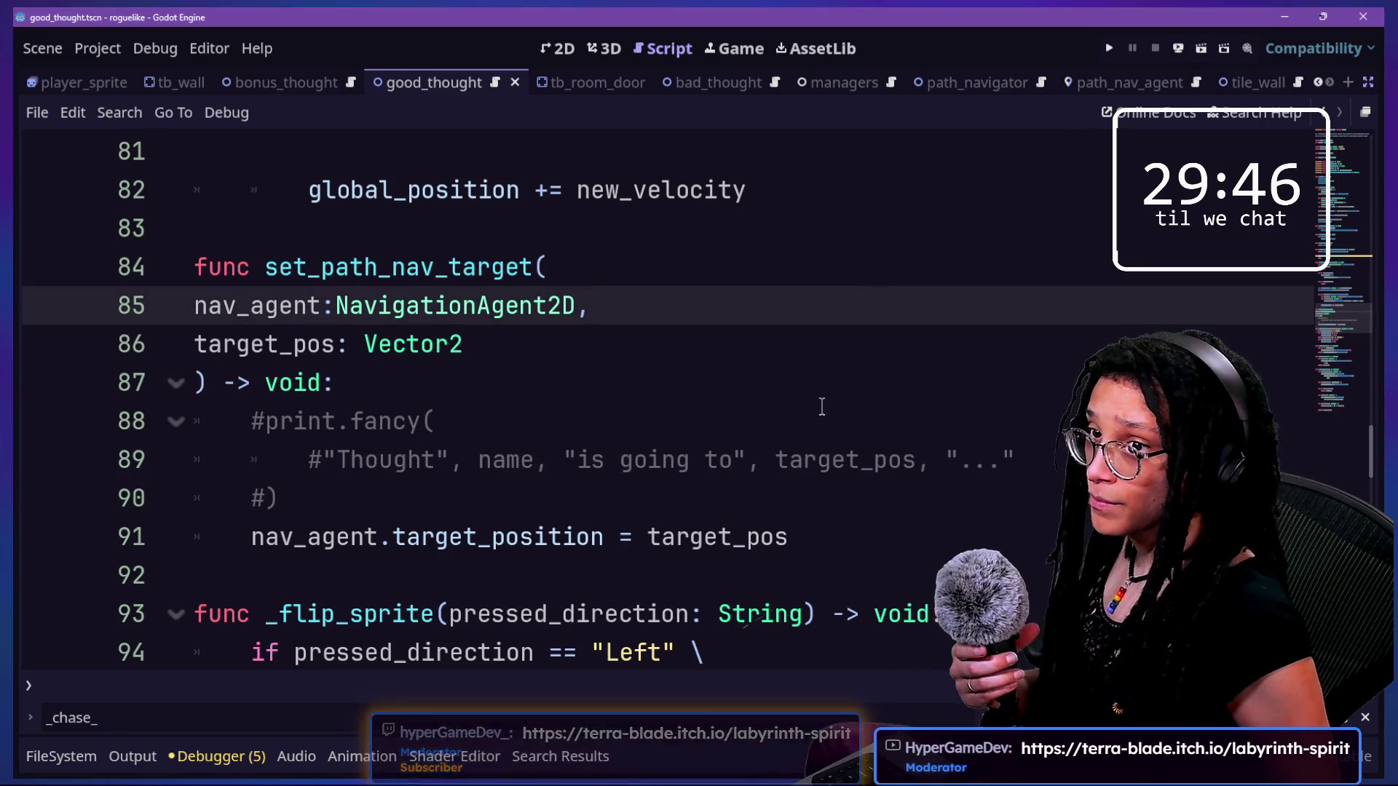
{"action": "left_click", "coordinate": [764, 390]}
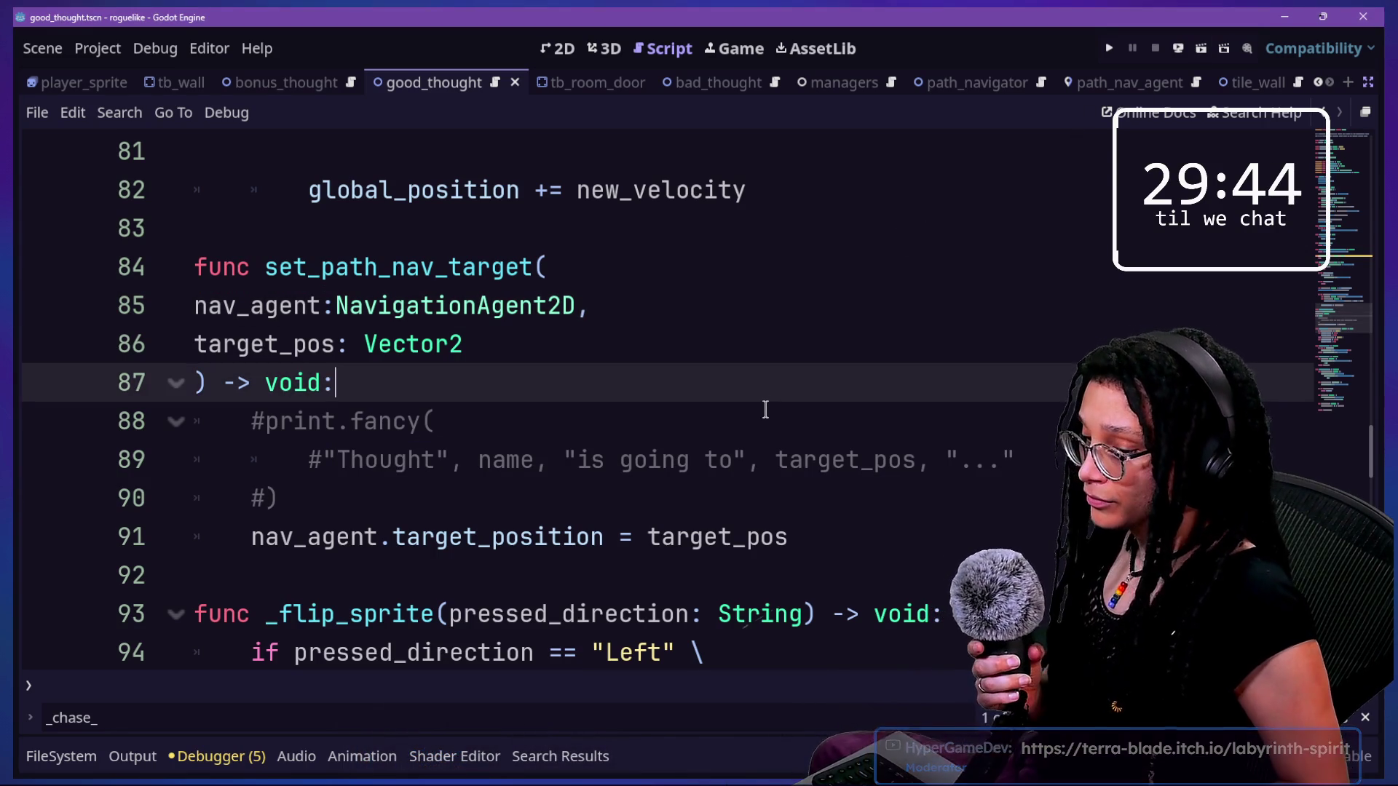
{"action": "scroll", "coordinate": [701, 461], "scroll_direction": "up", "scroll_amount": 2}
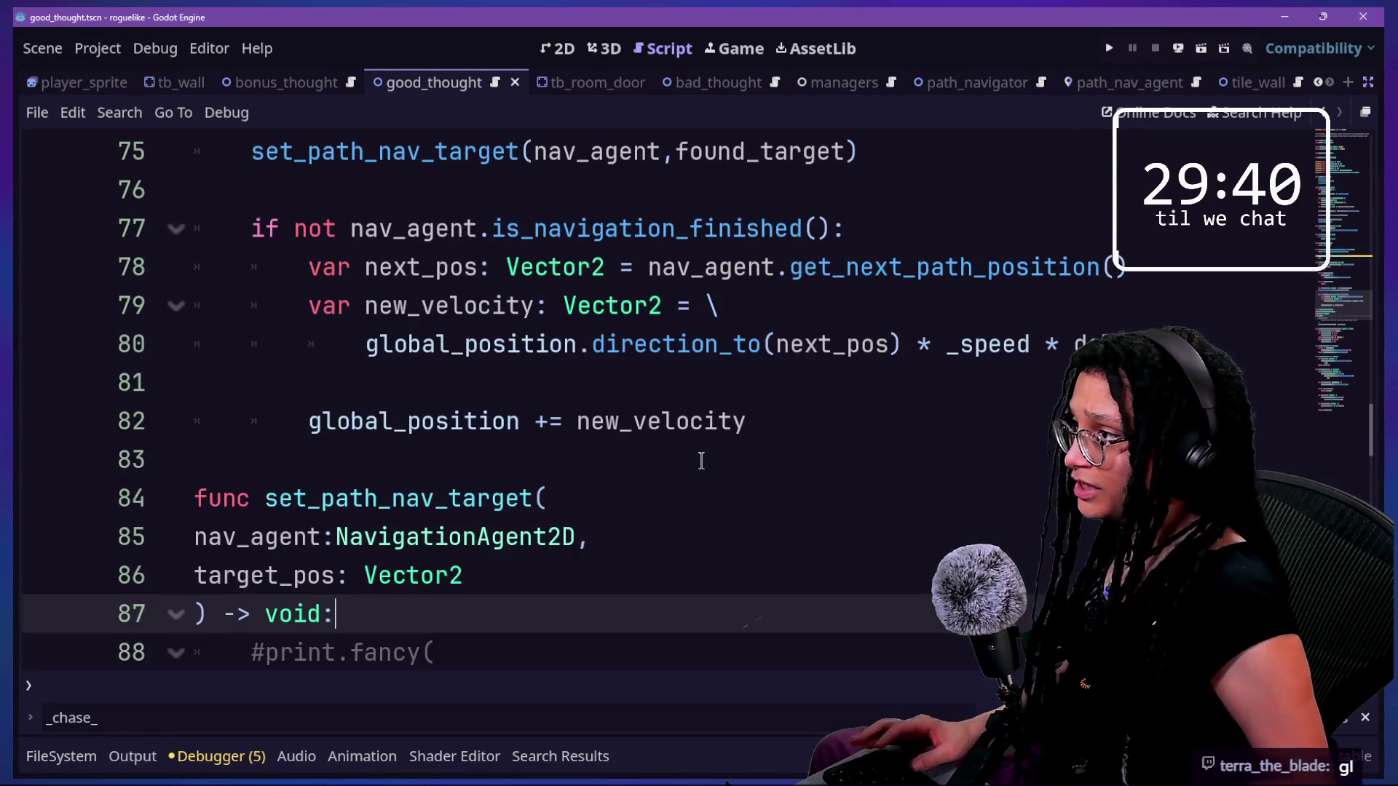
{"action": "scroll", "coordinate": [701, 460], "scroll_direction": "up", "scroll_amount": 5}
{"action": "scroll", "coordinate": [701, 461], "scroll_direction": "up", "scroll_amount": 3}
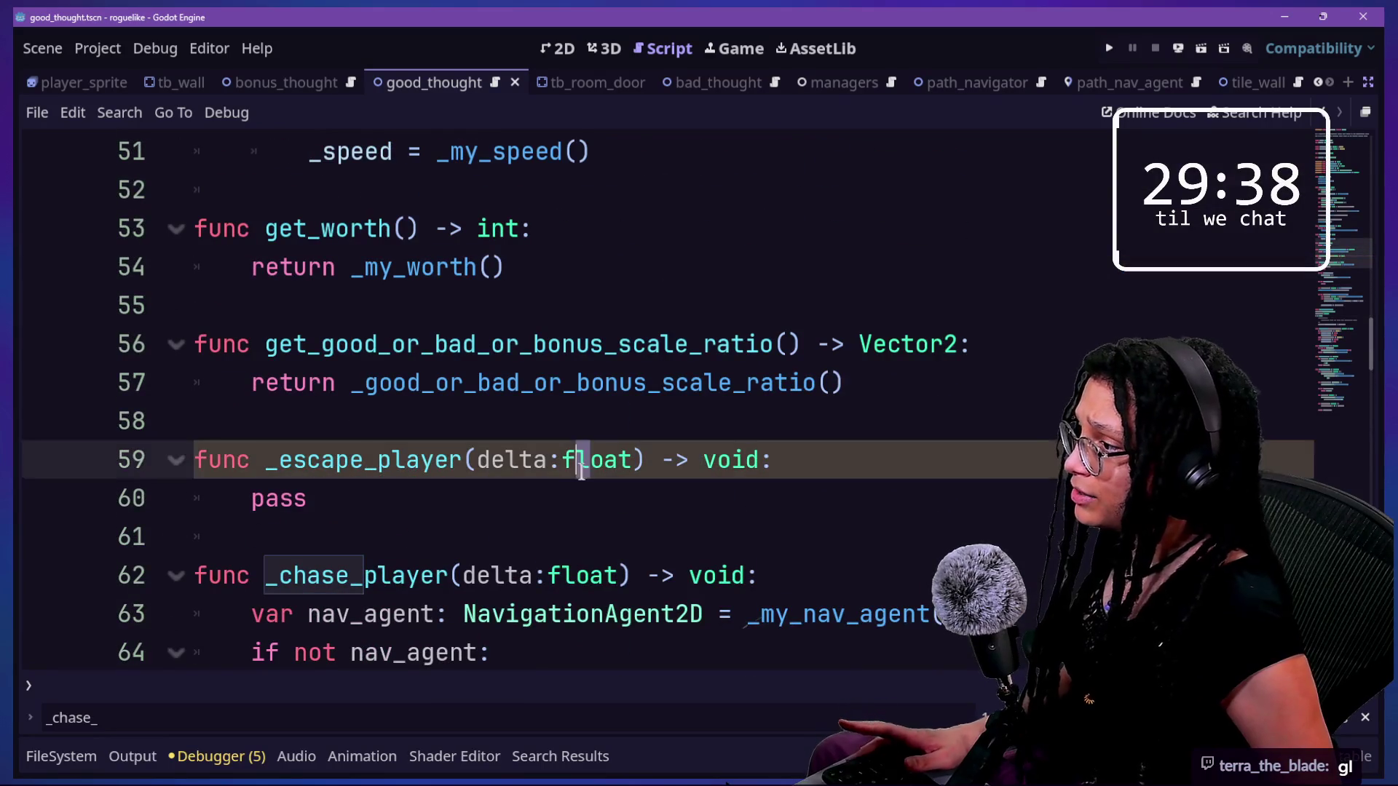
{"action": "left_click", "coordinate": [584, 503]}
{"action": "key", "text": "BackSpace"}
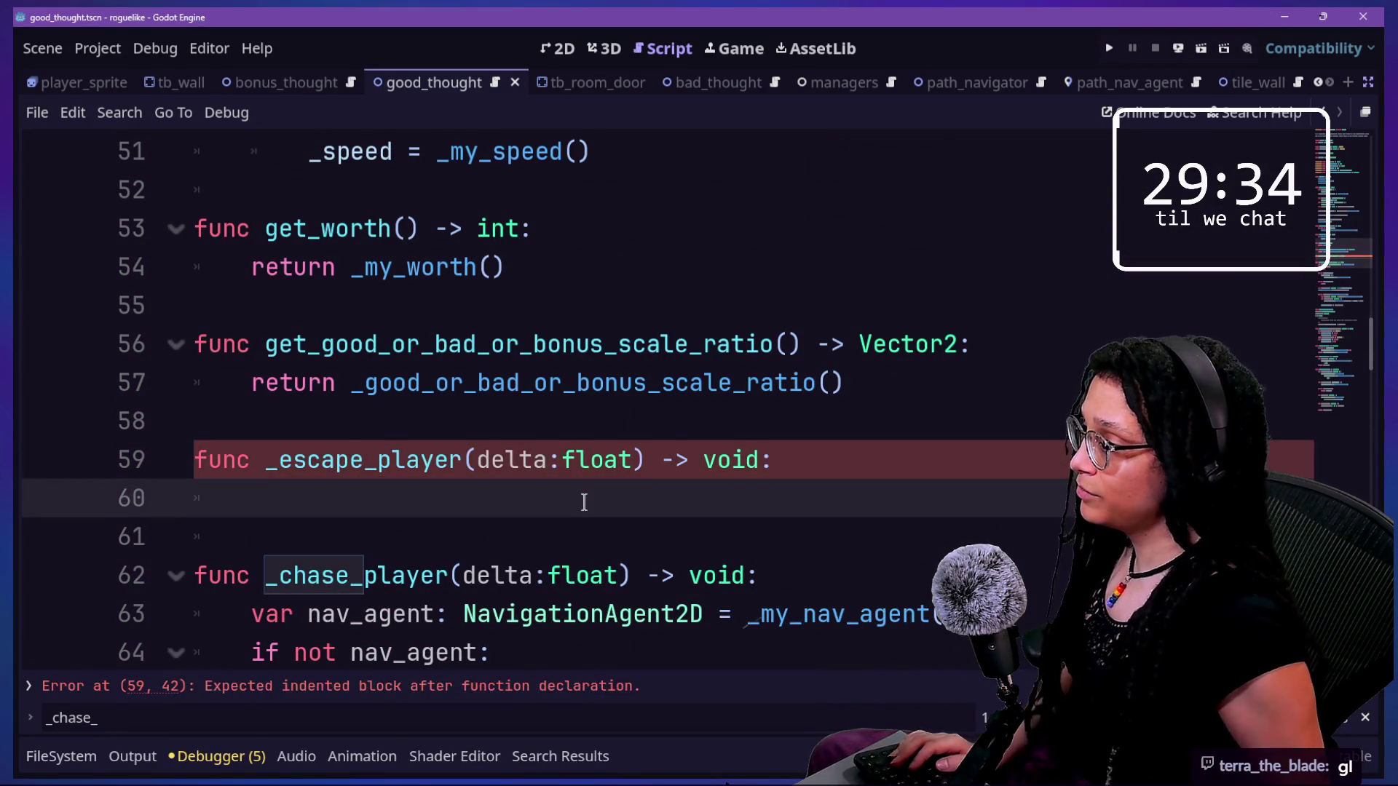
{"action": "scroll", "coordinate": [586, 497], "scroll_direction": "down", "scroll_amount": 3}
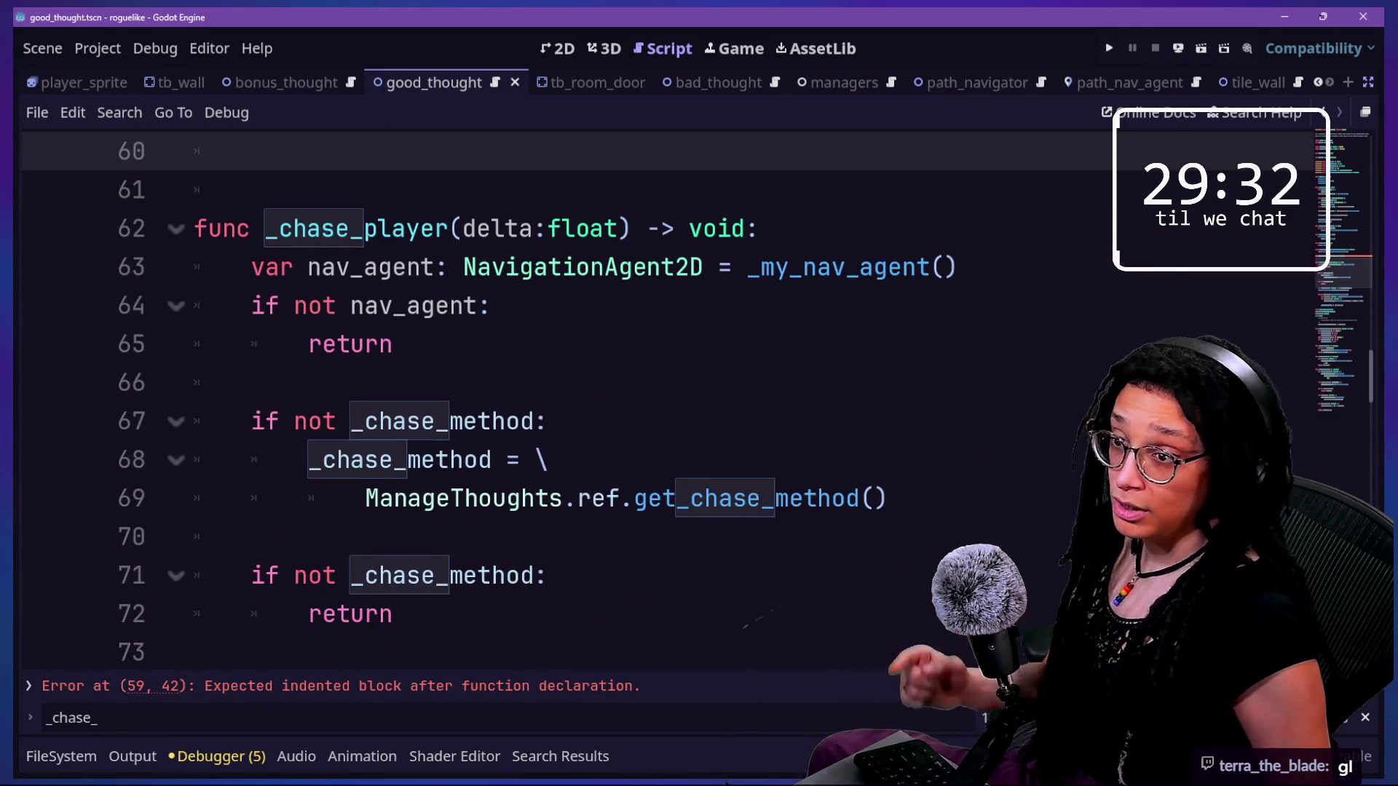
{"action": "scroll", "coordinate": [622, 244], "scroll_direction": "up", "scroll_amount": 2}
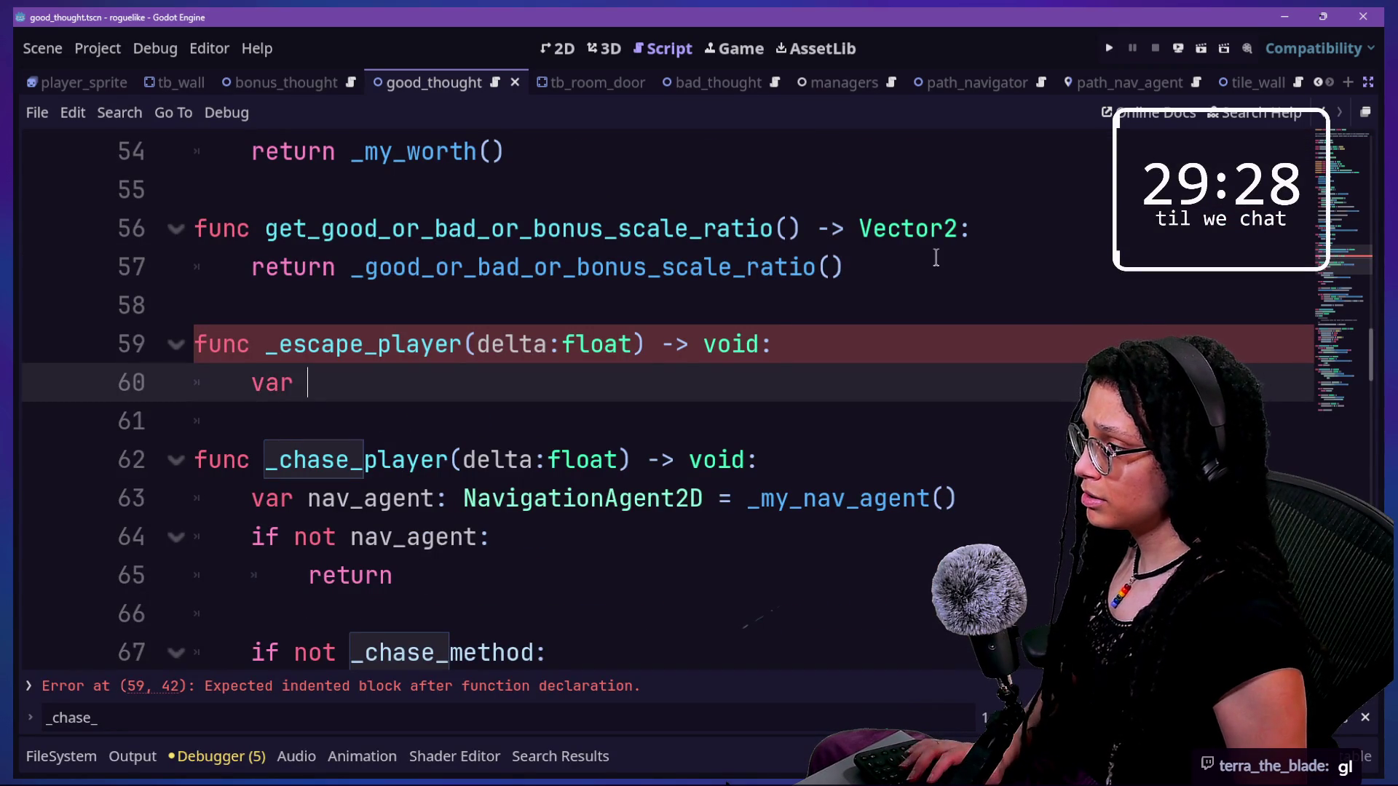
{"action": "key", "text": "BackSpace"}
{"action": "key", "text": "BackSpace"}
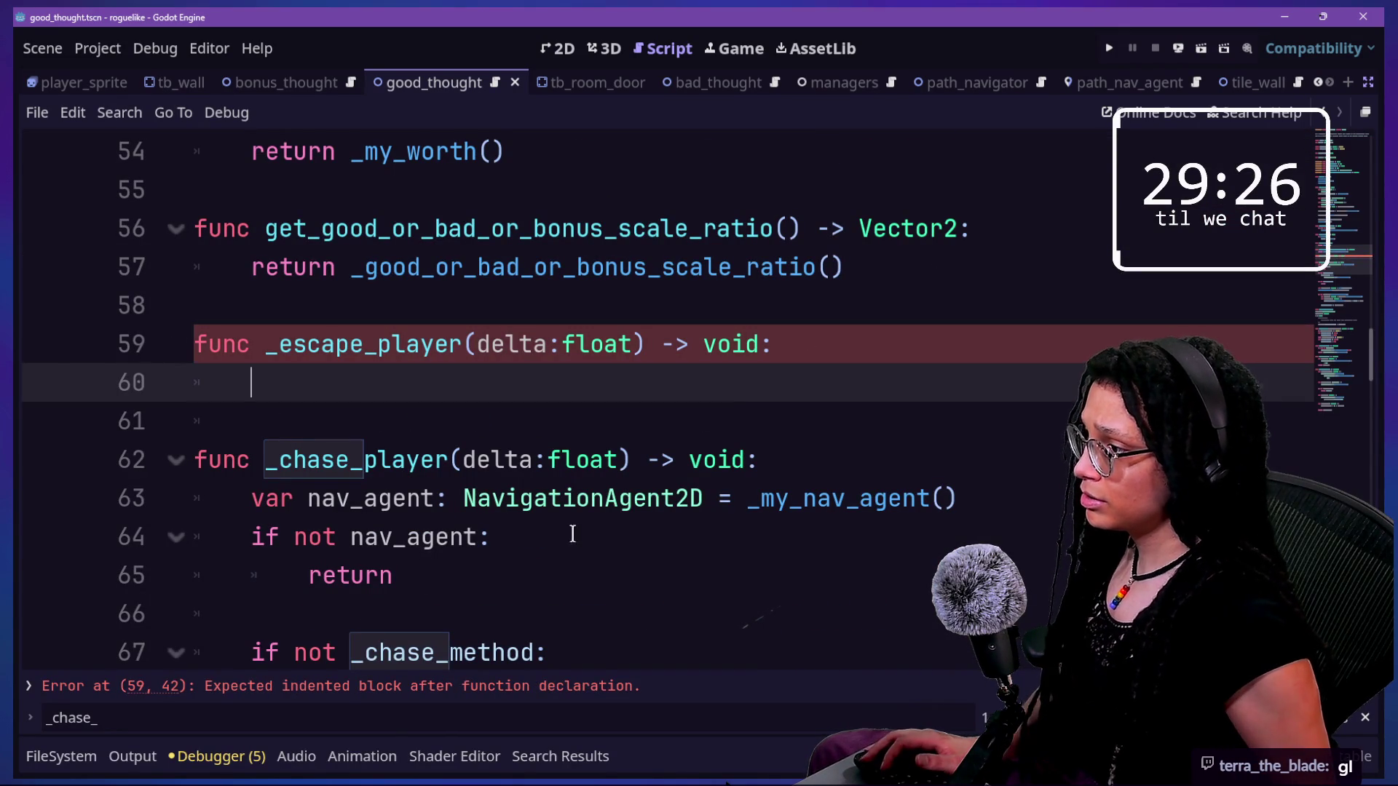
- Copy _chase_player's nav_agent lookup and early return into _escape_player, then run the project
{"action": "left_click_drag", "start_coordinate": [597, 576], "coordinate": [823, 466]}
{"action": "key", "text": "ctrl+c"}
{"action": "left_click", "coordinate": [641, 367]}
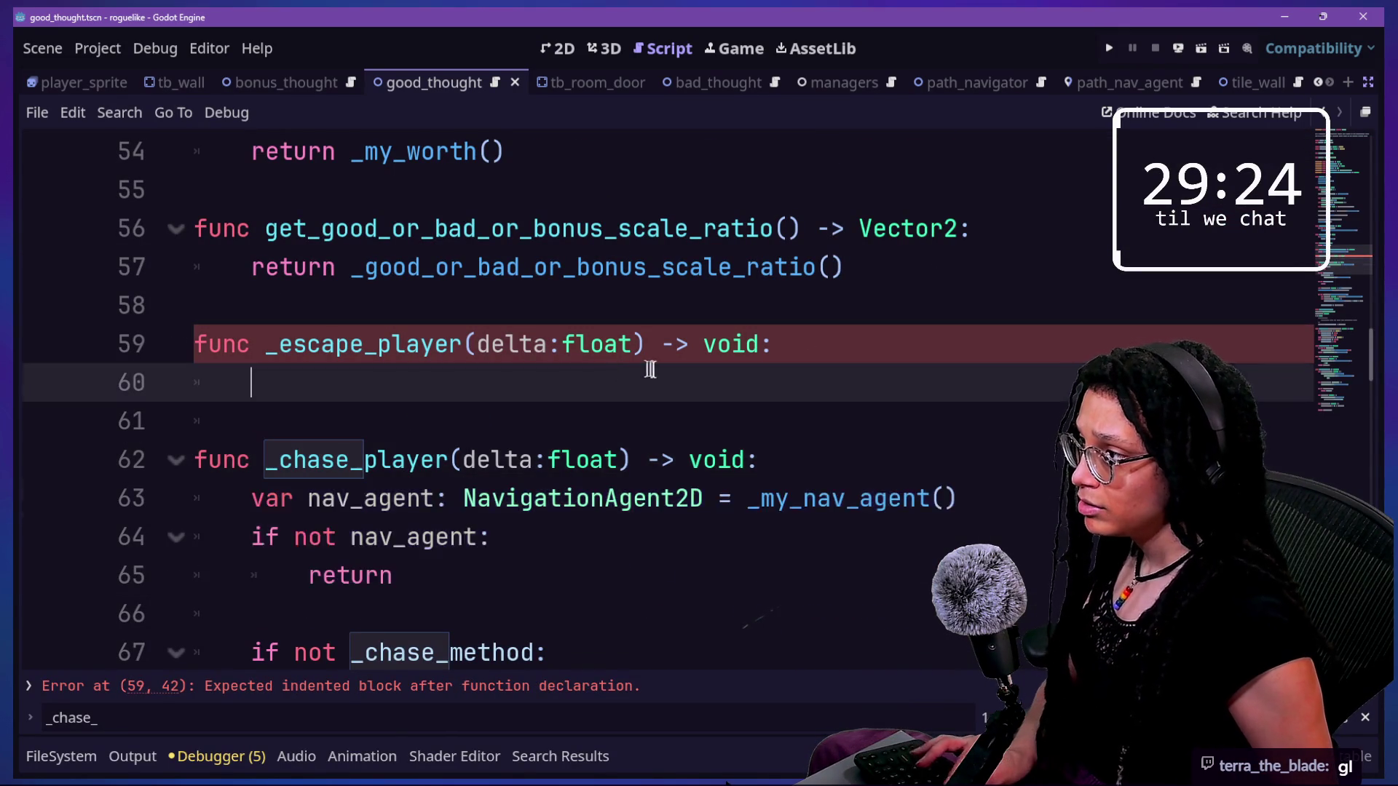
{"action": "key", "text": "ctrl+v"}
{"action": "left_click", "coordinate": [1109, 48]}
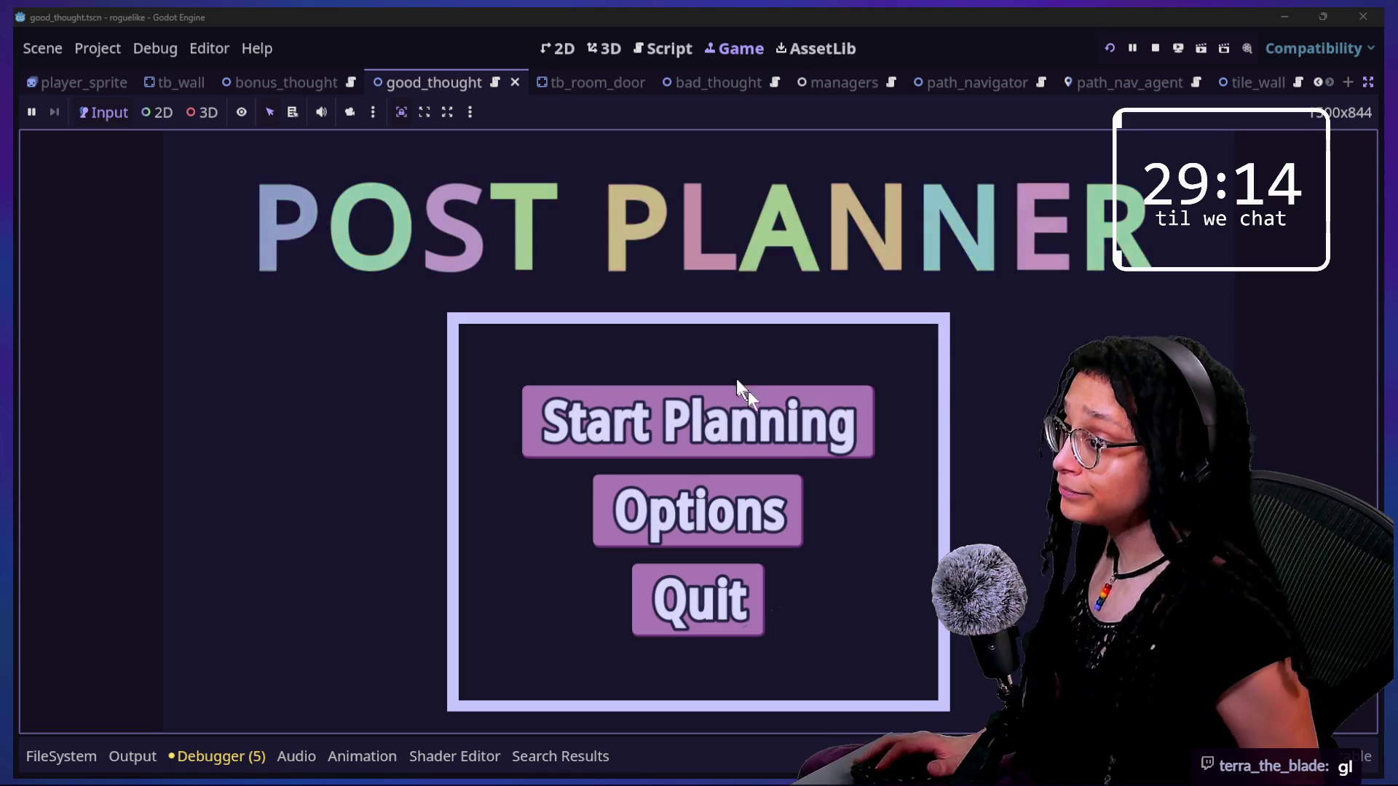
- Start Catstagram, move the brain onto the cat-food can, then stop the game
{"action": "left_click", "coordinate": [755, 376]}
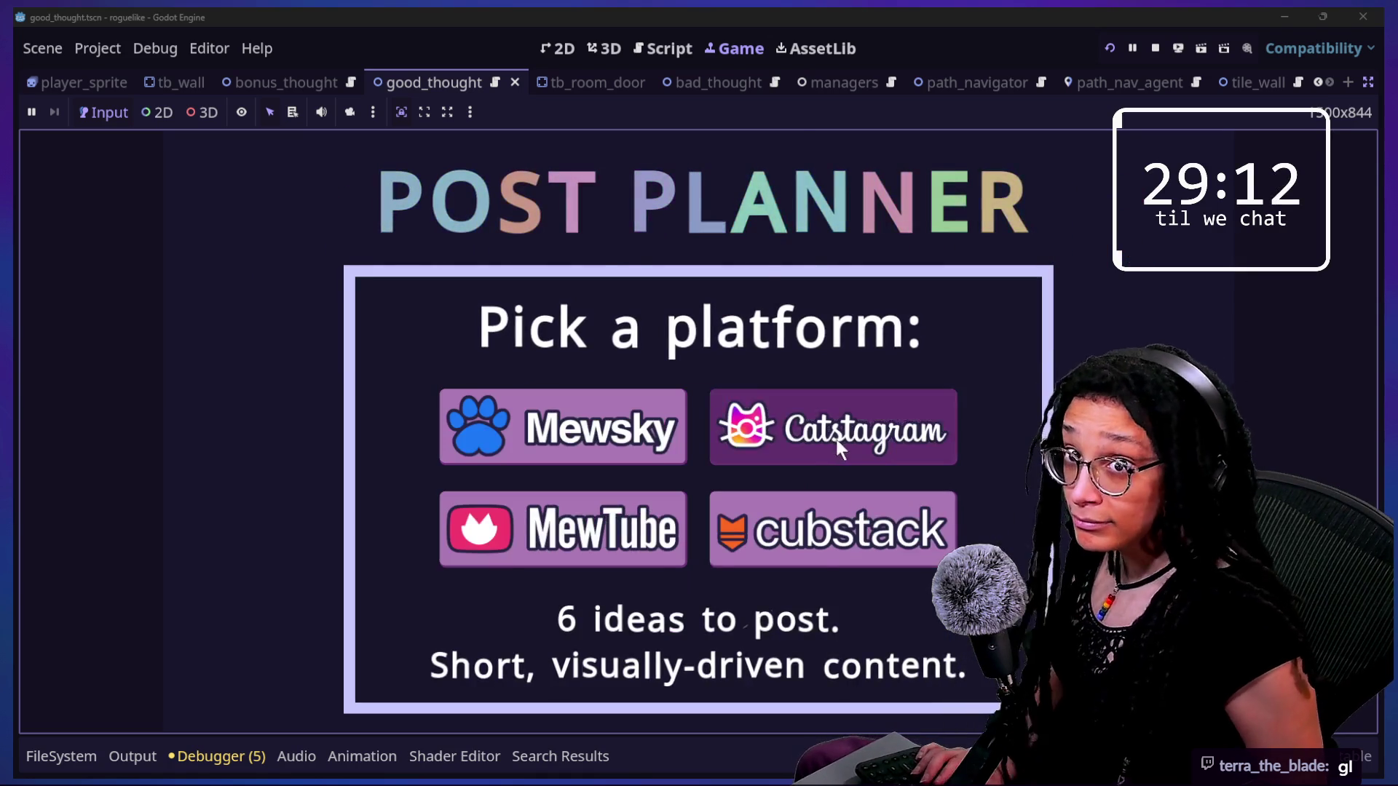
{"action": "left_click", "coordinate": [836, 440]}
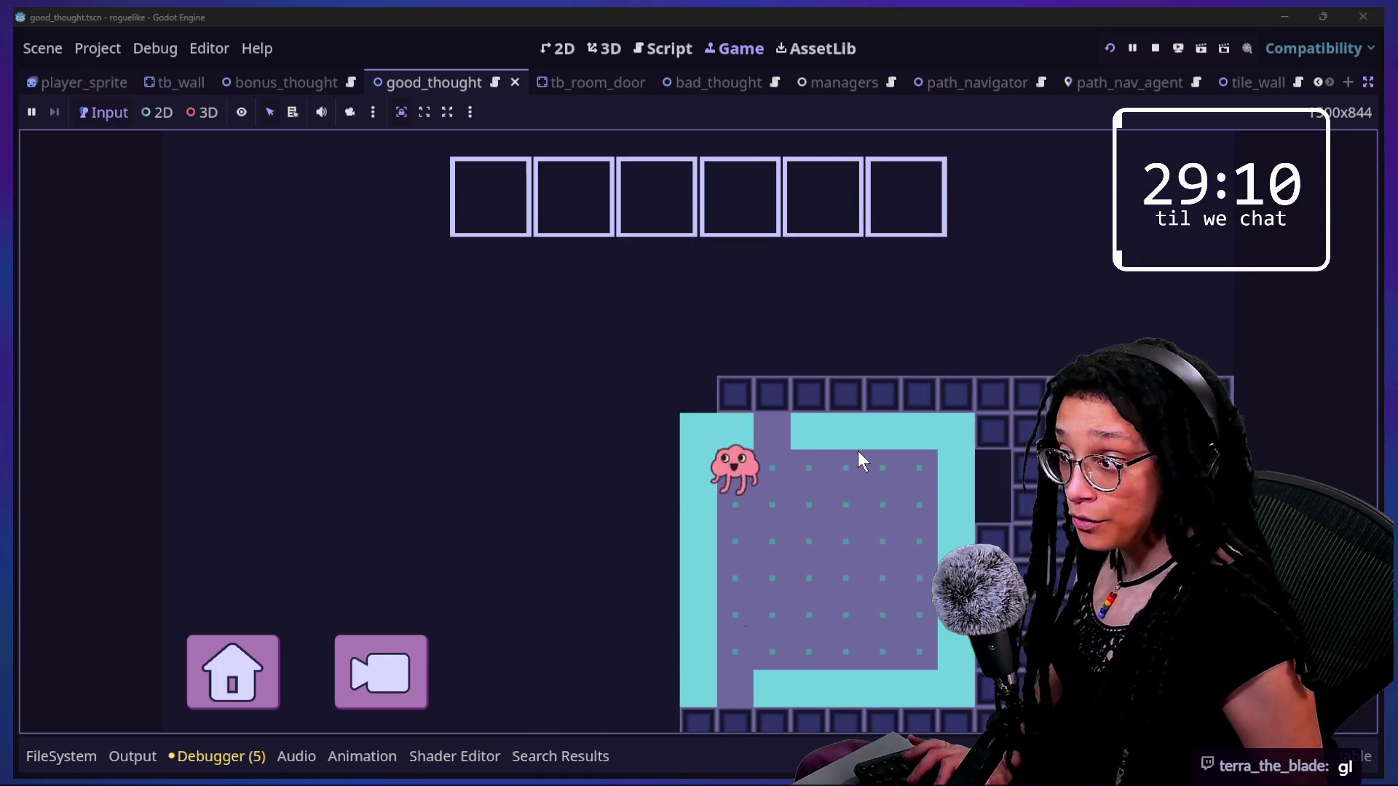
{"action": "key", "text": "Down"}
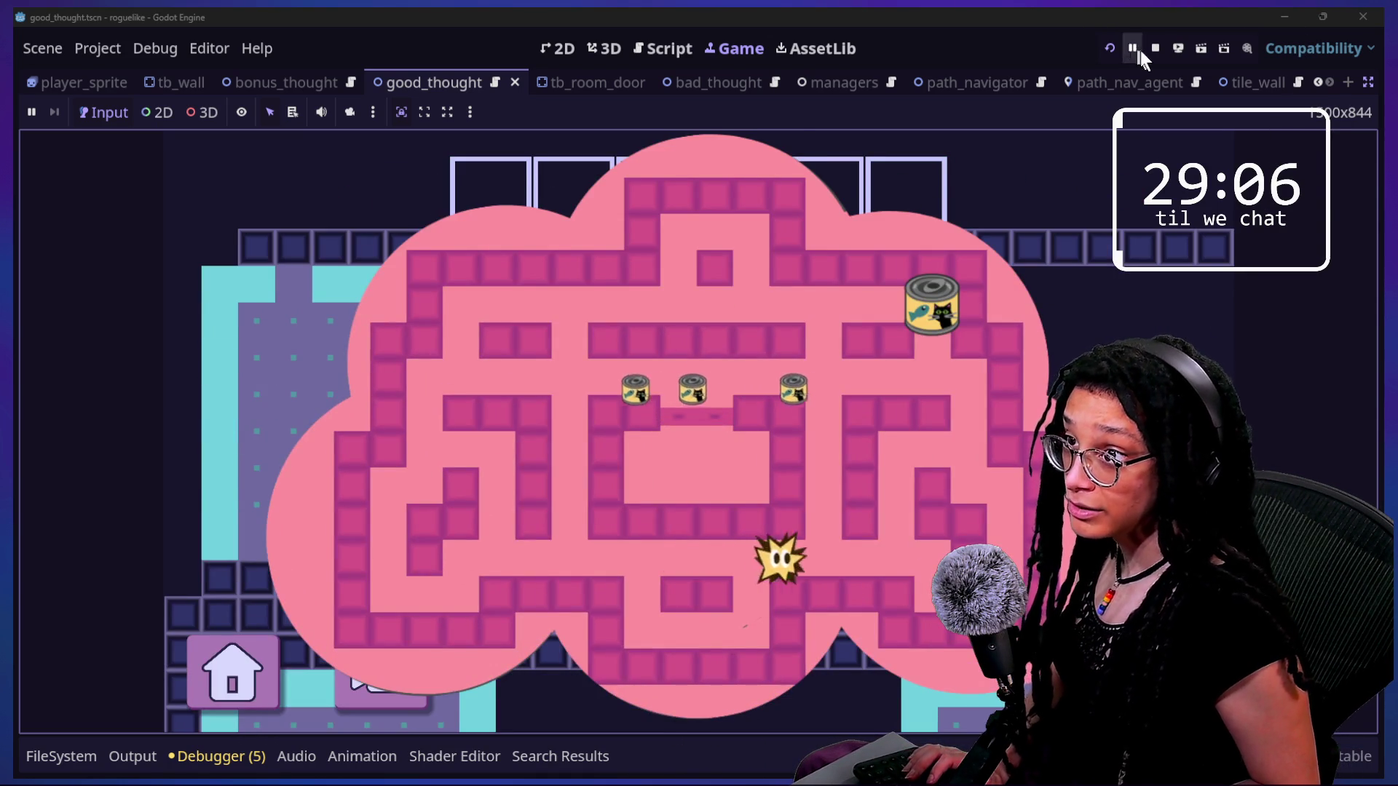
{"action": "left_click", "coordinate": [1155, 48]}
{"action": "left_click", "coordinate": [659, 342]}
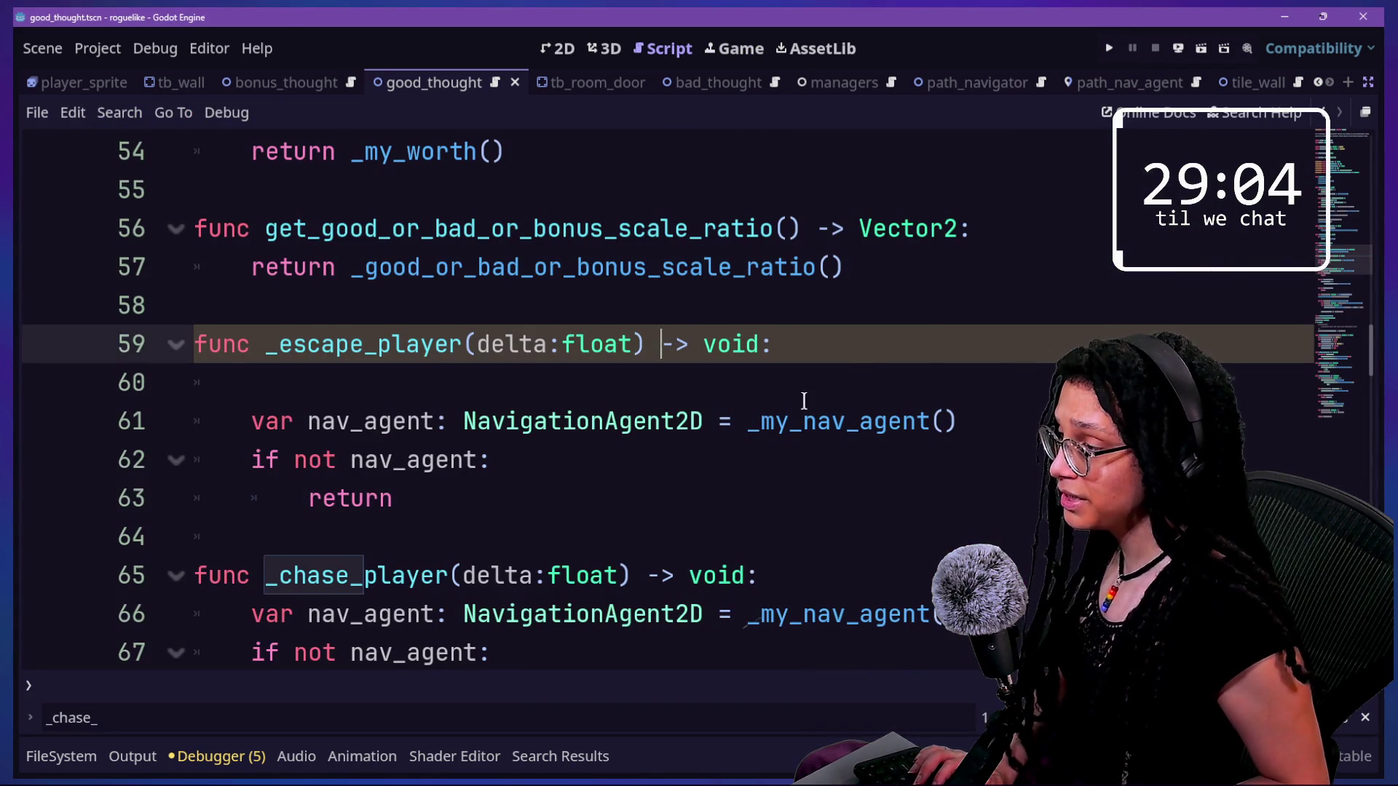
- Delete the blank line under the _escape_player header and add lines after return
{"action": "left_click", "coordinate": [758, 374]}
{"action": "key", "text": "BackSpace"}
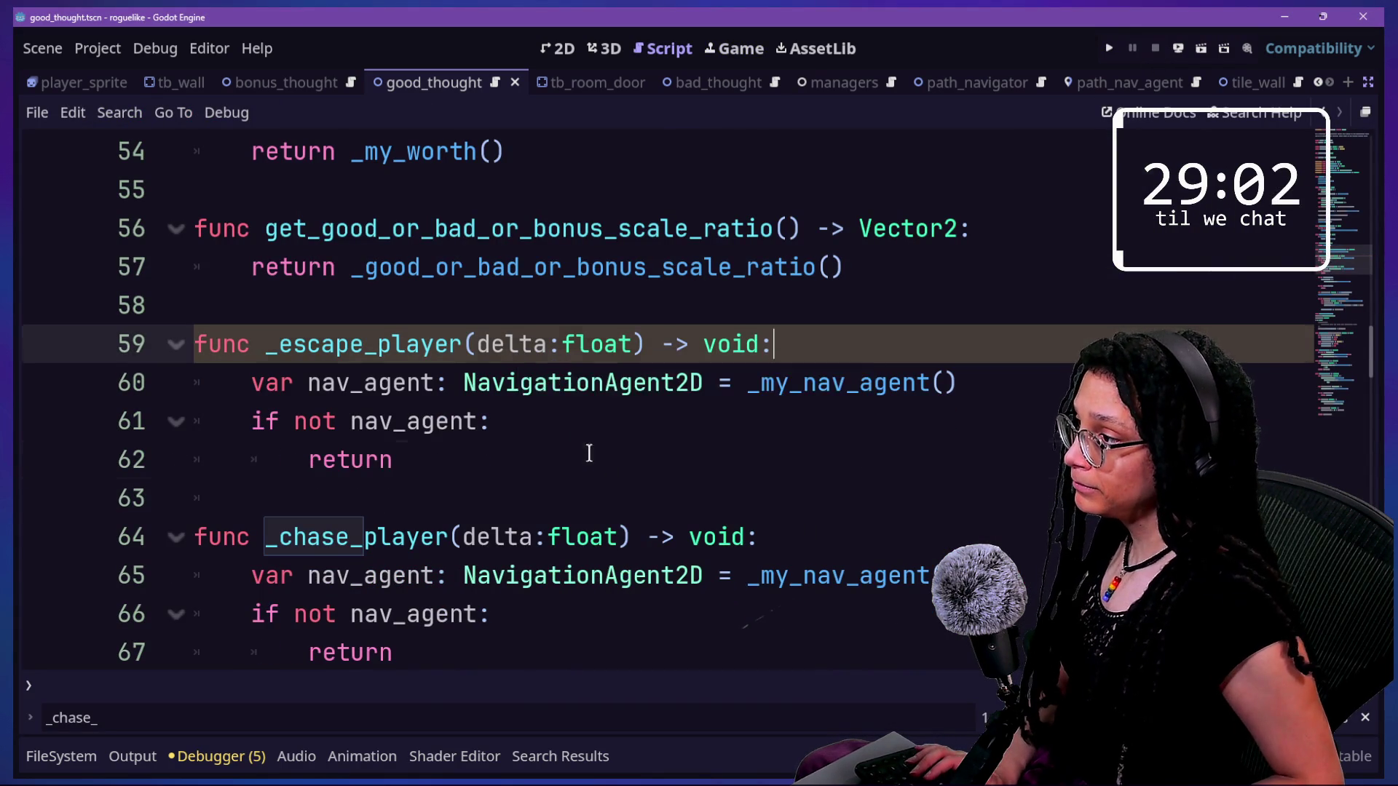
{"action": "left_click", "coordinate": [610, 452]}
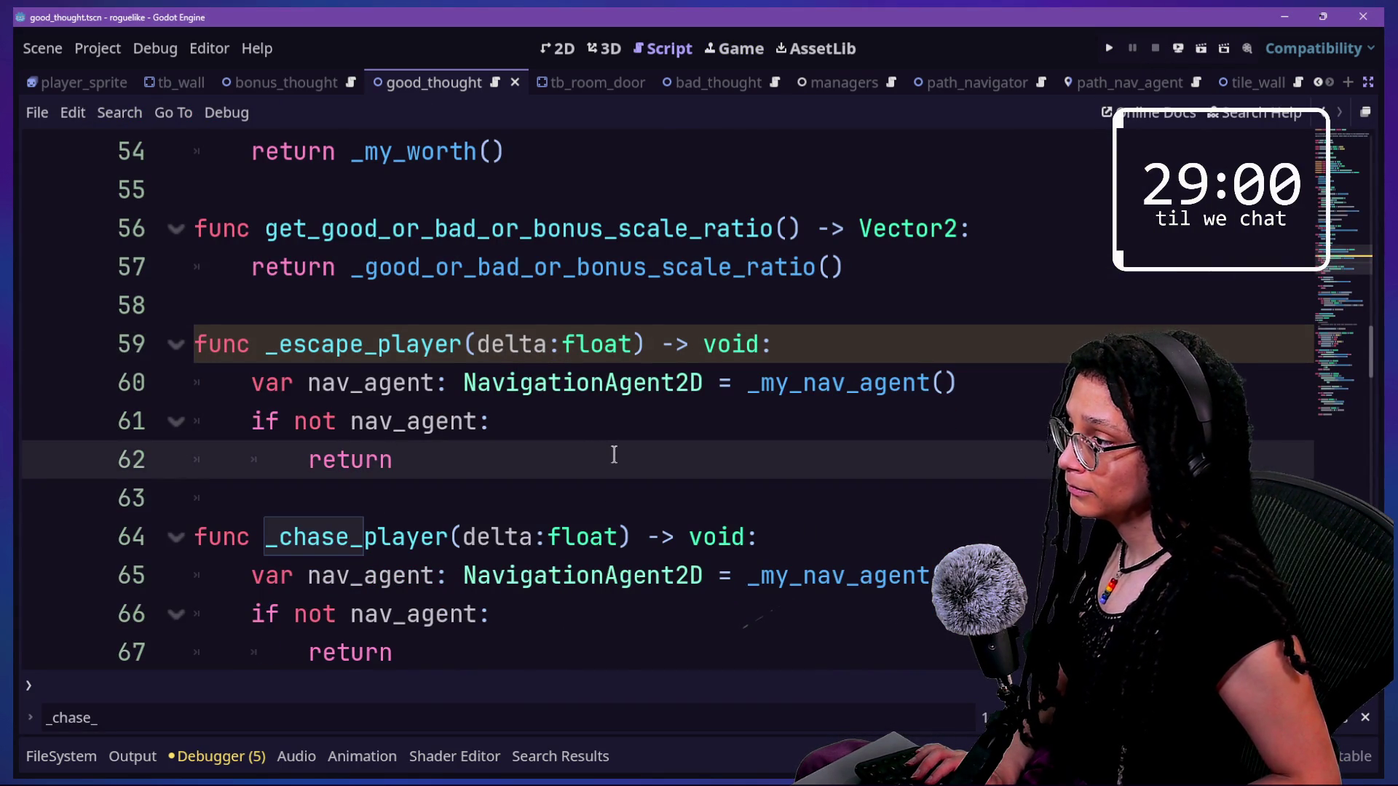
{"action": "key", "text": "Return"}
{"action": "key", "text": "Return"}
- Declare 'var found_target: Vector2 = \' and continue it on an indented next line
{"action": "scroll", "coordinate": [614, 454], "scroll_direction": "down", "scroll_amount": 1}
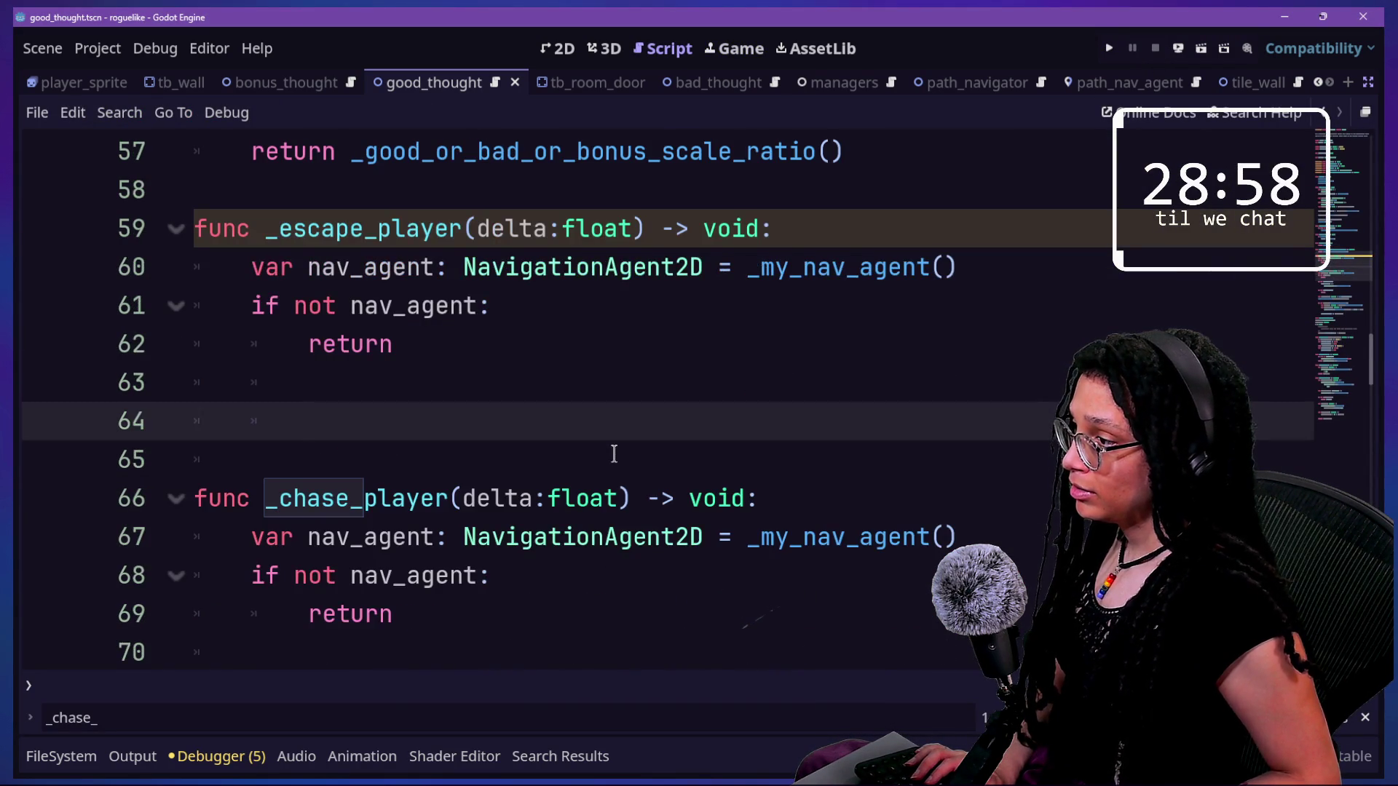
{"action": "scroll", "coordinate": [613, 454], "scroll_direction": "down", "scroll_amount": 1}
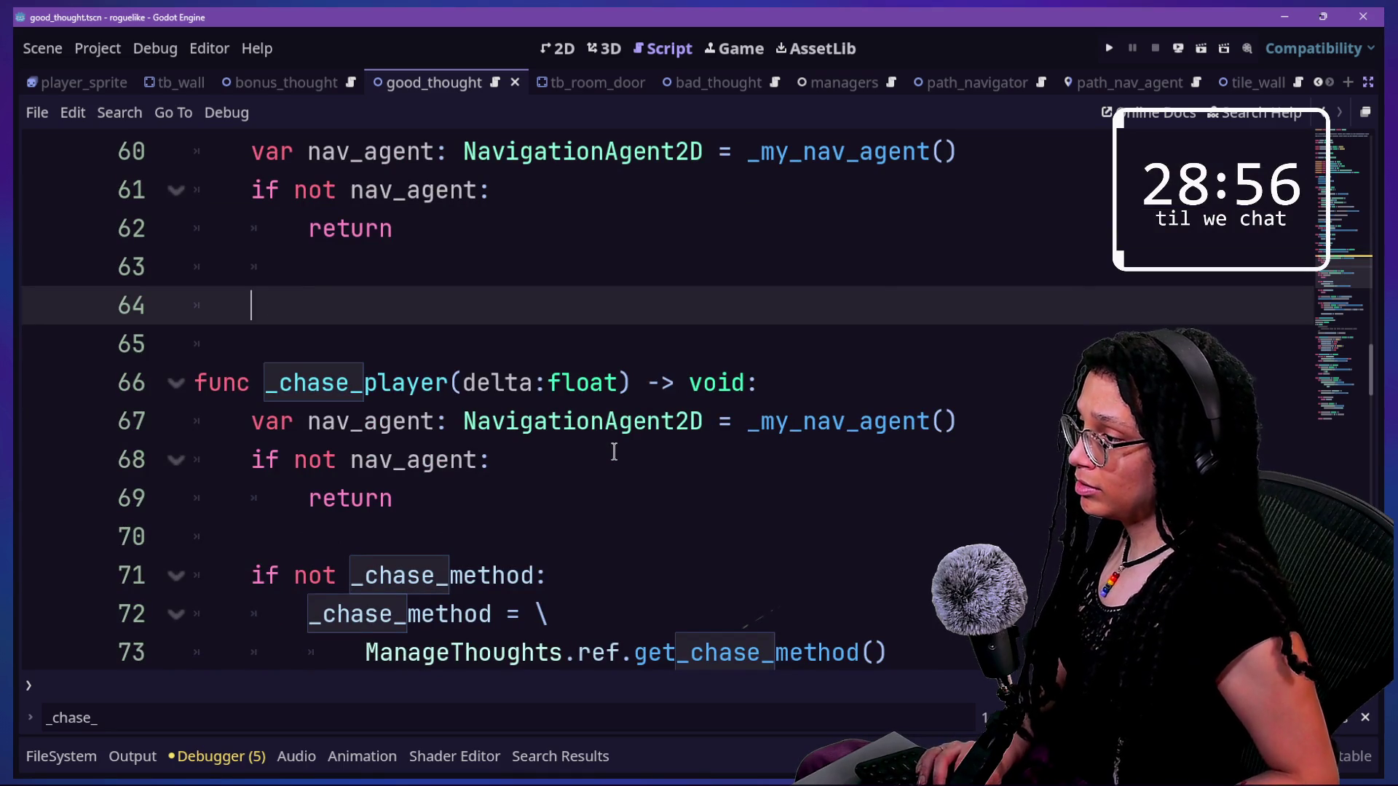
{"action": "type", "text": "var found_rae"}
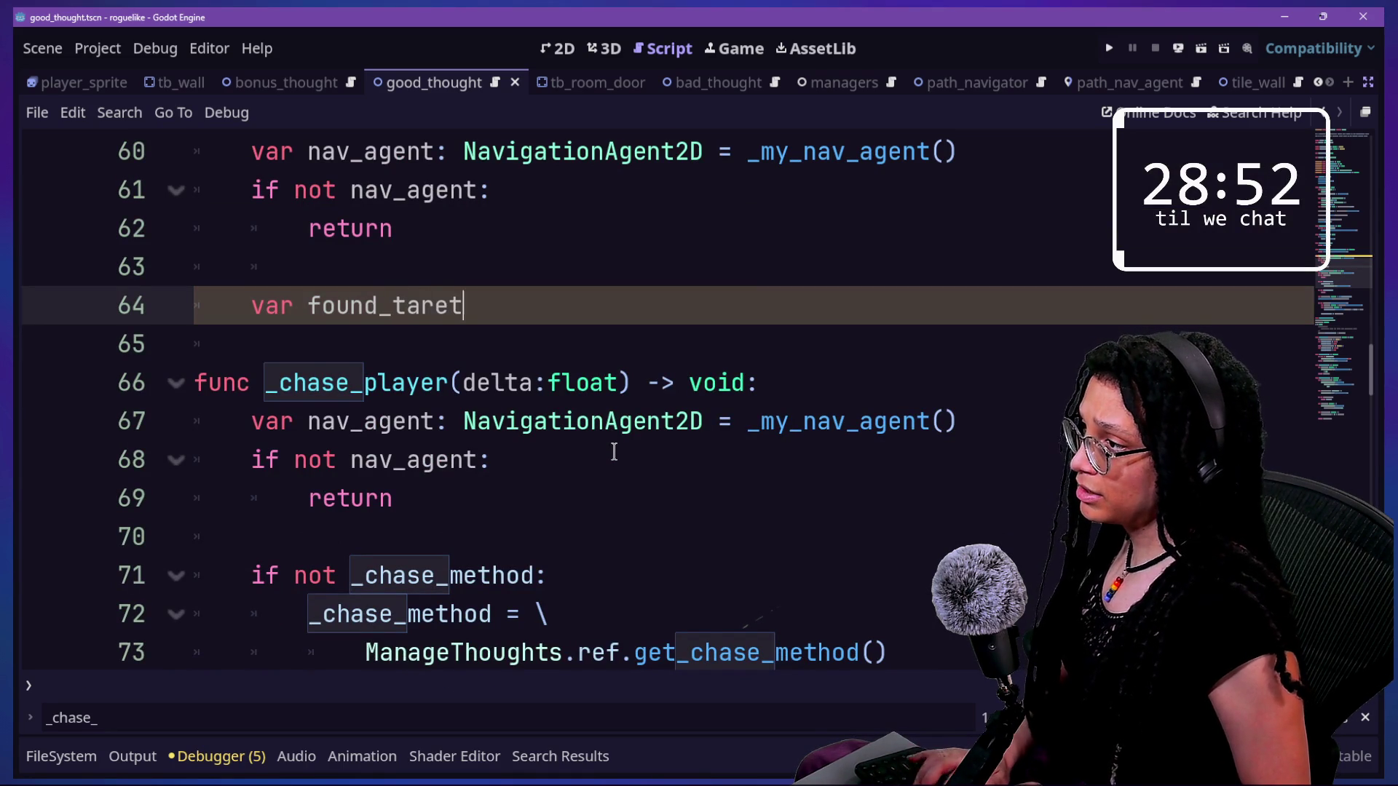
{"action": "key", "text": "BackSpace"}
{"action": "type", "text": "get: "}
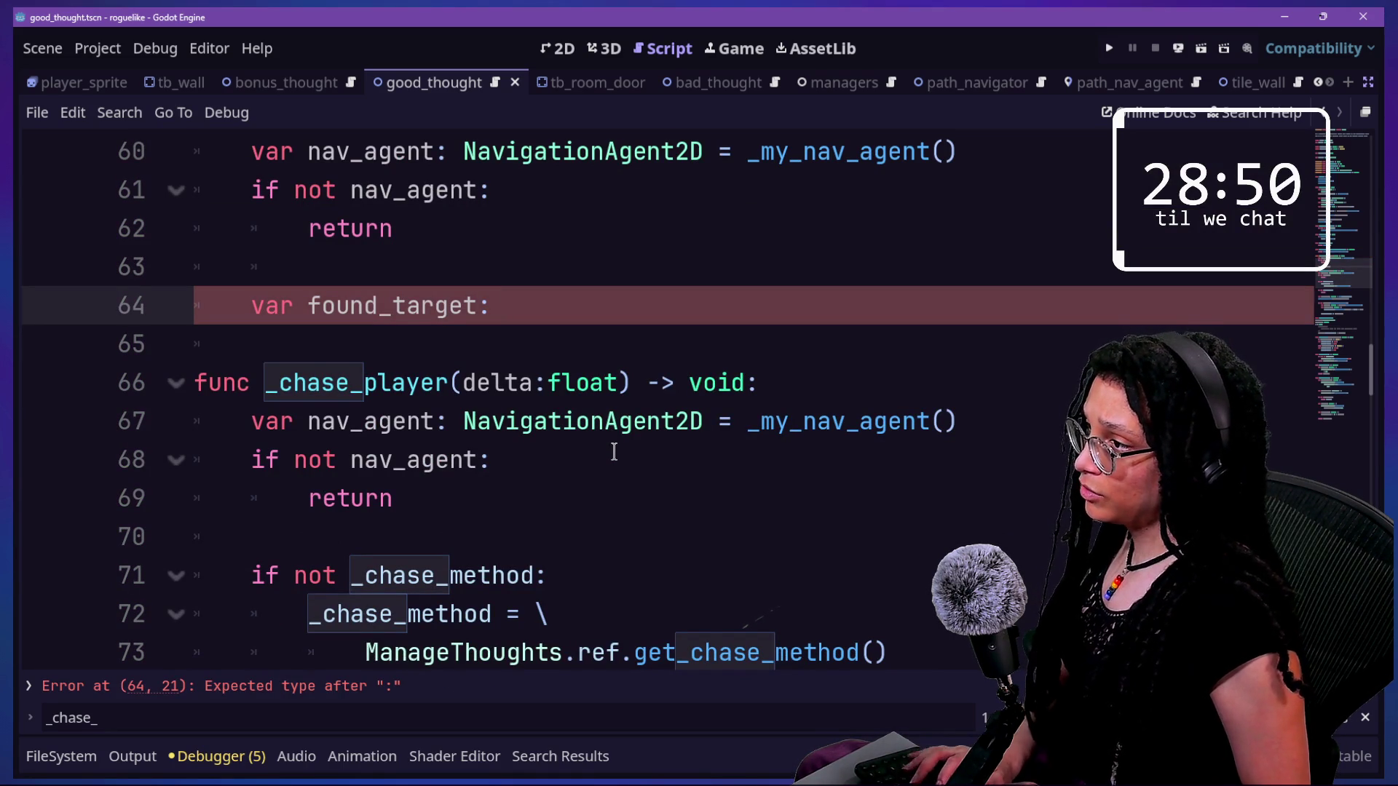
{"action": "type", "text": "Vector2 "}
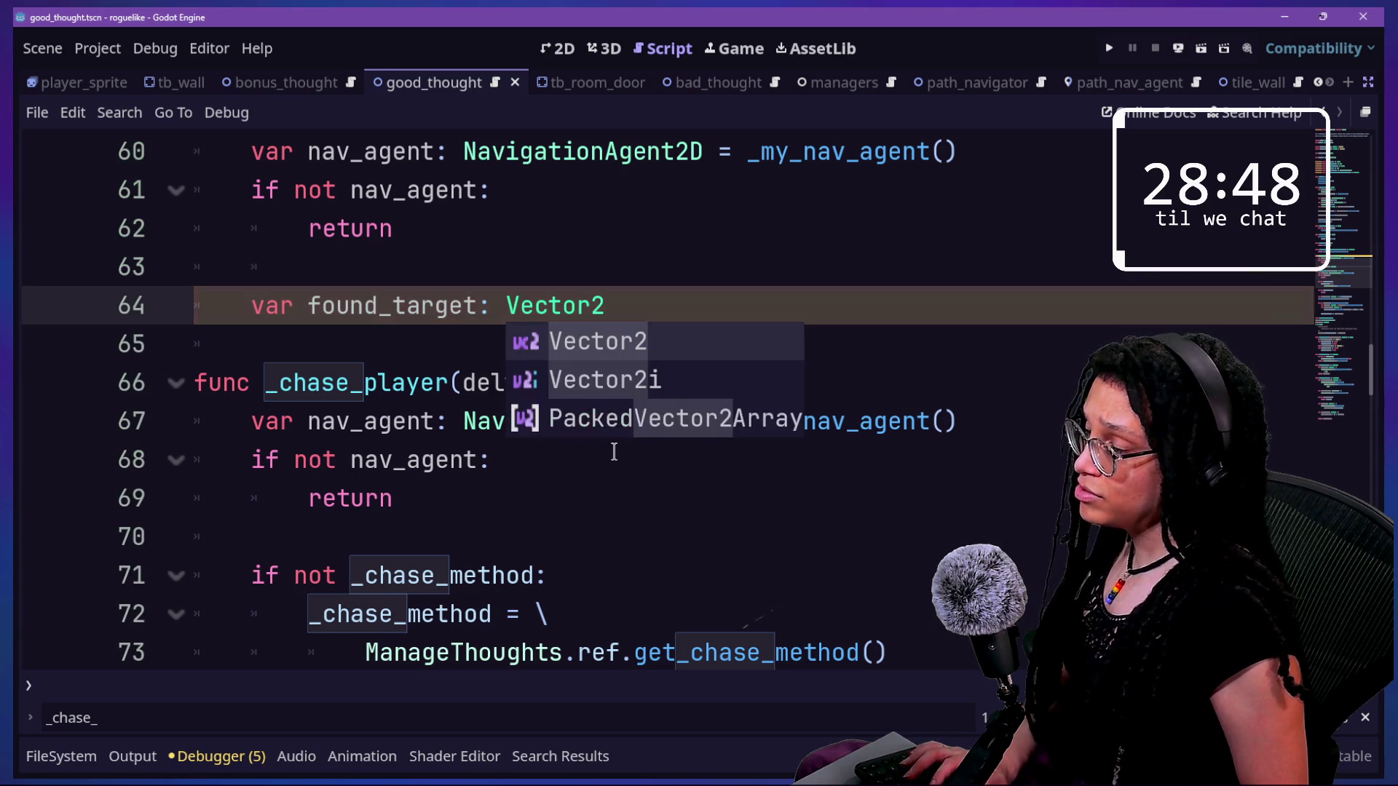
{"action": "type", "text": "-"}
{"action": "type", "text": "\\"}
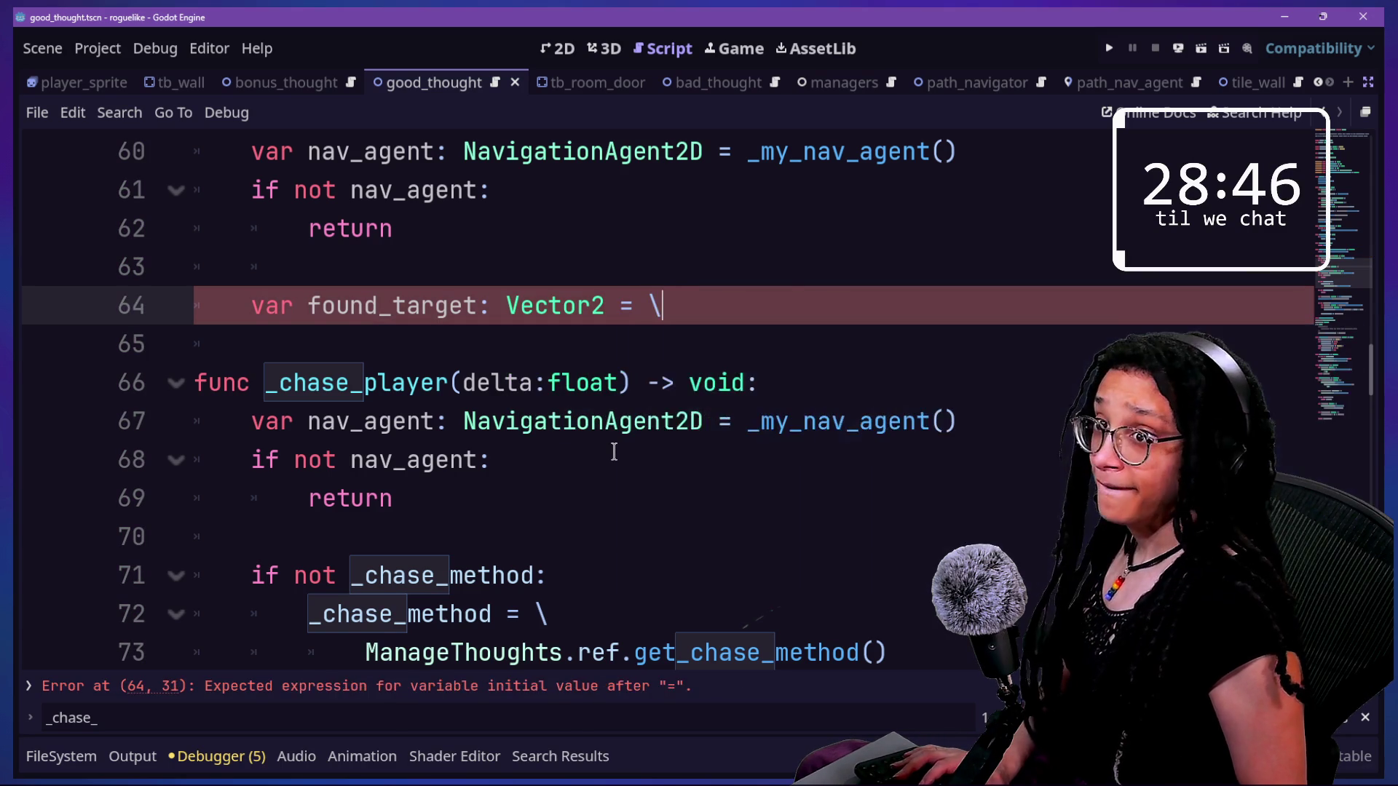
{"action": "key", "text": "Return"}
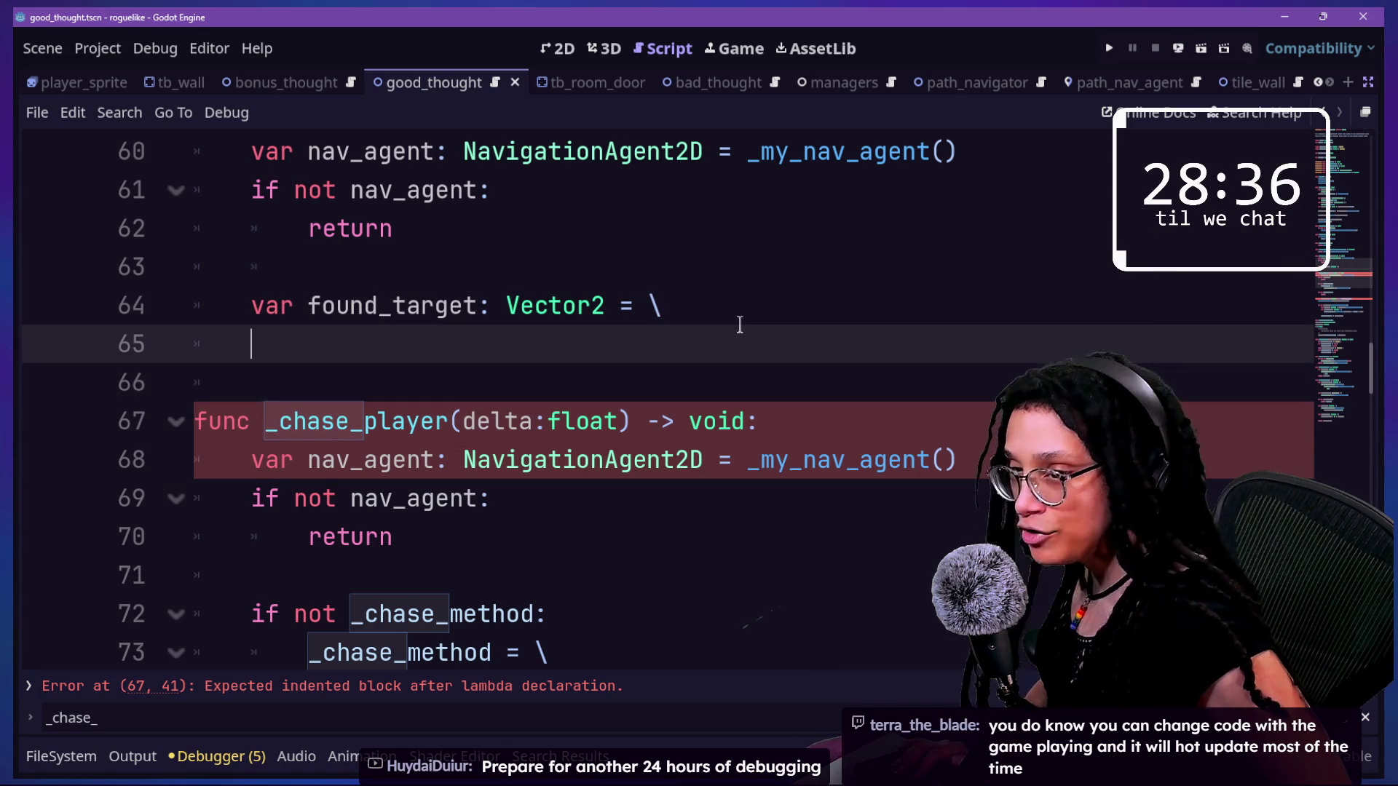
{"action": "key", "text": "Tab"}
{"action": "key", "text": "Tab"}
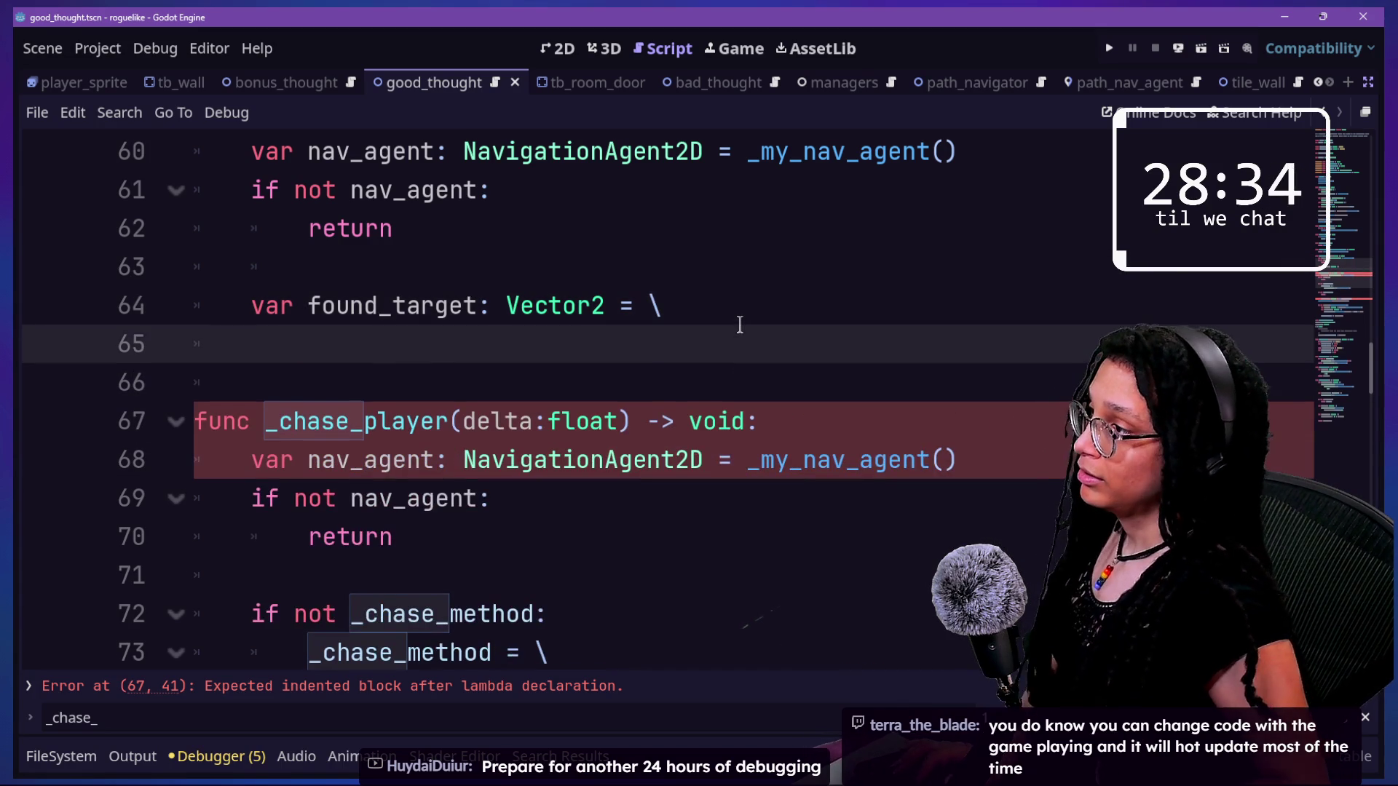
{"action": "key", "text": "ctrl+s"}
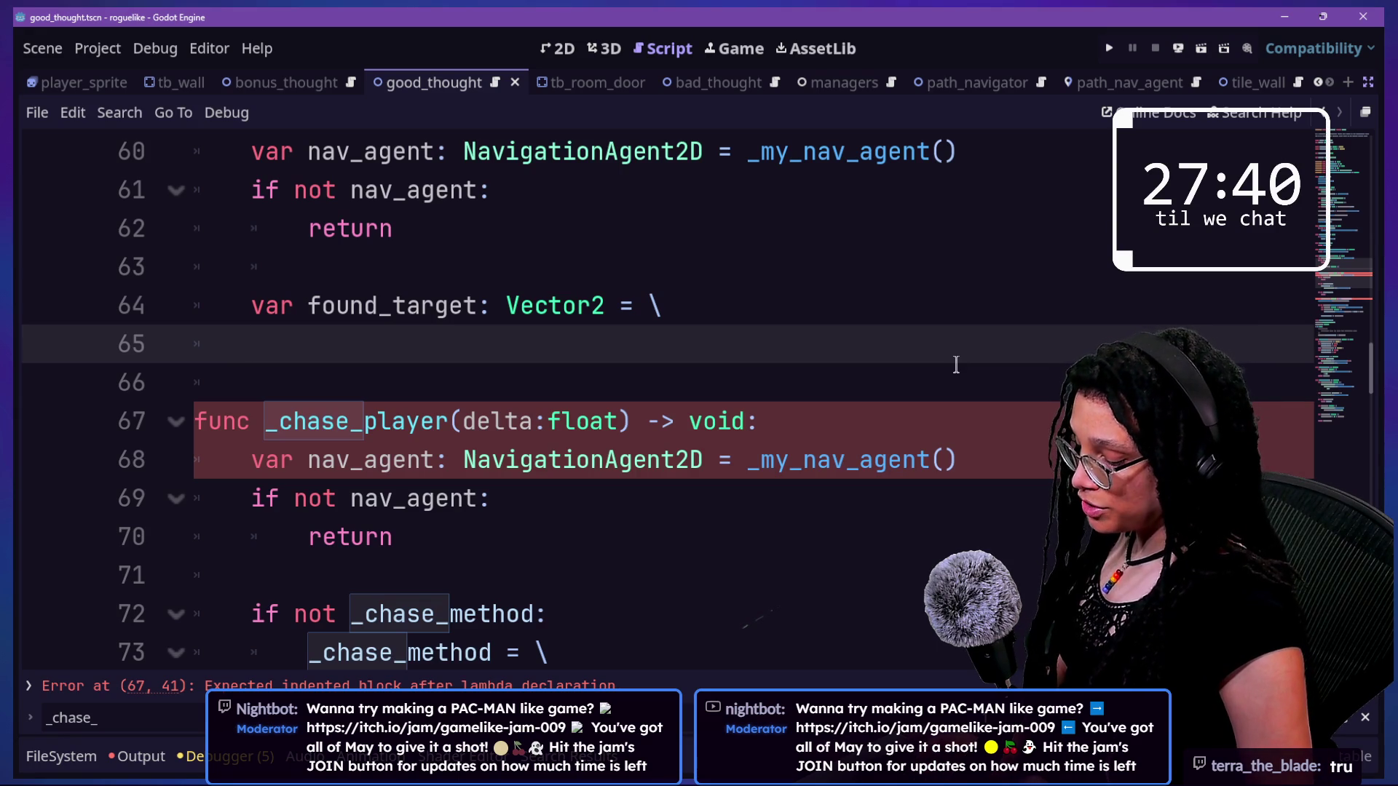
- Continue found_target with 'Vector2(' and 'randf_range(1' on the next line
{"action": "type", "text": "Vector2("}
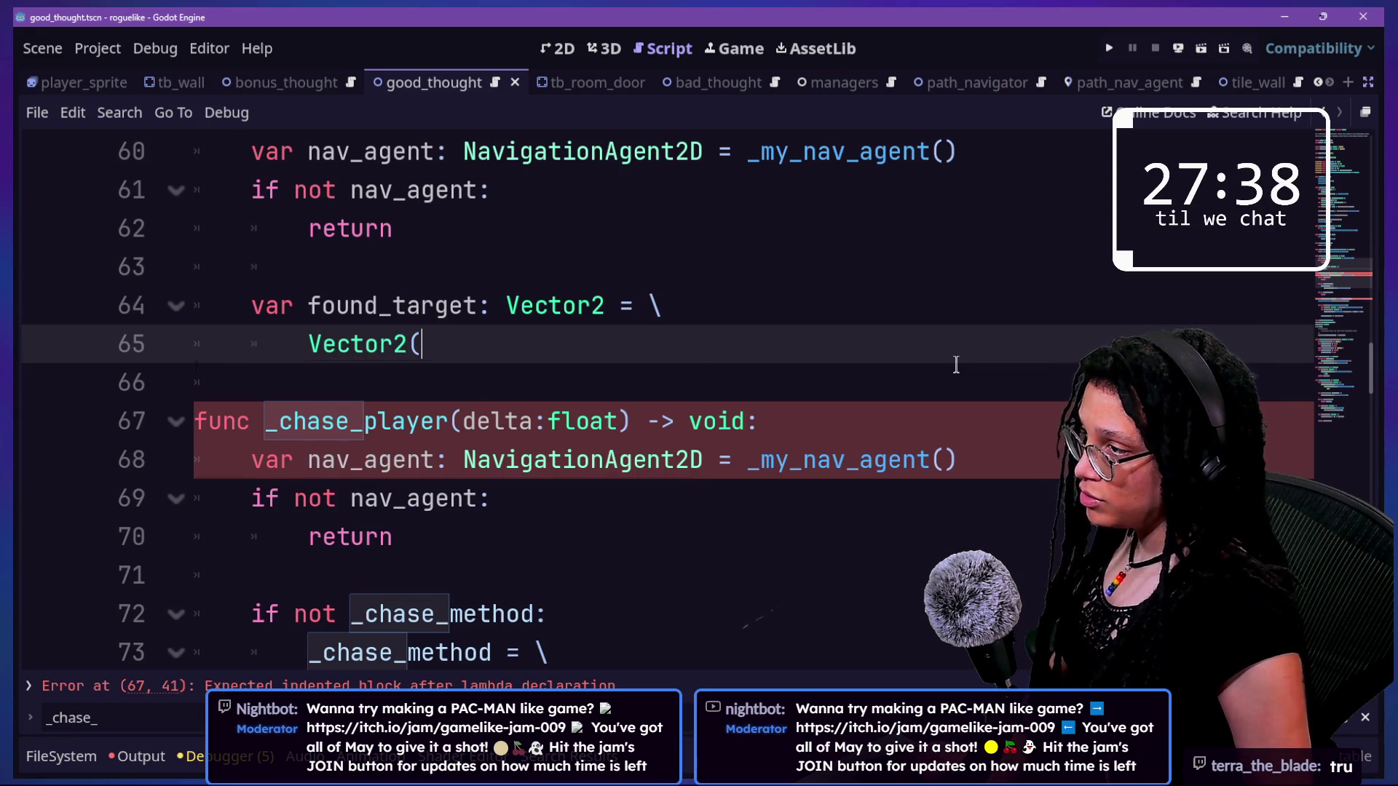
{"action": "key", "text": "Return"}
{"action": "type", "text": "rand"}
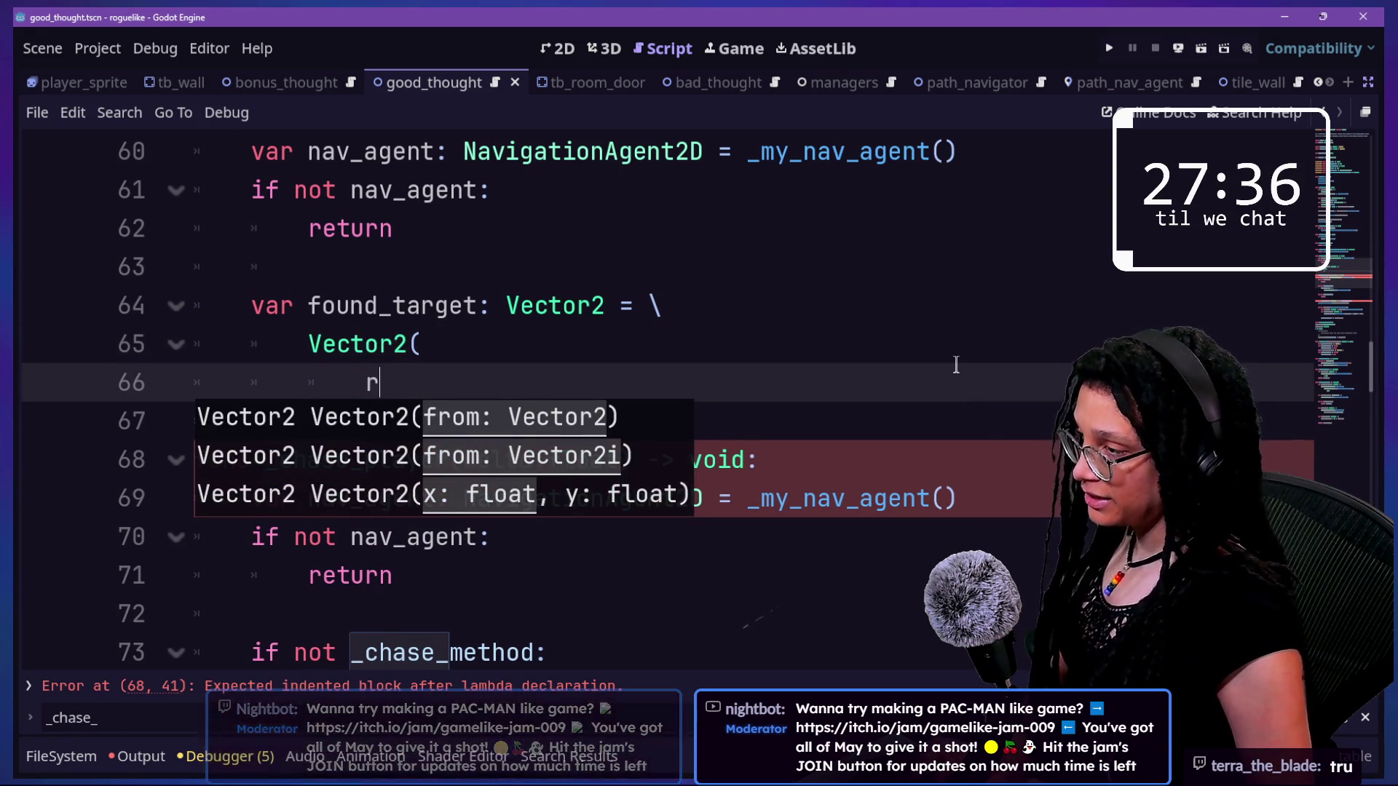
{"action": "type", "text": "f_"}
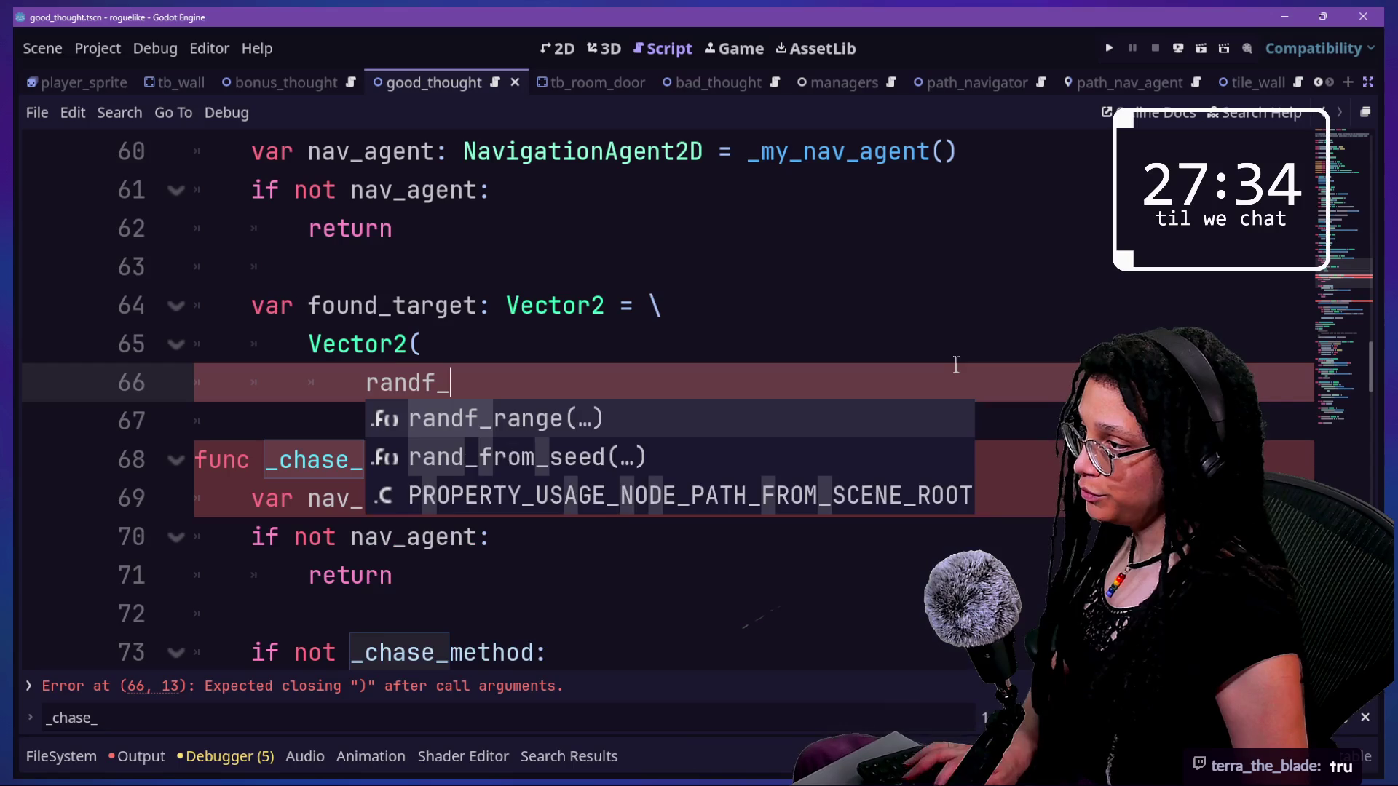
{"action": "type", "text": "range("}
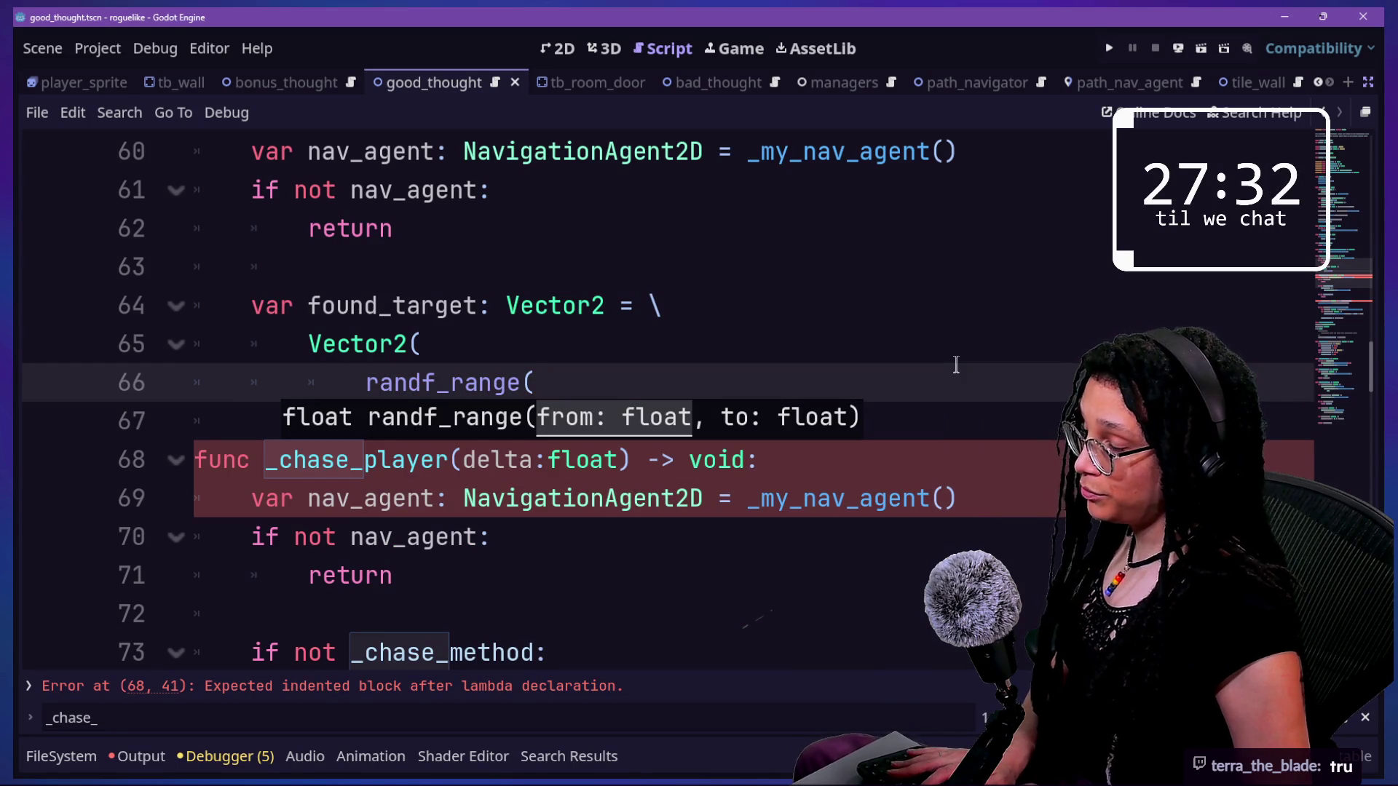
{"action": "type", "text": "1"}
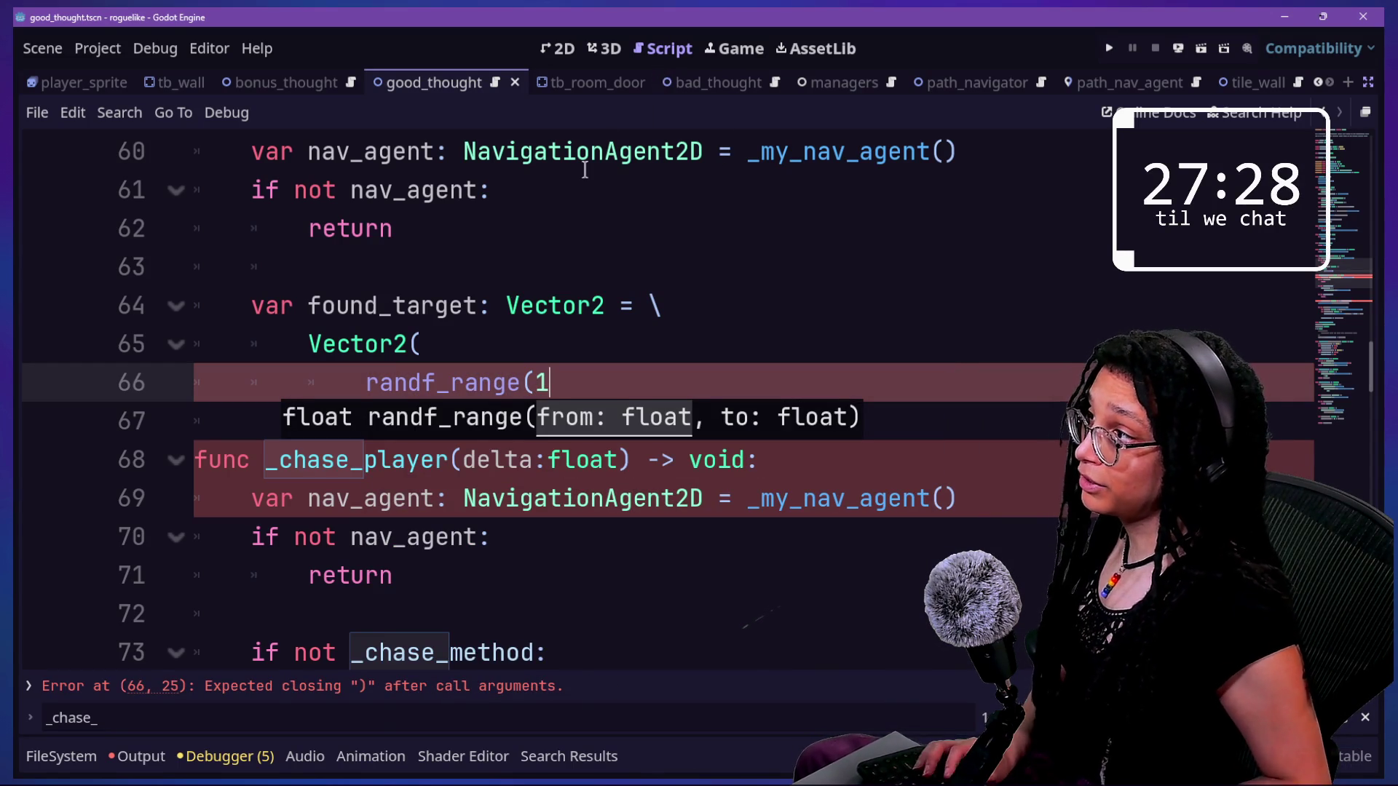
- Search for the thought scene in the Quick Open resource dialog
{"action": "key", "text": "shift+alt+o"}
{"action": "type", "text": "thoyu"}
{"action": "key", "text": "BackSpace"}
{"action": "key", "text": "BackSpace"}
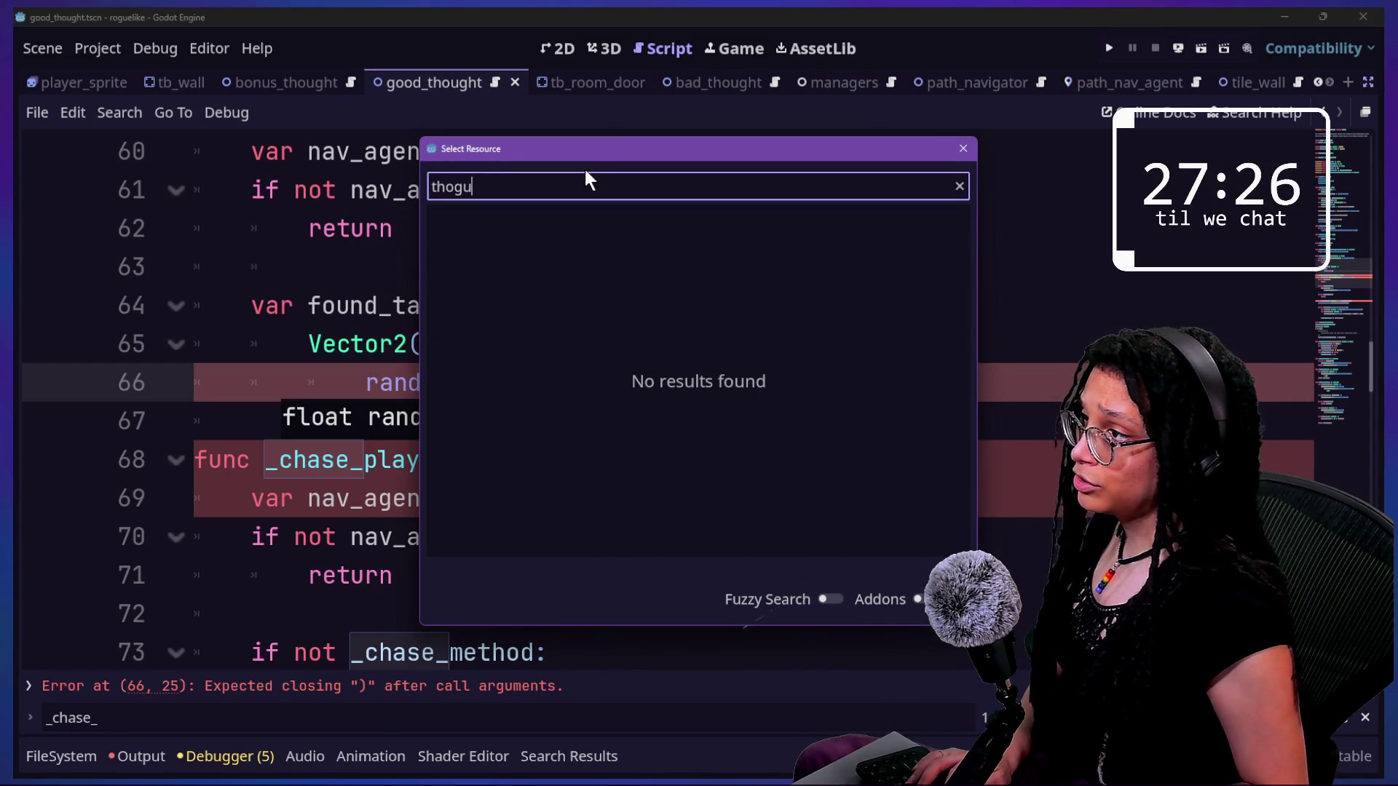
- Open thought_battle.tscn and inspect wall nodes TB_Wall12 and TB_Wall48 in the 2D view
{"action": "type", "text": "ught"}
{"action": "key", "text": "Down"}
{"action": "key", "text": "Down"}
{"action": "key", "text": "Down"}
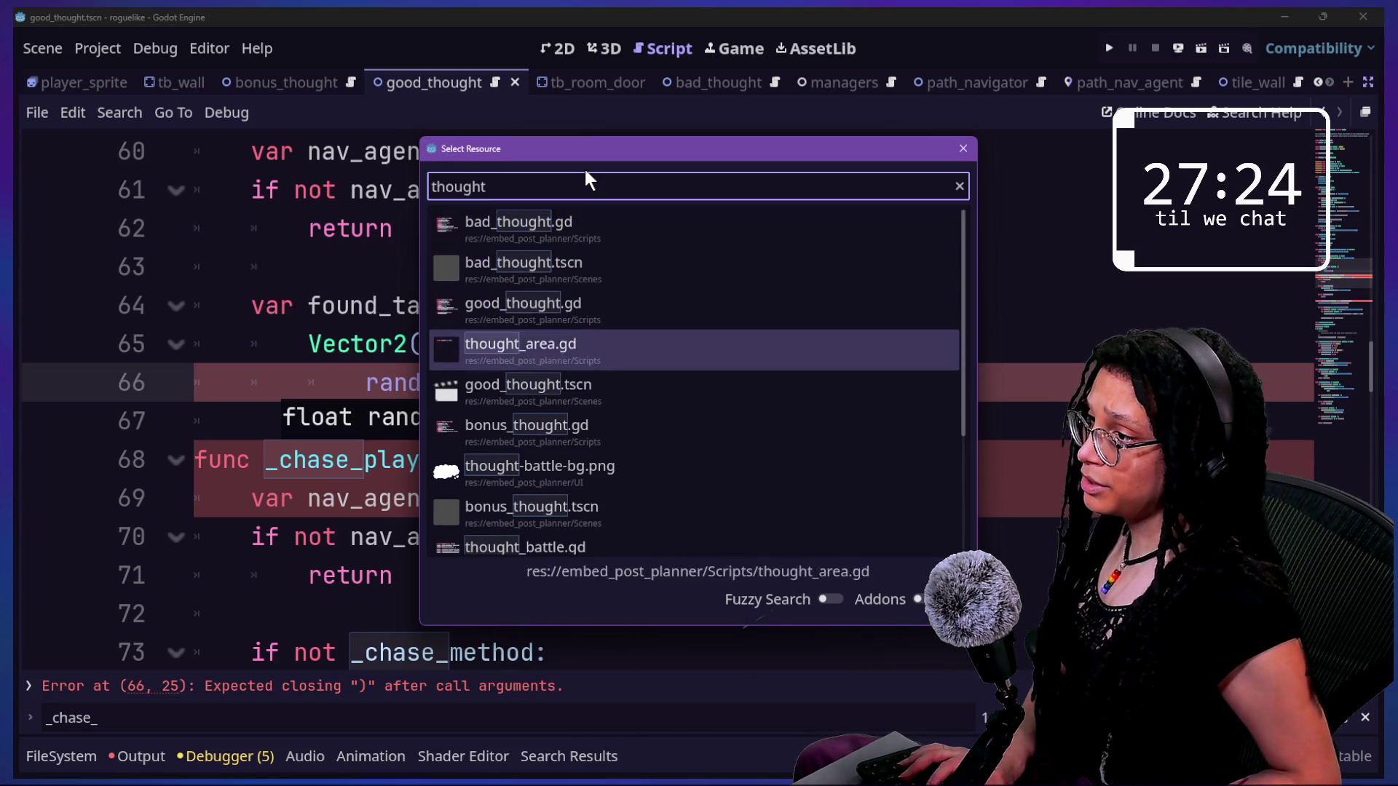
{"action": "type", "text": "_bat"}
{"action": "key", "text": "Down"}
{"action": "key", "text": "Return"}
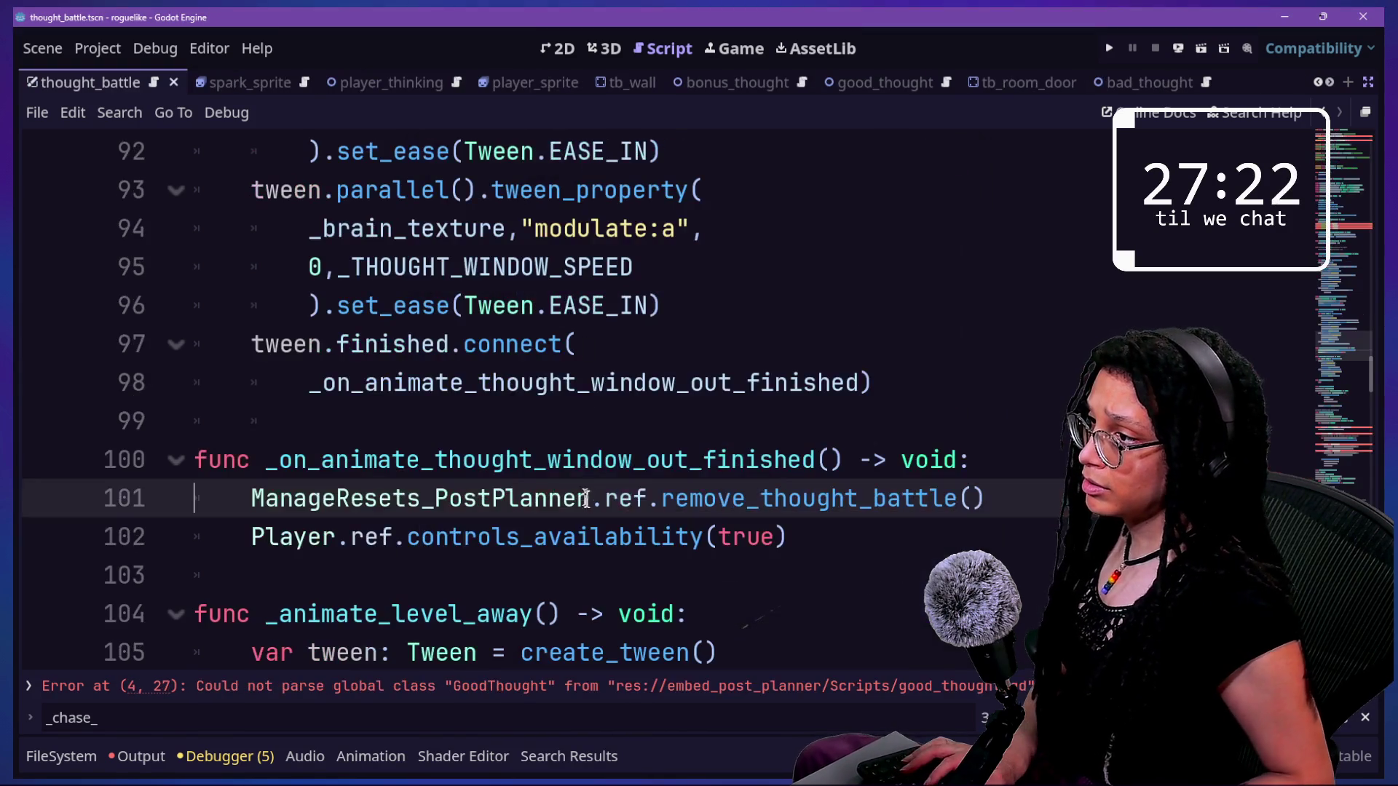
{"action": "left_click", "coordinate": [557, 50]}
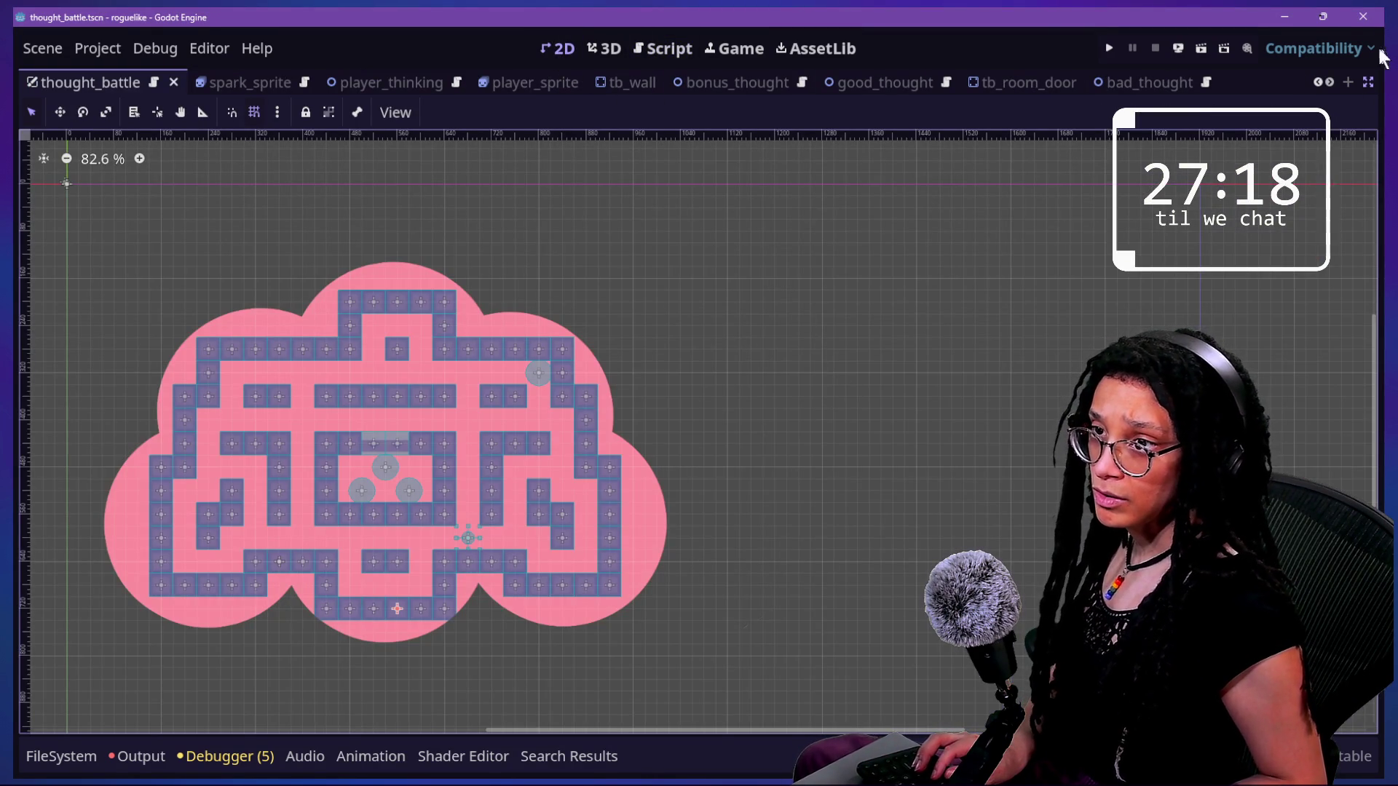
{"action": "key", "text": "ctrl+shift+F11"}
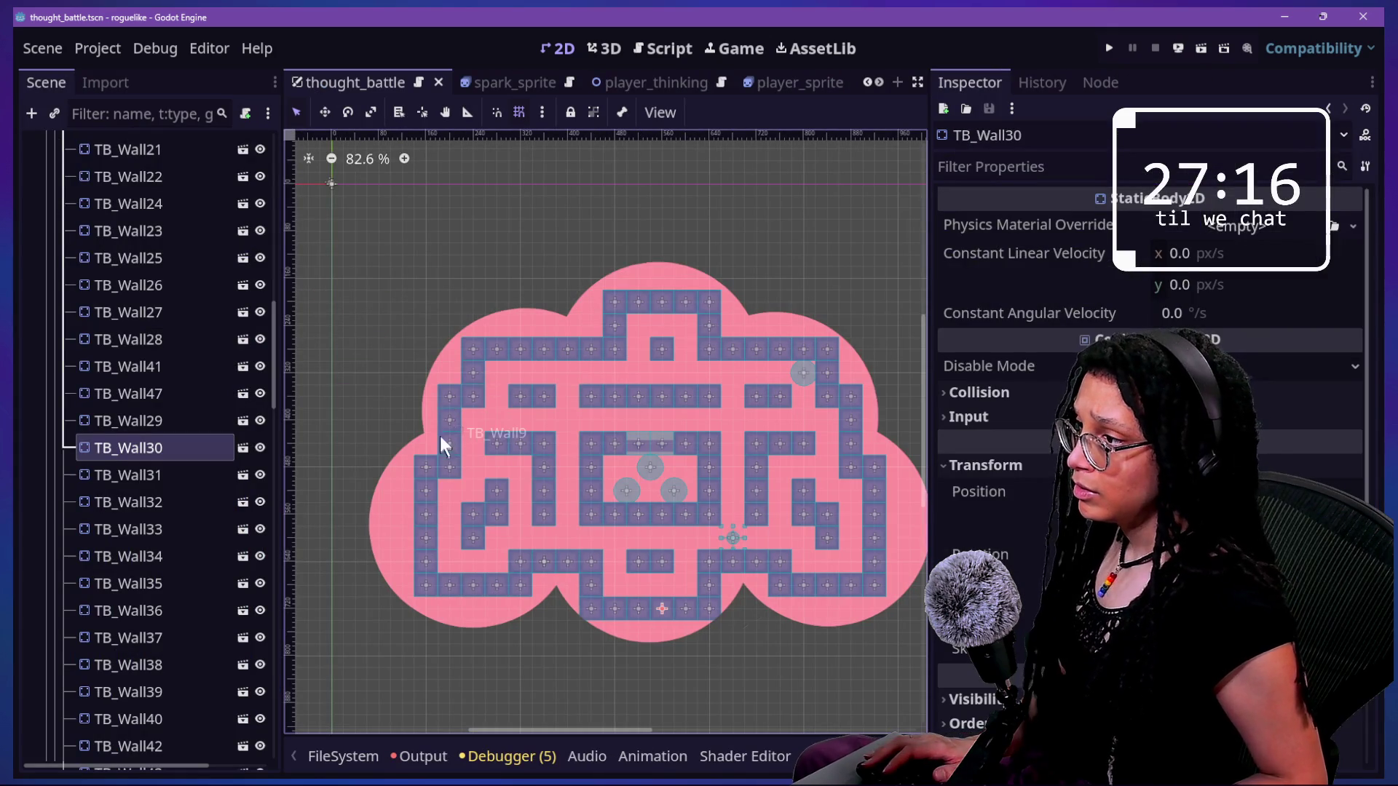
{"action": "left_click", "coordinate": [422, 468]}
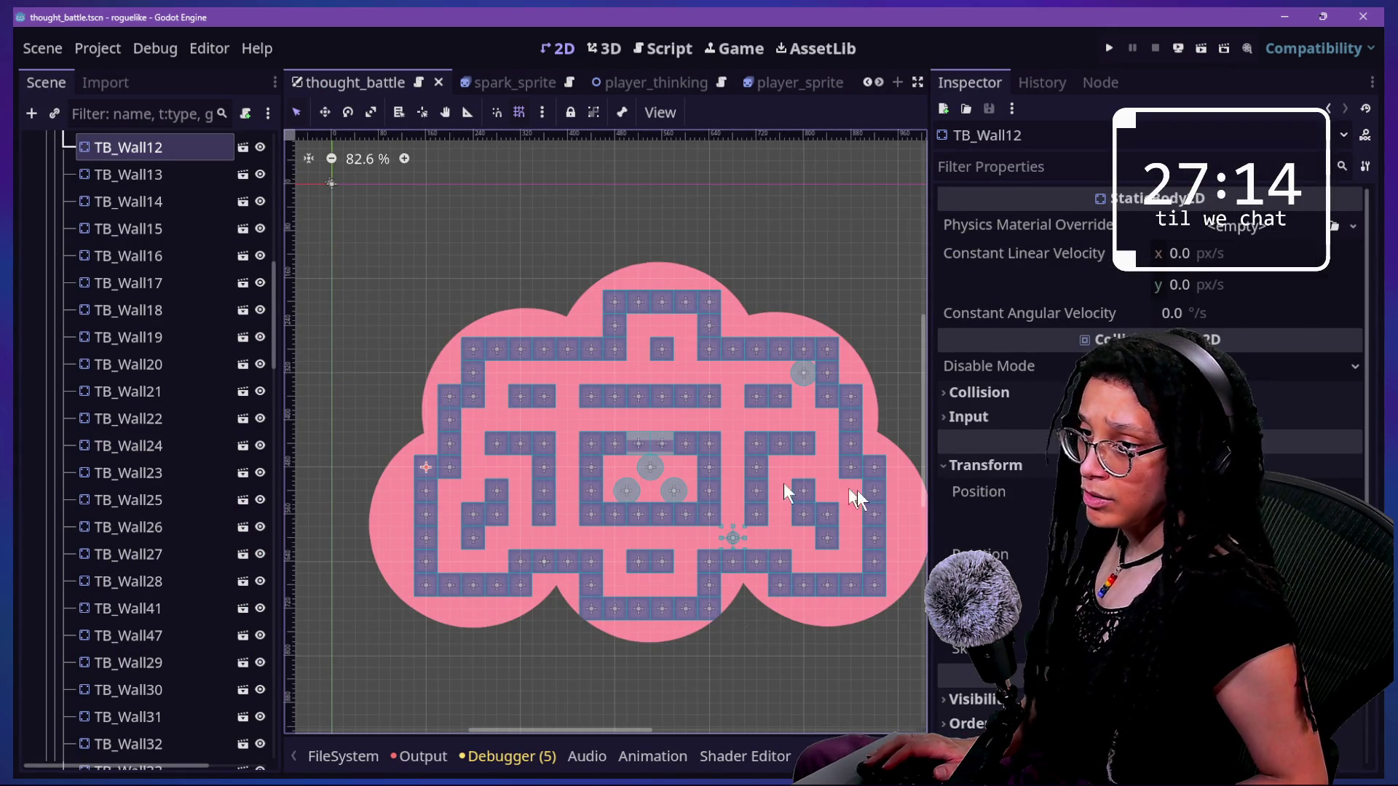
{"action": "left_click", "coordinate": [874, 475]}
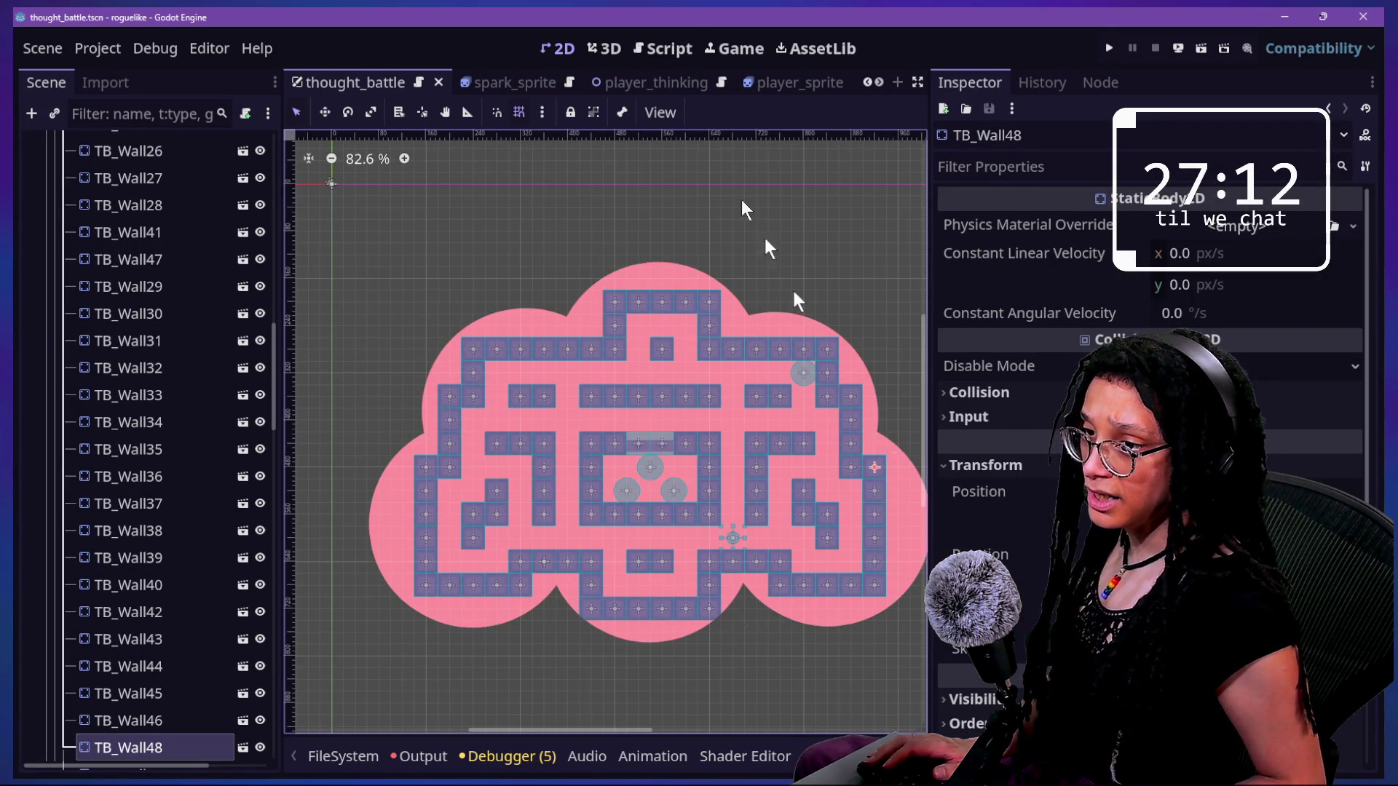
- Return to the full-window script editor and follow the GoodThought and Thought script definitions
{"action": "left_click", "coordinate": [664, 48]}
{"action": "left_click", "coordinate": [692, 385]}
{"action": "key", "text": "ctrl+shift+F11"}
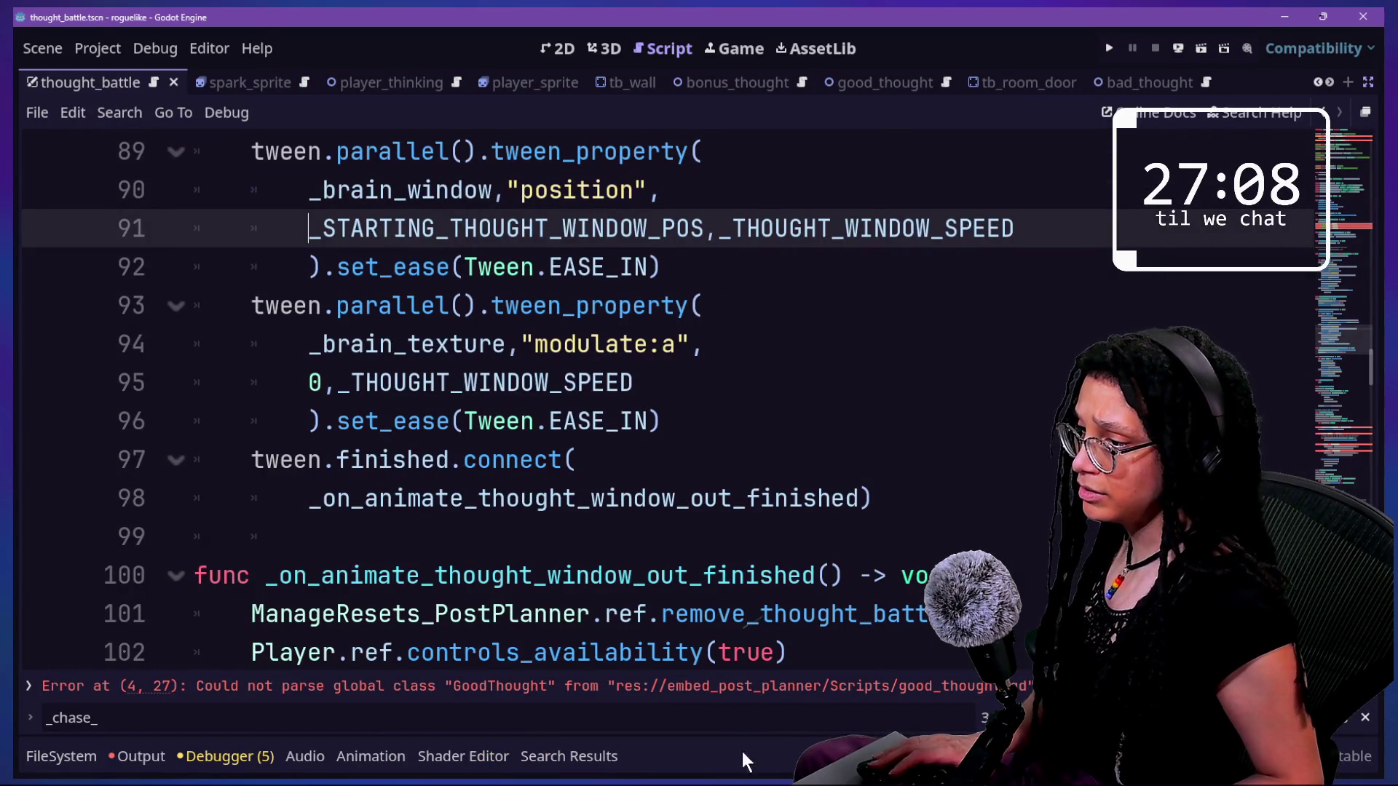
{"action": "left_click", "coordinate": [728, 686]}
{"action": "left_click", "coordinate": [710, 269], "text": "ctrl"}
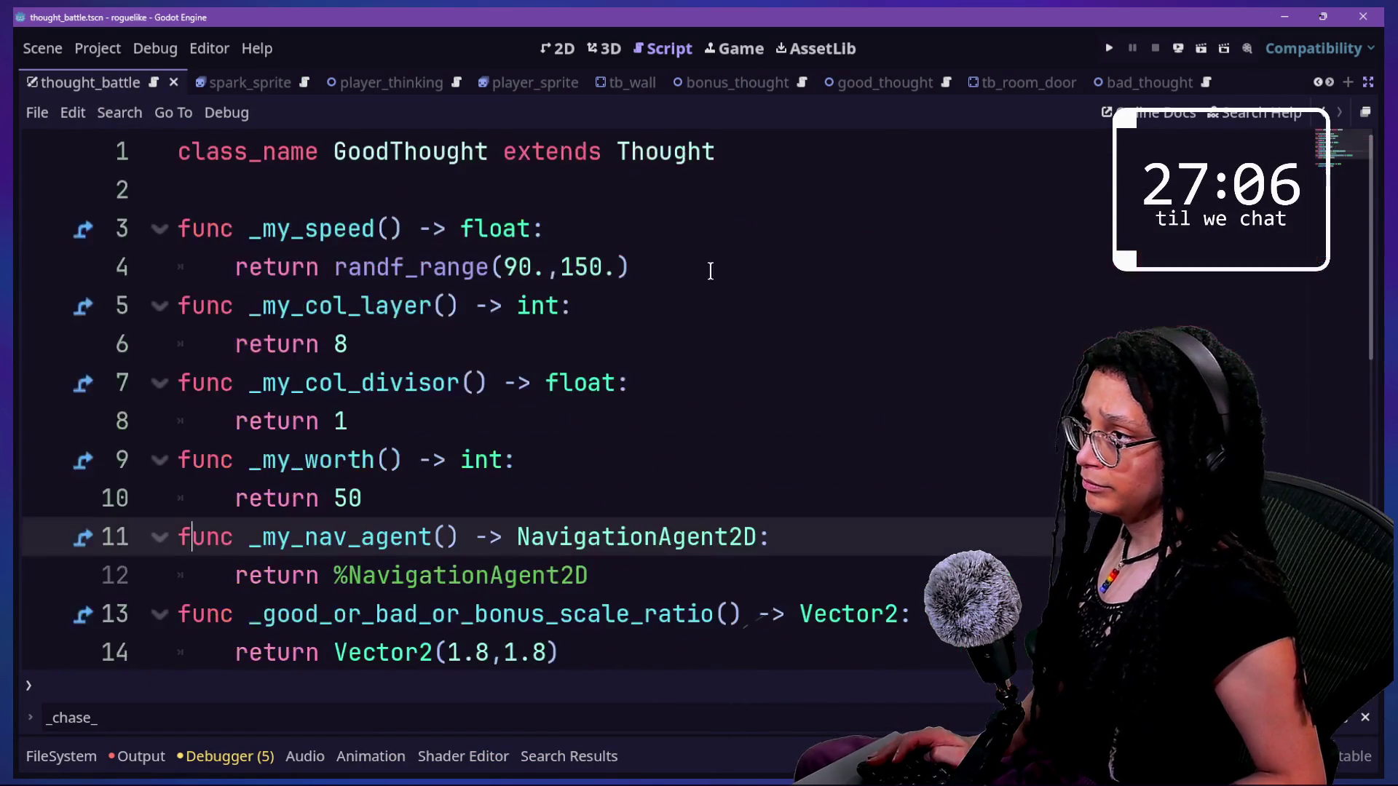
{"action": "left_click", "coordinate": [711, 149], "text": "ctrl"}
{"action": "type", "text": "randf_range(160."}
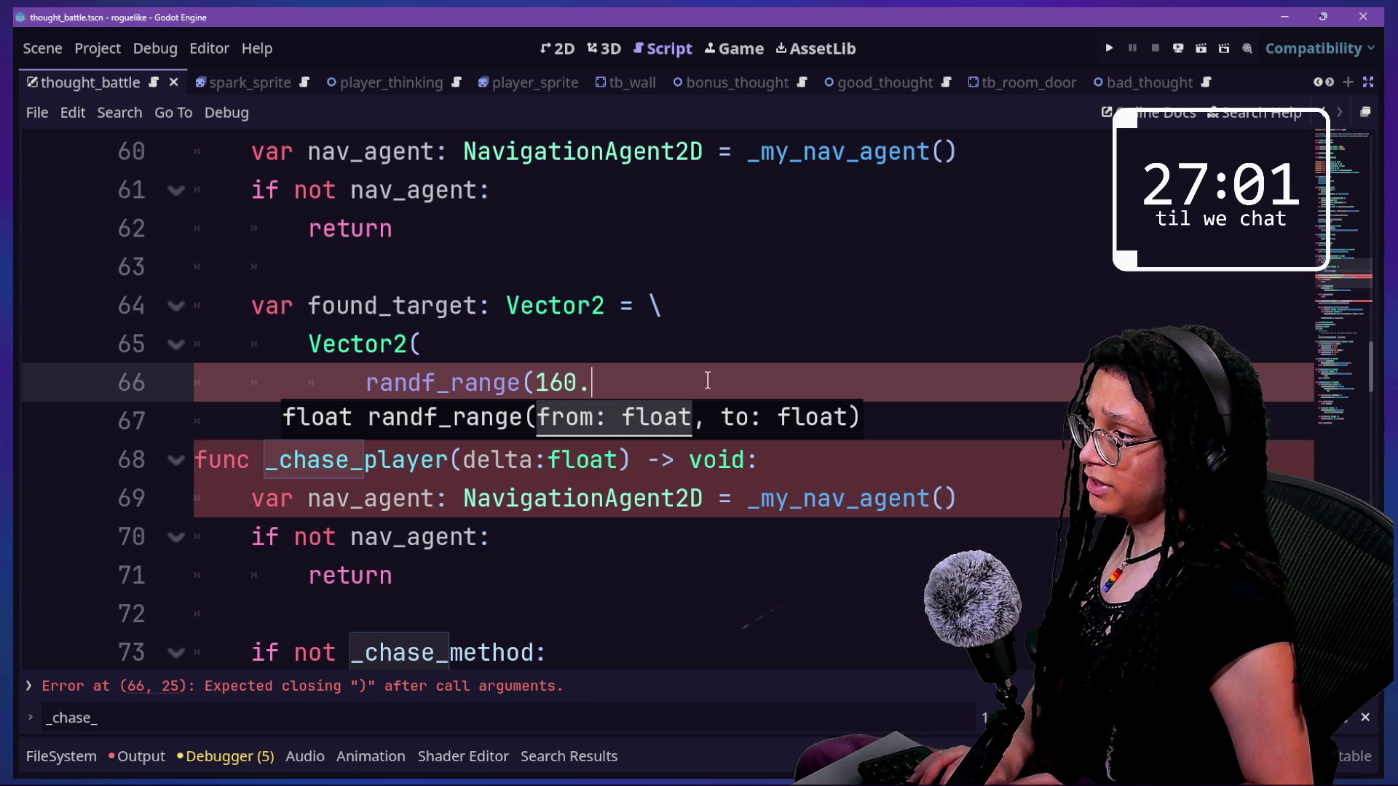
- Complete the x value as randf_range(160.,900.) and start randf_range( for y
{"action": "type", "text": ",900.("}
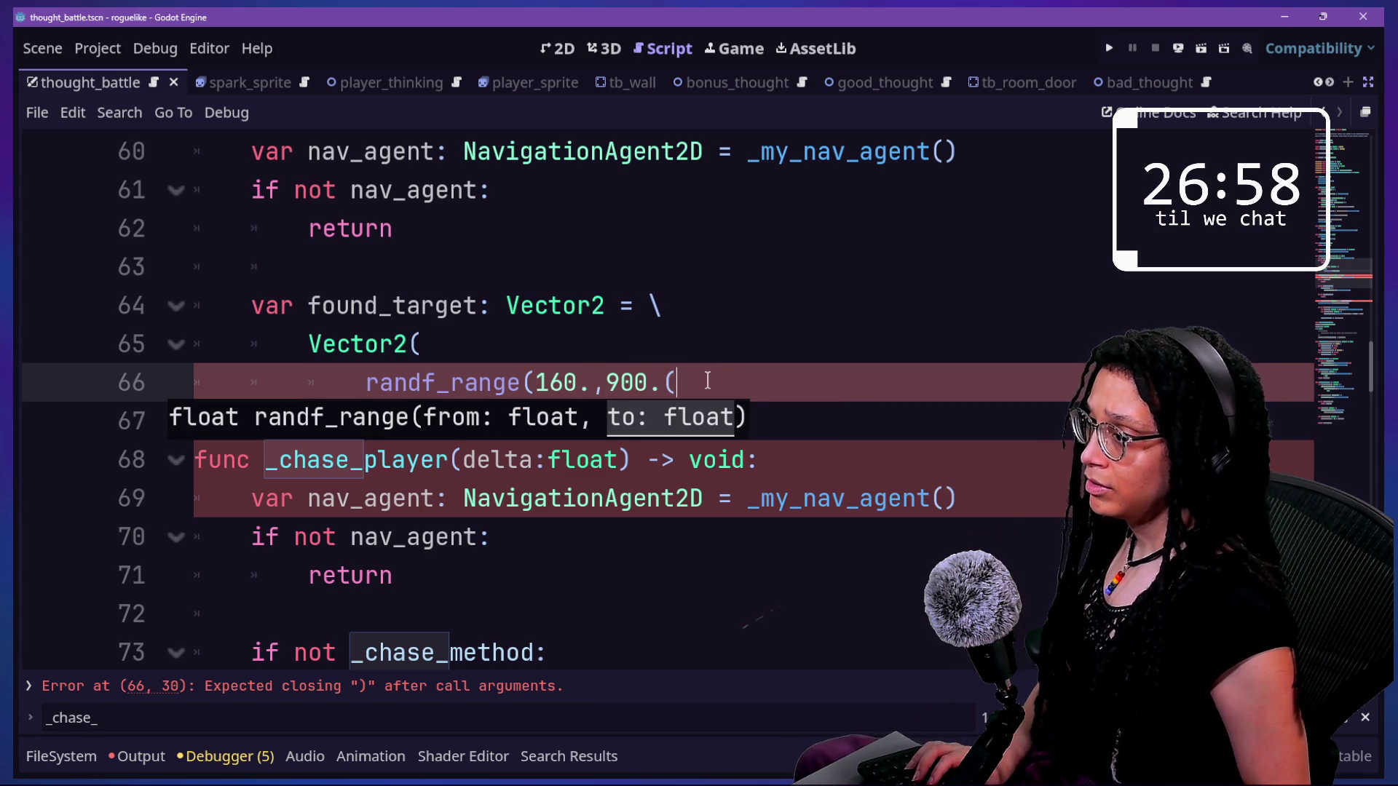
{"action": "key", "text": "BackSpace"}
{"action": "type", "text": "),"}
{"action": "key", "text": "Return"}
{"action": "type", "text": "rand"}
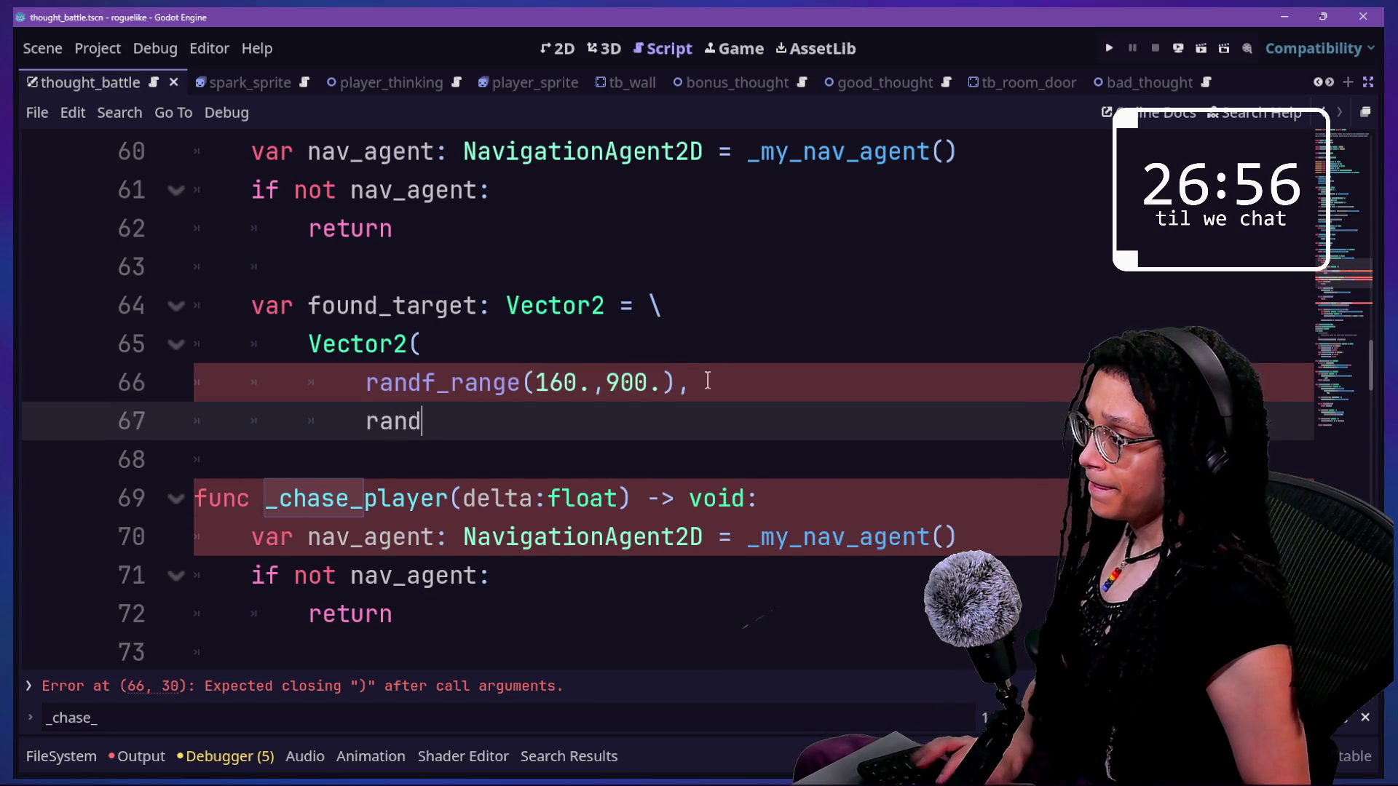
{"action": "type", "text": "f_range"}
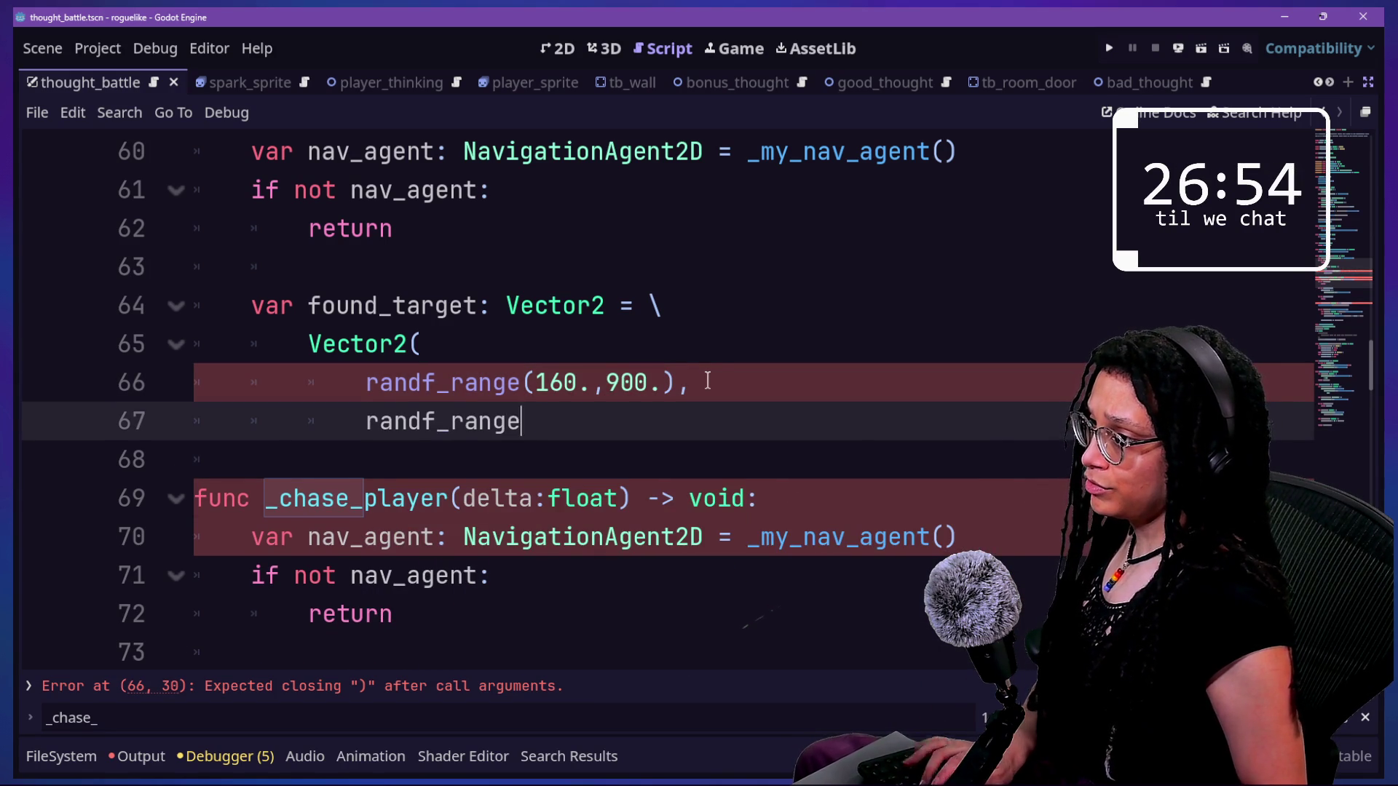
{"action": "type", "text": "("}
- Check the top and bottom wall positions, TB_Wall64 and TB_Wall29, in the 2D view
{"action": "key", "text": "alt+shift+o"}
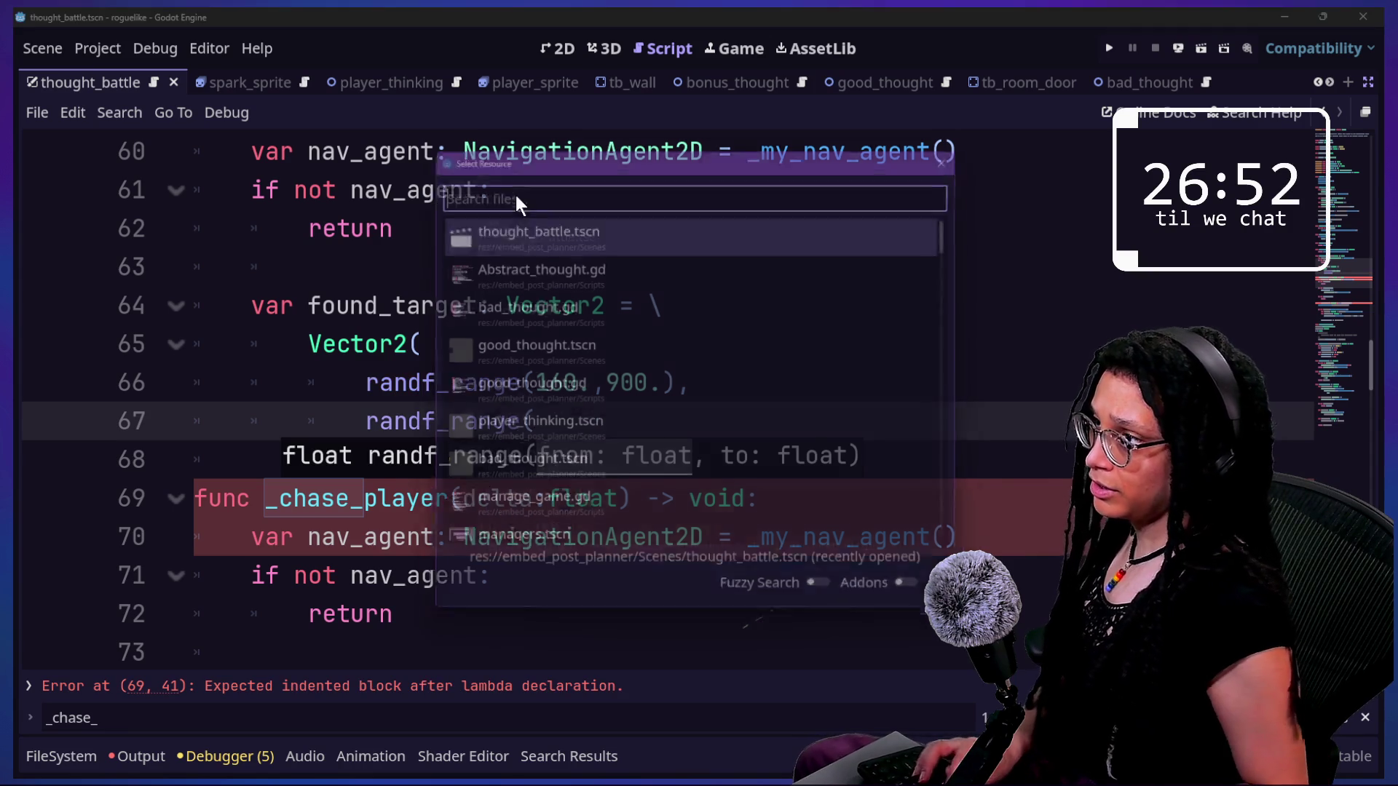
{"action": "key", "text": "Escape"}
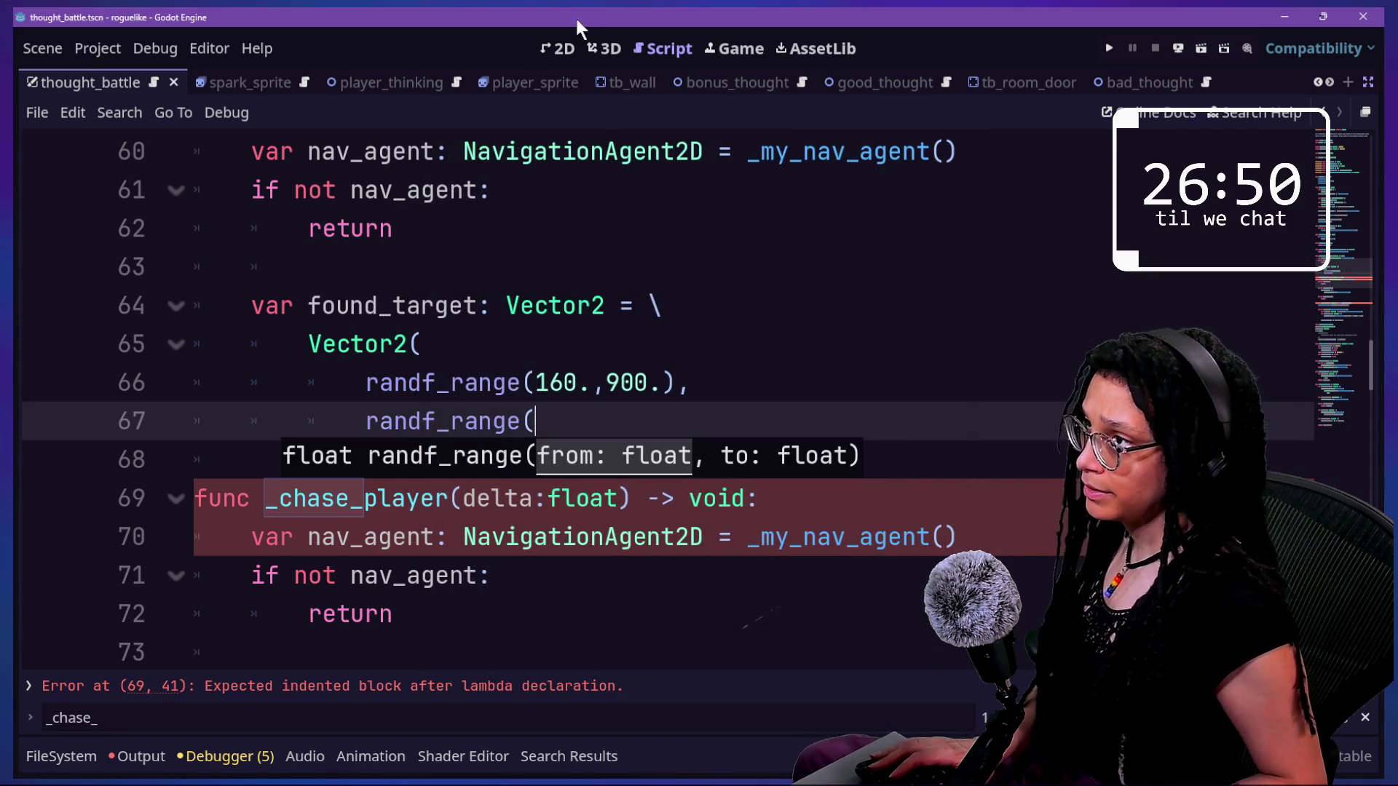
{"action": "left_click", "coordinate": [561, 45]}
{"action": "key", "text": "ctrl+shift+F11"}
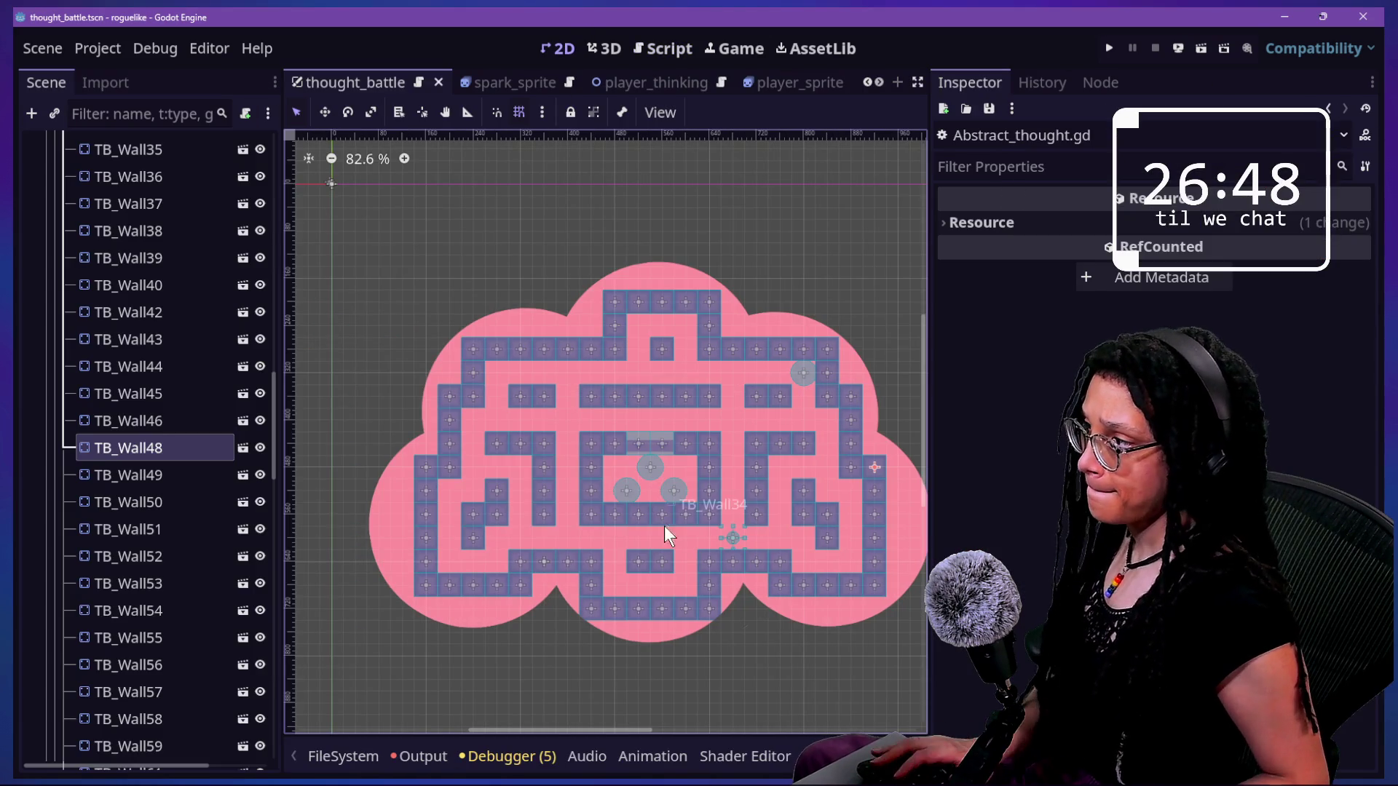
{"action": "left_click", "coordinate": [662, 302]}
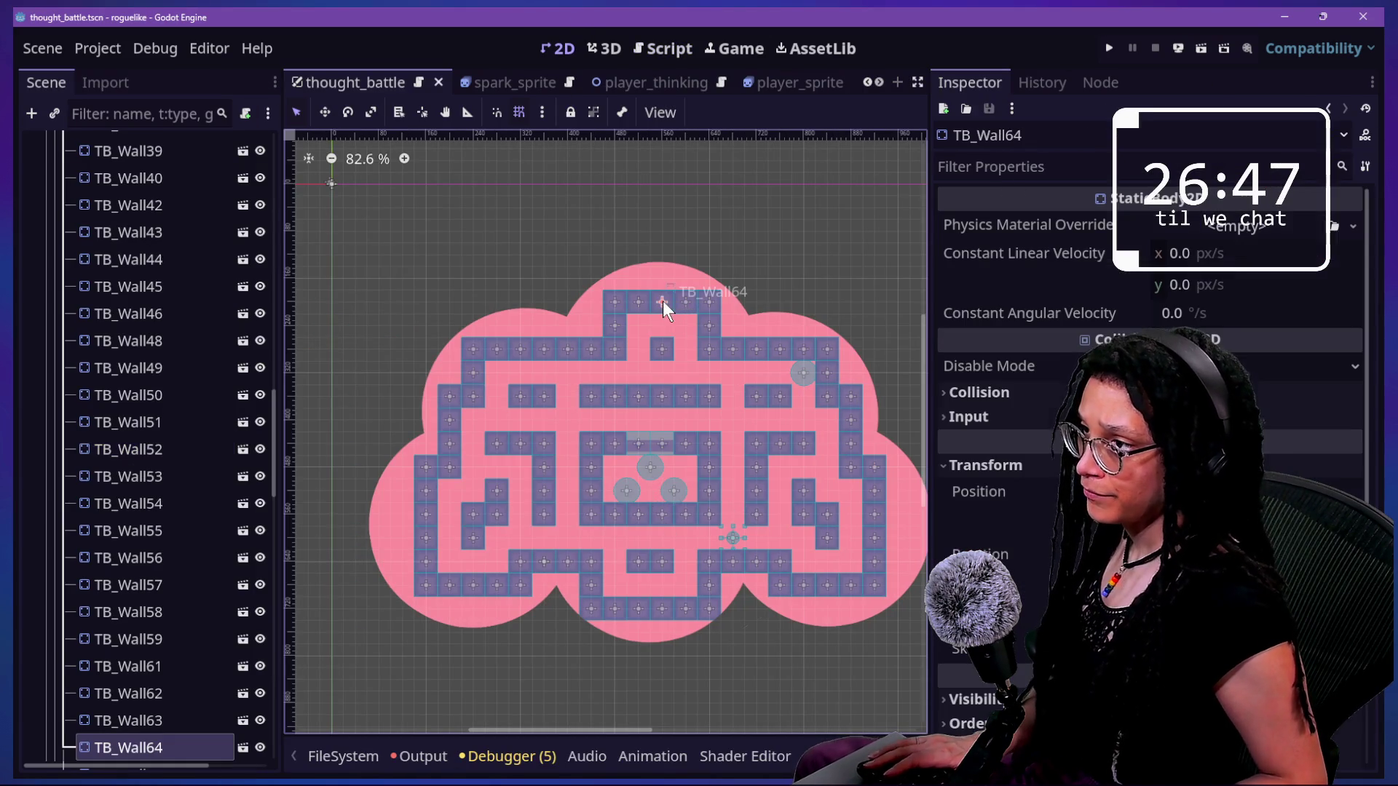
{"action": "left_click", "coordinate": [644, 612]}
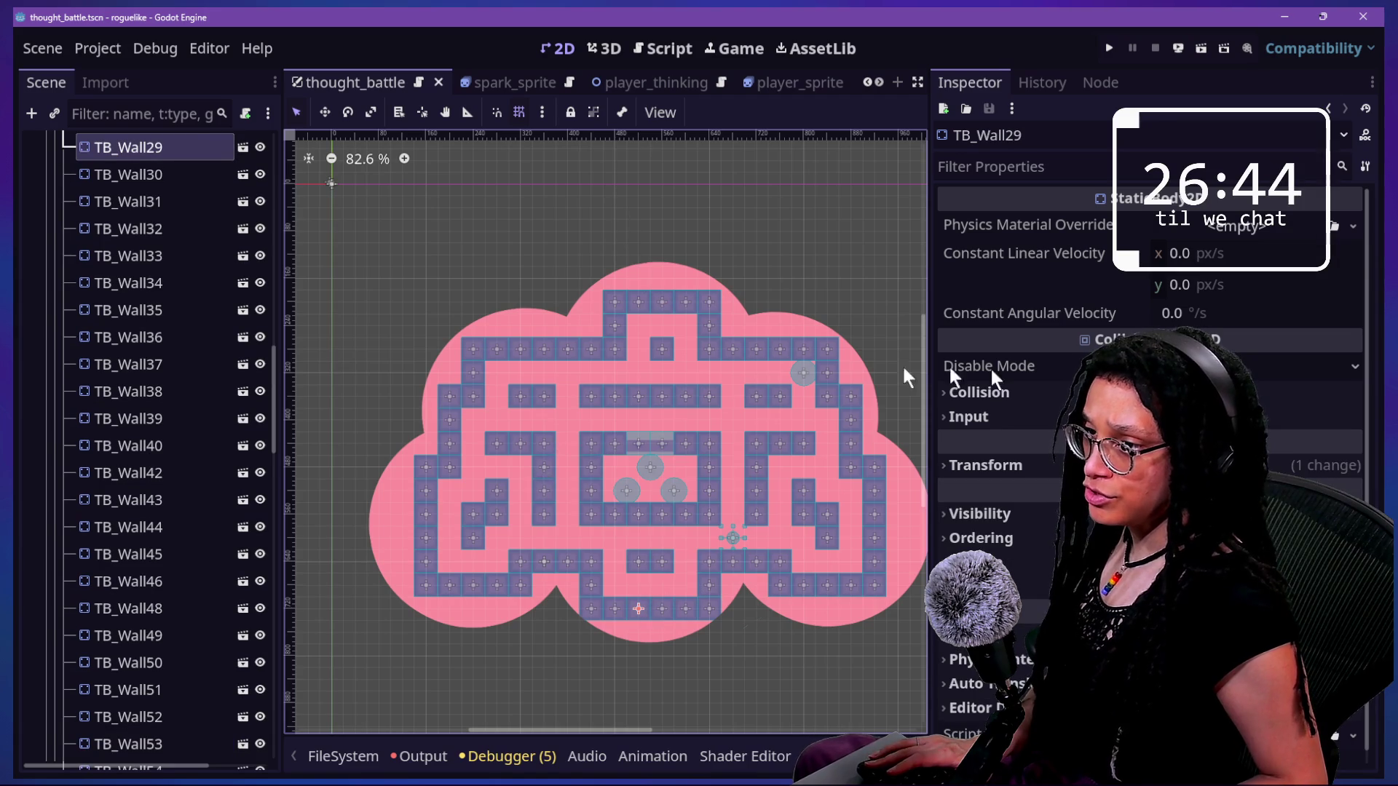
{"action": "left_click", "coordinate": [1007, 464]}
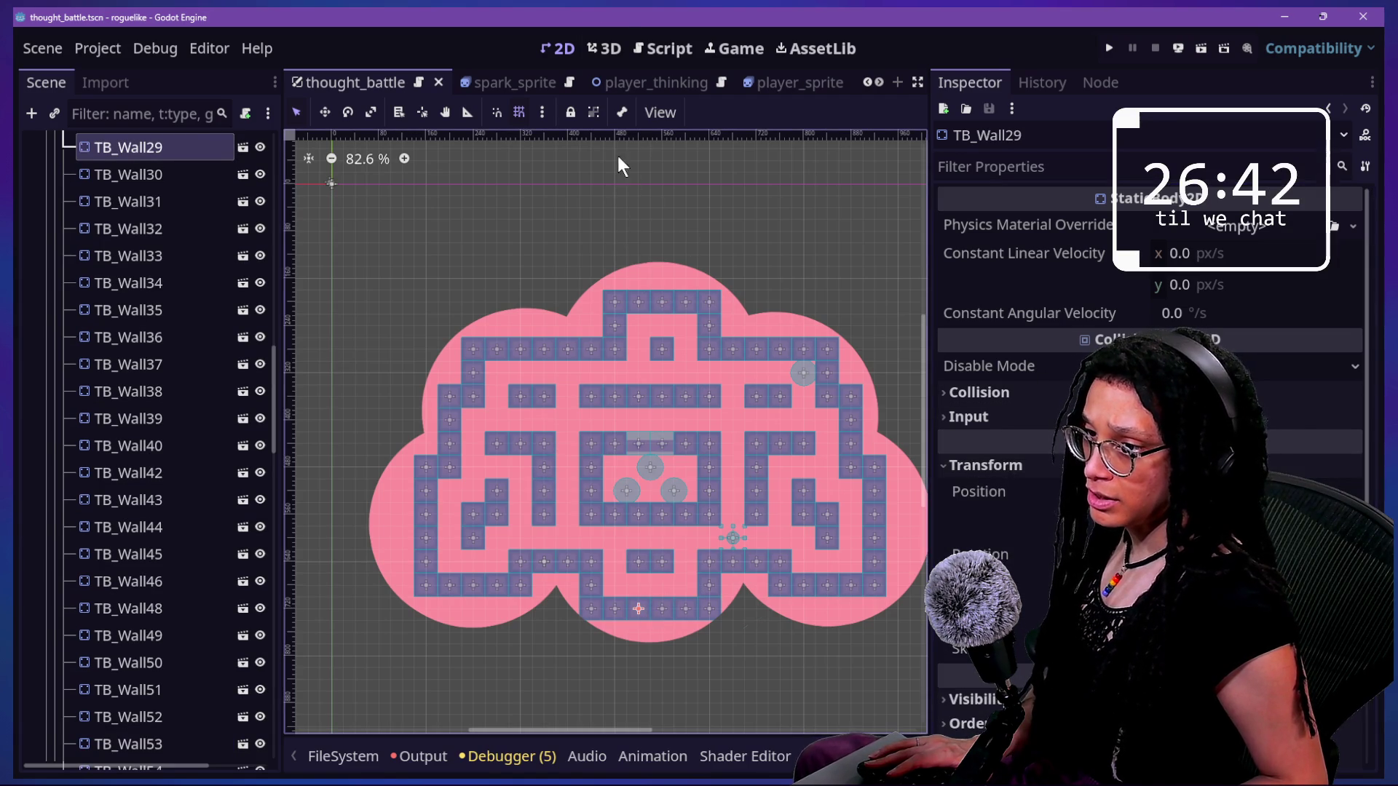
- Finish the y value as randf_range(200.,700.), close the Vector2, and add a new line
{"action": "left_click", "coordinate": [678, 51]}
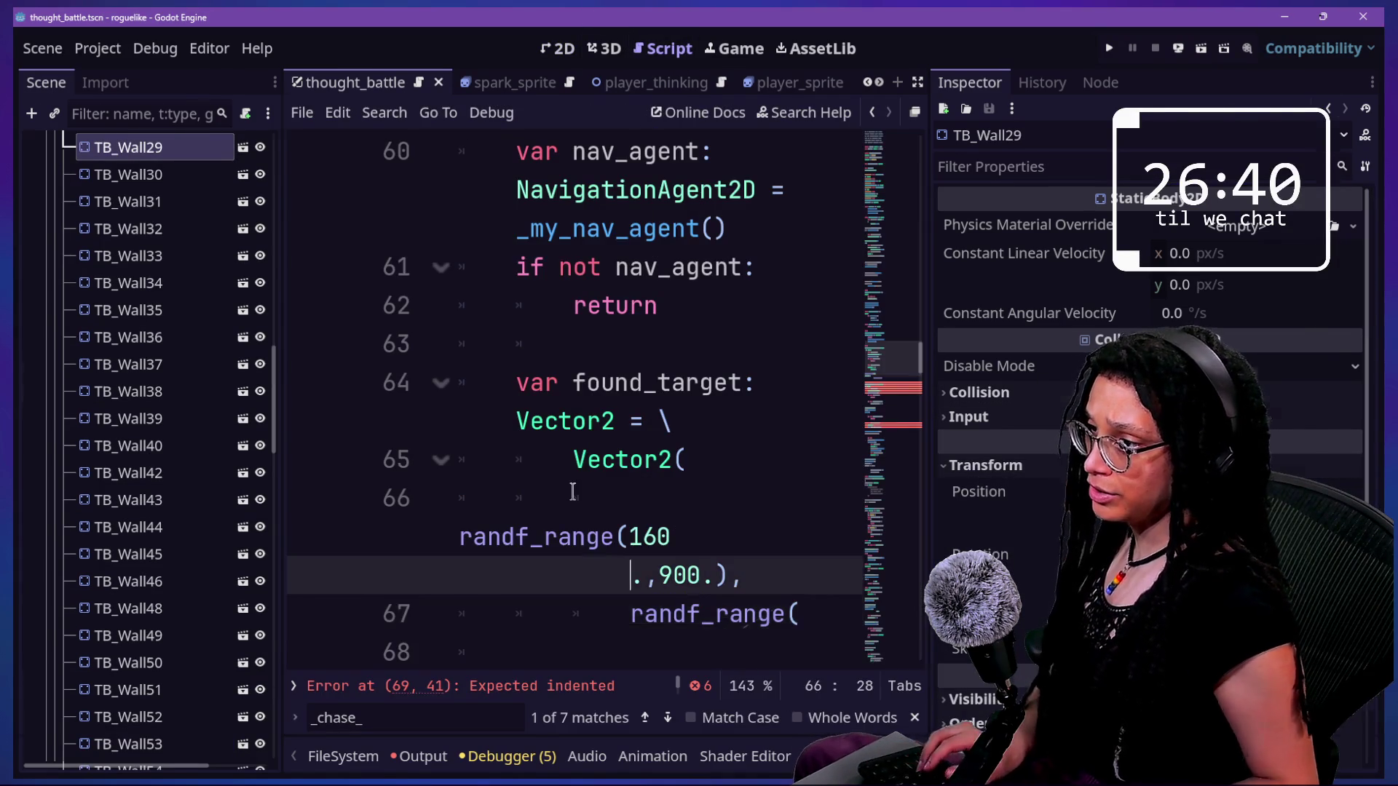
{"action": "key", "text": "ctrl+shift+F11"}
{"action": "left_click", "coordinate": [535, 421]}
{"action": "type", "text": "200"}
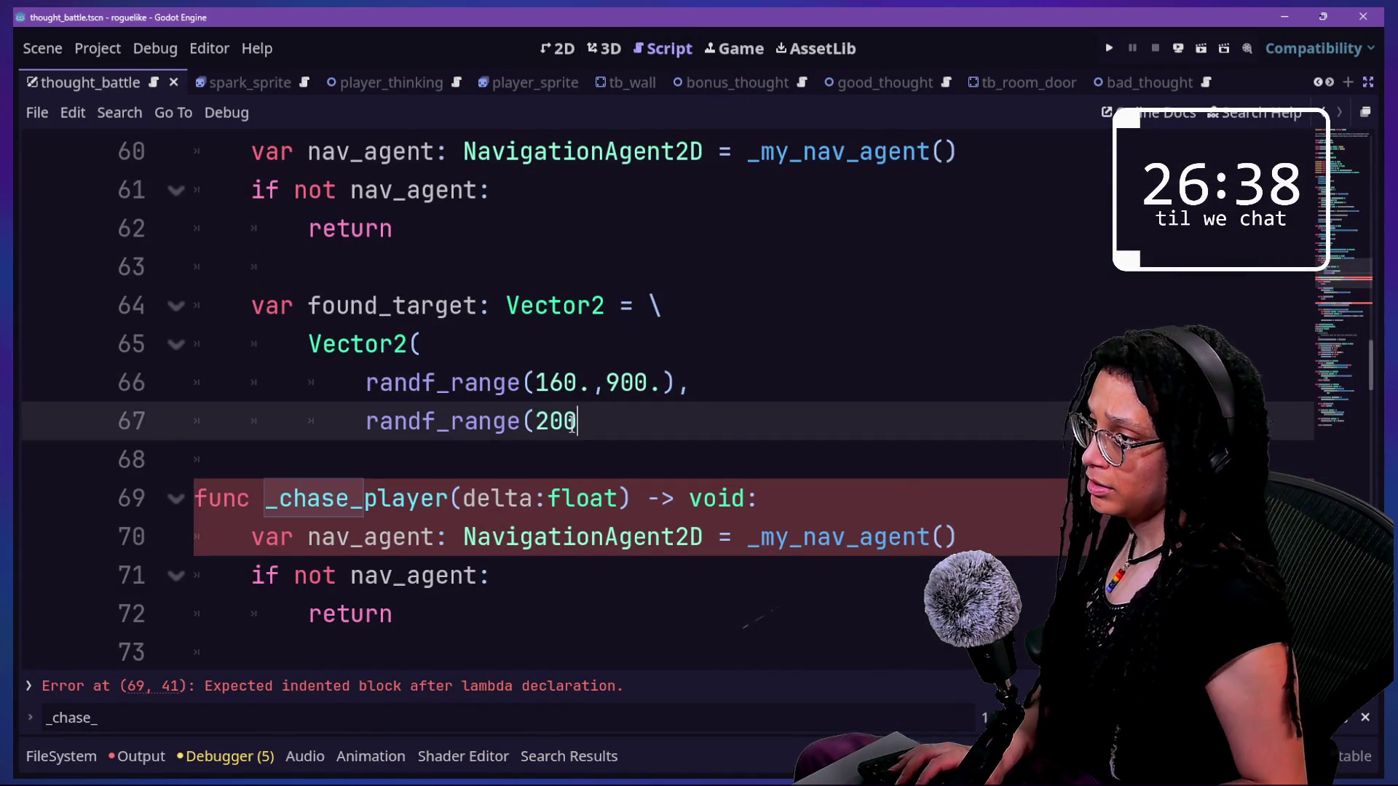
{"action": "type", "text": ".,700"}
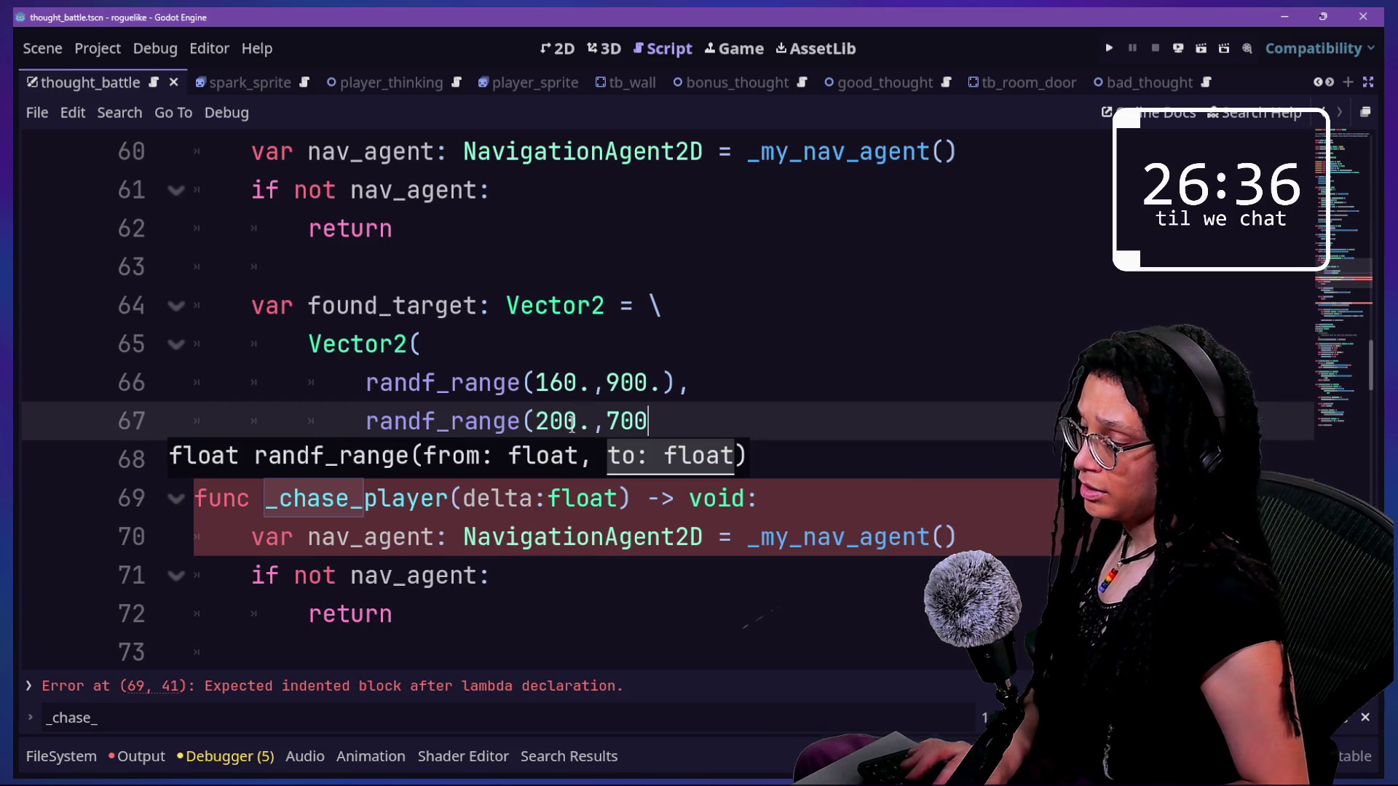
{"action": "type", "text": ".)"}
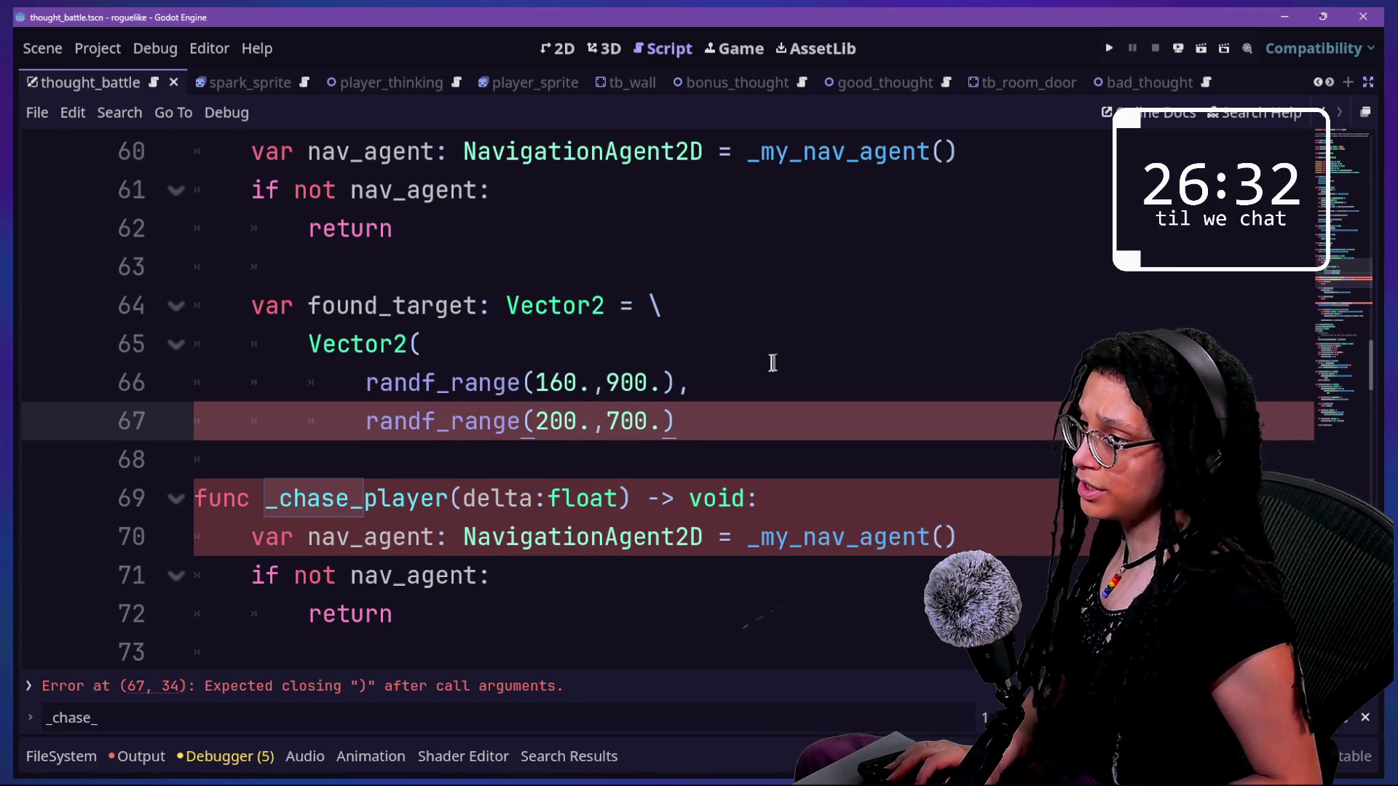
{"action": "type", "text": "("}
{"action": "key", "text": "BackSpace"}
{"action": "type", "text": ")"}
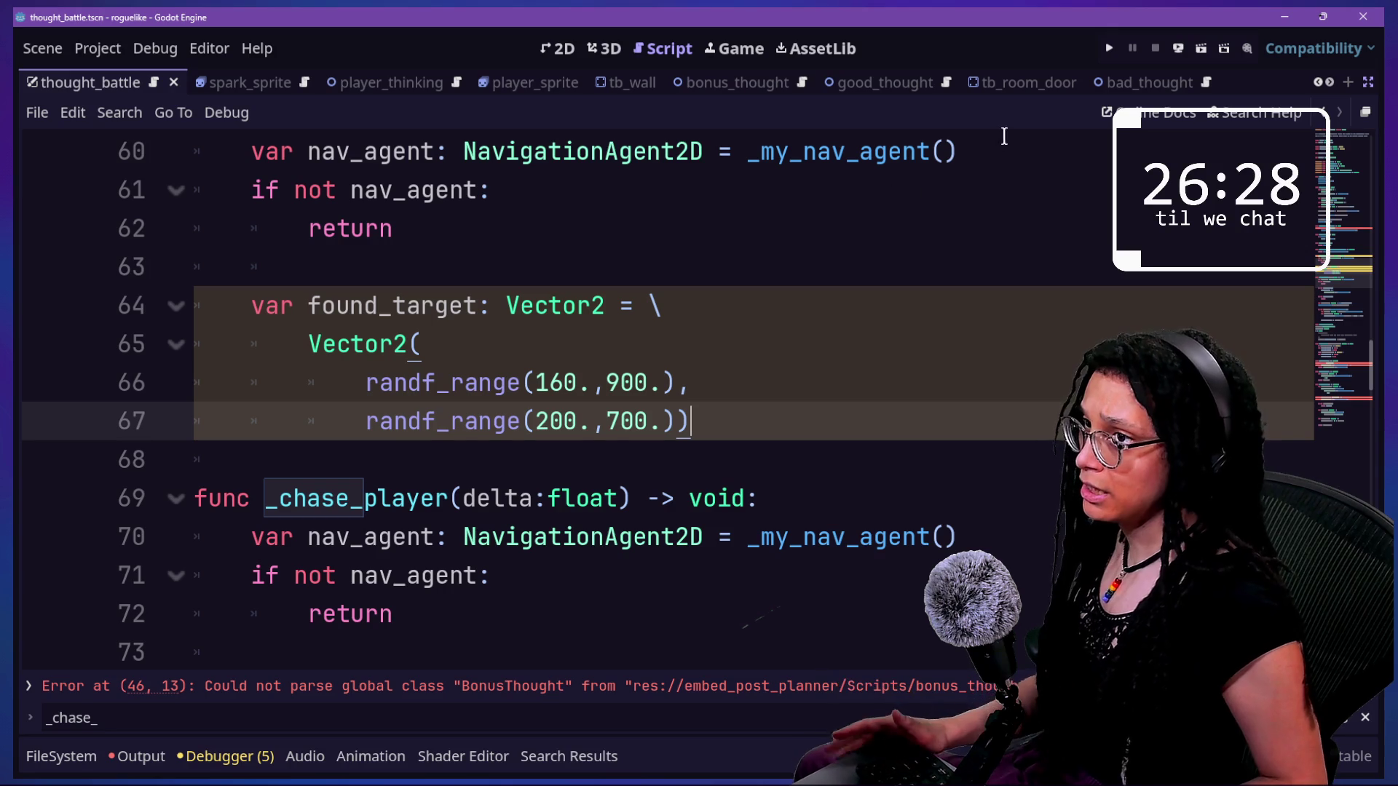
{"action": "key", "text": "Return"}
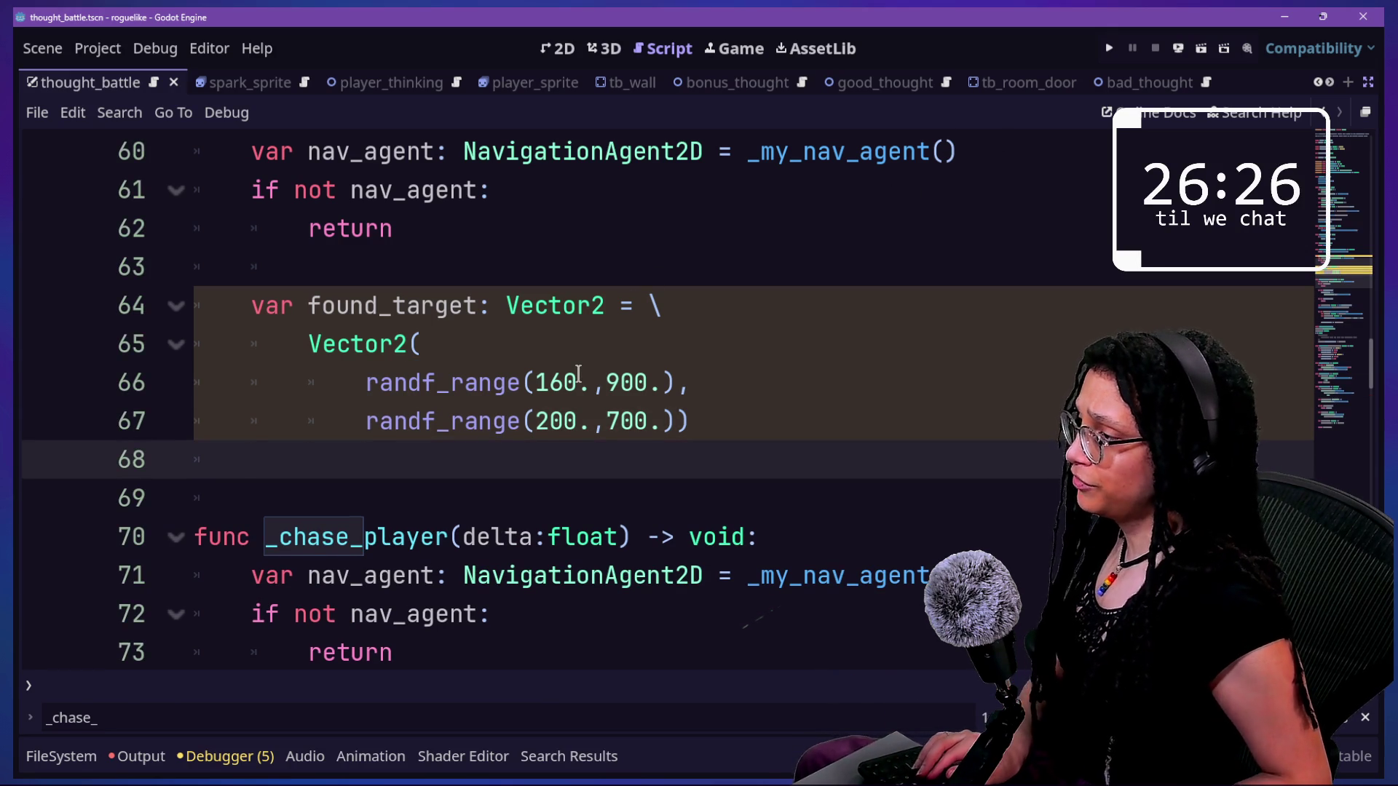
- Select the set_path_nav_target call further down the script
{"action": "scroll", "coordinate": [579, 374], "scroll_direction": "down", "scroll_amount": 3}
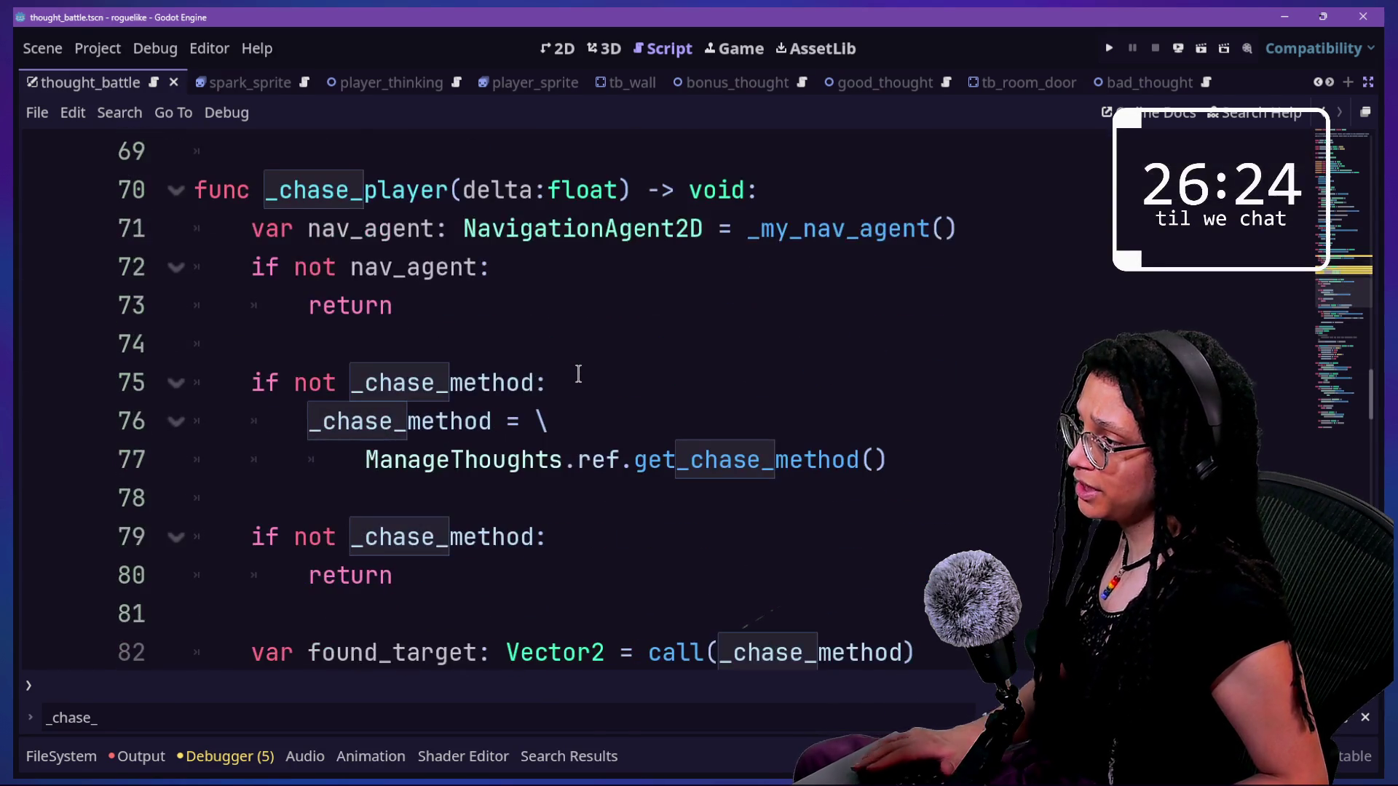
{"action": "scroll", "coordinate": [457, 431], "scroll_direction": "down", "scroll_amount": 3}
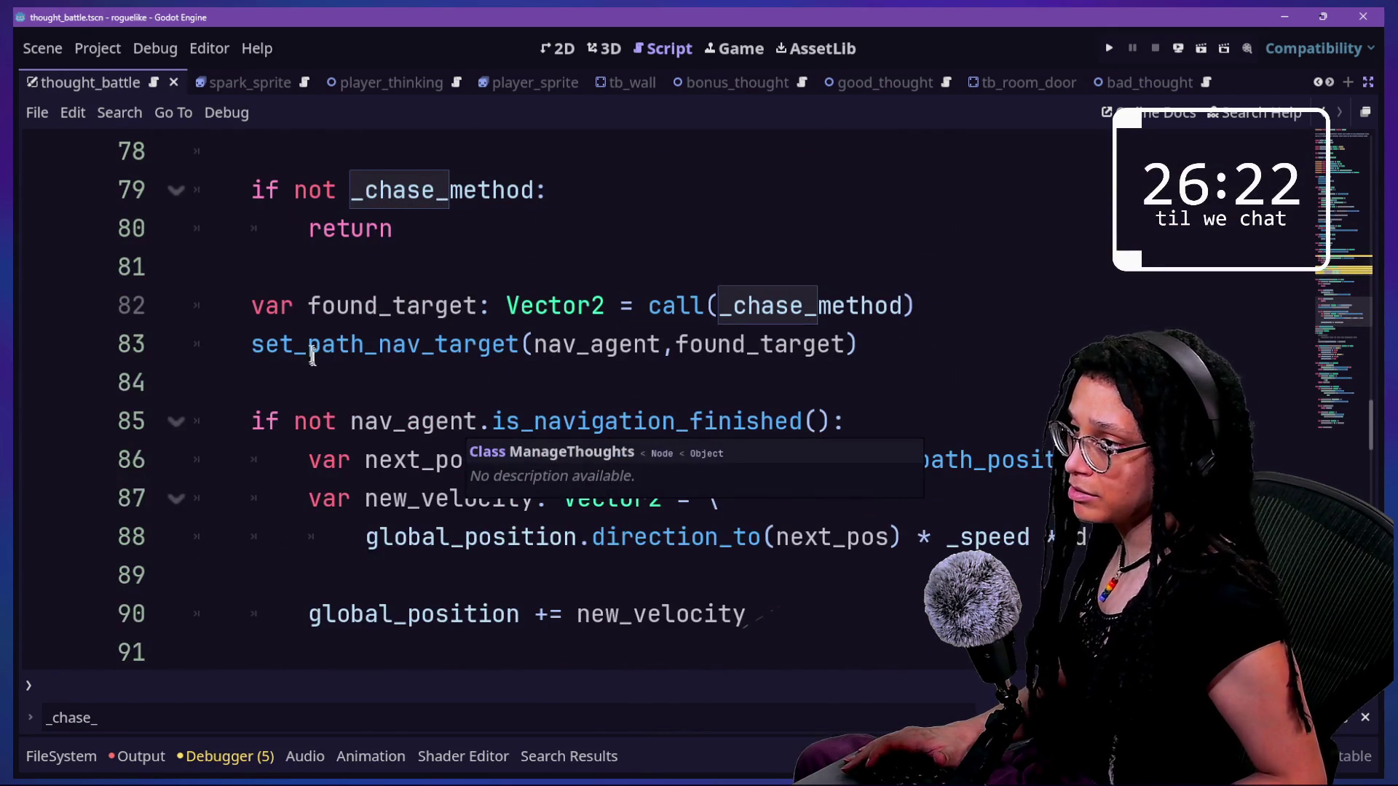
{"action": "left_click_drag", "start_coordinate": [226, 336], "coordinate": [861, 350]}
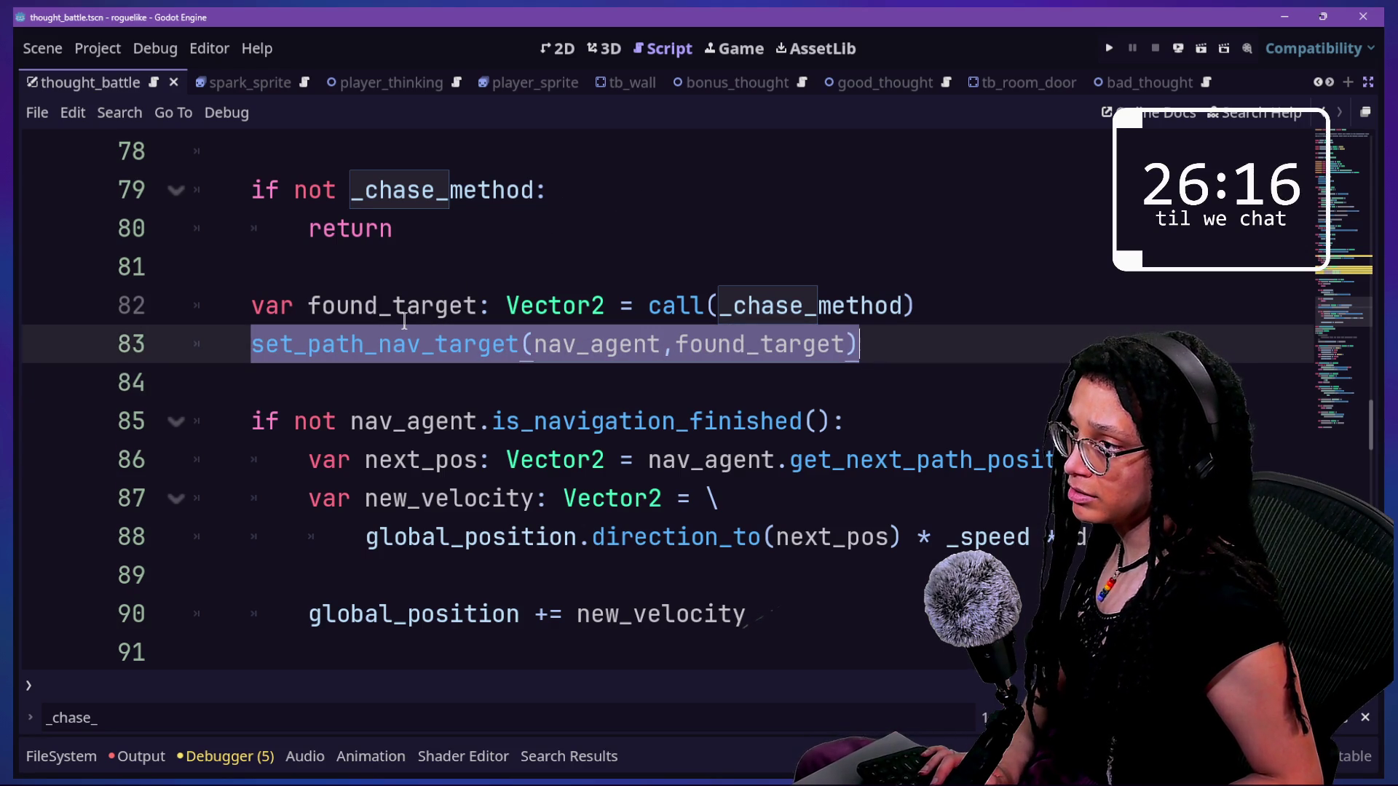
{"action": "scroll", "coordinate": [404, 321], "scroll_direction": "down", "scroll_amount": 6}
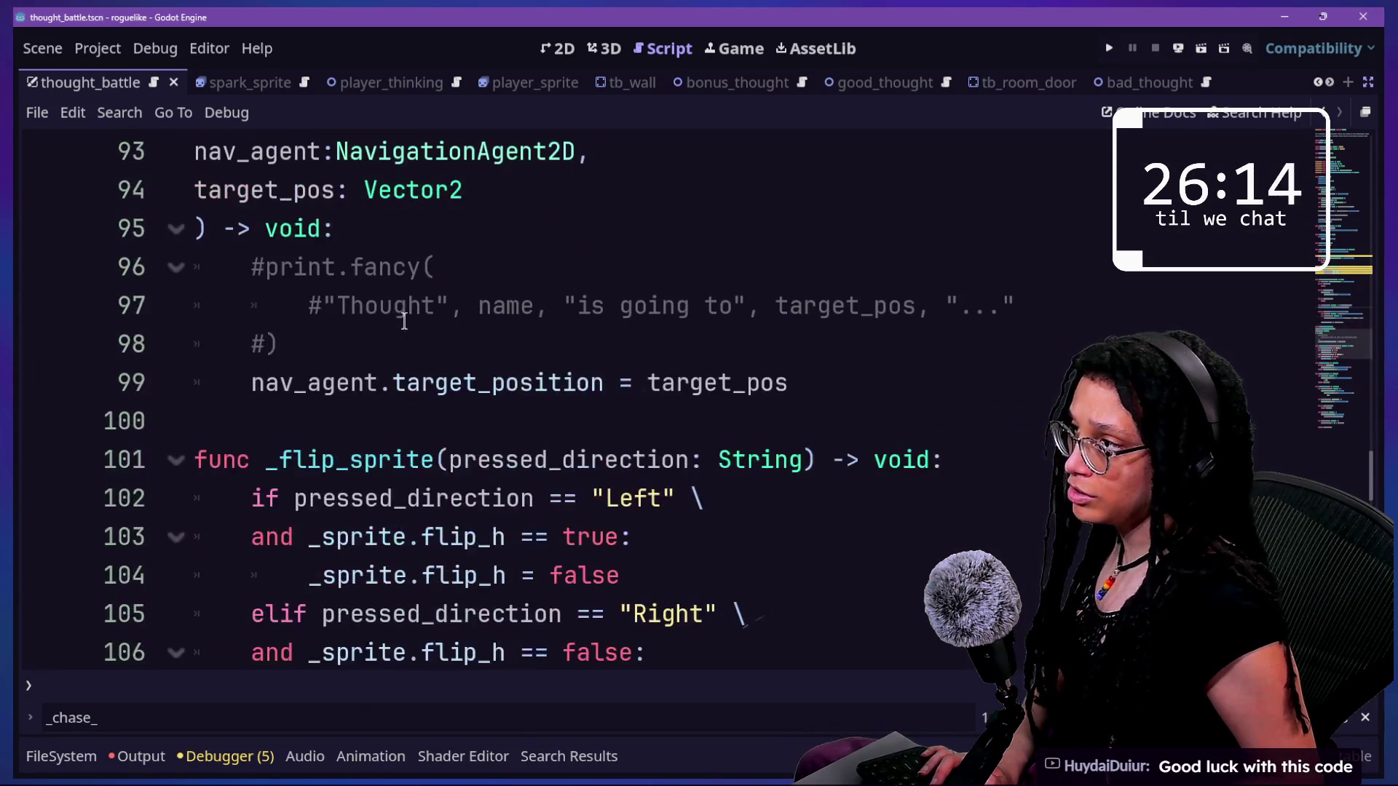
{"action": "scroll", "coordinate": [404, 320], "scroll_direction": "down", "scroll_amount": 1}
{"action": "scroll", "coordinate": [399, 355], "scroll_direction": "up", "scroll_amount": 1}
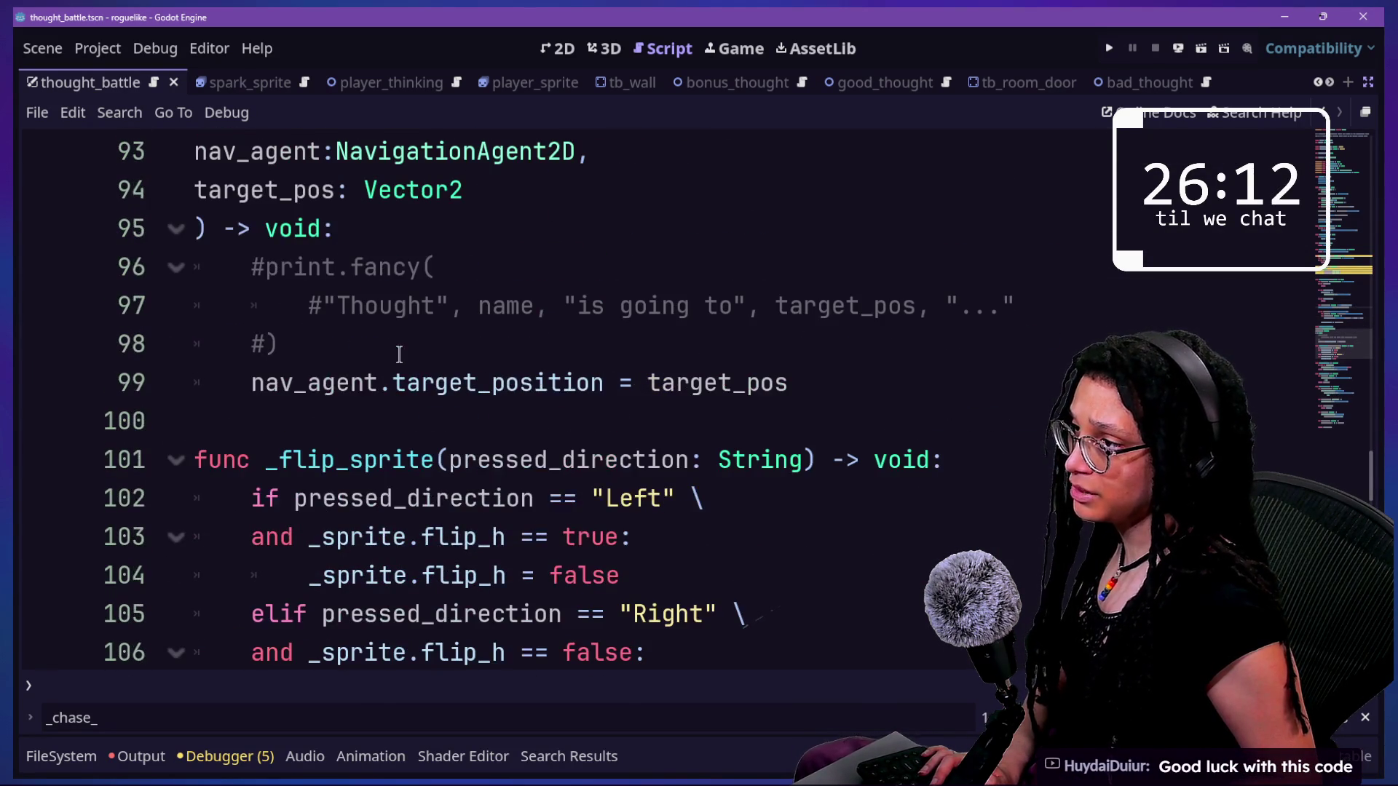
- Inspect set_path_nav_target, deleting its header lines and then restoring them
{"action": "left_click", "coordinate": [739, 386]}
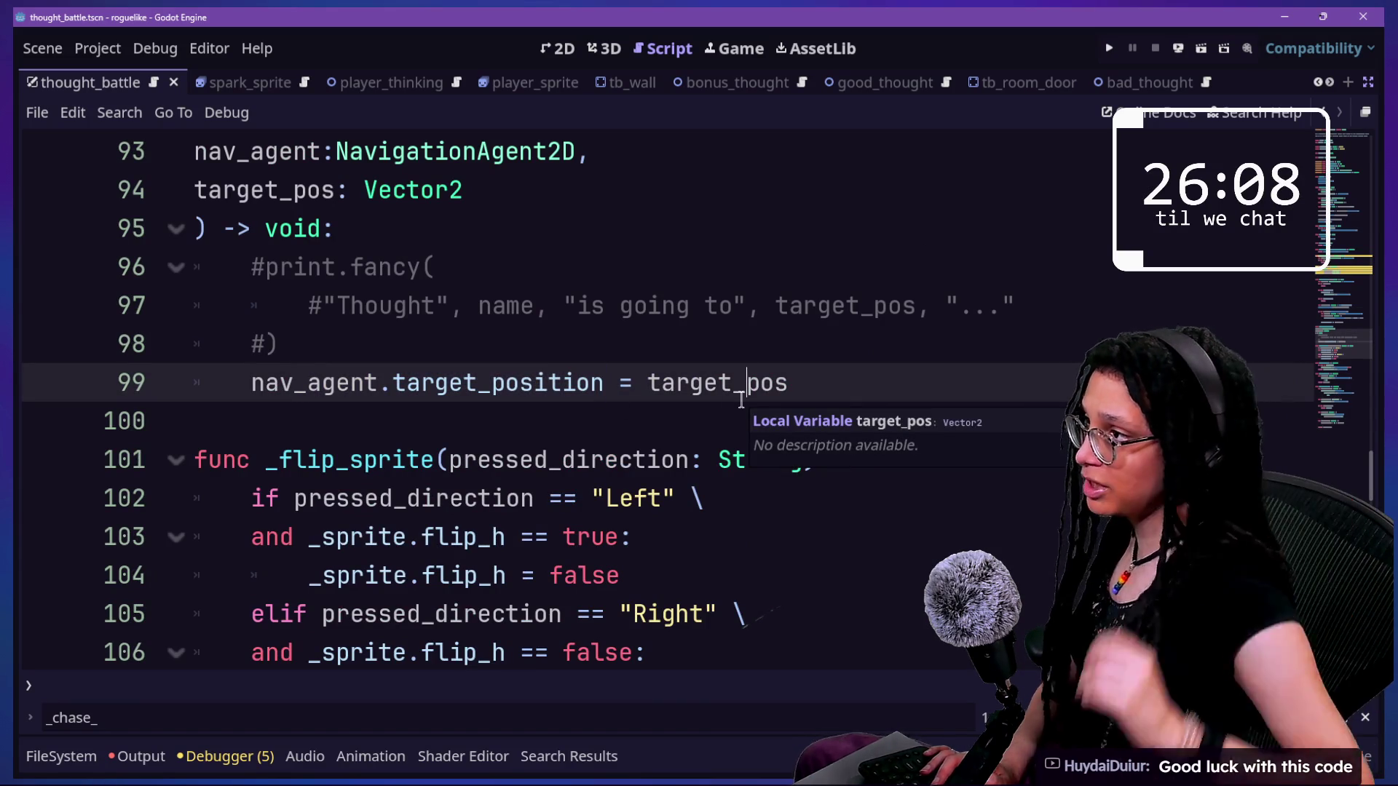
{"action": "scroll", "coordinate": [741, 400], "scroll_direction": "up", "scroll_amount": 1}
{"action": "left_click_drag", "start_coordinate": [480, 318], "coordinate": [539, 199]}
{"action": "key", "text": "BackSpace"}
{"action": "key", "text": "shift+Up"}
{"action": "key", "text": "BackSpace"}
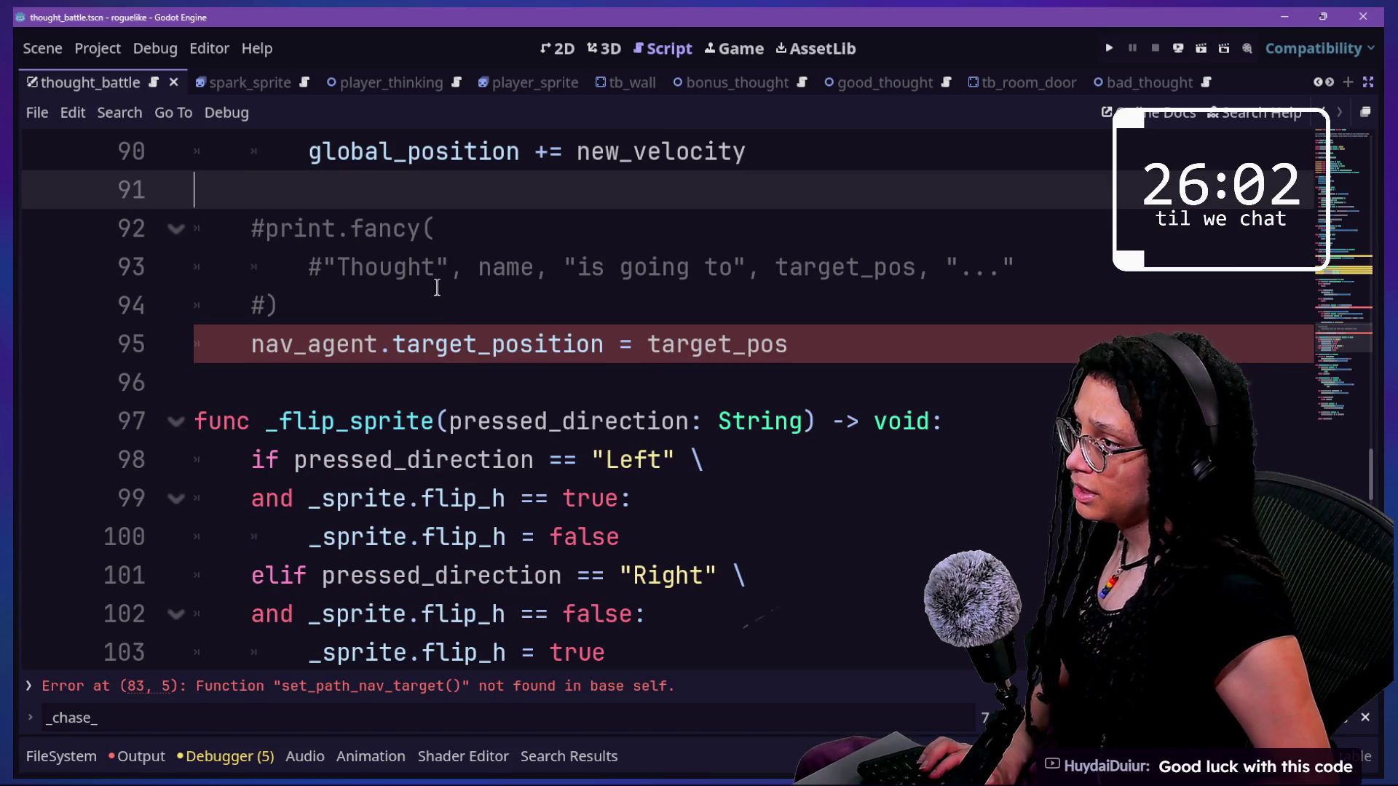
{"action": "key", "text": "ctrl+z"}
{"action": "key", "text": "ctrl+z"}
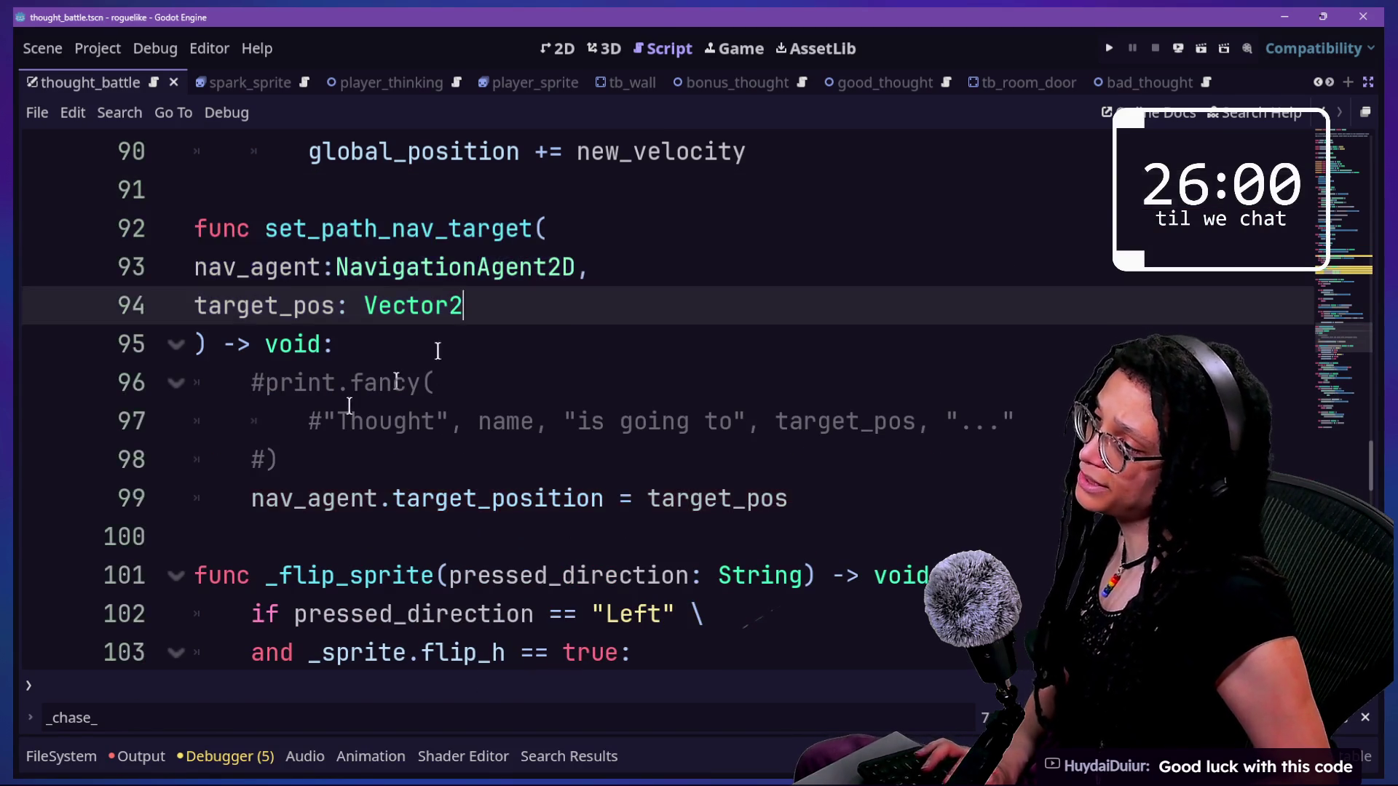
{"action": "left_click_drag", "start_coordinate": [280, 382], "coordinate": [450, 430]}
{"action": "left_click", "coordinate": [519, 477]}
- Look over _chase_player, trying a paste on line 77 and undoing it
{"action": "scroll", "coordinate": [519, 479], "scroll_direction": "up", "scroll_amount": 7}
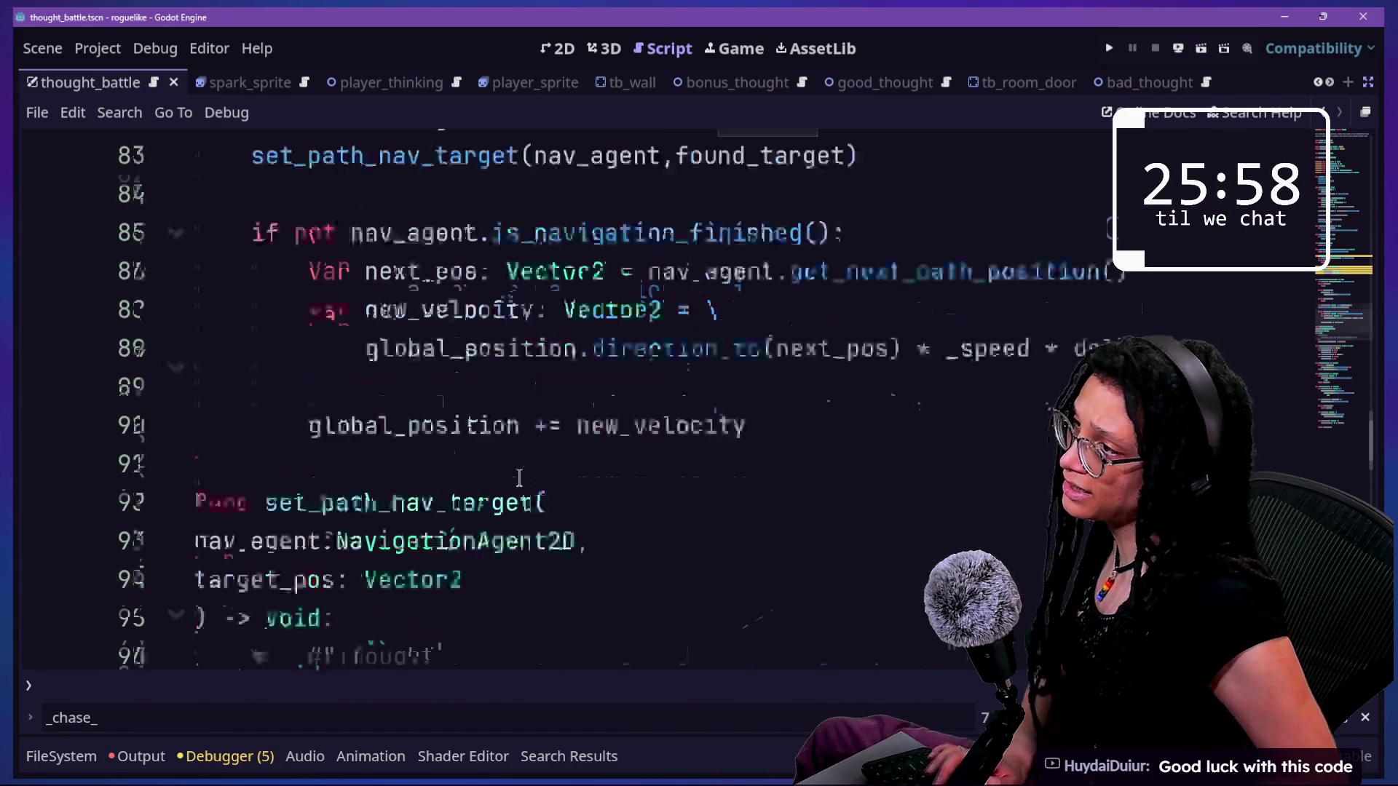
{"action": "scroll", "coordinate": [519, 479], "scroll_direction": "down", "scroll_amount": 1}
{"action": "scroll", "coordinate": [519, 480], "scroll_direction": "up", "scroll_amount": 1}
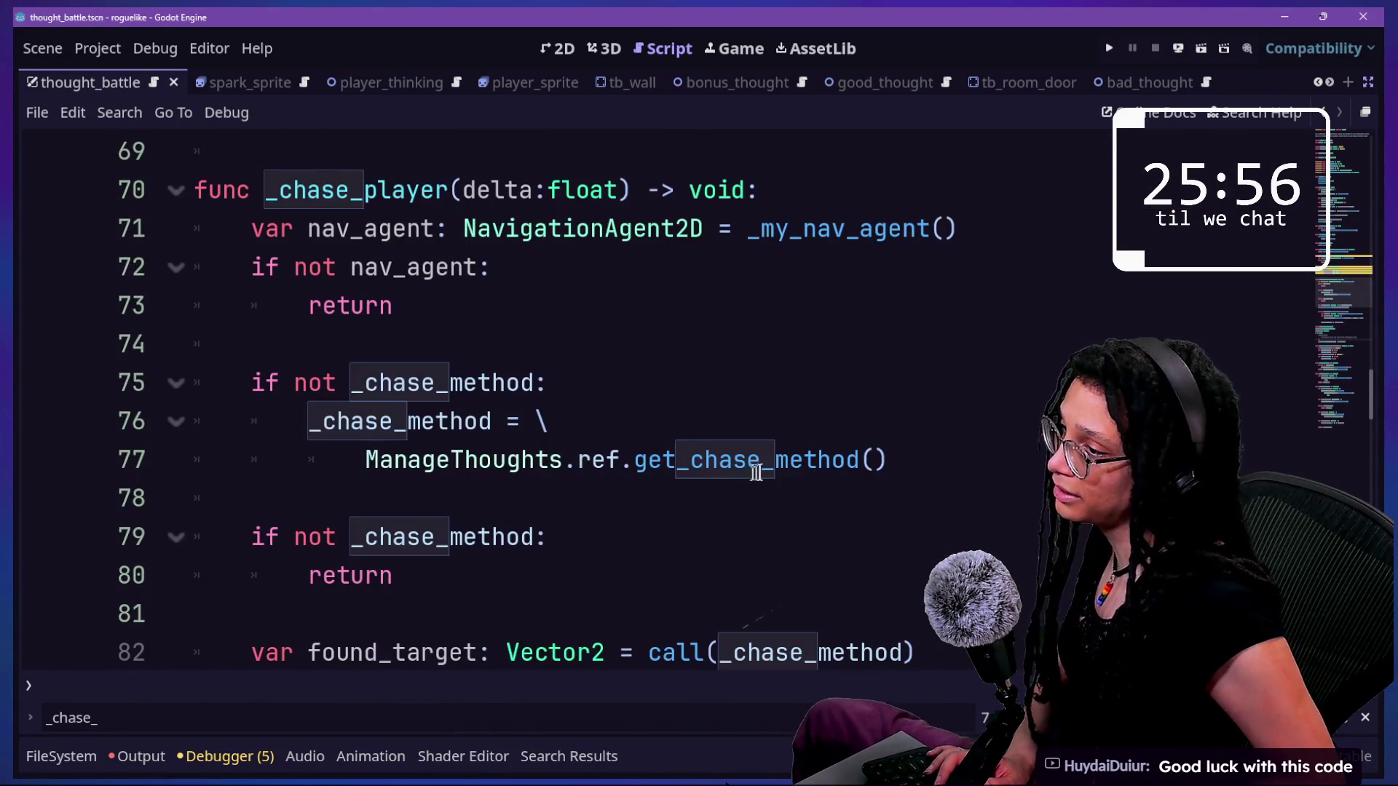
{"action": "left_click", "coordinate": [937, 303]}
{"action": "left_click_drag", "start_coordinate": [757, 229], "coordinate": [802, 396]}
{"action": "left_click", "coordinate": [790, 459]}
{"action": "left_click", "coordinate": [676, 306]}
{"action": "left_click", "coordinate": [761, 459]}
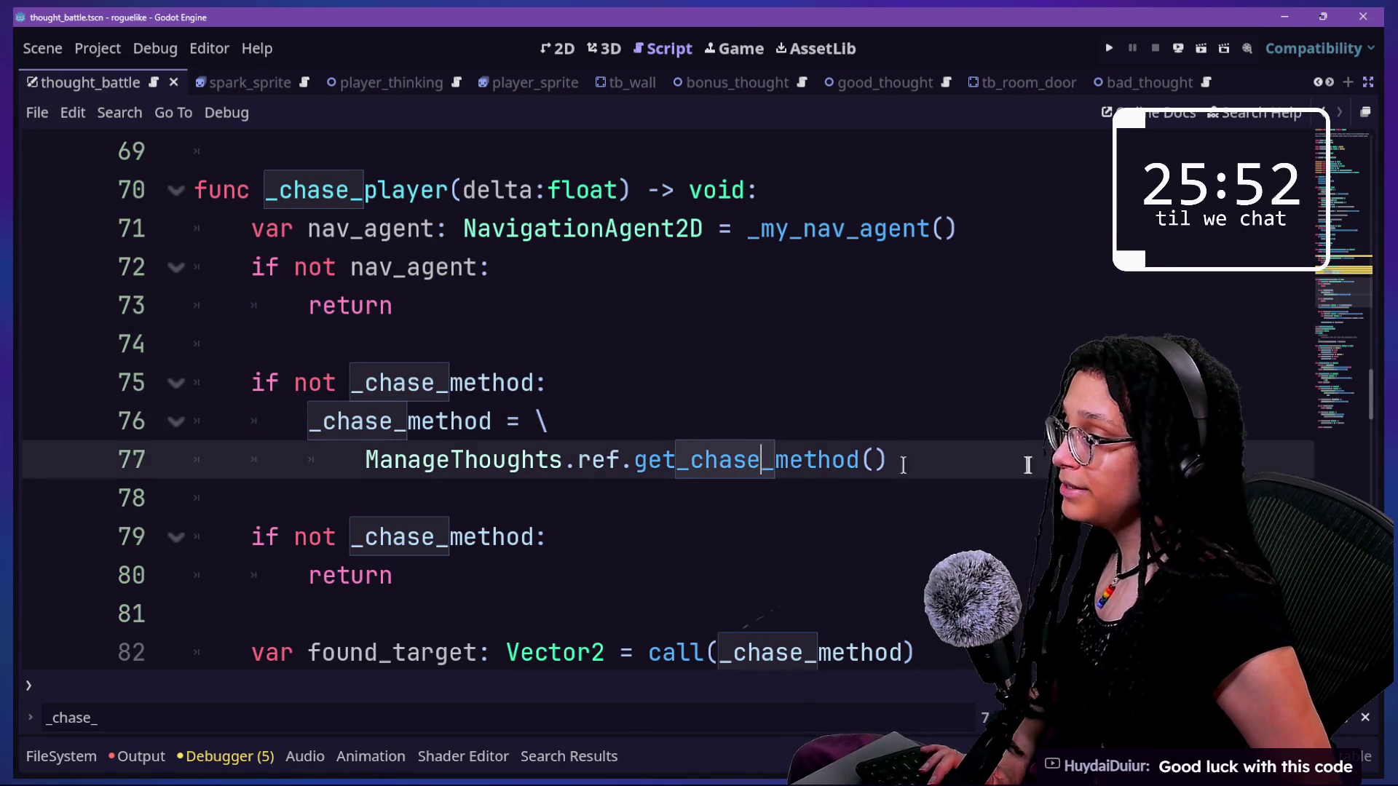
{"action": "key", "text": "ctrl+v"}
{"action": "key", "text": "ctrl+z"}
- Paste the set_path_nav_target call below the found_target declaration and save the scene
{"action": "scroll", "coordinate": [562, 459], "scroll_direction": "up", "scroll_amount": 2}
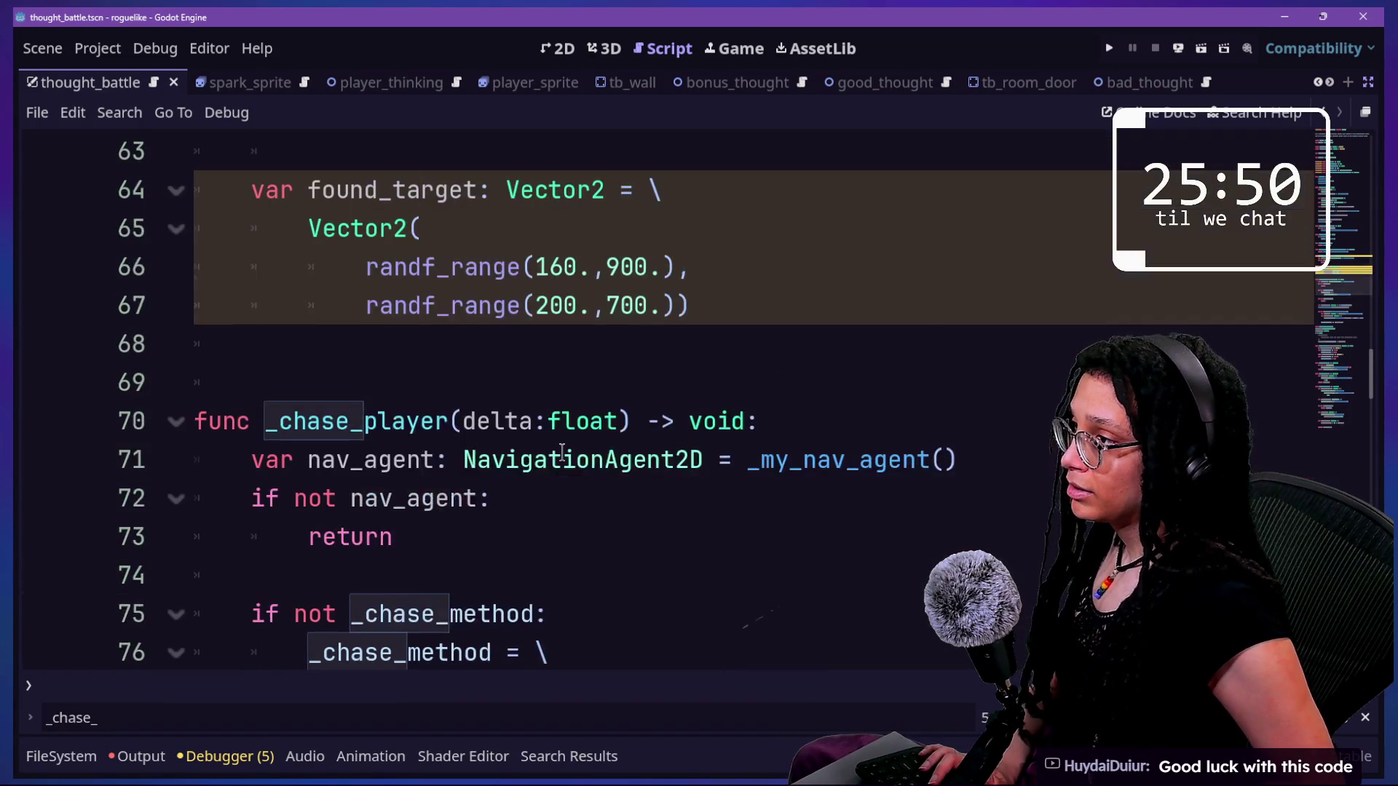
{"action": "scroll", "coordinate": [562, 452], "scroll_direction": "down", "scroll_amount": 1}
{"action": "scroll", "coordinate": [562, 453], "scroll_direction": "up", "scroll_amount": 1}
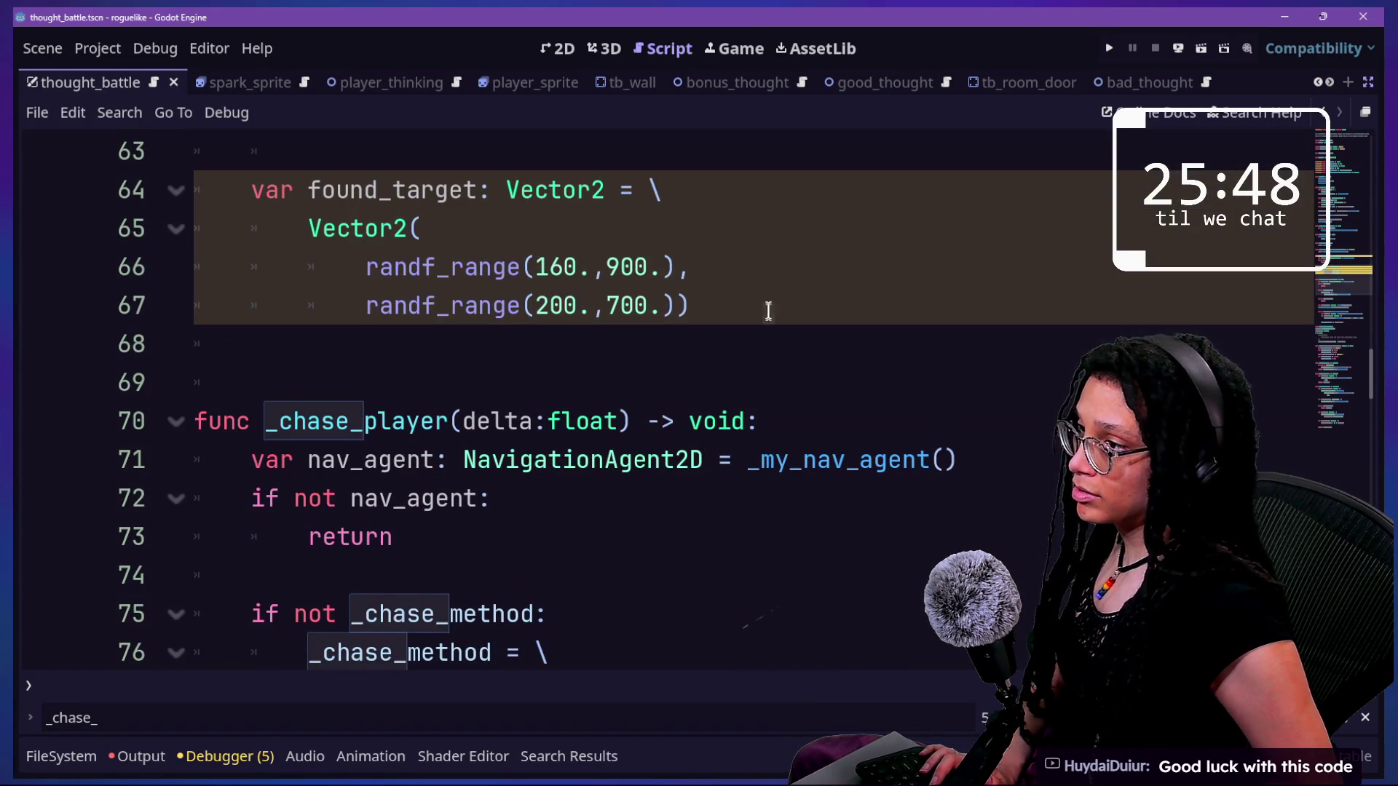
{"action": "left_click", "coordinate": [769, 313]}
{"action": "key", "text": "Return"}
{"action": "type", "text": "set_path_nav_target(nav_agent,found_target)"}
{"action": "left_click", "coordinate": [804, 283]}
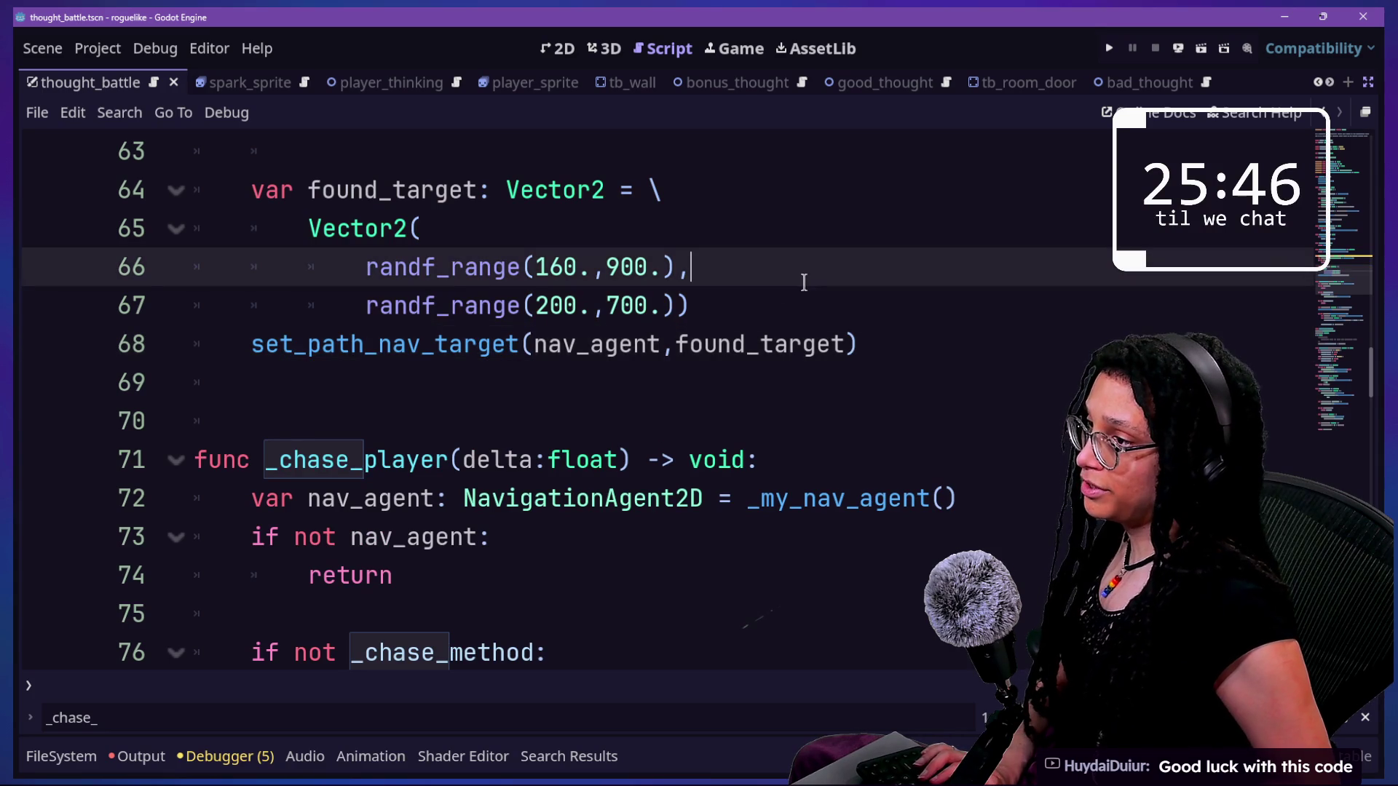
{"action": "left_click_drag", "start_coordinate": [802, 285], "coordinate": [787, 298]}
{"action": "left_click", "coordinate": [786, 300]}
{"action": "key", "text": "Return"}
{"action": "key", "text": "ctrl+s"}
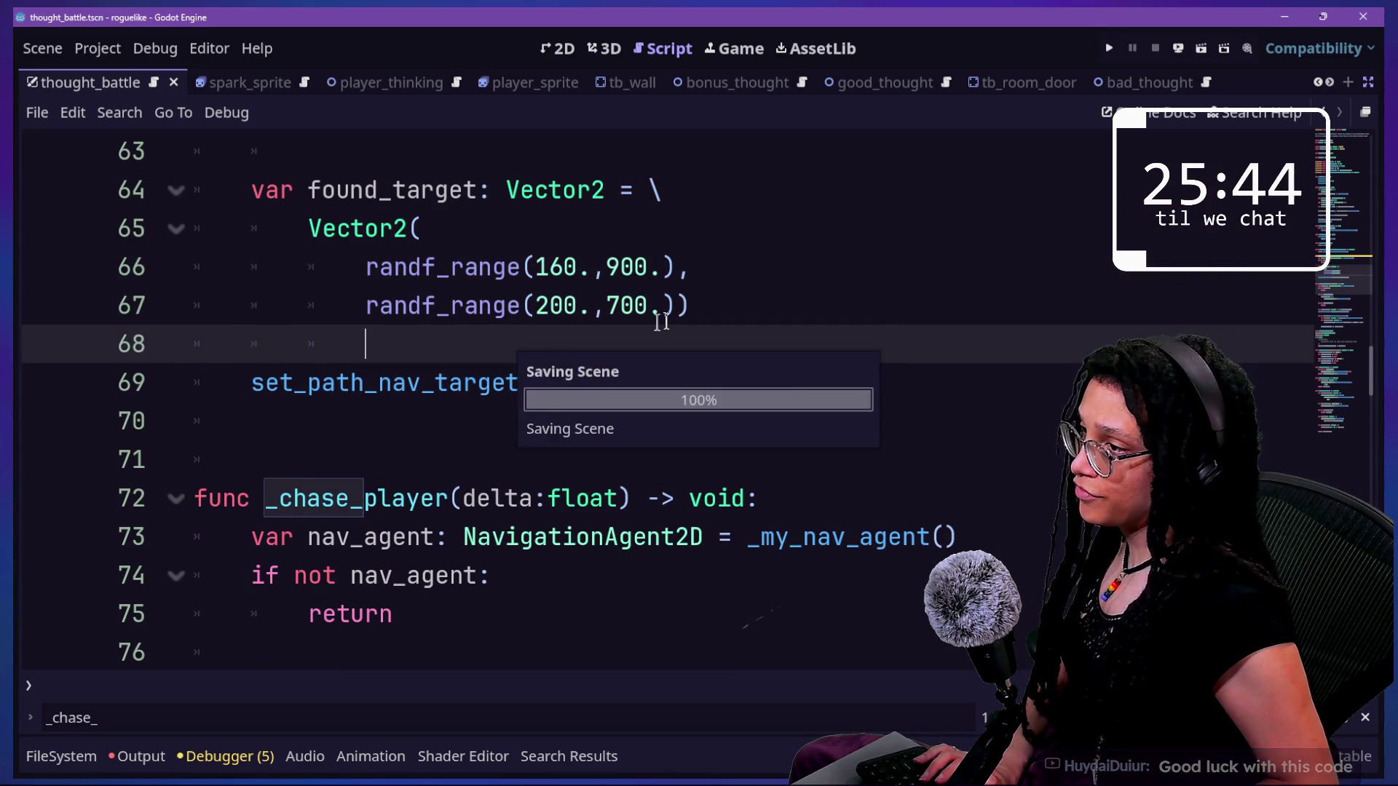
{"action": "left_click", "coordinate": [1109, 48]}
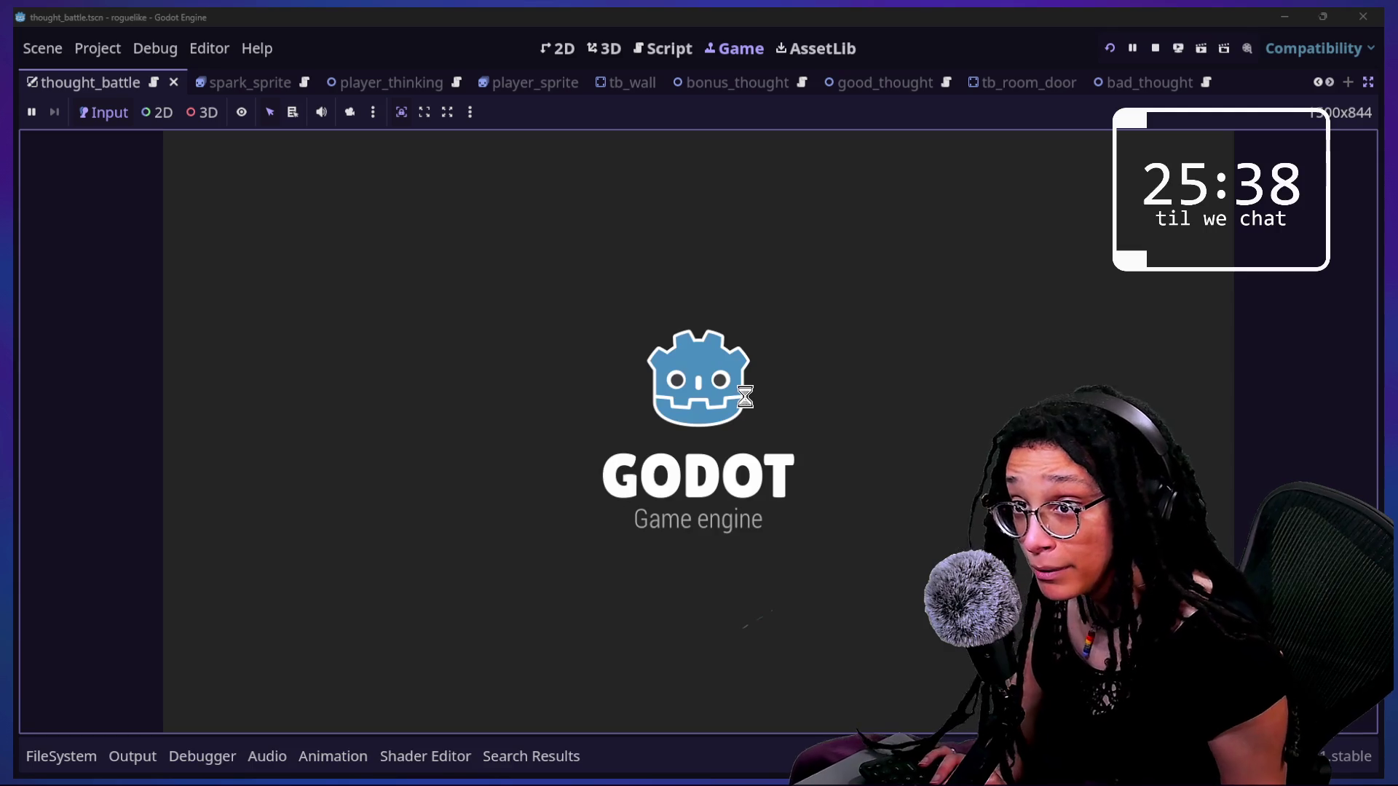
{"action": "key", "text": "Up"}
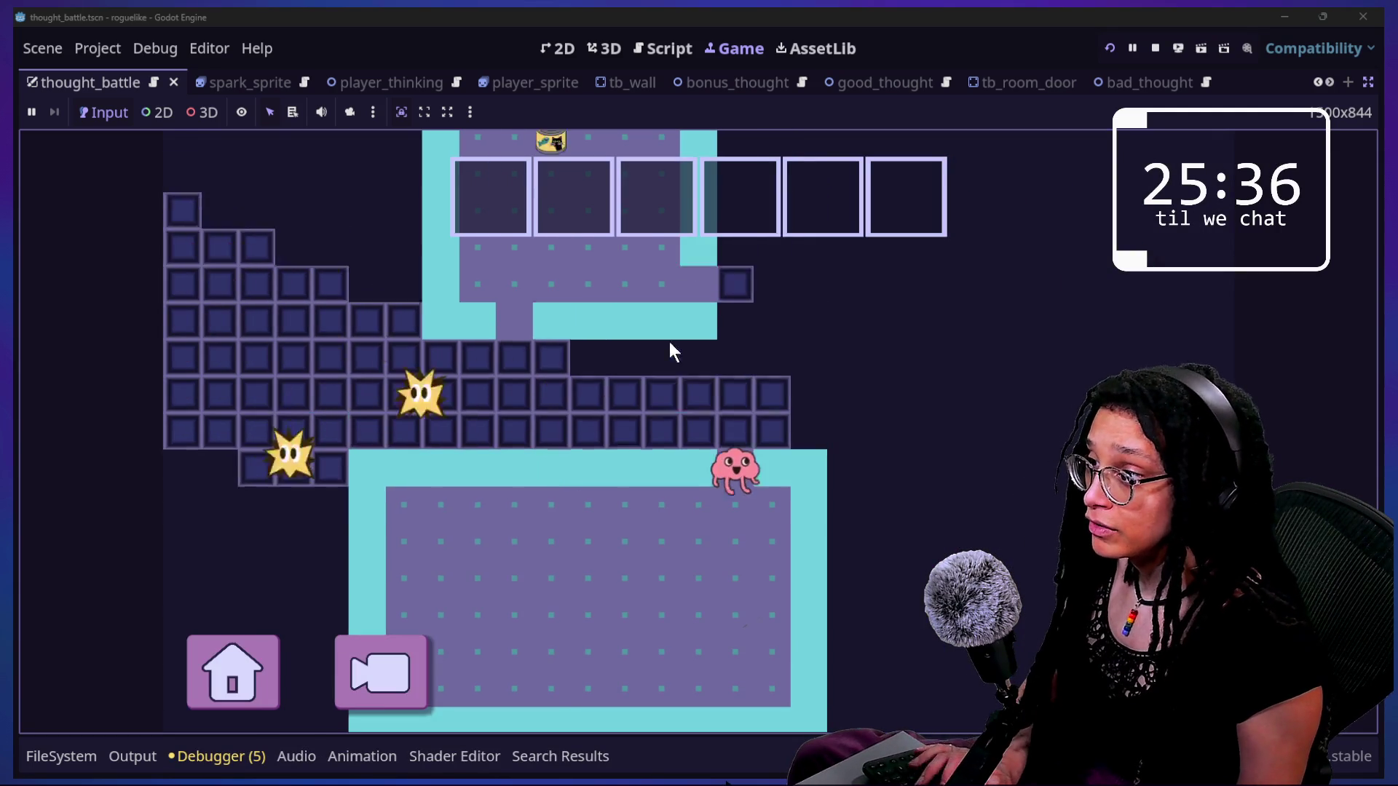
{"action": "key", "text": "Up"}
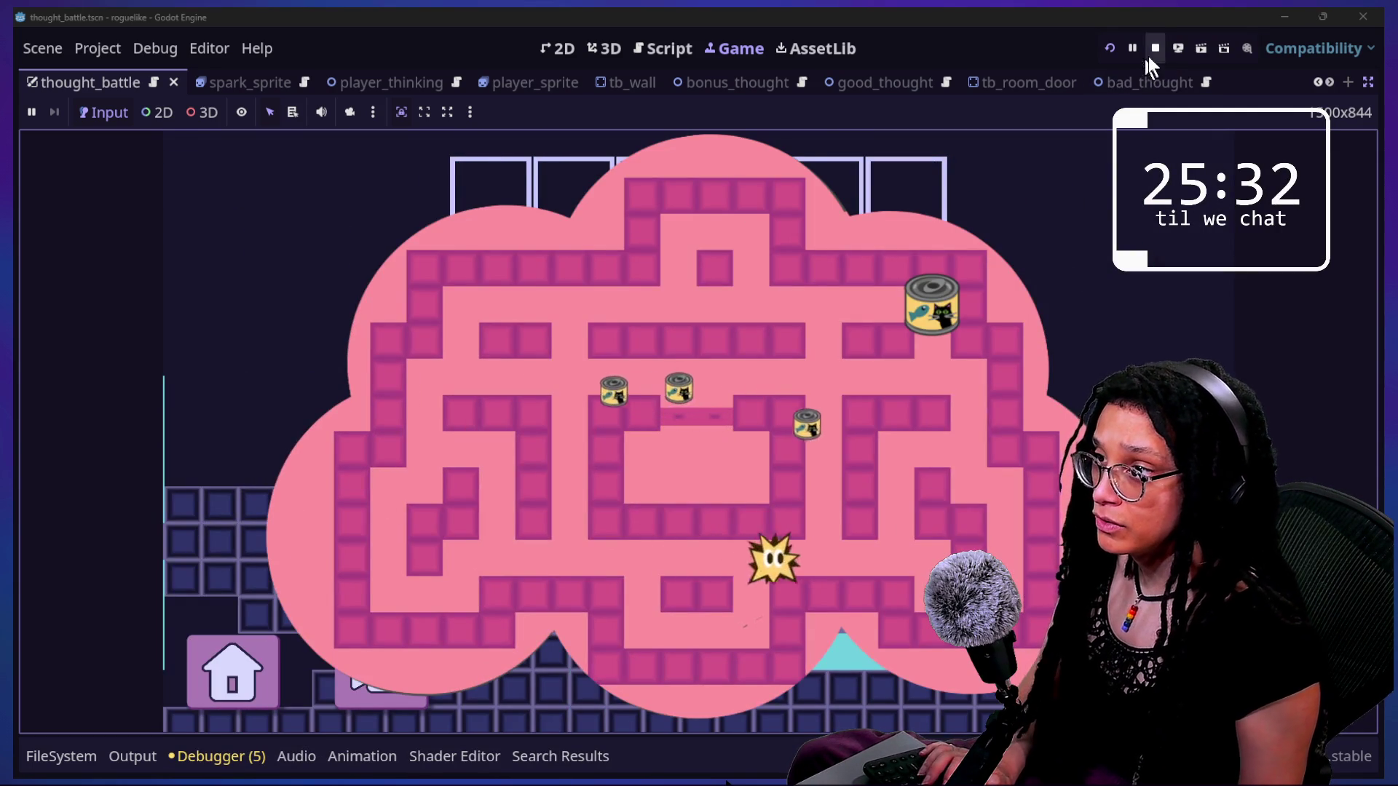
{"action": "left_click", "coordinate": [1153, 48]}
{"action": "left_click", "coordinate": [718, 456]}
{"action": "scroll", "coordinate": [721, 454], "scroll_direction": "down", "scroll_amount": 3}
{"action": "scroll", "coordinate": [721, 455], "scroll_direction": "down", "scroll_amount": 3}
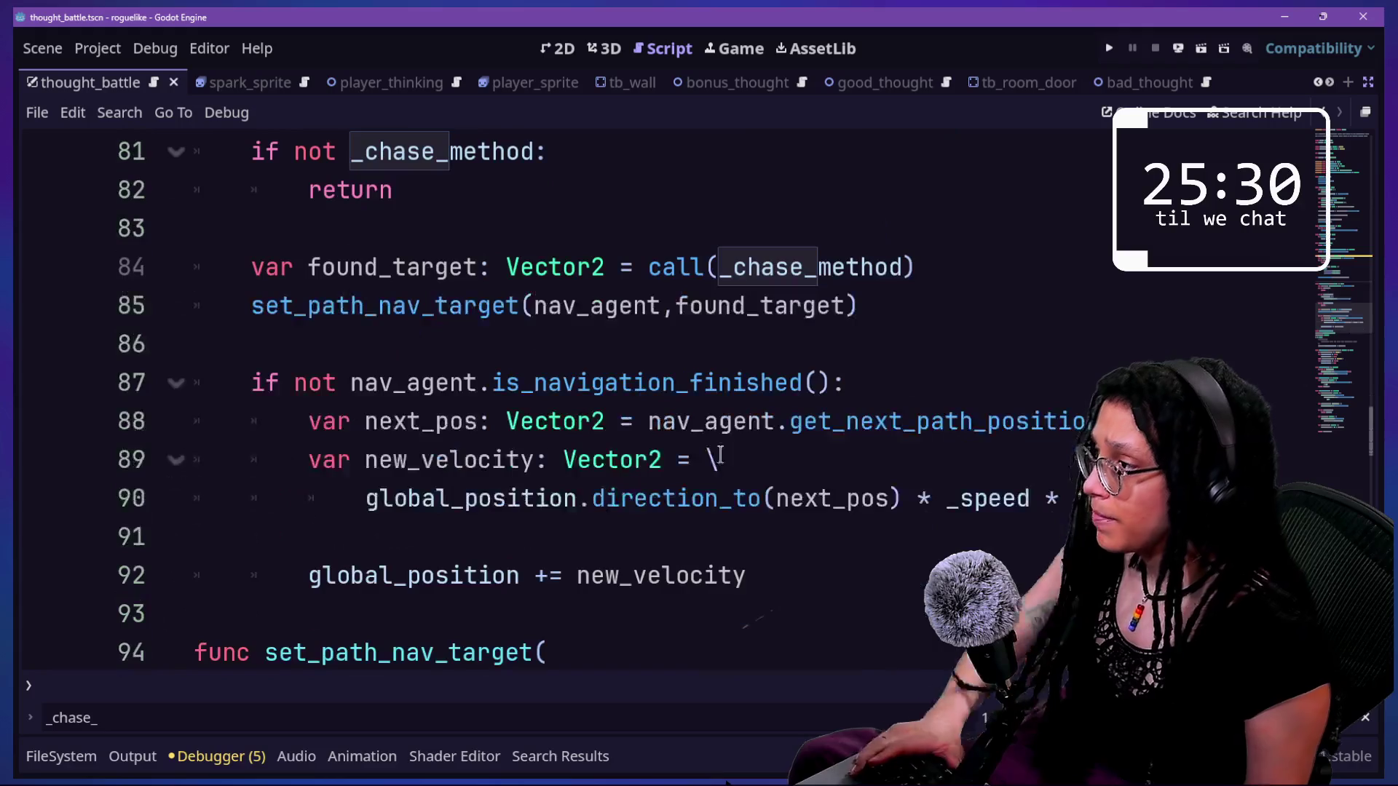
- Cut the is_navigation_finished movement block on lines 86–92 out of _chase_player
{"action": "mouse_move", "coordinate": [233, 380]}
{"action": "left_mouse_down"}
{"action": "mouse_move", "coordinate": [846, 378]}
{"action": "mouse_move", "coordinate": [580, 379]}
{"action": "mouse_move", "coordinate": [410, 425]}
{"action": "left_mouse_up"}
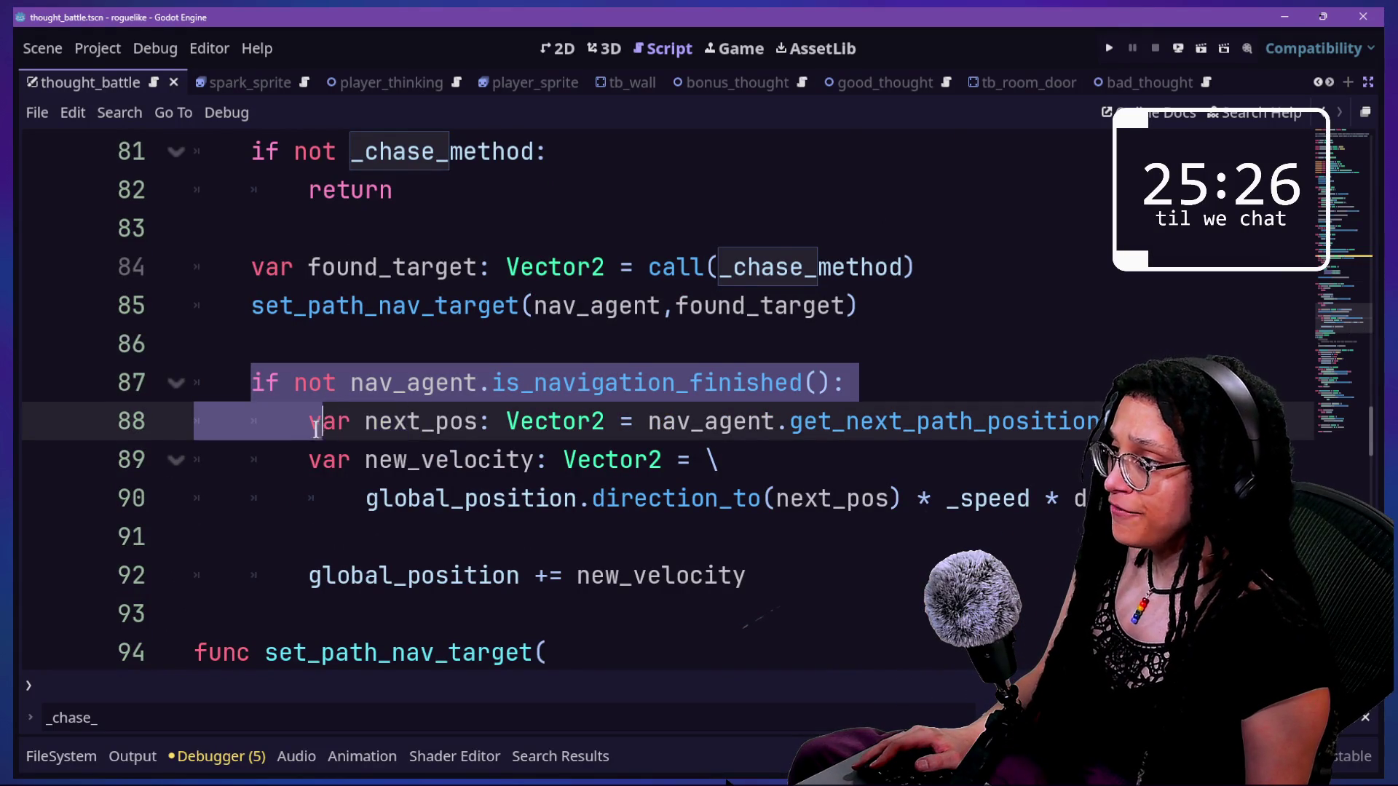
{"action": "left_click_drag", "start_coordinate": [316, 429], "coordinate": [528, 432]}
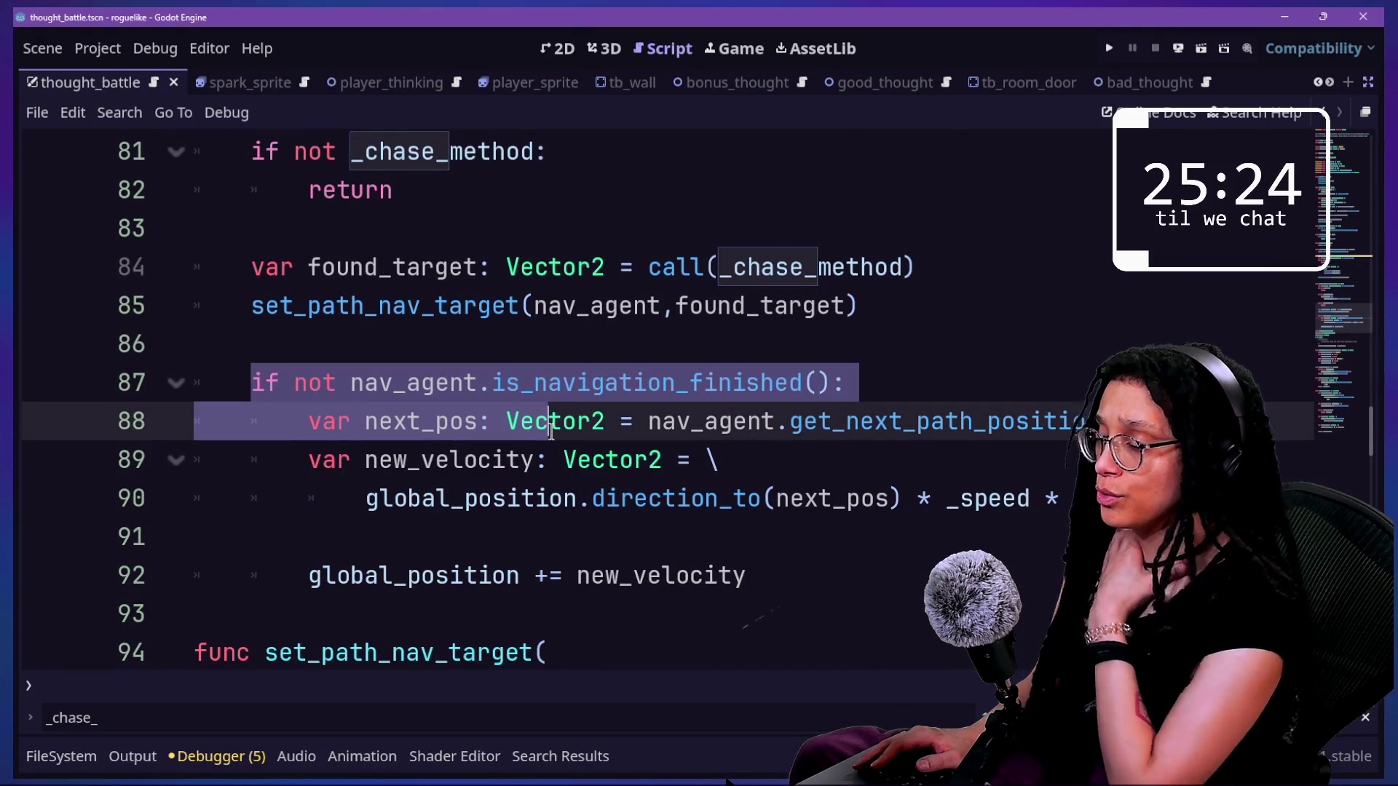
{"action": "mouse_move", "coordinate": [551, 432]}
{"action": "left_mouse_down"}
{"action": "mouse_move", "coordinate": [537, 455]}
{"action": "mouse_move", "coordinate": [421, 499]}
{"action": "left_mouse_up"}
{"action": "mouse_move", "coordinate": [555, 506]}
{"action": "left_mouse_down"}
{"action": "mouse_move", "coordinate": [891, 537]}
{"action": "mouse_move", "coordinate": [996, 507]}
{"action": "mouse_move", "coordinate": [913, 566]}
{"action": "left_mouse_up"}
{"action": "scroll", "coordinate": [713, 477], "scroll_direction": "up", "scroll_amount": 2}
{"action": "scroll", "coordinate": [713, 477], "scroll_direction": "down", "scroll_amount": 2}
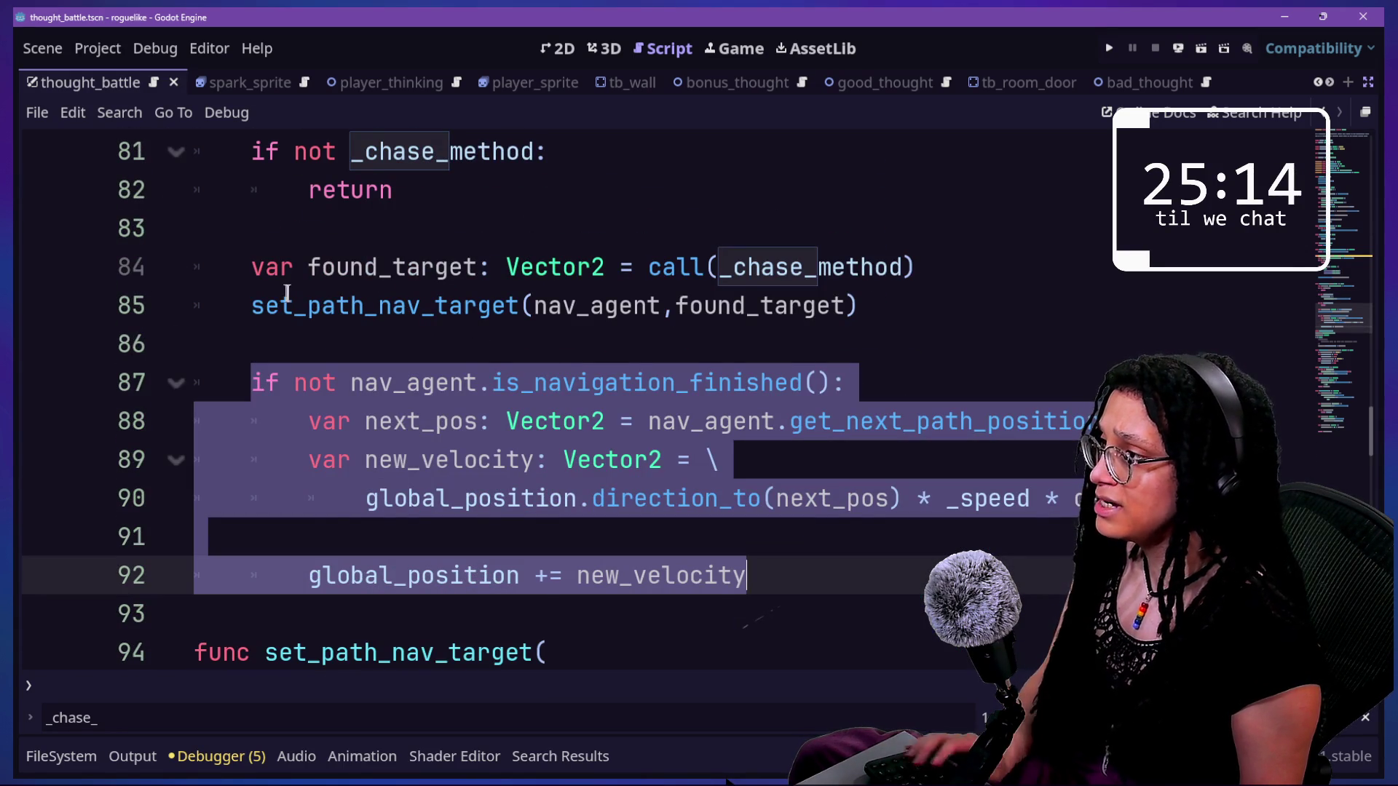
{"action": "left_click_drag", "start_coordinate": [248, 301], "coordinate": [830, 524]}
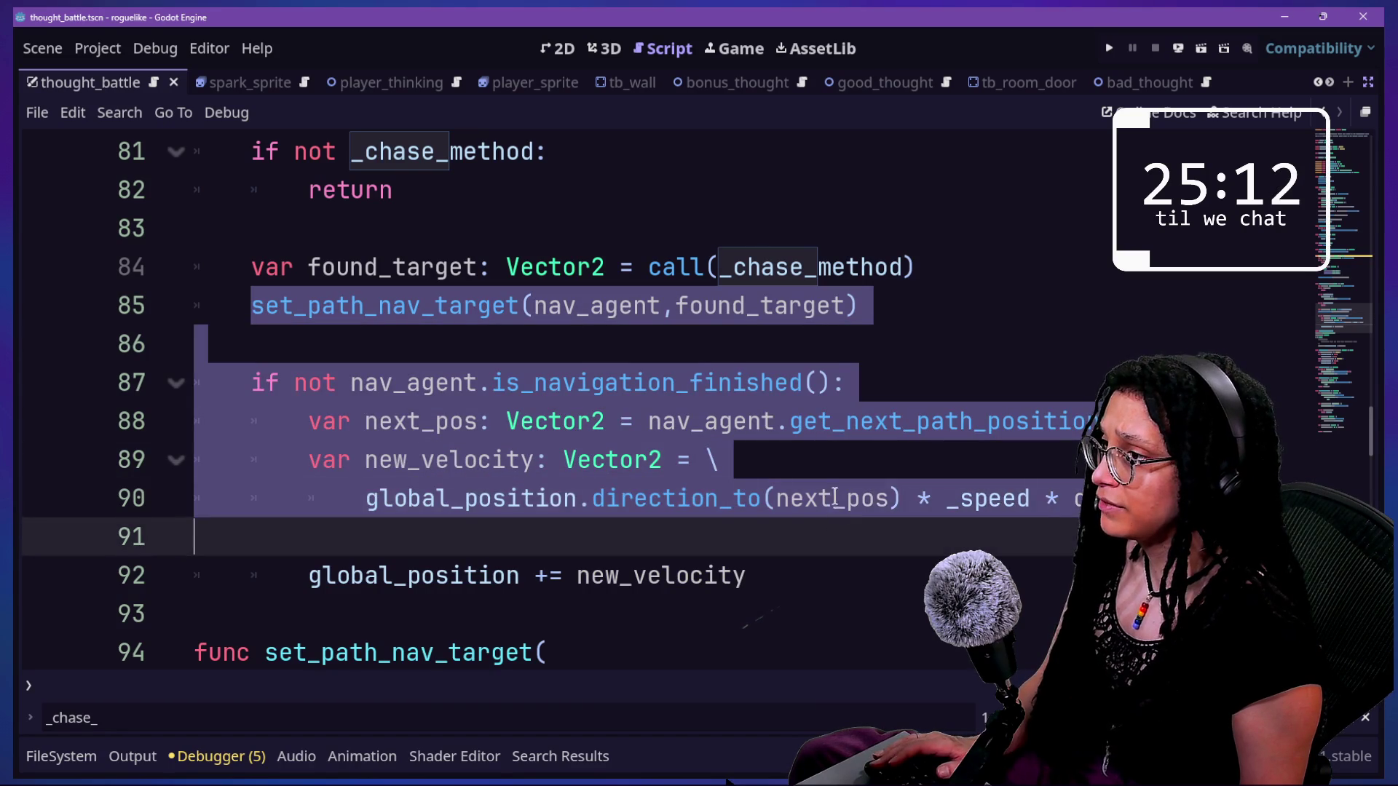
{"action": "left_click", "coordinate": [841, 382]}
{"action": "scroll", "coordinate": [839, 368], "scroll_direction": "down", "scroll_amount": 1}
{"action": "left_click_drag", "start_coordinate": [825, 450], "coordinate": [932, 233]}
{"action": "key", "text": "BackSpace"}
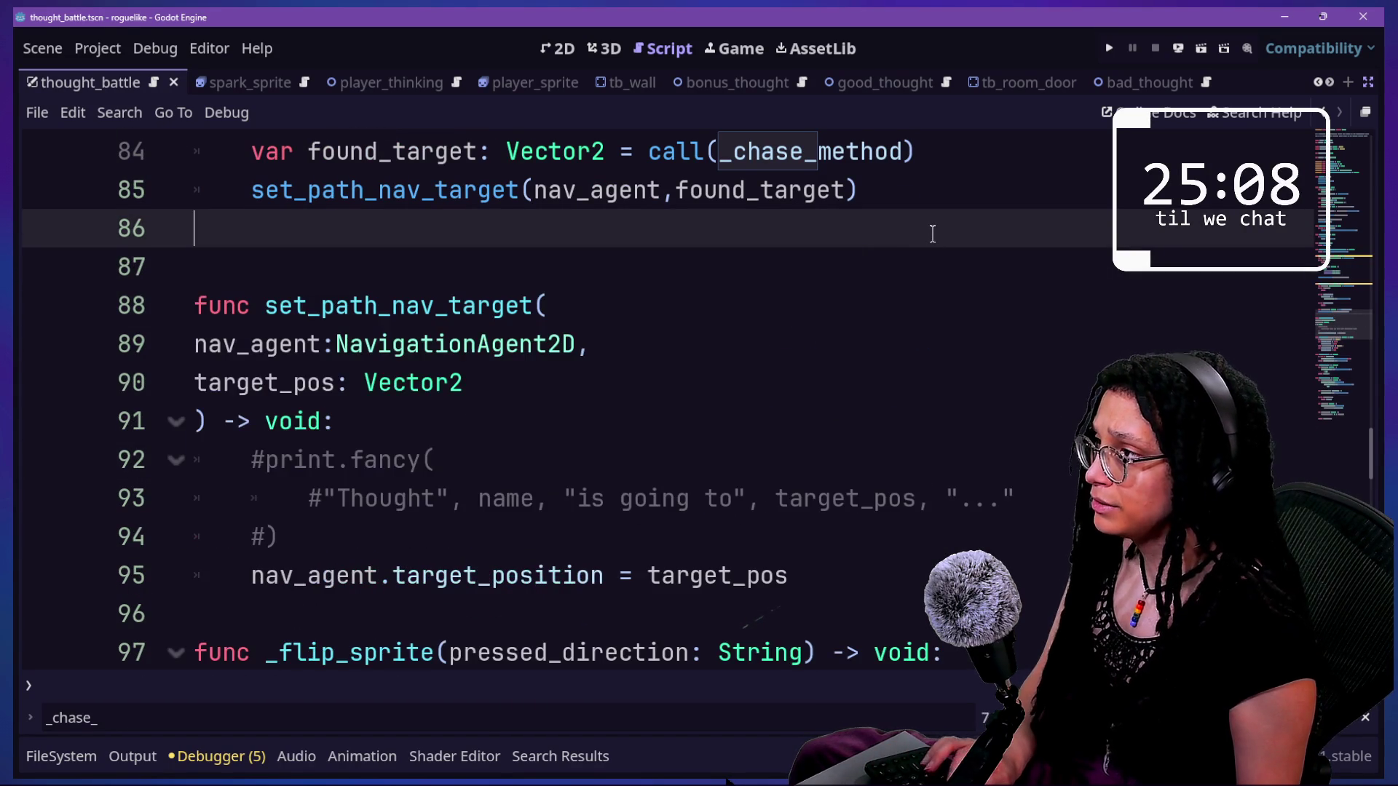
- Paste the navigation block after the target_position assignment in set_path_nav_target
{"action": "left_click", "coordinate": [1043, 571]}
{"action": "key", "text": "Return"}
{"action": "key", "text": "ctrl+v"}
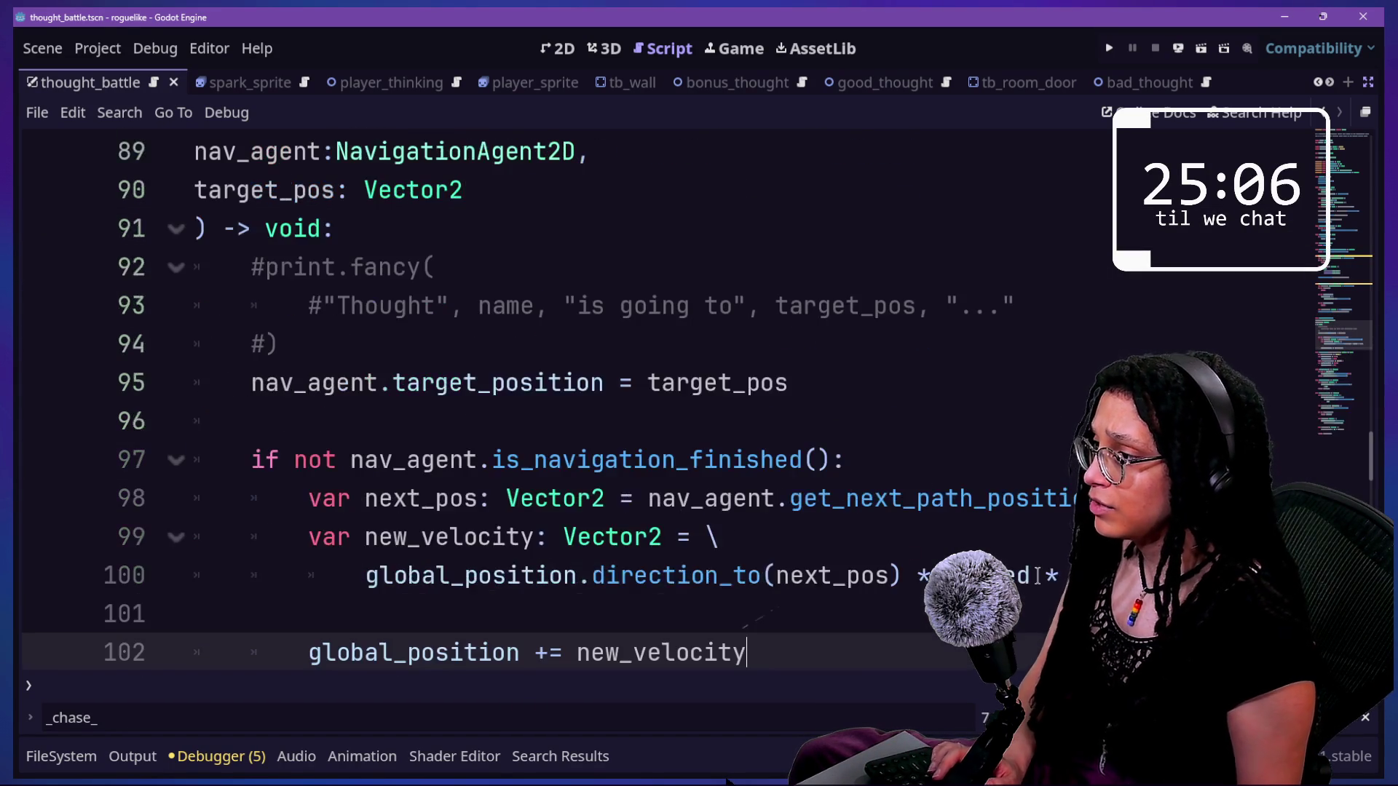
{"action": "left_click", "coordinate": [446, 621]}
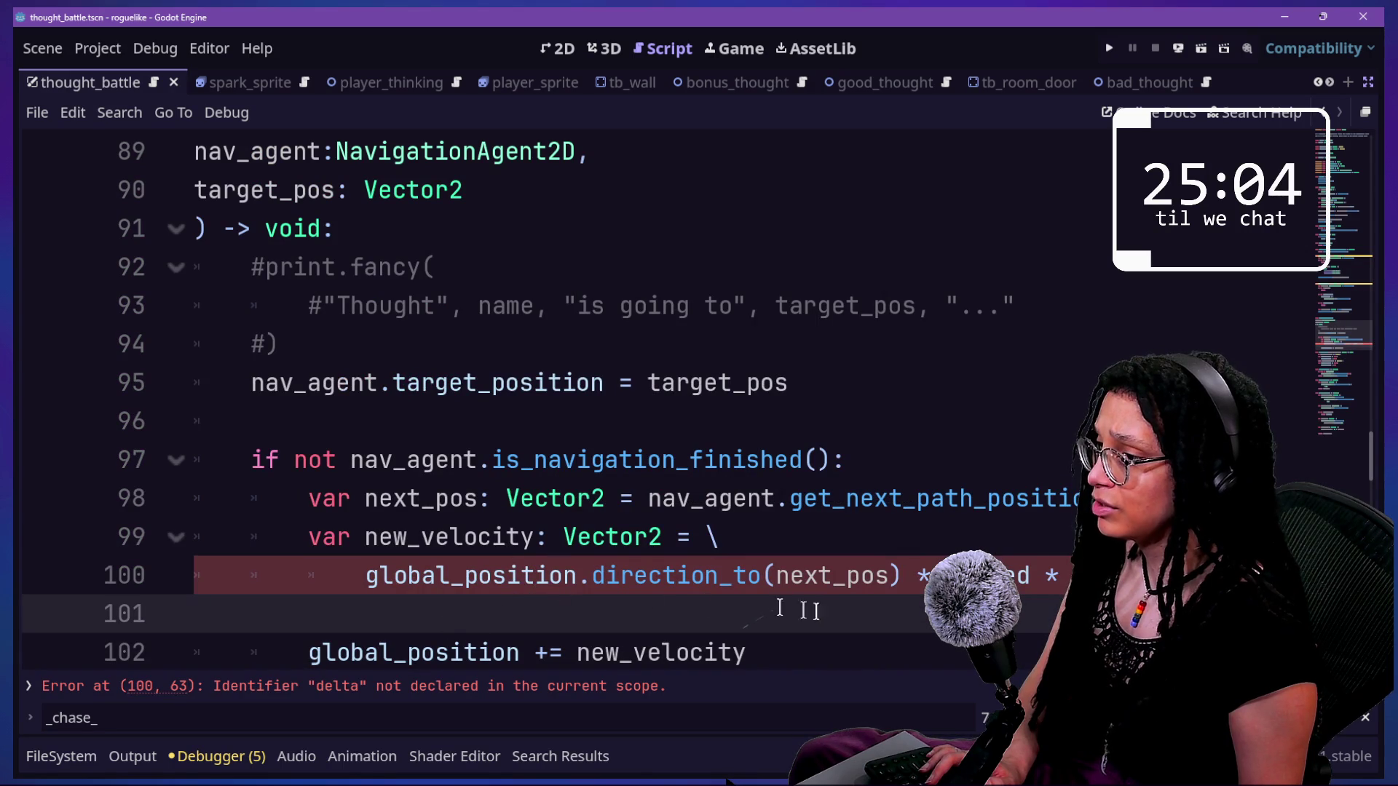
- Add a delta:float parameter to set_path_nav_target on a new line
{"action": "left_click", "coordinate": [492, 189]}
{"action": "type", "text": ","}
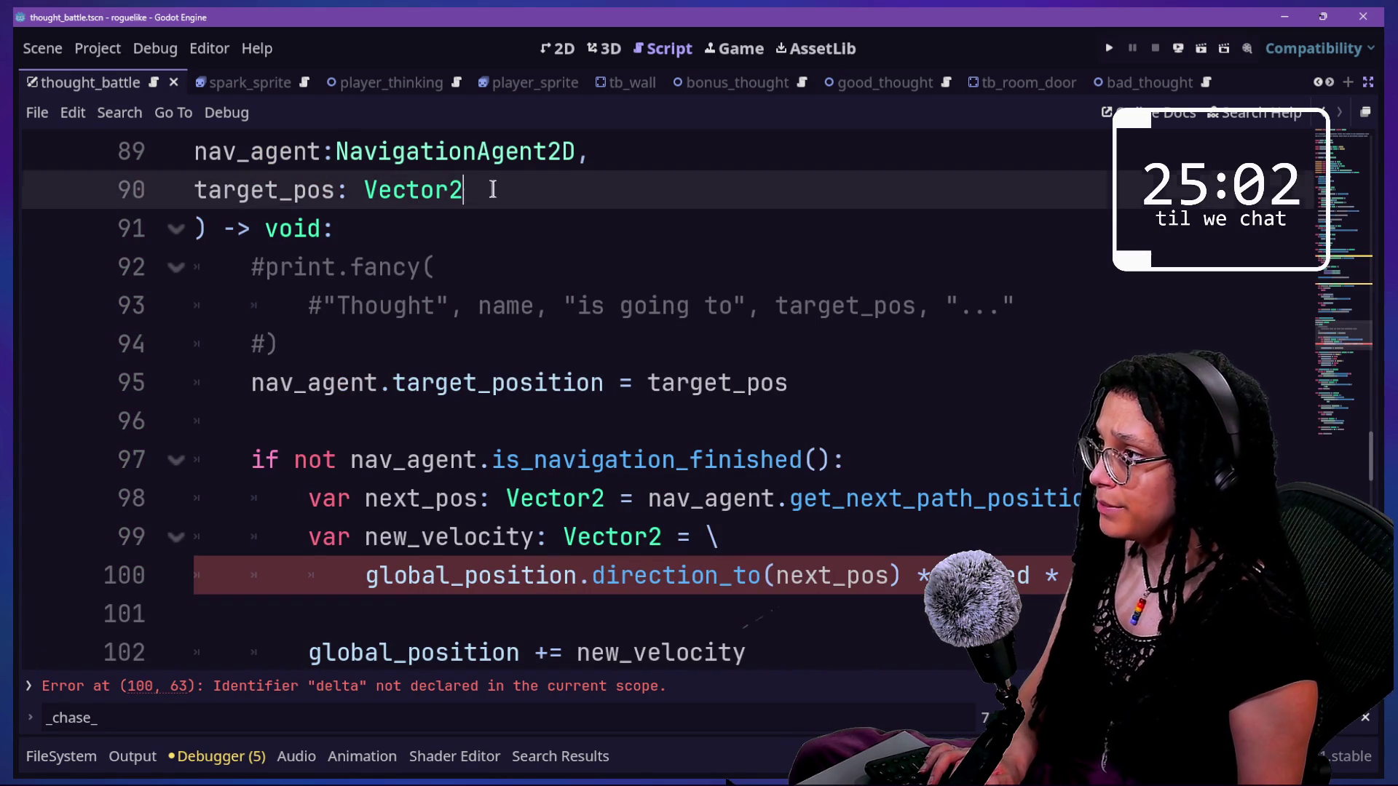
{"action": "key", "text": "Return"}
{"action": "type", "text": "delta:fl"}
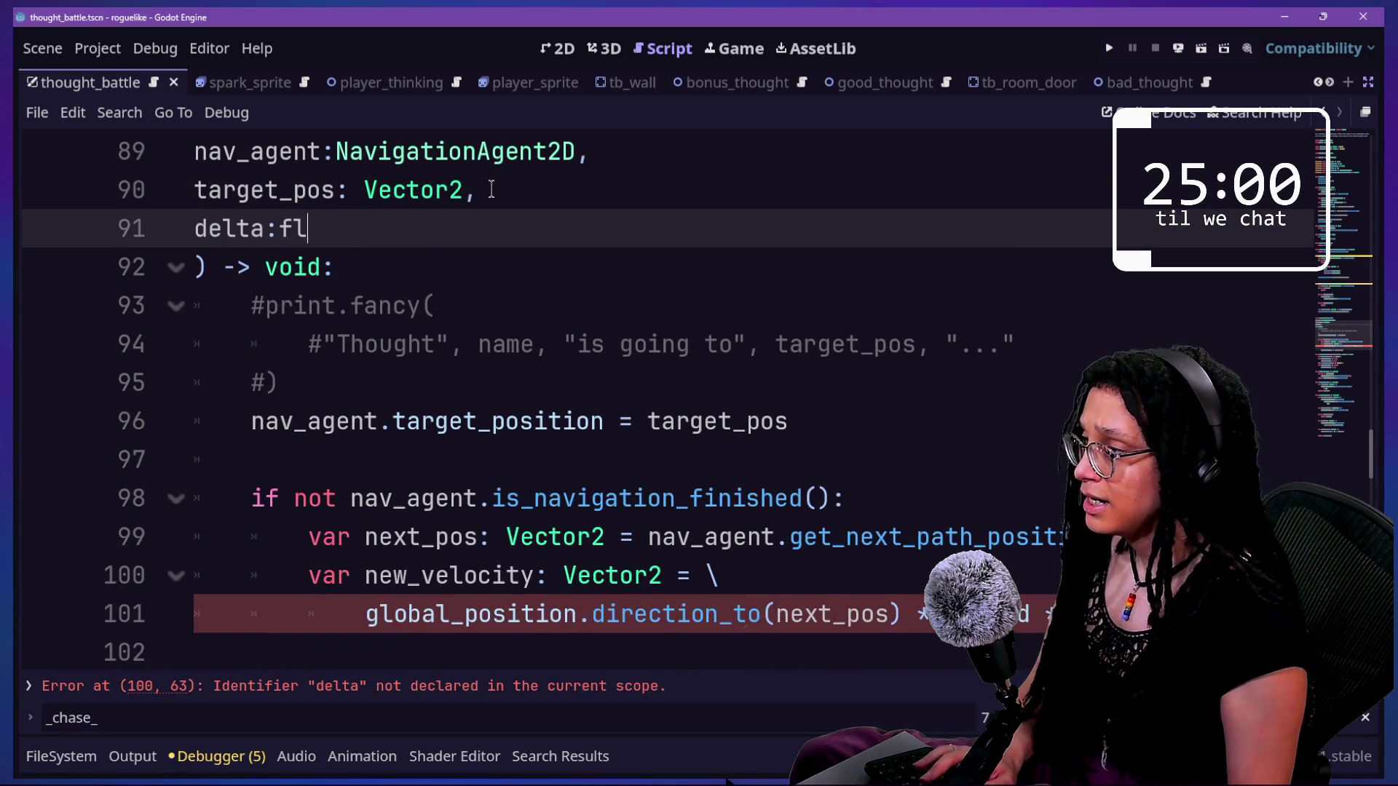
{"action": "type", "text": "oat"}
{"action": "left_click", "coordinate": [416, 577]}
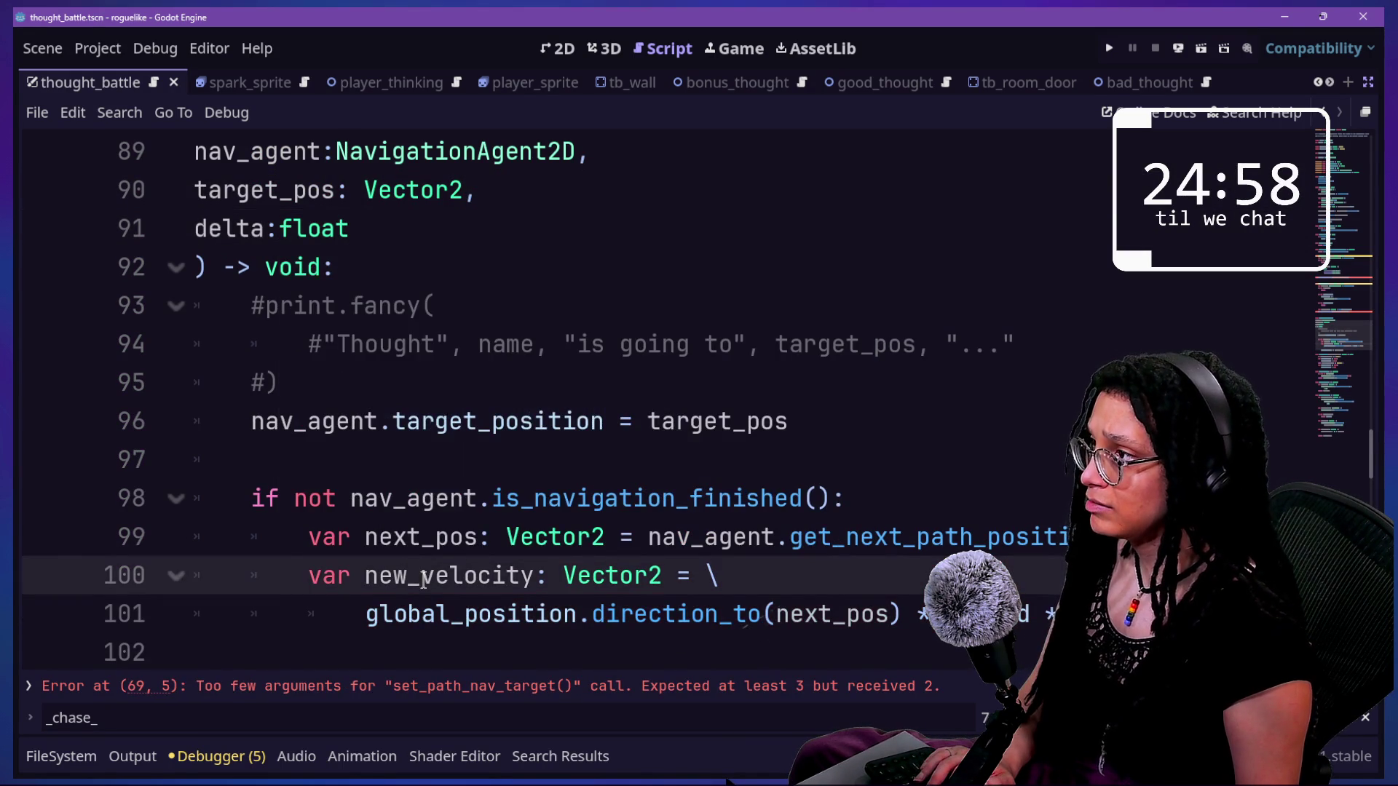
- Pass delta to both set_path_nav_target calls and save the scene
{"action": "scroll", "coordinate": [423, 580], "scroll_direction": "up", "scroll_amount": 1}
{"action": "scroll", "coordinate": [423, 580], "scroll_direction": "down", "scroll_amount": 2}
{"action": "scroll", "coordinate": [423, 580], "scroll_direction": "up", "scroll_amount": 5}
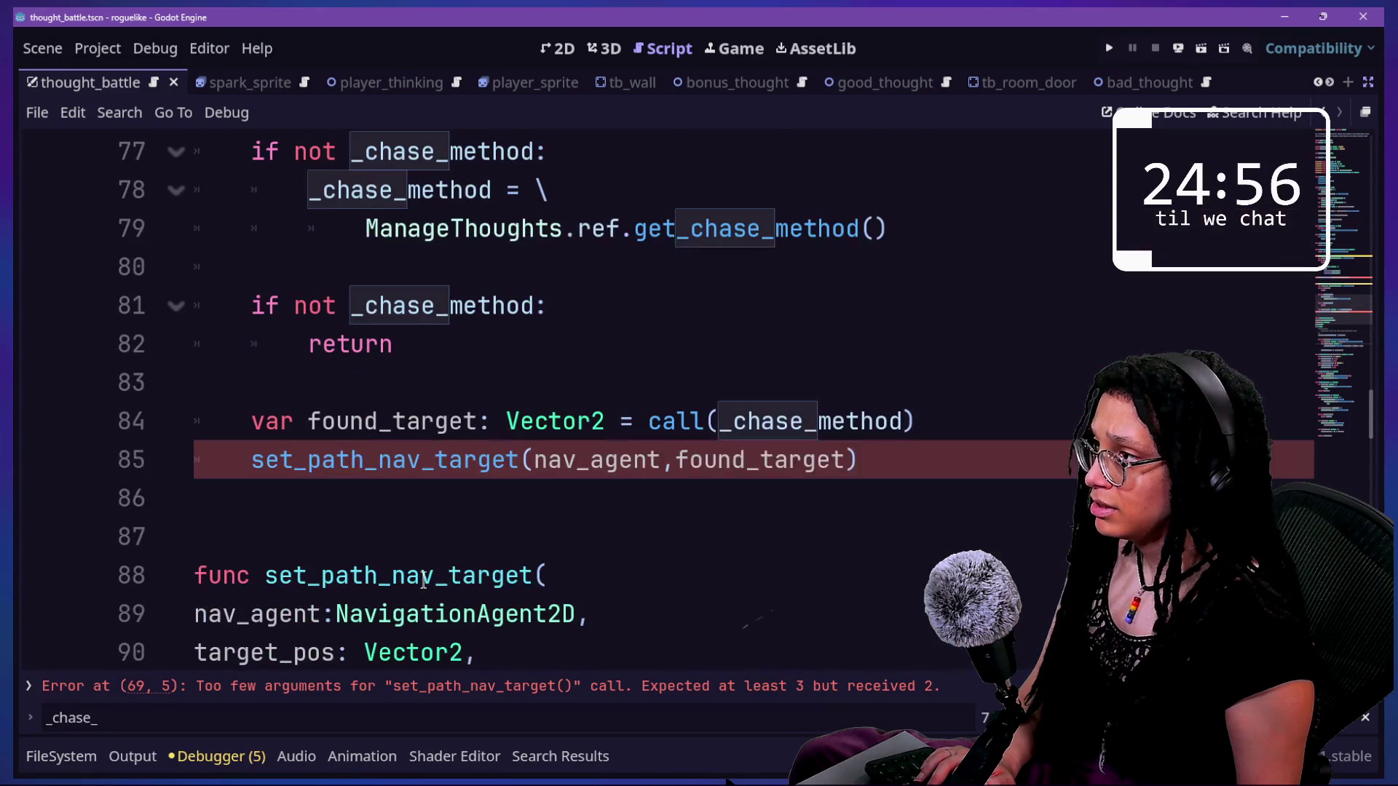
{"action": "left_click", "coordinate": [851, 464]}
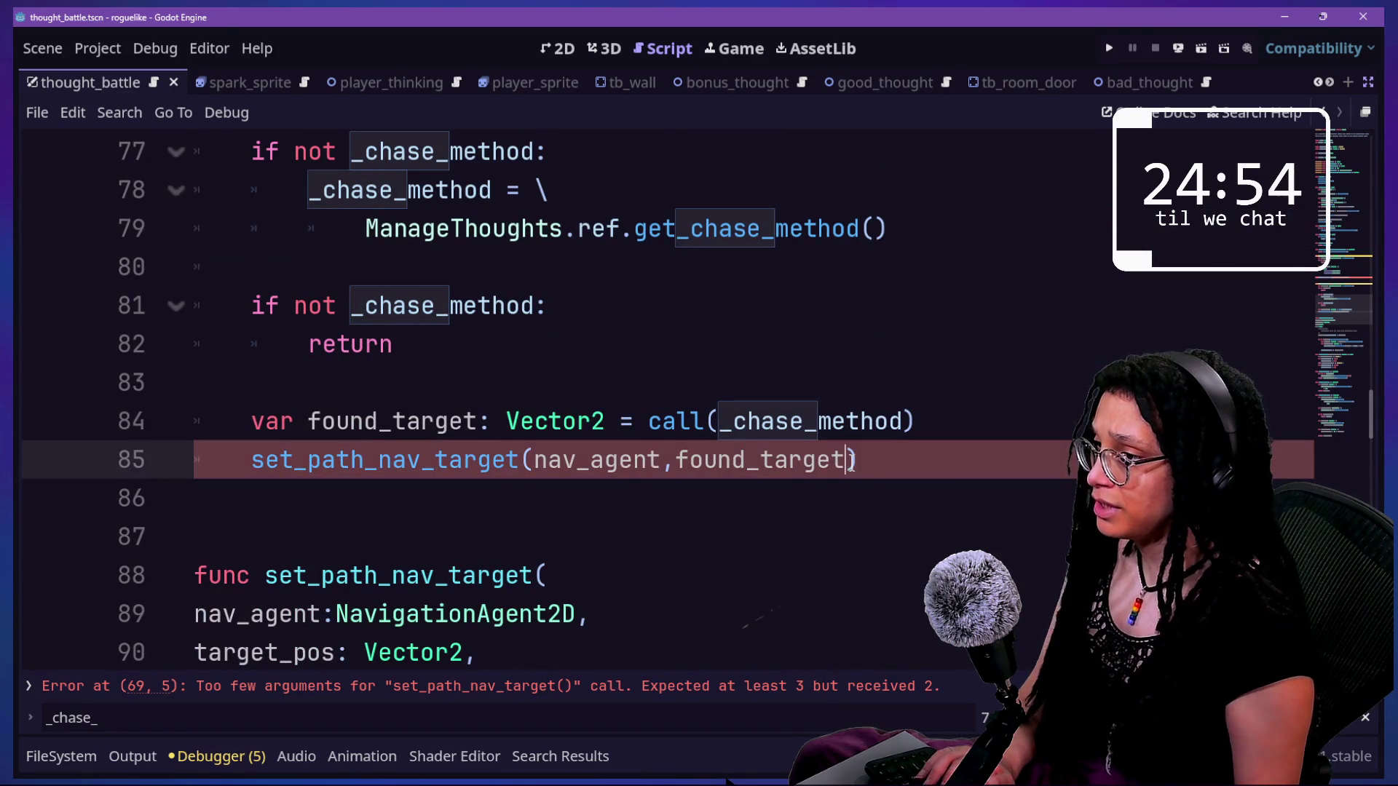
{"action": "type", "text": ",delta"}
{"action": "left_click", "coordinate": [633, 459]}
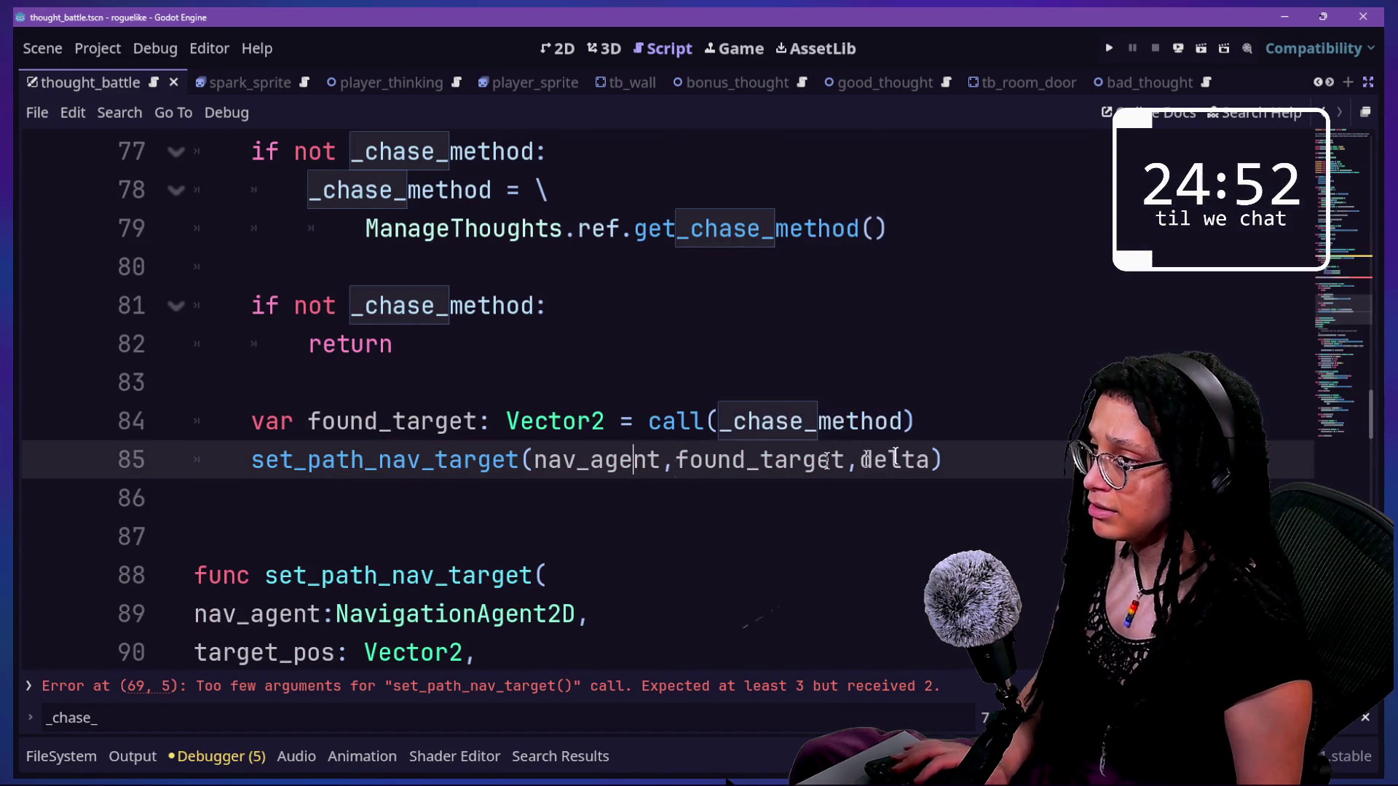
{"action": "left_click_drag", "start_coordinate": [1014, 442], "coordinate": [1011, 416]}
{"action": "scroll", "coordinate": [1009, 414], "scroll_direction": "up", "scroll_amount": 4}
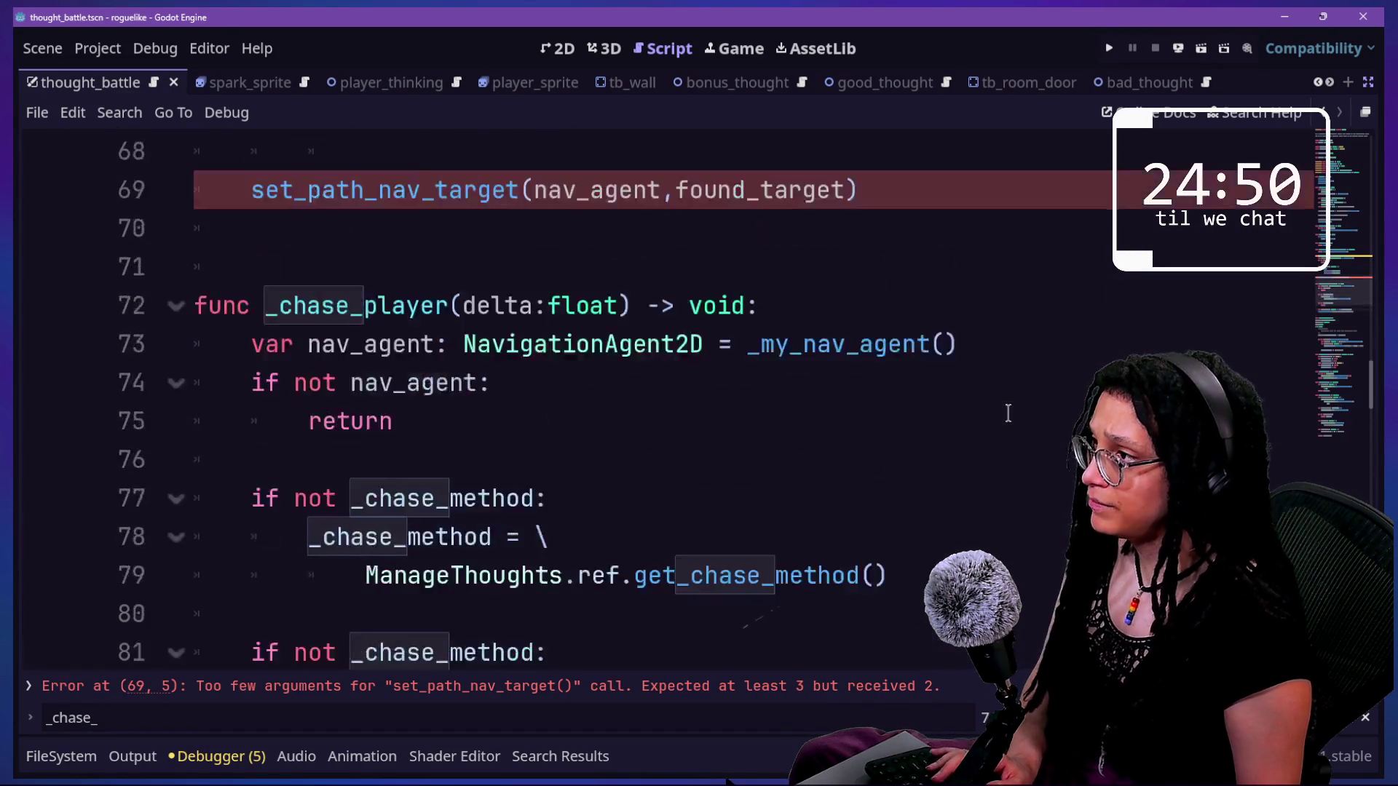
{"action": "left_click", "coordinate": [998, 311]}
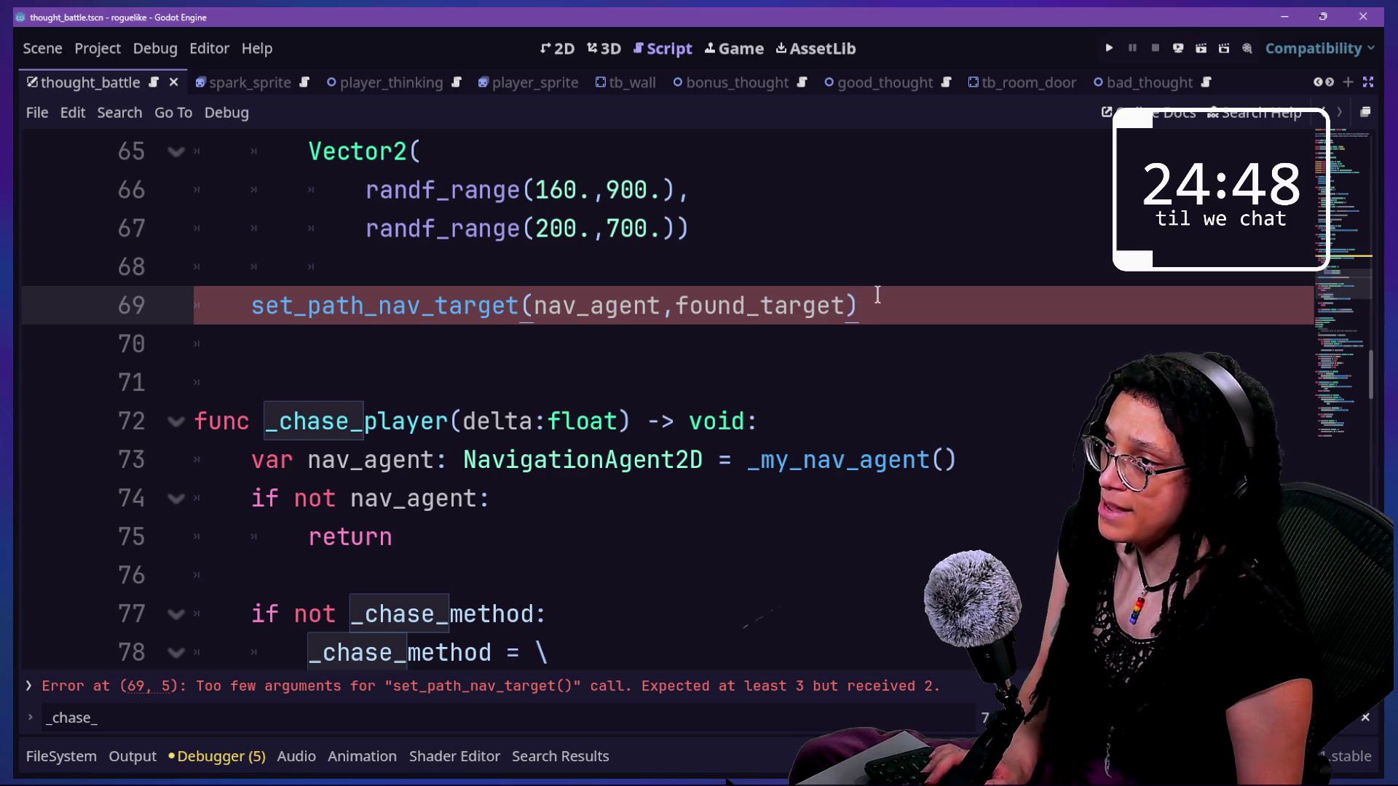
{"action": "type", "text": ",delta"}
{"action": "key", "text": "ctrl+s"}
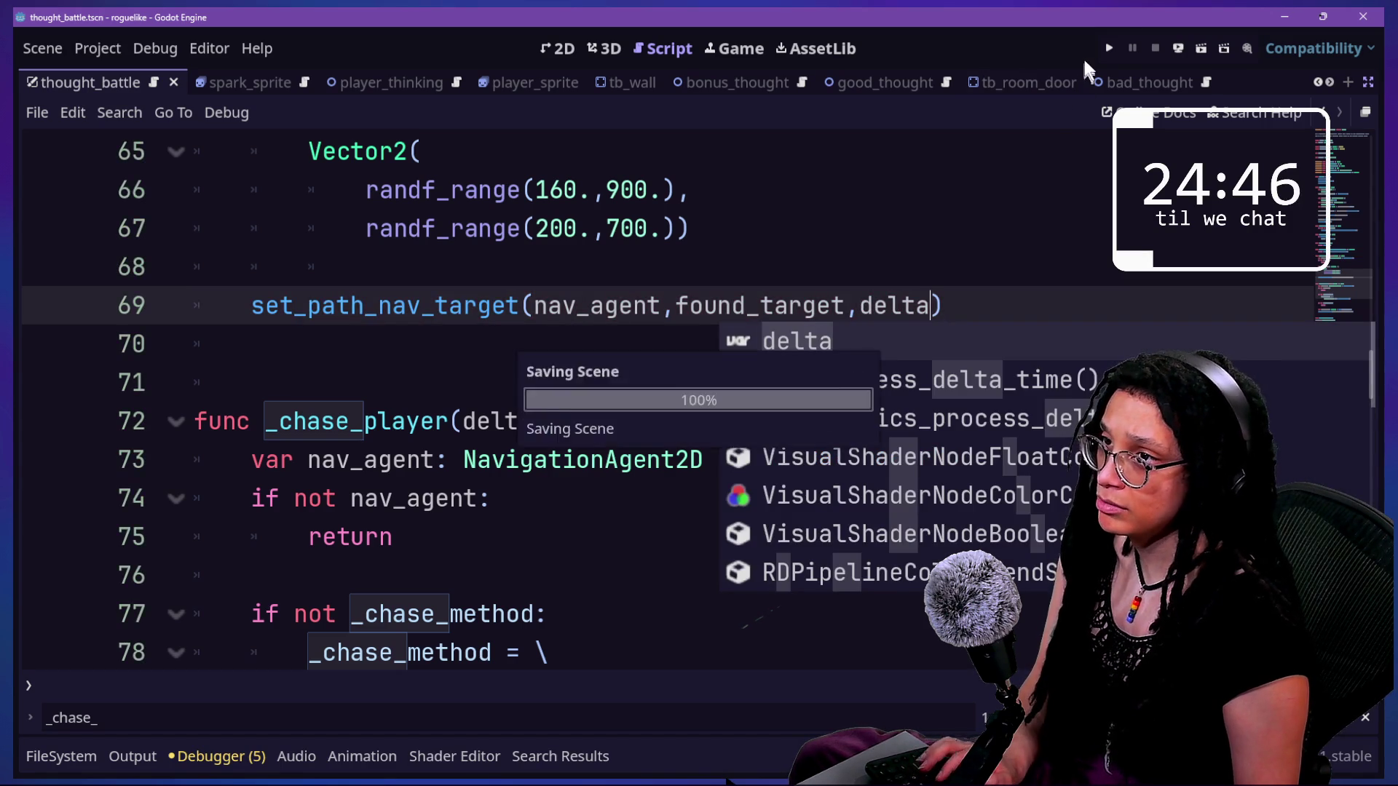
- Run the game, start planning and choose Catstagram to reach the thought battle maze
{"action": "left_click", "coordinate": [1108, 45]}
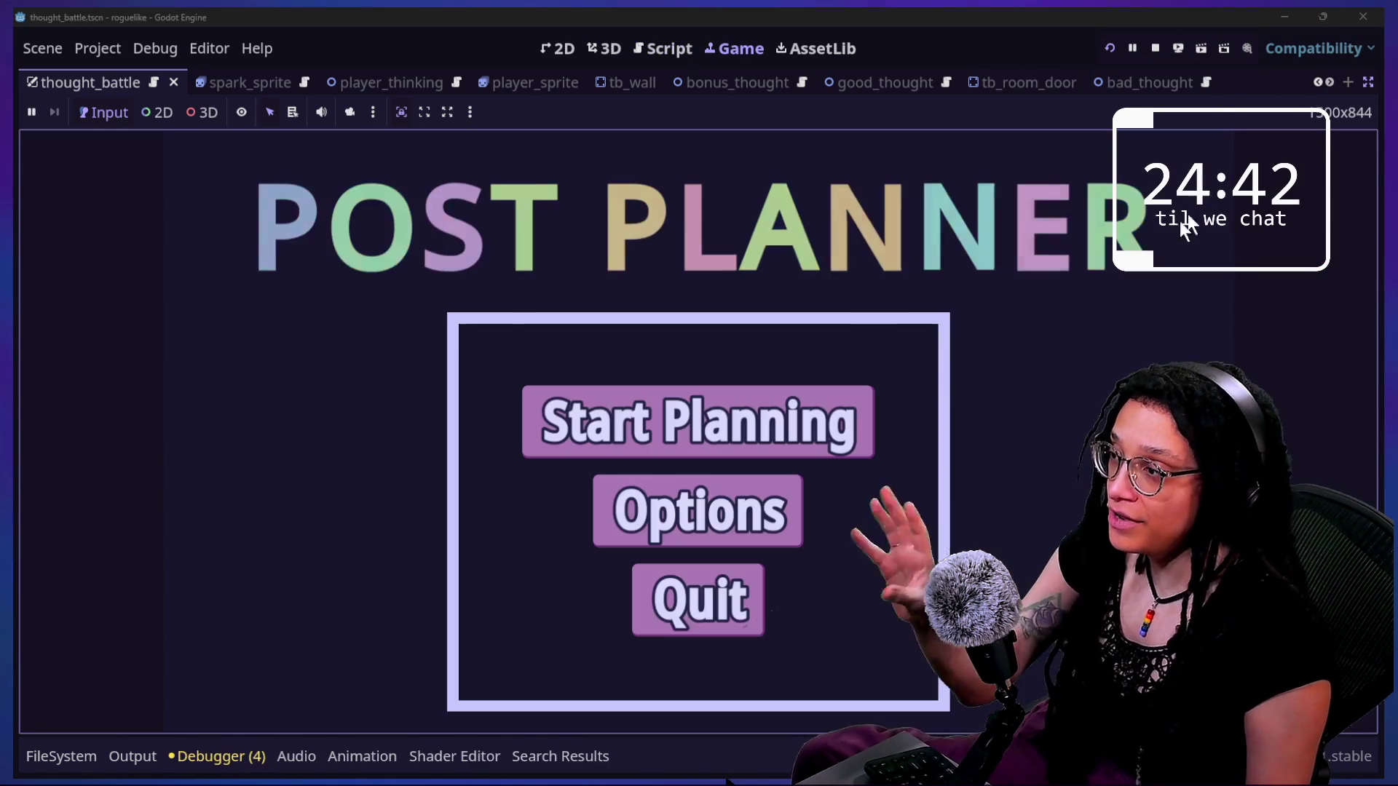
{"action": "left_click", "coordinate": [790, 393]}
{"action": "left_click", "coordinate": [794, 409]}
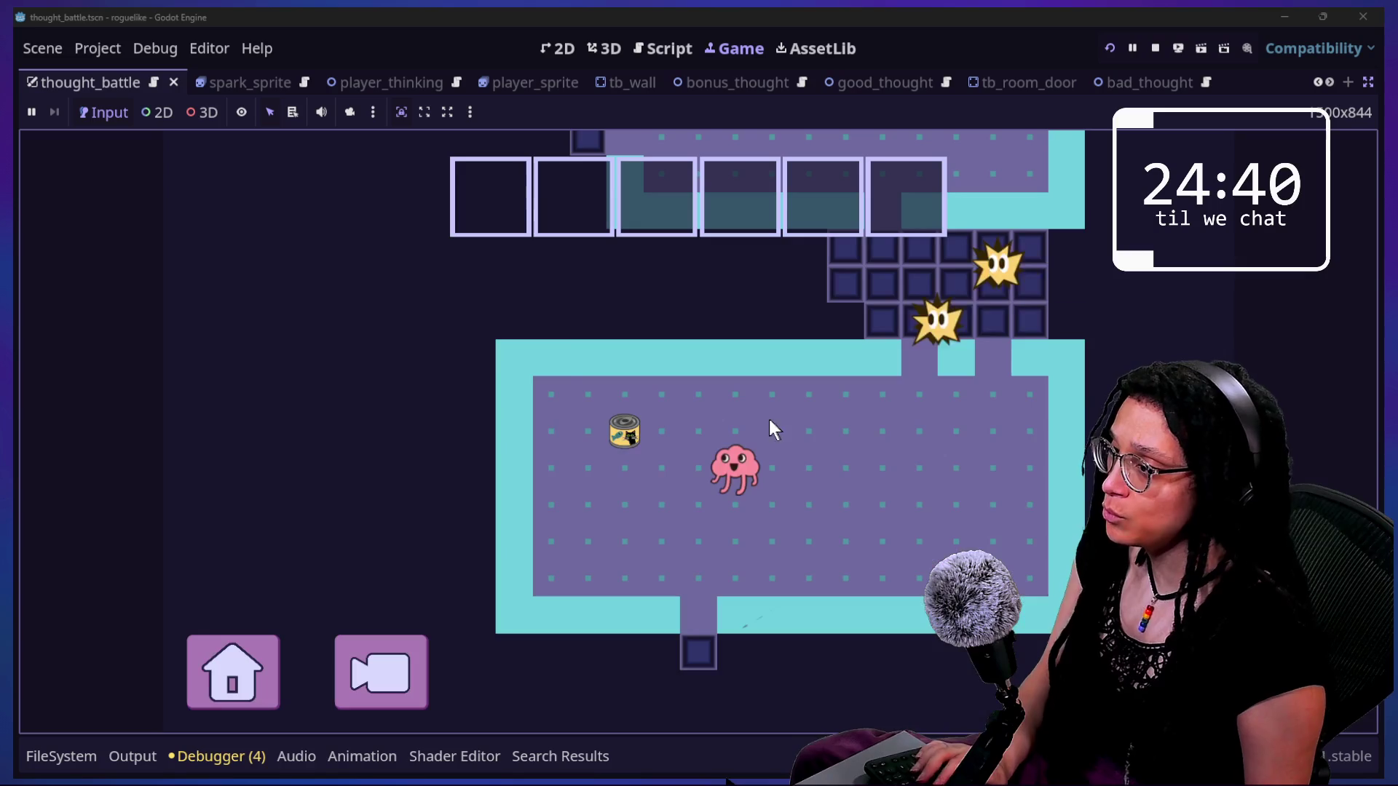
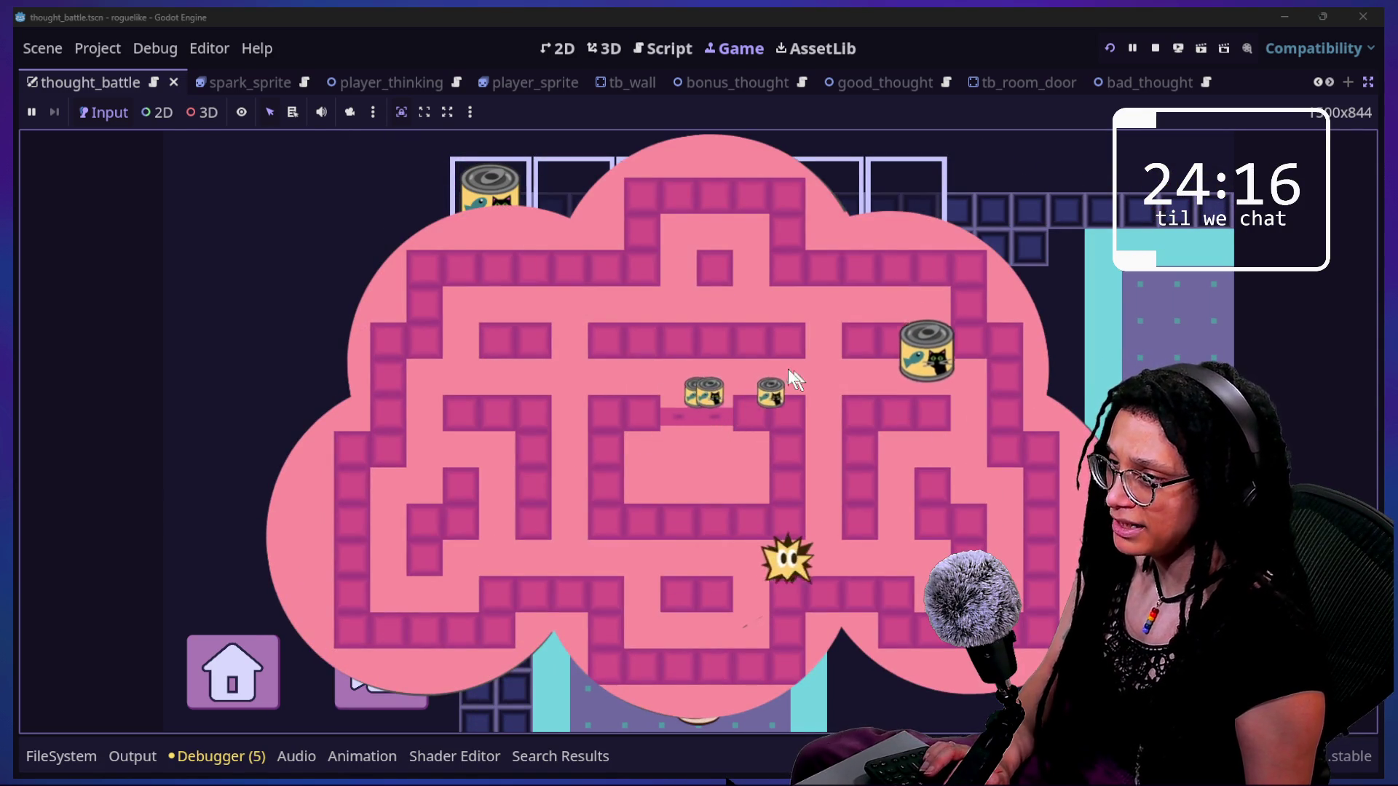
- Steer the star player through the maze with the arrow keys to catch the last can
{"action": "key", "text": "Left"}
{"action": "key", "text": "Up"}
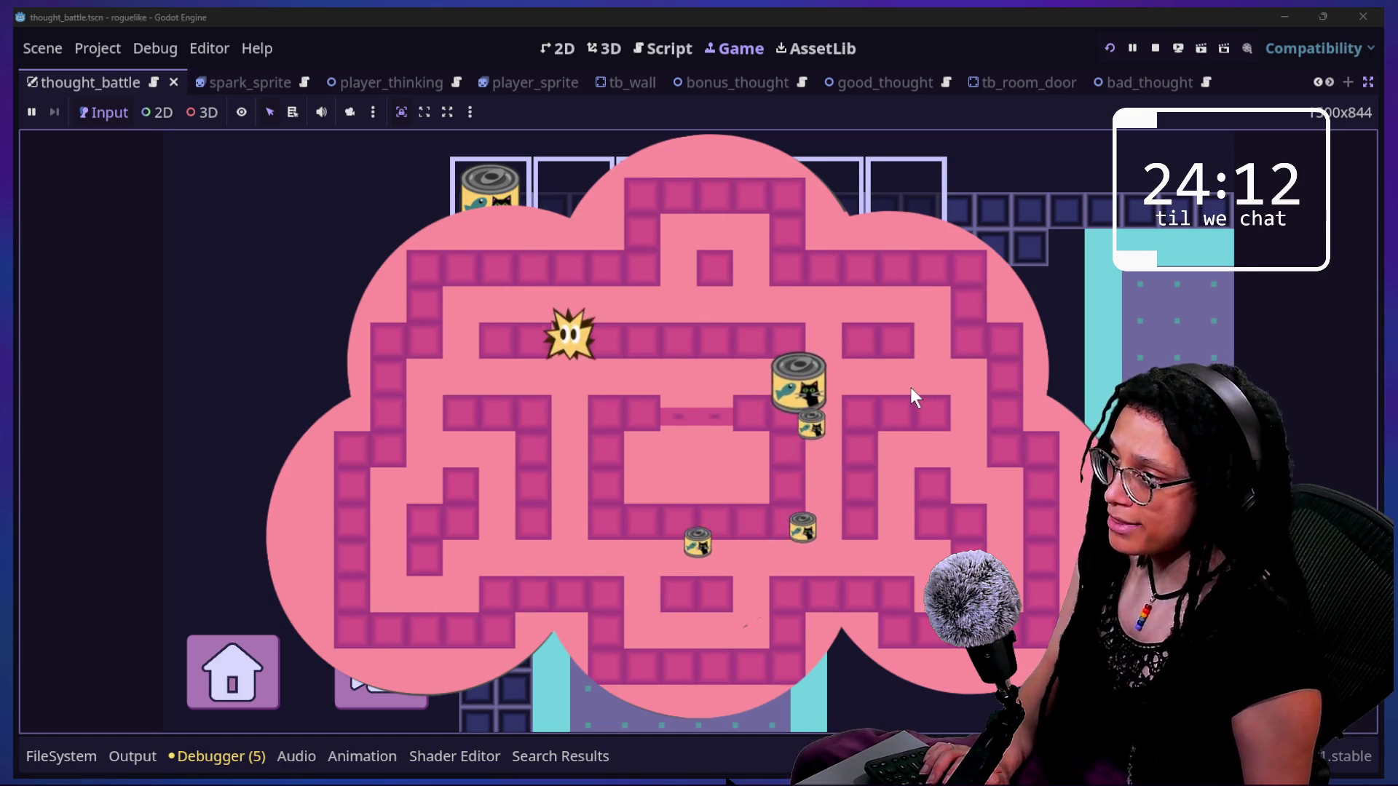
{"action": "key", "text": "Left"}
{"action": "key", "text": "Down"}
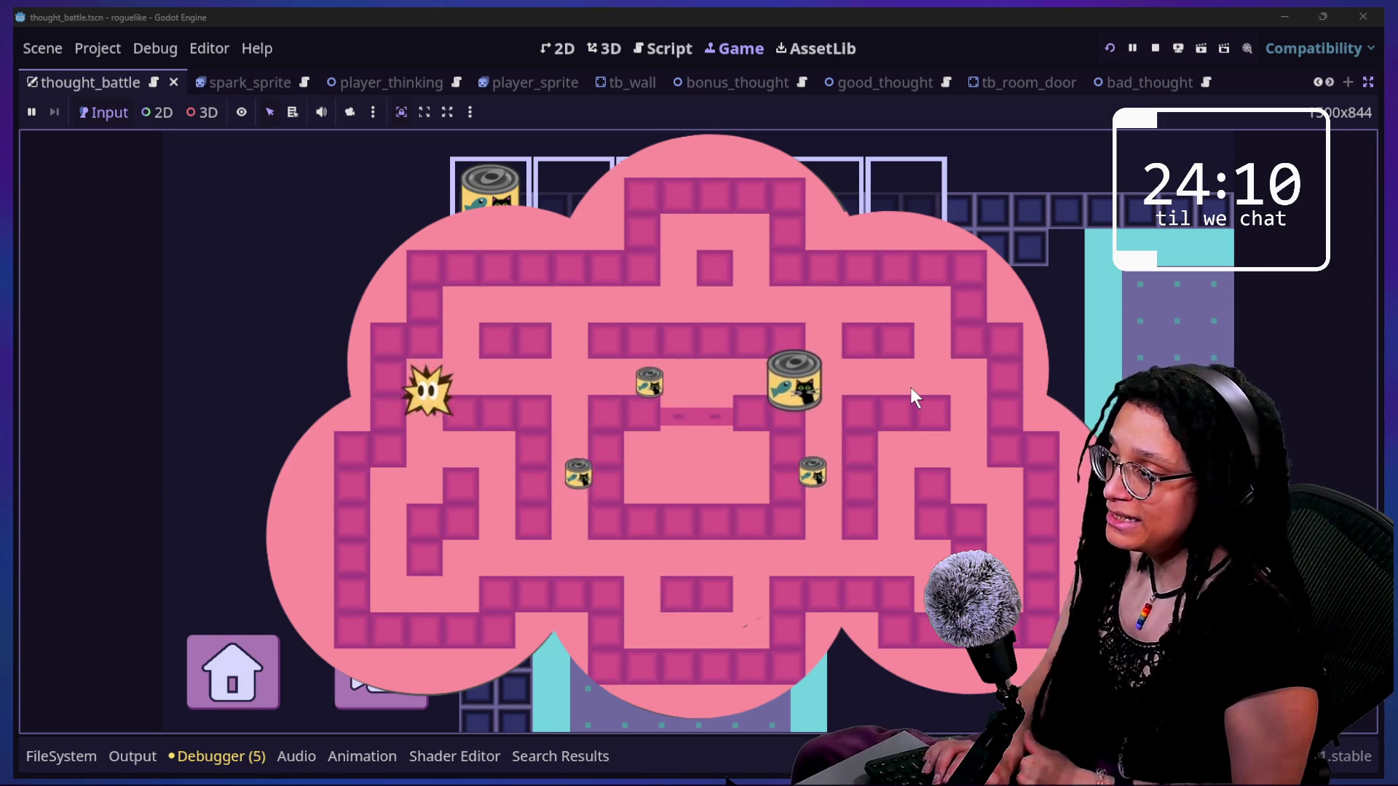
{"action": "key", "text": "Right"}
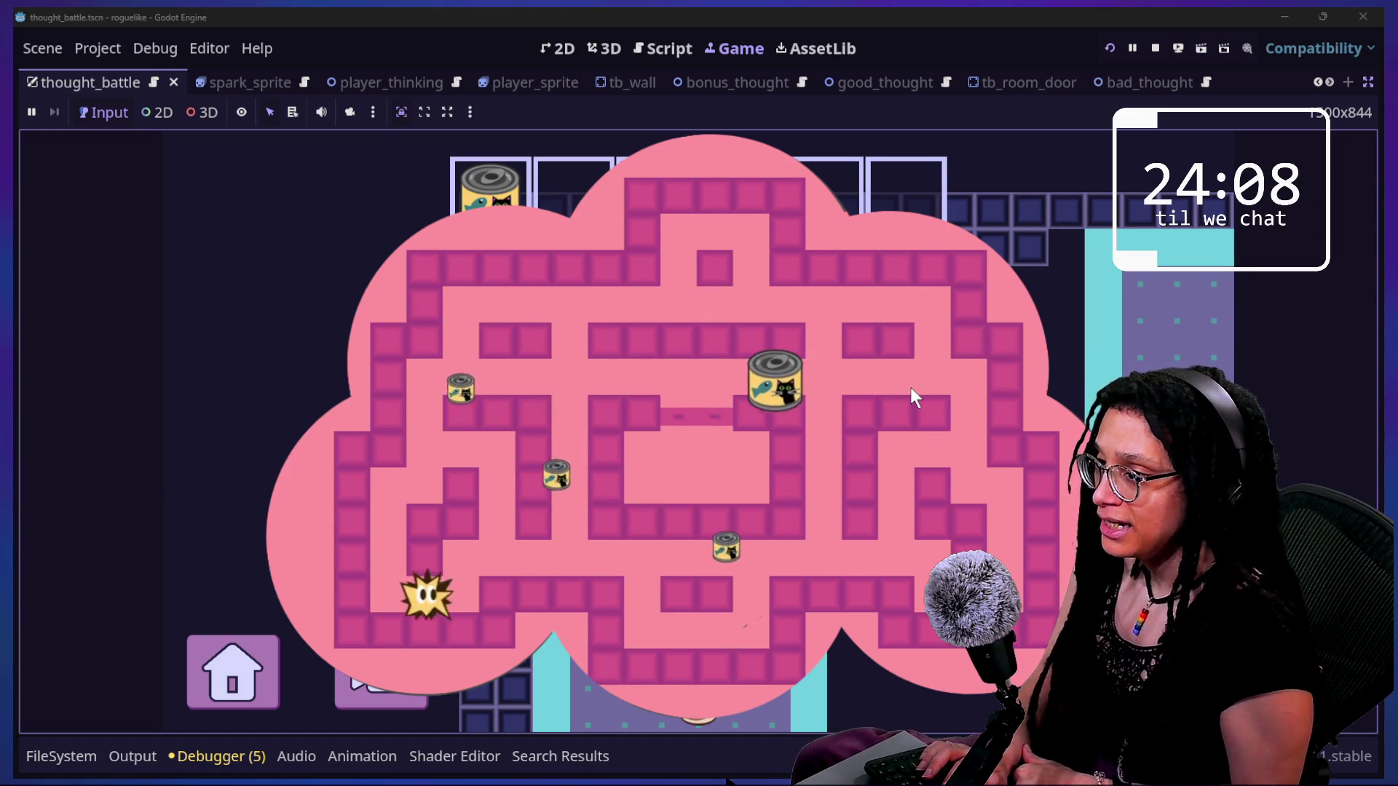
{"action": "key", "text": "Up"}
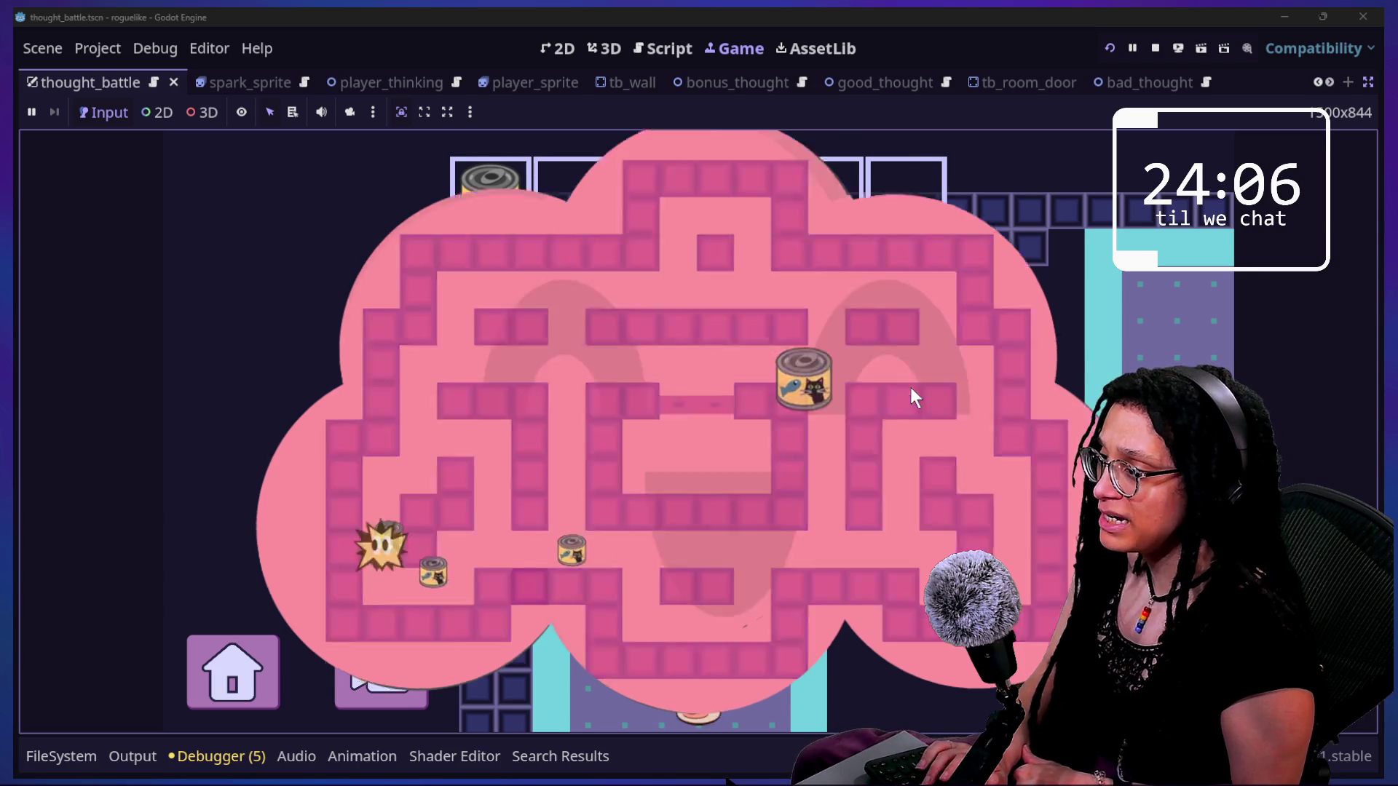
- Walk the player onto the cat tree, win that battle, then return to the code
{"action": "key", "text": "Down"}
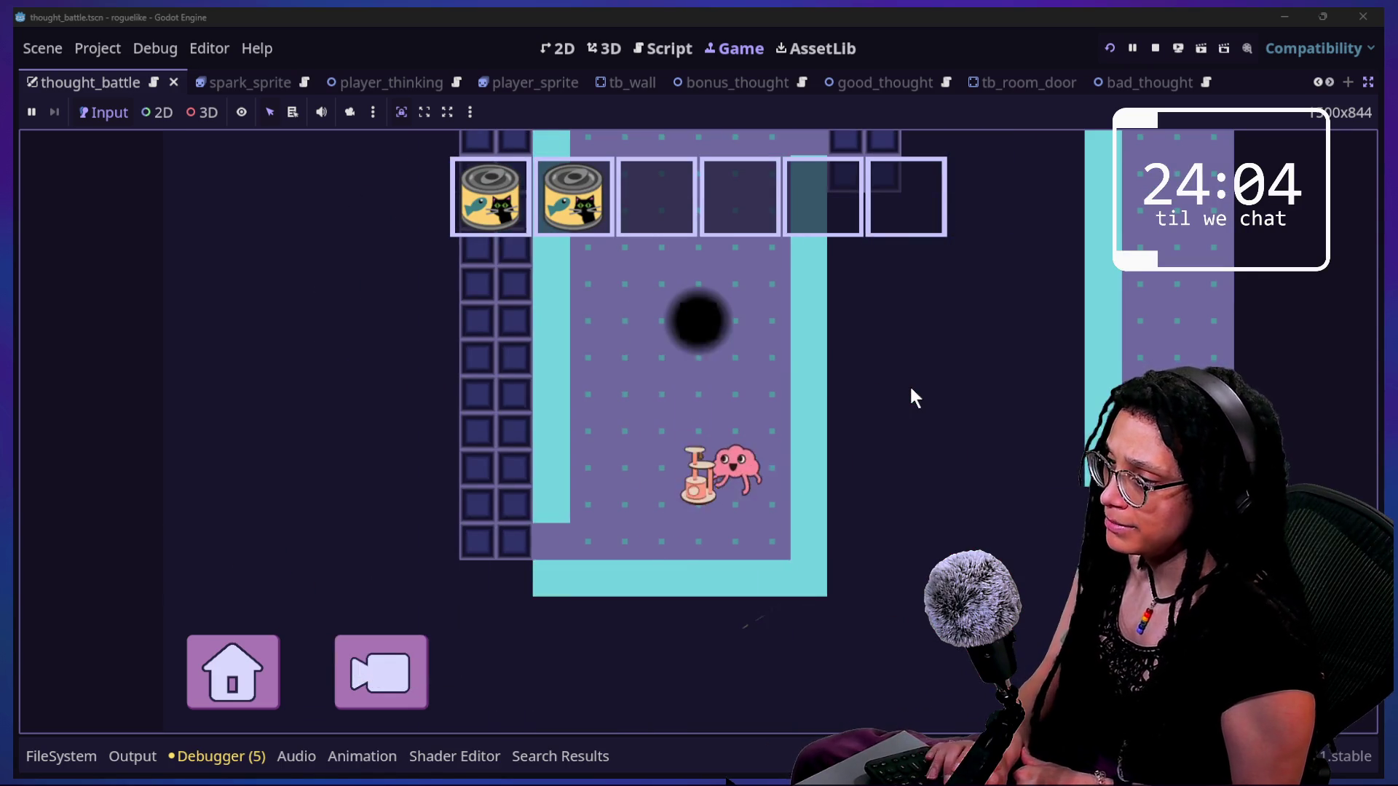
{"action": "key", "text": "Right"}
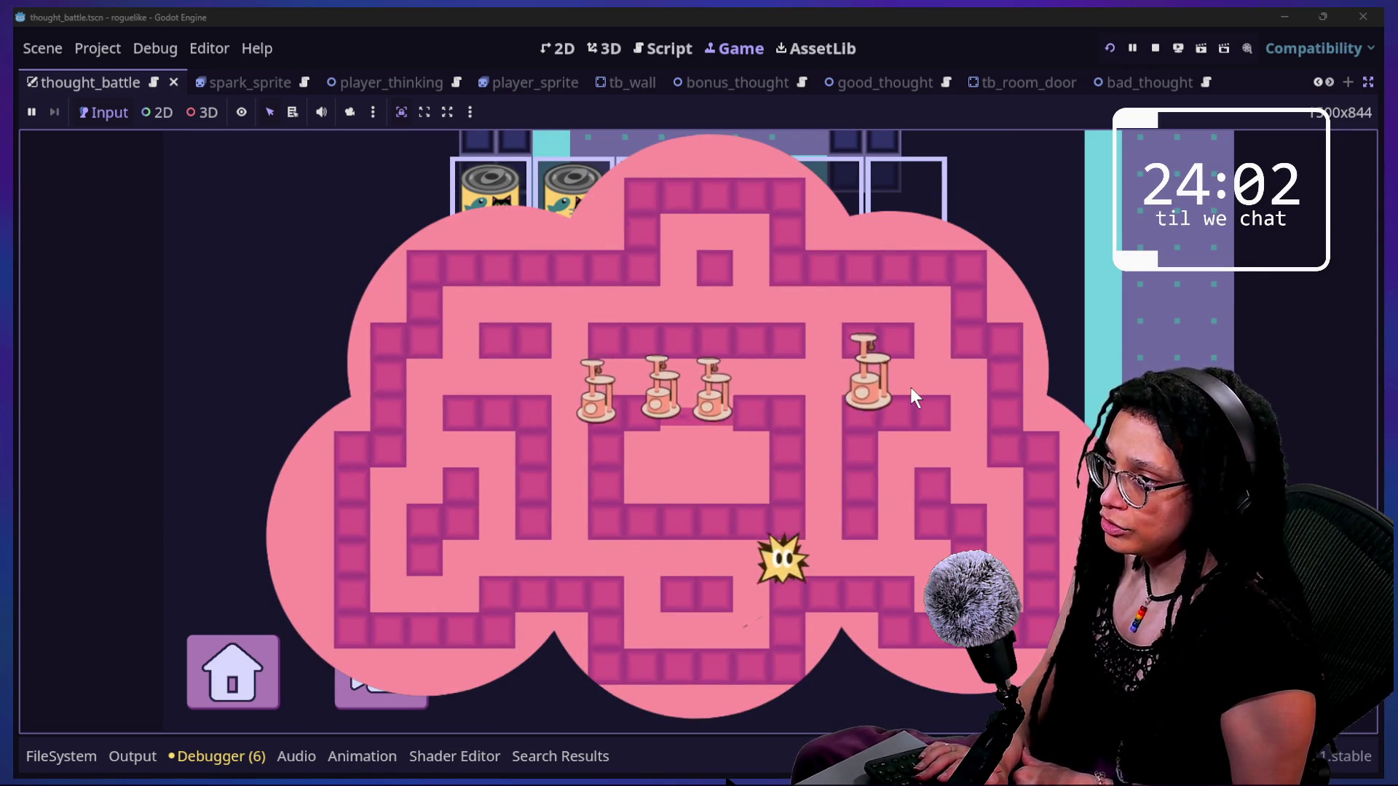
{"action": "key", "text": "Up"}
{"action": "key", "text": "Down"}
{"action": "key", "text": "Right"}
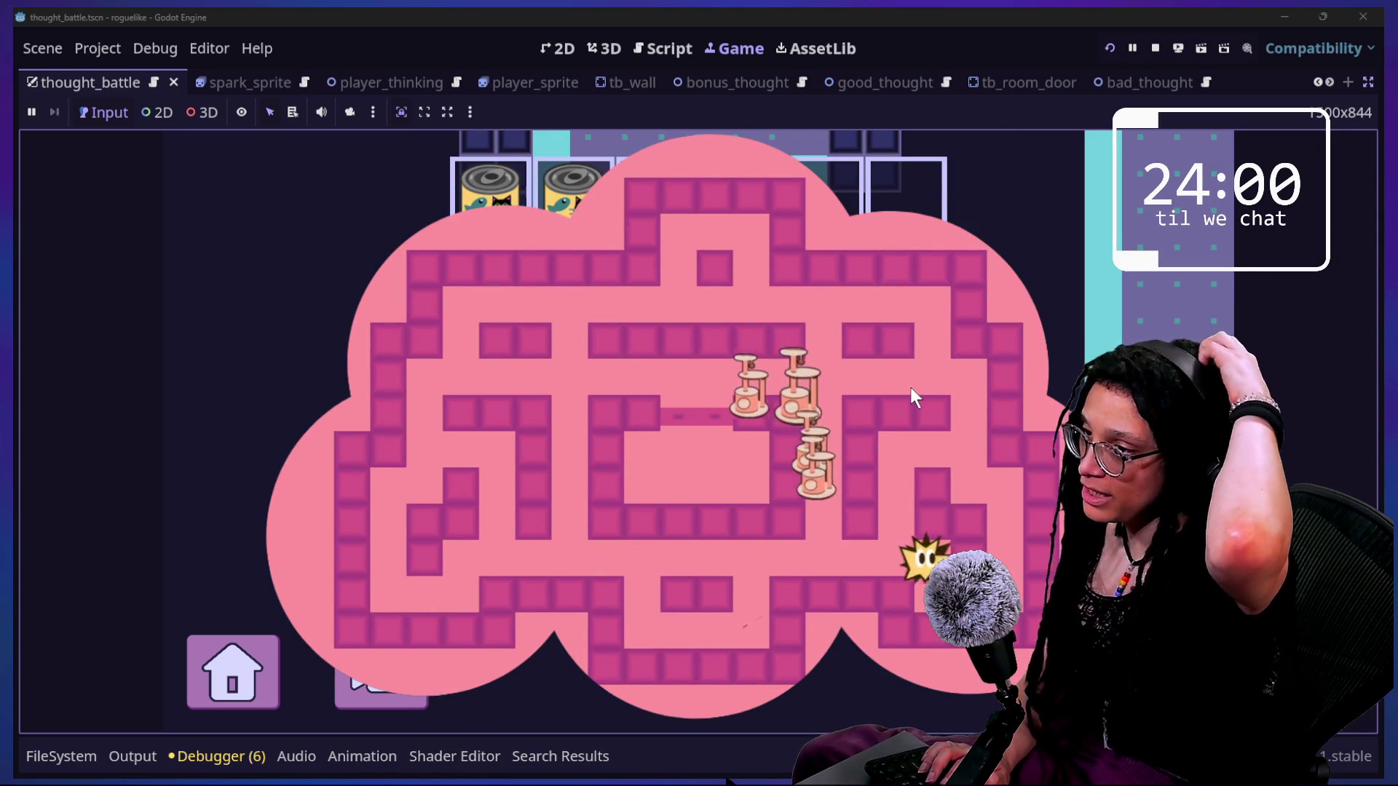
{"action": "key", "text": "Up"}
{"action": "key", "text": "Left"}
{"action": "key", "text": "Up"}
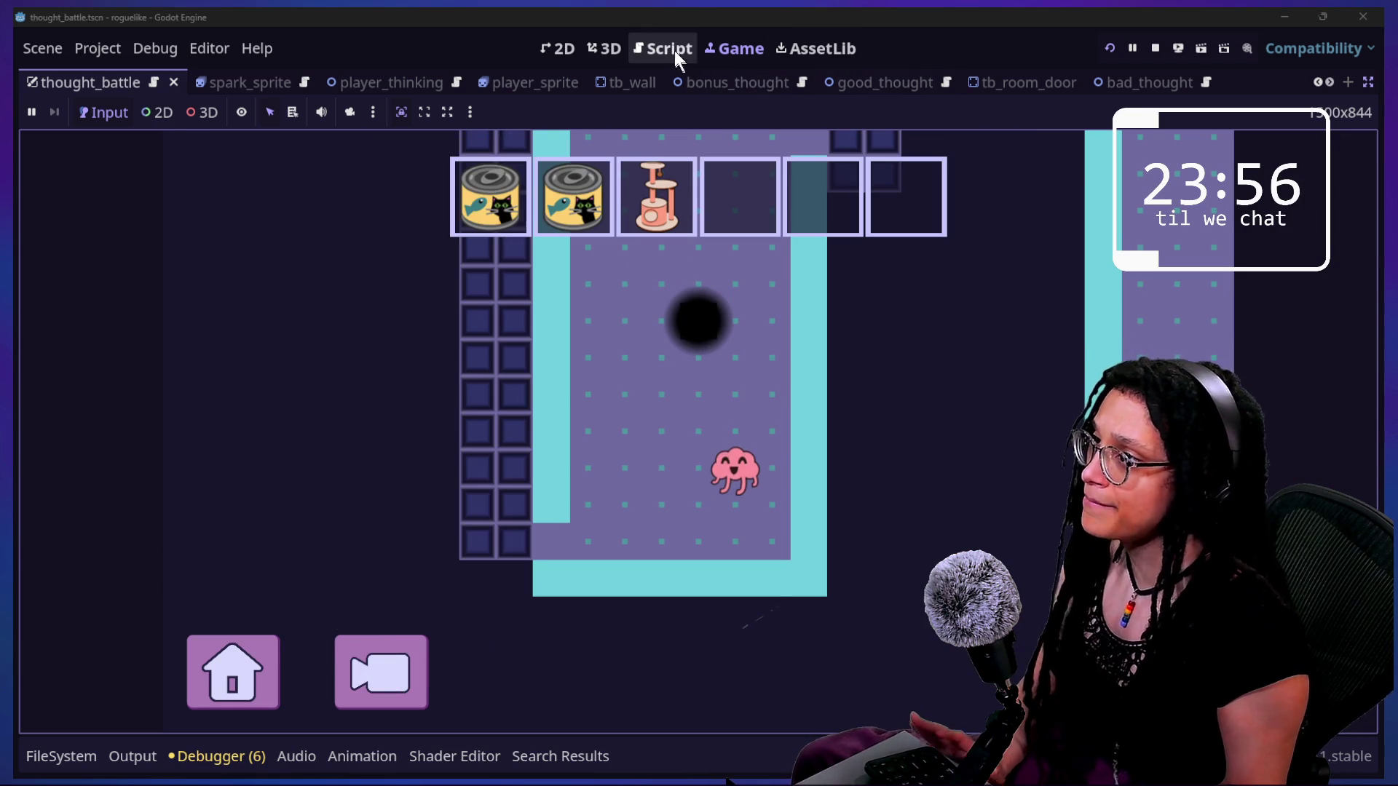
{"action": "left_click", "coordinate": [632, 59]}
- Review set_path_nav_target and the movement code on lines 98–103 of thought_battle
{"action": "left_click", "coordinate": [788, 382]}
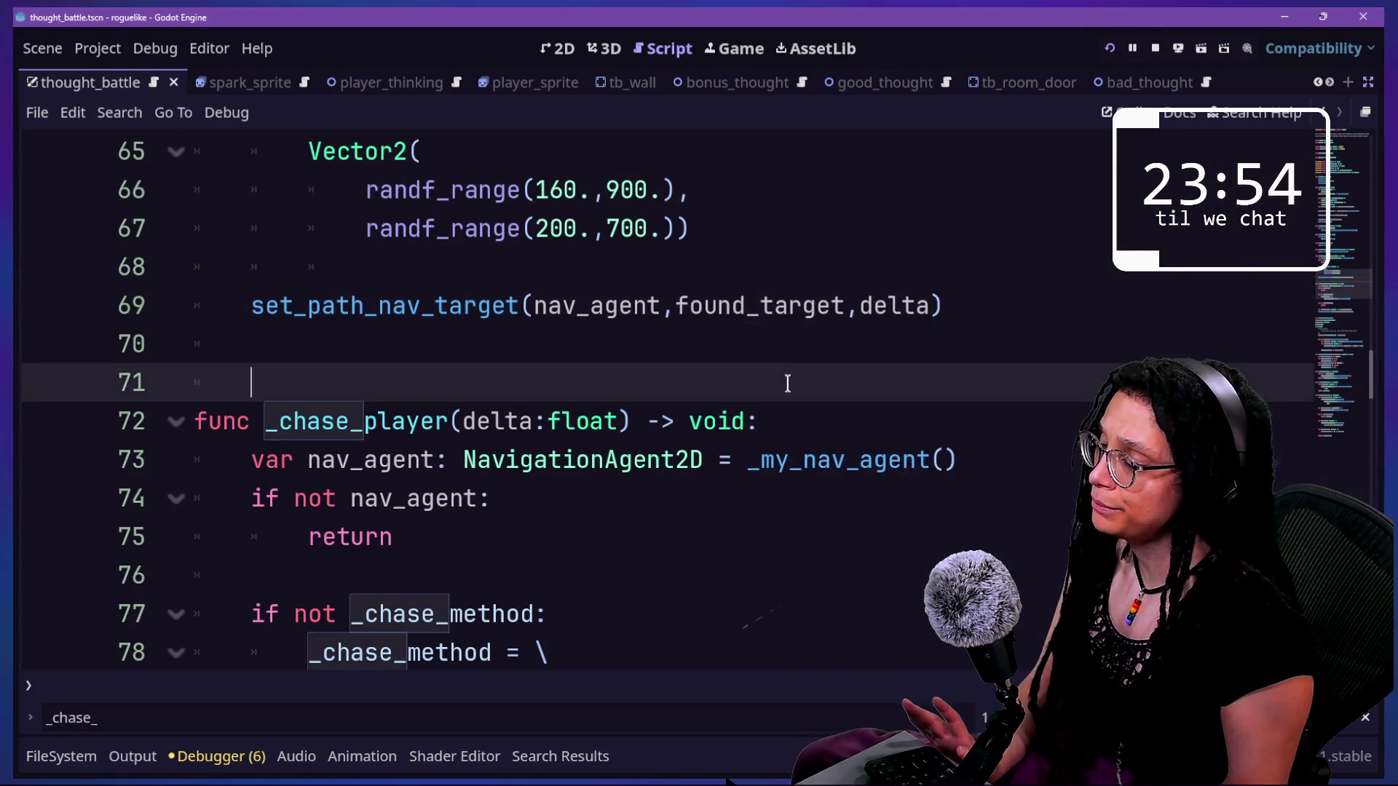
{"action": "scroll", "coordinate": [787, 384], "scroll_direction": "up", "scroll_amount": 1}
{"action": "scroll", "coordinate": [787, 384], "scroll_direction": "down", "scroll_amount": 7}
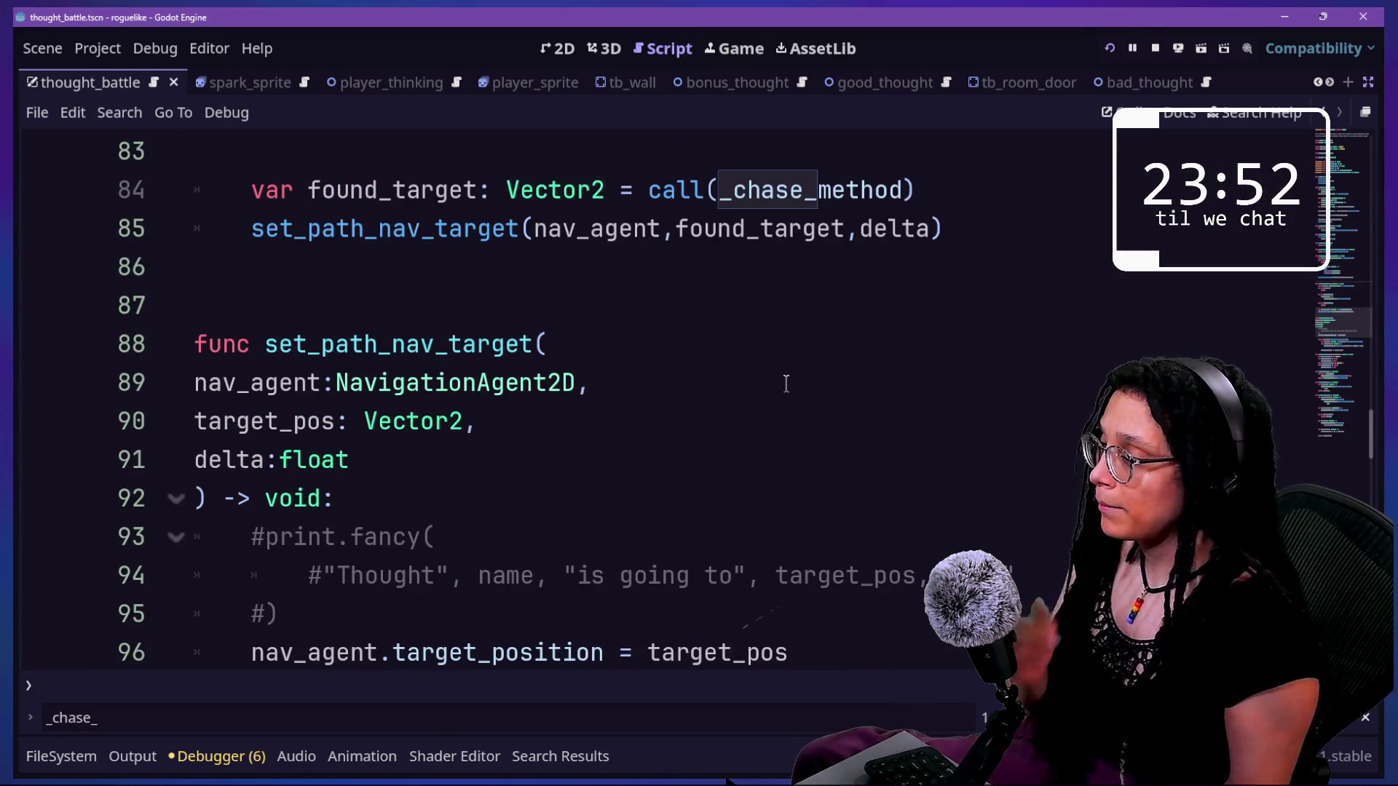
{"action": "scroll", "coordinate": [787, 384], "scroll_direction": "down", "scroll_amount": 3}
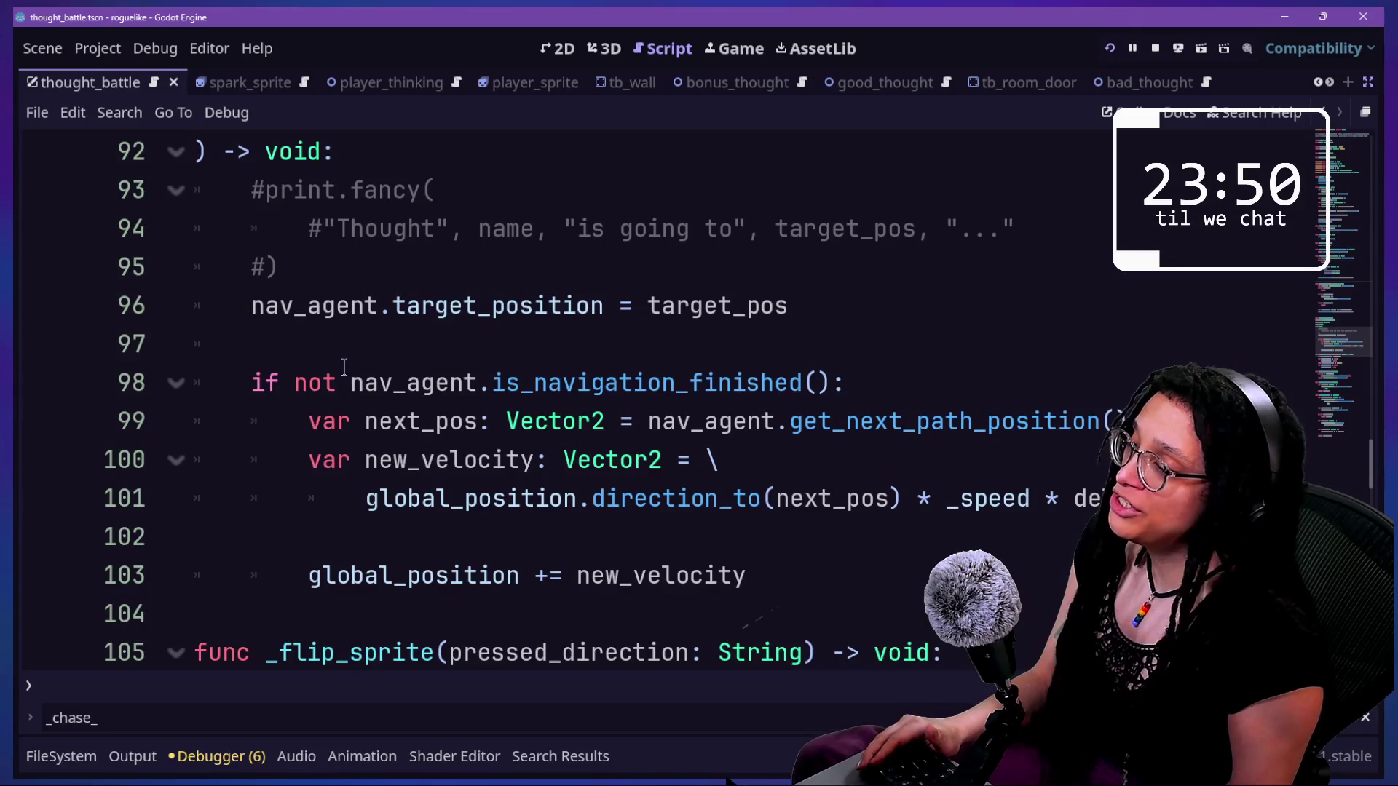
{"action": "mouse_move", "coordinate": [263, 382]}
{"action": "left_mouse_down"}
{"action": "mouse_move", "coordinate": [780, 615]}
{"action": "mouse_move", "coordinate": [786, 579]}
{"action": "left_mouse_up"}
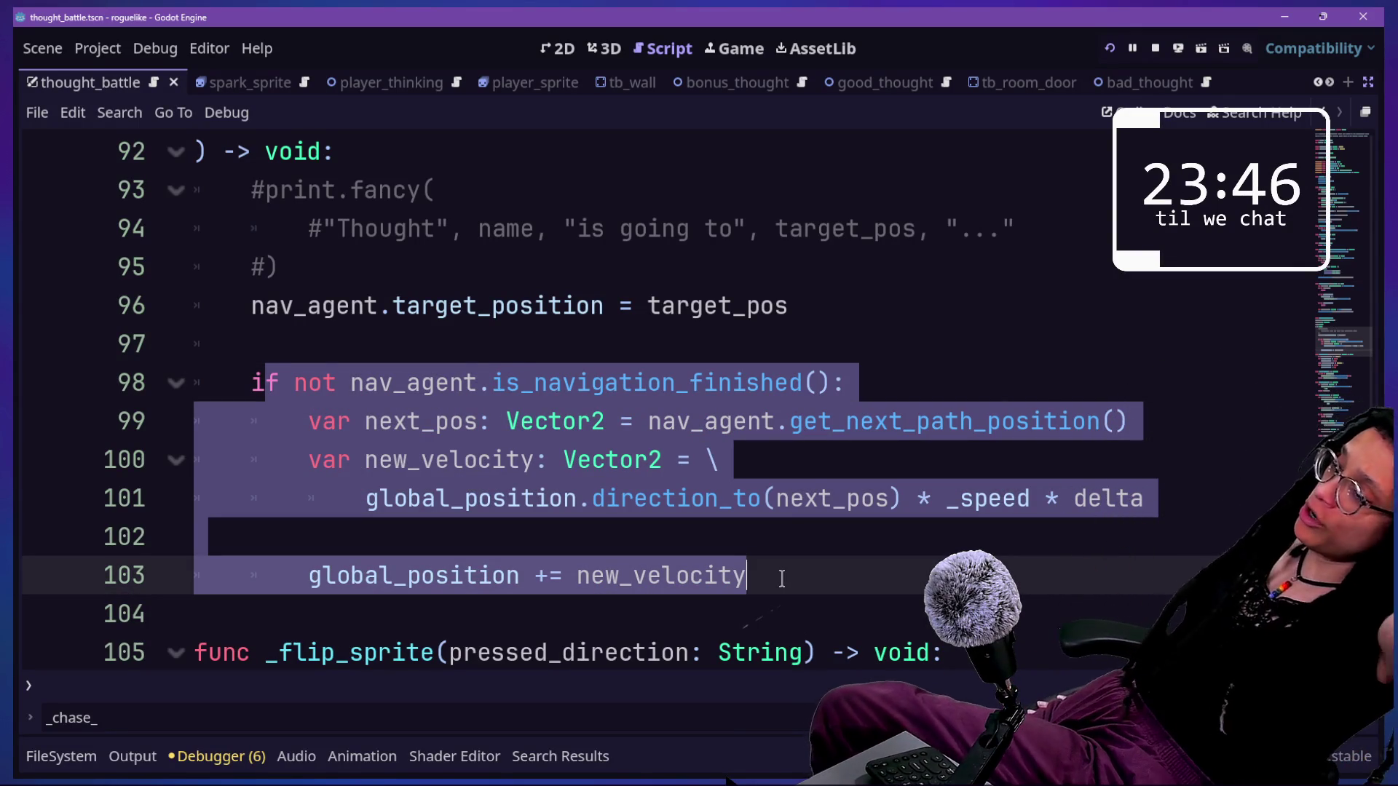
{"action": "right_click", "coordinate": [782, 579]}
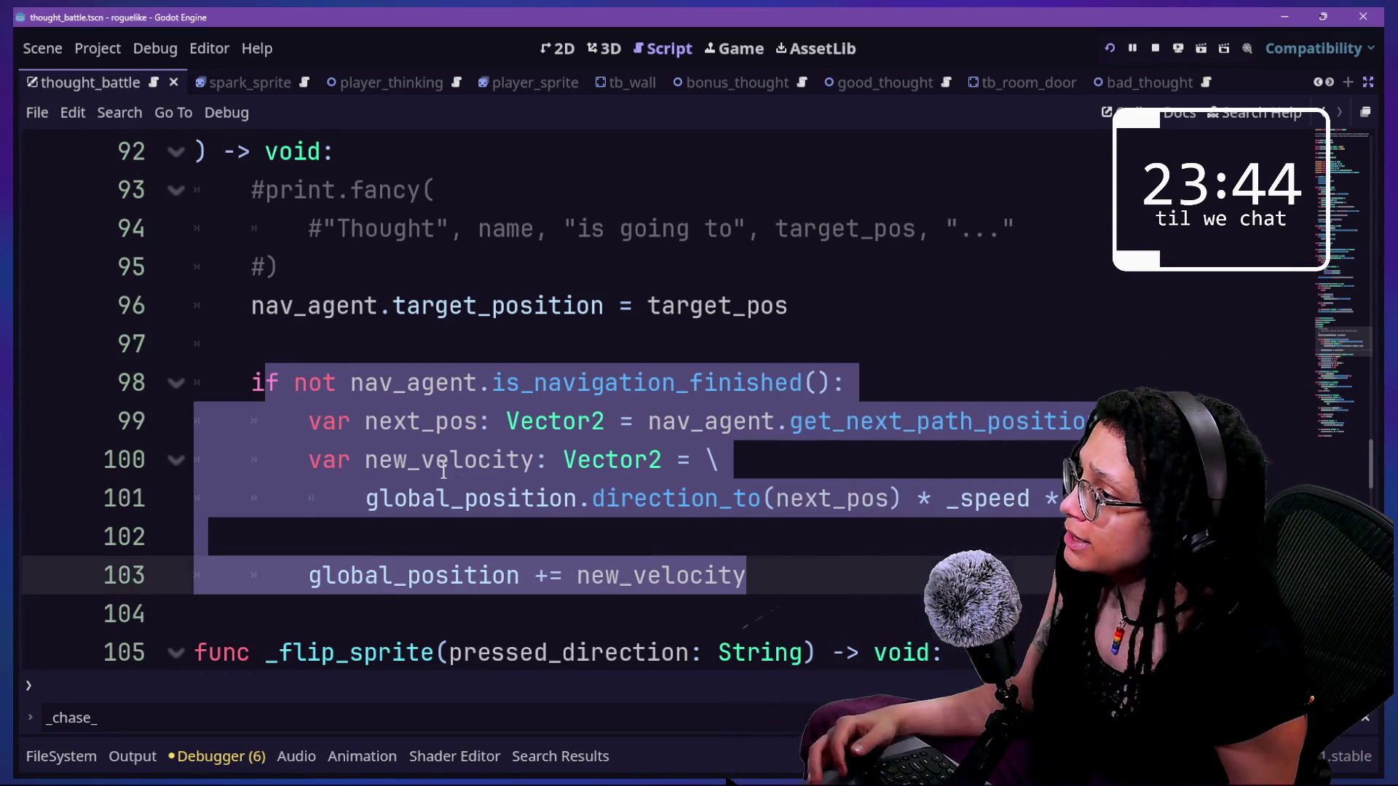
{"action": "scroll", "coordinate": [444, 470], "scroll_direction": "up", "scroll_amount": 6}
{"action": "scroll", "coordinate": [443, 470], "scroll_direction": "up", "scroll_amount": 5}
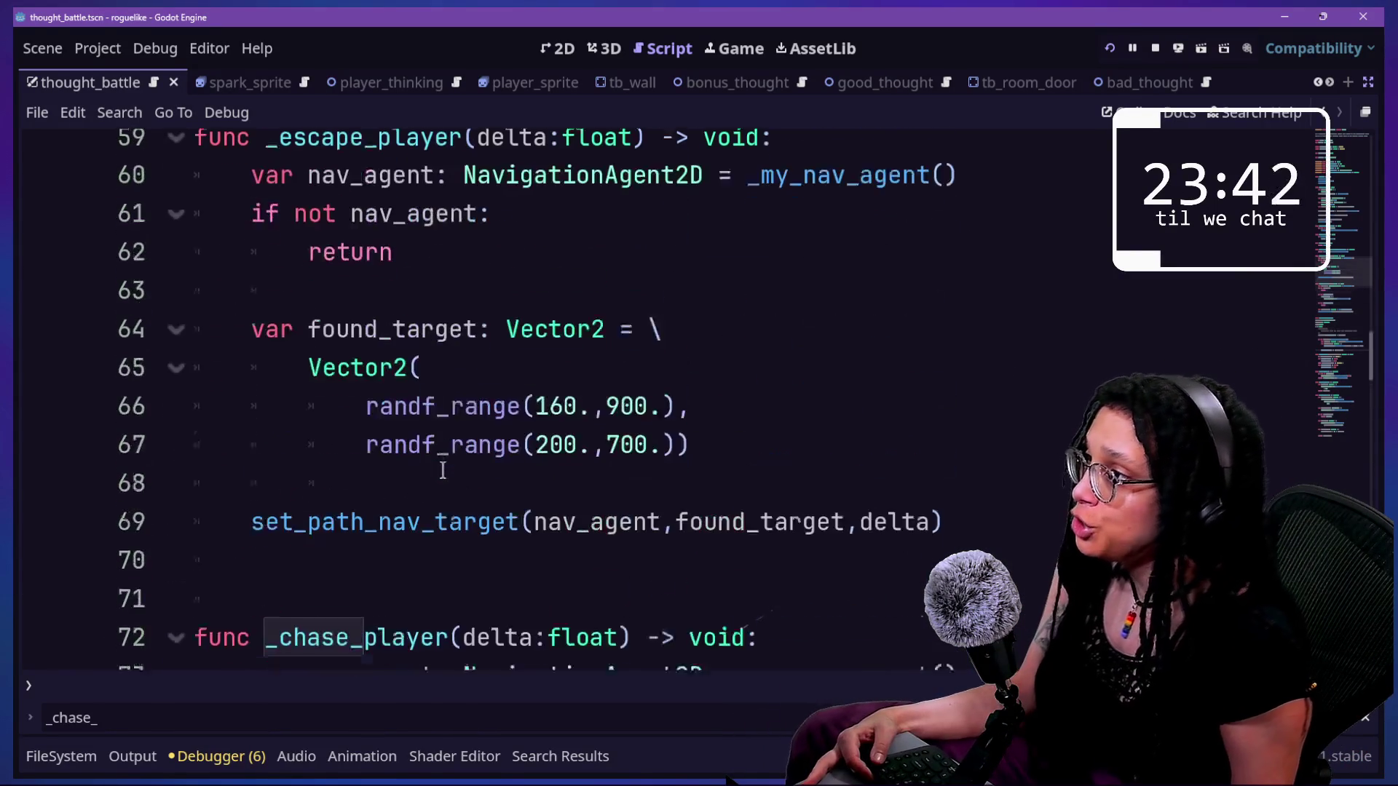
{"action": "left_click_drag", "start_coordinate": [350, 344], "coordinate": [686, 517]}
{"action": "left_click", "coordinate": [686, 517]}
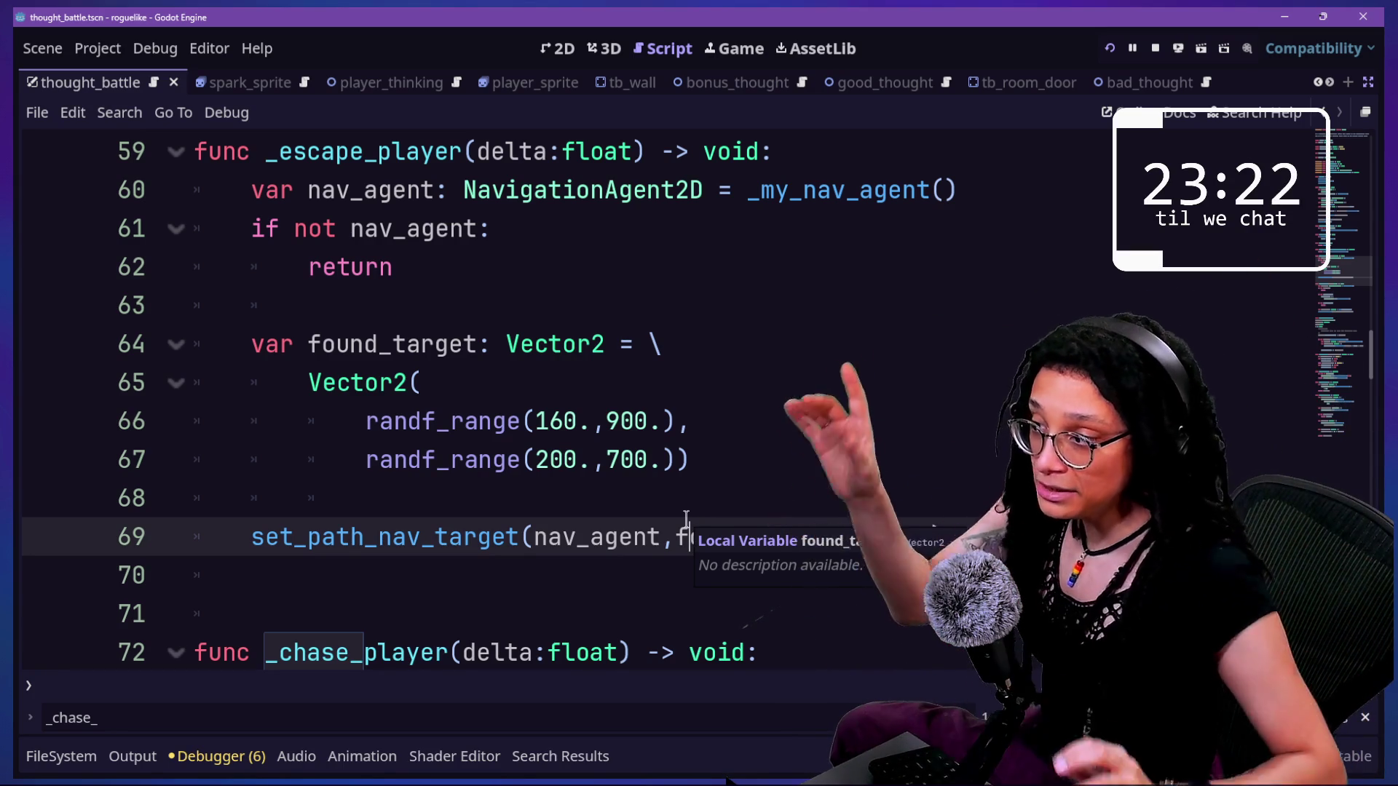
- Inspect _escape_player's random target vector on lines 63–67 and select the whole function
{"action": "mouse_move", "coordinate": [291, 382]}
{"action": "left_mouse_down"}
{"action": "mouse_move", "coordinate": [728, 460]}
{"action": "mouse_move", "coordinate": [372, 267]}
{"action": "left_mouse_up"}
{"action": "left_click", "coordinate": [736, 457]}
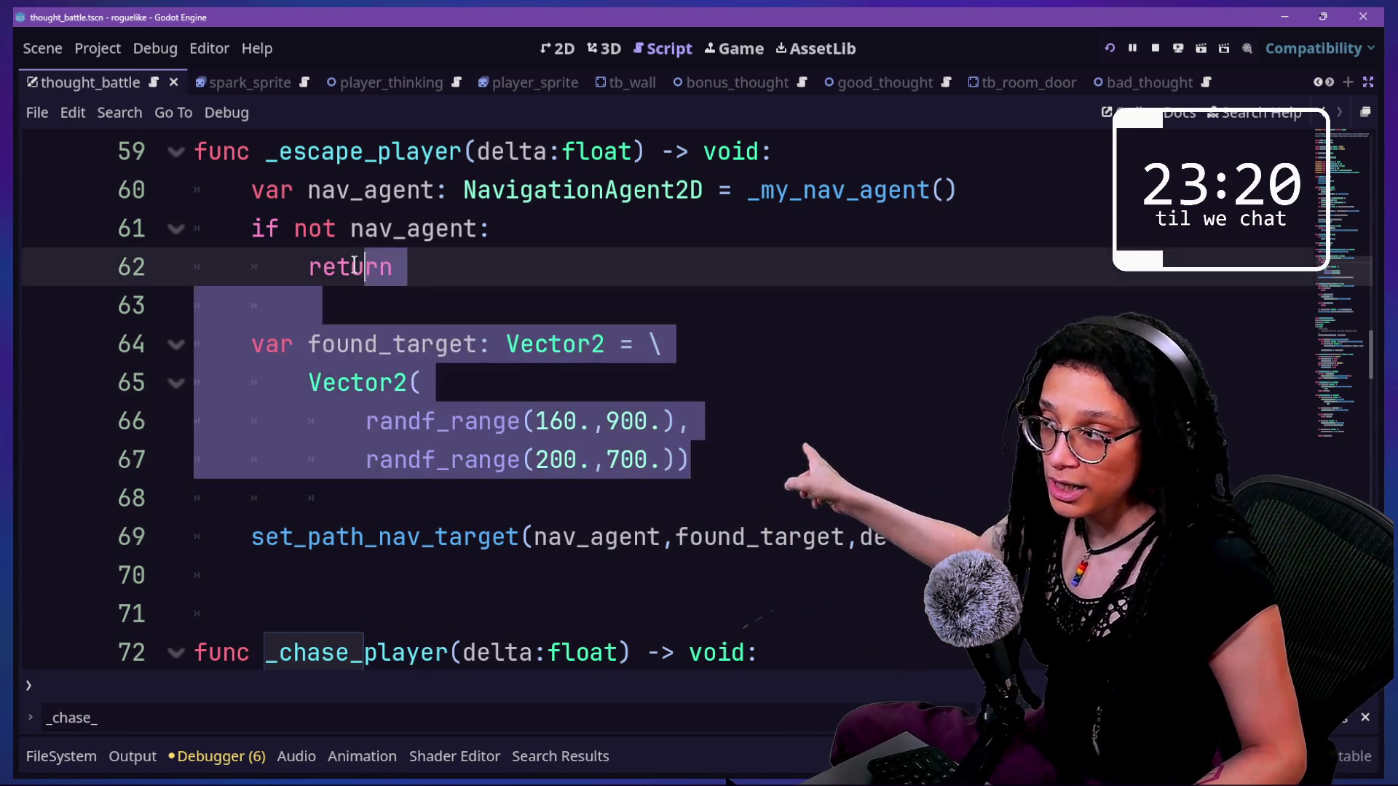
{"action": "left_click", "coordinate": [437, 340]}
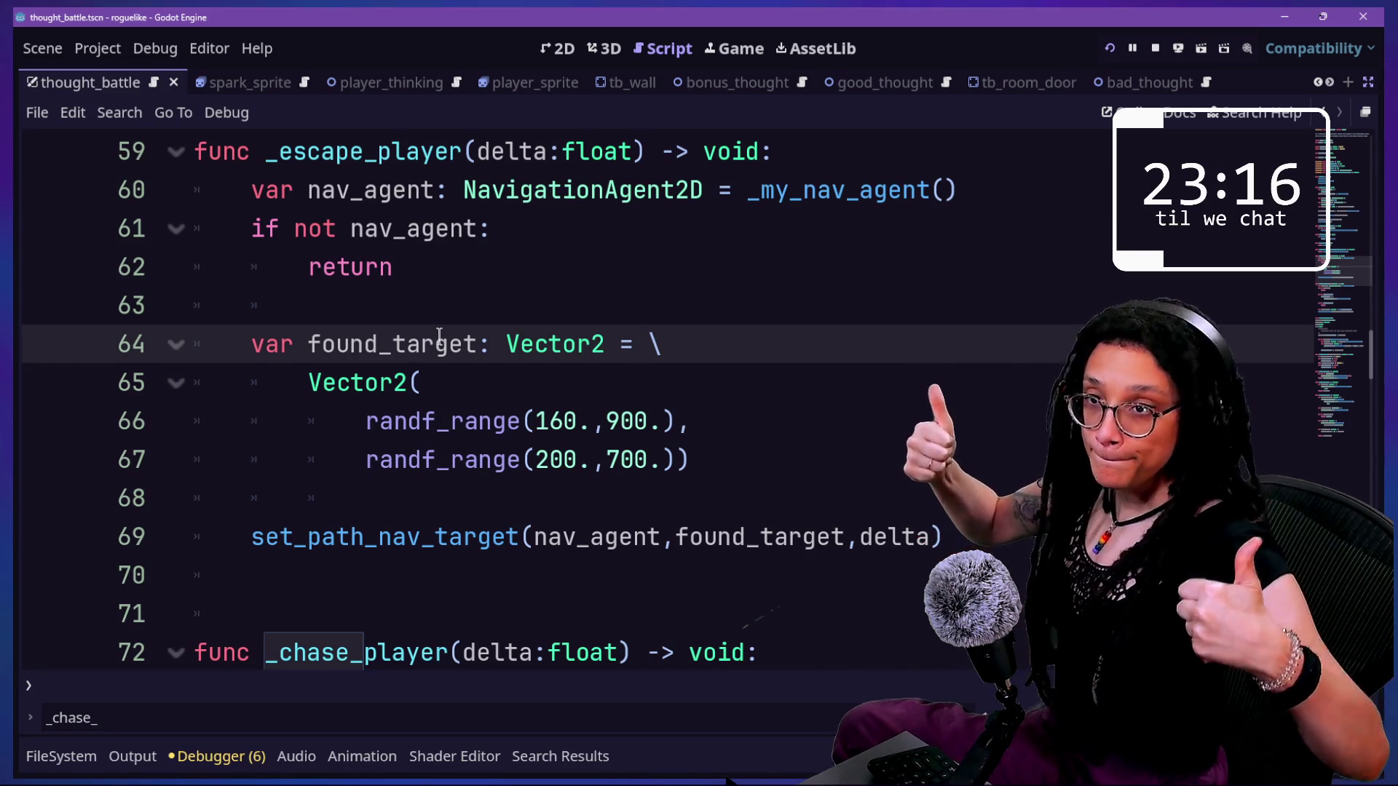
{"action": "left_click", "coordinate": [405, 295]}
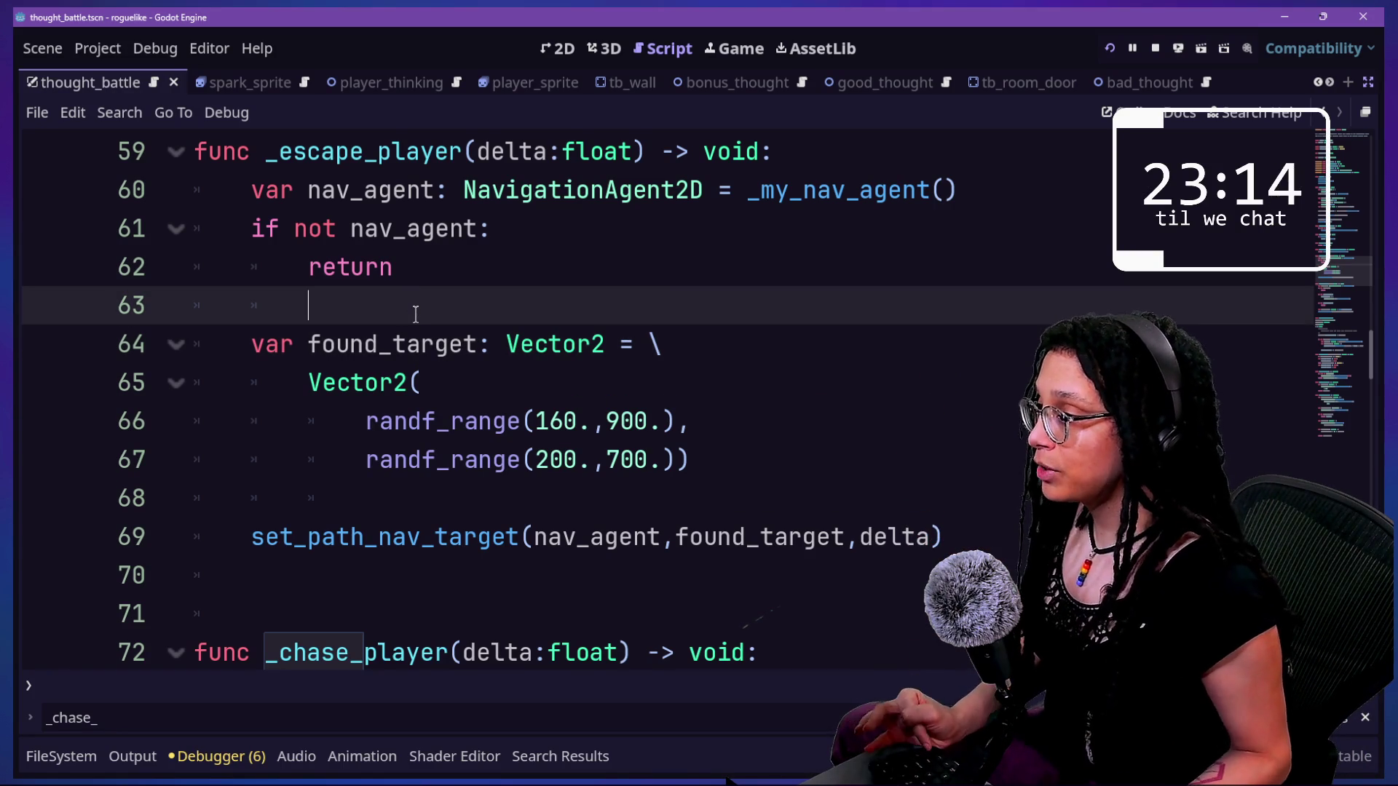
{"action": "left_click", "coordinate": [311, 340]}
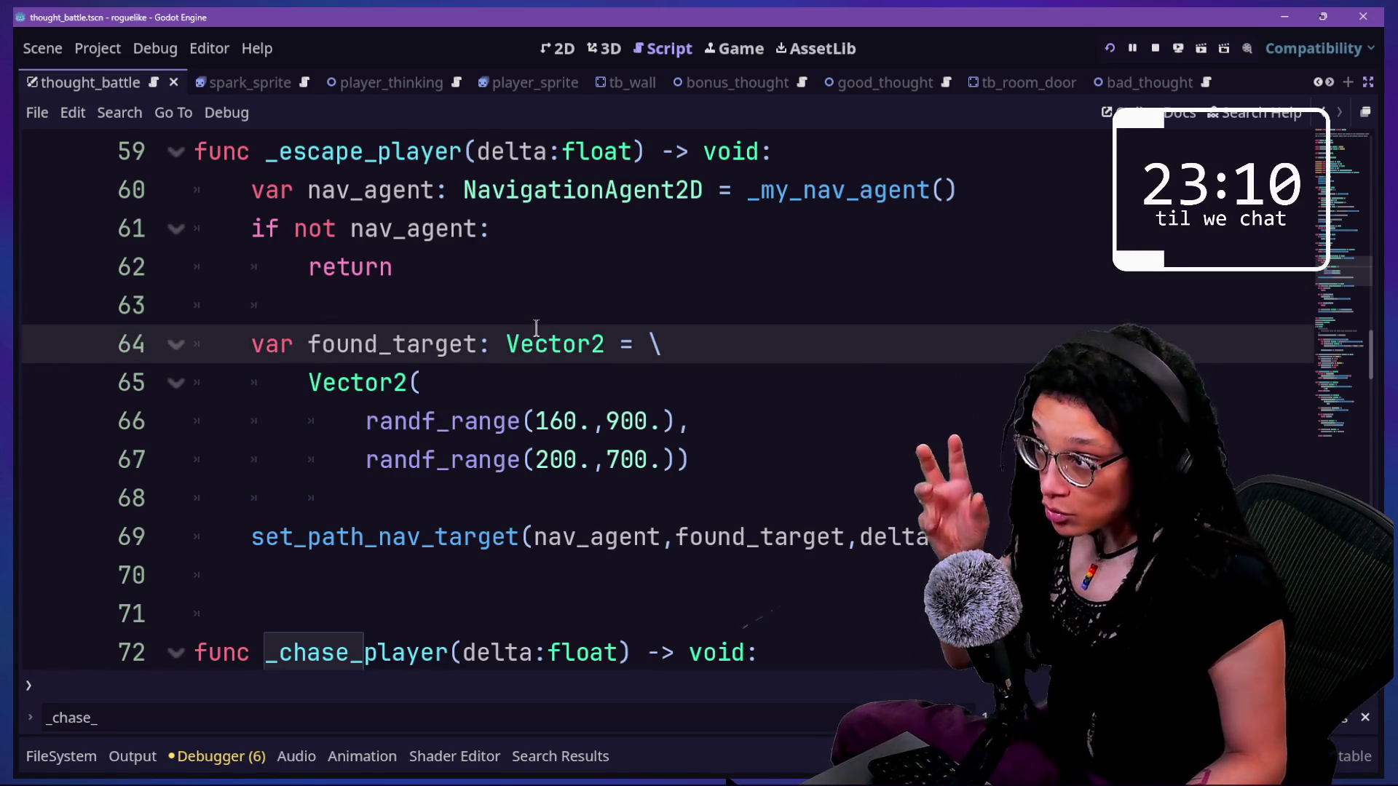
{"action": "mouse_move", "coordinate": [536, 327]}
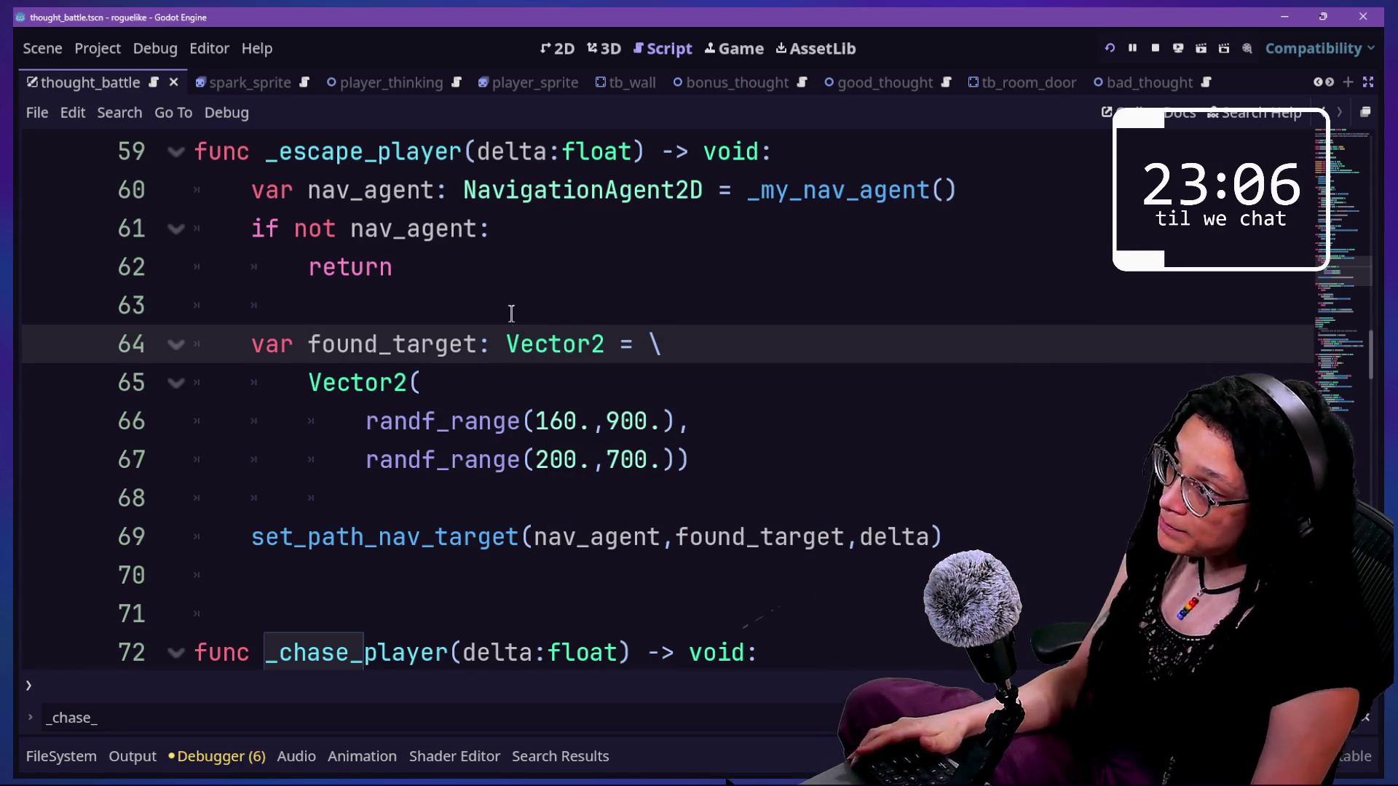
{"action": "left_click", "coordinate": [511, 304]}
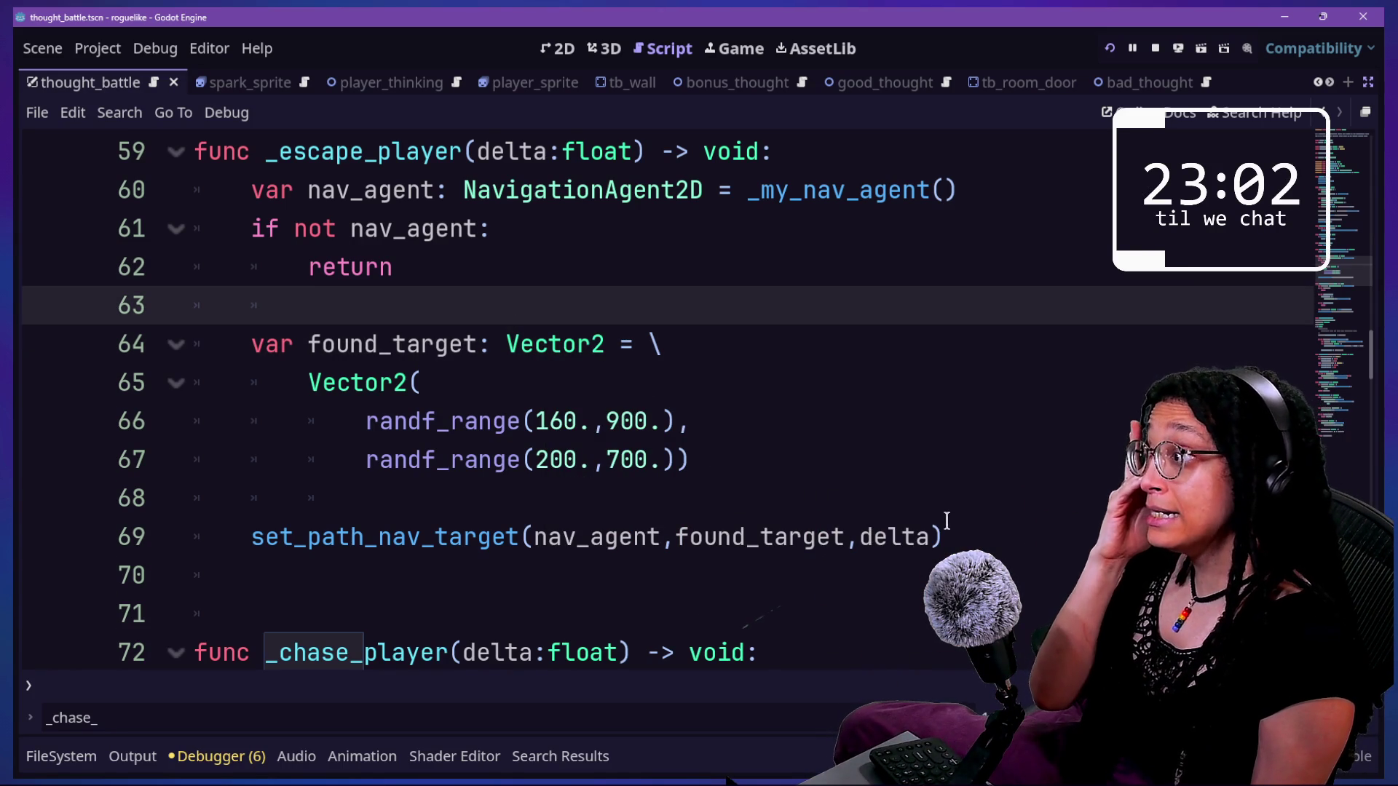
{"action": "left_click_drag", "start_coordinate": [708, 444], "coordinate": [202, 169]}
- Cut _escape_player, undo it, and reselect the function on lines 59–69
{"action": "scroll", "coordinate": [666, 362], "scroll_direction": "up", "scroll_amount": 1}
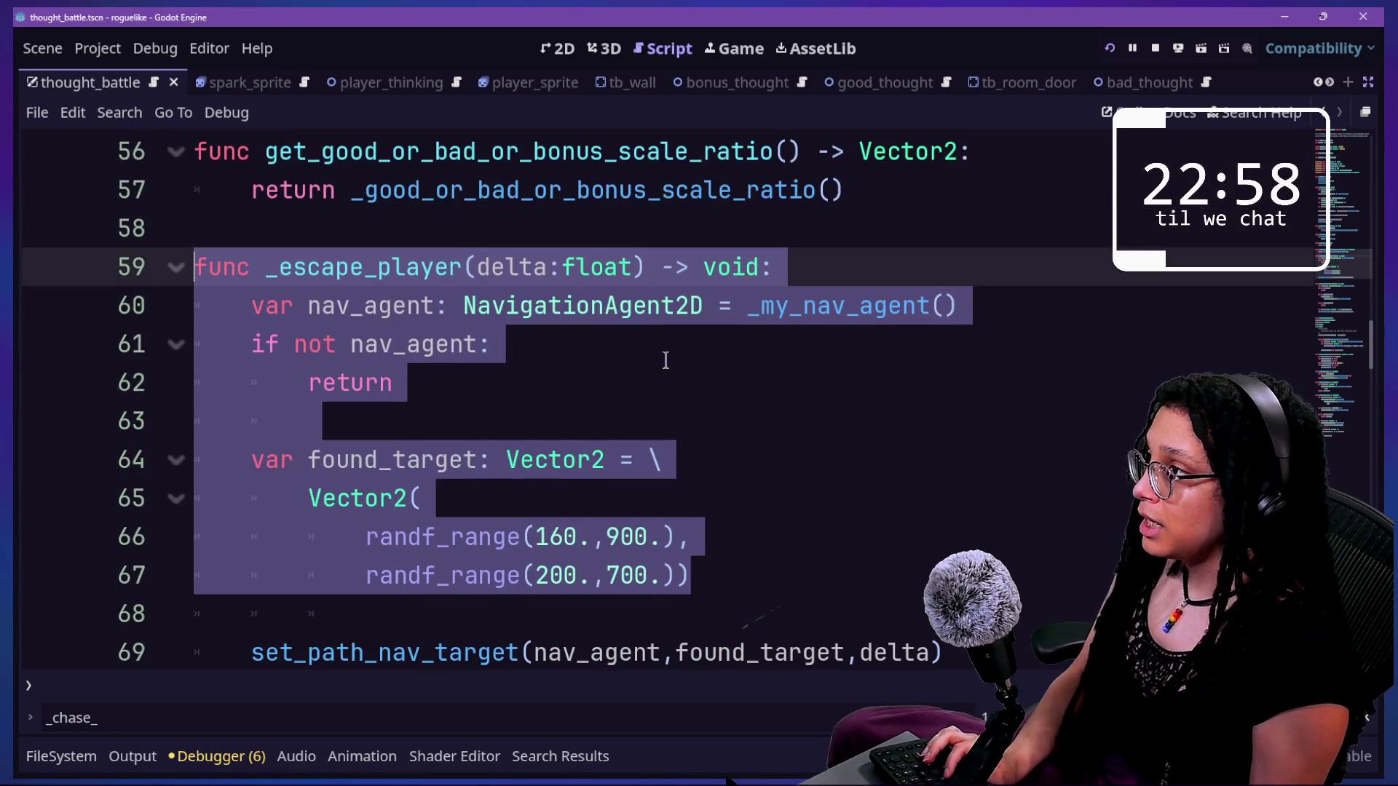
{"action": "scroll", "coordinate": [948, 545], "scroll_direction": "down", "scroll_amount": 1}
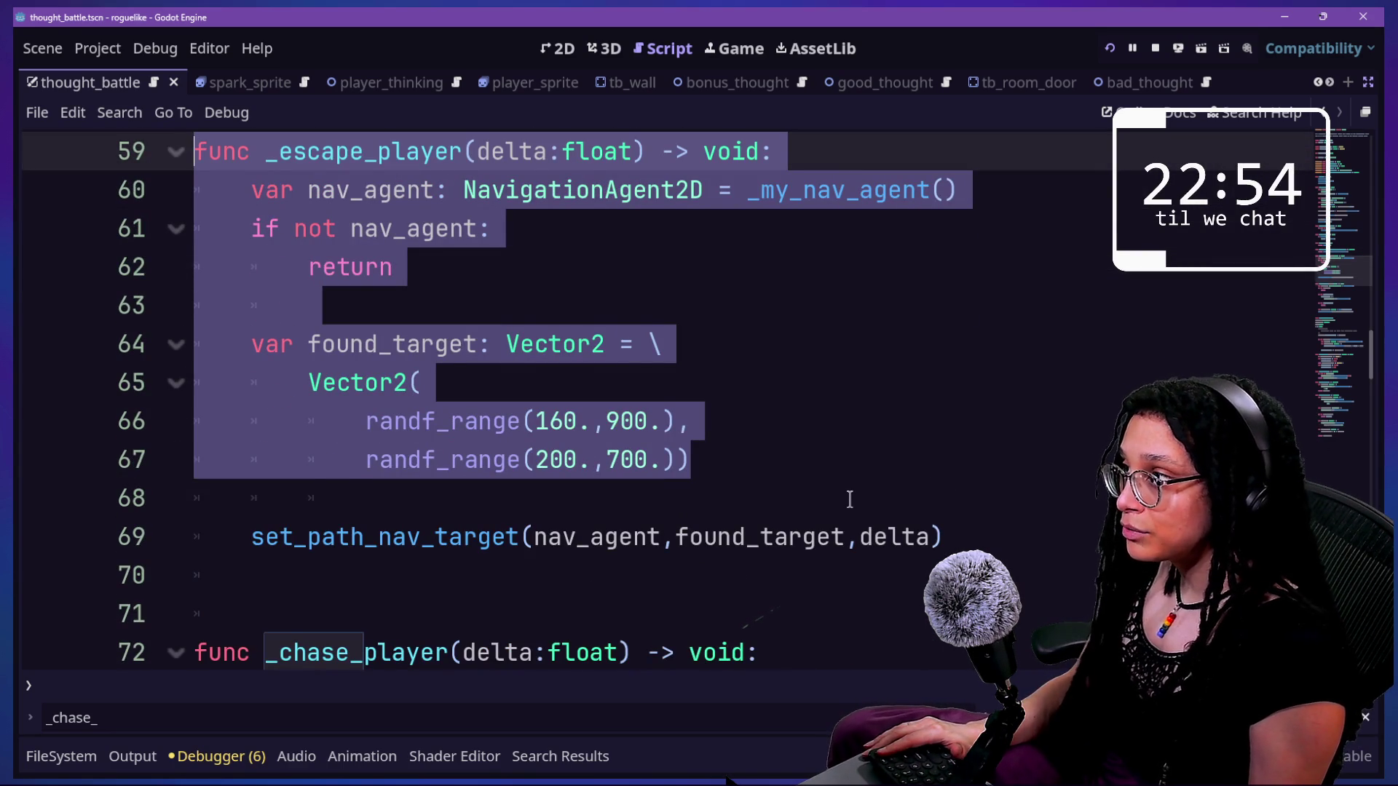
{"action": "key", "text": "ctrl+x"}
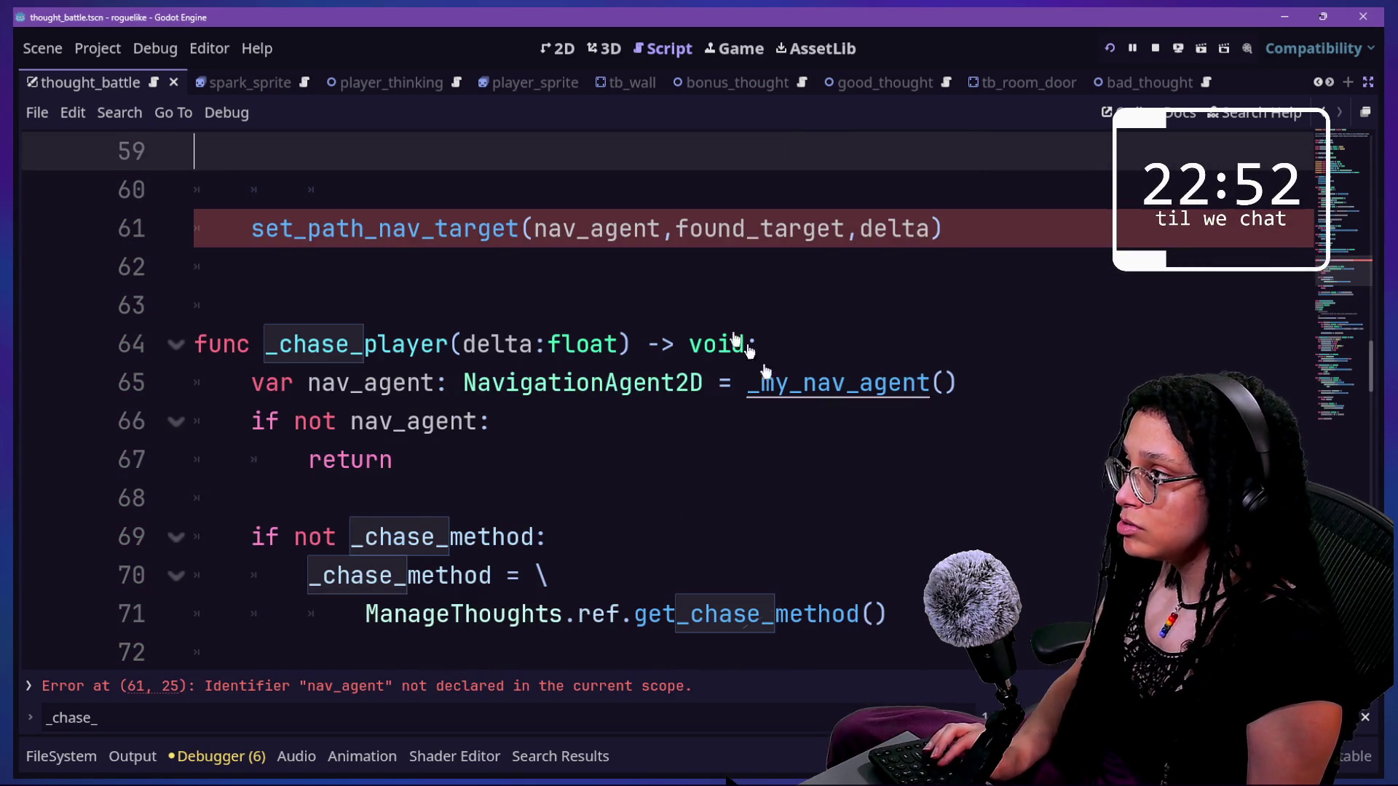
{"action": "key", "text": "ctrl+z"}
{"action": "left_click_drag", "start_coordinate": [954, 524], "coordinate": [211, 160]}
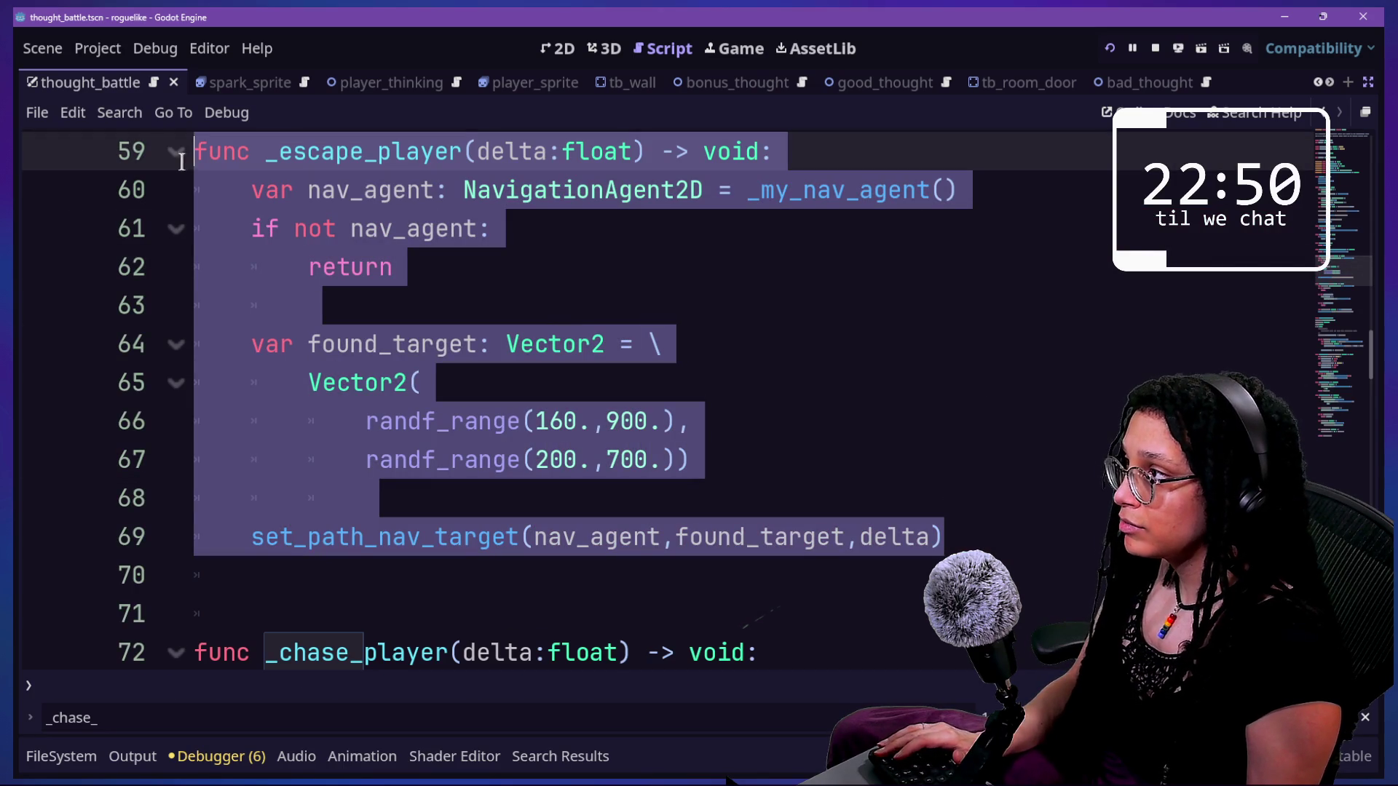
- Rename set_path_nav_target to _set_path_nav_target at lines 69 and 85 and its definition
{"action": "left_click", "coordinate": [252, 537]}
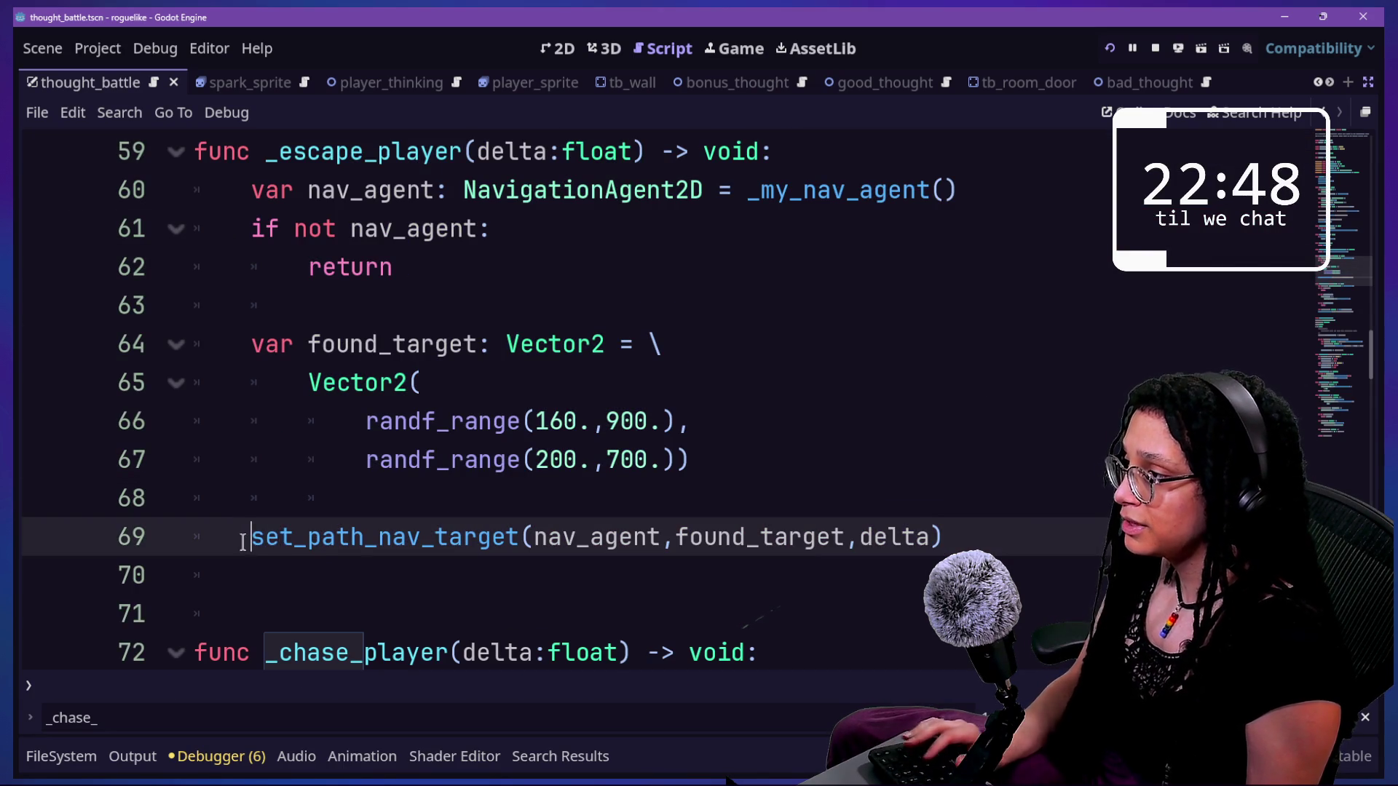
{"action": "type", "text": "_"}
{"action": "scroll", "coordinate": [242, 543], "scroll_direction": "down", "scroll_amount": 6}
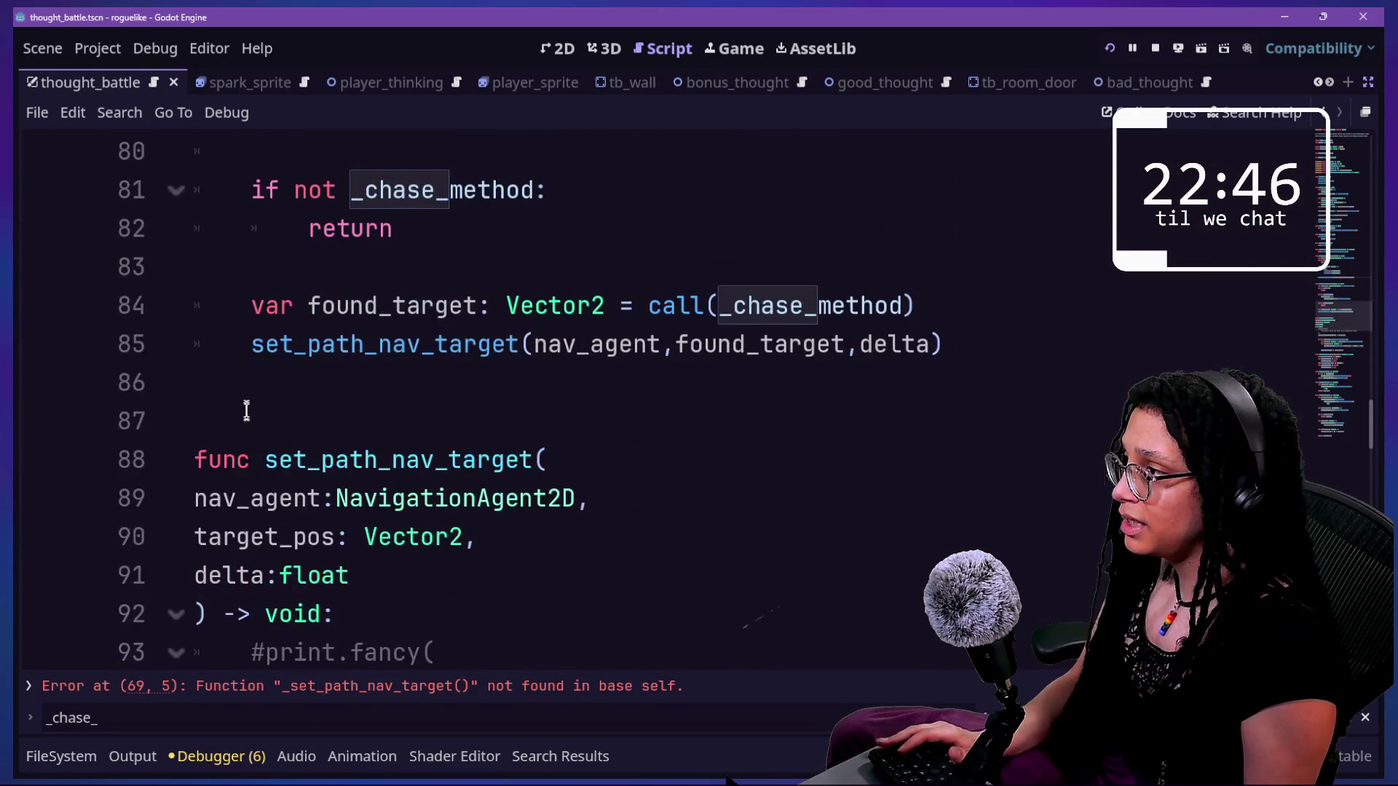
{"action": "left_click", "coordinate": [246, 343]}
{"action": "type", "text": "_"}
{"action": "key", "text": "Escape"}
{"action": "left_click", "coordinate": [263, 460]}
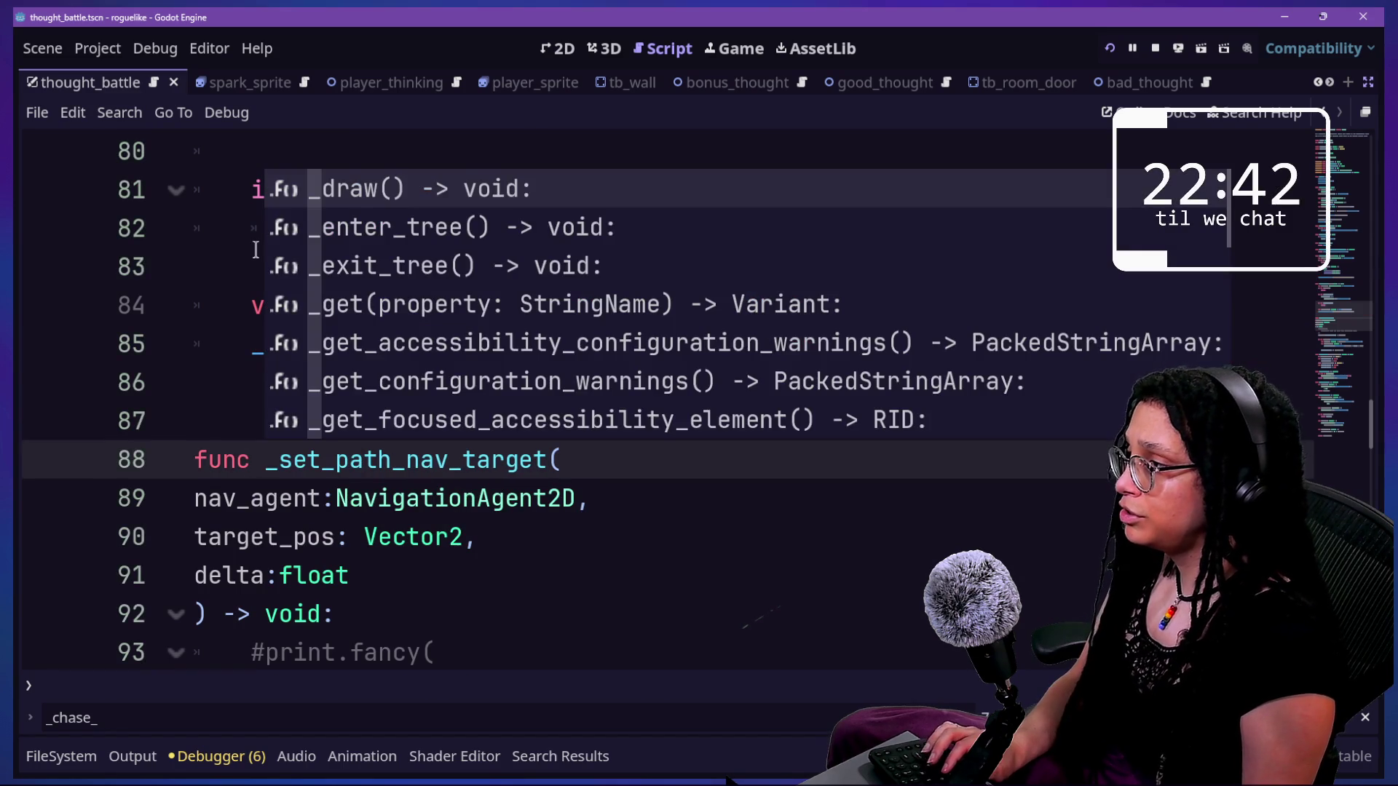
{"action": "key", "text": "Escape"}
- Delete the _escape_player function and save to run the game
{"action": "scroll", "coordinate": [470, 419], "scroll_direction": "up", "scroll_amount": 5}
{"action": "scroll", "coordinate": [472, 422], "scroll_direction": "down", "scroll_amount": 1}
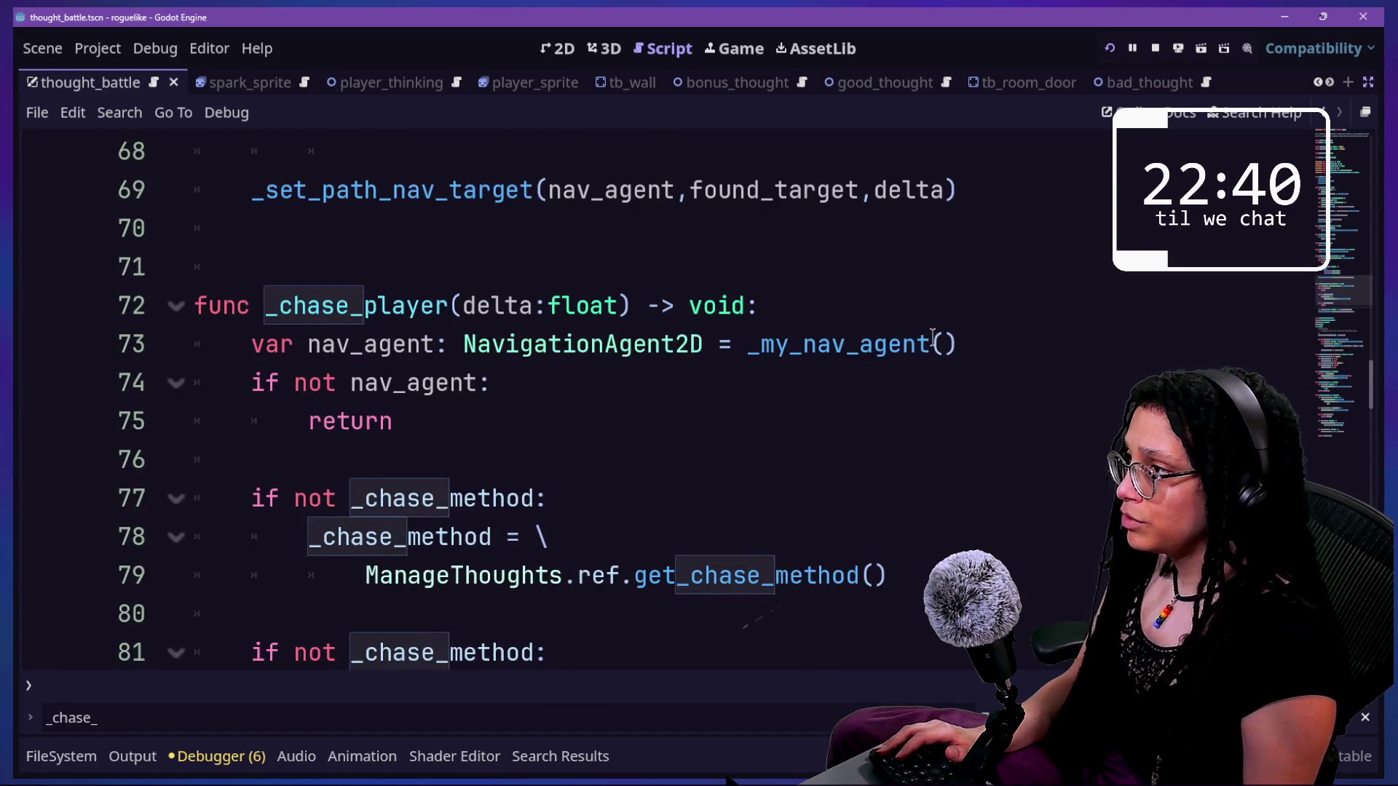
{"action": "scroll", "coordinate": [933, 337], "scroll_direction": "up", "scroll_amount": 3}
{"action": "mouse_move", "coordinate": [442, 521]}
{"action": "left_mouse_down"}
{"action": "mouse_move", "coordinate": [343, 187]}
{"action": "mouse_move", "coordinate": [422, 146]}
{"action": "mouse_move", "coordinate": [426, 129]}
{"action": "left_mouse_up"}
{"action": "key", "text": "BackSpace"}
{"action": "scroll", "coordinate": [472, 249], "scroll_direction": "up", "scroll_amount": 2}
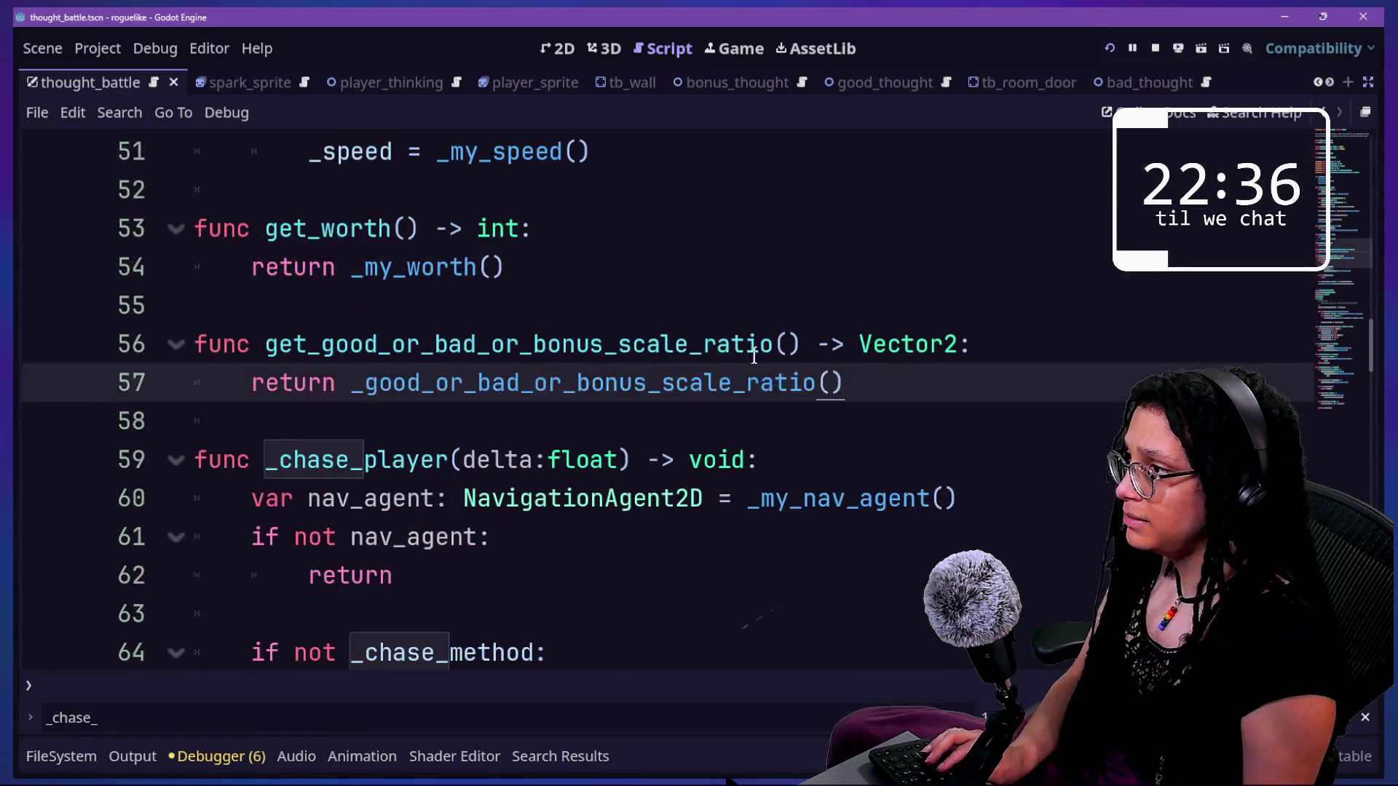
{"action": "key", "text": "ctrl+s"}
{"action": "key", "text": "shift+alt+o"}
- Stop the running game and open good_thought.gd through Quick Open
{"action": "type", "text": "go"}
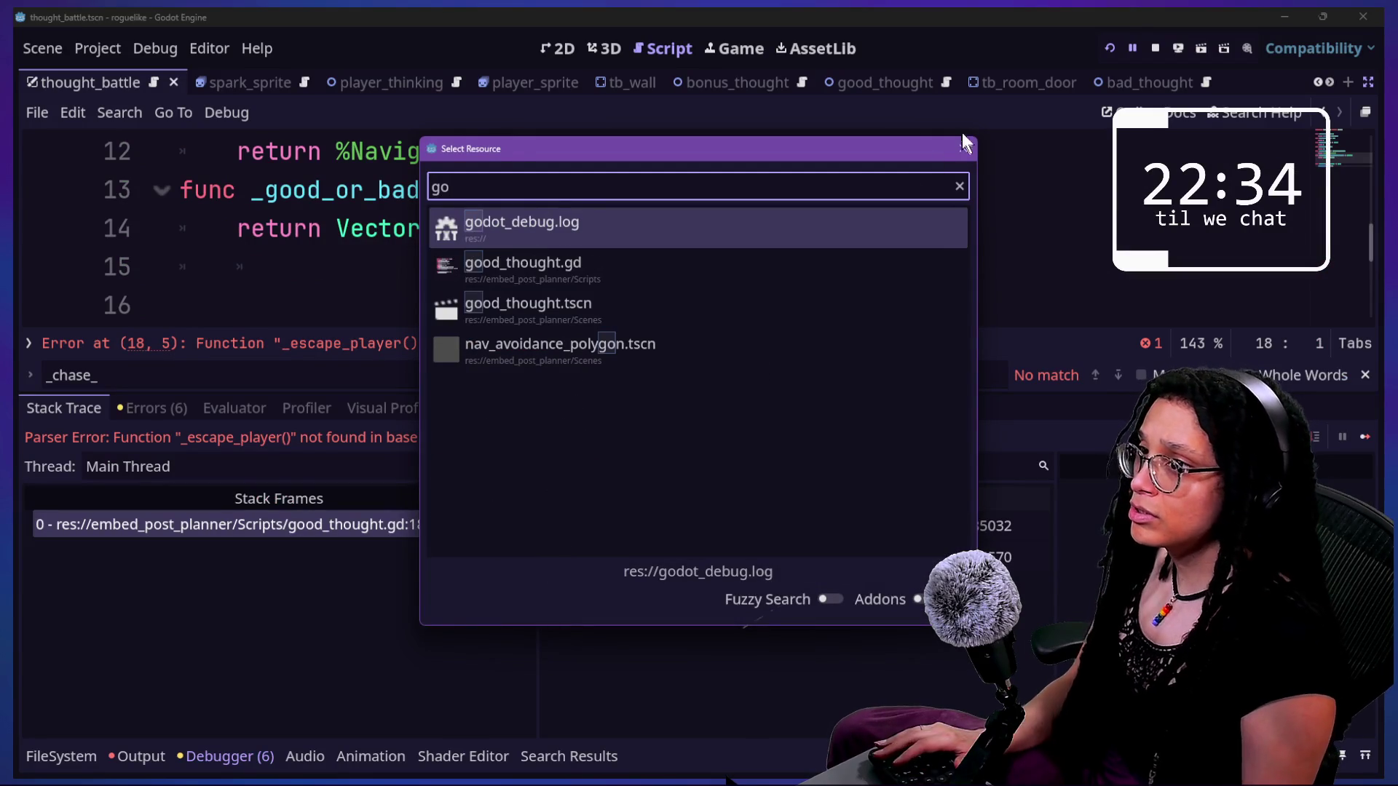
{"action": "left_click", "coordinate": [963, 148]}
{"action": "left_click", "coordinate": [1156, 48]}
{"action": "left_click", "coordinate": [941, 196]}
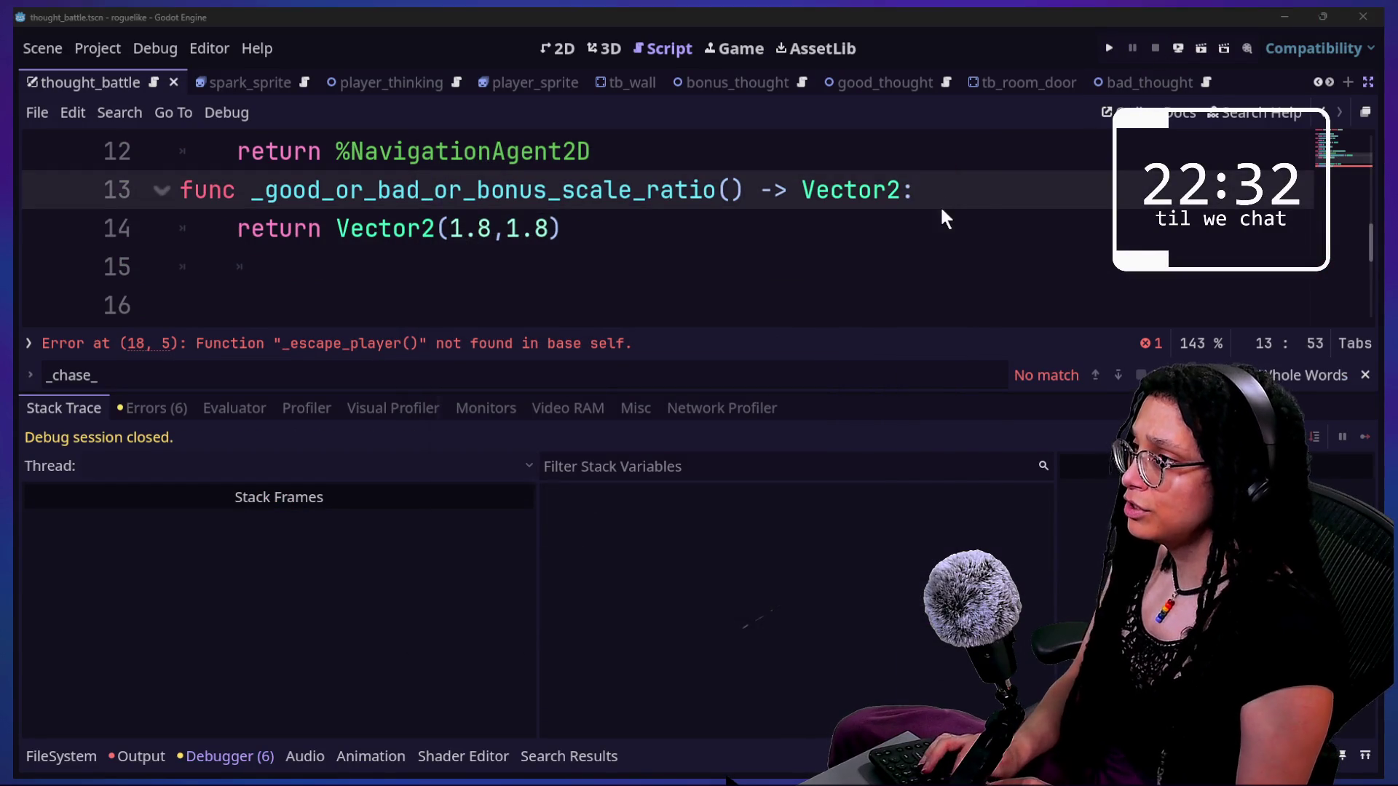
{"action": "key", "text": "shift+alt+o"}
{"action": "type", "text": "good"}
{"action": "key", "text": "Return"}
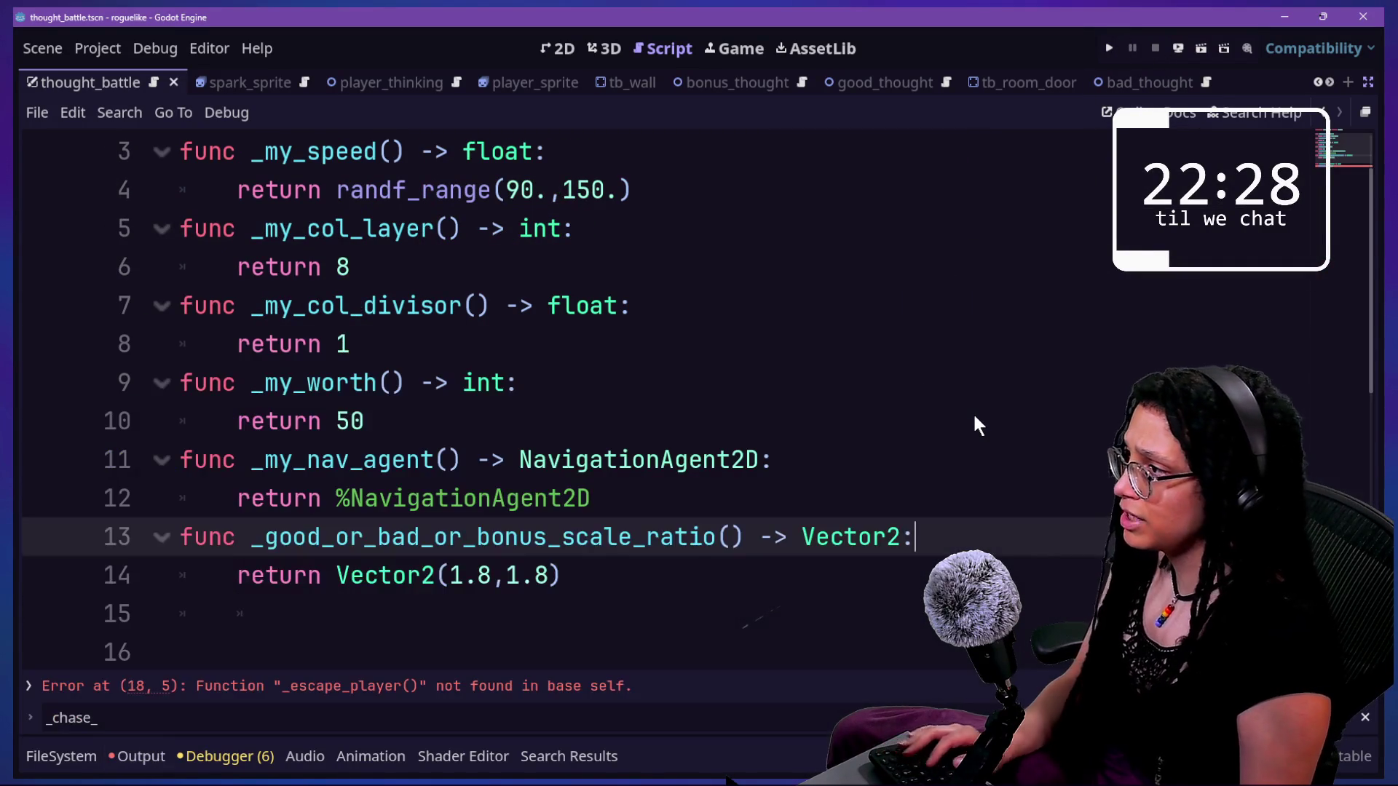
- Hide the debugger and compare good_thought.gd and good_thought.tscn in Quick Open without opening either
{"action": "left_click", "coordinate": [865, 362]}
{"action": "key", "text": "shift+alt+o"}
{"action": "type", "text": "goog"}
{"action": "key", "text": "BackSpace"}
{"action": "key", "text": "BackSpace"}
{"action": "key", "text": "BackSpace"}
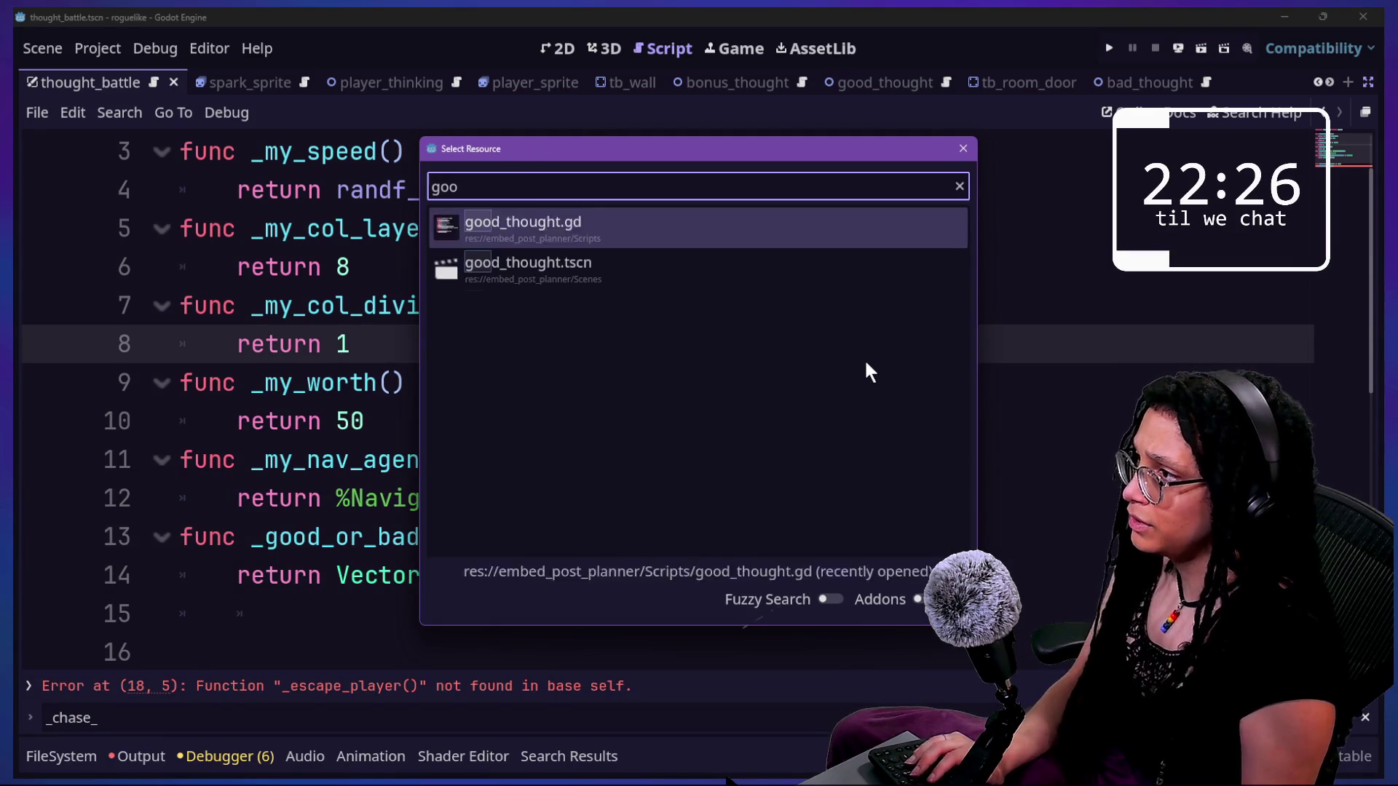
{"action": "type", "text": "good"}
{"action": "key", "text": "Down"}
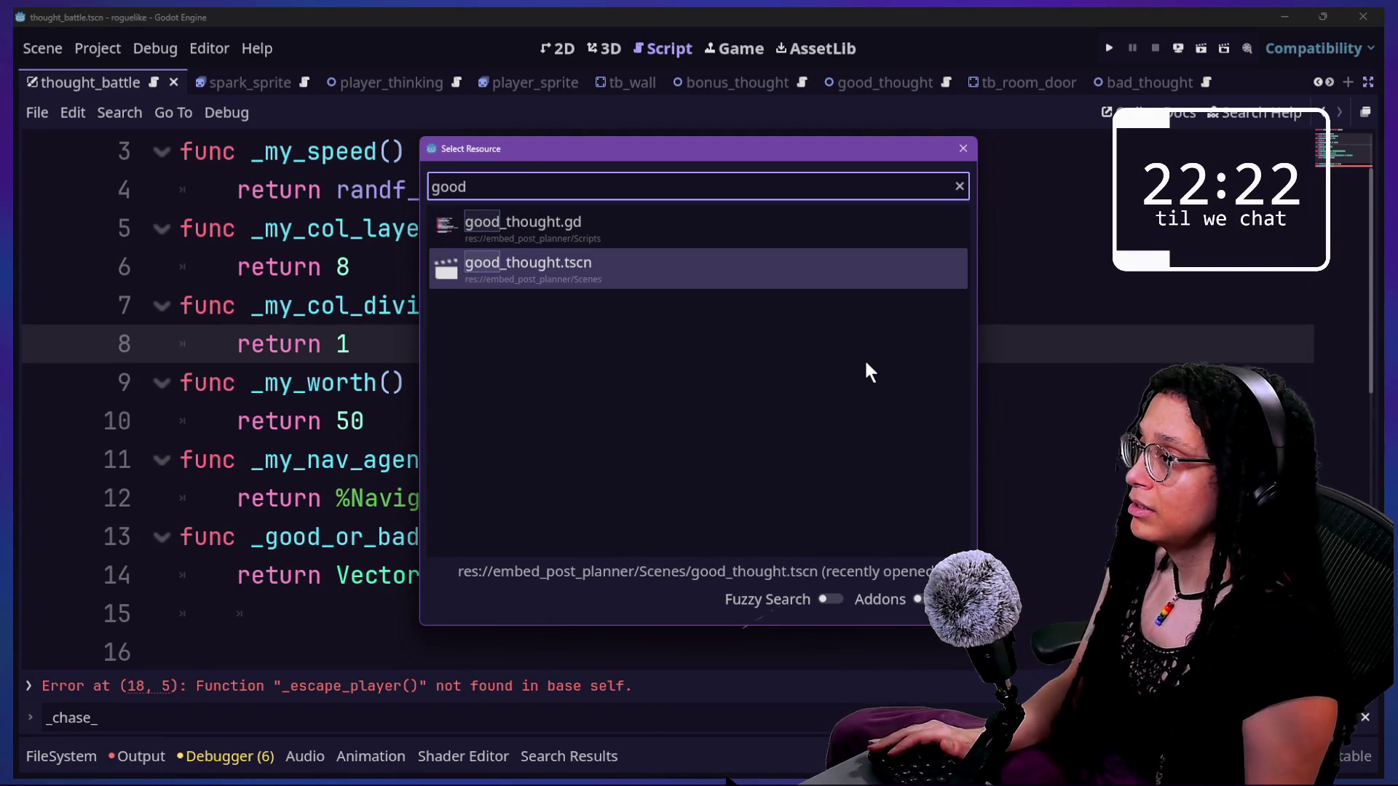
{"action": "key", "text": "Up"}
{"action": "key", "text": "Down"}
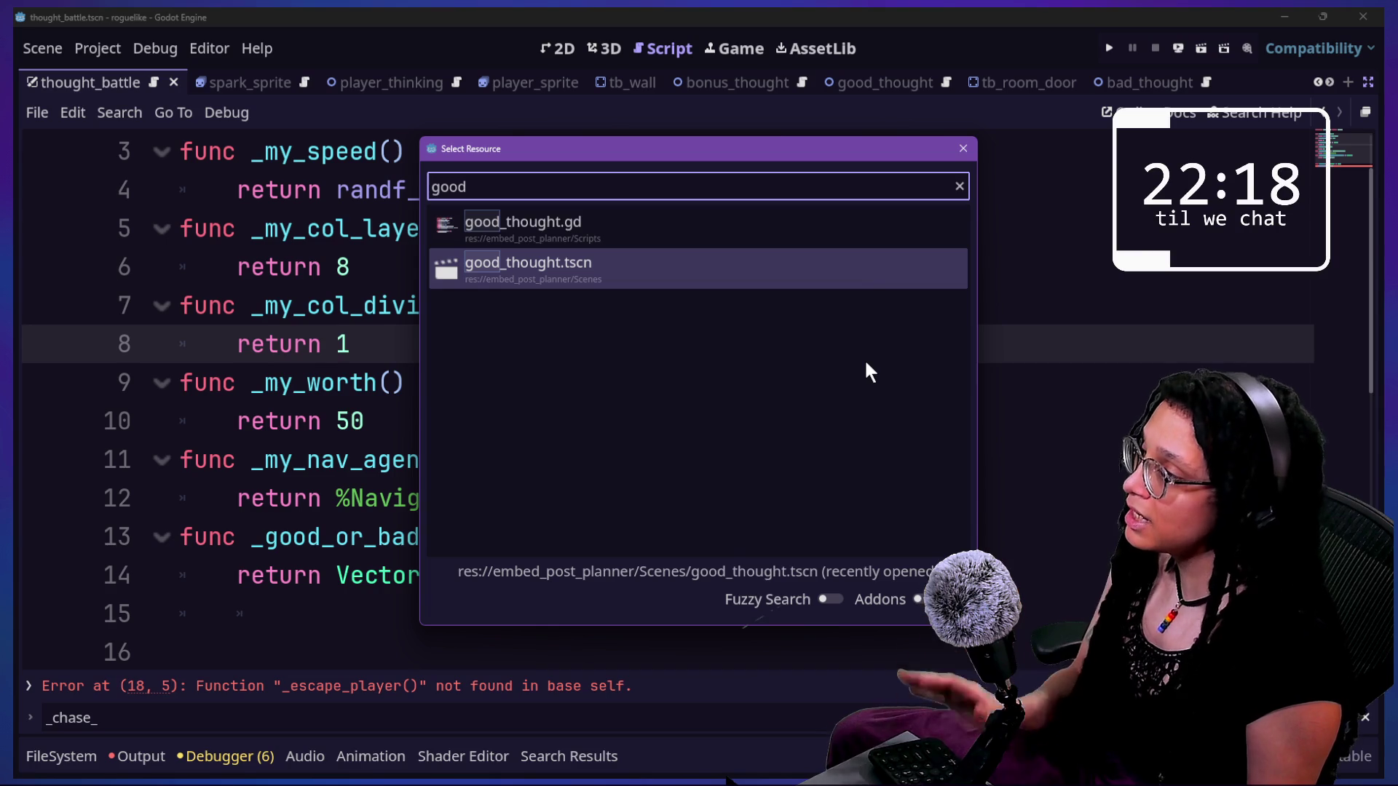
{"action": "key", "text": "Up"}
{"action": "key", "text": "Down"}
{"action": "key", "text": "Up"}
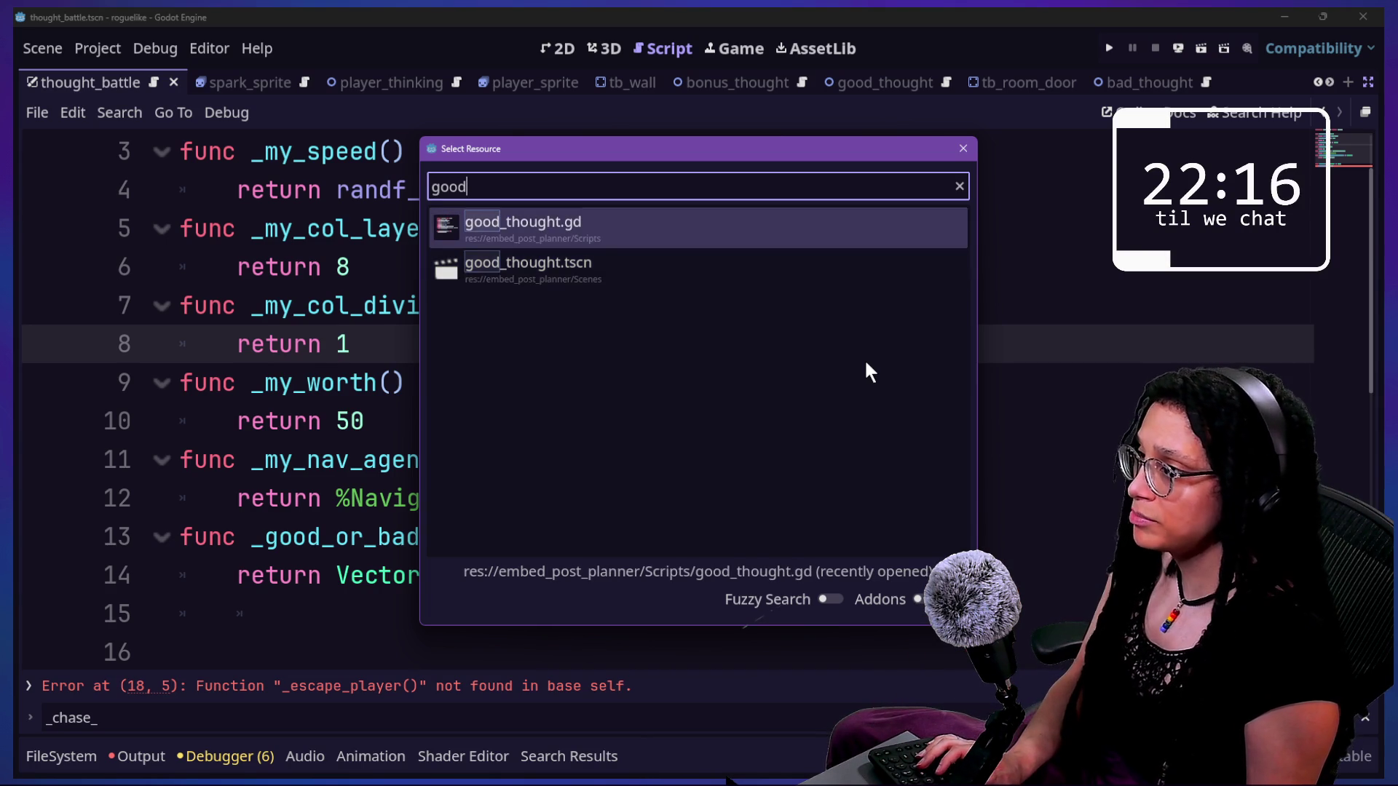
{"action": "key", "text": "Escape"}
- Paste the _escape_player function below _process after line 18 of good_thought.gd
{"action": "scroll", "coordinate": [660, 339], "scroll_direction": "down", "scroll_amount": 3}
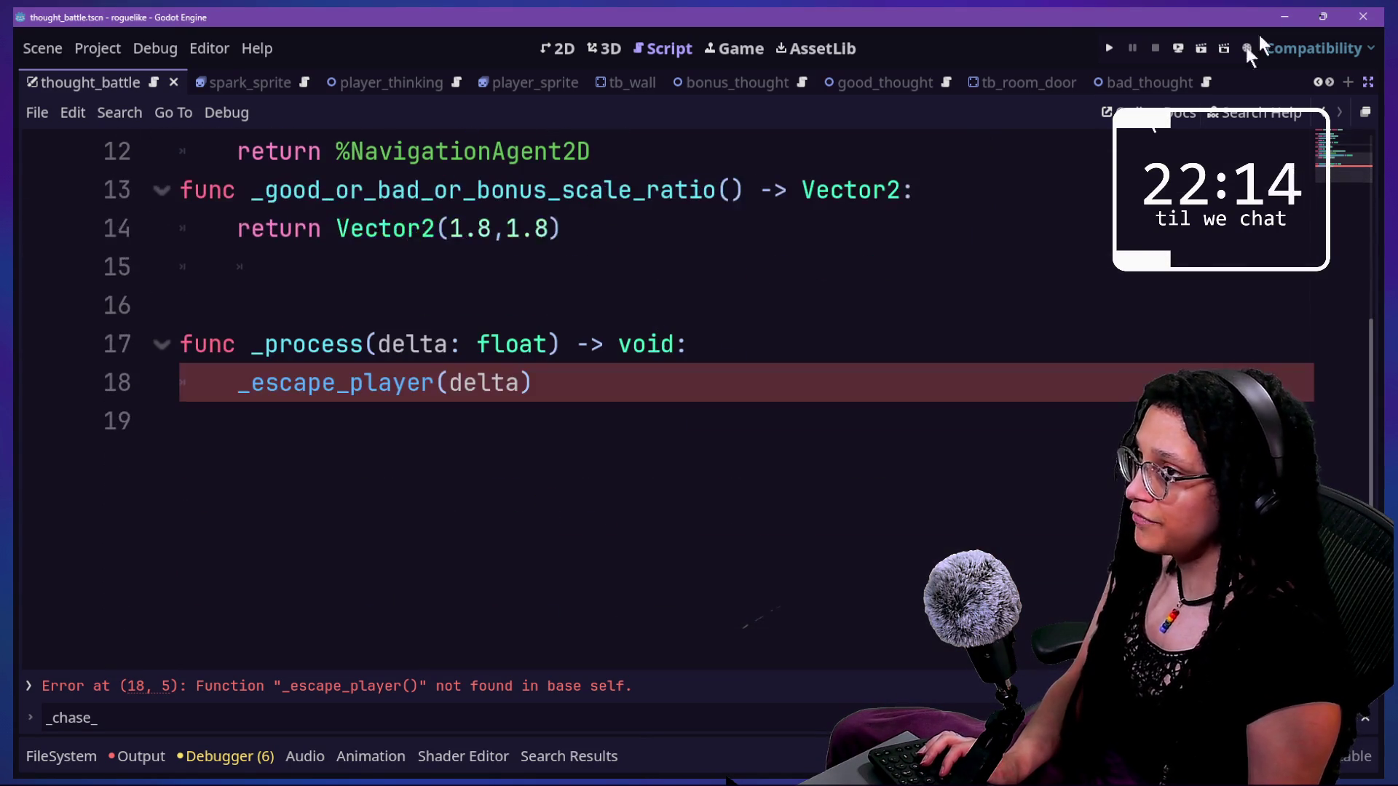
{"action": "left_click", "coordinate": [644, 337]}
{"action": "left_click", "coordinate": [650, 376]}
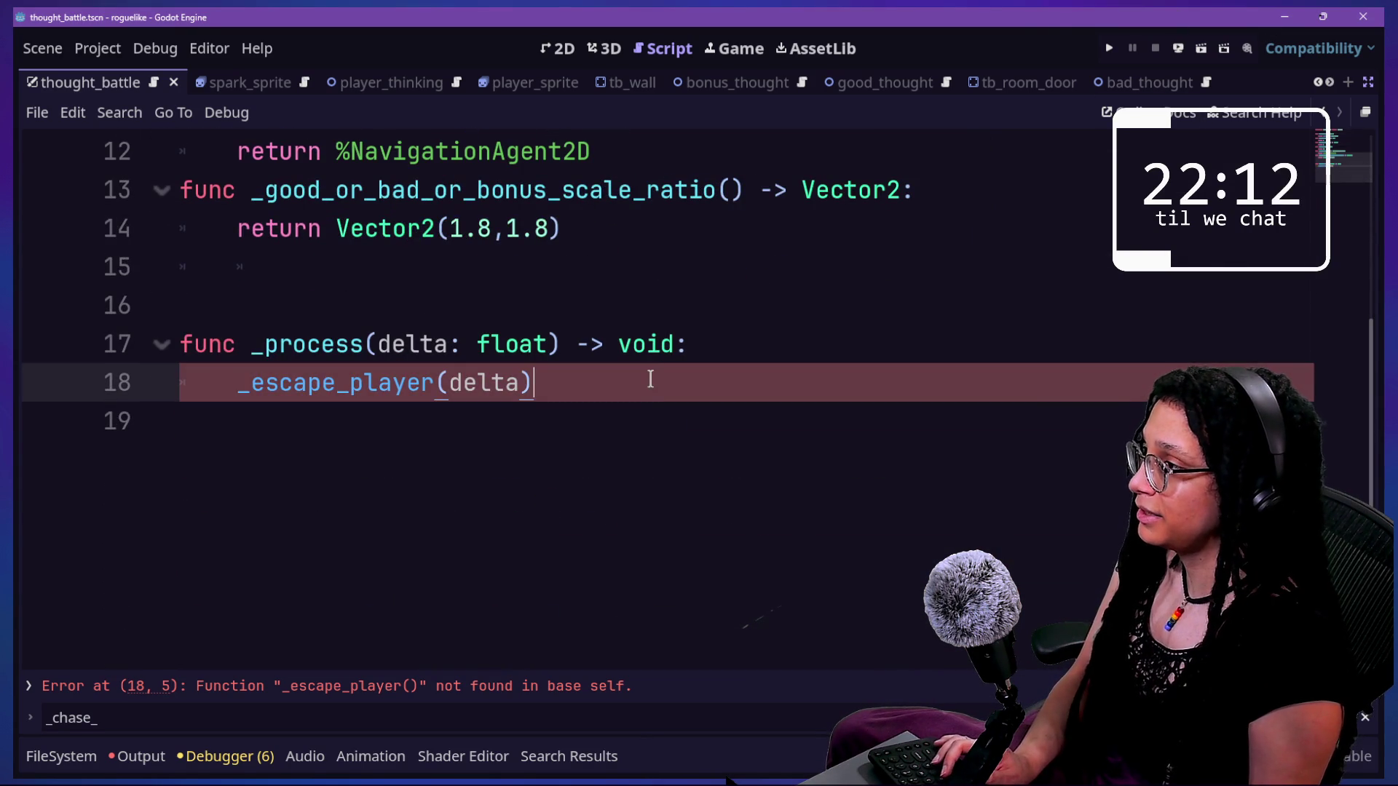
{"action": "scroll", "coordinate": [699, 382], "scroll_direction": "up", "scroll_amount": 3}
{"action": "left_click", "coordinate": [858, 530]}
{"action": "left_click", "coordinate": [840, 499]}
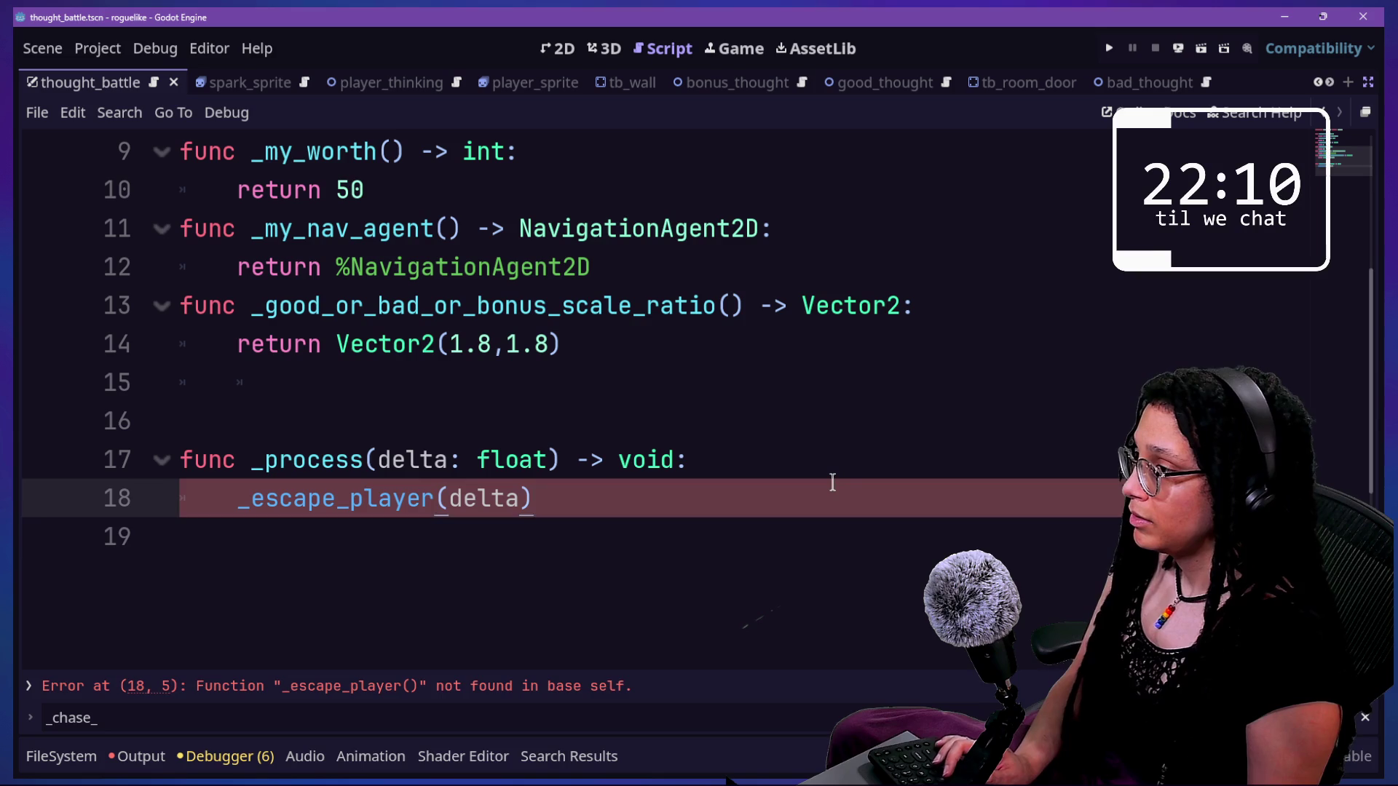
{"action": "type", "text": "'"}
{"action": "key", "text": "Return"}
{"action": "key", "text": "ctrl+End"}
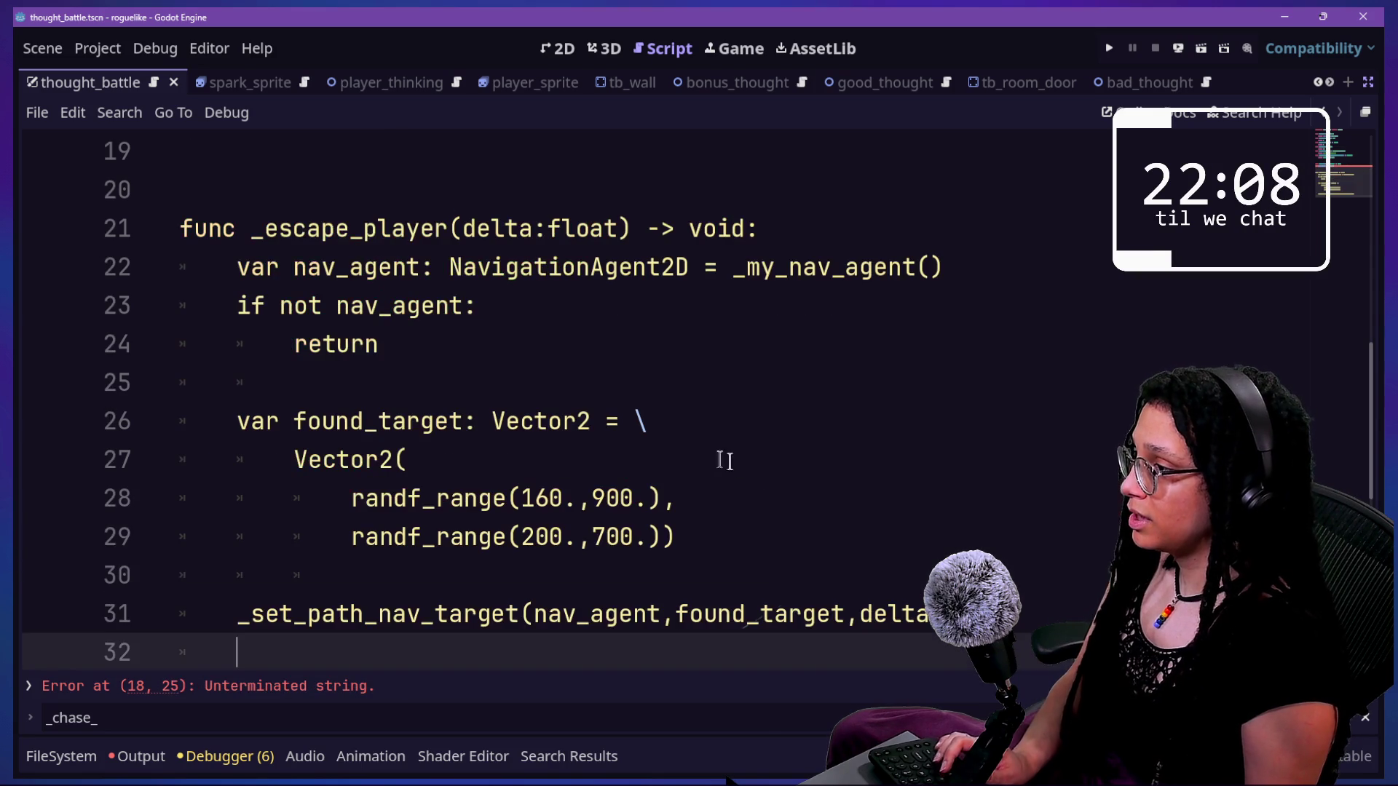
- Remove the stray apostrophe on line 18 and the empty line 19
{"action": "scroll", "coordinate": [636, 284], "scroll_direction": "up", "scroll_amount": 5}
{"action": "left_click", "coordinate": [683, 453]}
{"action": "key", "text": "BackSpace"}
{"action": "left_click_drag", "start_coordinate": [493, 515], "coordinate": [543, 652]}
{"action": "right_click", "coordinate": [610, 509]}
{"action": "key", "text": "Escape"}
{"action": "key", "text": "BackSpace"}
{"action": "scroll", "coordinate": [584, 468], "scroll_direction": "down", "scroll_amount": 5}
{"action": "scroll", "coordinate": [585, 468], "scroll_direction": "up", "scroll_amount": 3}
{"action": "key", "text": "shift+alt+o"}
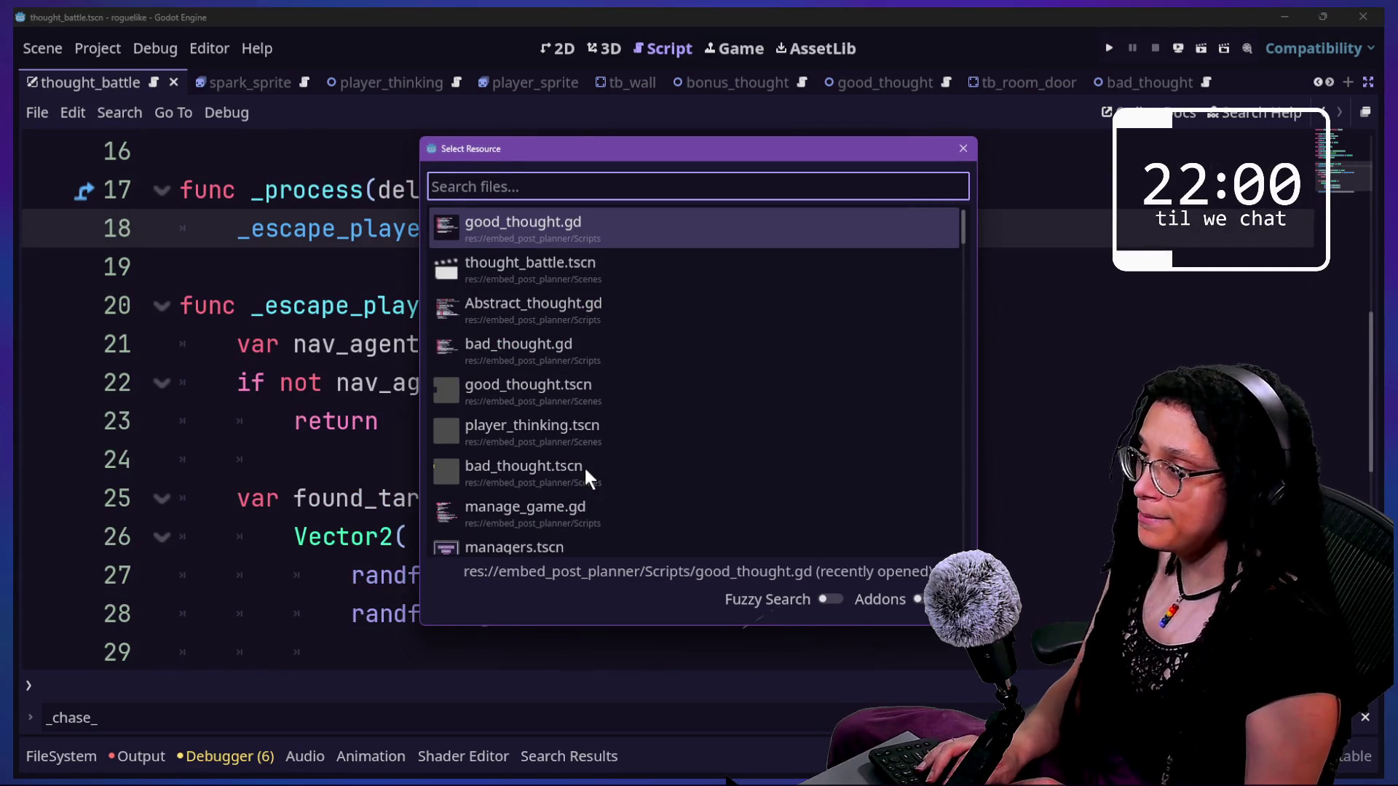
- Open Abstract_thought.gd and undo its last edit
{"action": "key", "text": "Down"}
{"action": "key", "text": "Down"}
{"action": "key", "text": "Return"}
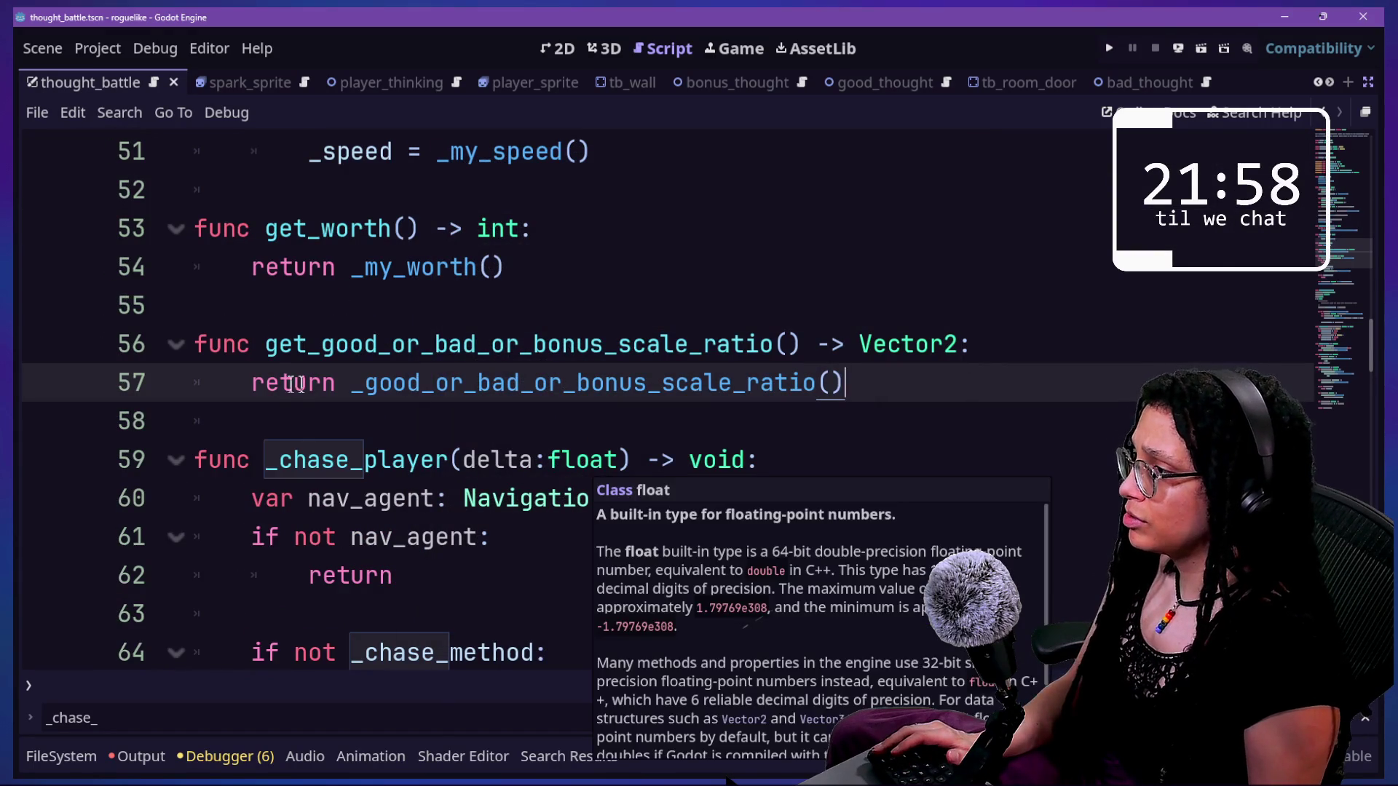
{"action": "left_click_drag", "start_coordinate": [198, 450], "coordinate": [452, 578]}
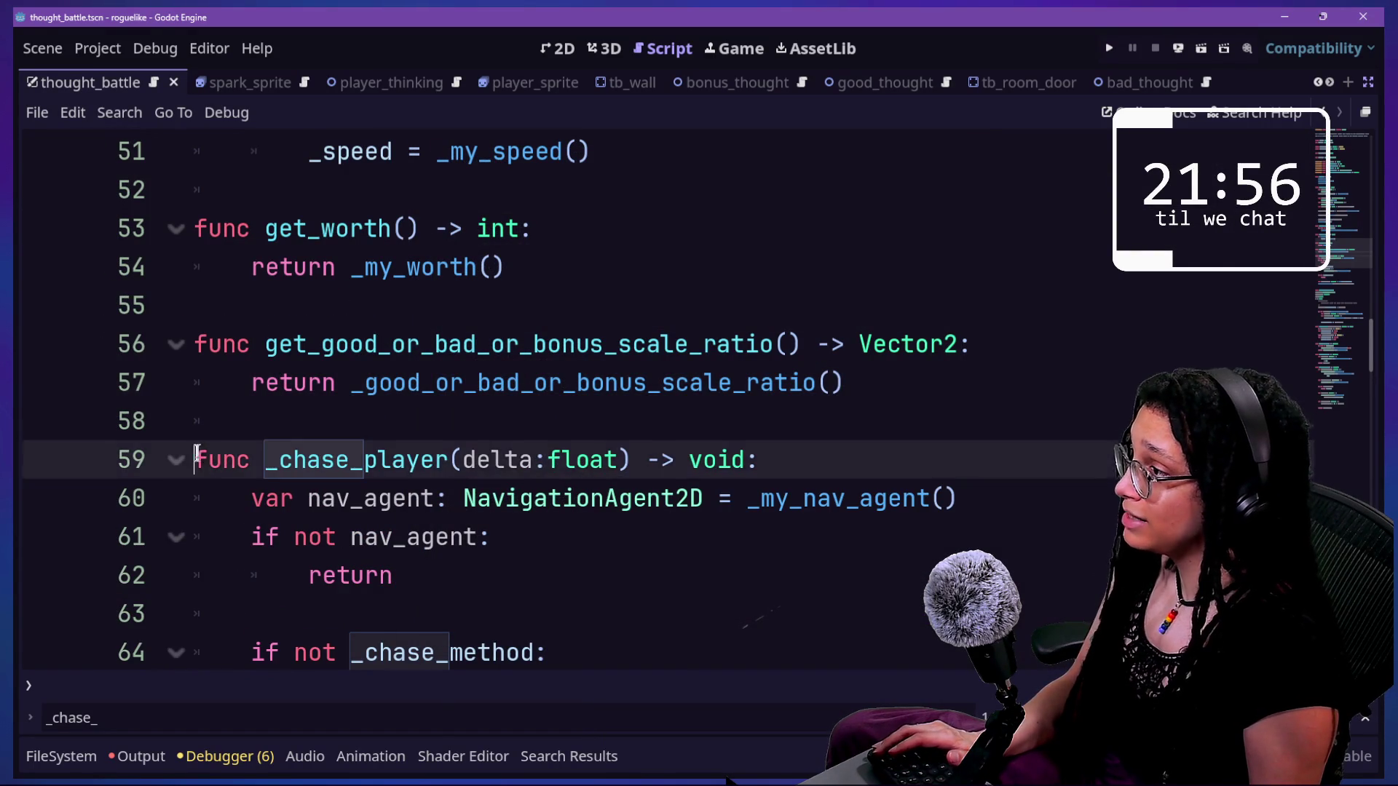
{"action": "scroll", "coordinate": [452, 578], "scroll_direction": "down", "scroll_amount": 8}
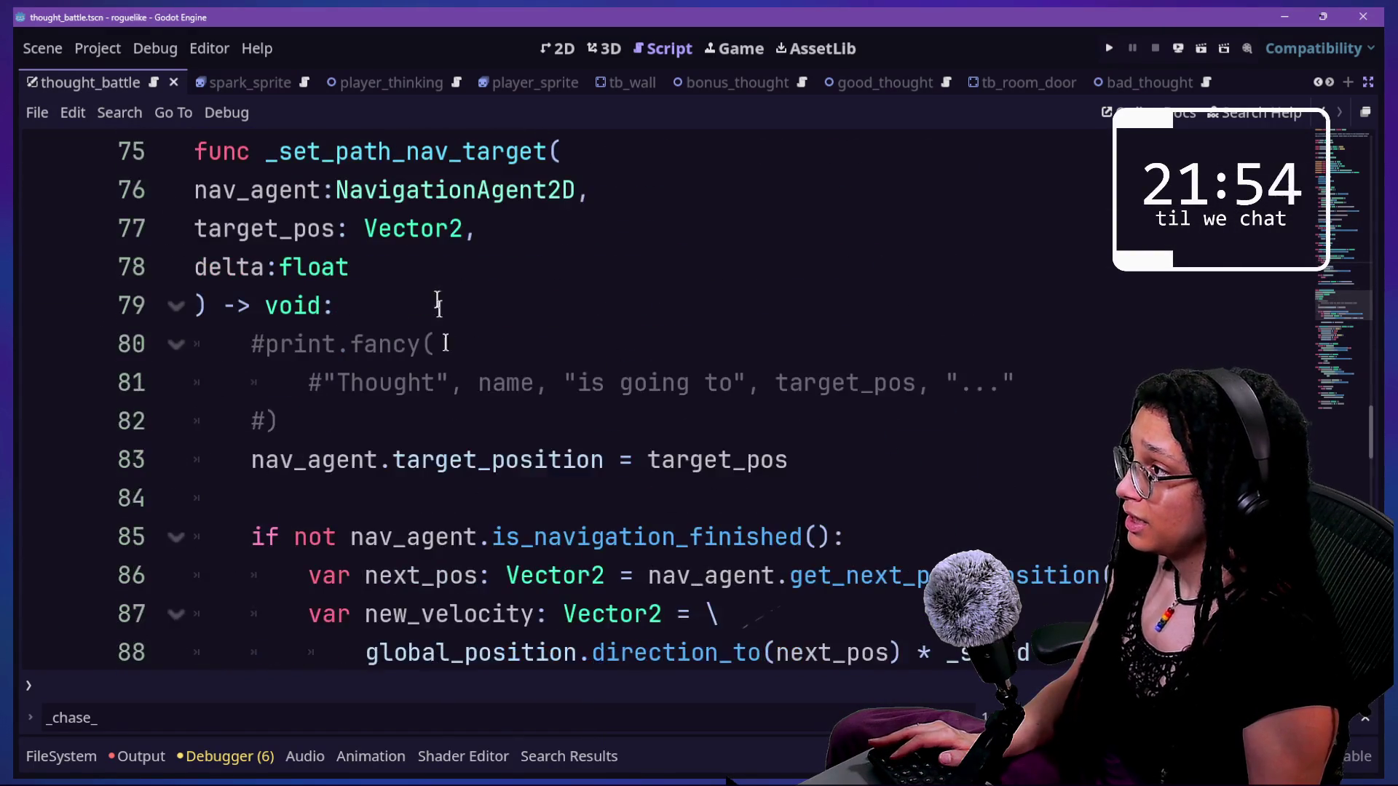
{"action": "scroll", "coordinate": [443, 298], "scroll_direction": "up", "scroll_amount": 1}
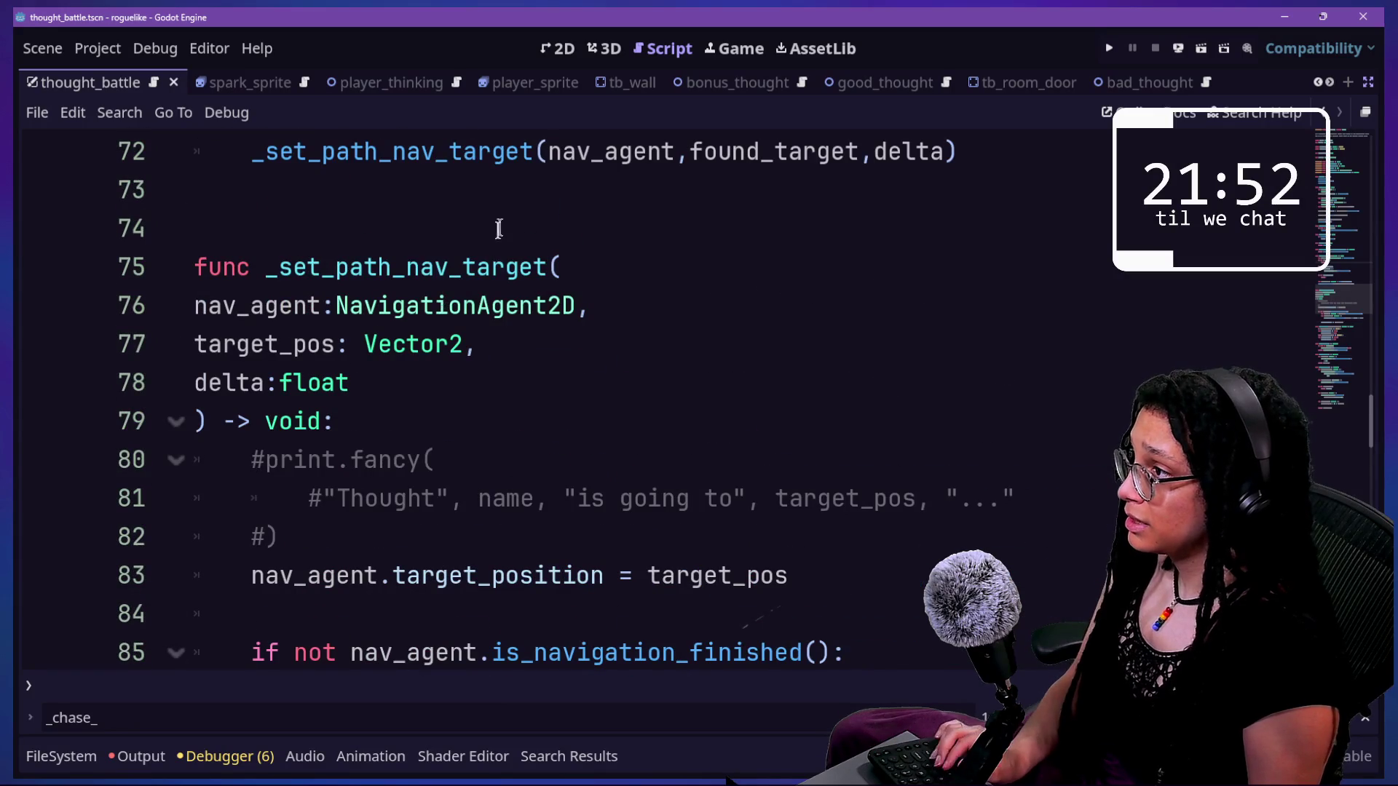
{"action": "key", "text": "ctrl+z"}
{"action": "scroll", "coordinate": [540, 222], "scroll_direction": "down", "scroll_amount": 2}
{"action": "scroll", "coordinate": [598, 286], "scroll_direction": "down", "scroll_amount": 2}
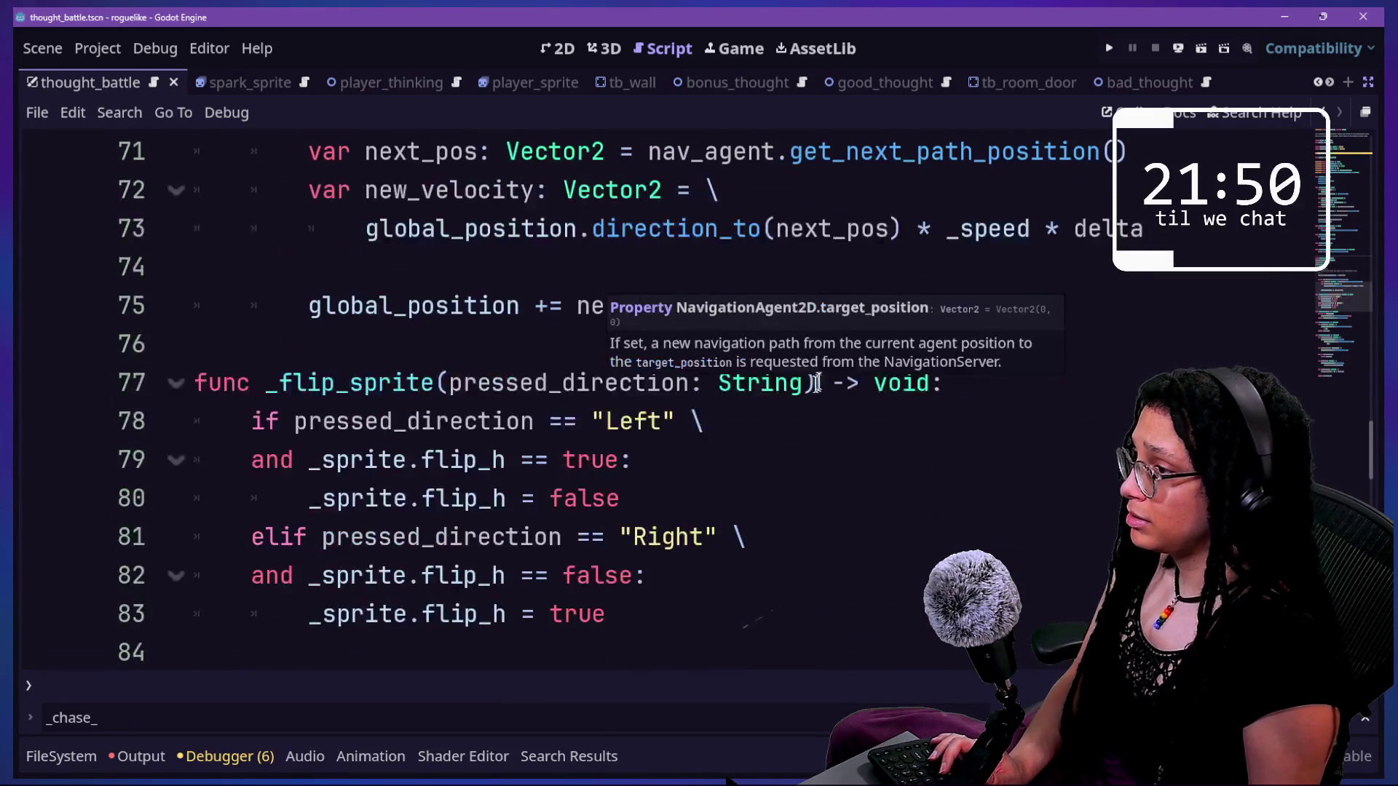
- Put the caret at the end of line 83, then undo an inserted new line
{"action": "left_click", "coordinate": [767, 246]}
{"action": "scroll", "coordinate": [736, 444], "scroll_direction": "down", "scroll_amount": 3}
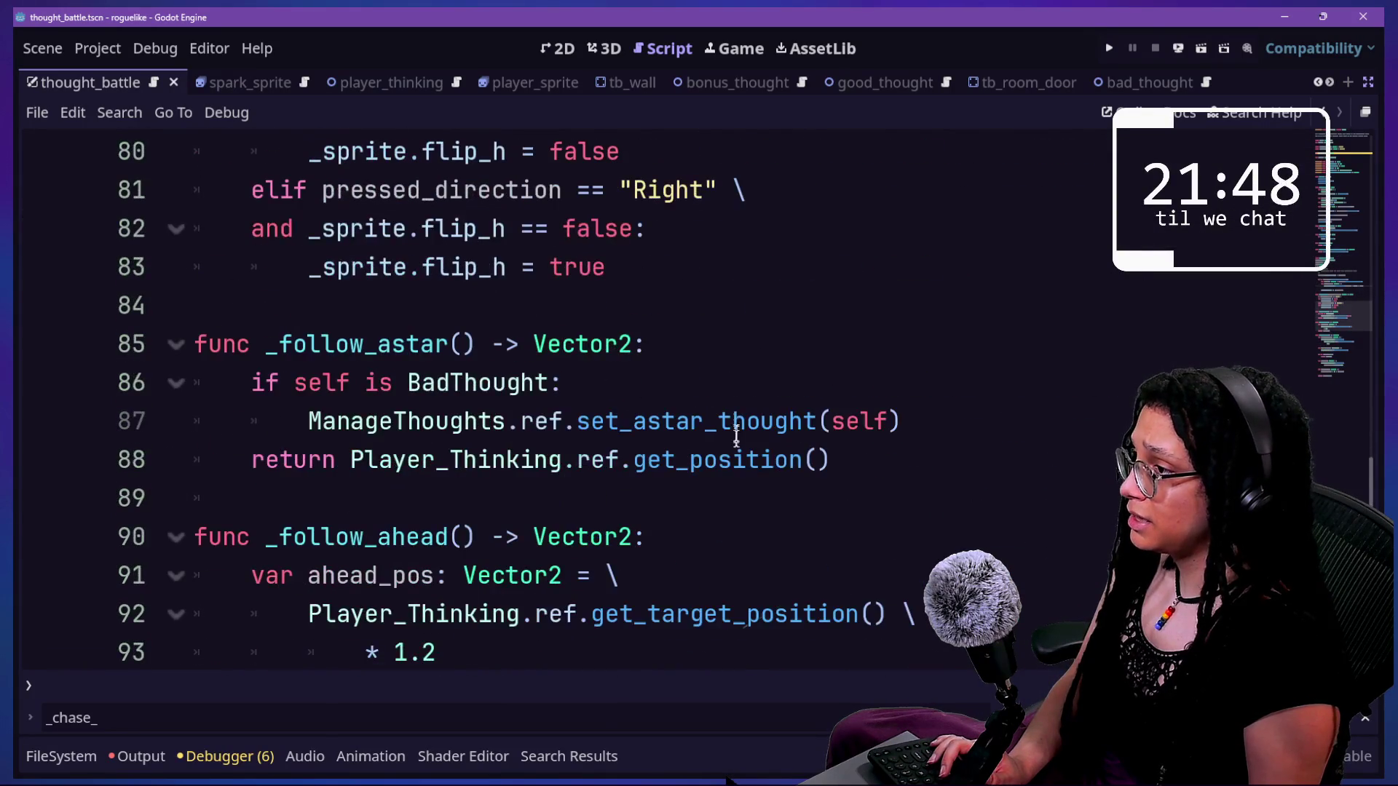
{"action": "left_click", "coordinate": [781, 279]}
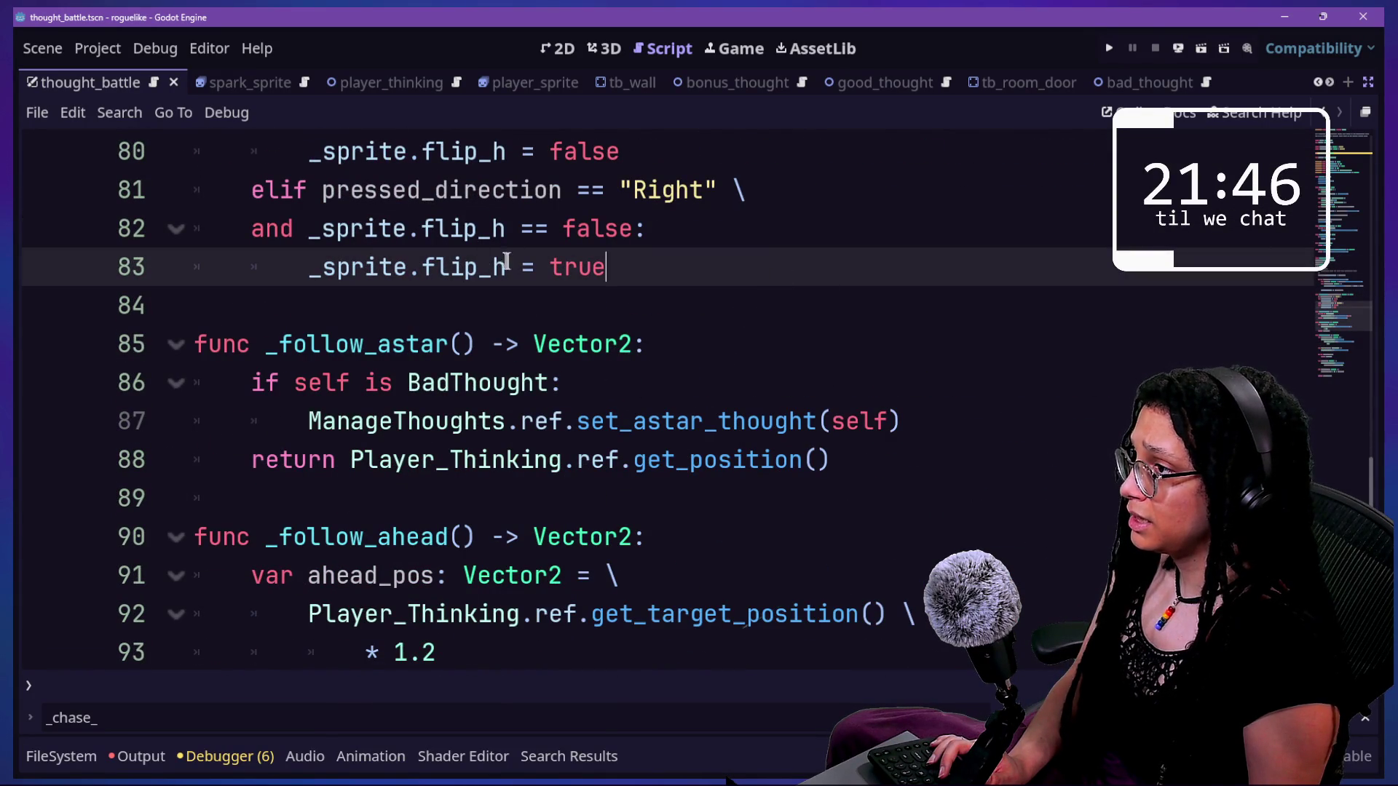
{"action": "left_click", "coordinate": [406, 186]}
{"action": "left_click", "coordinate": [765, 271]}
{"action": "key", "text": "Return"}
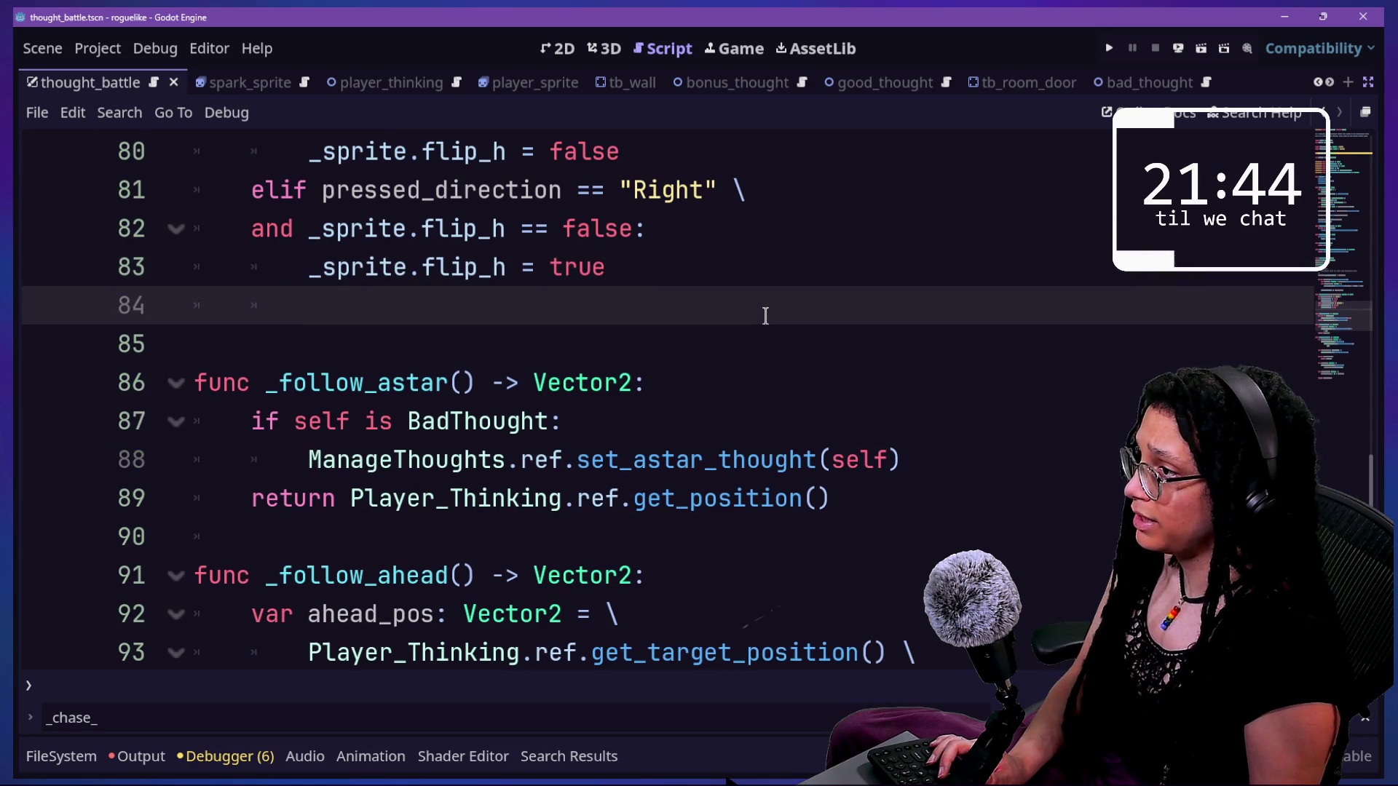
{"action": "key", "text": "ctrl+z"}
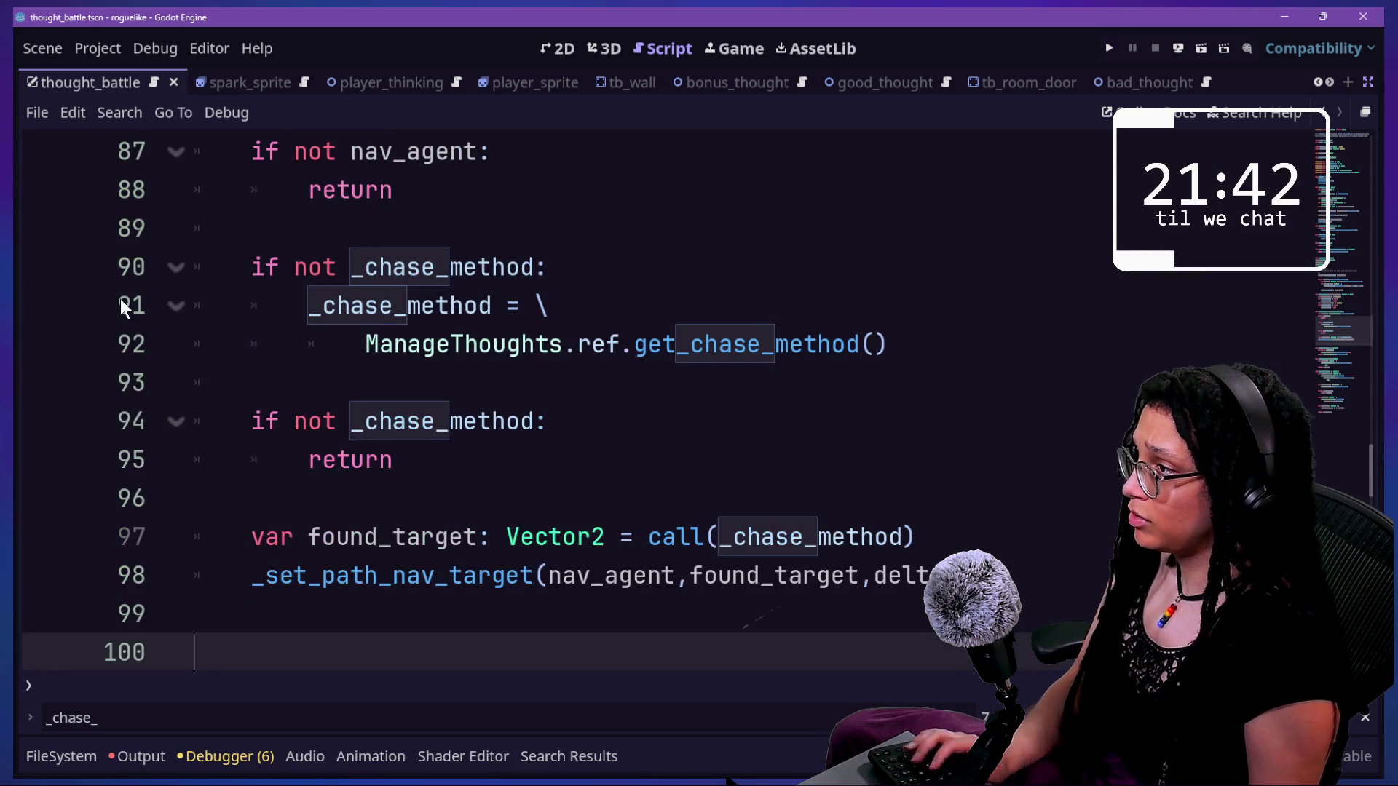
- Cut the _chase_player and follow-target code from the blank line before it to script end
{"action": "scroll", "coordinate": [381, 301], "scroll_direction": "up", "scroll_amount": 4}
{"action": "left_click", "coordinate": [319, 489]}
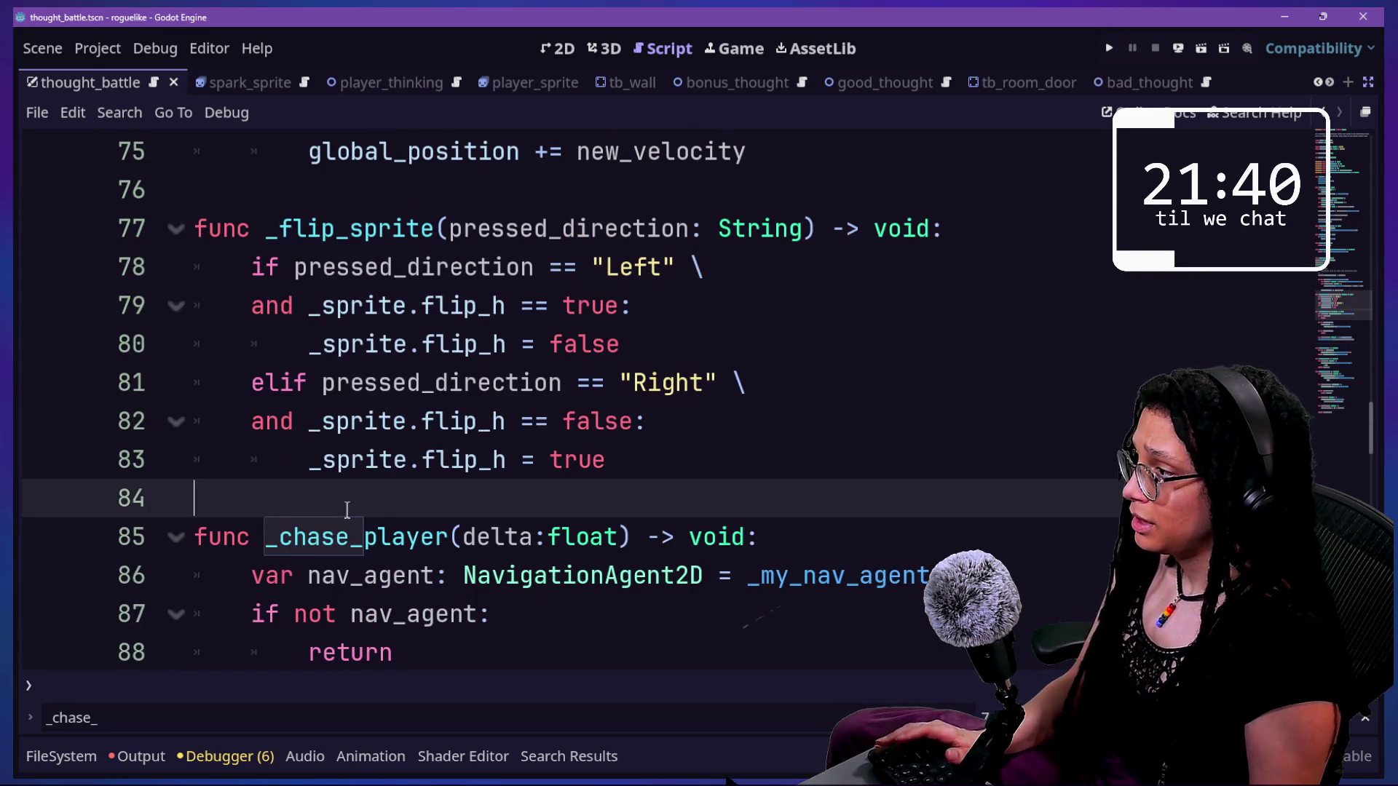
{"action": "scroll", "coordinate": [347, 509], "scroll_direction": "down", "scroll_amount": 19}
{"action": "left_click", "coordinate": [347, 509], "text": "shift"}
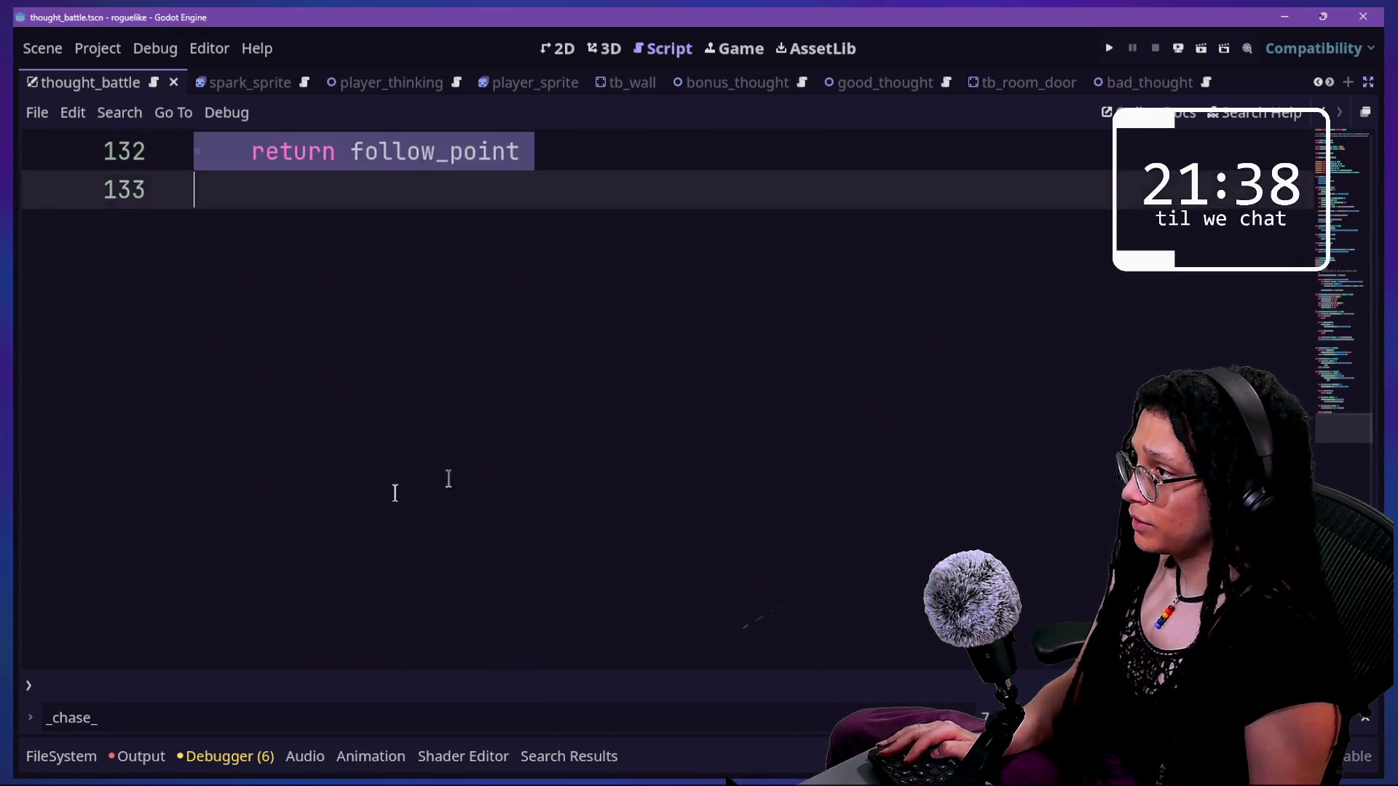
{"action": "key", "text": "BackSpace"}
{"action": "scroll", "coordinate": [621, 443], "scroll_direction": "up", "scroll_amount": 2}
{"action": "key", "text": "BackSpace"}
{"action": "key", "text": "ctrl+z"}
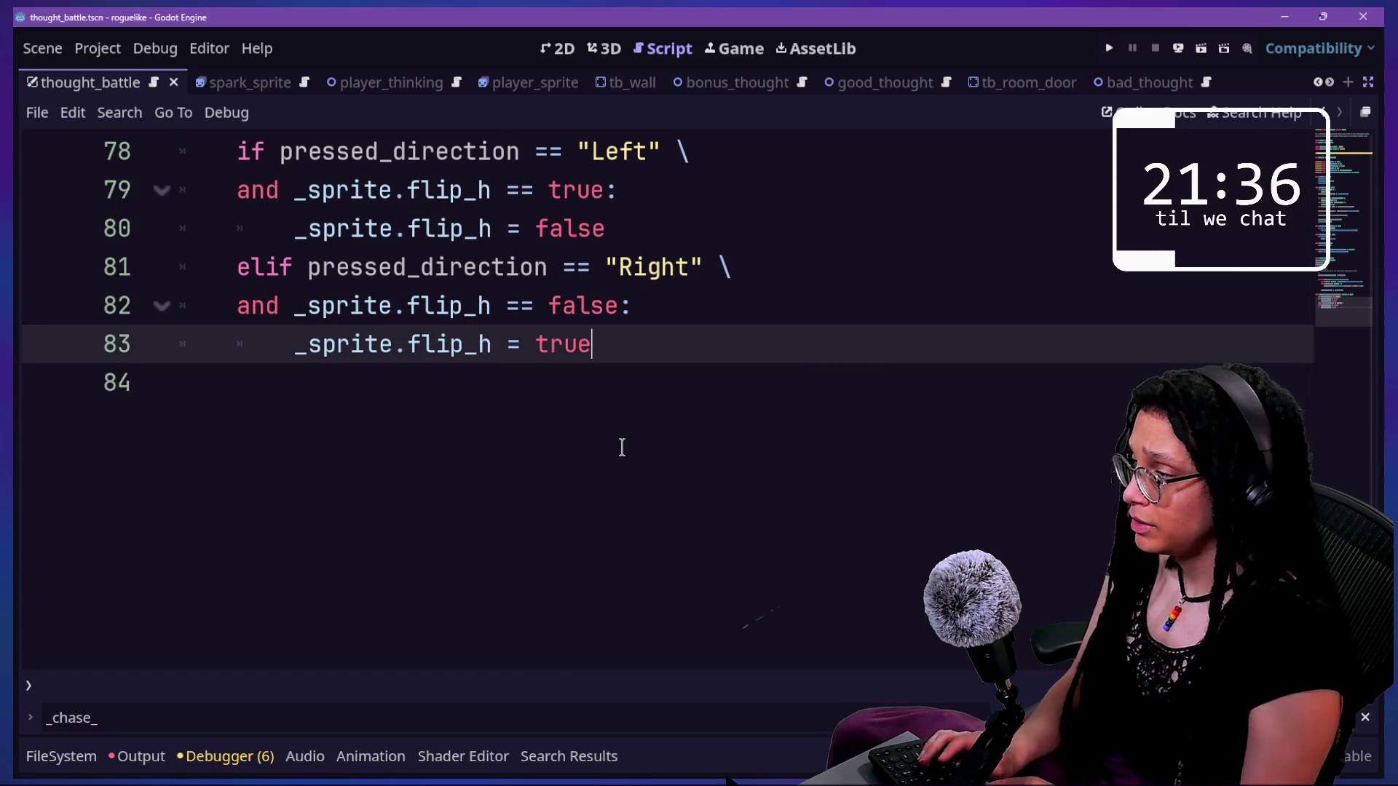
- Open bad_thought.gd and paste the chase code after line 17
{"action": "key", "text": "alt+shift+o"}
{"action": "key", "text": "Down"}
{"action": "key", "text": "Up"}
{"action": "key", "text": "Down"}
{"action": "key", "text": "Down"}
{"action": "key", "text": "Down"}
{"action": "key", "text": "Return"}
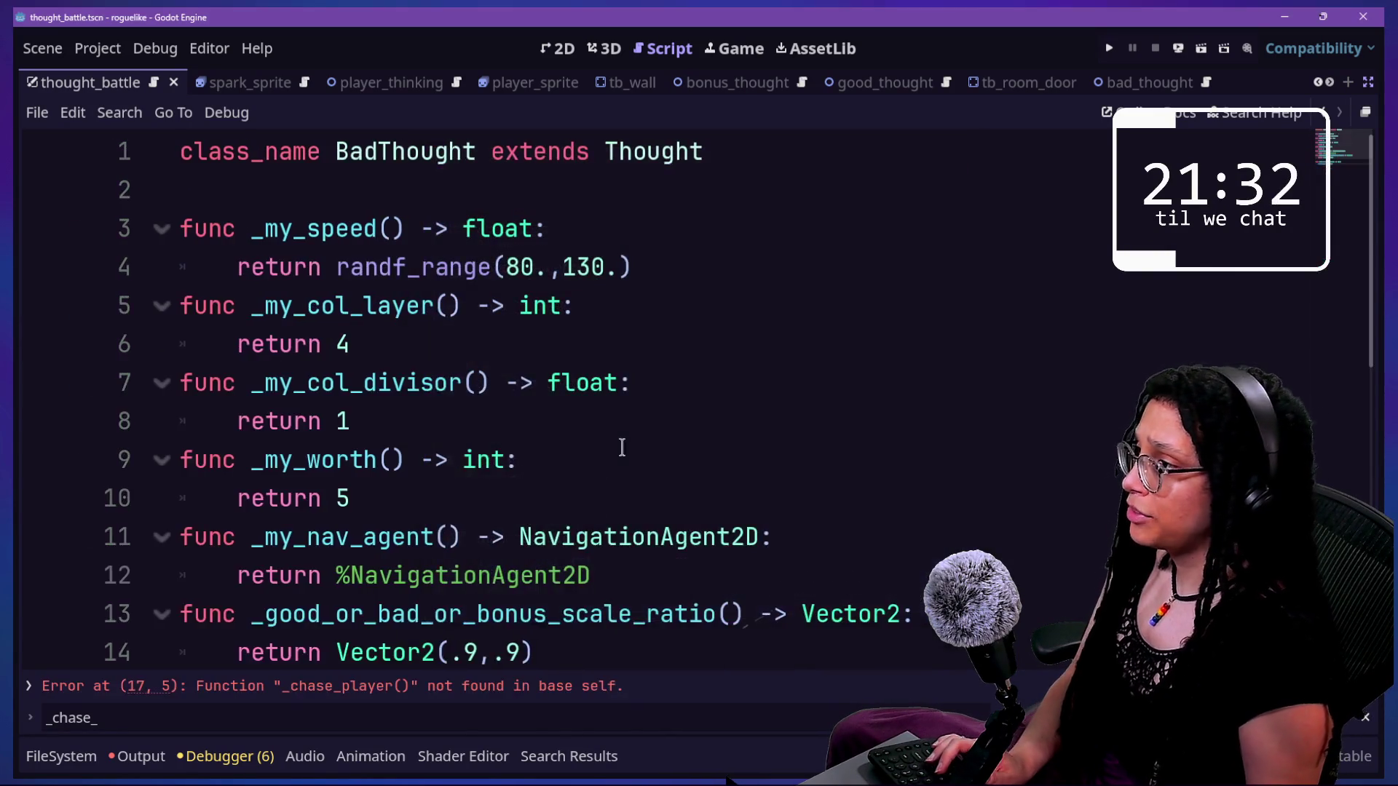
{"action": "scroll", "coordinate": [571, 433], "scroll_direction": "down", "scroll_amount": 4}
{"action": "key", "text": "Return"}
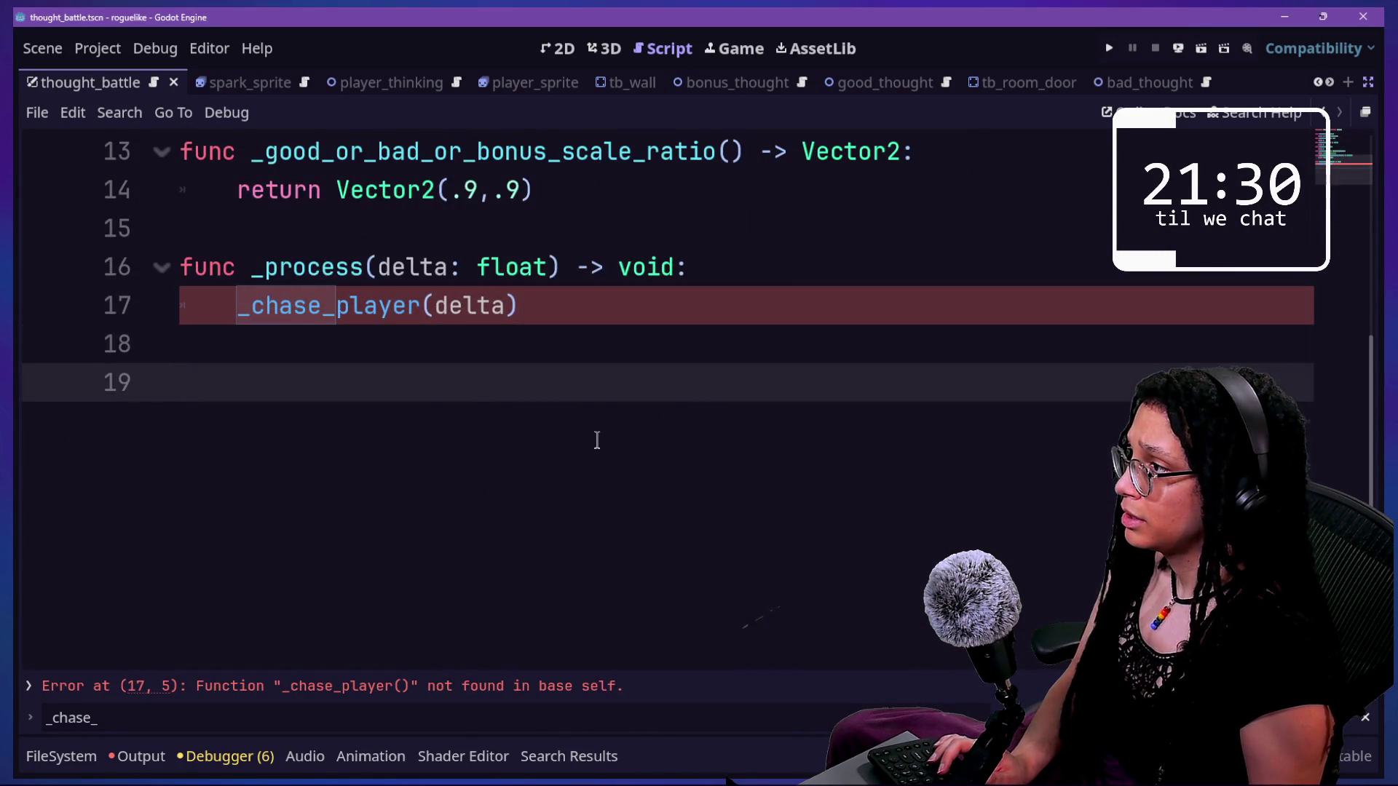
{"action": "key", "text": "ctrl+v"}
- Search 'good' in Quick Open and dismiss it without opening a file
{"action": "scroll", "coordinate": [526, 406], "scroll_direction": "up", "scroll_amount": 3}
{"action": "scroll", "coordinate": [526, 406], "scroll_direction": "up", "scroll_amount": 3}
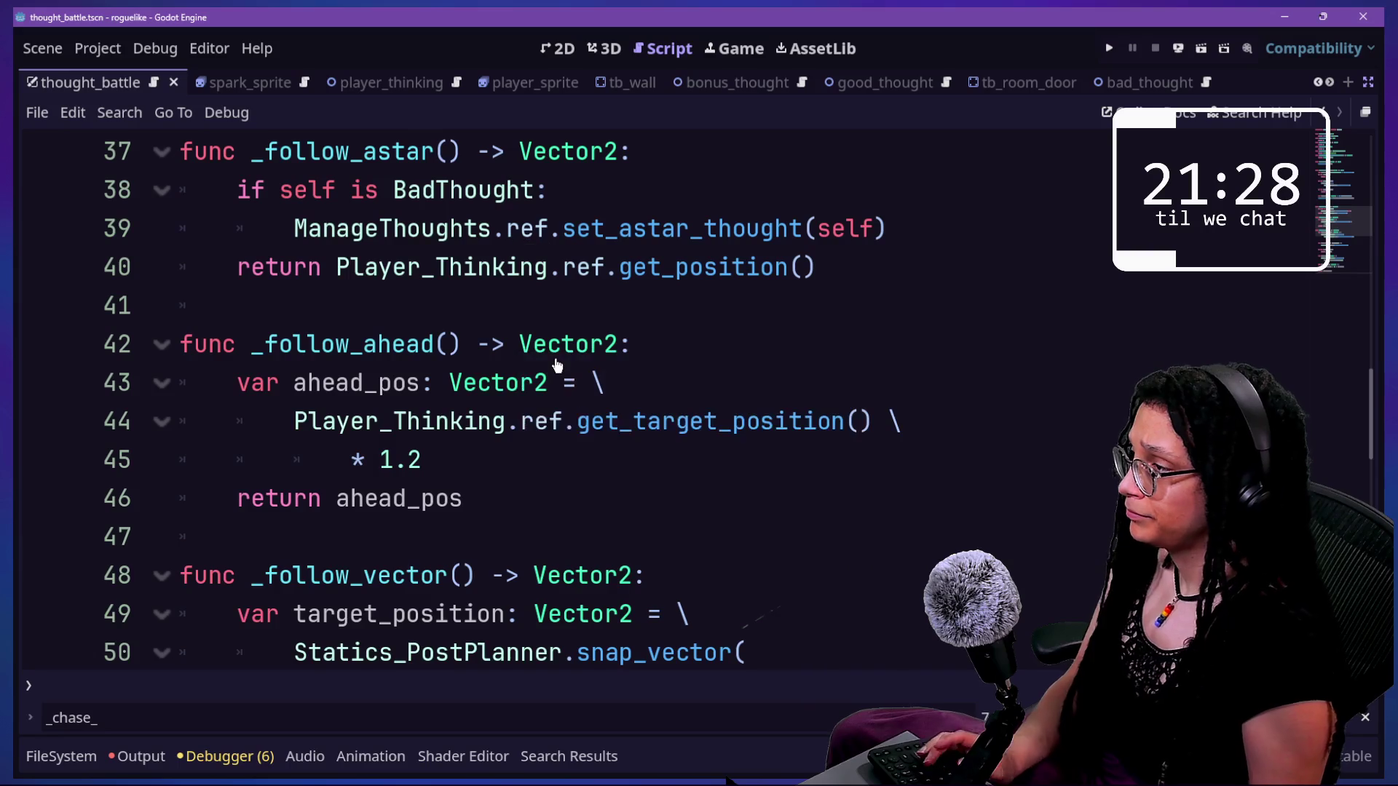
{"action": "key", "text": "alt+shift+o"}
{"action": "type", "text": "good"}
{"action": "key", "text": "Escape"}
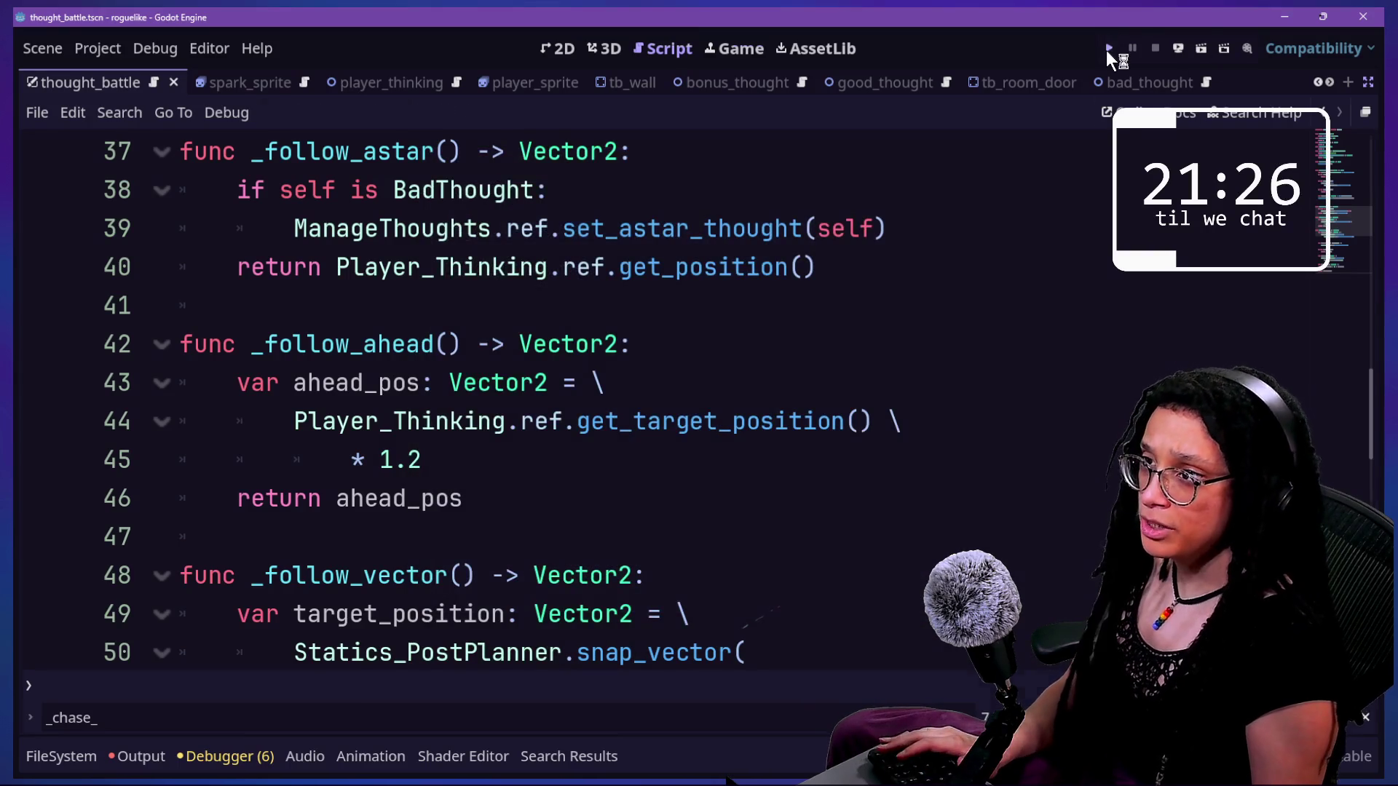
{"action": "left_click", "coordinate": [1108, 49]}
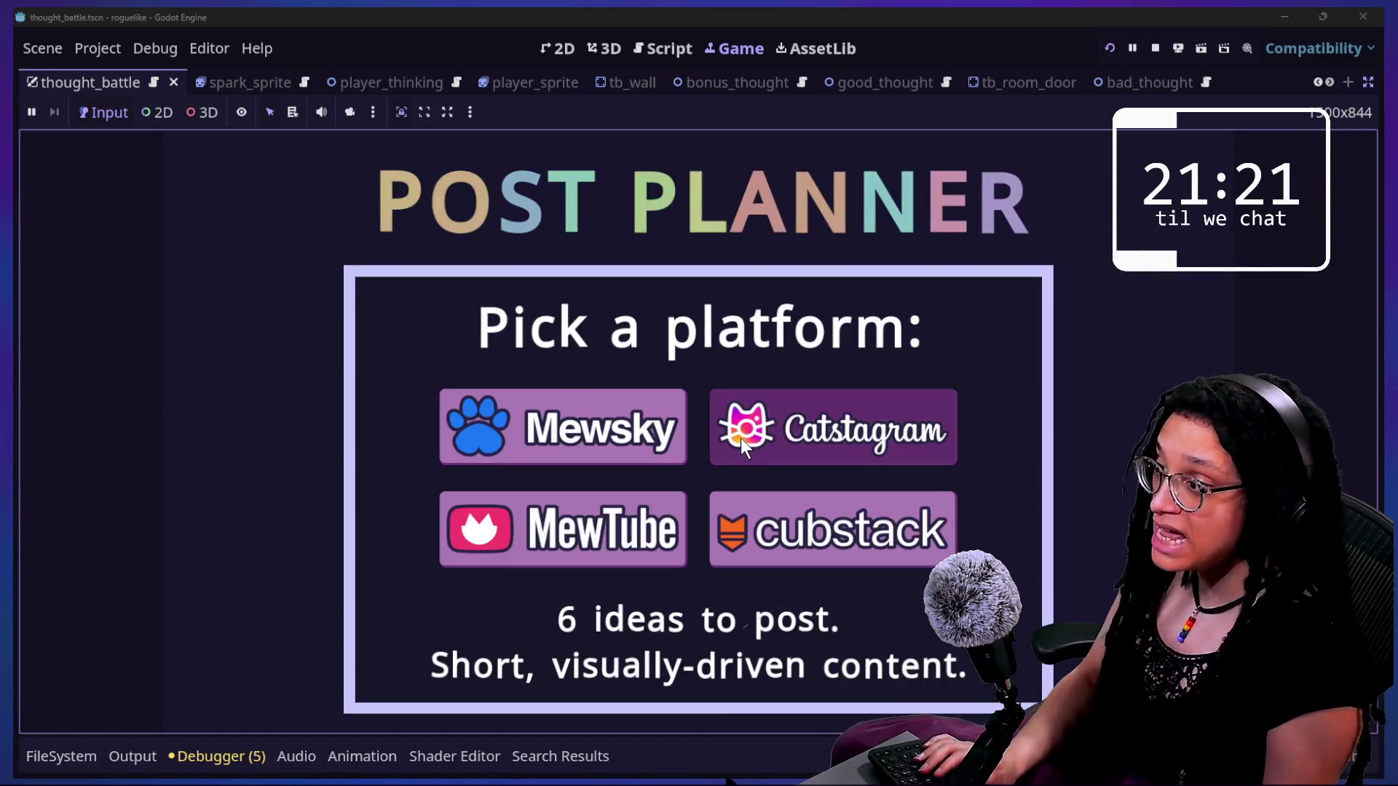
{"action": "left_click", "coordinate": [740, 439]}
{"action": "key", "text": "Up"}
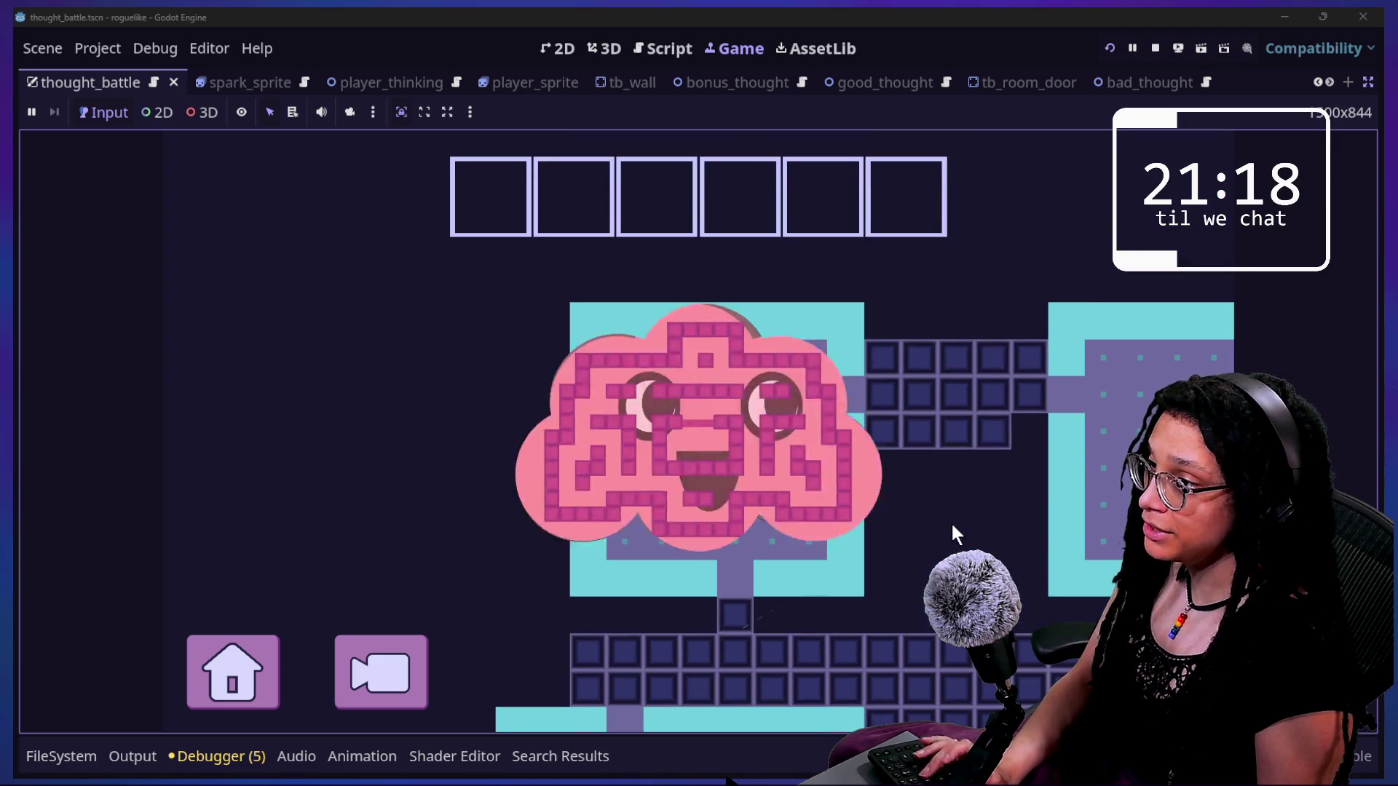
{"action": "left_click", "coordinate": [1155, 48]}
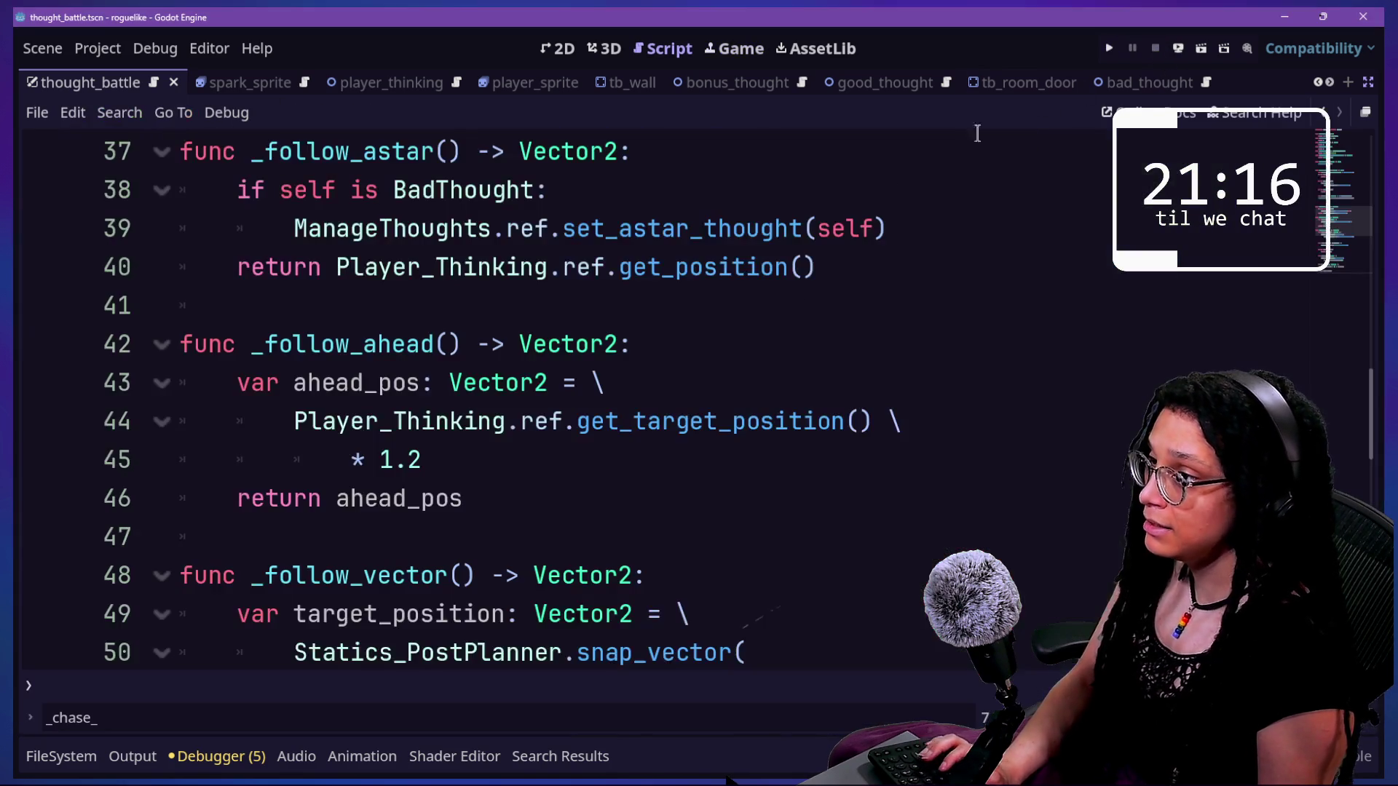
- Open the good_thought.gd script using the quick file chooser
{"action": "scroll", "coordinate": [752, 361], "scroll_direction": "up", "scroll_amount": 2}
{"action": "scroll", "coordinate": [753, 362], "scroll_direction": "up", "scroll_amount": 10}
{"action": "scroll", "coordinate": [753, 362], "scroll_direction": "down", "scroll_amount": 10}
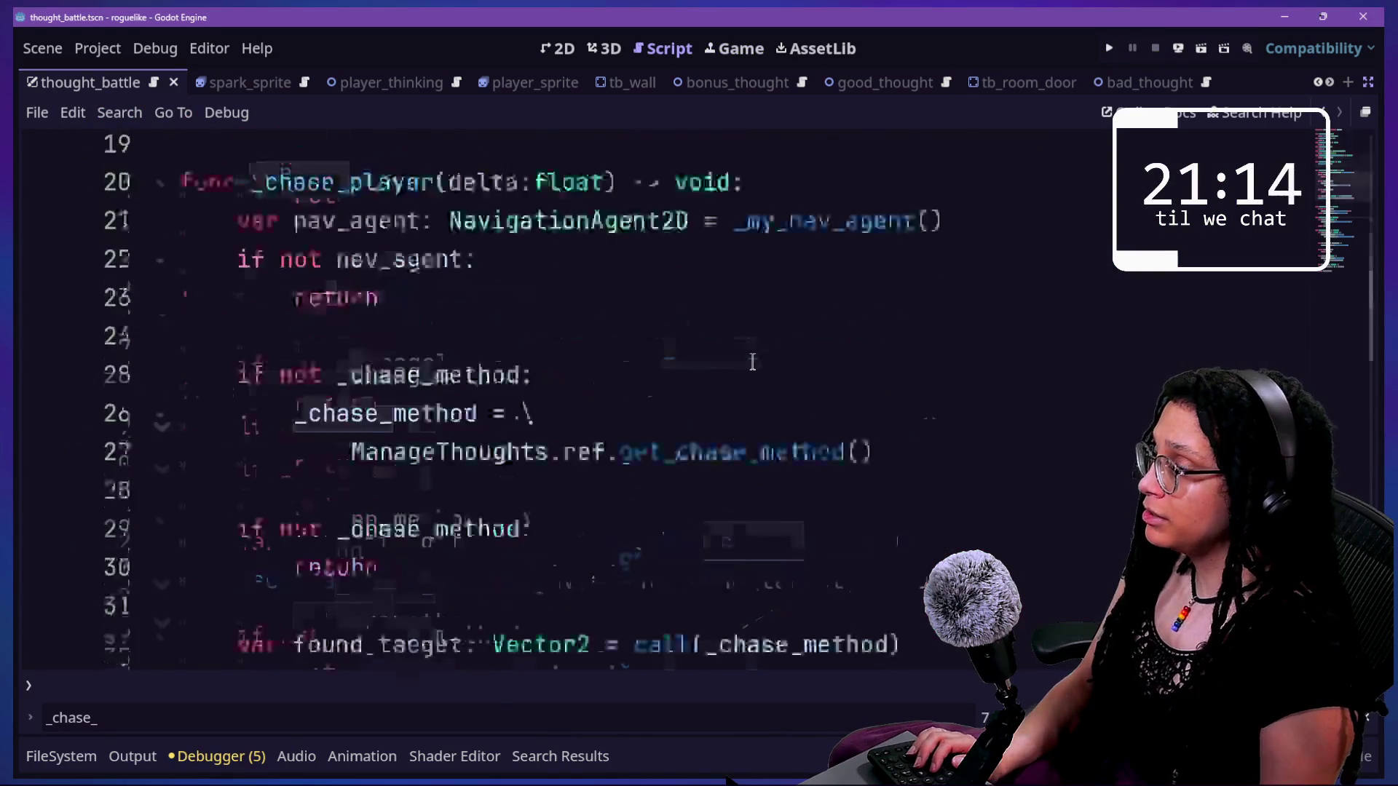
{"action": "key", "text": "shift+alt+o"}
{"action": "type", "text": "good"}
{"action": "key", "text": "Escape"}
{"action": "scroll", "coordinate": [753, 371], "scroll_direction": "up", "scroll_amount": 5}
{"action": "key", "text": "shift+alt+o"}
{"action": "type", "text": "good"}
{"action": "key", "text": "Down"}
{"action": "key", "text": "Return"}
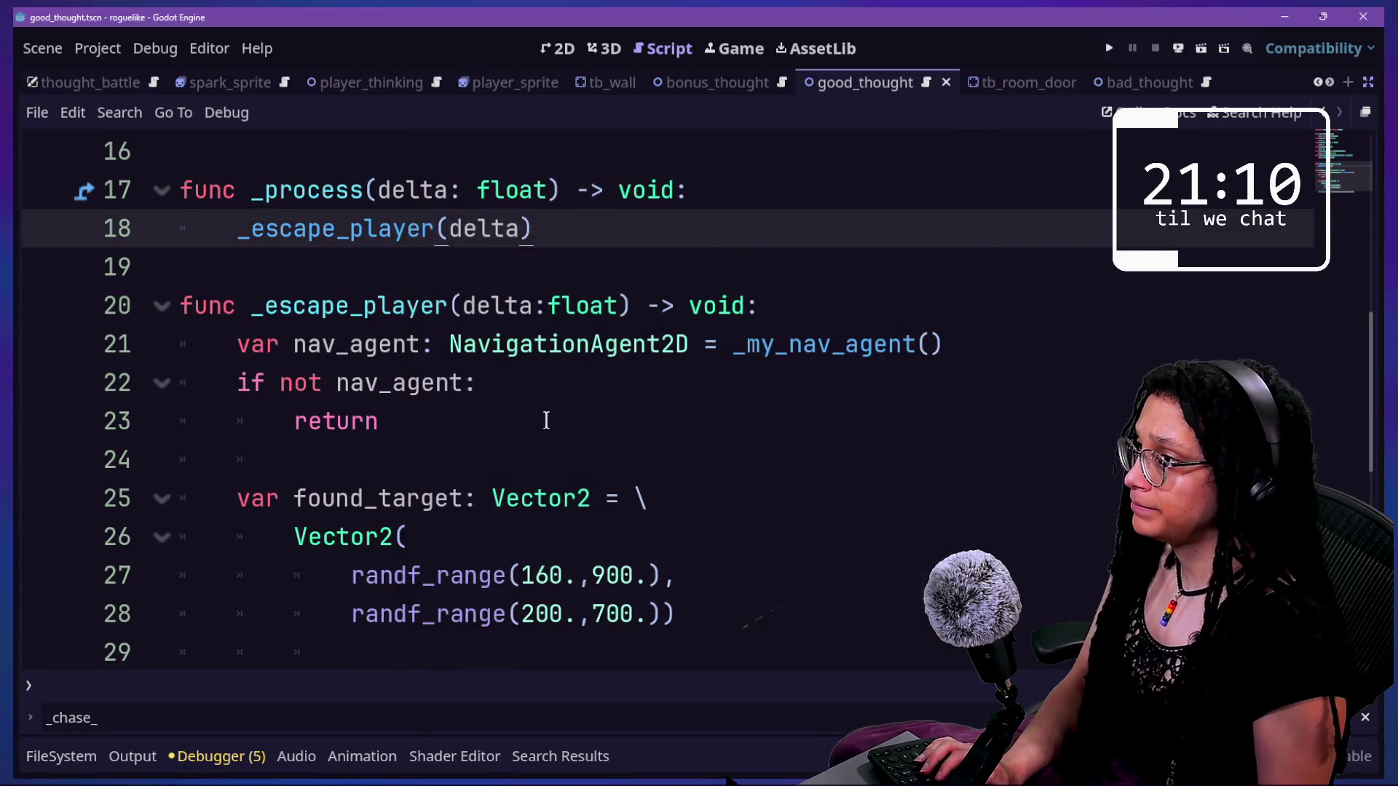
- Add 'var _last_found_target: Vector2' on line 3, below the class declaration
{"action": "scroll", "coordinate": [566, 425], "scroll_direction": "down", "scroll_amount": 2}
{"action": "left_click", "coordinate": [814, 570]}
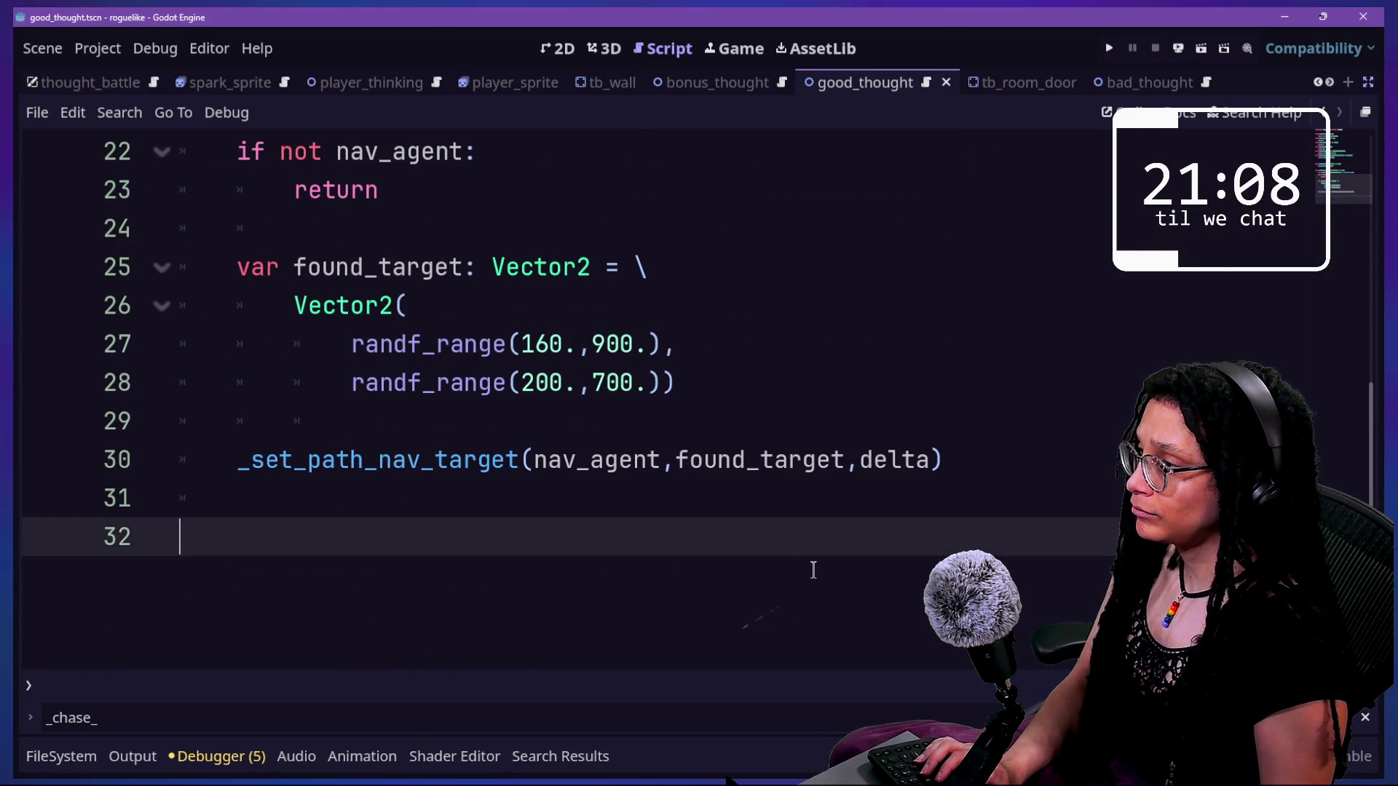
{"action": "scroll", "coordinate": [813, 570], "scroll_direction": "up", "scroll_amount": 1}
{"action": "scroll", "coordinate": [583, 408], "scroll_direction": "up", "scroll_amount": 6}
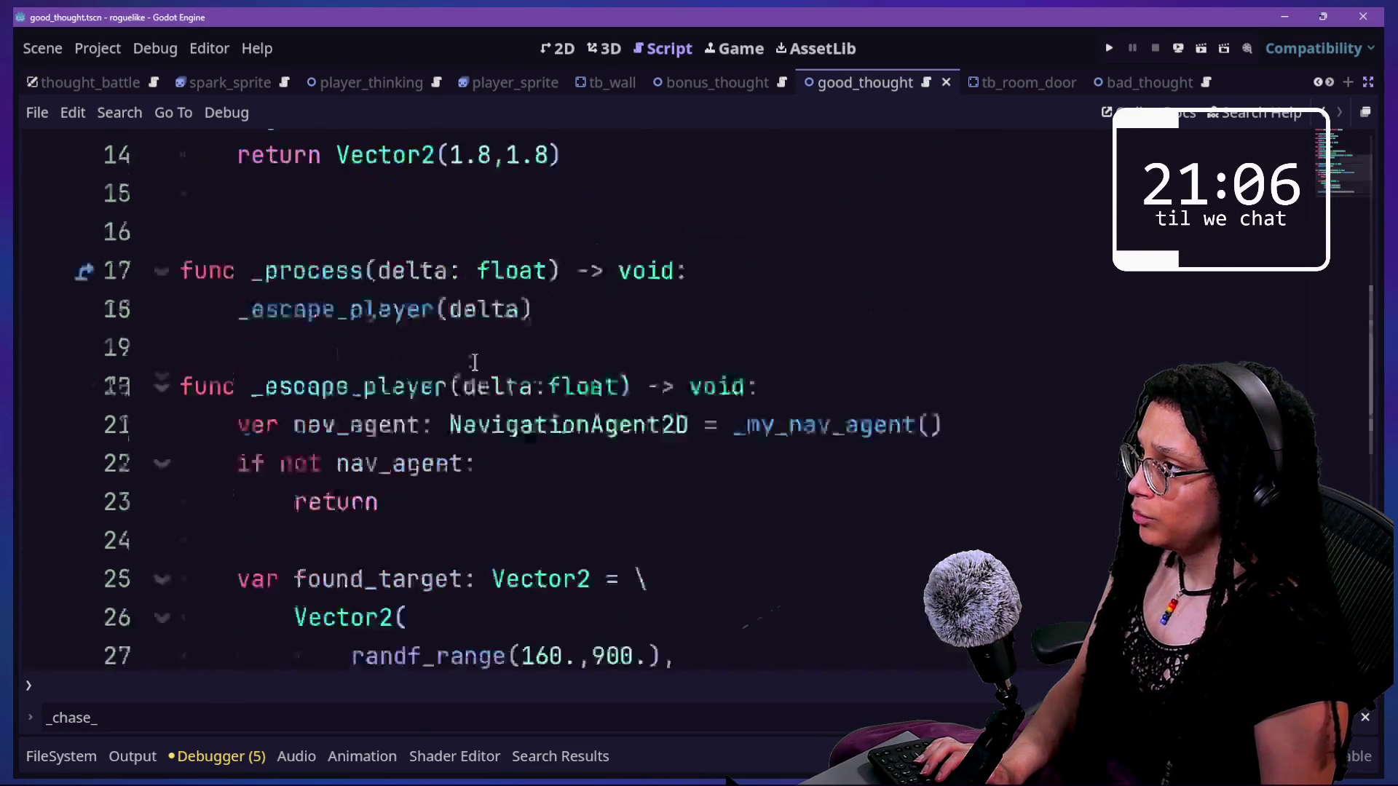
{"action": "scroll", "coordinate": [475, 362], "scroll_direction": "down", "scroll_amount": 4}
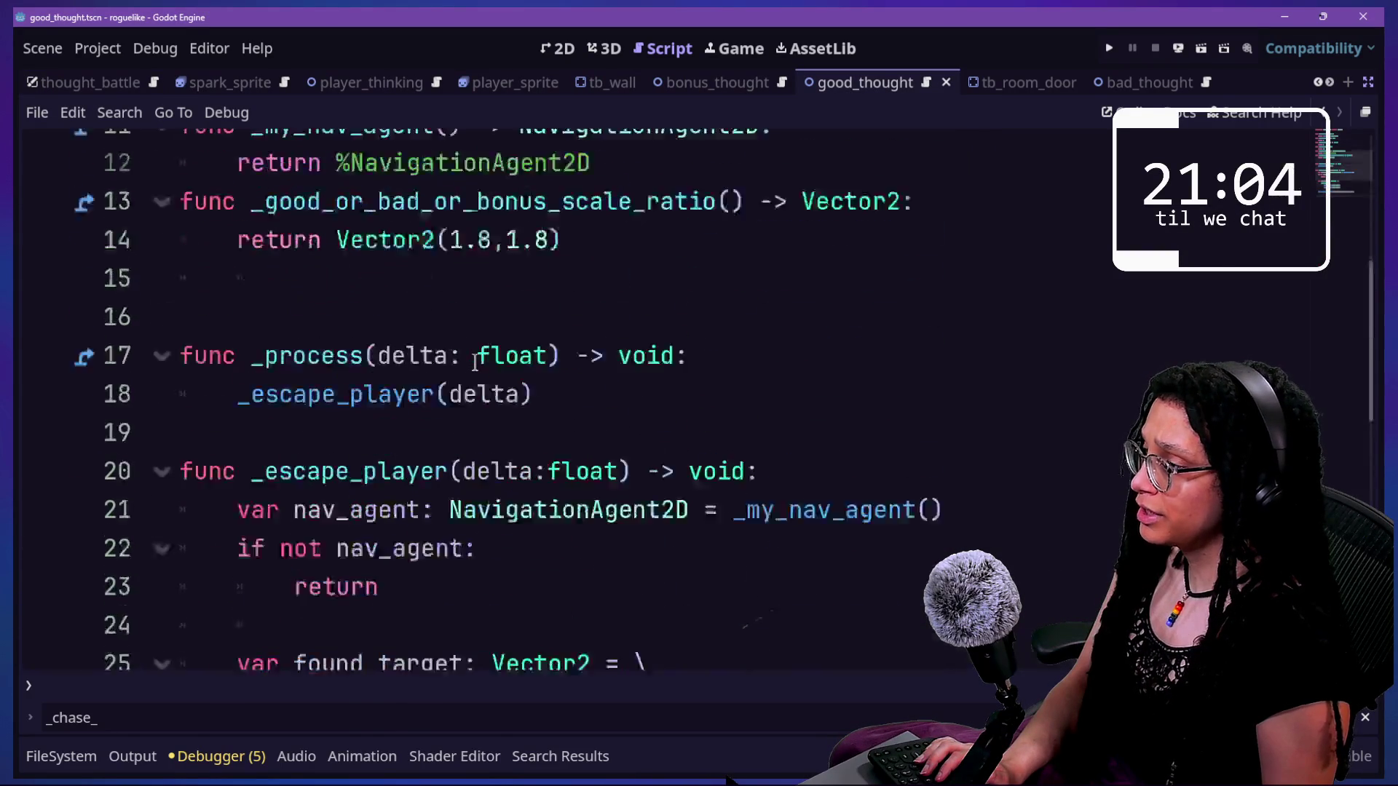
{"action": "scroll", "coordinate": [515, 359], "scroll_direction": "up", "scroll_amount": 5}
{"action": "left_click", "coordinate": [774, 133]}
{"action": "key", "text": "Return"}
{"action": "key", "text": "Return"}
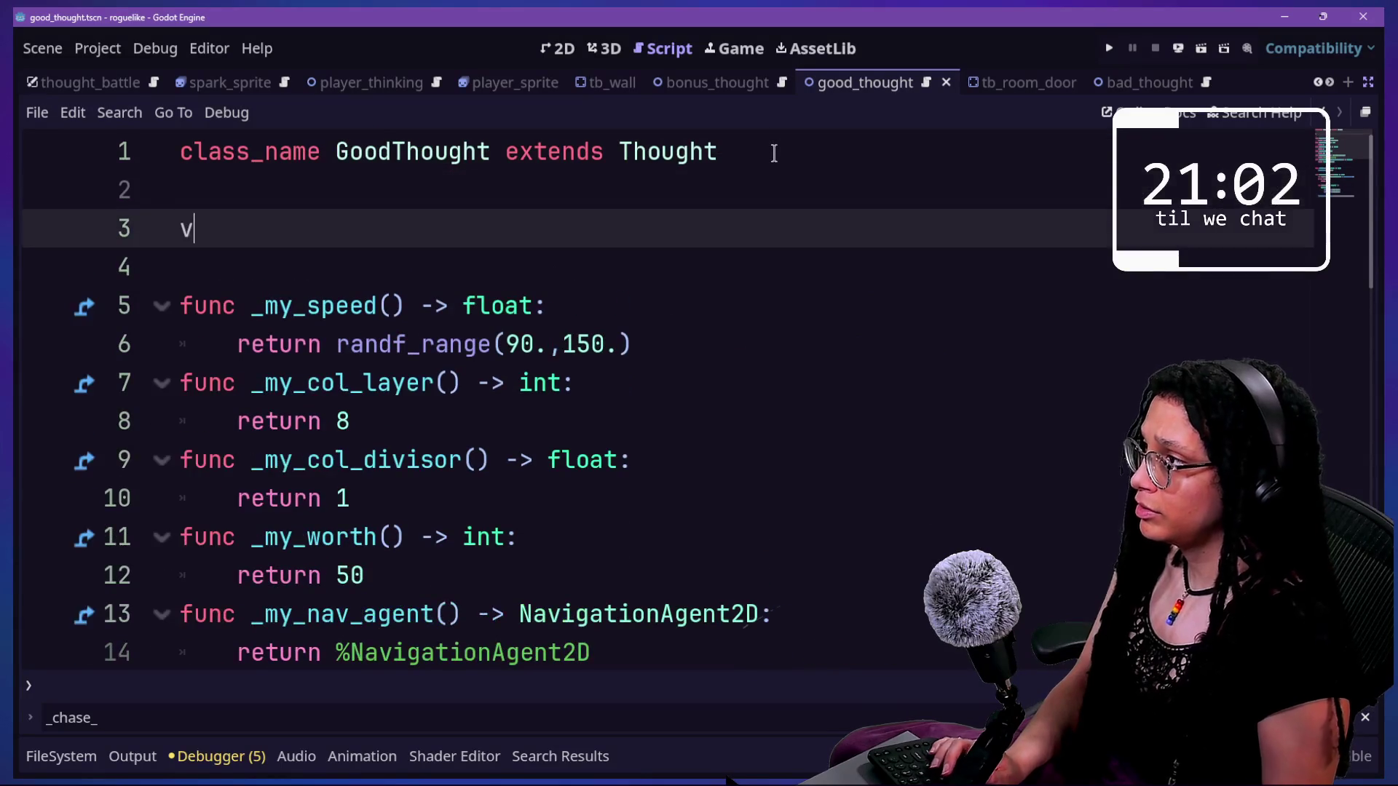
{"action": "type", "text": "var la"}
{"action": "key", "text": "BackSpace"}
{"action": "key", "text": "BackSpace"}
{"action": "type", "text": "_last_"}
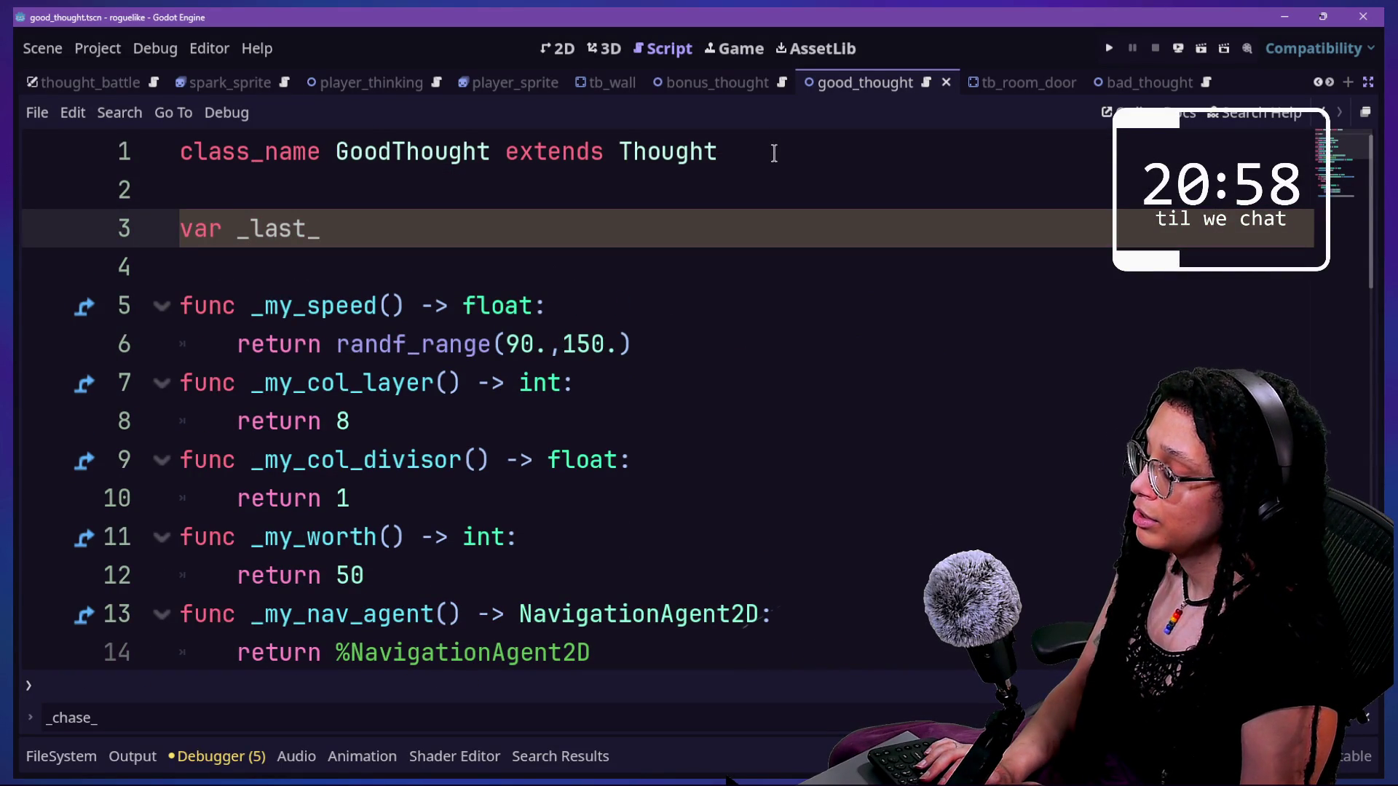
{"action": "type", "text": "found_target: "}
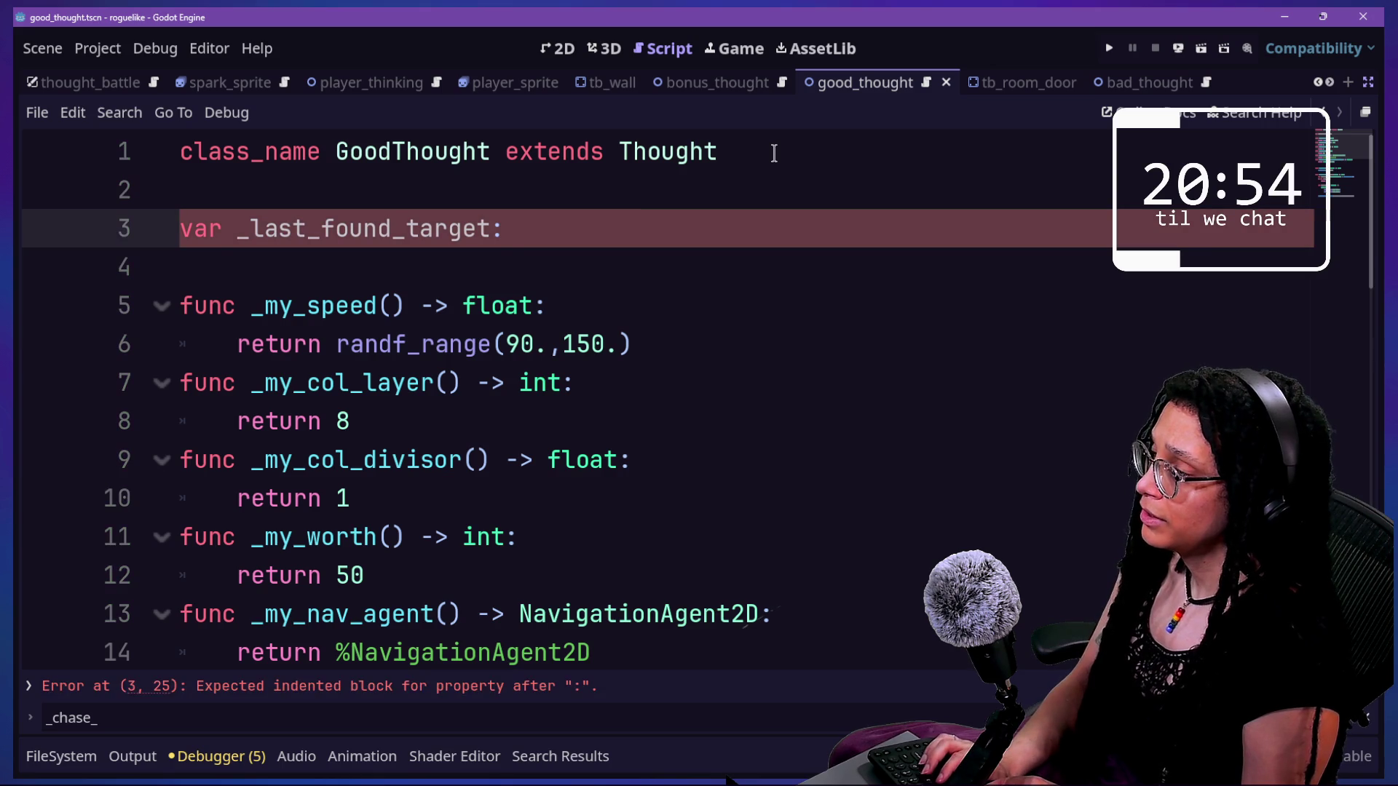
{"action": "type", "text": "Vector2"}
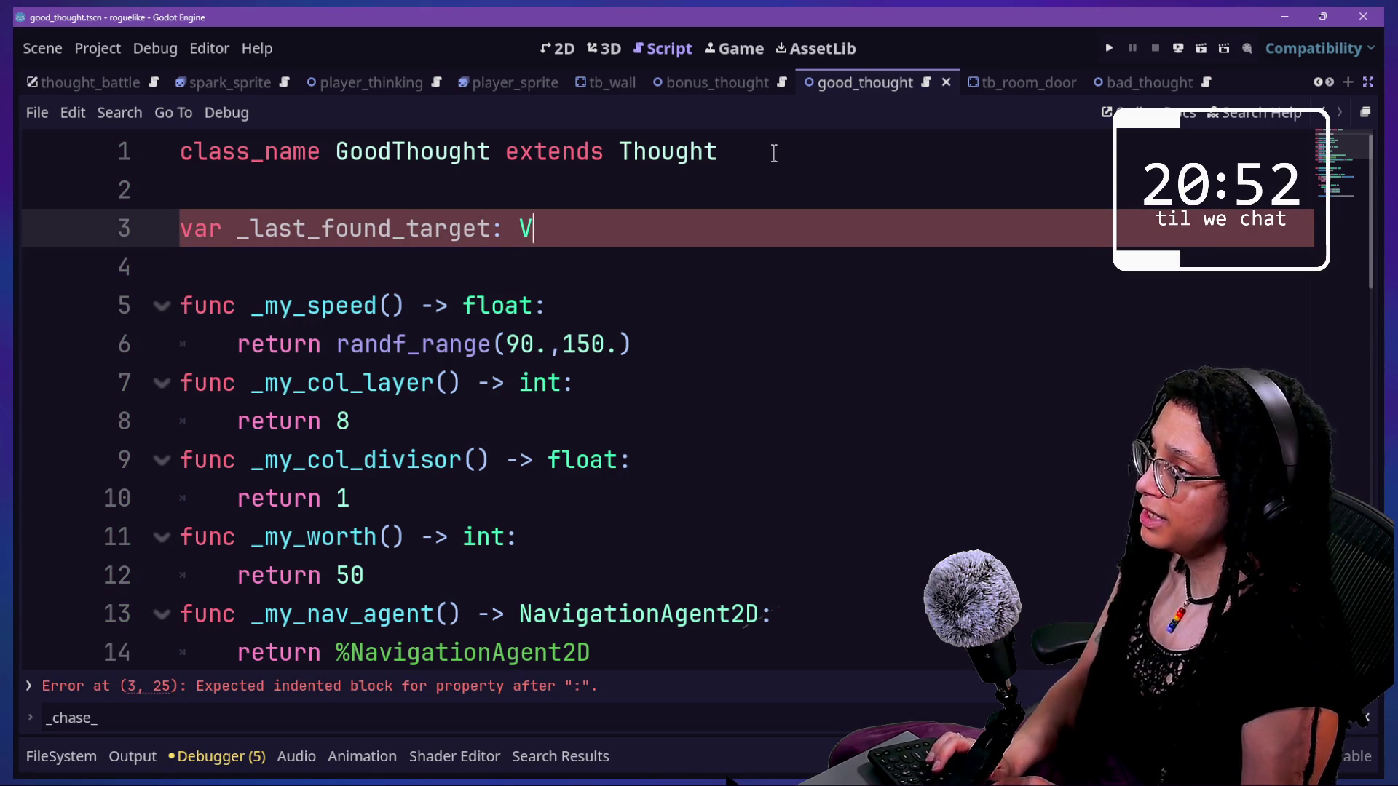
{"action": "key", "text": "Return"}
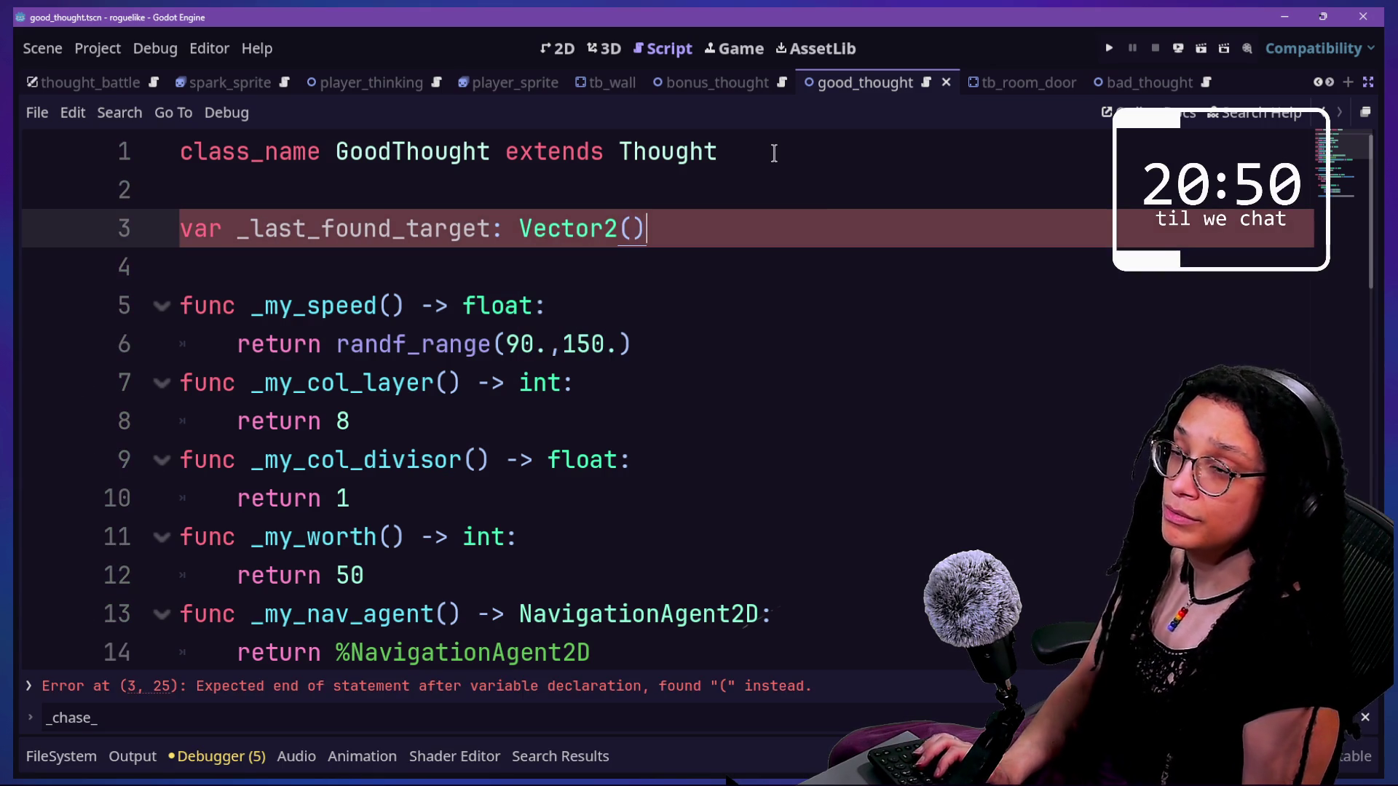
{"action": "key", "text": "BackSpace"}
- Insert a blank line after line 30, before the nav target call in _escape_player
{"action": "scroll", "coordinate": [651, 416], "scroll_direction": "down", "scroll_amount": 8}
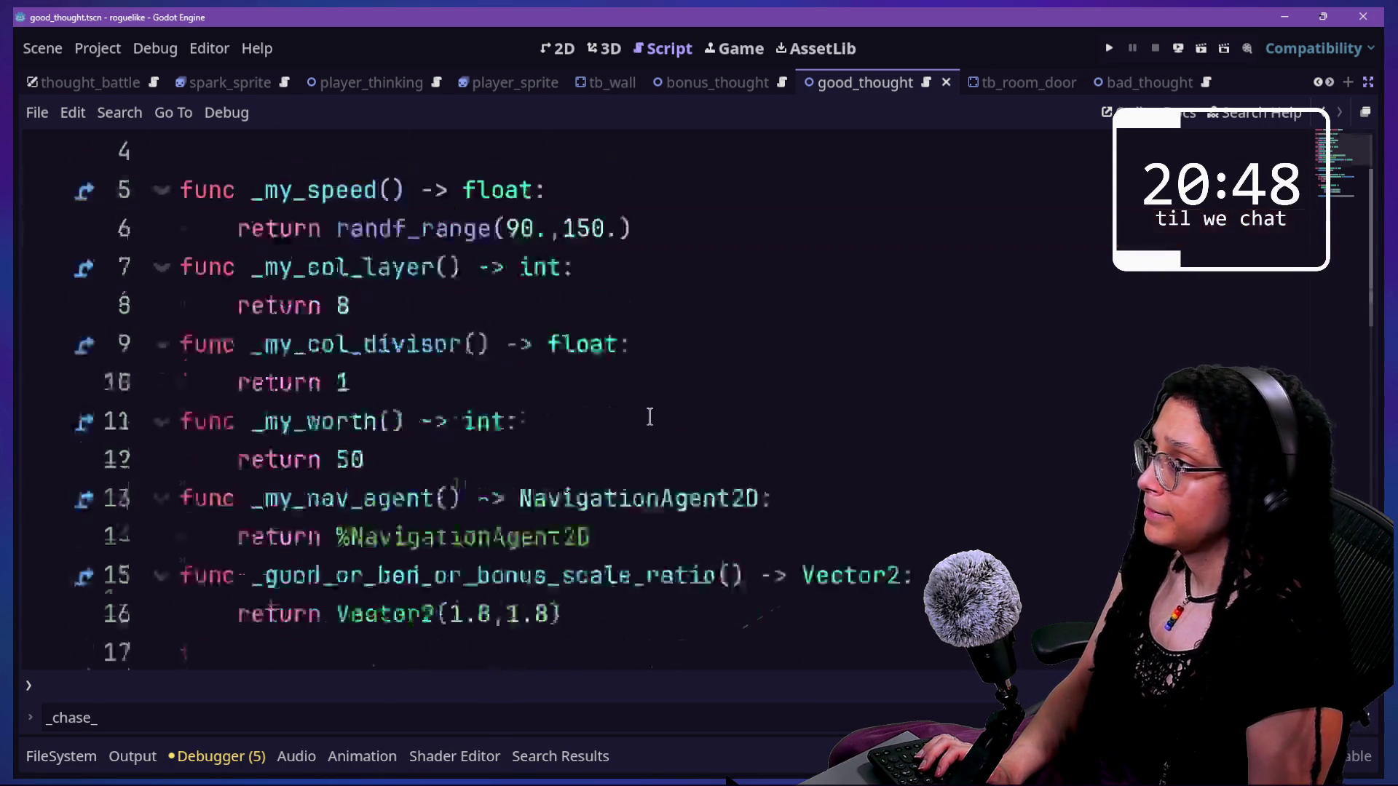
{"action": "scroll", "coordinate": [650, 416], "scroll_direction": "up", "scroll_amount": 1}
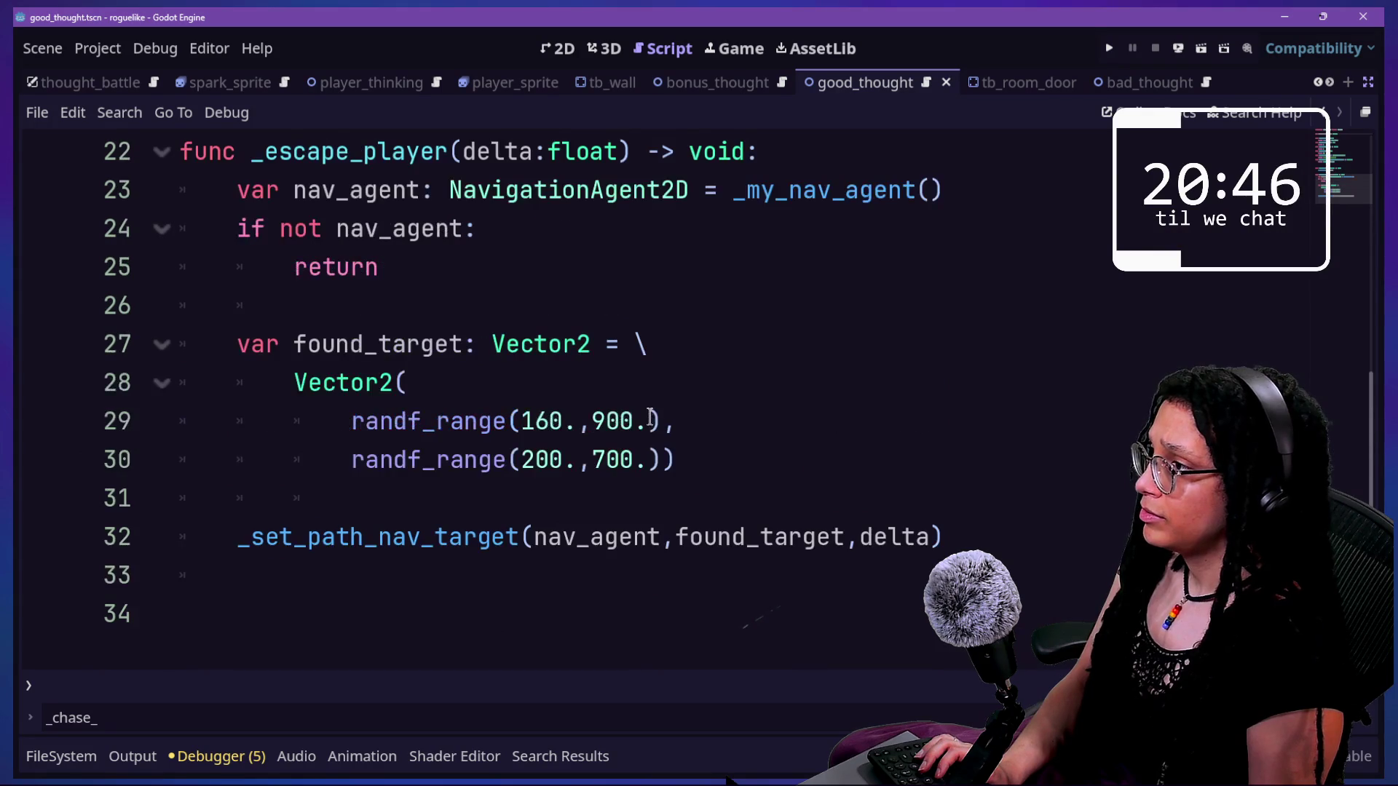
{"action": "left_click", "coordinate": [756, 463]}
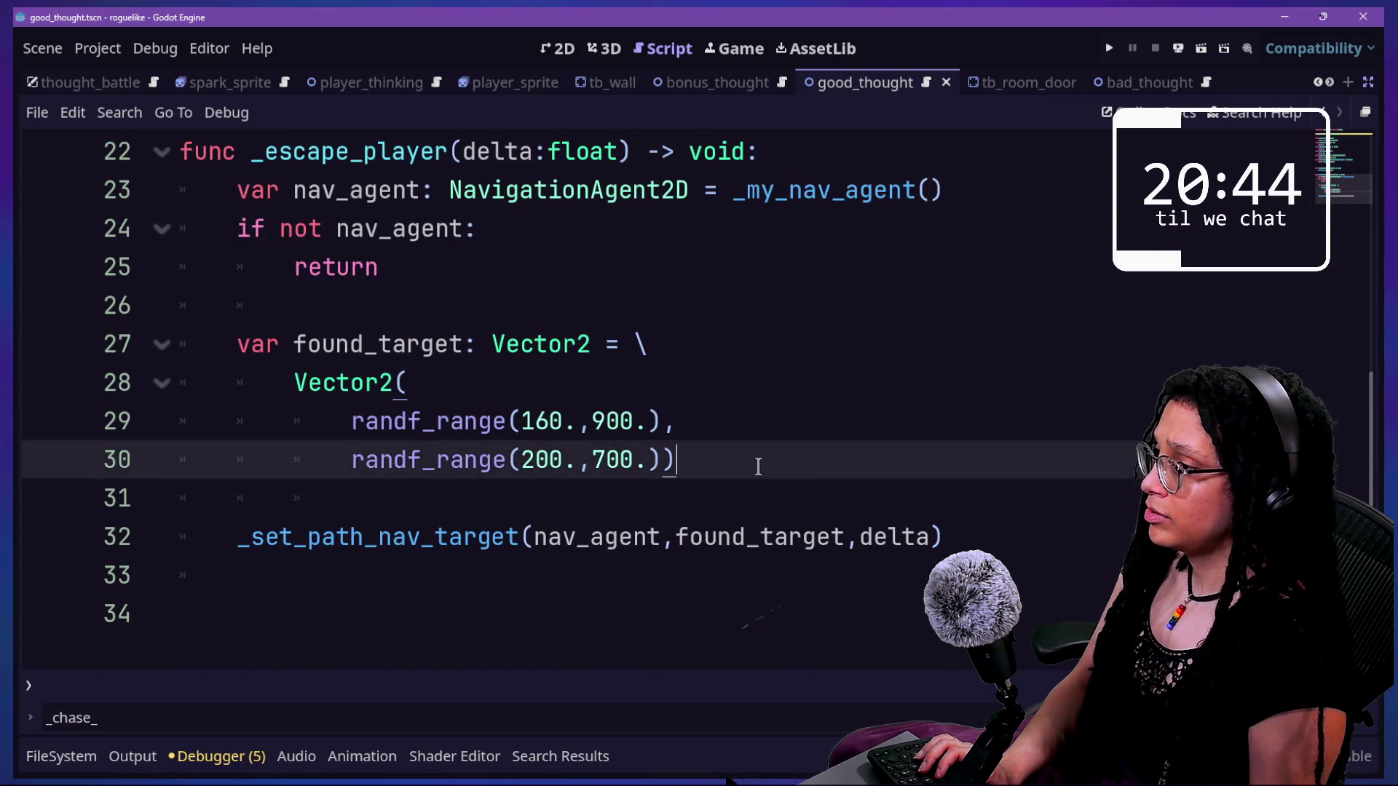
{"action": "key", "text": "Return"}
{"action": "key", "text": "Return"}
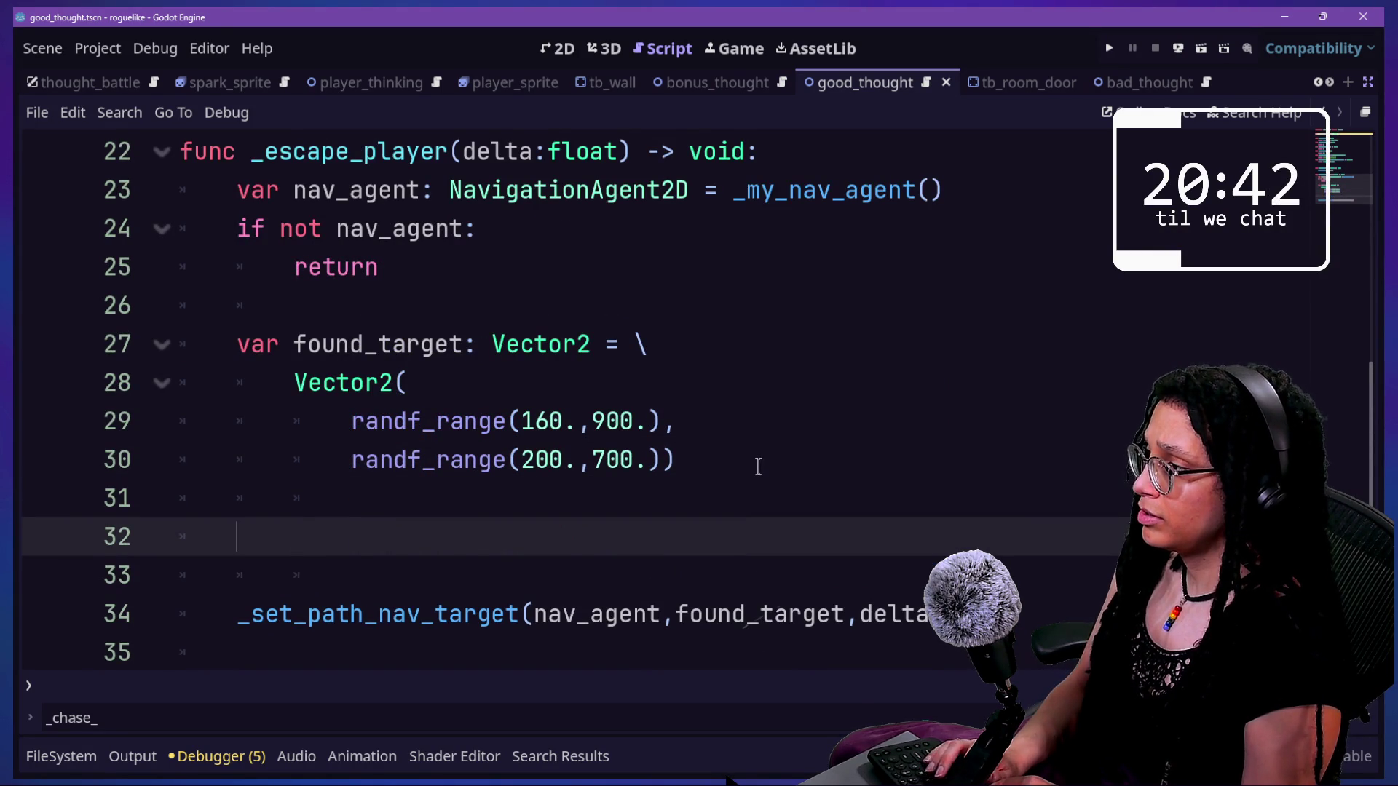
- Assign found_target to _last_found_target on the new line
{"action": "type", "text": "_l"}
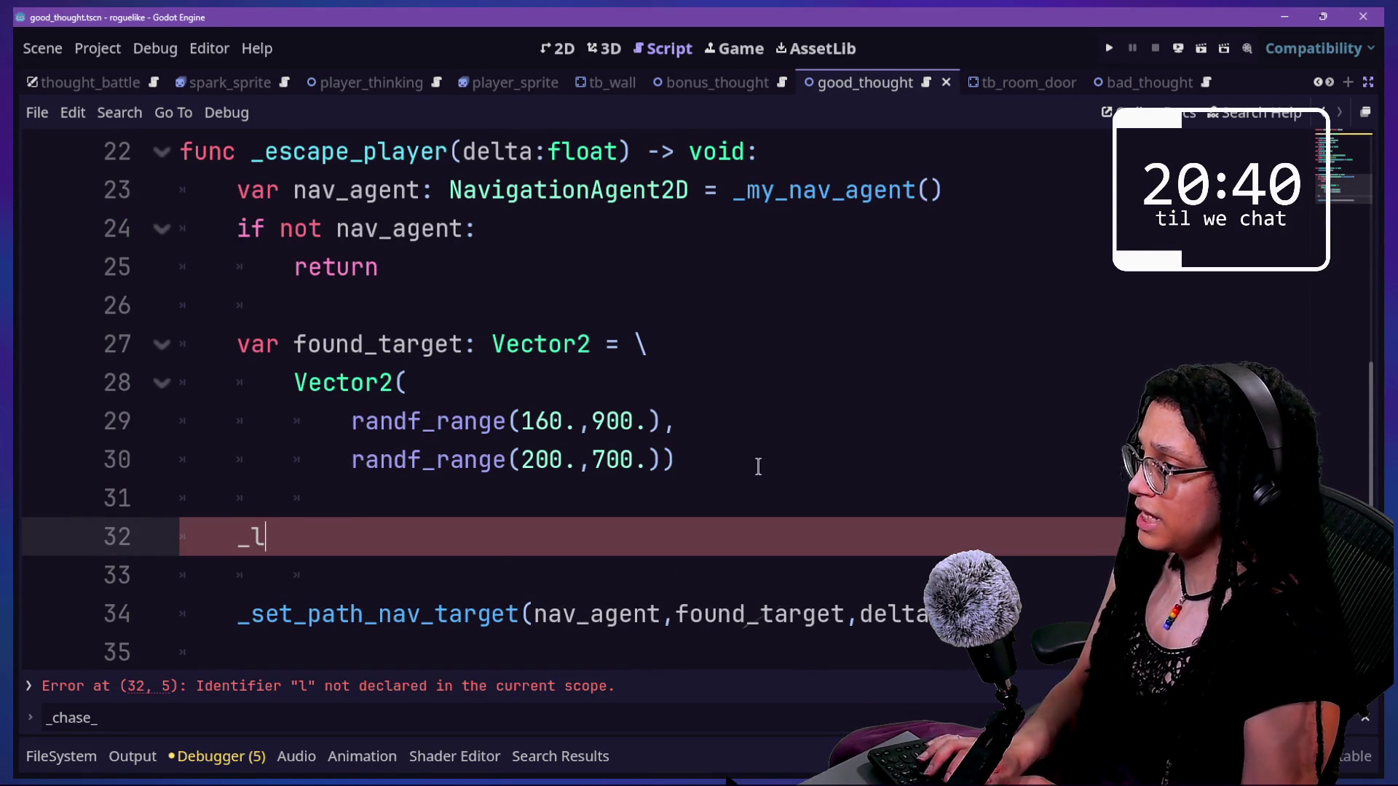
{"action": "key", "text": "Return"}
{"action": "type", "text": "= found_target"}
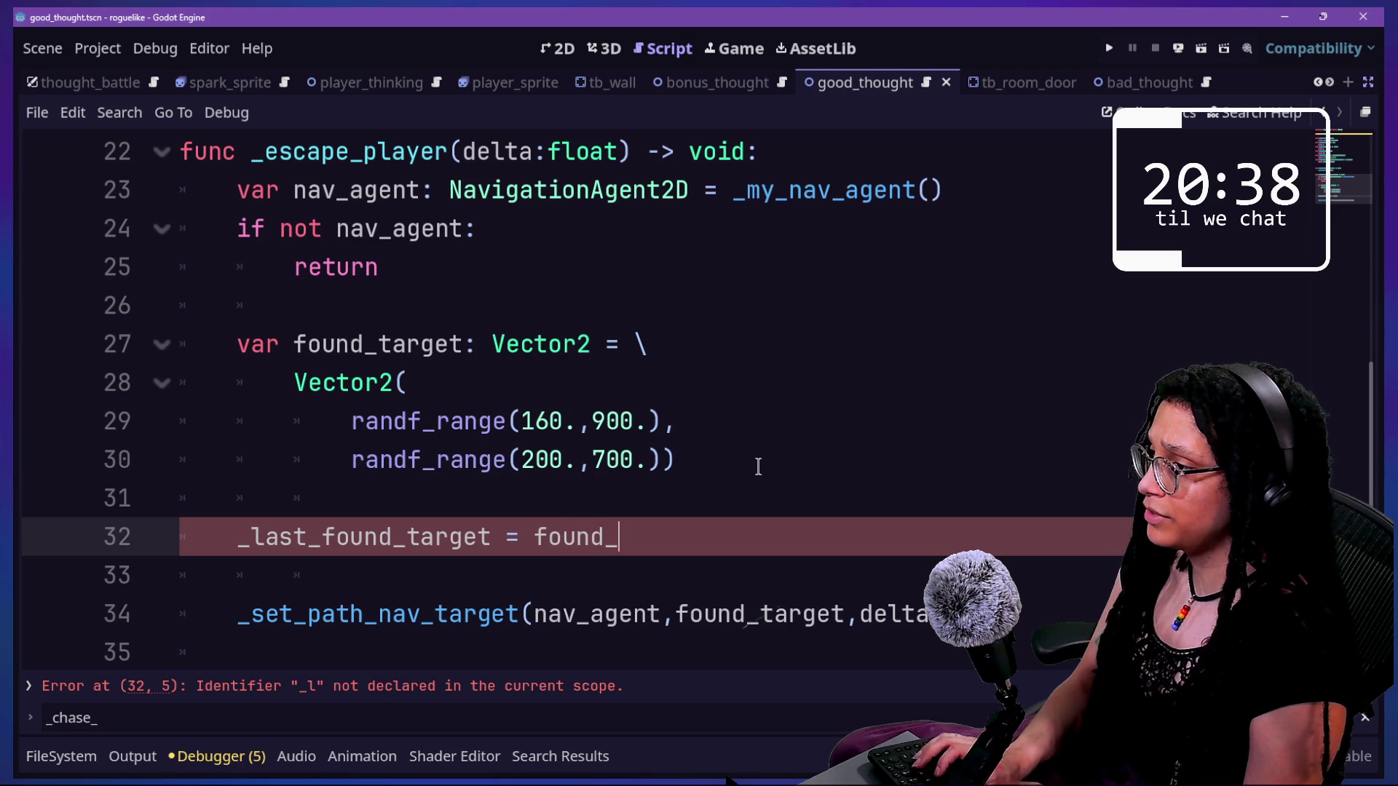
- Replace the found_target argument in _set_path_nav_target with _last_found_taret
{"action": "left_click", "coordinate": [861, 495]}
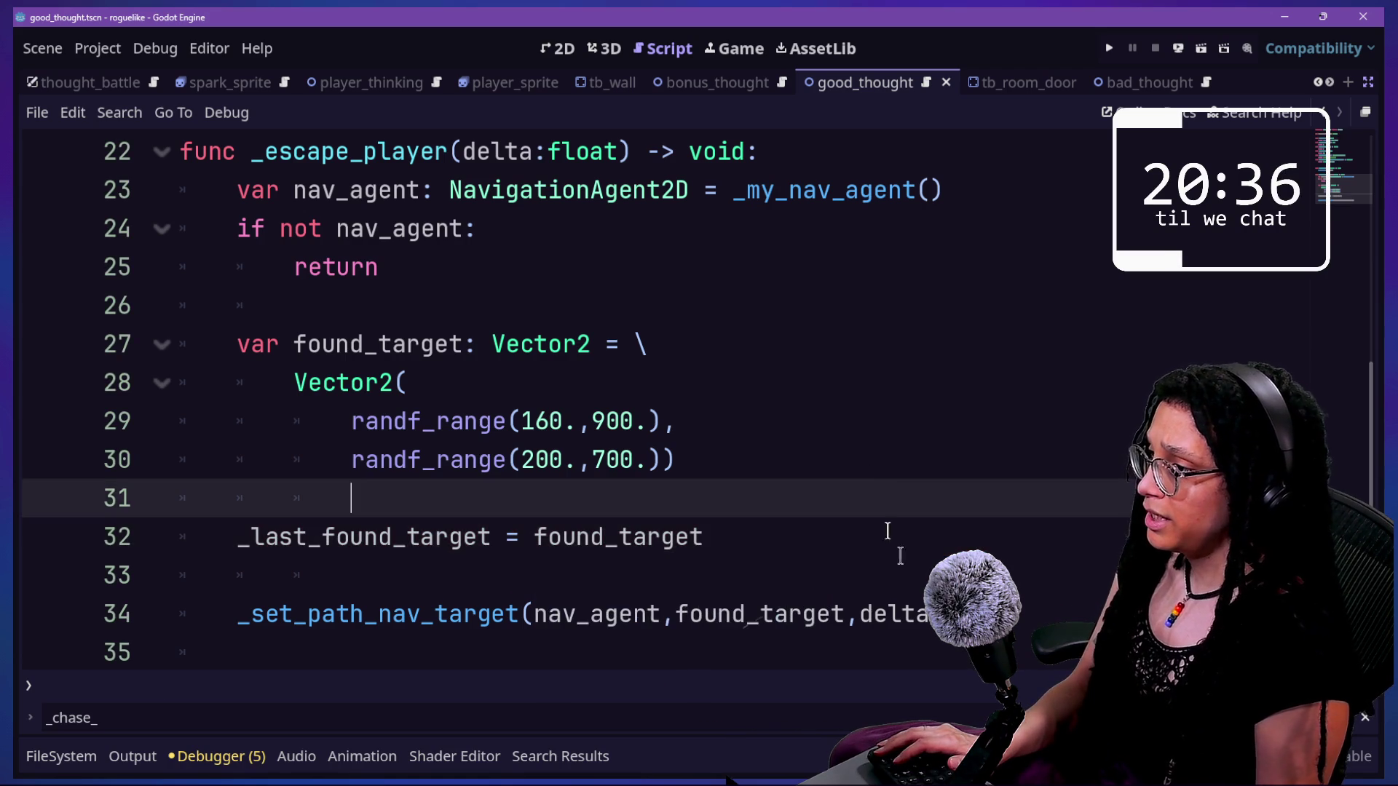
{"action": "left_click", "coordinate": [690, 614]}
{"action": "left_click_drag", "start_coordinate": [677, 613], "coordinate": [844, 614]}
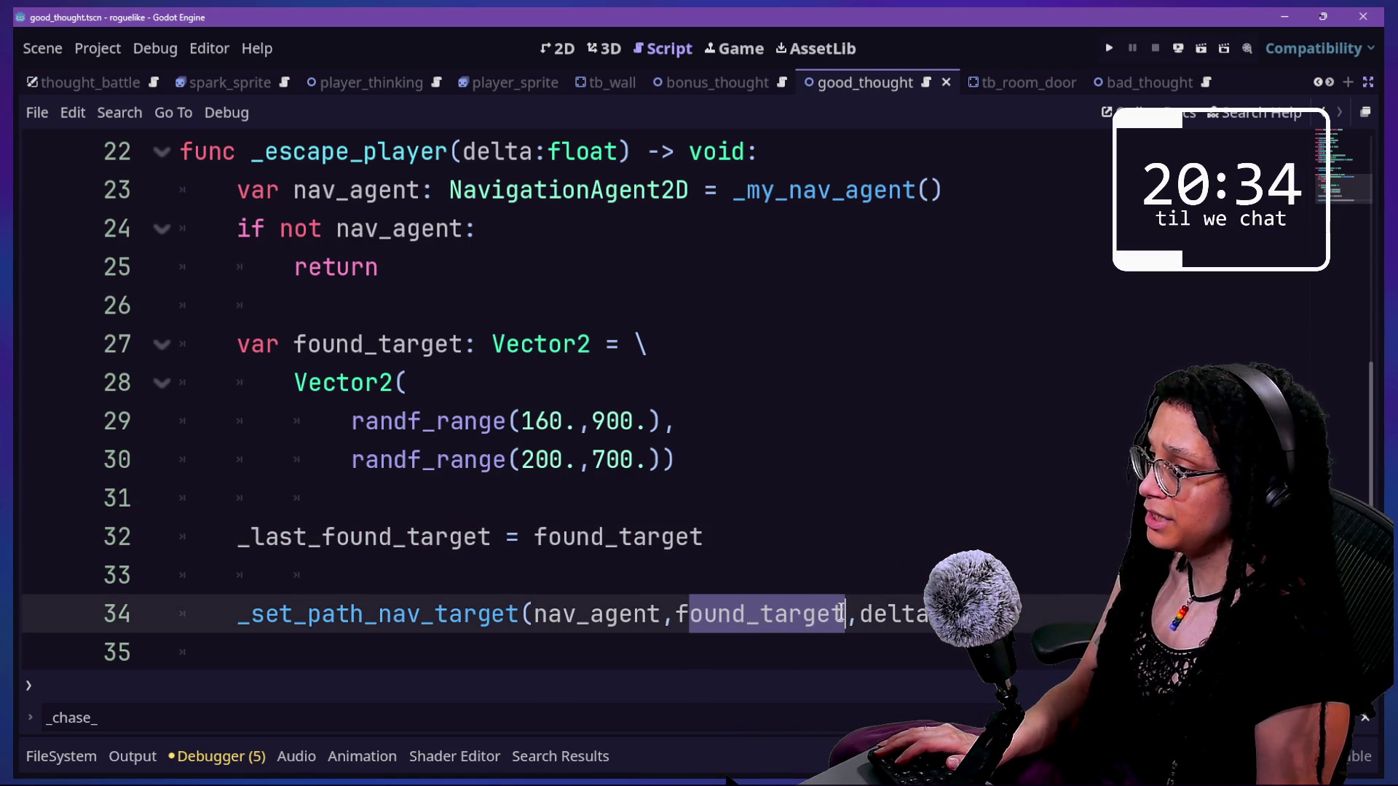
{"action": "key", "text": "BackSpace"}
{"action": "type", "text": "_last_found_taret"}
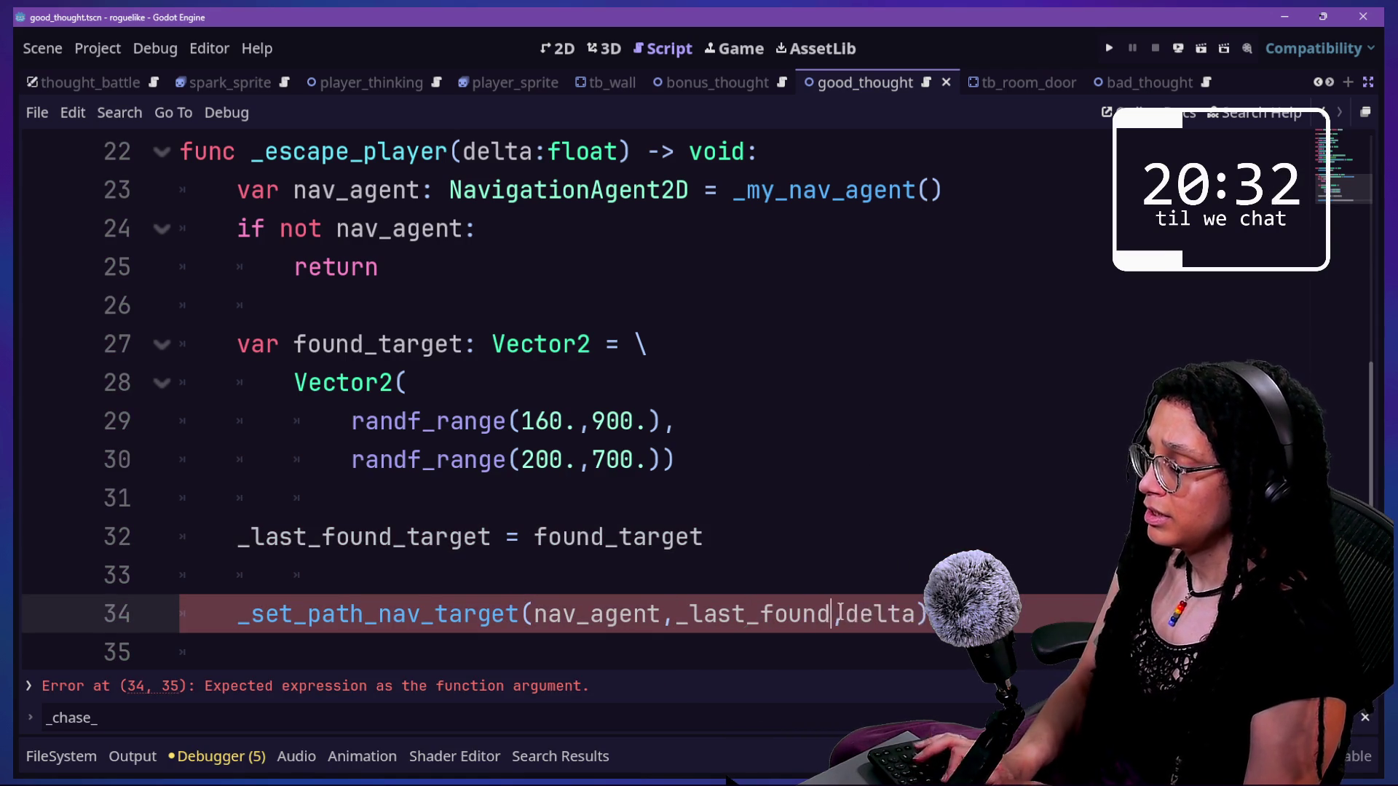
- Review the edited lines and show the Output log below the code
{"action": "left_click", "coordinate": [745, 536]}
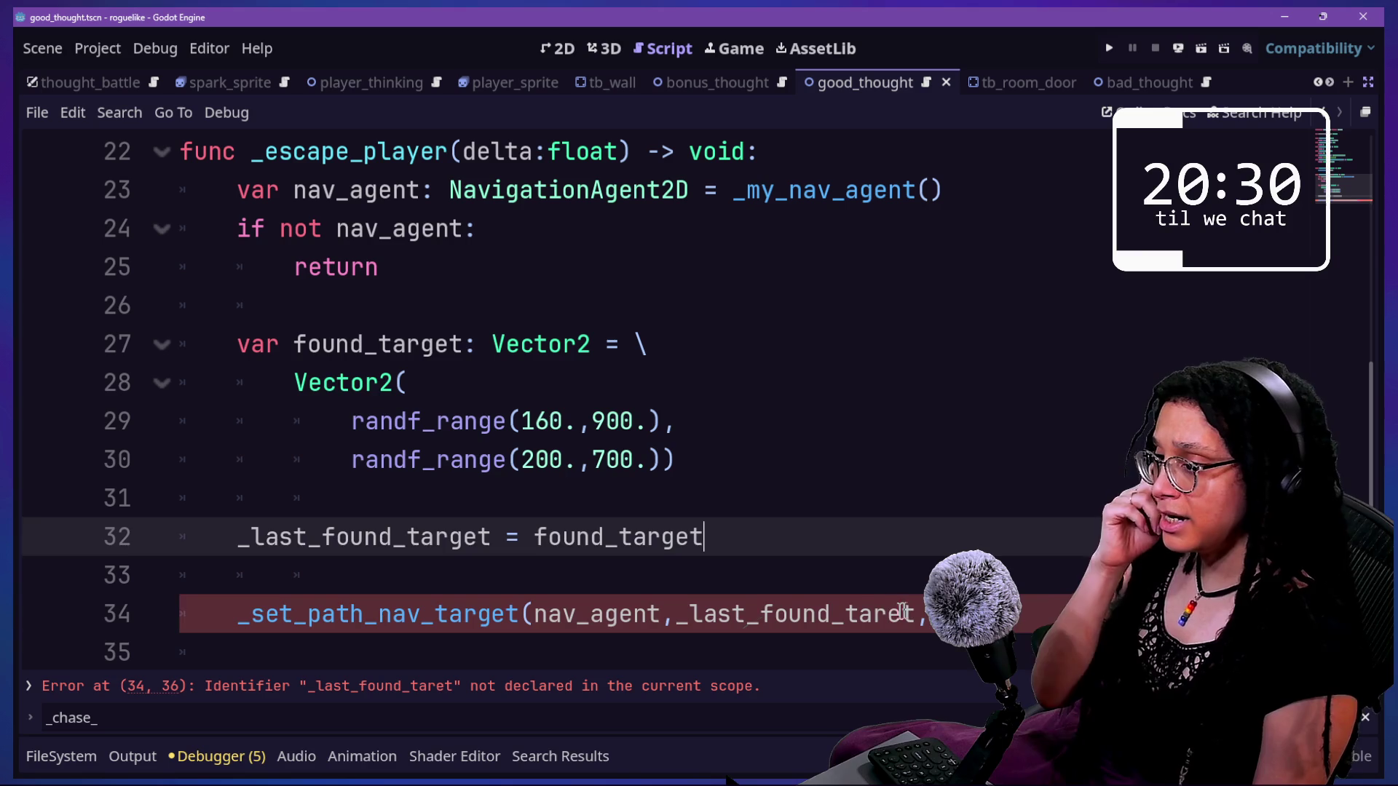
{"action": "left_click", "coordinate": [888, 614]}
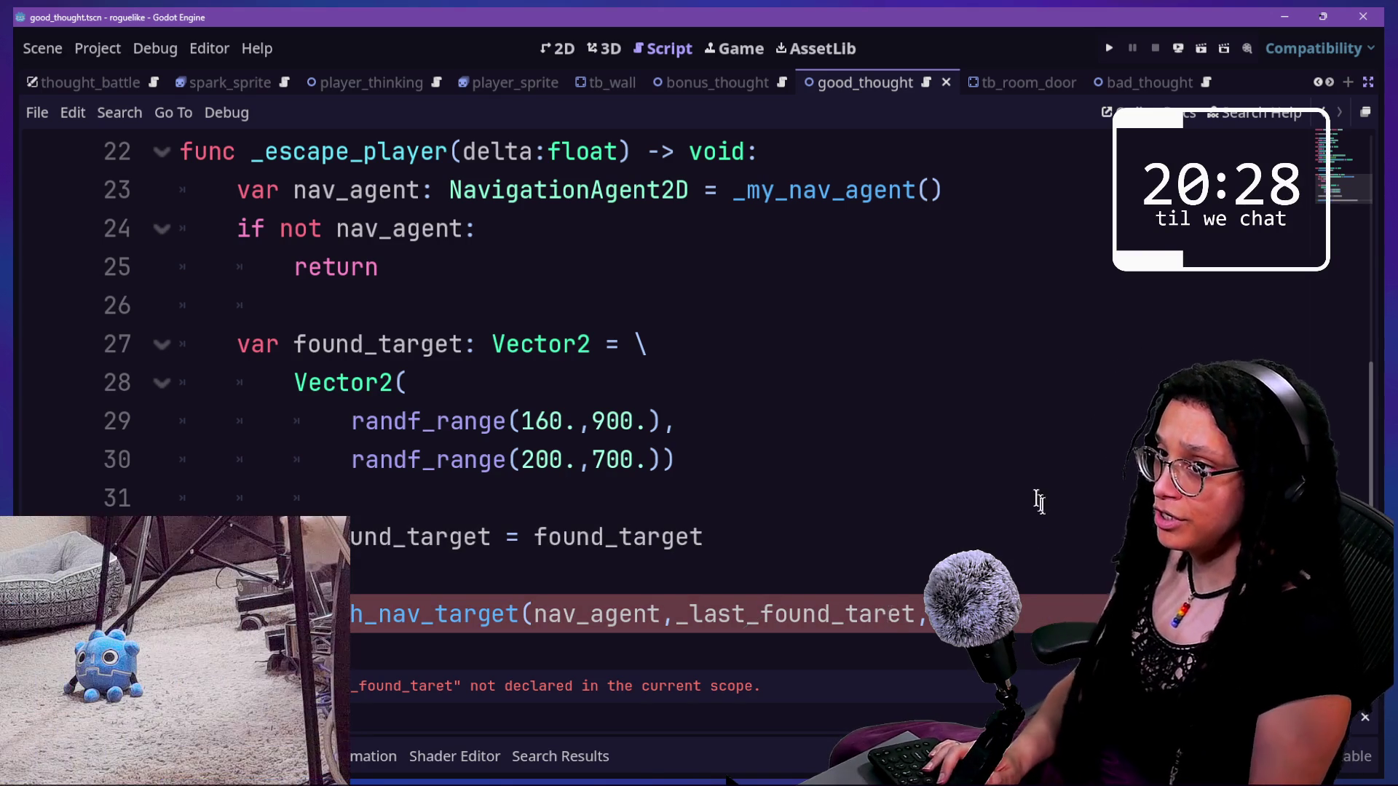
{"action": "left_click", "coordinate": [889, 479]}
{"action": "scroll", "coordinate": [889, 479], "scroll_direction": "down", "scroll_amount": 1}
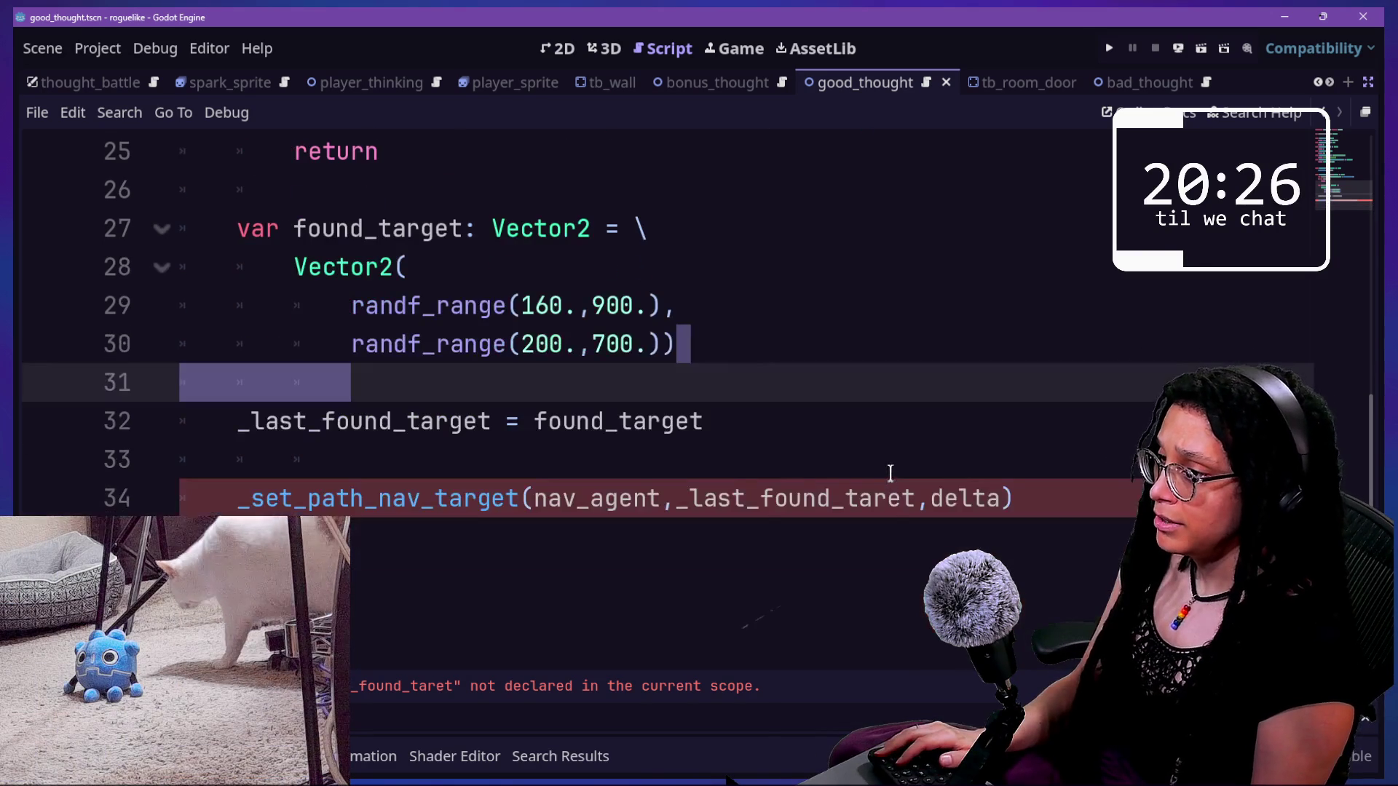
{"action": "key", "text": "ctrl+j"}
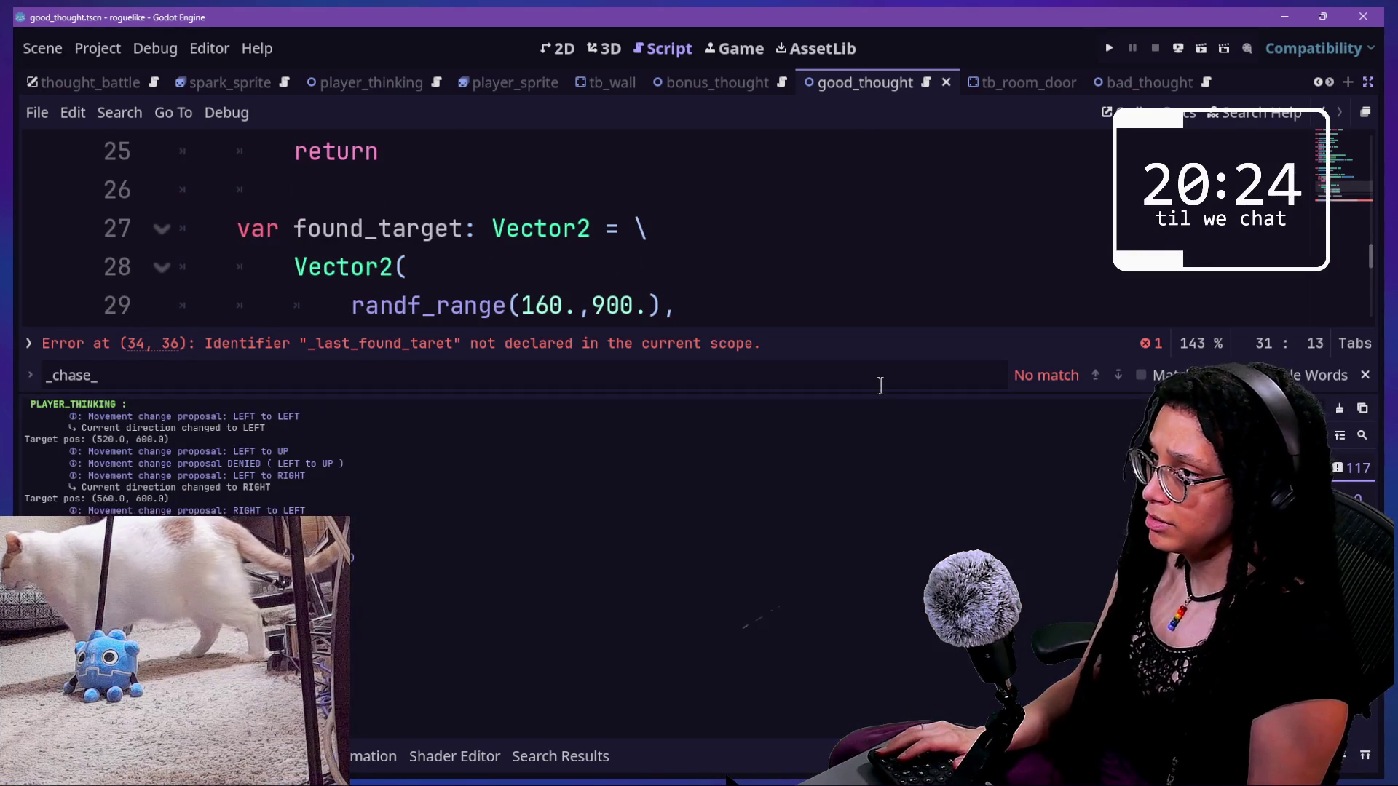
- Shrink the Output panel and fix the typo to _last_found_target on line 34
{"action": "left_click_drag", "start_coordinate": [879, 394], "coordinate": [903, 519]}
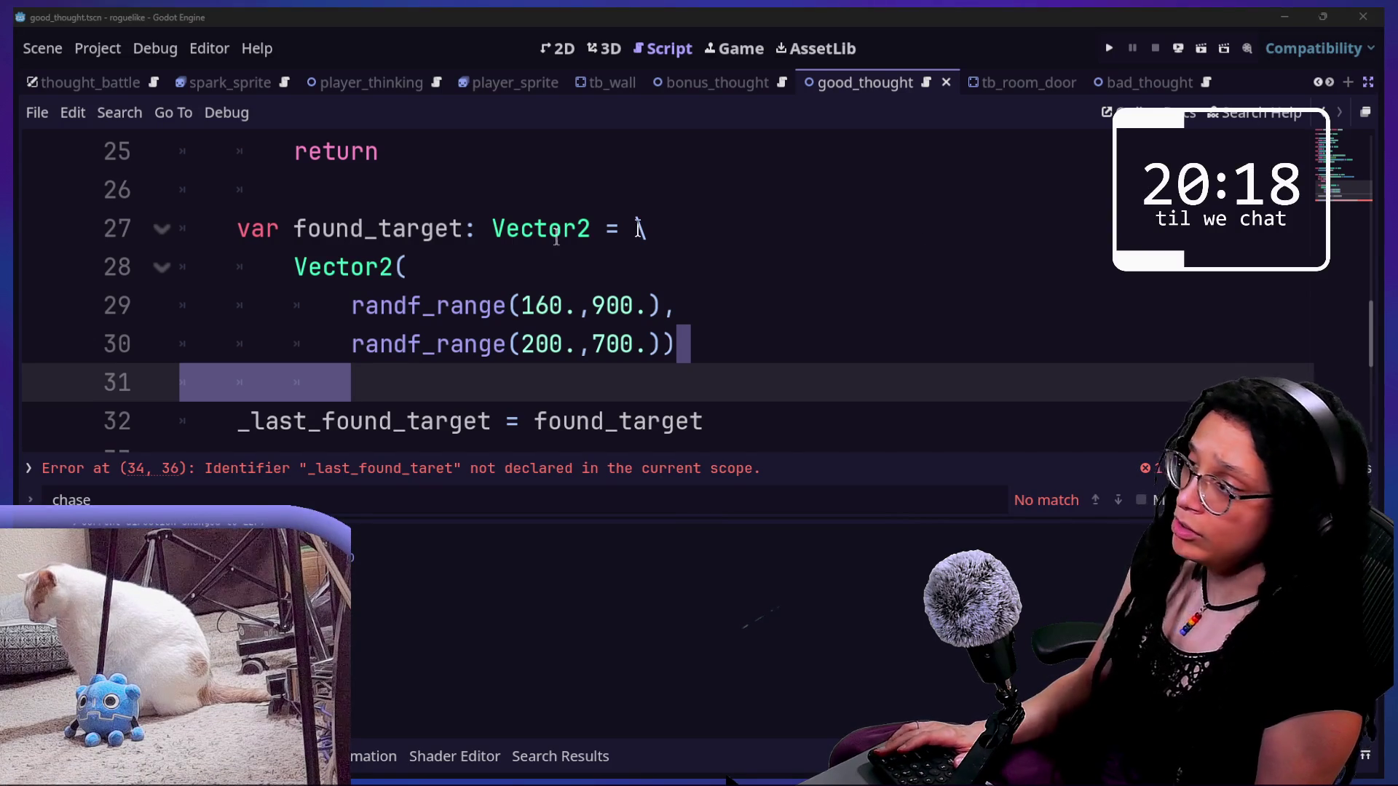
{"action": "left_click", "coordinate": [487, 267]}
{"action": "left_click", "coordinate": [693, 368]}
{"action": "scroll", "coordinate": [692, 368], "scroll_direction": "down", "scroll_amount": 1}
{"action": "left_click", "coordinate": [696, 372]}
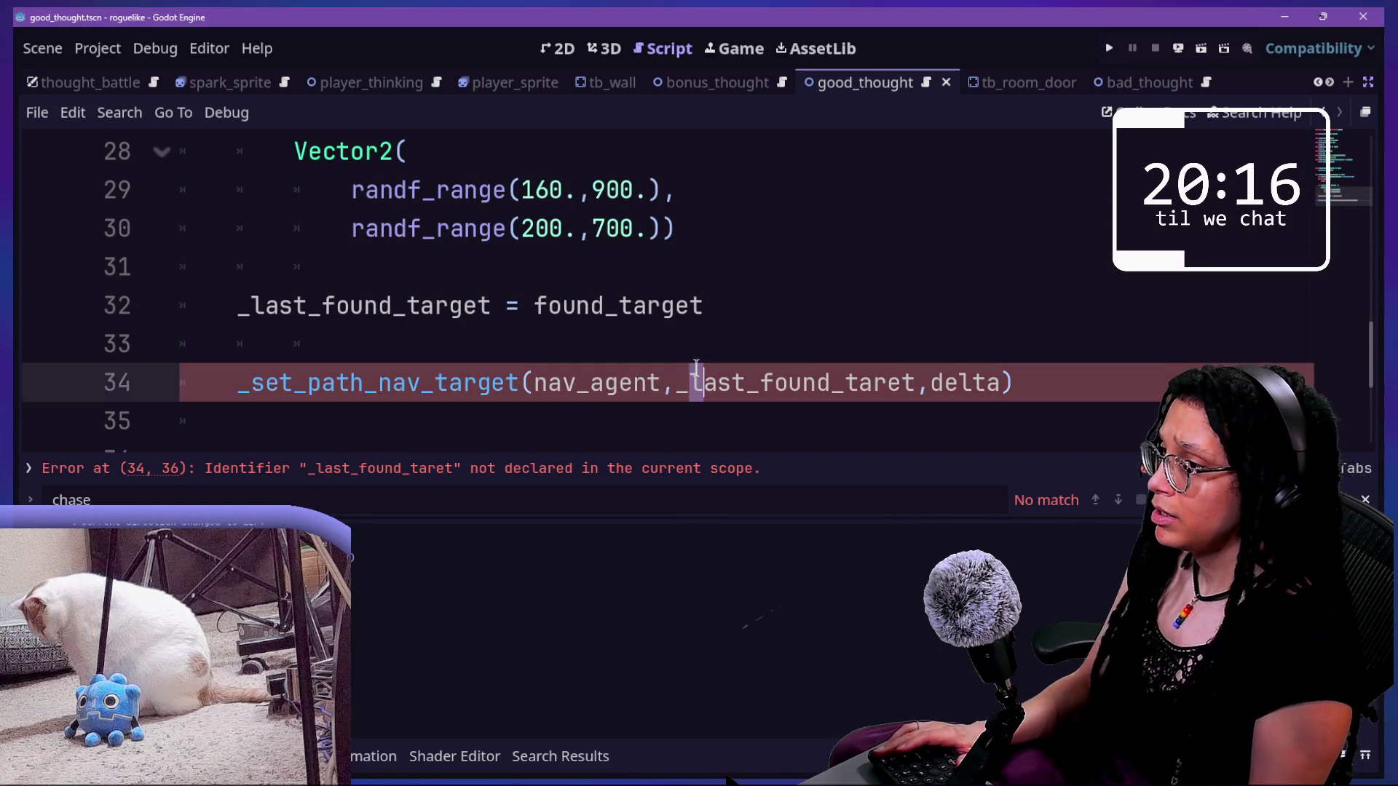
{"action": "type", "text": "g"}
{"action": "left_click", "coordinate": [874, 297]}
{"action": "left_click", "coordinate": [911, 342]}
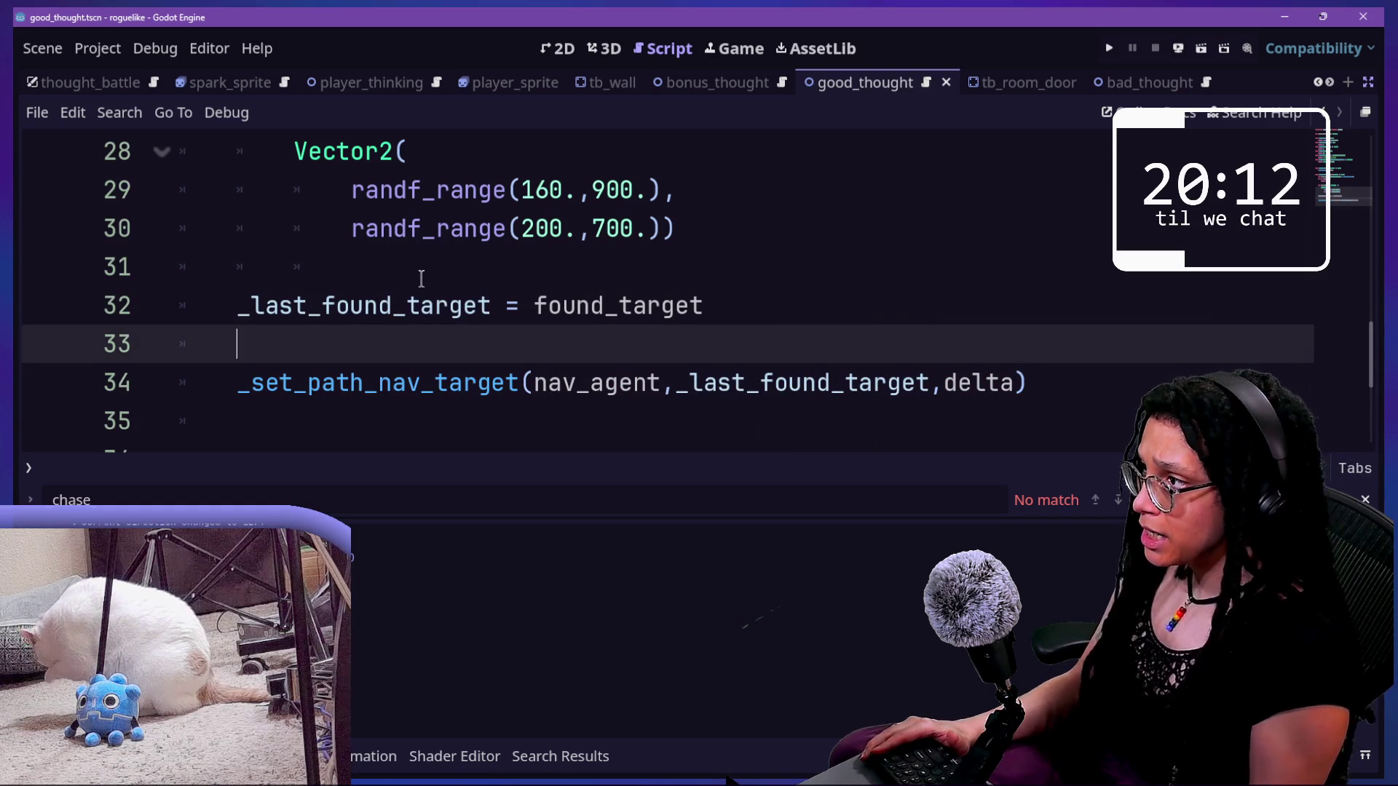
- Review the found_target lines, then start a new line below the _last_found_target declaration
{"action": "left_click", "coordinate": [390, 303]}
{"action": "left_click", "coordinate": [668, 305]}
{"action": "left_click_drag", "start_coordinate": [190, 282], "coordinate": [627, 306]}
{"action": "left_click", "coordinate": [626, 306]}
{"action": "left_click_drag", "start_coordinate": [335, 306], "coordinate": [659, 306]}
{"action": "left_click", "coordinate": [660, 320]}
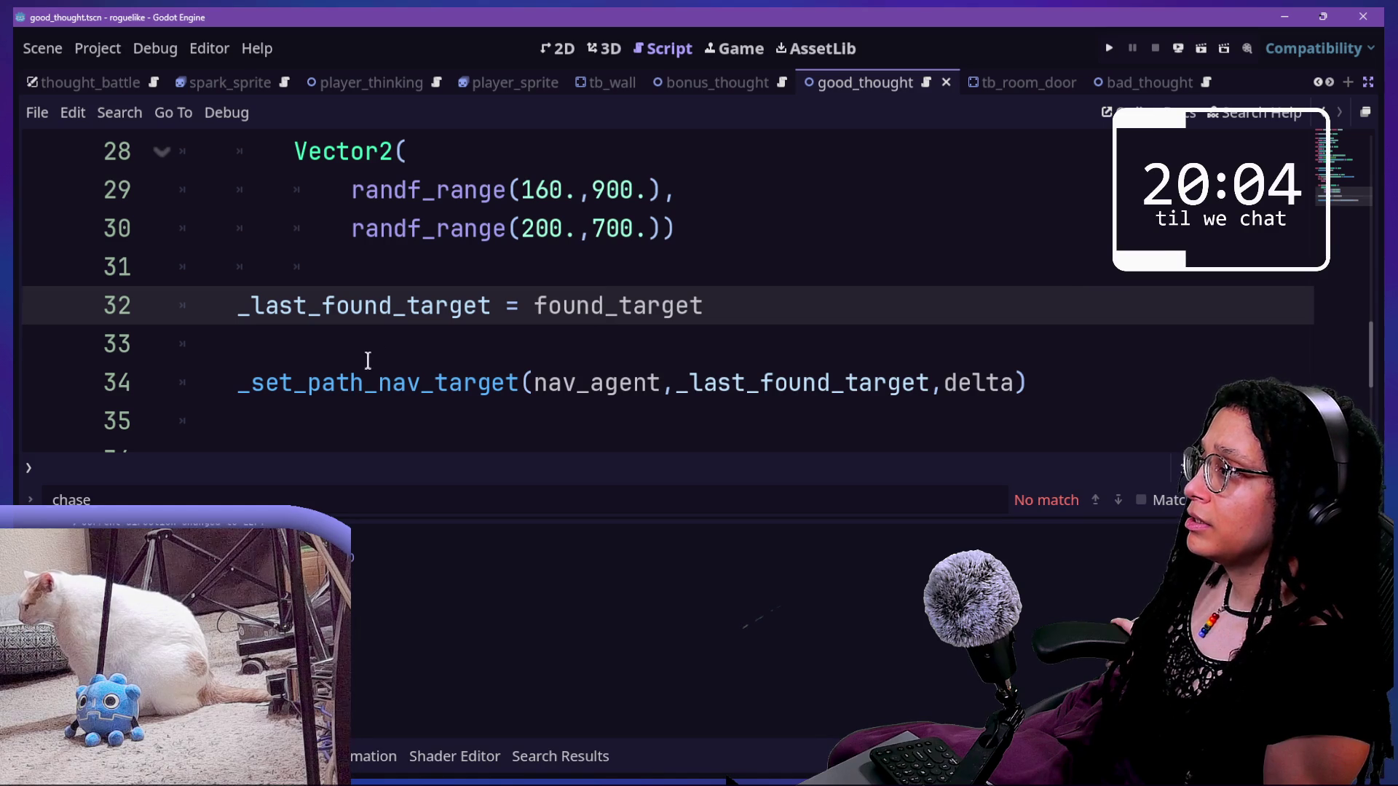
{"action": "left_click", "coordinate": [368, 359]}
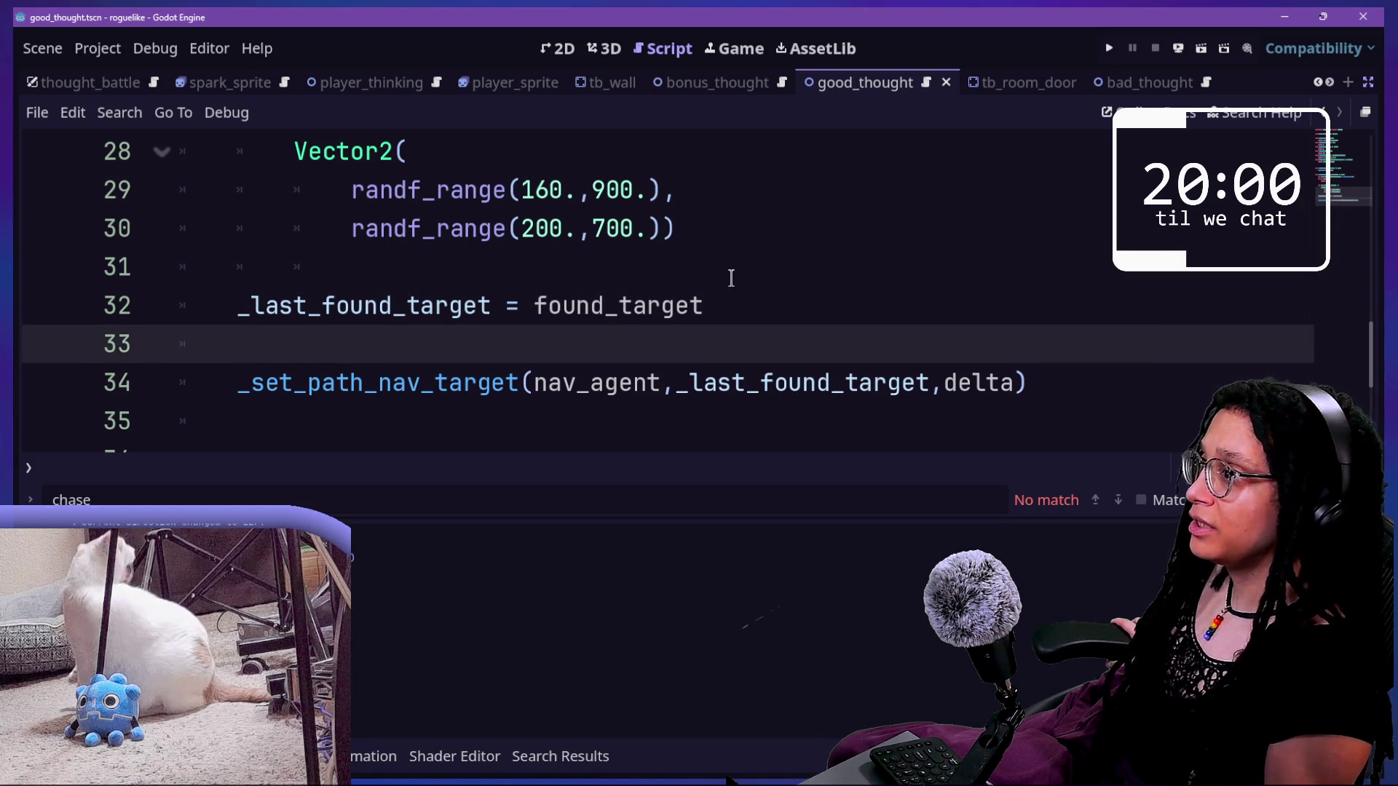
{"action": "scroll", "coordinate": [731, 277], "scroll_direction": "up", "scroll_amount": 9}
{"action": "left_click", "coordinate": [731, 235]}
{"action": "key", "text": "Return"}
- Declare 'var _last_player_pos: Vector2' on line 4 using autocomplete, then review line 33
{"action": "type", "text": "var _laP"}
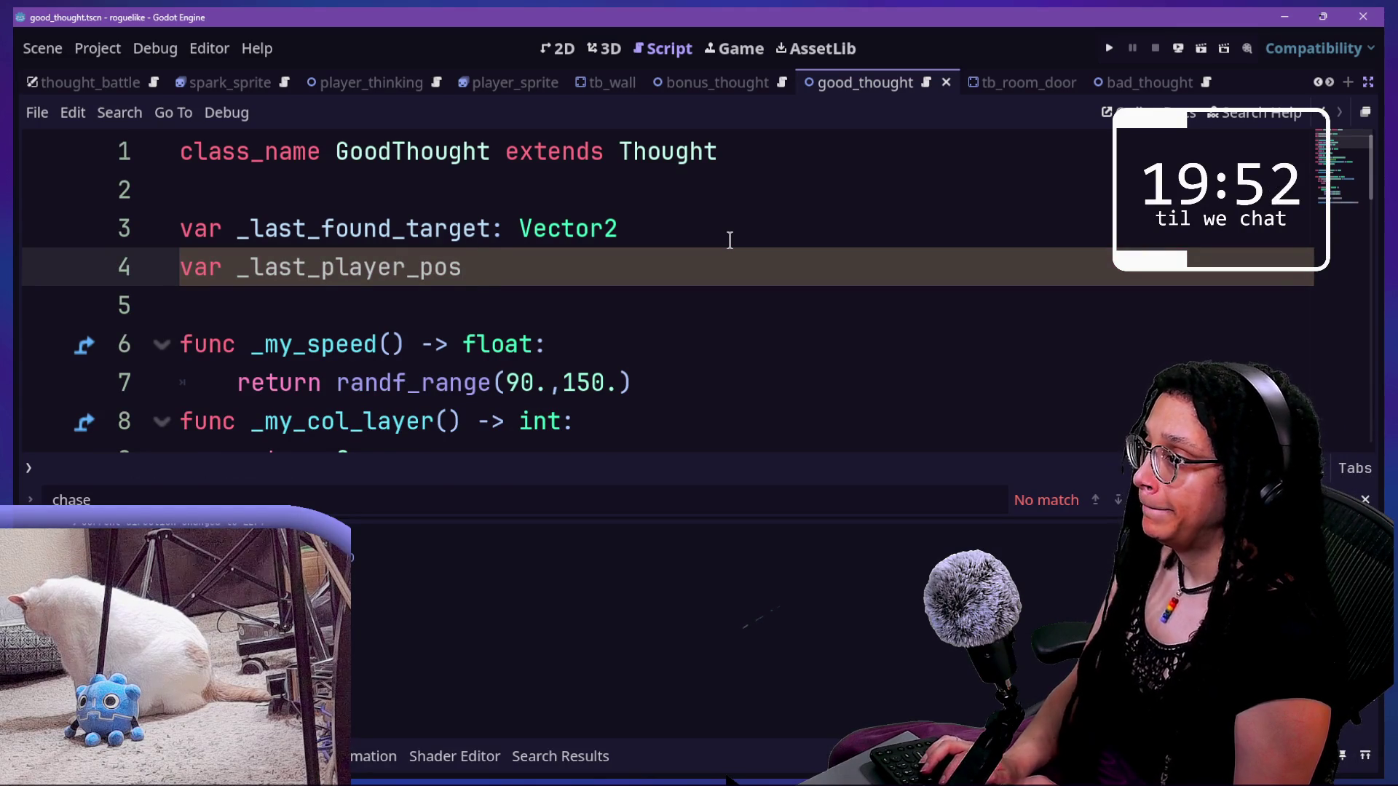
{"action": "type", "text": ": "}
{"action": "type", "text": "Vector2"}
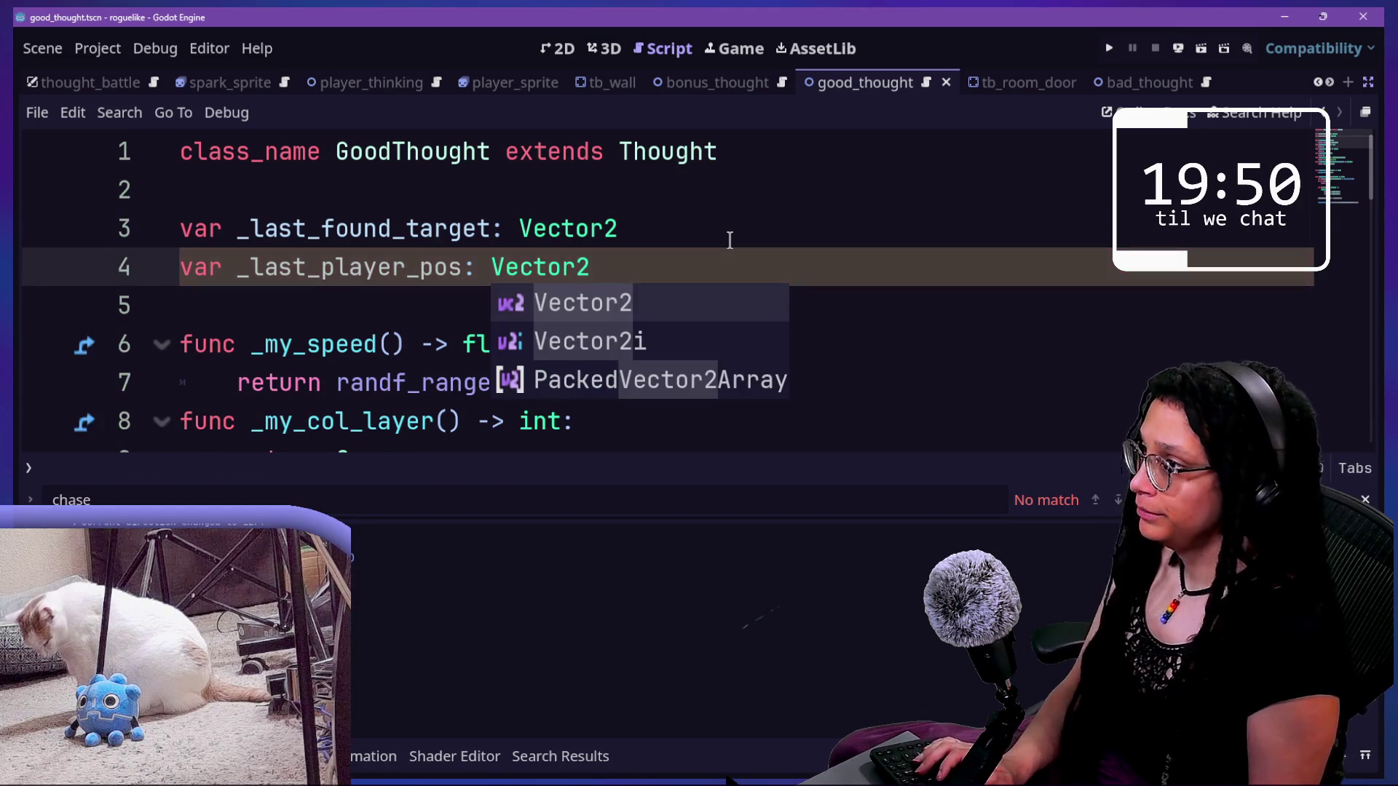
{"action": "scroll", "coordinate": [730, 241], "scroll_direction": "down", "scroll_amount": 8}
{"action": "scroll", "coordinate": [729, 240], "scroll_direction": "down", "scroll_amount": 2}
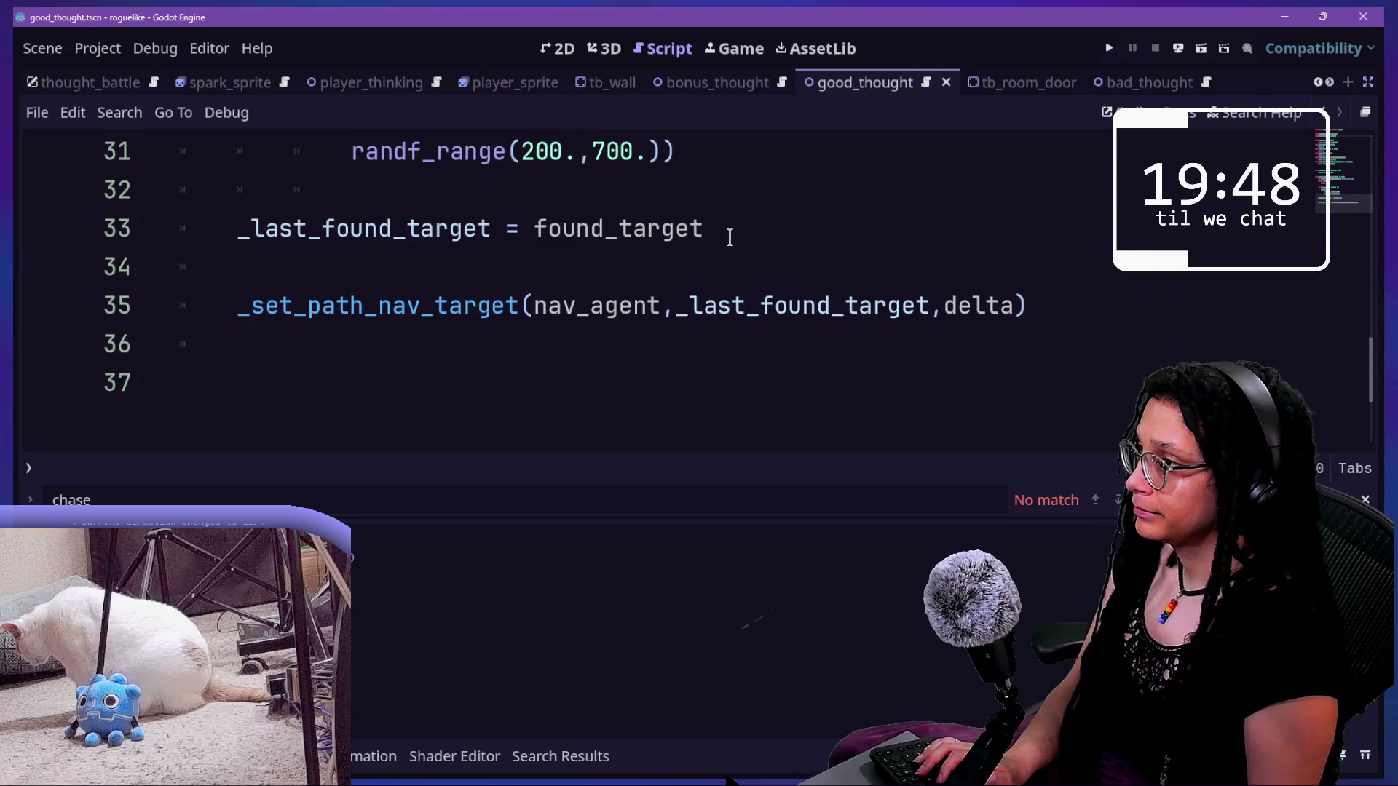
{"action": "left_click", "coordinate": [728, 231]}
{"action": "scroll", "coordinate": [747, 212], "scroll_direction": "up", "scroll_amount": 10}
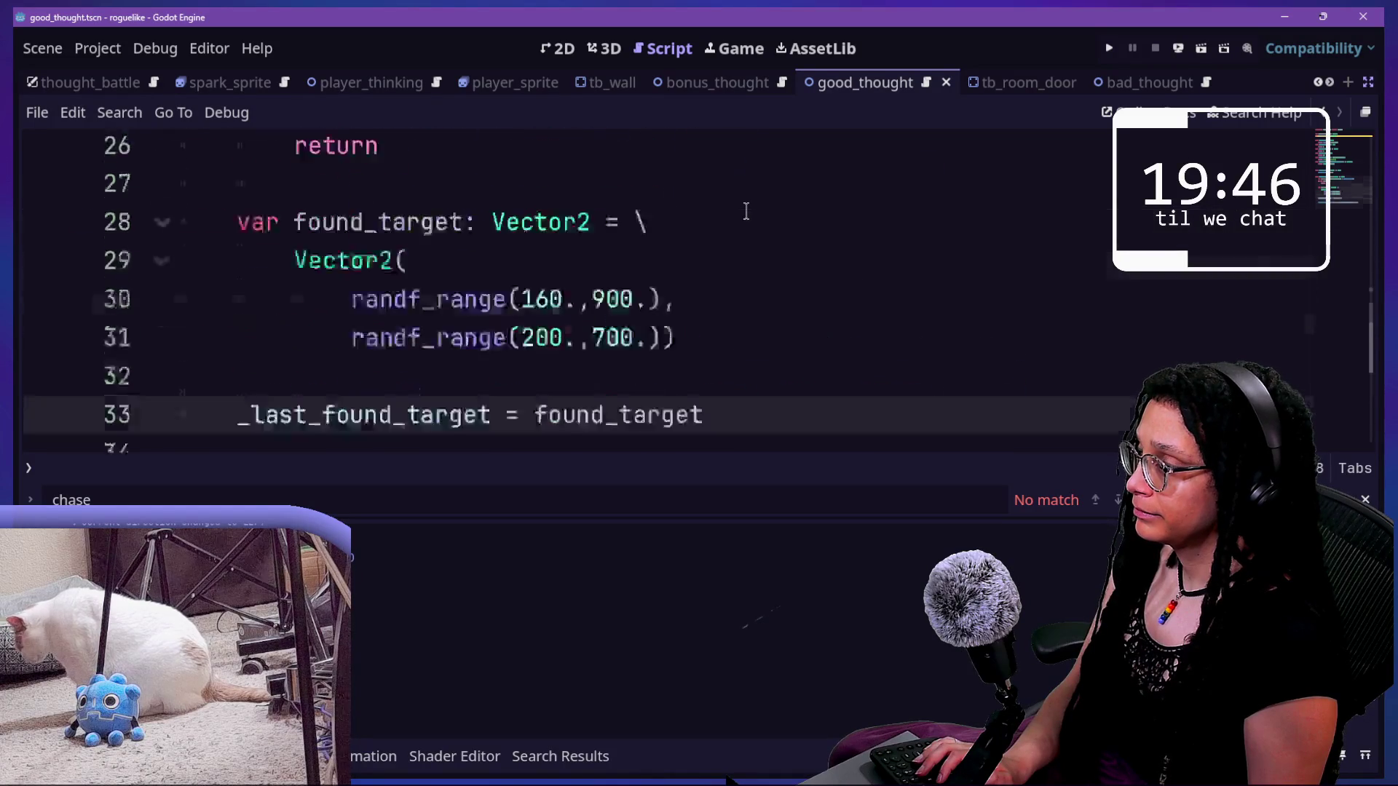
{"action": "scroll", "coordinate": [746, 211], "scroll_direction": "down", "scroll_amount": 8}
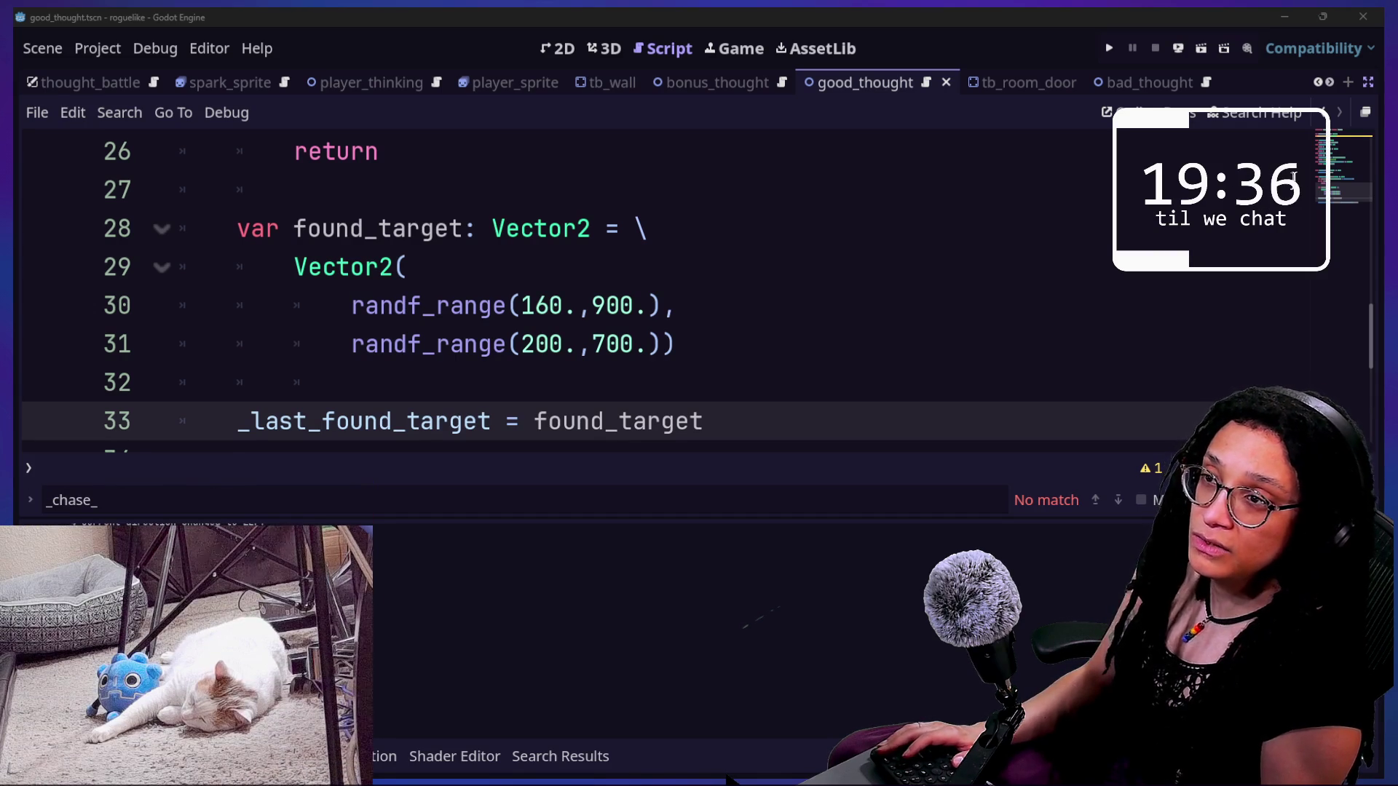
{"action": "left_click", "coordinate": [859, 278]}
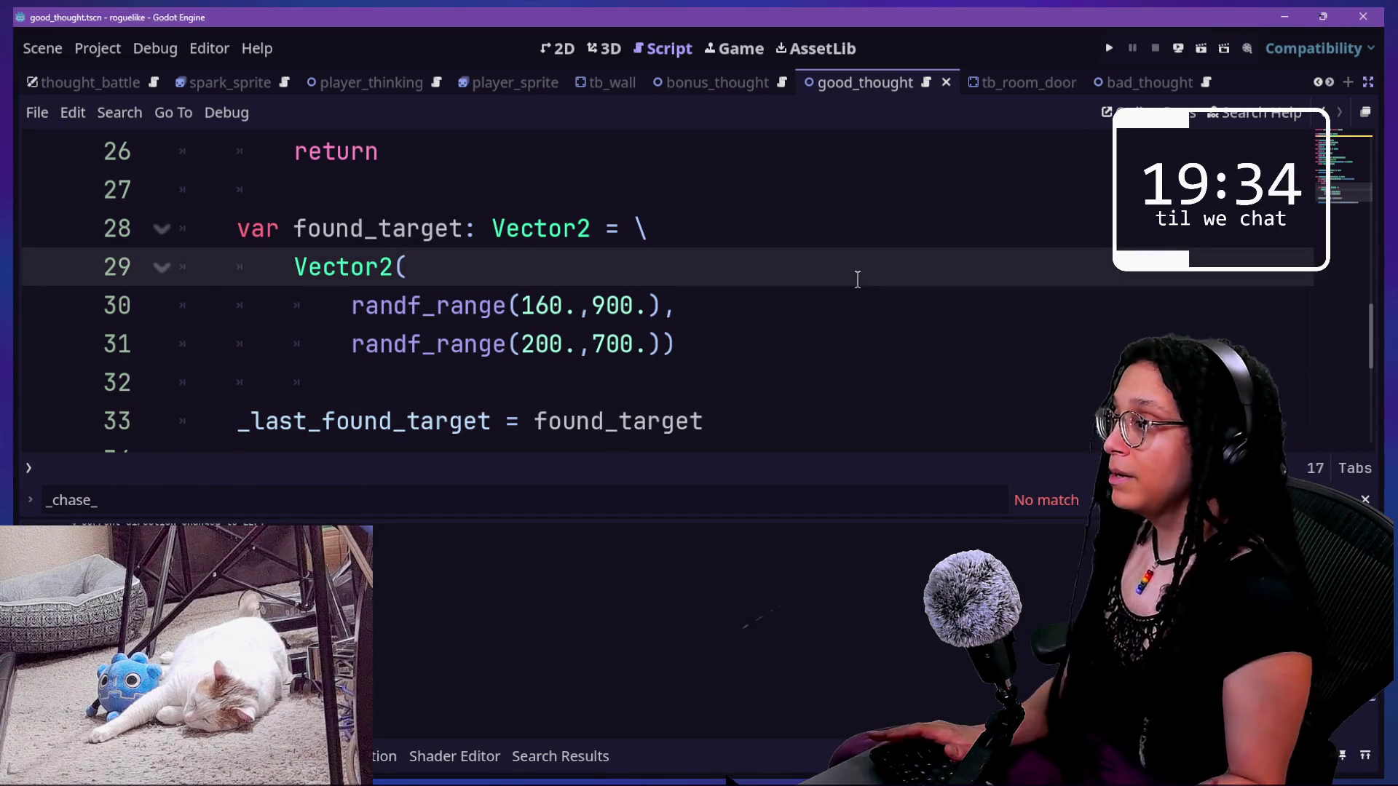
{"action": "key", "text": "Down"}
{"action": "key", "text": "Down"}
{"action": "key", "text": "Down"}
{"action": "key", "text": "Down"}
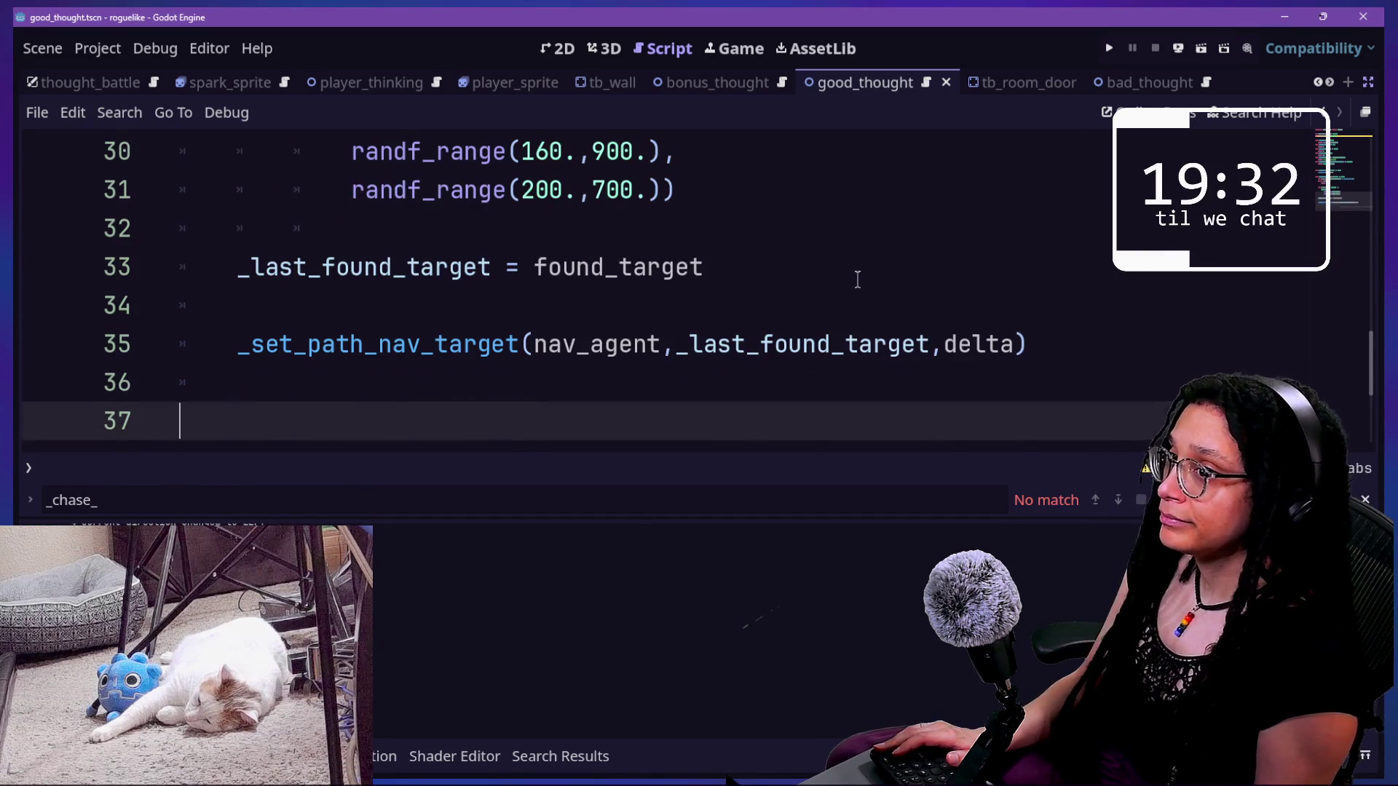
{"action": "key", "text": "Up"}
{"action": "key", "text": "Up"}
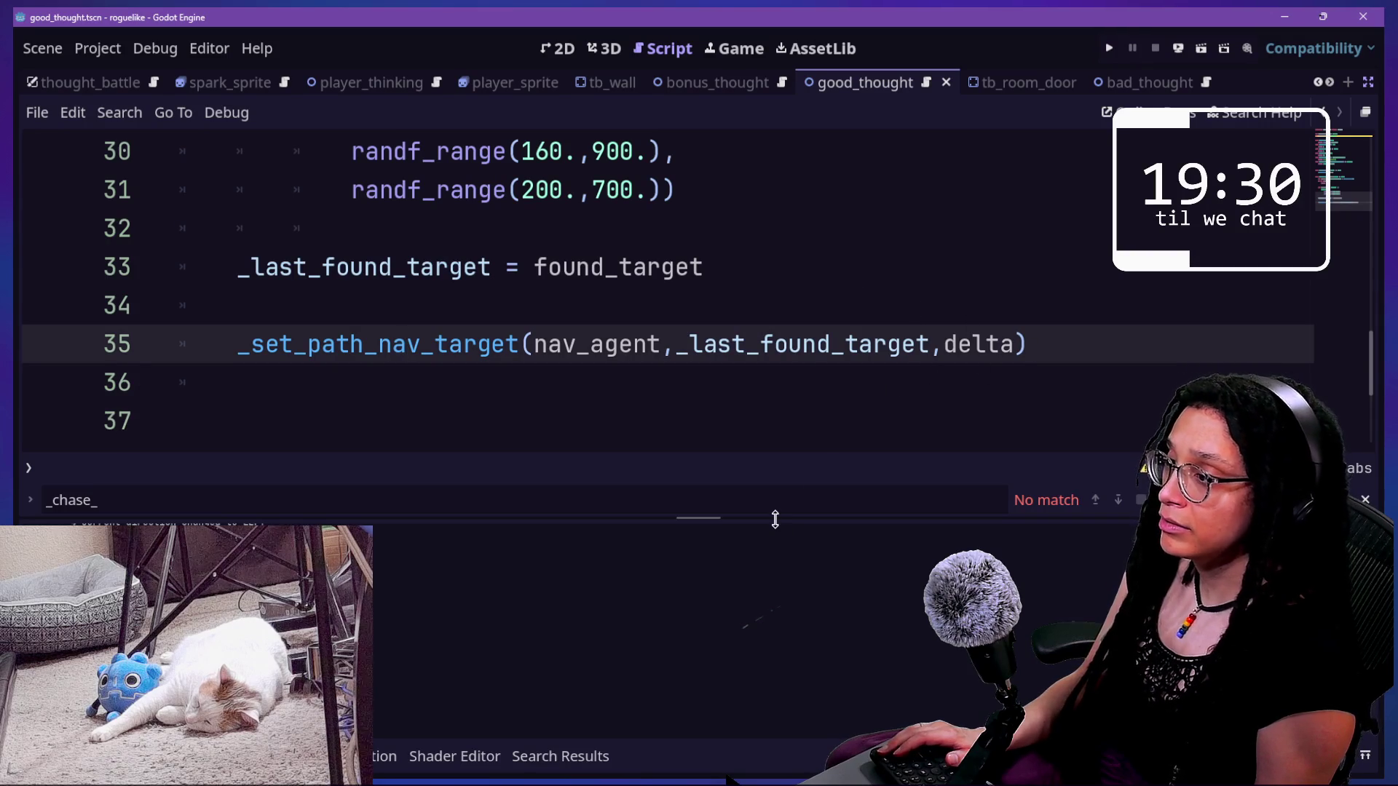
{"action": "left_click_drag", "start_coordinate": [775, 516], "coordinate": [786, 561]}
{"action": "left_click", "coordinate": [624, 298]}
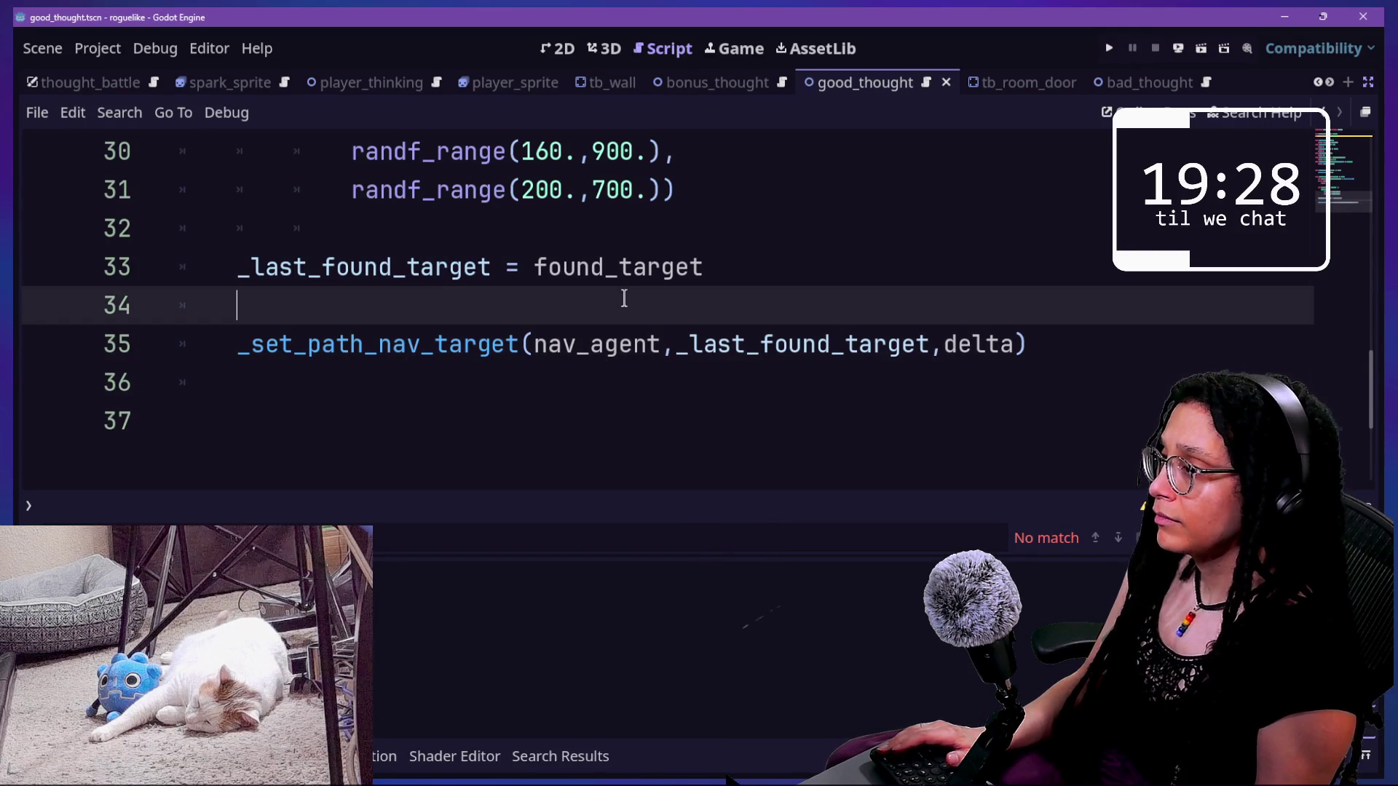
{"action": "left_click", "coordinate": [710, 260]}
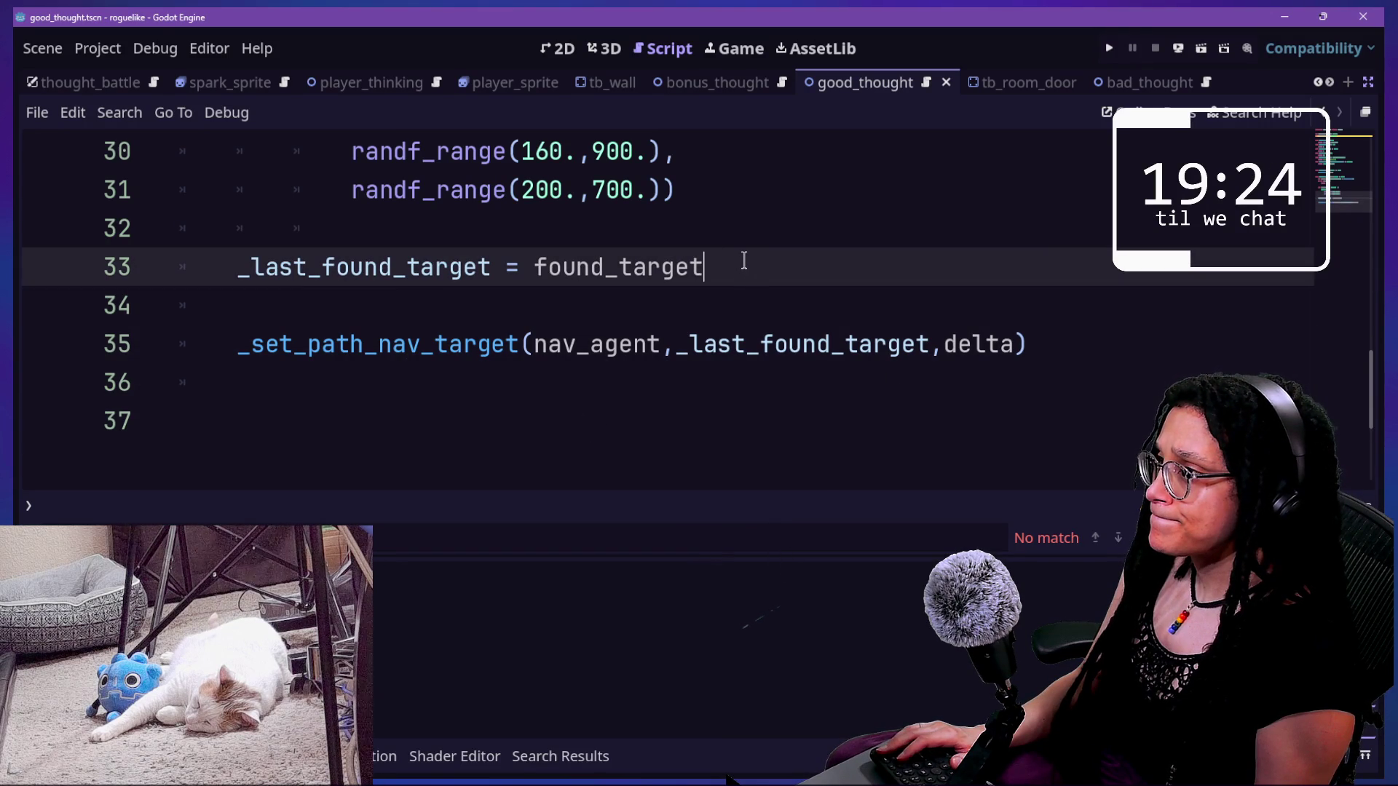
{"action": "left_click_drag", "start_coordinate": [283, 264], "coordinate": [466, 263]}
{"action": "left_click", "coordinate": [525, 231]}
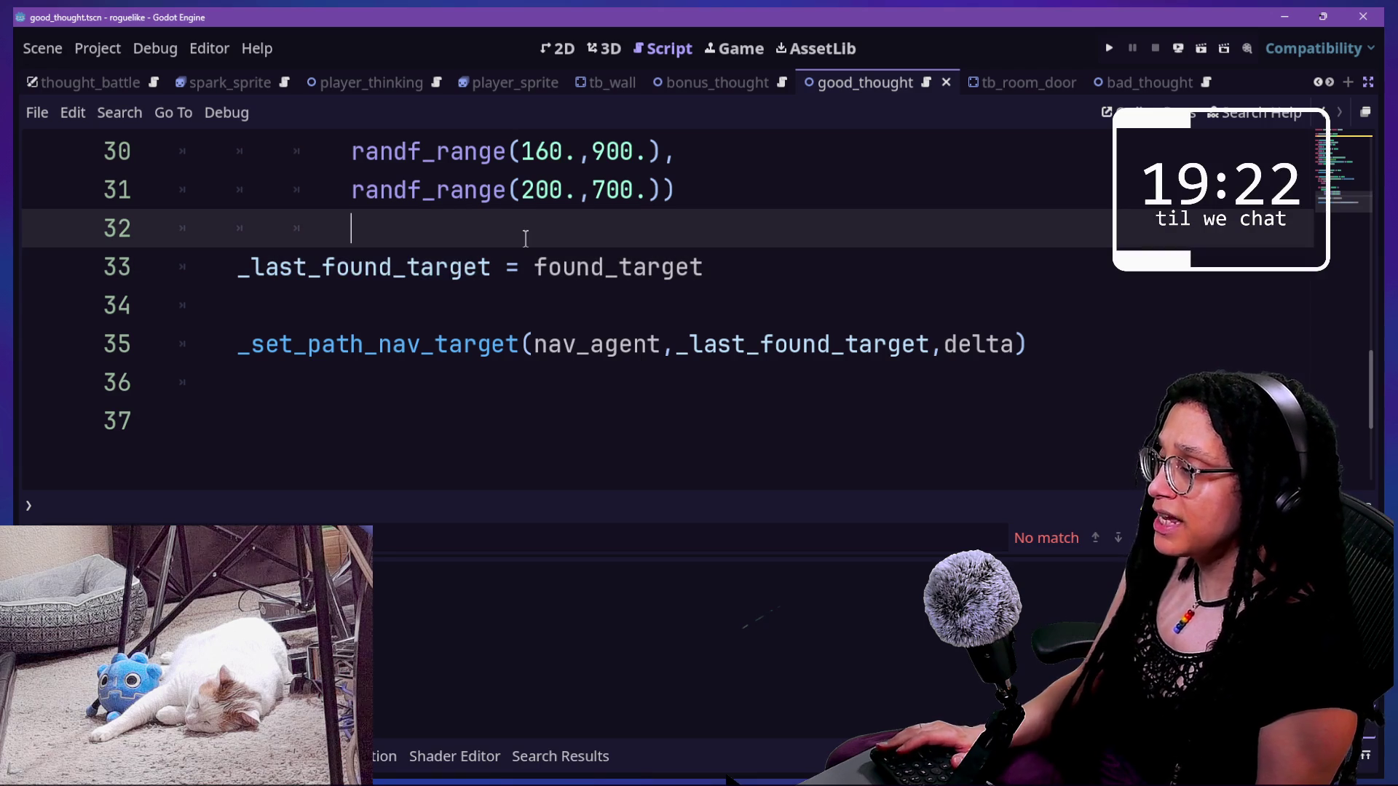
{"action": "scroll", "coordinate": [526, 238], "scroll_direction": "up", "scroll_amount": 1}
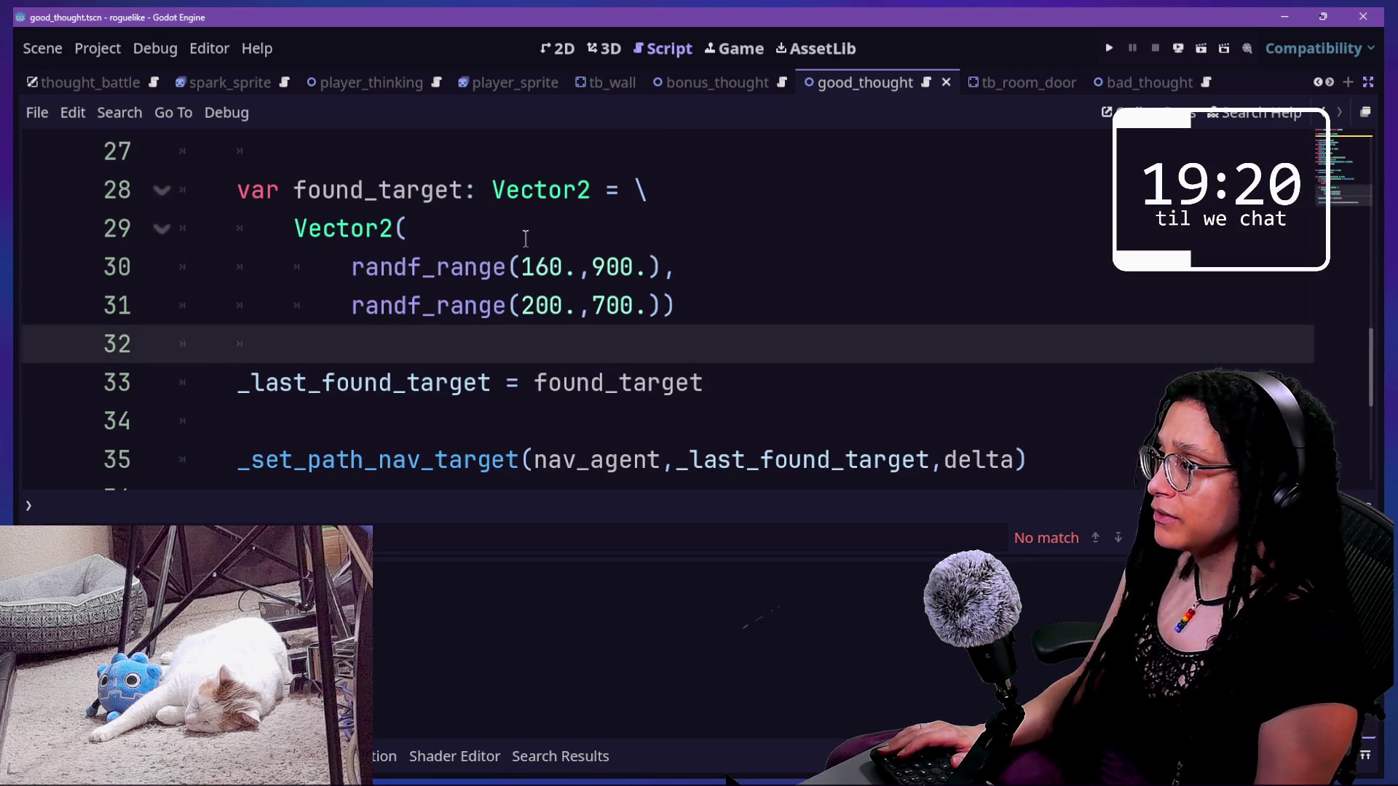
{"action": "left_click", "coordinate": [556, 160]}
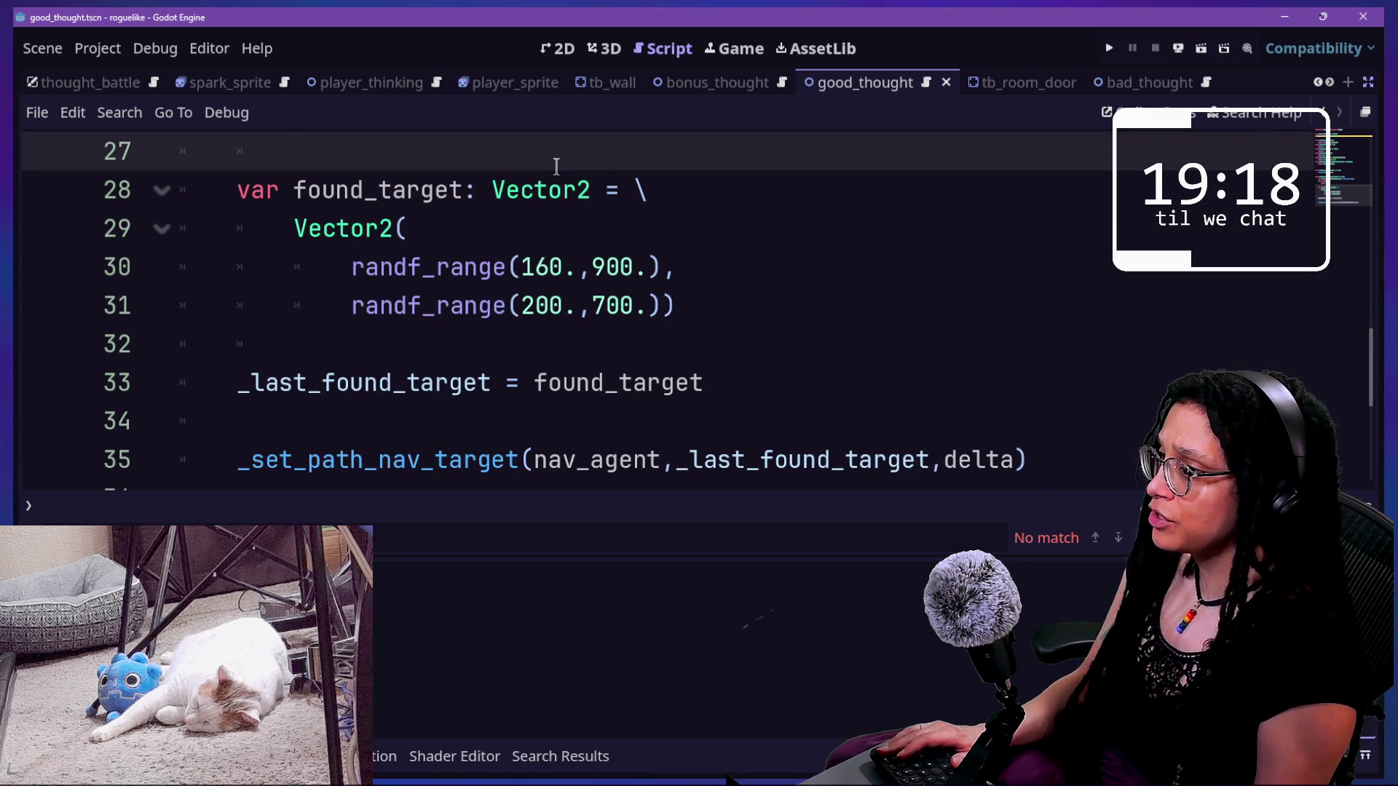